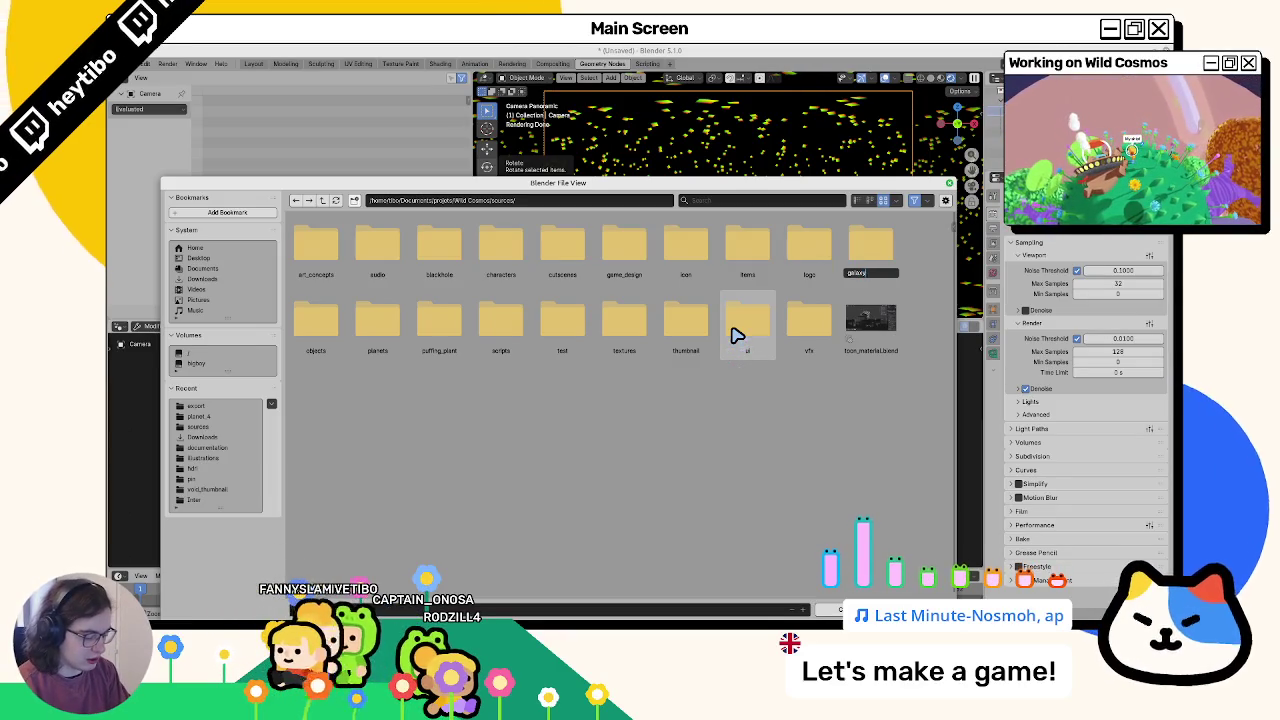
# Step: Create a galaxy_sky_box folder and save the scene in it as galaxy_sky_box_source.blend
pyautogui.write('_sky_box')
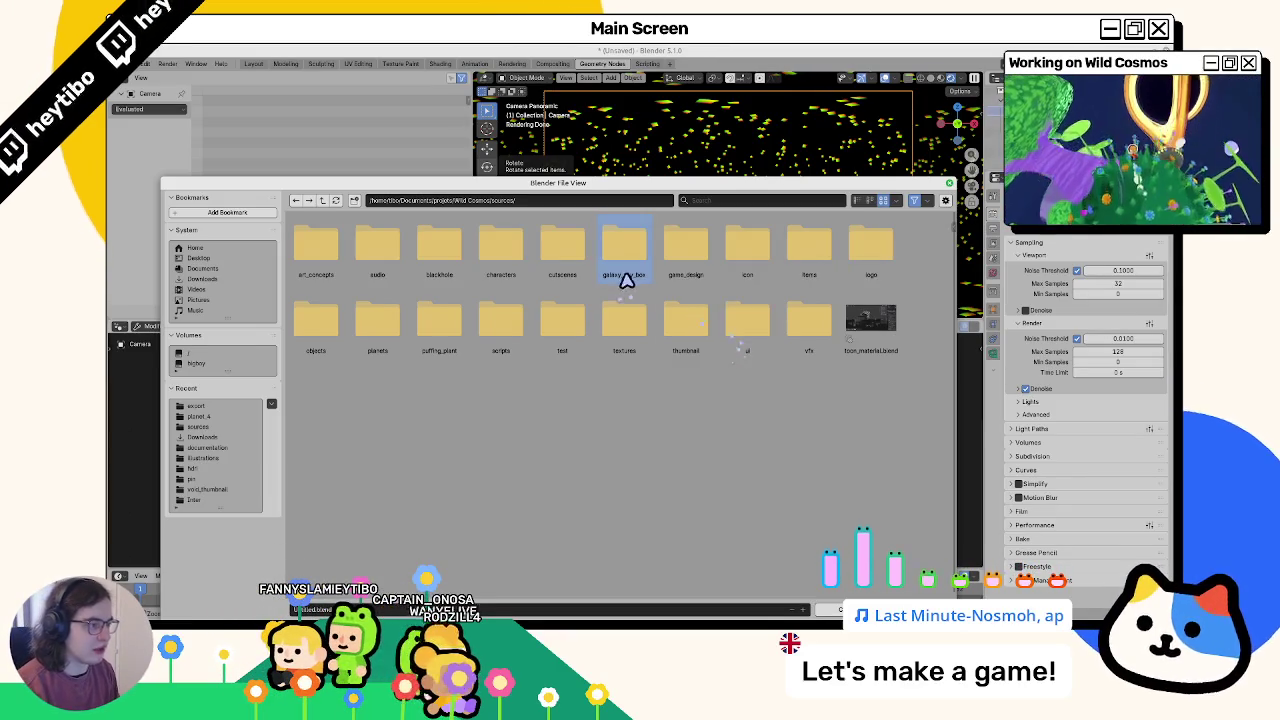
pyautogui.doubleClick(623, 262)
pyautogui.write('galaxy_sky_box_sourc')
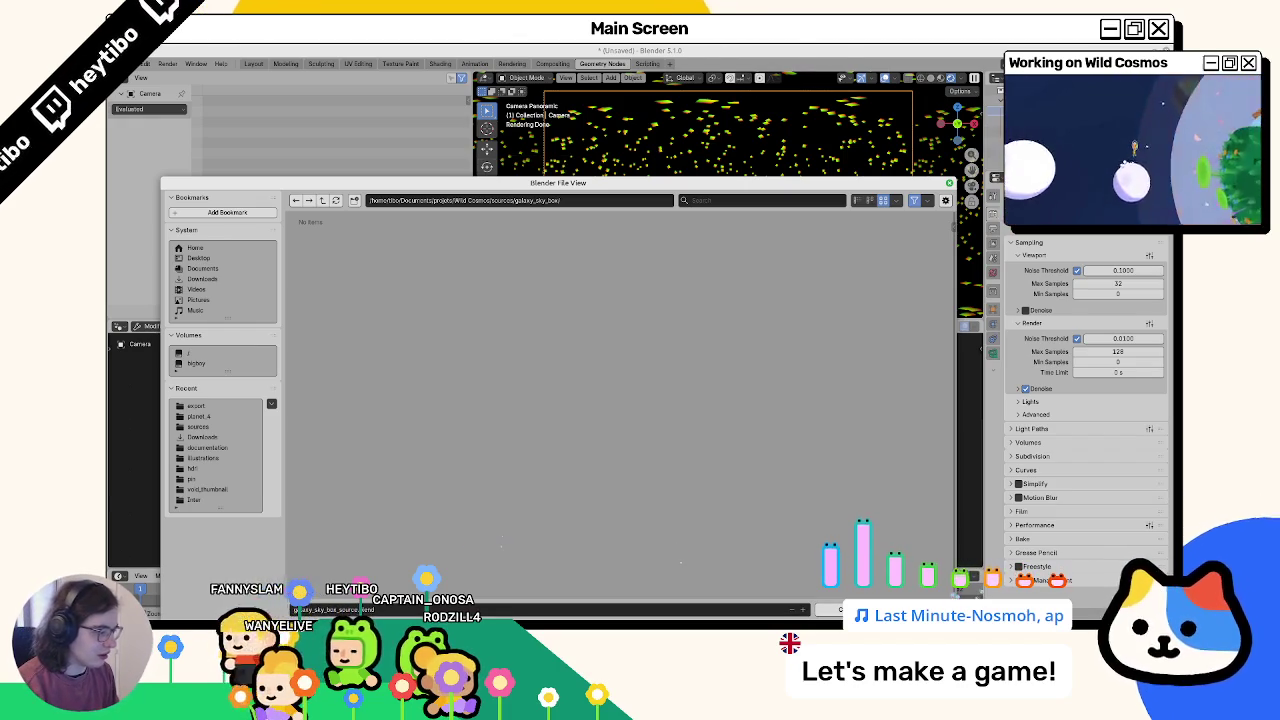
pyautogui.press('Return')
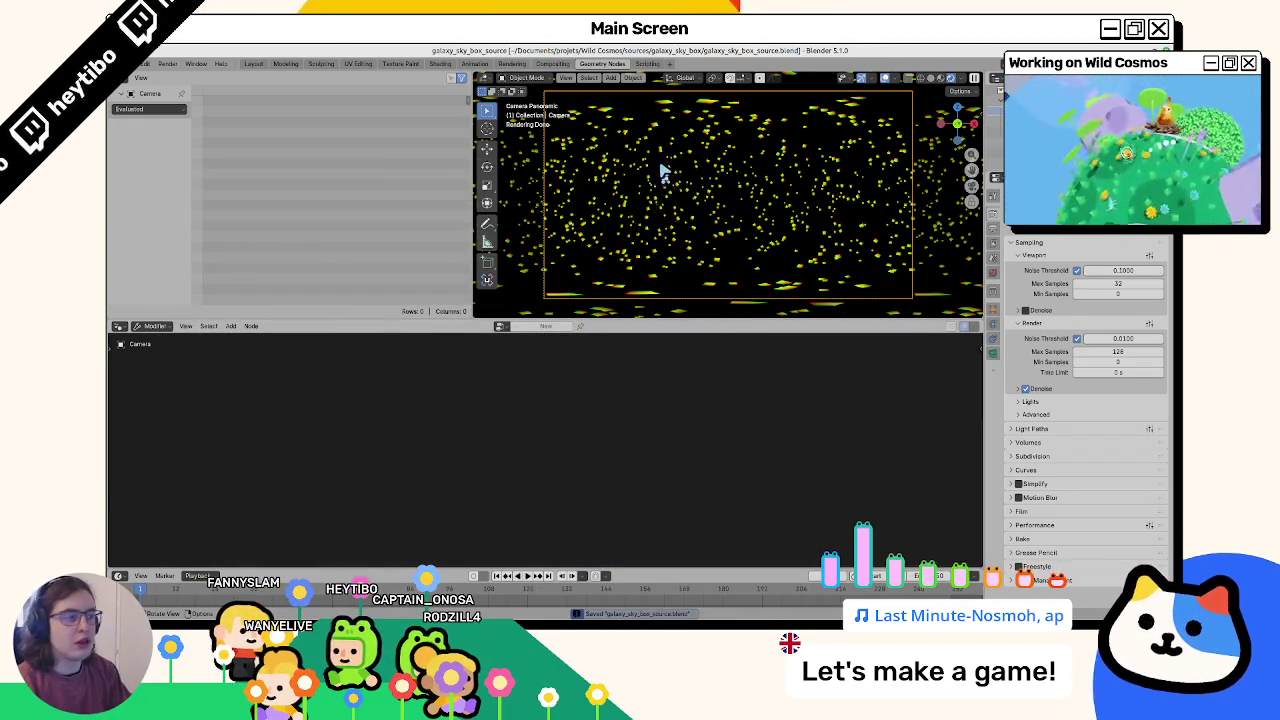
pyautogui.press('F11')
# Step: Save the star panorama render as an RGBA PNG in galaxy_sky_box and close the render window
pyautogui.click(258, 108)
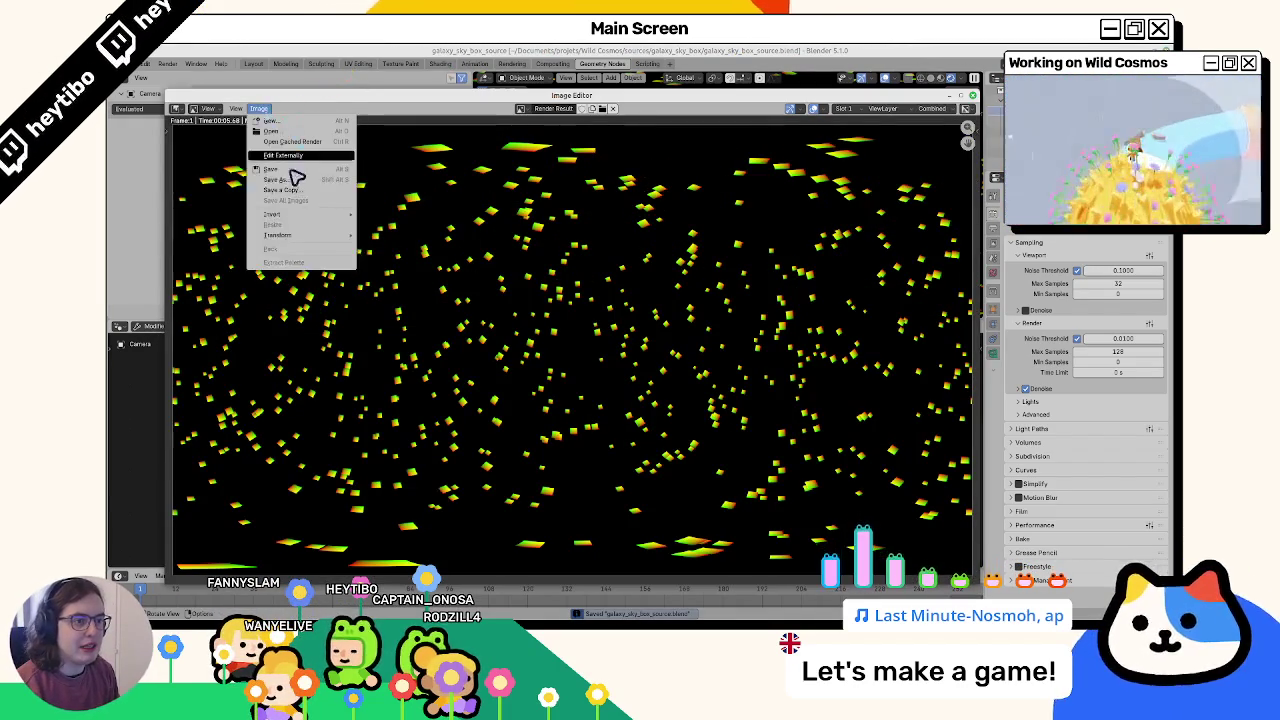
pyautogui.click(285, 180)
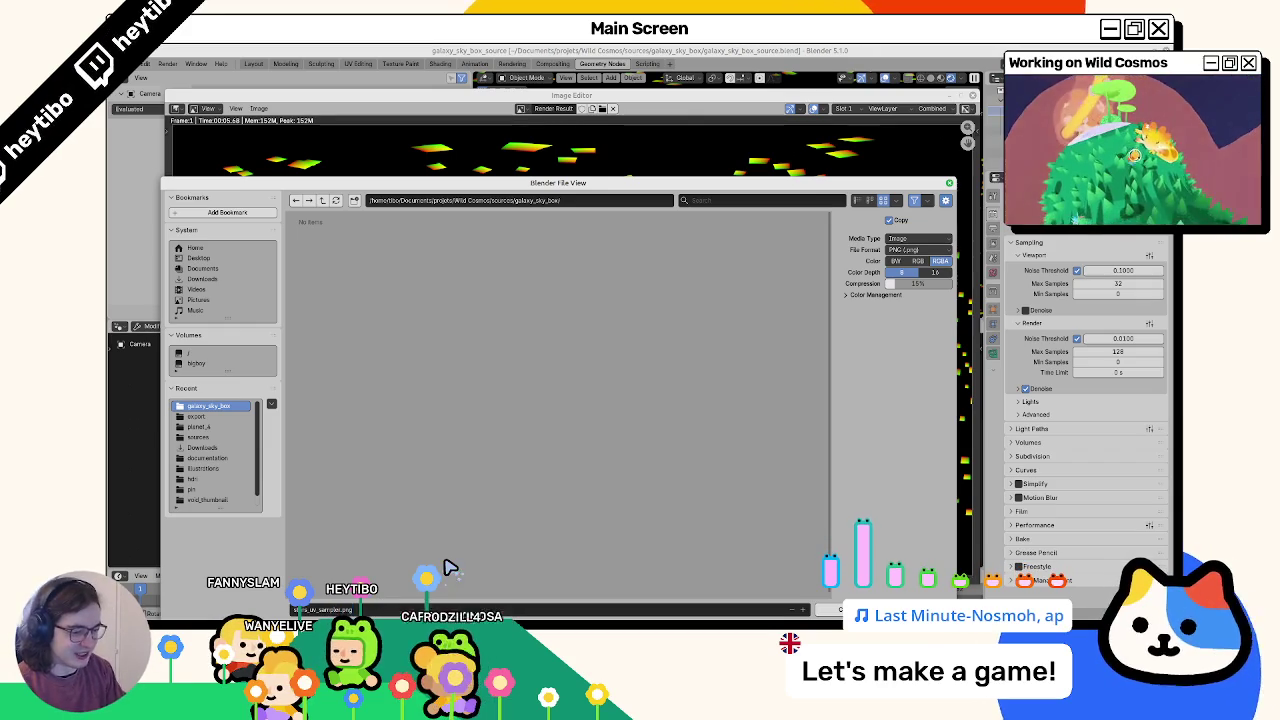
pyautogui.press('Escape')
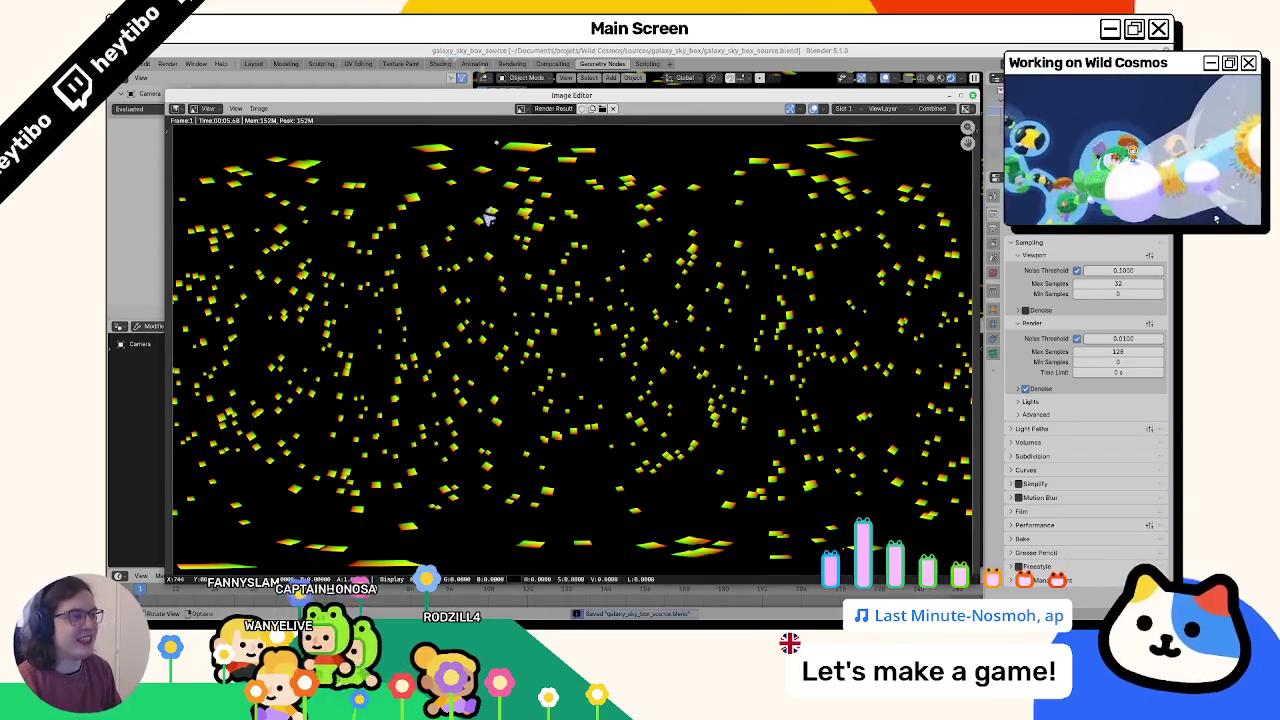
pyautogui.press('Escape')
# Step: Back in Layout, add a UV sphere and shade it smooth
pyautogui.click(255, 64)
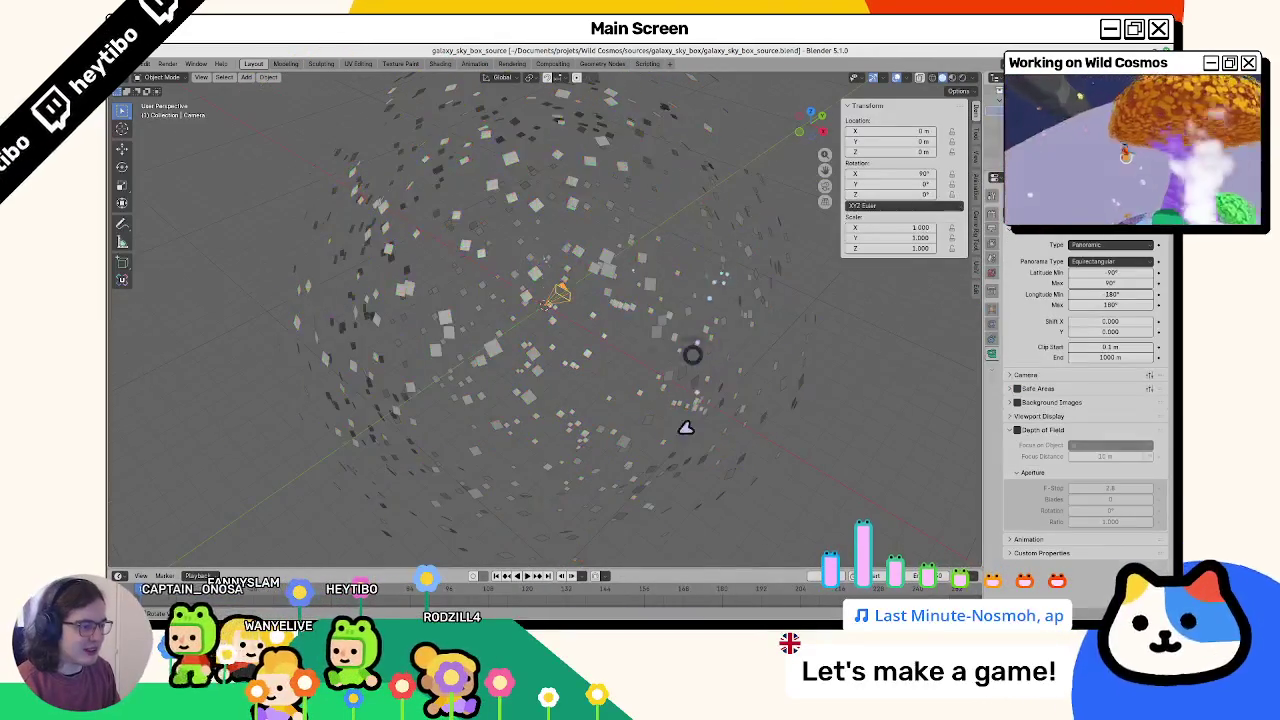
pyautogui.scroll(-3, 600, 371)
pyautogui.hotkey('shift', 'a')
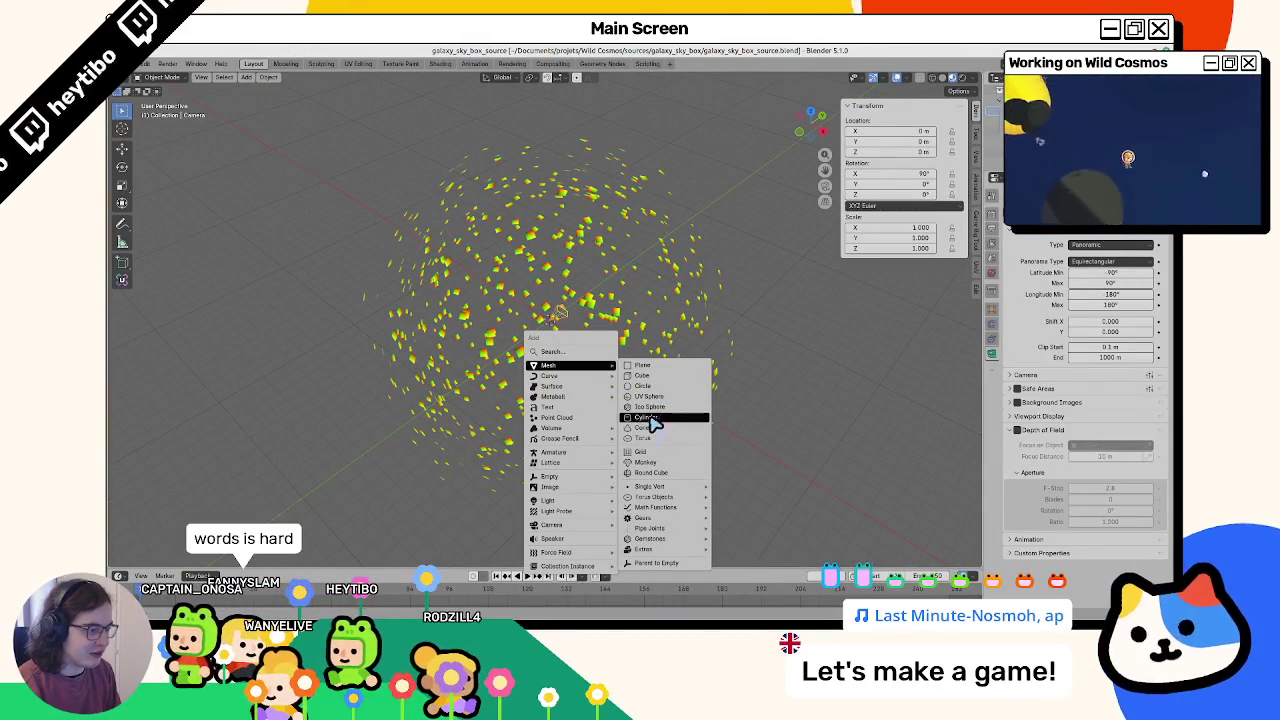
pyautogui.click(668, 399)
pyautogui.rightClick(620, 310)
pyautogui.click(620, 310)
# Step: Move the sphere to Y = -20 m and frame it in the viewport
pyautogui.write('gy')
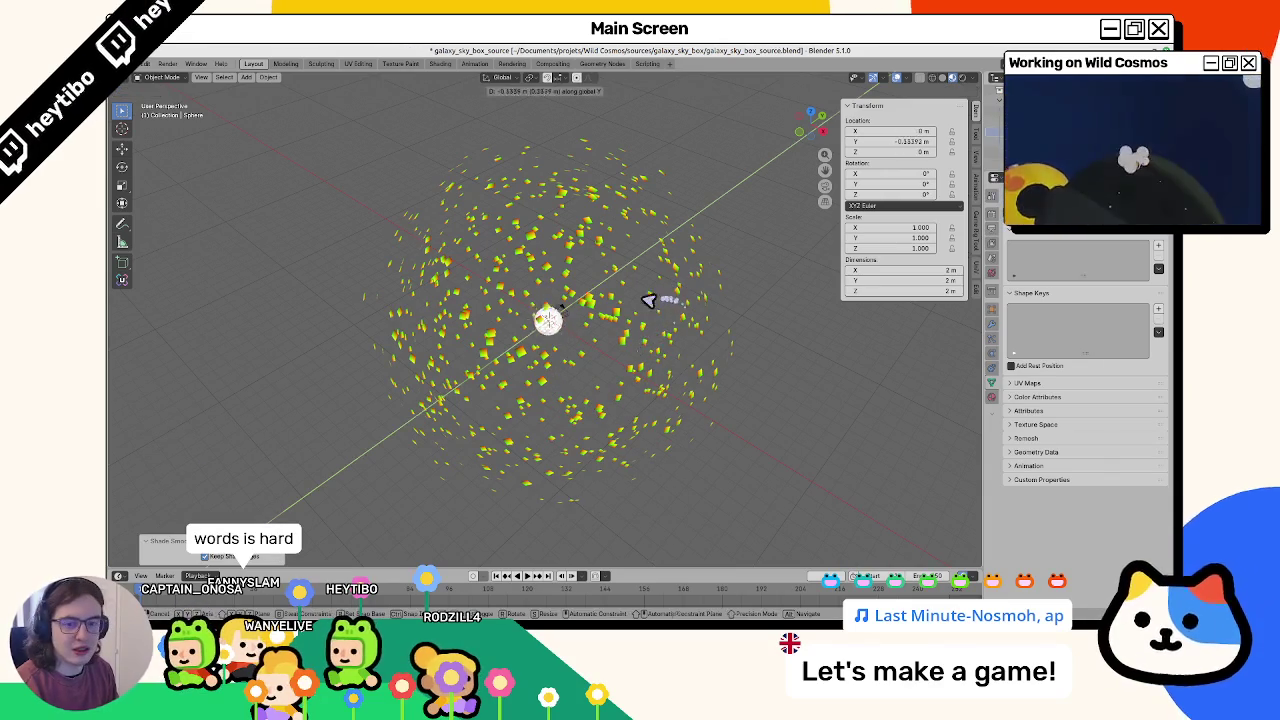
pyautogui.write('-20')
pyautogui.press('Return')
pyautogui.keyDown('shift'); pyautogui.moveTo(394, 429); pyautogui.dragTo(565, 305, button='middle'); pyautogui.keyUp('shift')
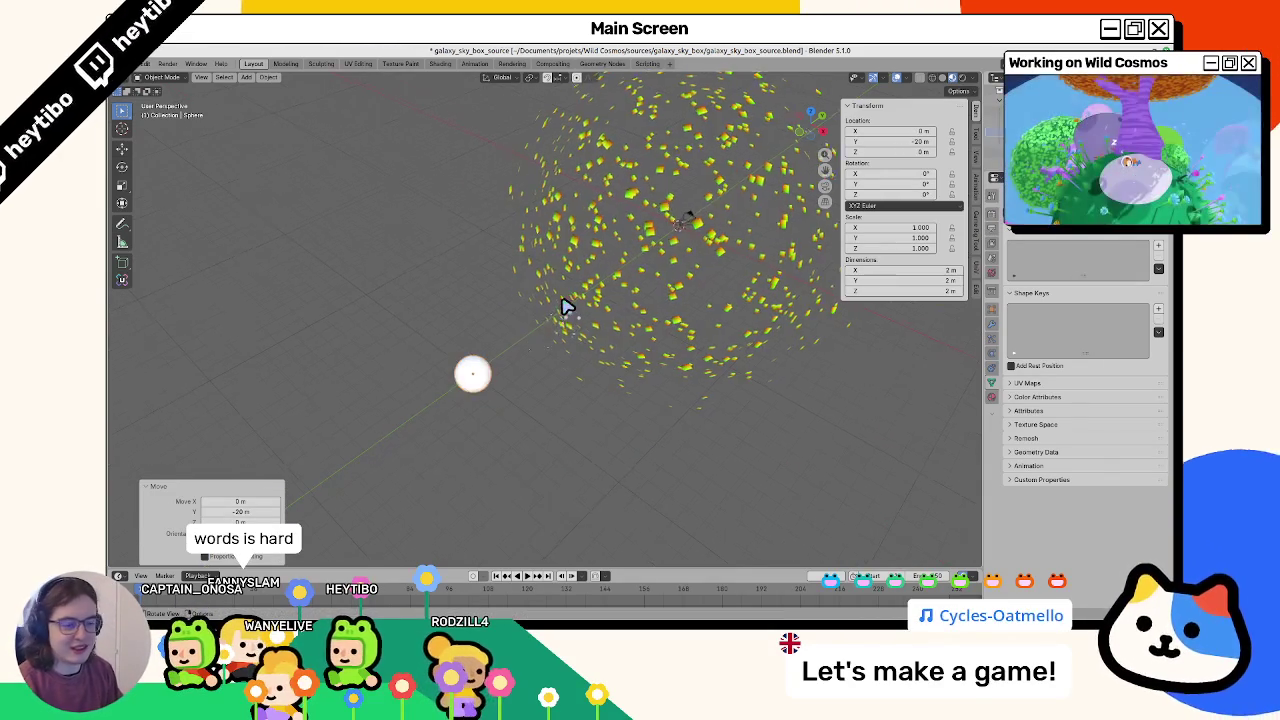
pyautogui.press('KP_Decimal')
pyautogui.click(418, 64)
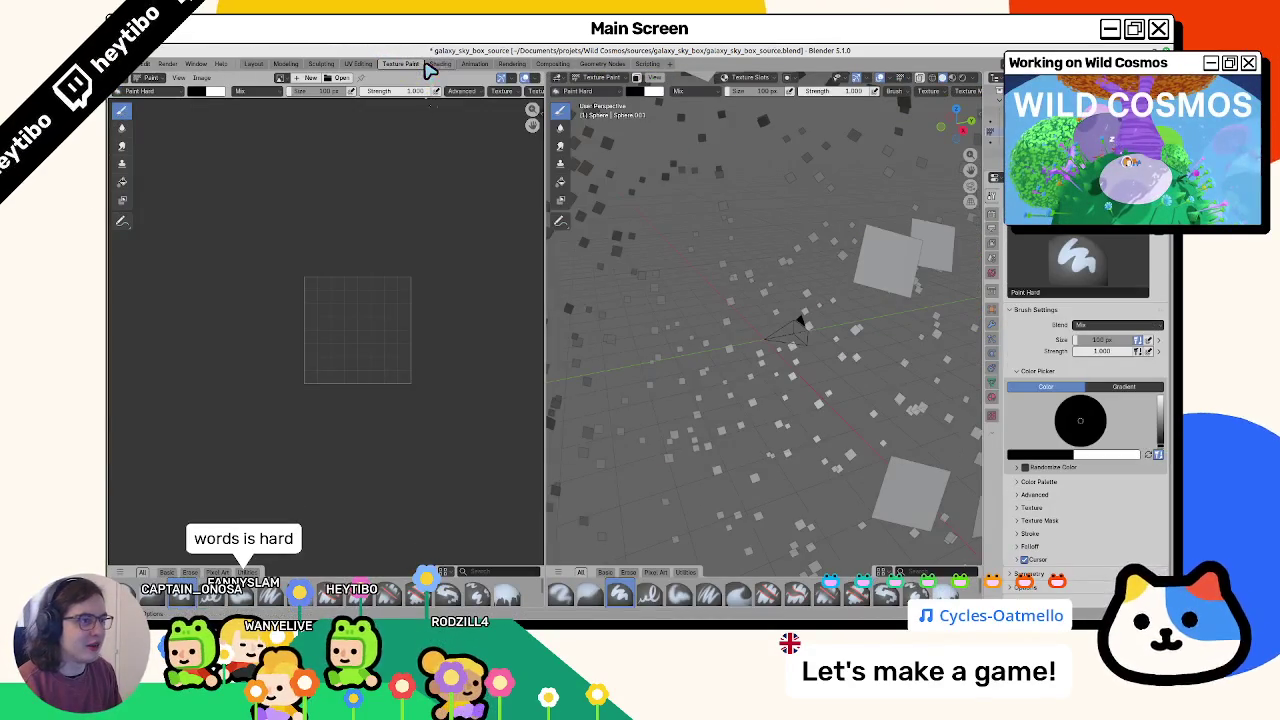
# Step: In the Shading workspace, create a new material for the sphere
pyautogui.click(438, 64)
pyautogui.click(605, 346)
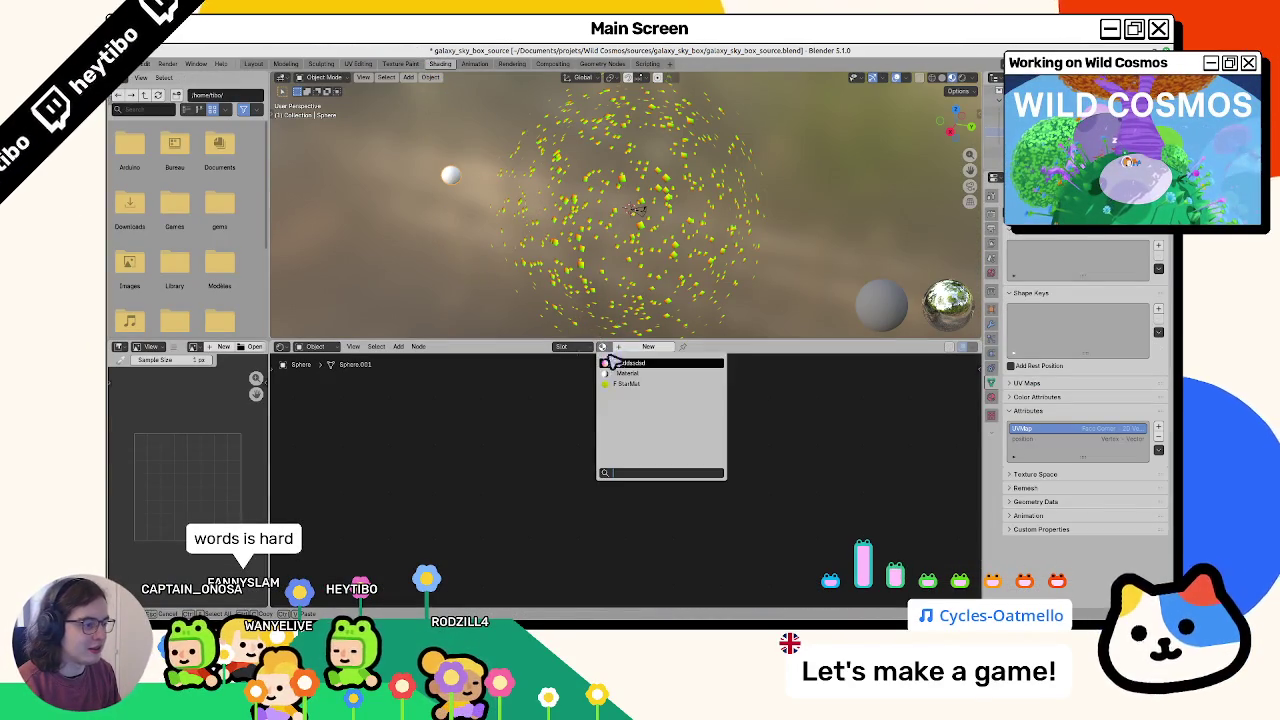
pyautogui.click(617, 373)
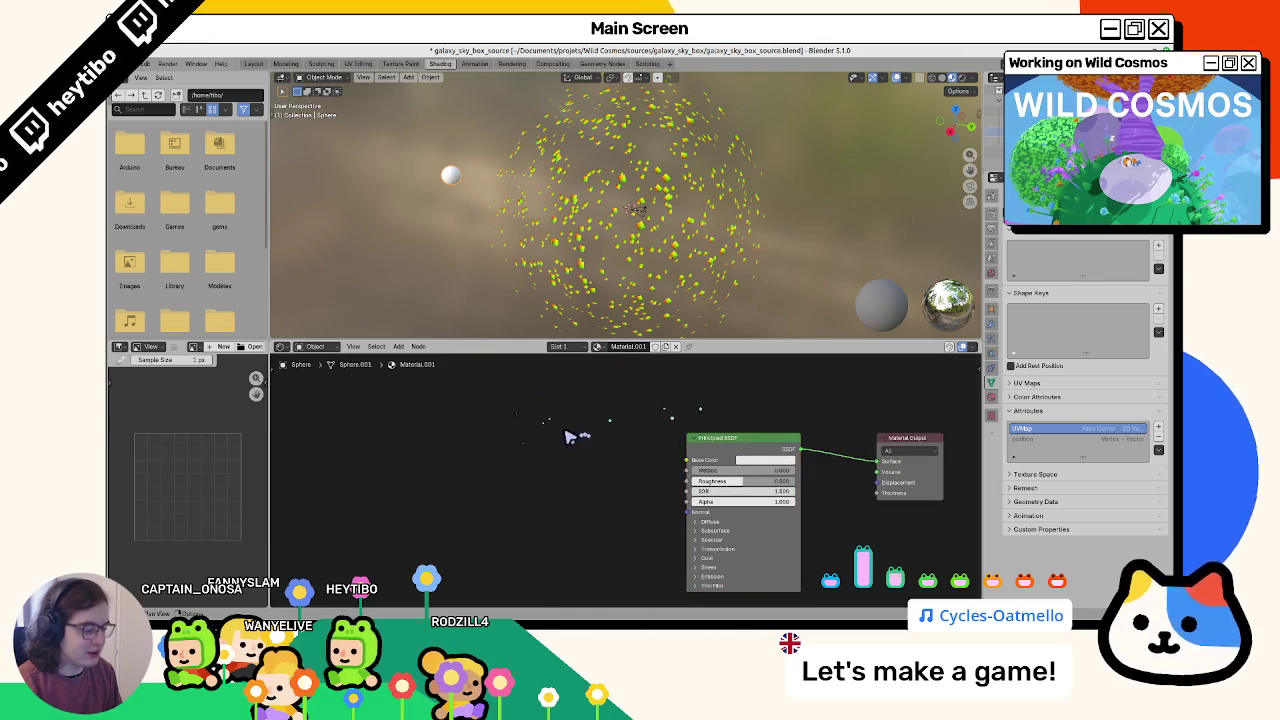
# Step: Add an Image Texture node beside the shader and load the saved star PNG into it
pyautogui.hotkey('shift', 'a')
pyautogui.write('ima')
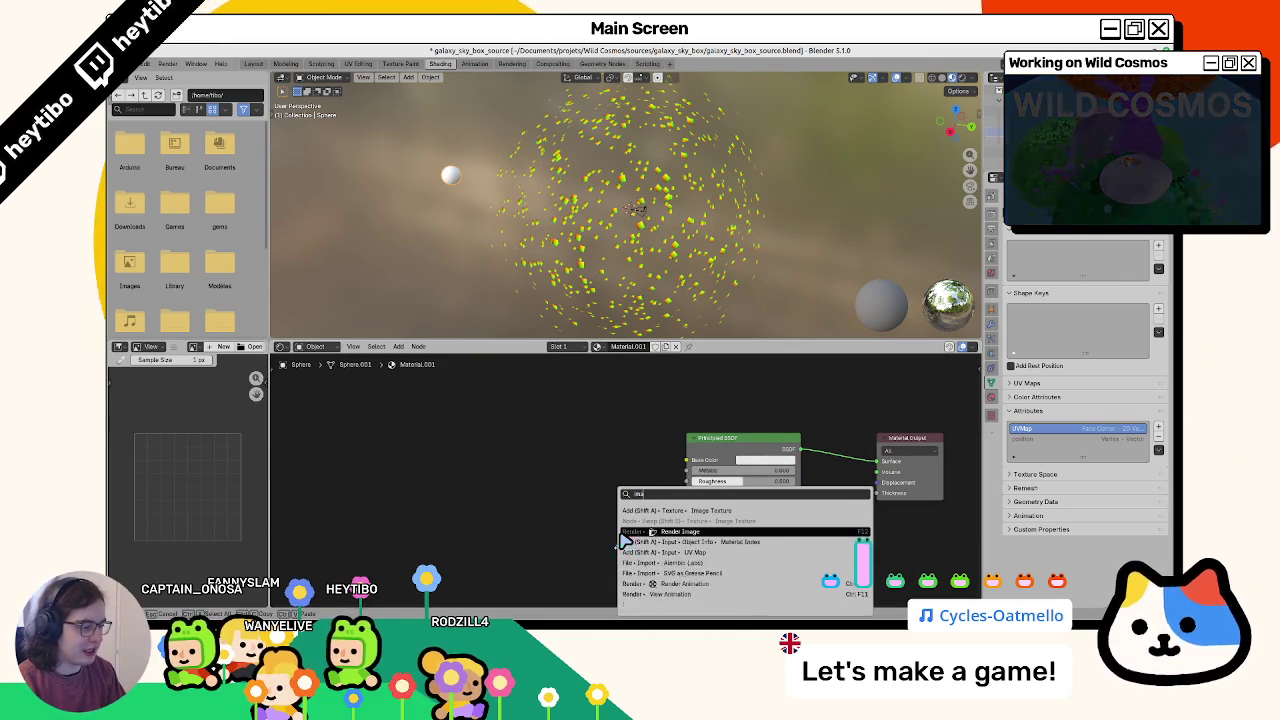
pyautogui.press('Up')
pyautogui.press('Up')
pyautogui.press('Return')
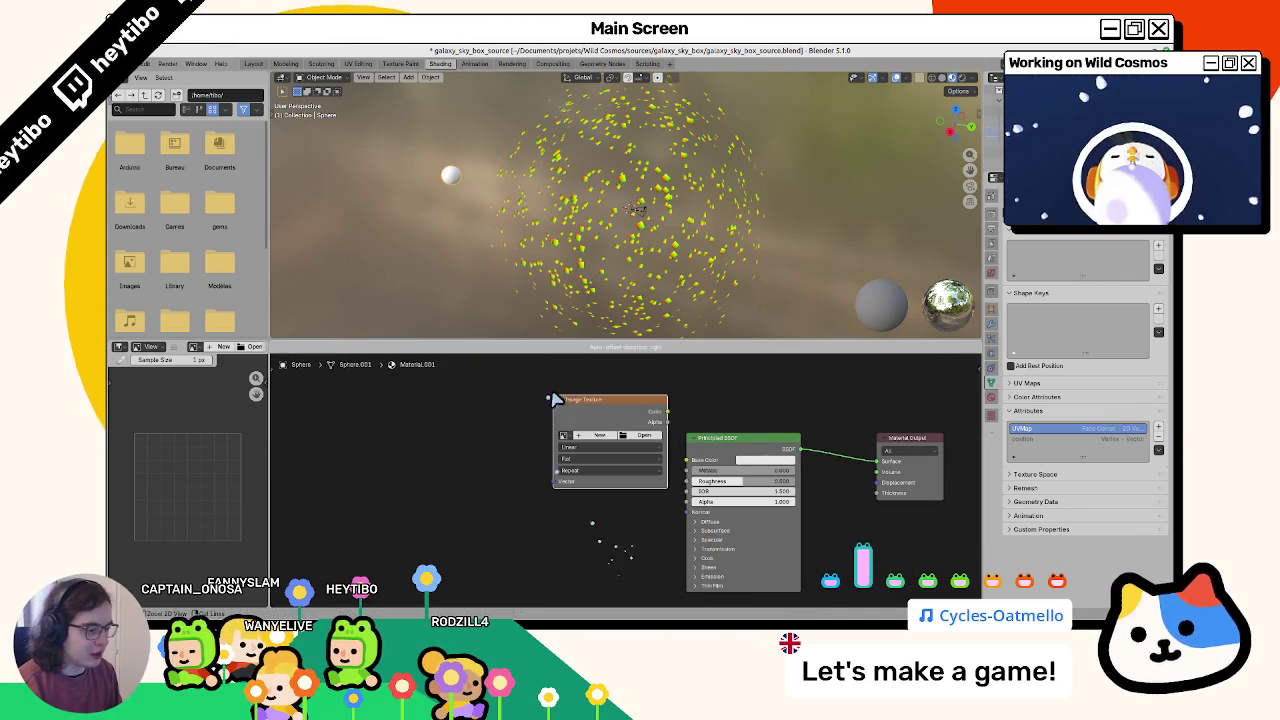
pyautogui.click(555, 400)
pyautogui.click(643, 435)
pyautogui.doubleClick(336, 247)
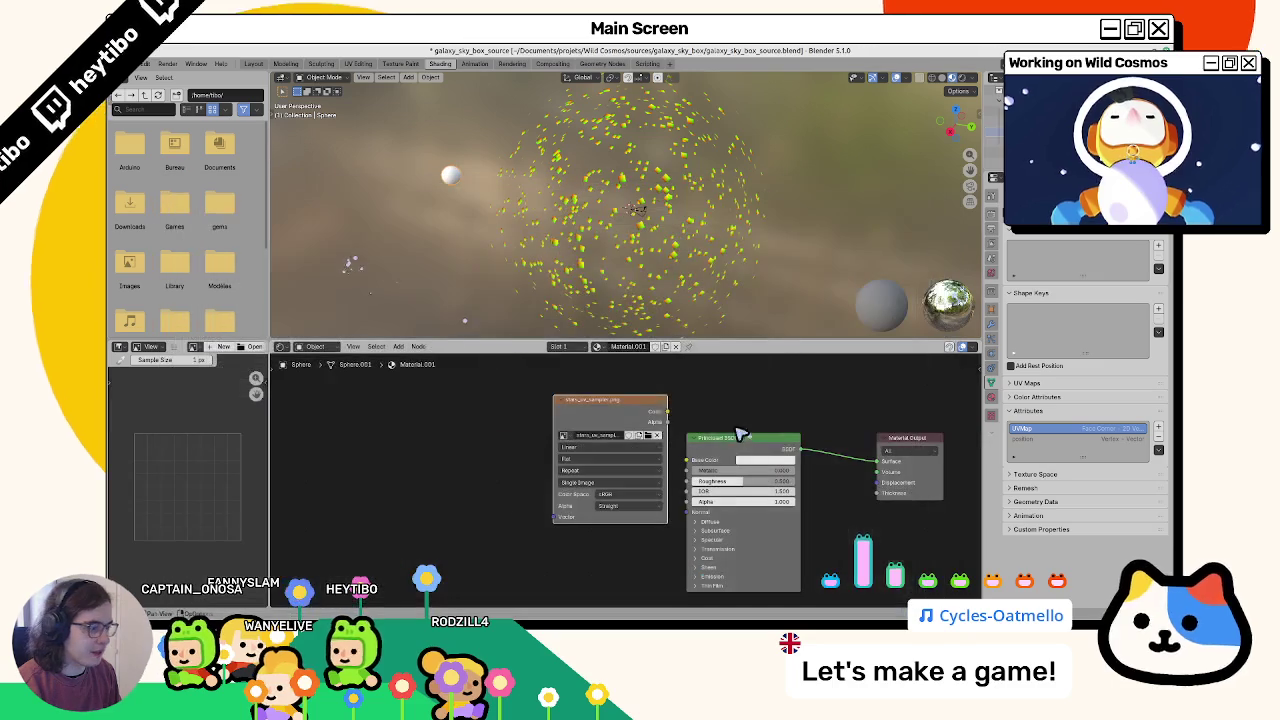
# Step: Connect the image Color to Principled BSDF Base Color and trackball-rotate the sphere
pyautogui.moveTo(667, 411); pyautogui.dragTo(875, 467)
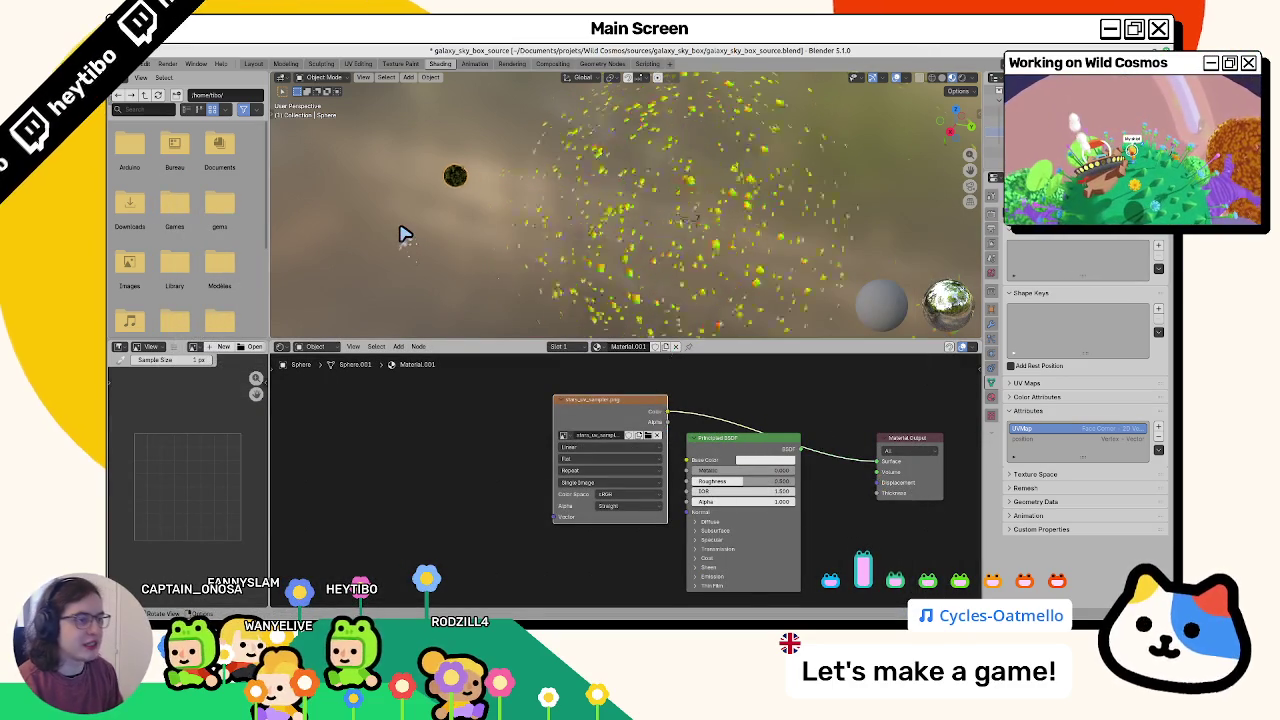
pyautogui.scroll(2, 546, 133)
pyautogui.press('r')
pyautogui.press('r')
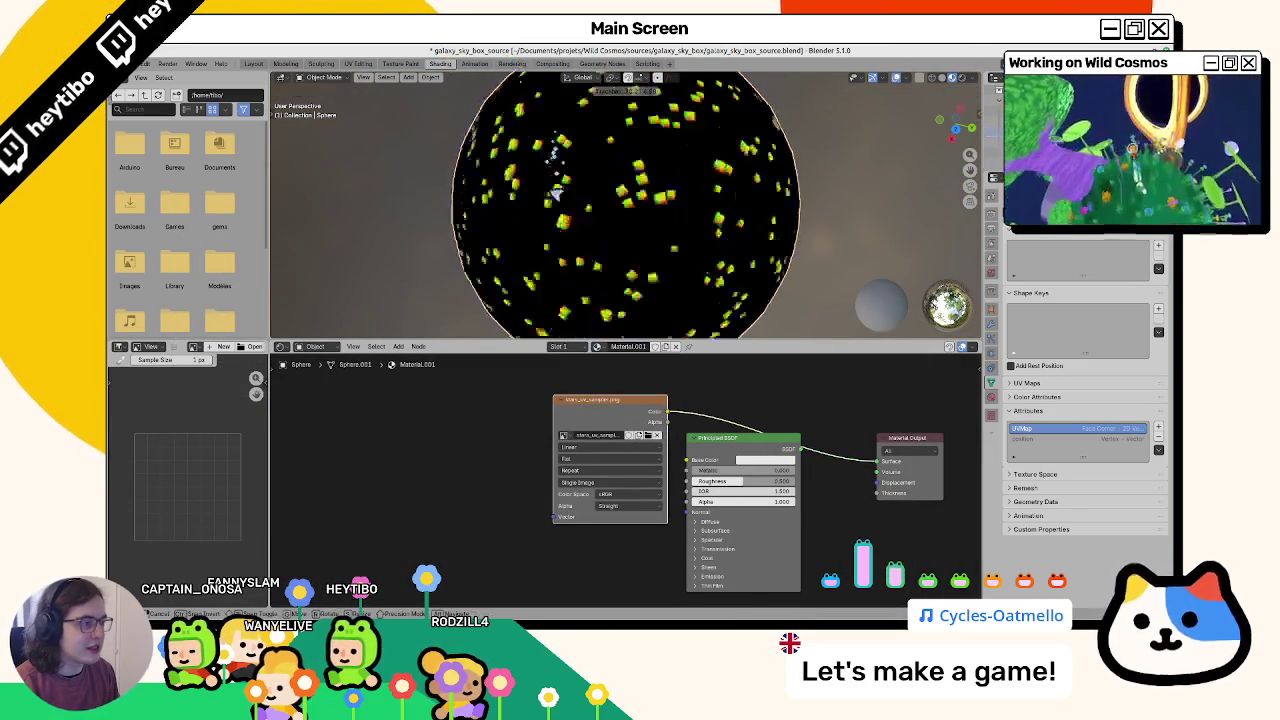
pyautogui.click(537, 178)
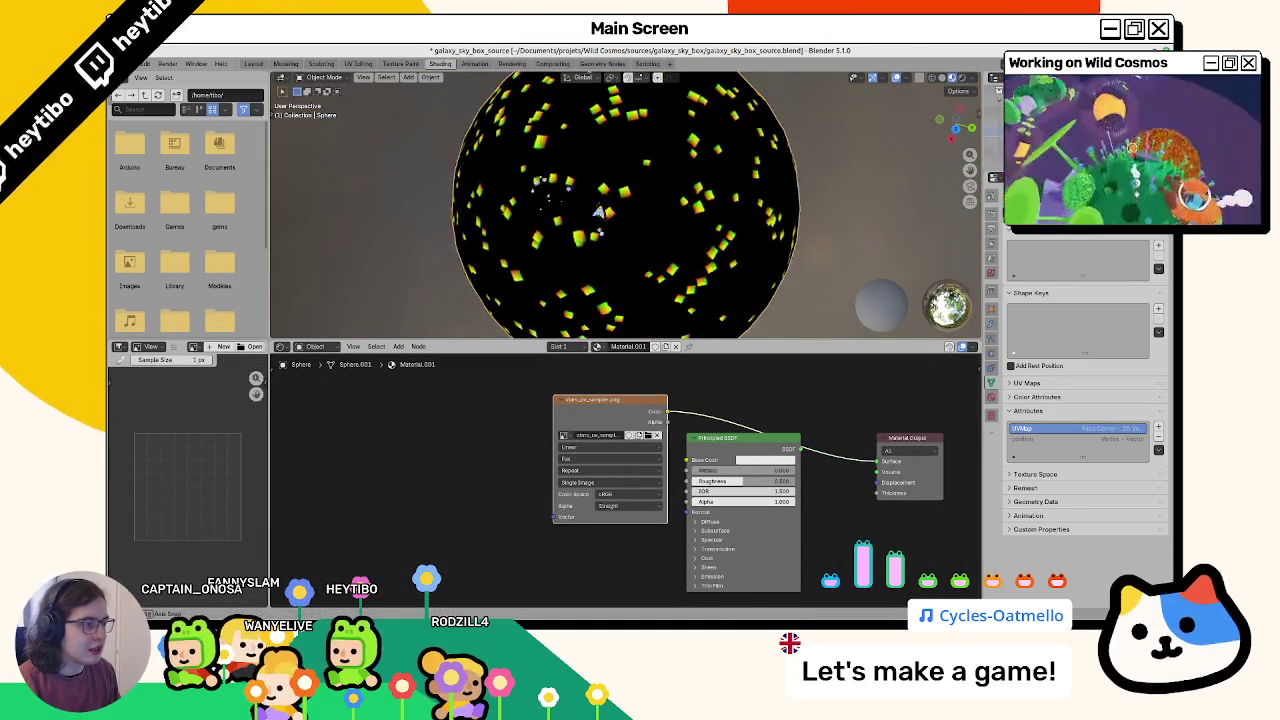
# Step: Zoom and orbit the view inside the star-textured sphere
pyautogui.scroll(5, 600, 150)
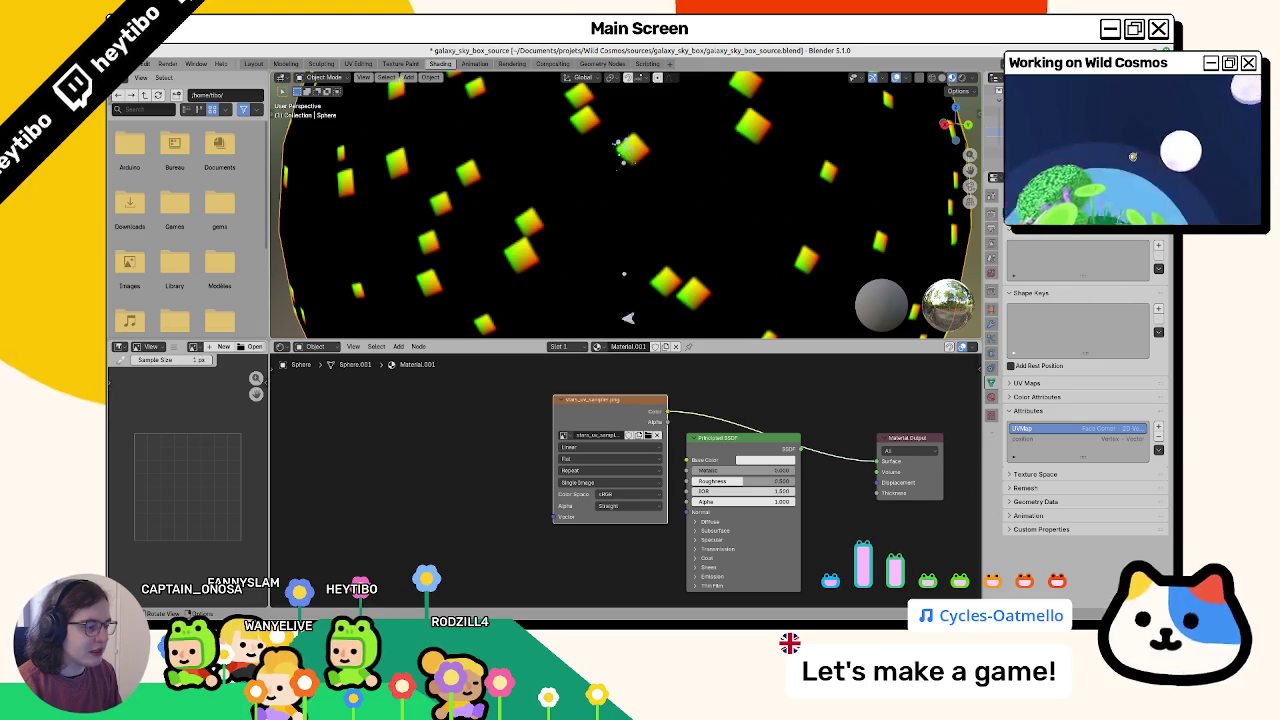
pyautogui.scroll(4, 565, 265)
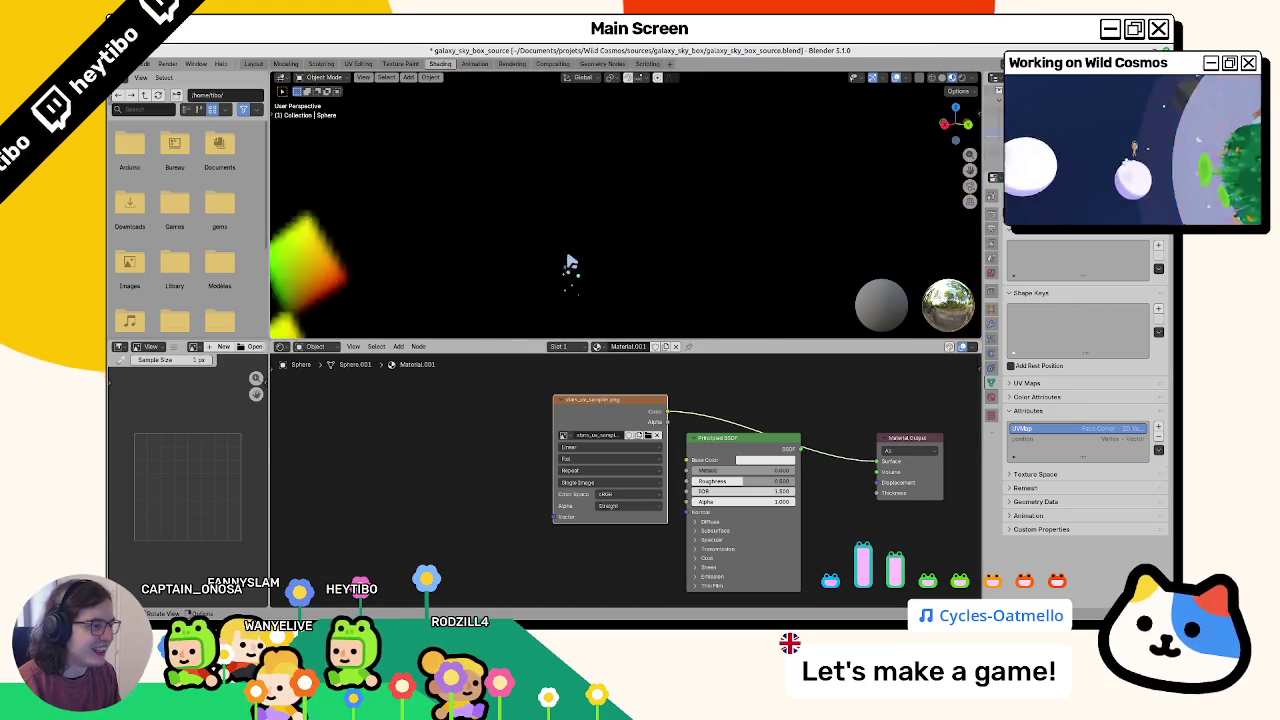
pyautogui.moveTo(510, 248)
pyautogui.mouseDown(button='middle')
pyautogui.moveTo(491, 200)
pyautogui.moveTo(497, 175)
pyautogui.mouseUp(button='middle')
pyautogui.scroll(-2, 497, 175)
pyautogui.scroll(-2, 503, 177)
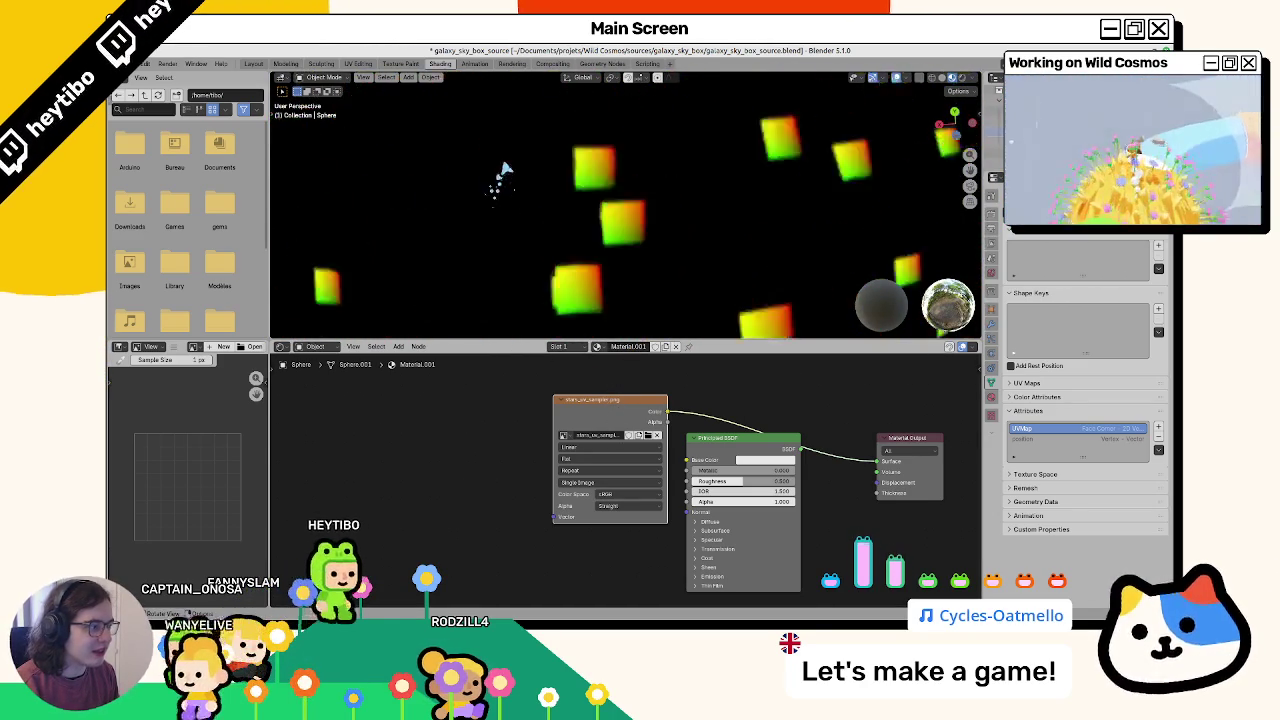
pyautogui.scroll(-2, 505, 200)
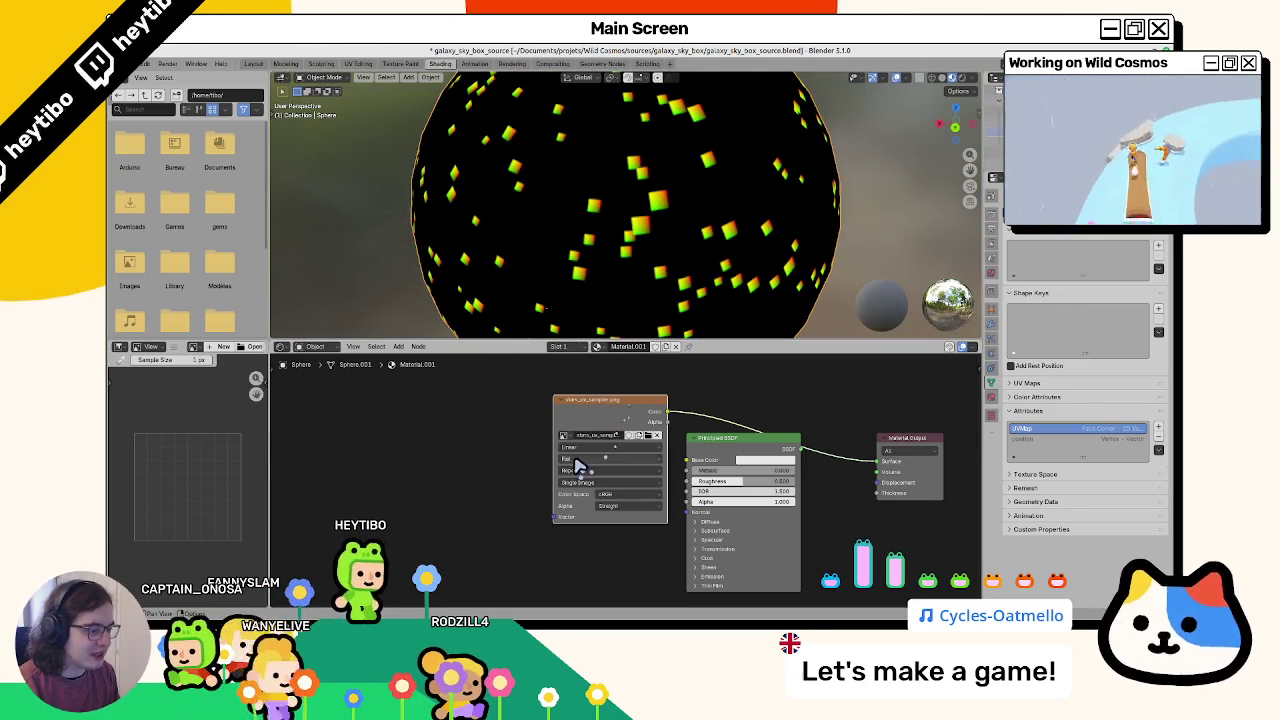
# Step: Set the stars Image Texture interpolation to Linear
pyautogui.click(578, 467)
pyautogui.click(580, 468)
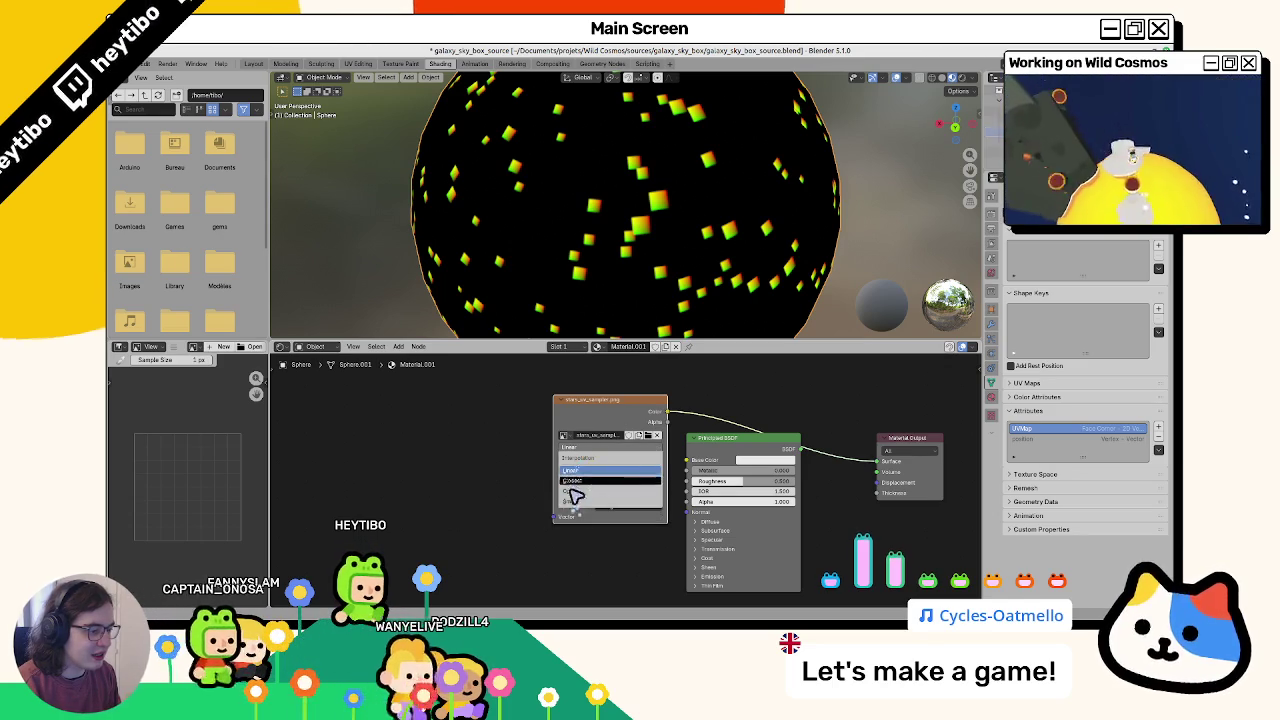
pyautogui.click(574, 482)
pyautogui.click(590, 447)
pyautogui.click(580, 458)
pyautogui.click(580, 482)
pyautogui.click(578, 488)
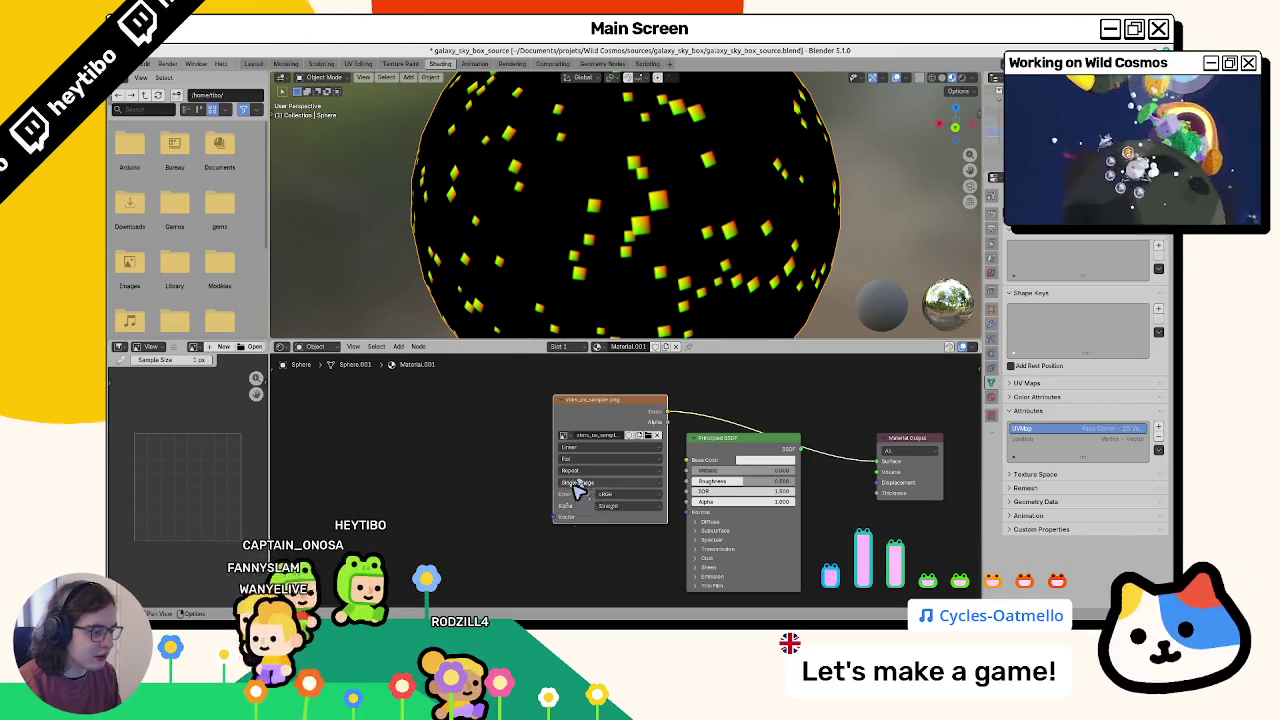
# Step: Check the render output settings and look around inside the star sphere
pyautogui.click(990, 228)
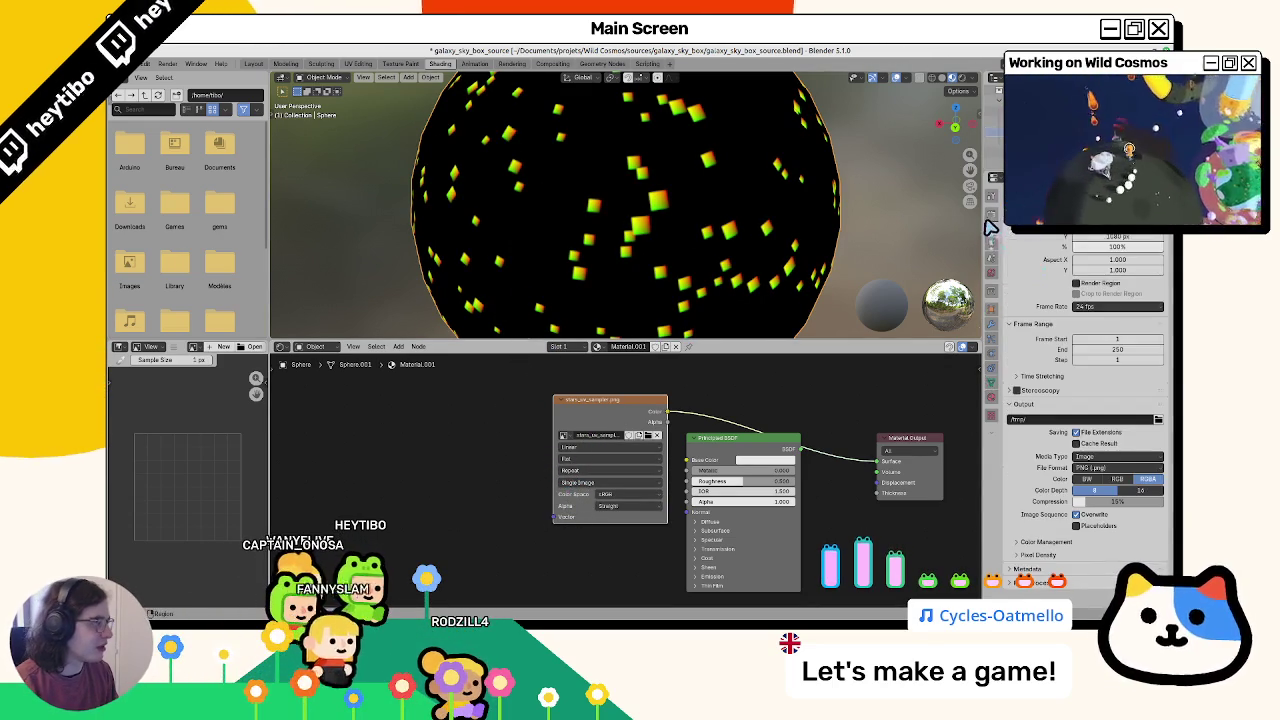
pyautogui.scroll(1, 651, 223)
pyautogui.scroll(3, 651, 223)
pyautogui.scroll(-5, 651, 223)
pyautogui.scroll(-3, 620, 240)
pyautogui.scroll(5, 620, 240)
pyautogui.moveTo(620, 240)
pyautogui.mouseDown(button='middle')
pyautogui.moveTo(415, 197)
pyautogui.moveTo(410, 182)
pyautogui.mouseUp(button='middle')
pyautogui.scroll(3, 636, 218)
pyautogui.moveTo(636, 220); pyautogui.dragTo(577, 170, button='middle')
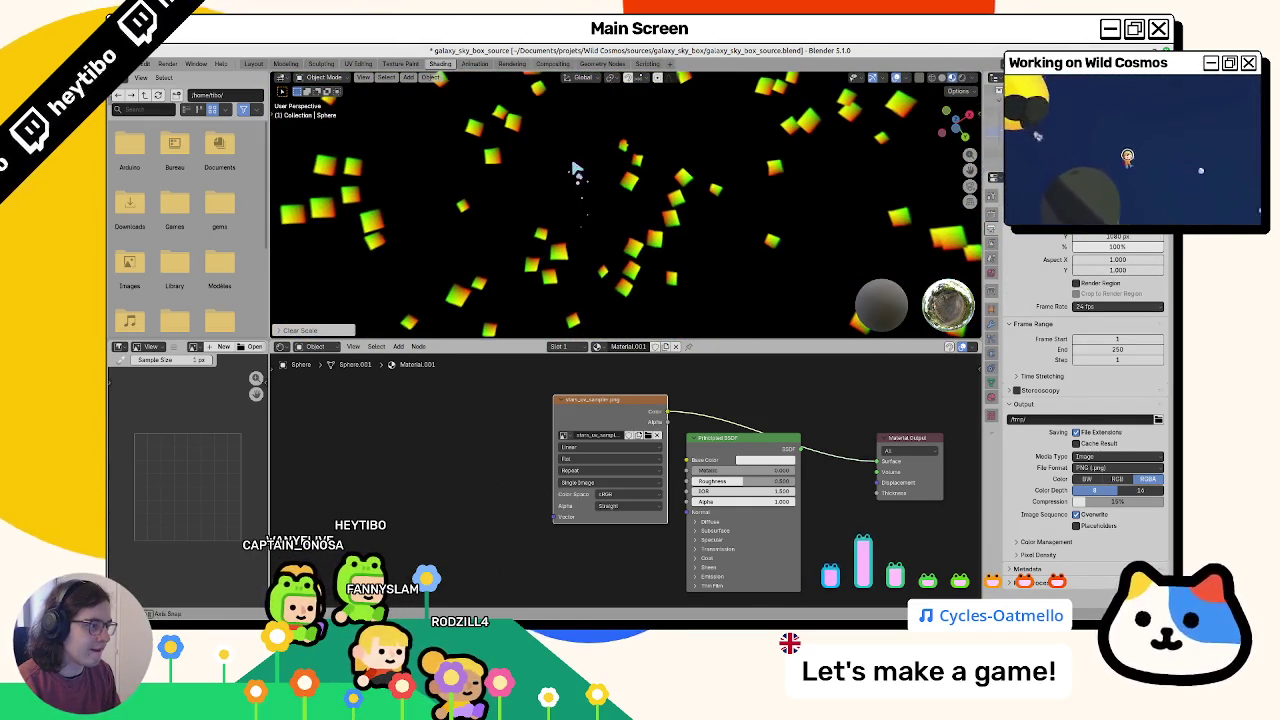
pyautogui.moveTo(608, 318); pyautogui.dragTo(620, 190, button='middle')
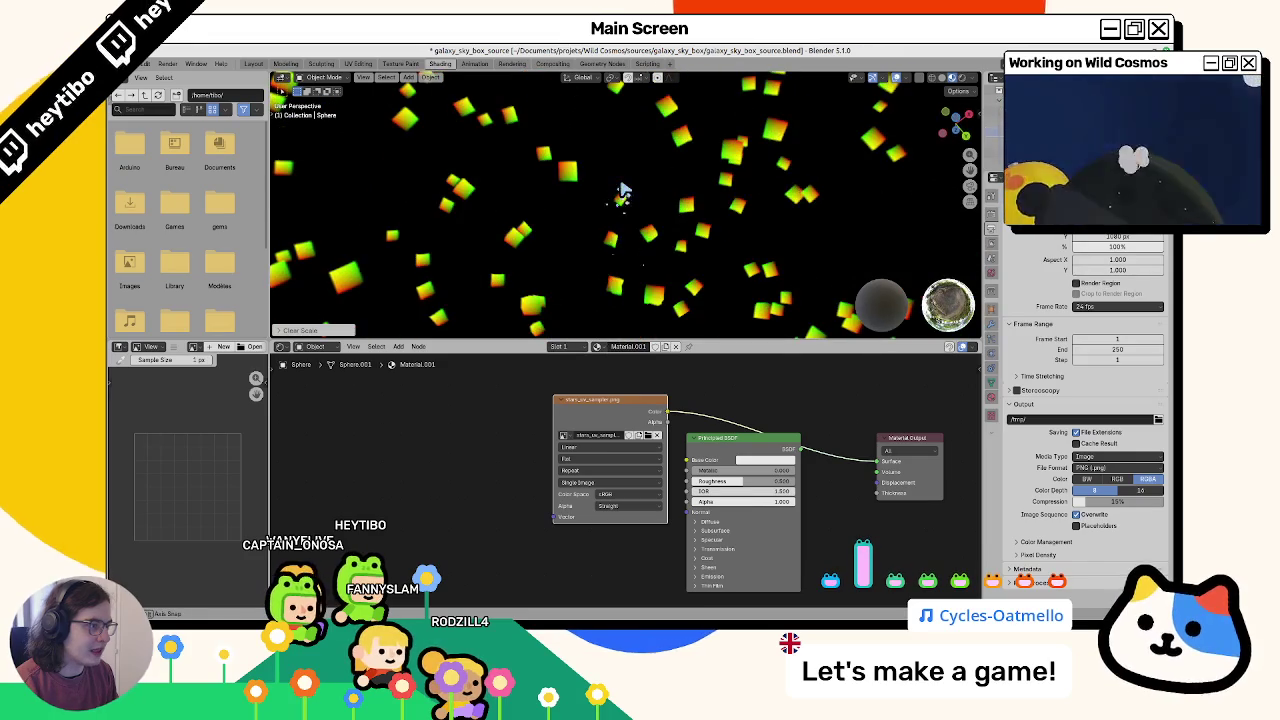
pyautogui.moveTo(606, 270)
pyautogui.mouseDown(button='middle')
pyautogui.moveTo(615, 307)
pyautogui.moveTo(594, 217)
pyautogui.moveTo(600, 340)
pyautogui.mouseUp(button='middle')
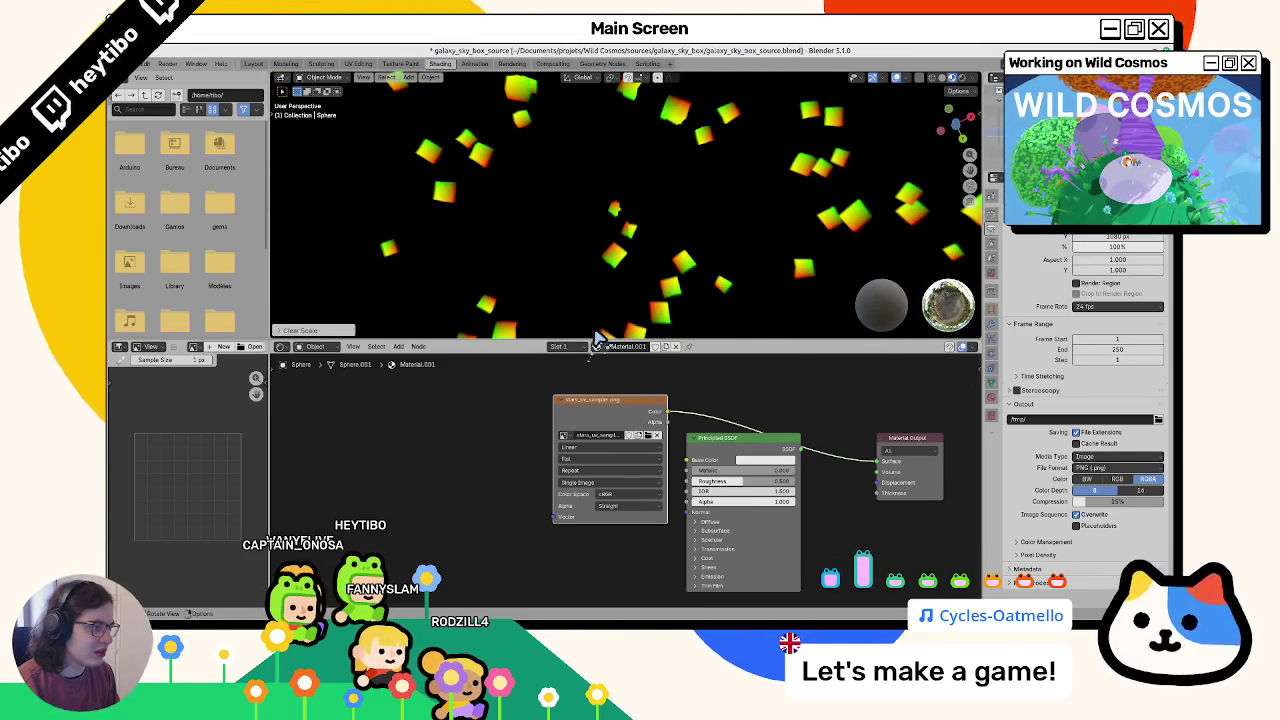
pyautogui.moveTo(615, 207); pyautogui.dragTo(627, 157, button='middle')
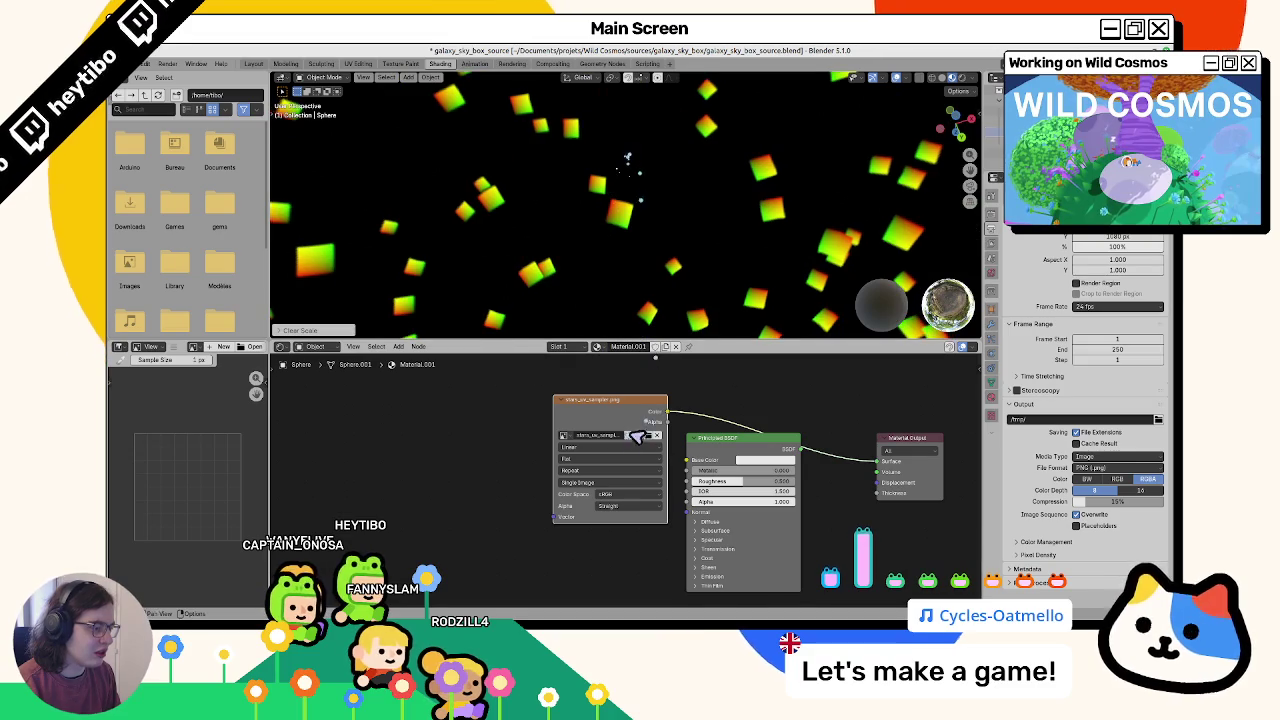
# Step: Set the stars texture to Non-Color and wire its Color straight into Material Output Surface
pyautogui.click(613, 491)
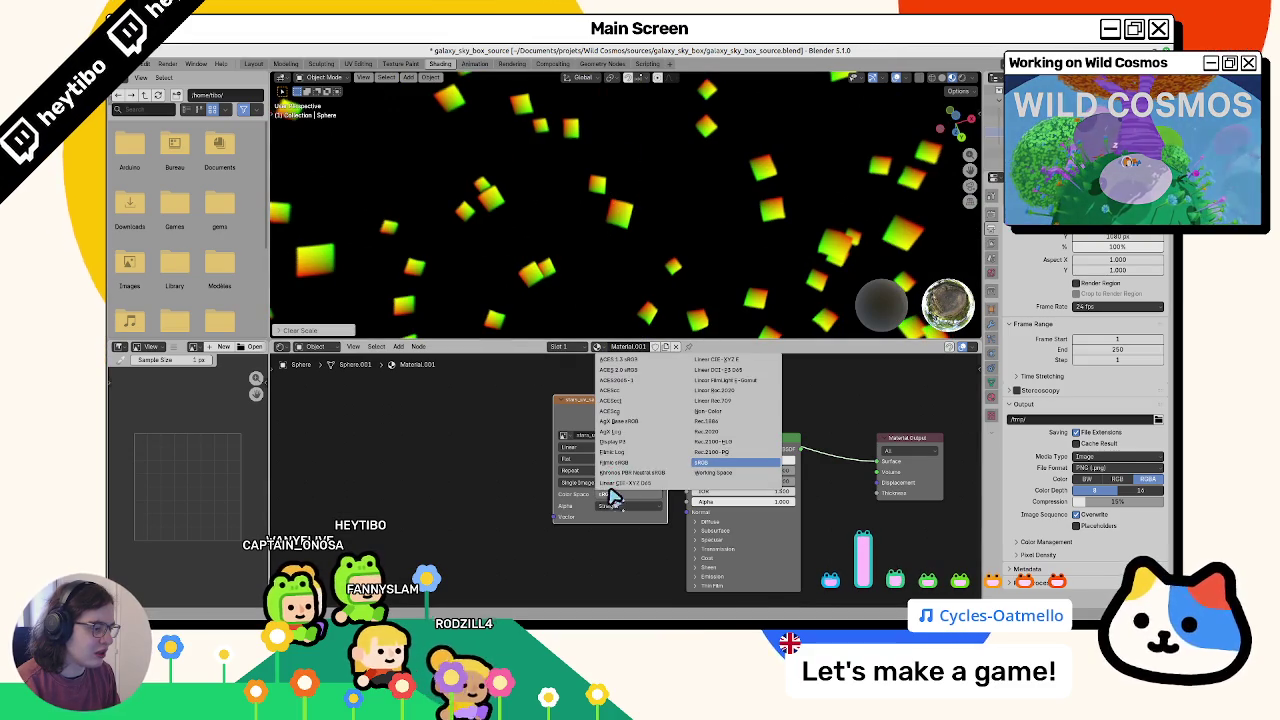
pyautogui.click(733, 420)
pyautogui.keyDown('alt'); pyautogui.moveTo(731, 443); pyautogui.dragTo(728, 532); pyautogui.keyUp('alt')
pyautogui.moveTo(597, 414); pyautogui.dragTo(477, 432)
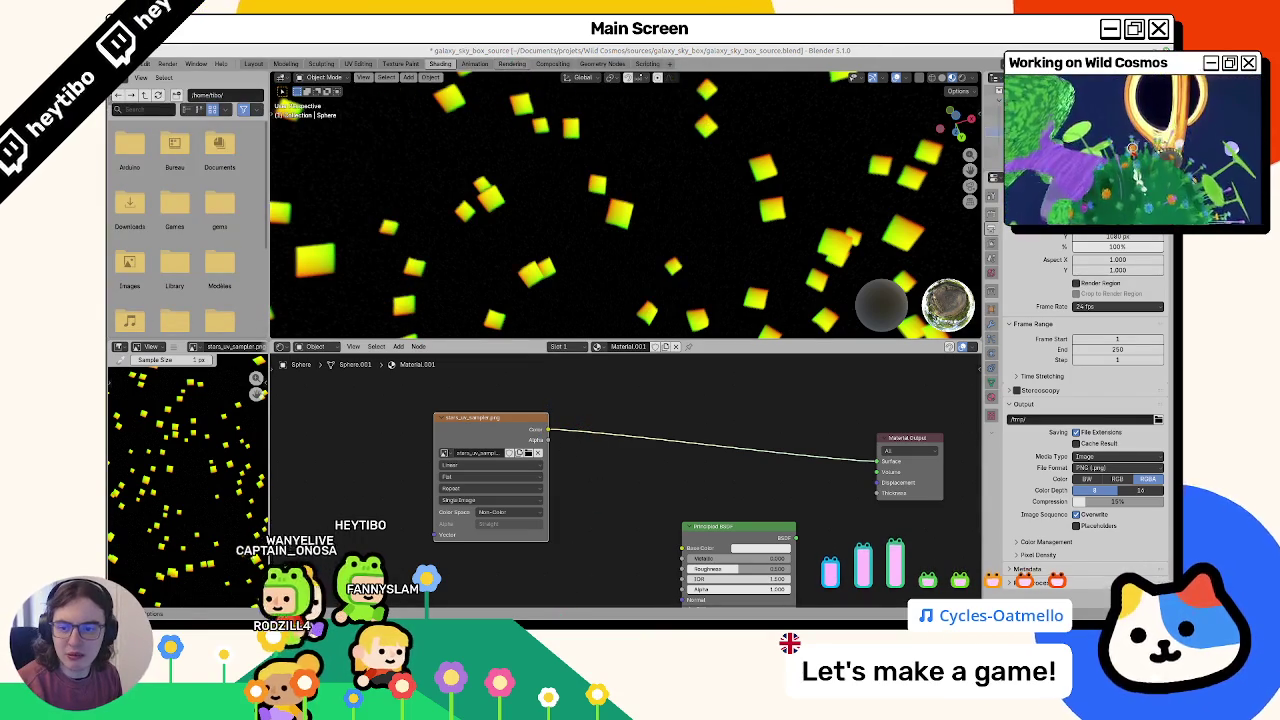
# Step: Insert a pp_color.png texture before the output and set the stars colour space to sRGB
pyautogui.moveTo(240, 362); pyautogui.dragTo(657, 420)
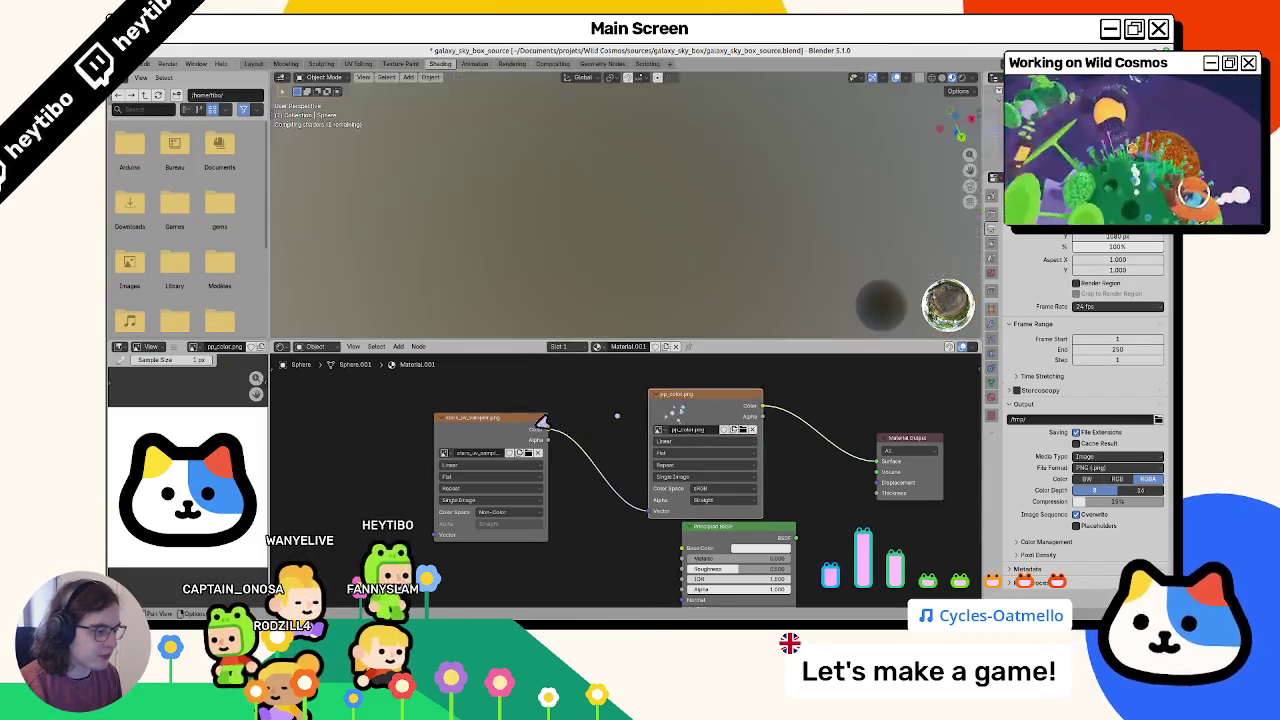
pyautogui.moveTo(560, 260); pyautogui.dragTo(462, 233, button='middle')
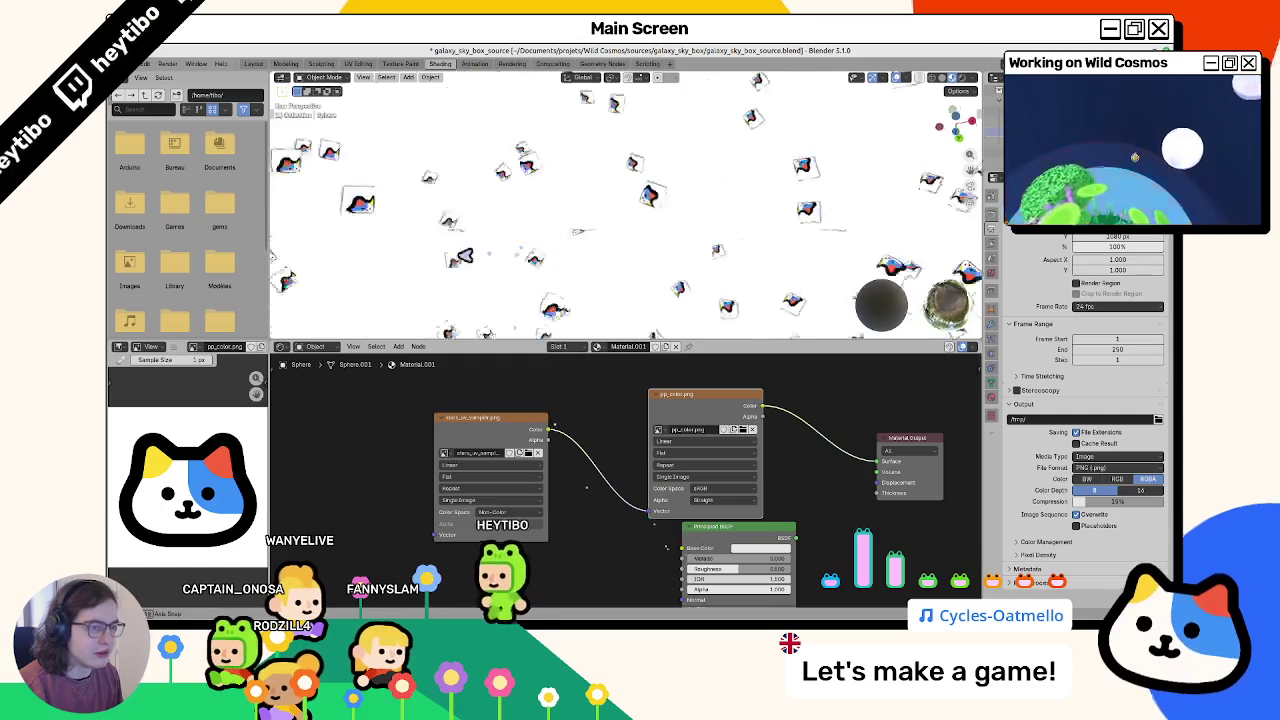
pyautogui.click(490, 512)
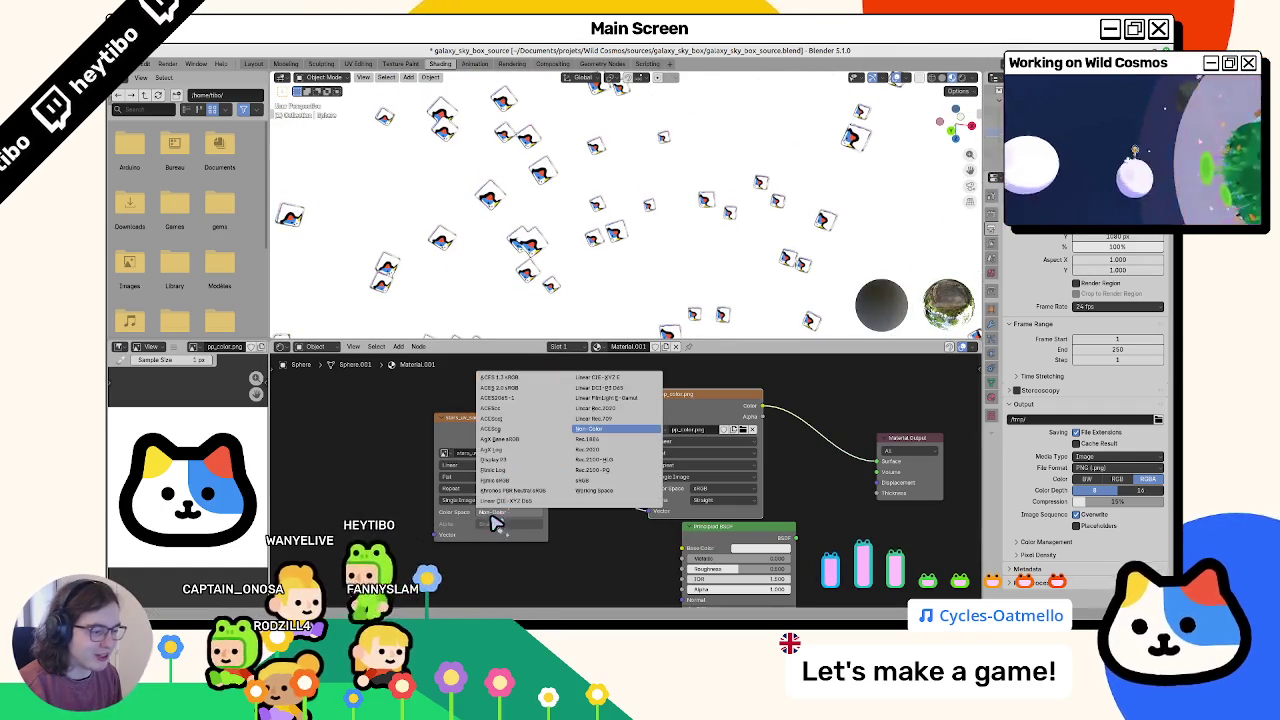
pyautogui.click(588, 449)
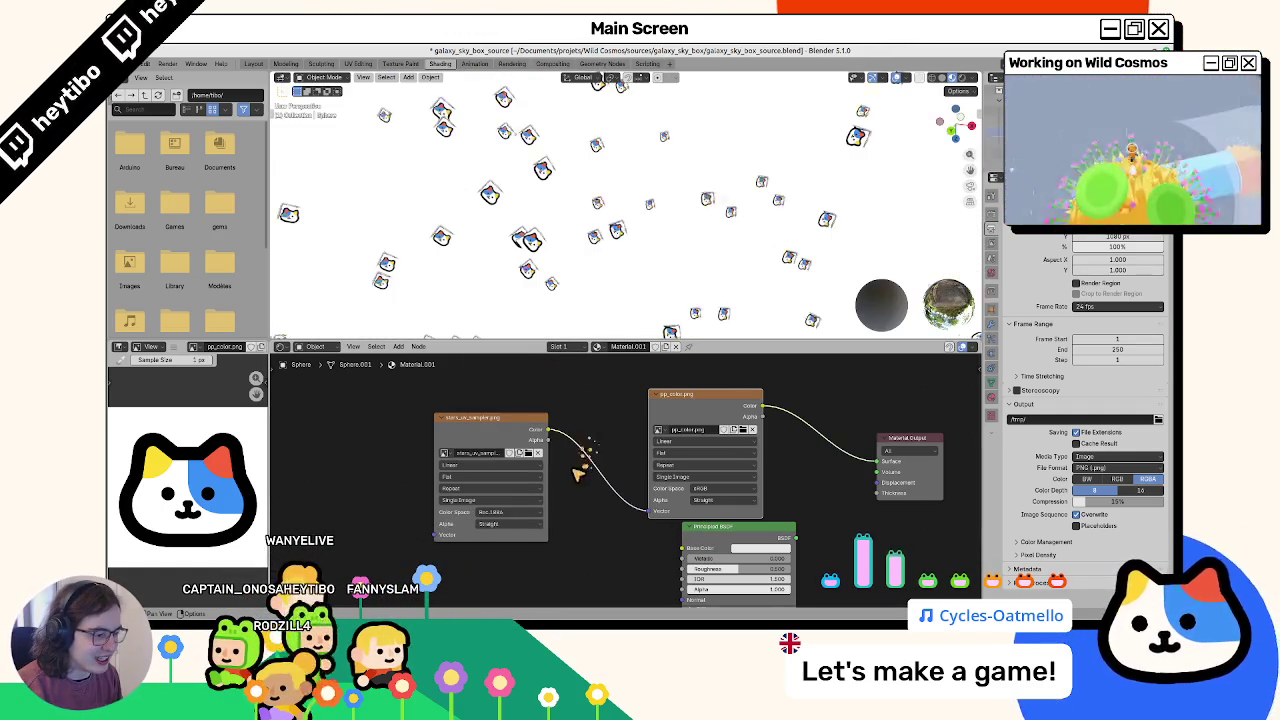
pyautogui.click(488, 512)
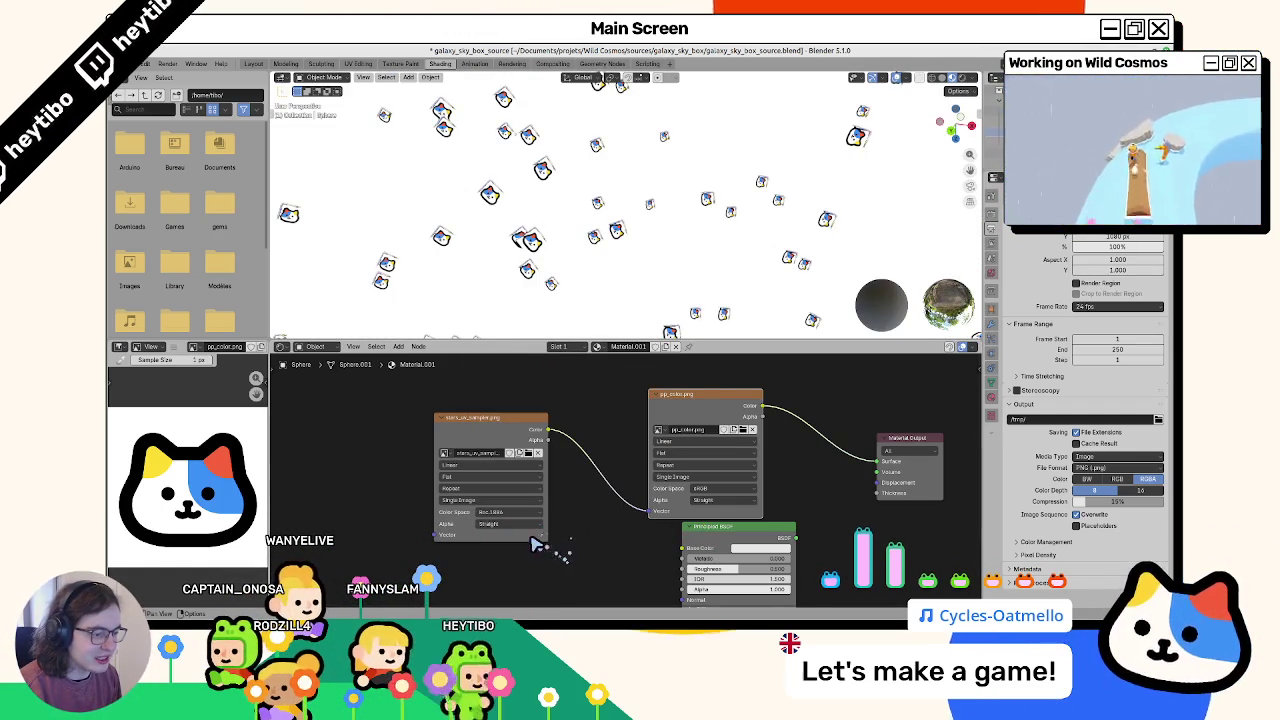
pyautogui.hotkey('ctrl', 'z')
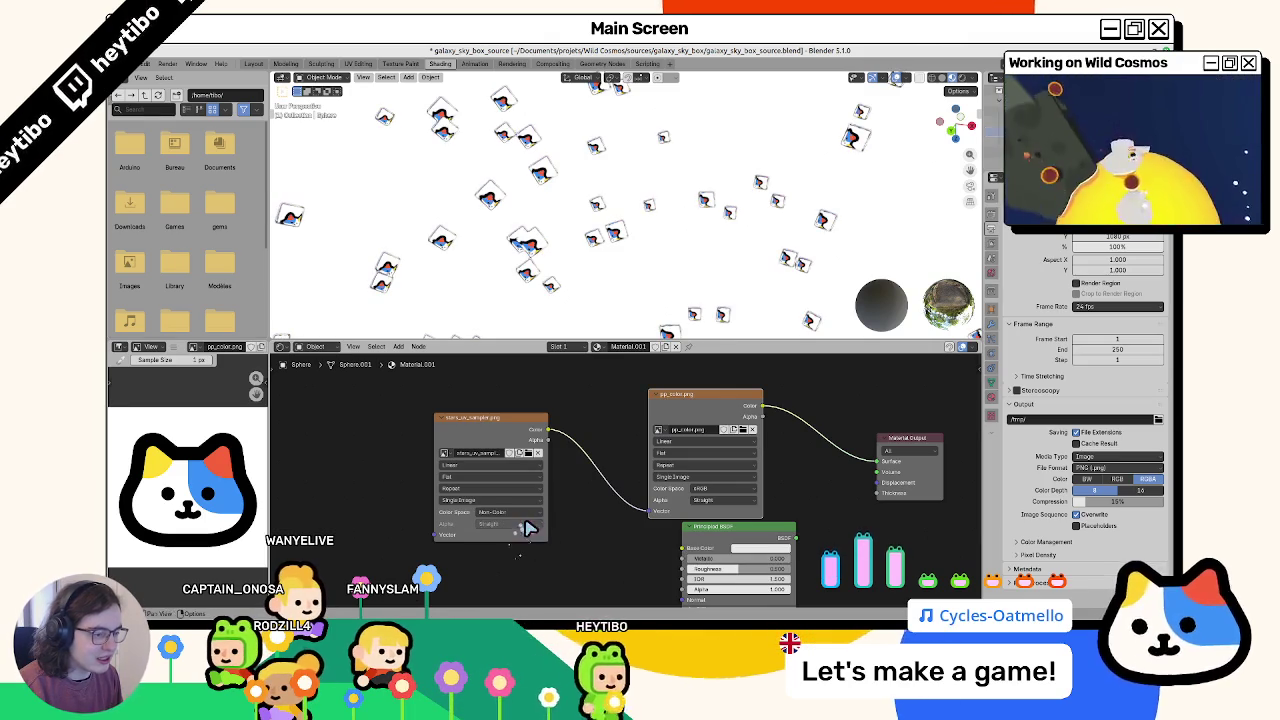
pyautogui.click(528, 514)
pyautogui.click(598, 482)
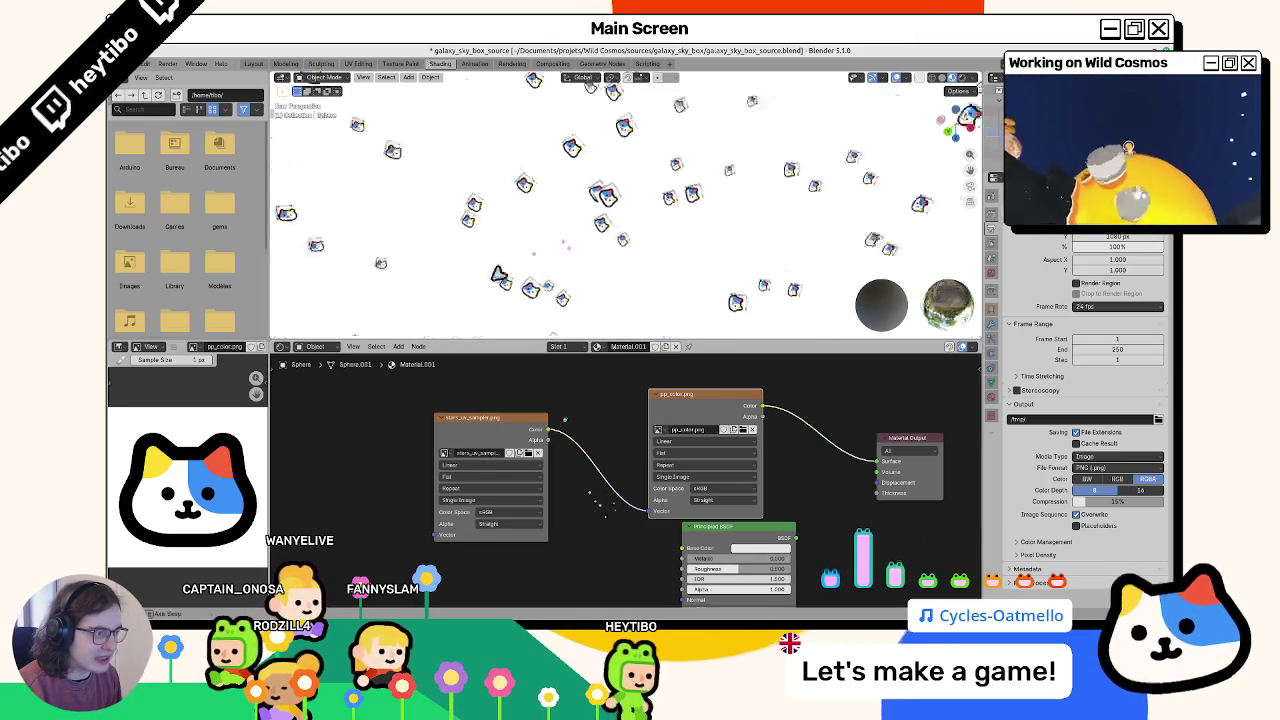
pyautogui.moveTo(443, 325); pyautogui.dragTo(490, 287, button='middle')
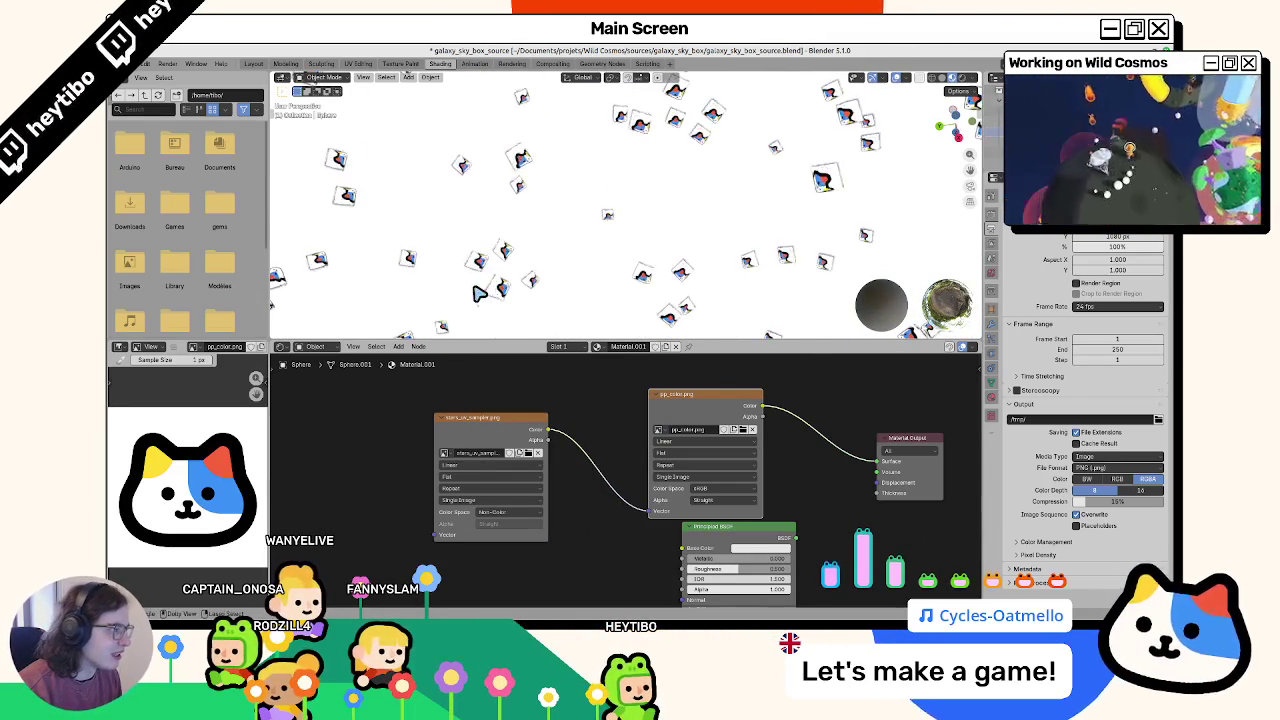
# Step: Try Closest and Cubic interpolation on the stars texture, then open its alpha options
pyautogui.click(468, 500)
pyautogui.click(476, 466)
pyautogui.click(470, 498)
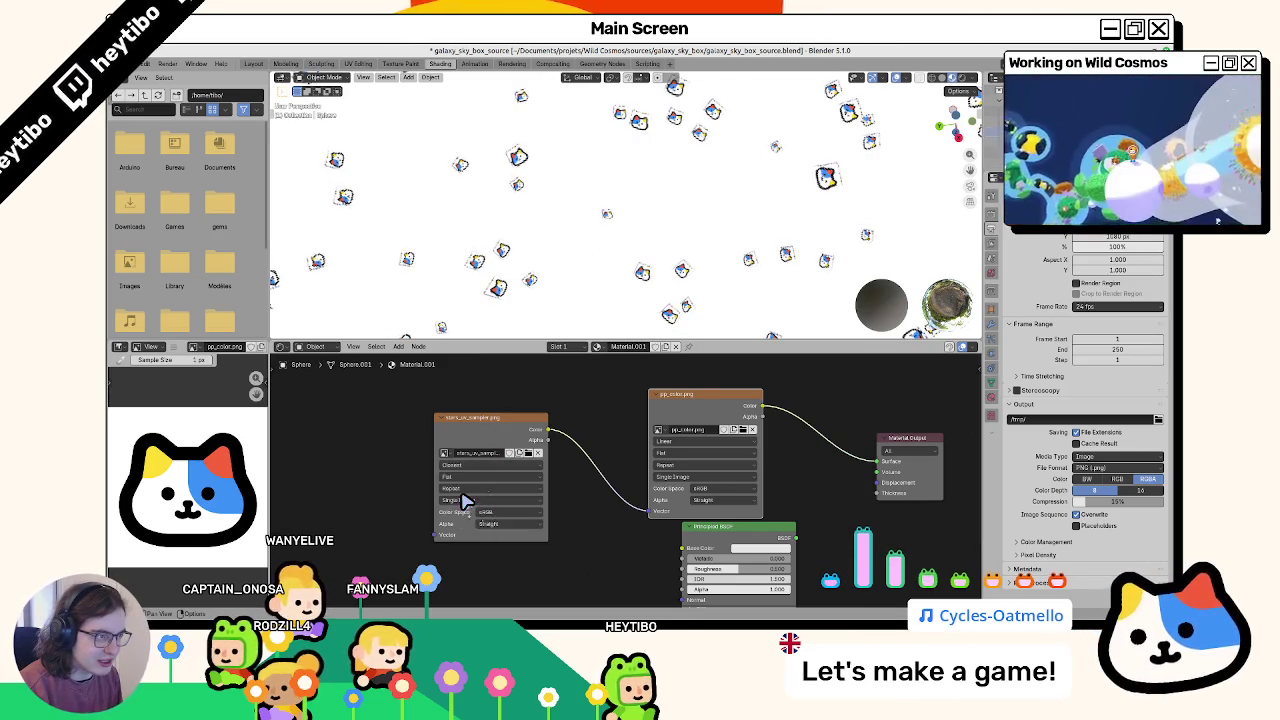
pyautogui.click(460, 470)
pyautogui.click(450, 512)
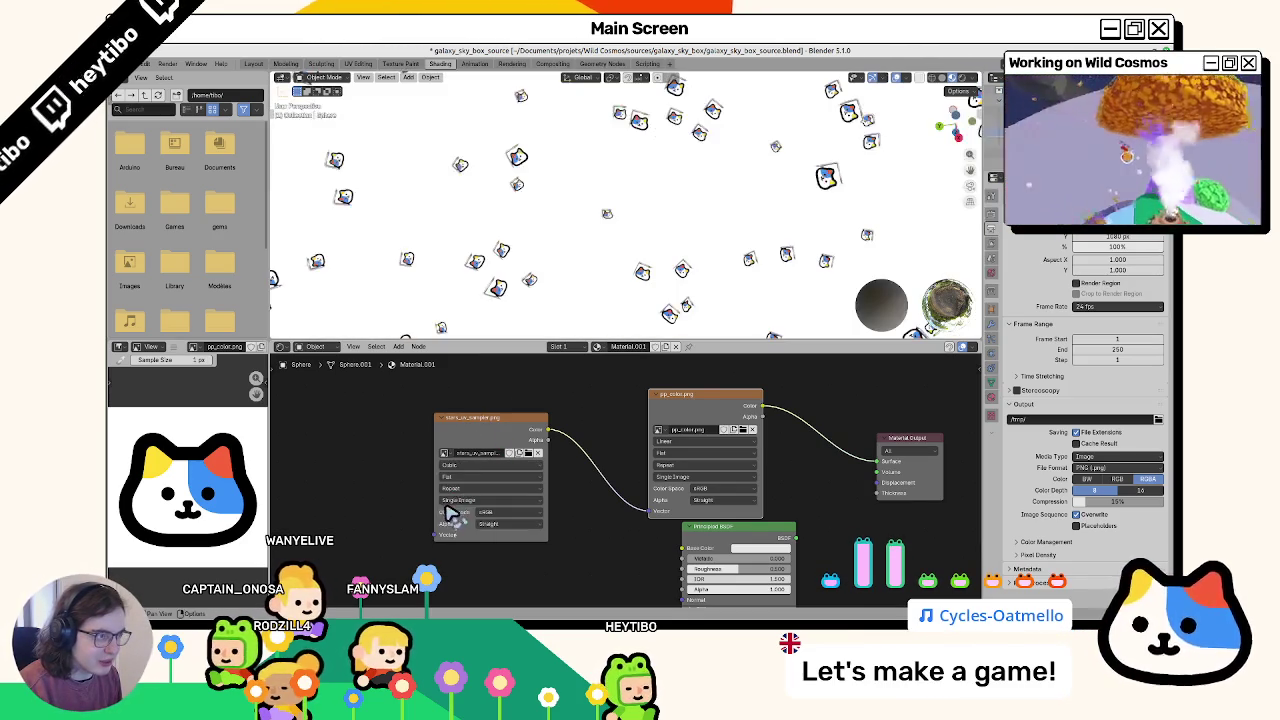
pyautogui.scroll(-2, 552, 297)
pyautogui.scroll(-3, 552, 297)
pyautogui.scroll(-2, 552, 297)
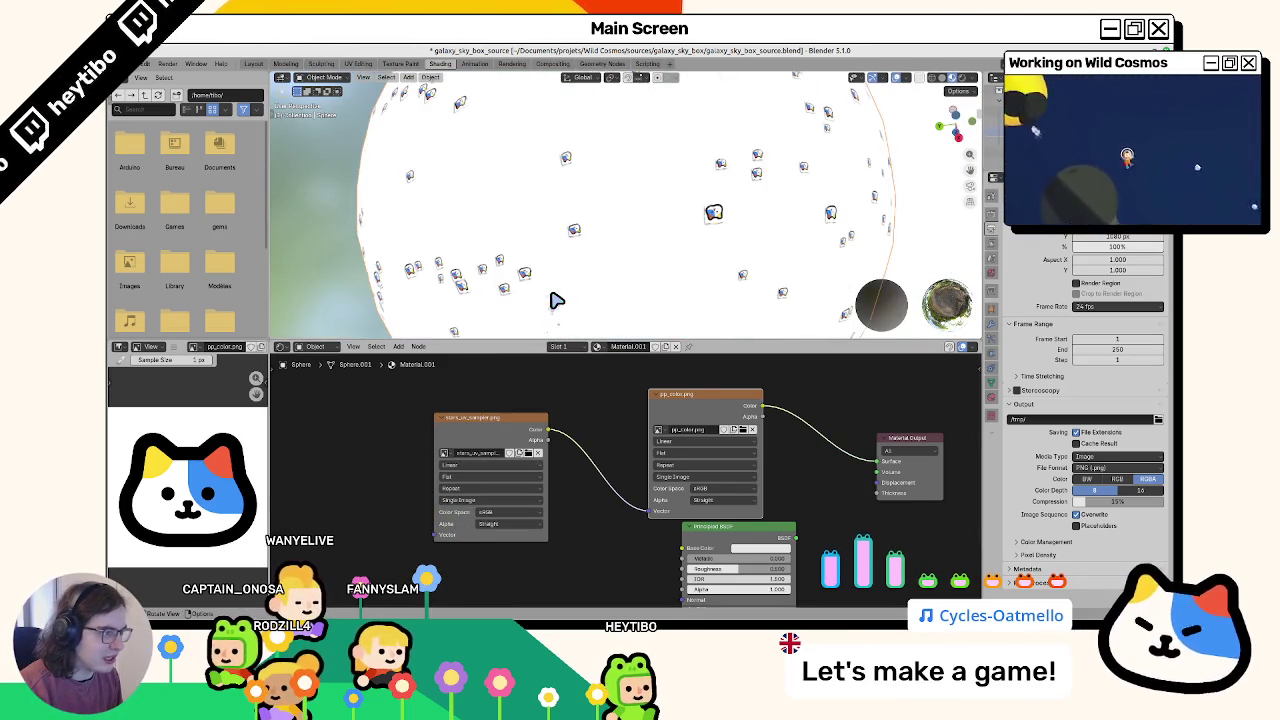
pyautogui.scroll(1, 557, 300)
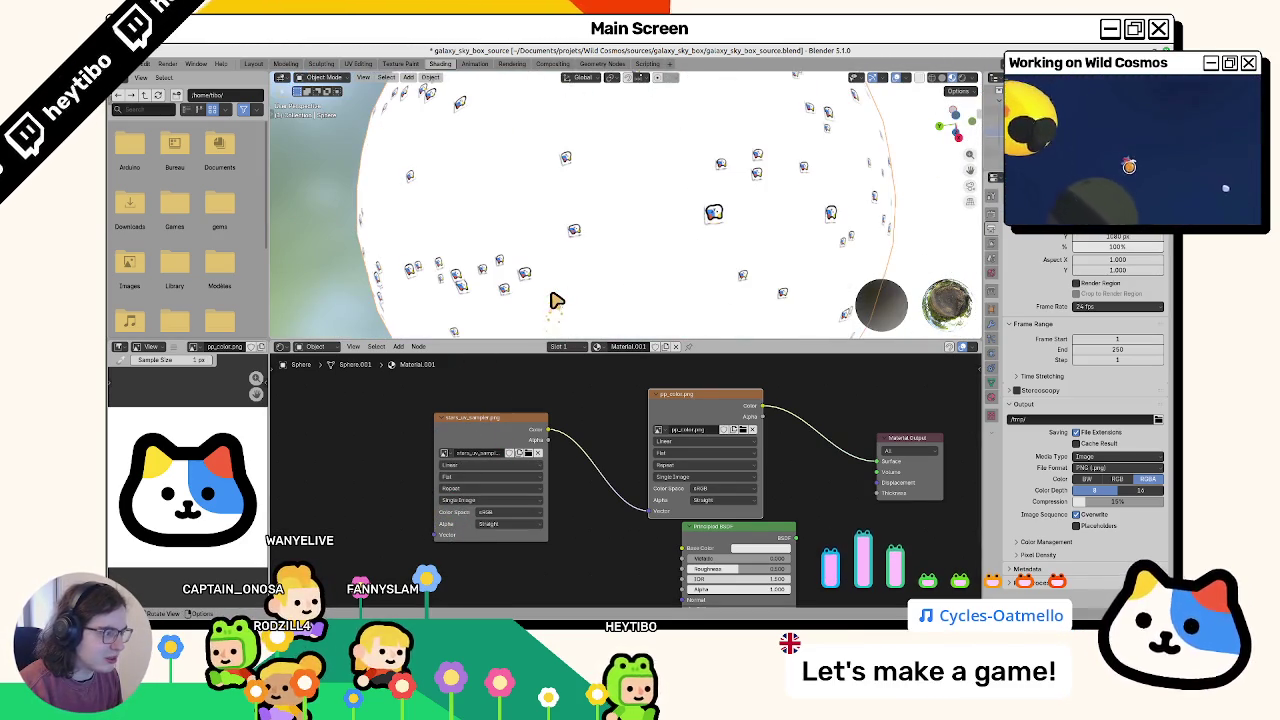
pyautogui.click(532, 522)
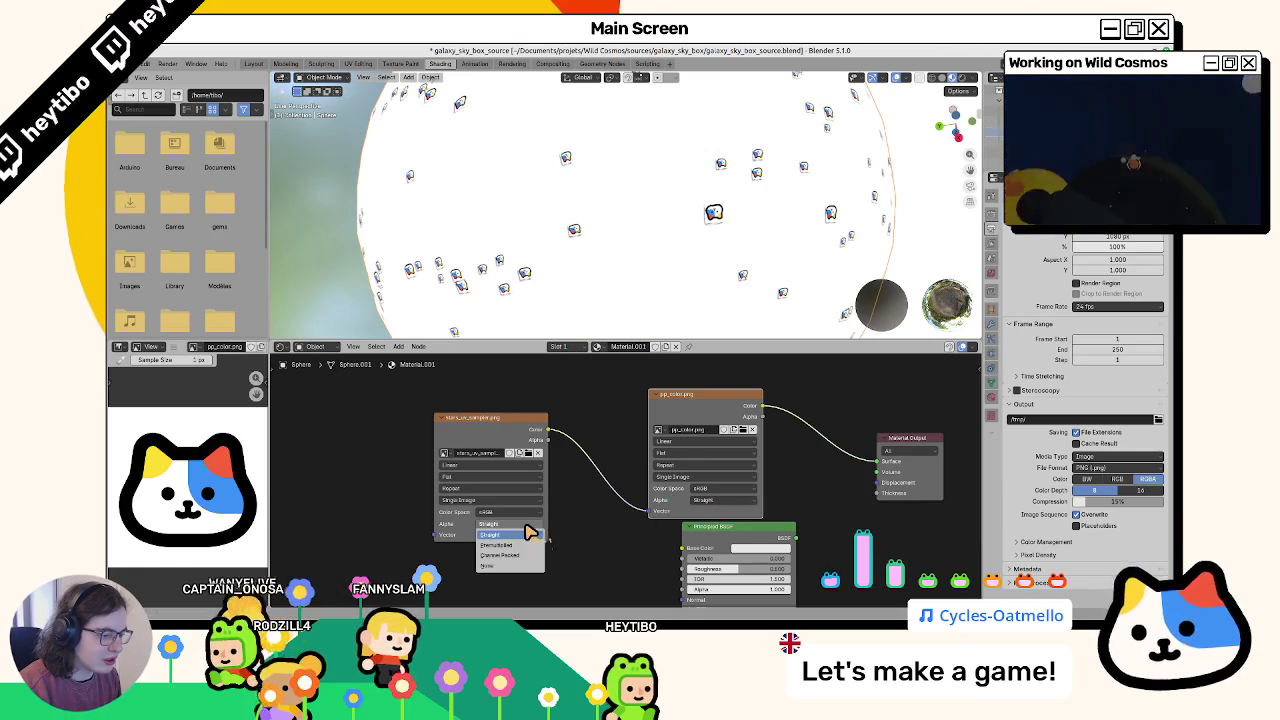
# Step: Set the stars texture alpha mode to None and its colour space to Non-Color
pyautogui.click(497, 567)
pyautogui.click(509, 513)
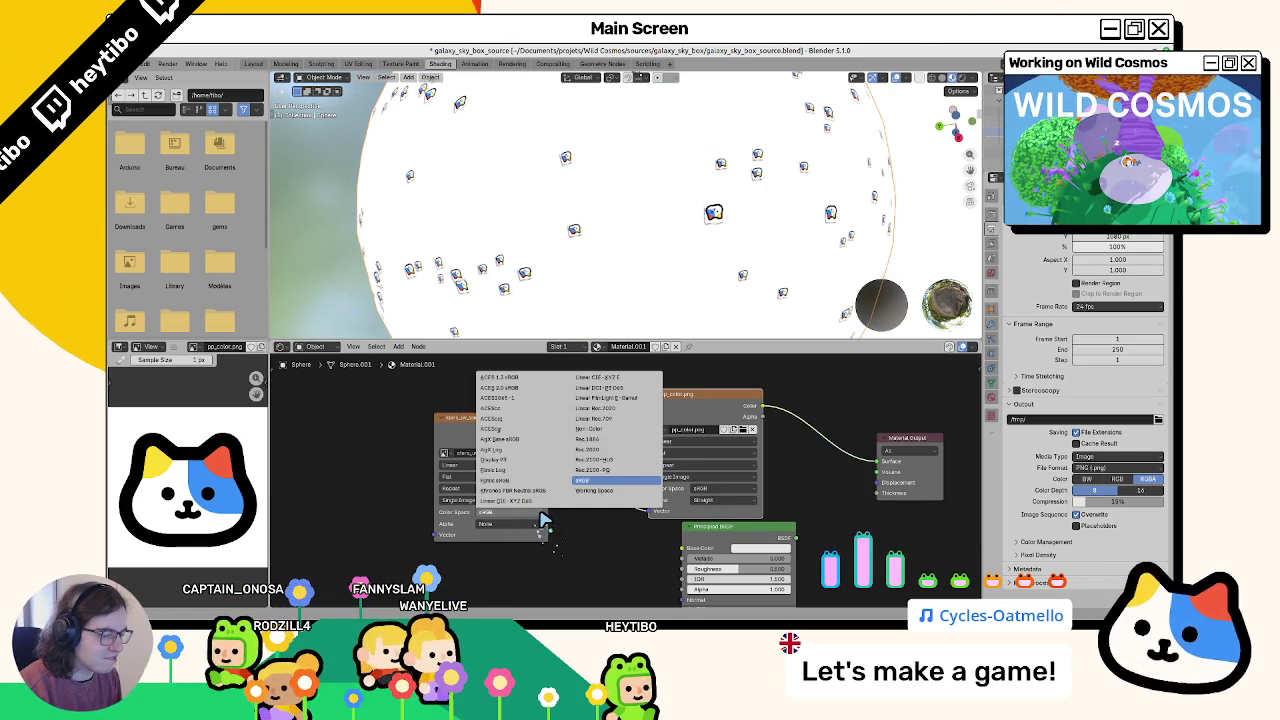
pyautogui.click(598, 429)
pyautogui.scroll(-5, 650, 248)
pyautogui.scroll(3, 620, 270)
pyautogui.scroll(-3, 520, 270)
pyautogui.scroll(-3, 495, 205)
# Step: Confirm Color Management uses the sRGB display device, then reselect and frame the sphere
pyautogui.click(521, 161)
pyautogui.press('KP_0')
pyautogui.click(991, 229)
pyautogui.scroll(-4, 1057, 357)
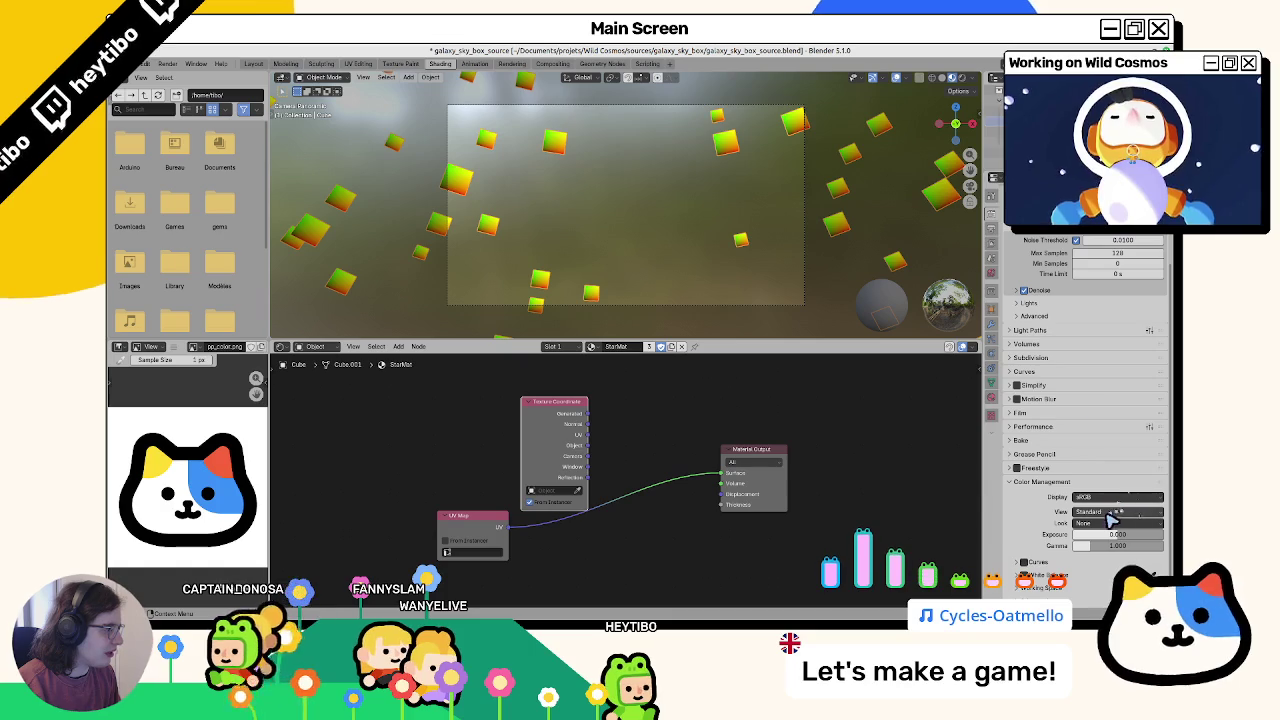
pyautogui.click(1104, 498)
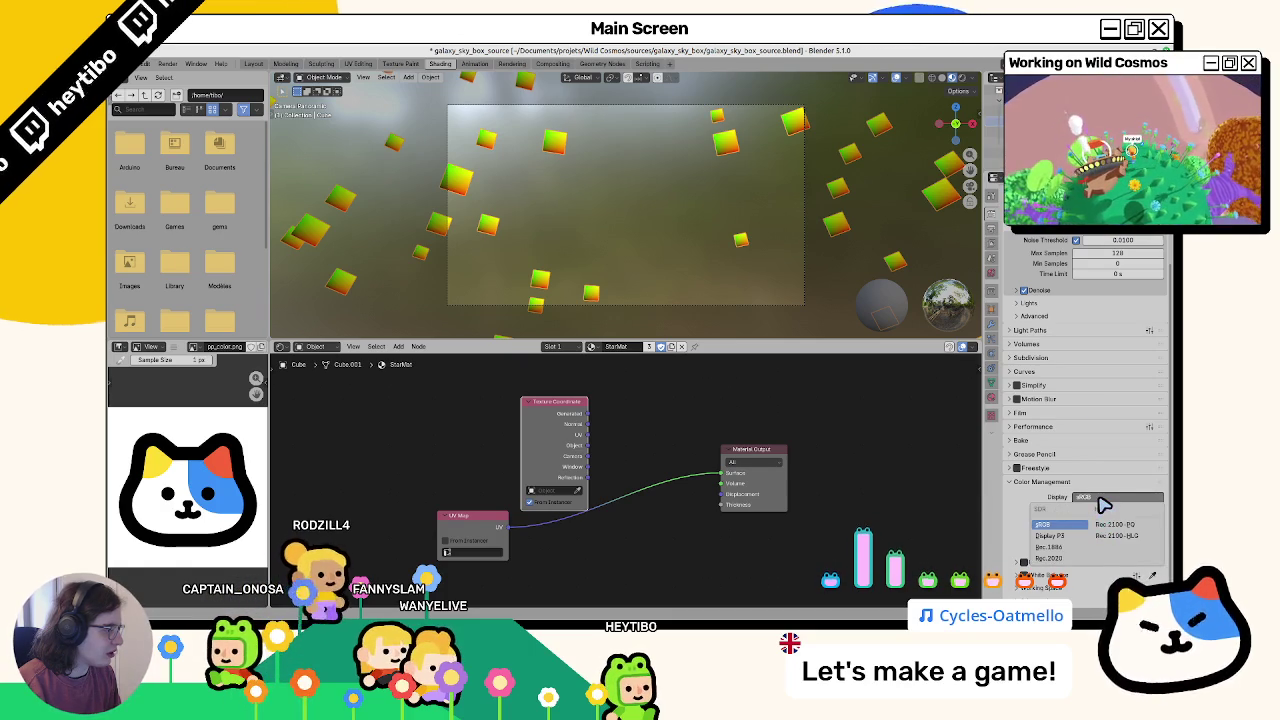
pyautogui.click(1103, 500)
pyautogui.moveTo(486, 221); pyautogui.dragTo(528, 286, button='middle')
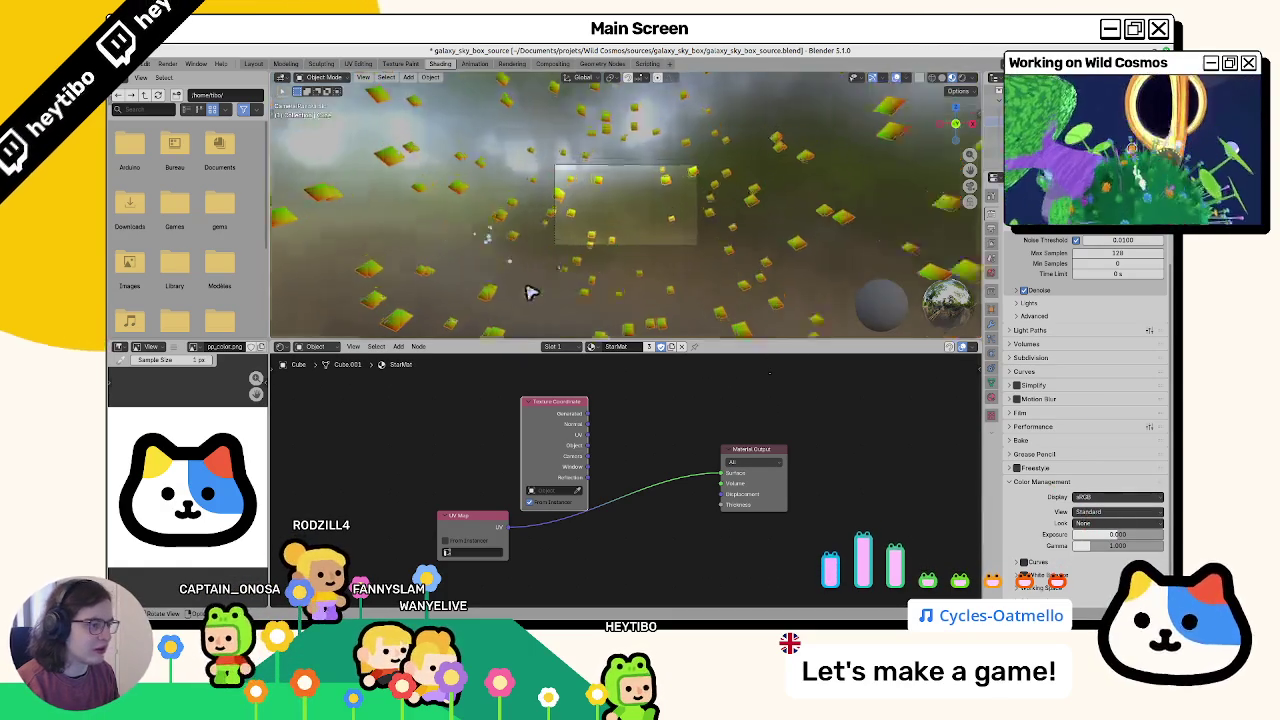
pyautogui.scroll(-5, 528, 288)
pyautogui.scroll(-4, 557, 277)
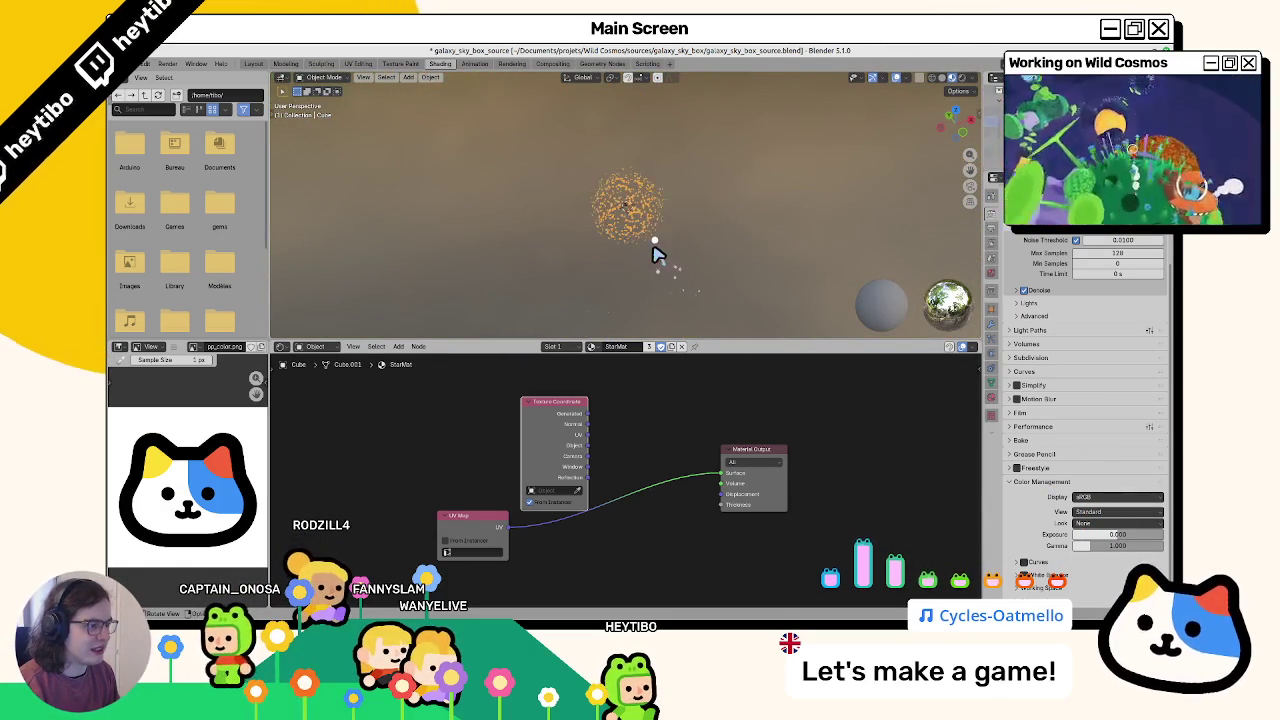
pyautogui.click(654, 249)
pyautogui.press('KP_Decimal')
pyautogui.rightClick(500, 511)
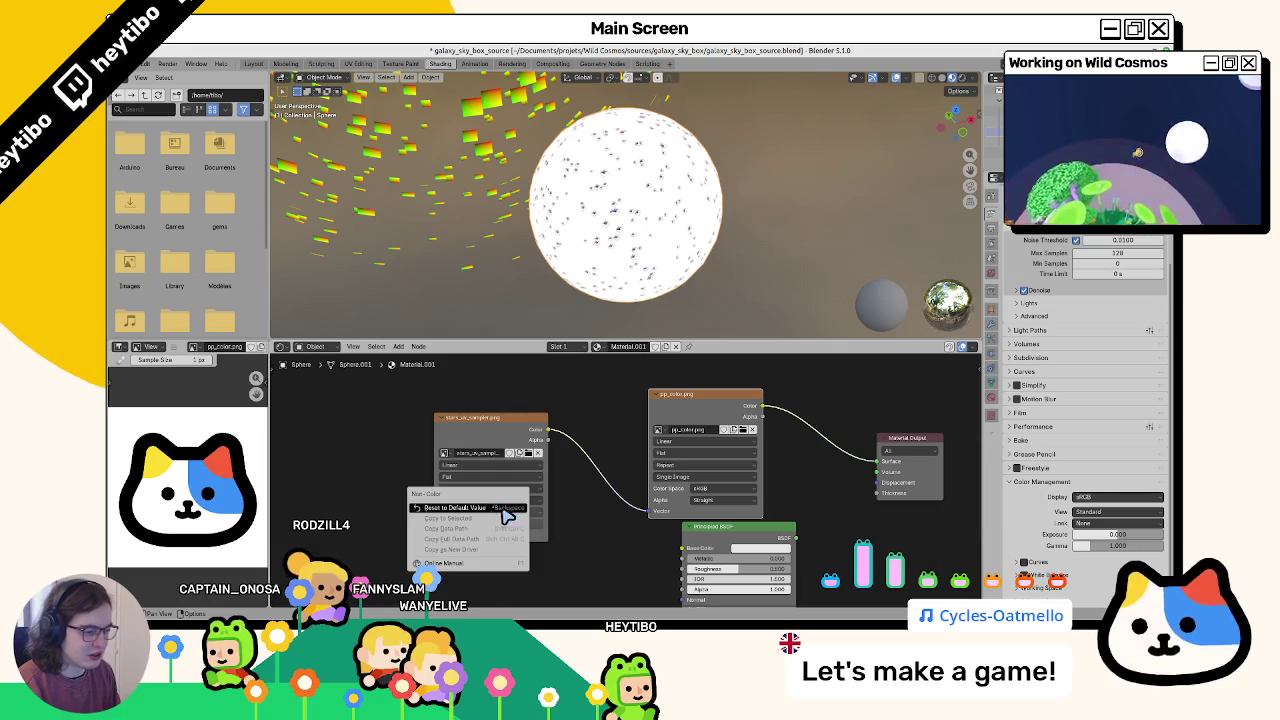
# Step: Reset the stars texture colour space to its sRGB default
pyautogui.click(473, 512)
pyautogui.click(490, 512)
pyautogui.click(590, 488)
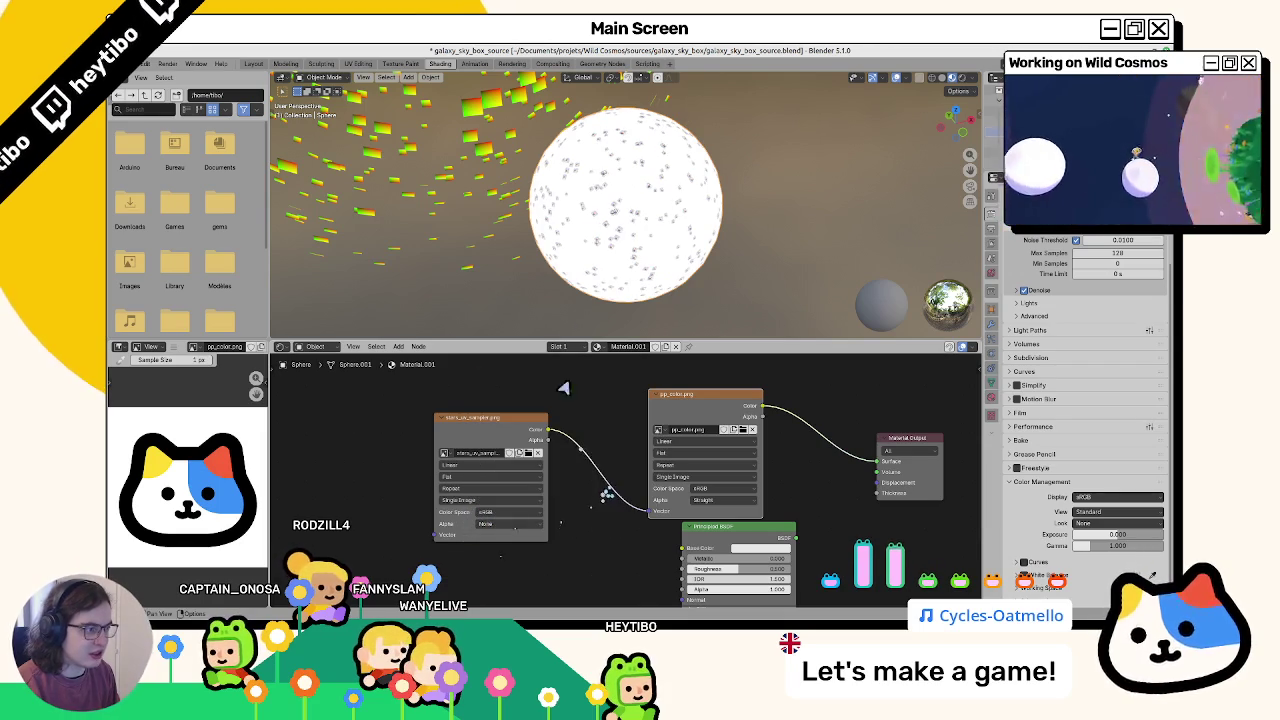
pyautogui.scroll(4, 600, 236)
pyautogui.scroll(3, 600, 236)
pyautogui.moveTo(600, 247); pyautogui.dragTo(675, 211, button='middle')
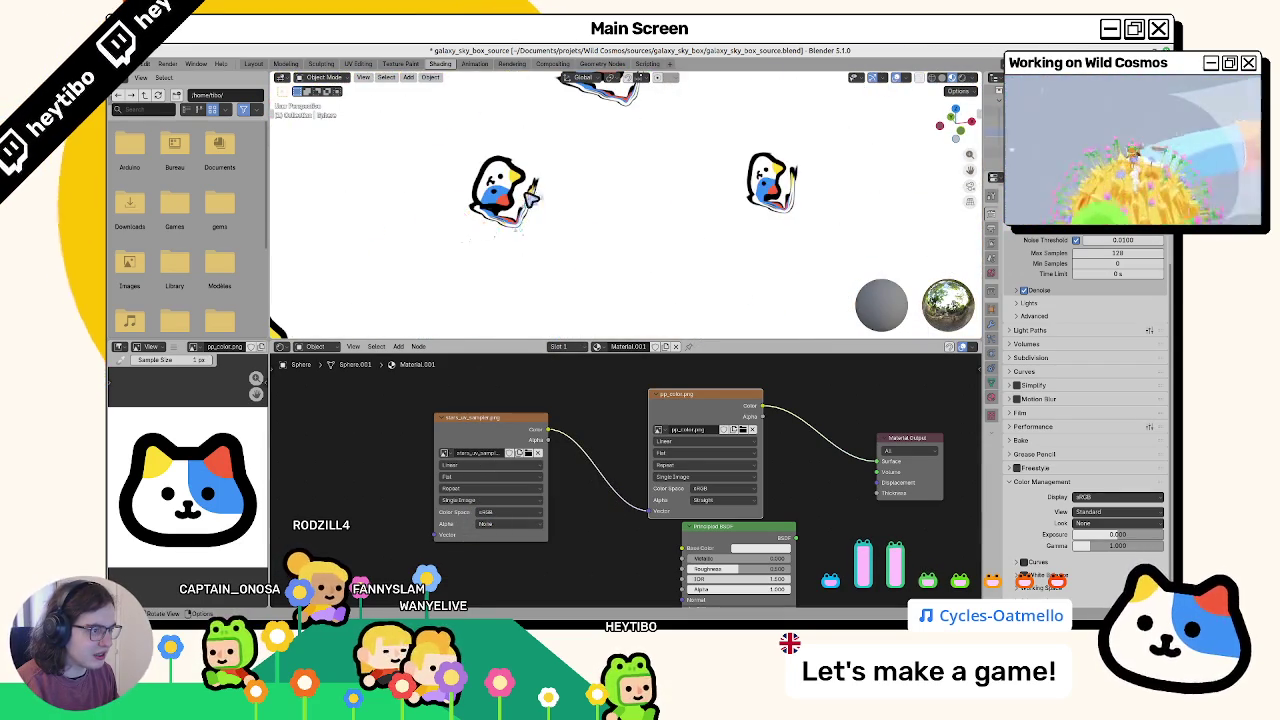
pyautogui.scroll(-3, 466, 248)
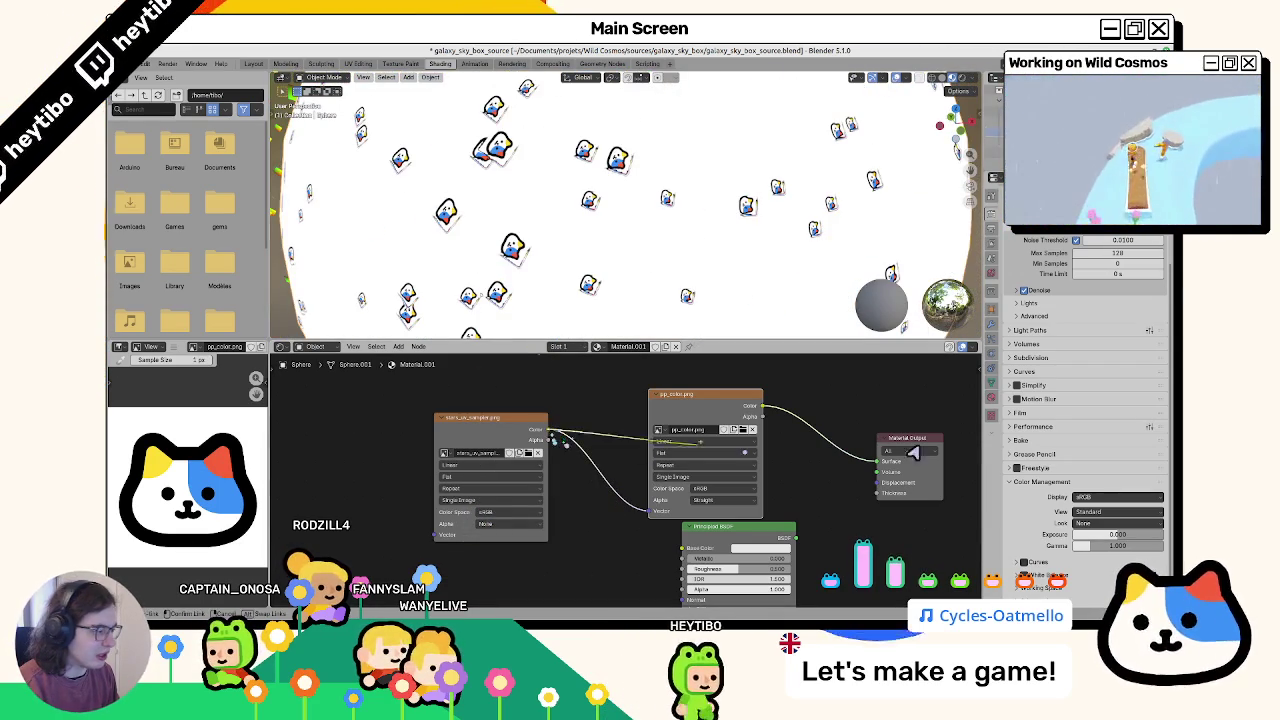
# Step: Undo a direct stars-to-output link so pp_color.png keeps feeding the material output
pyautogui.moveTo(548, 430); pyautogui.dragTo(877, 461)
pyautogui.hotkey('ctrl', 'z')
pyautogui.hotkey('ctrl', 'shift', 'z')
pyautogui.hotkey('ctrl', 'z')
# Step: Set stars interpolation to Smart with Repeat extension, then select the star cube for StarMat
pyautogui.click(490, 489)
pyautogui.click(490, 511)
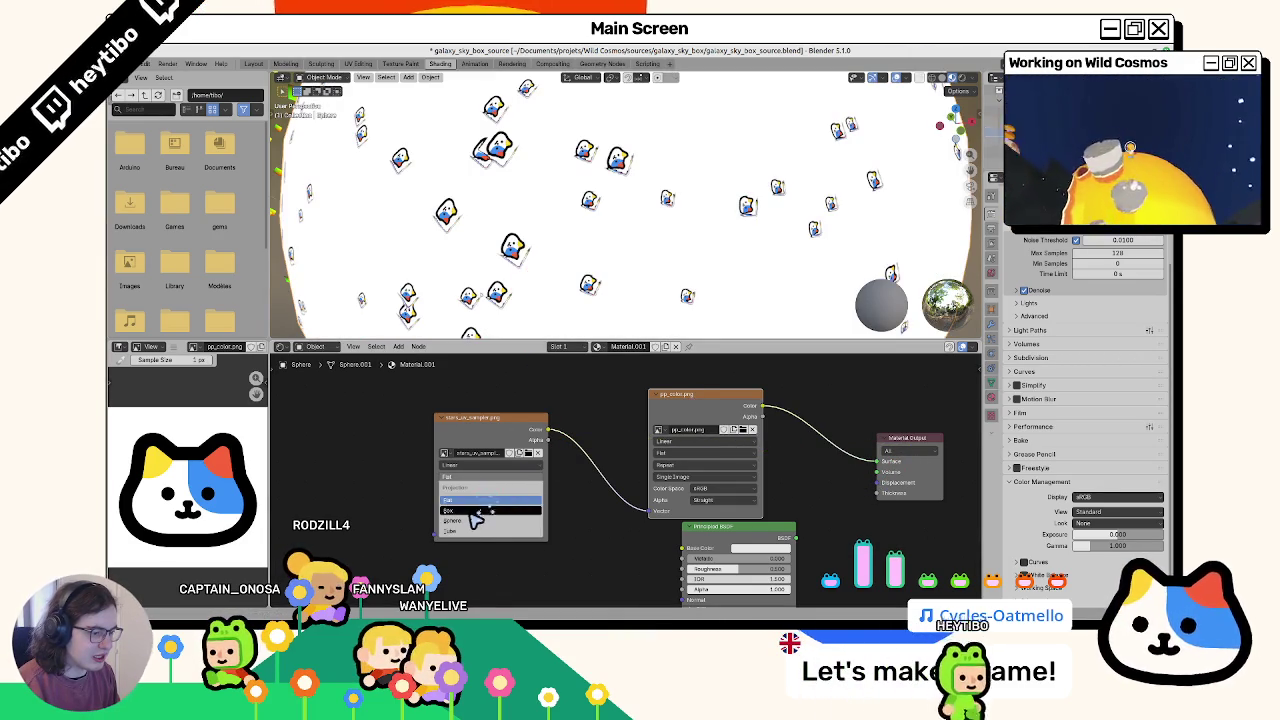
pyautogui.click(470, 465)
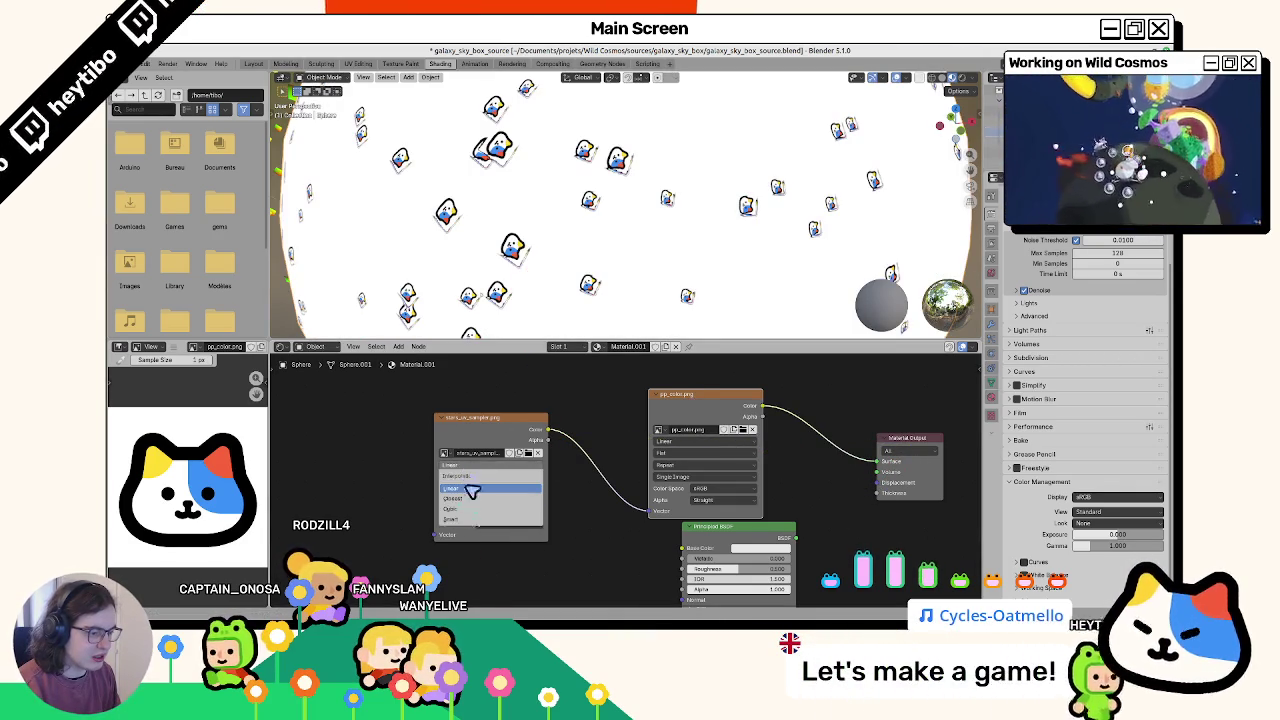
pyautogui.click(468, 512)
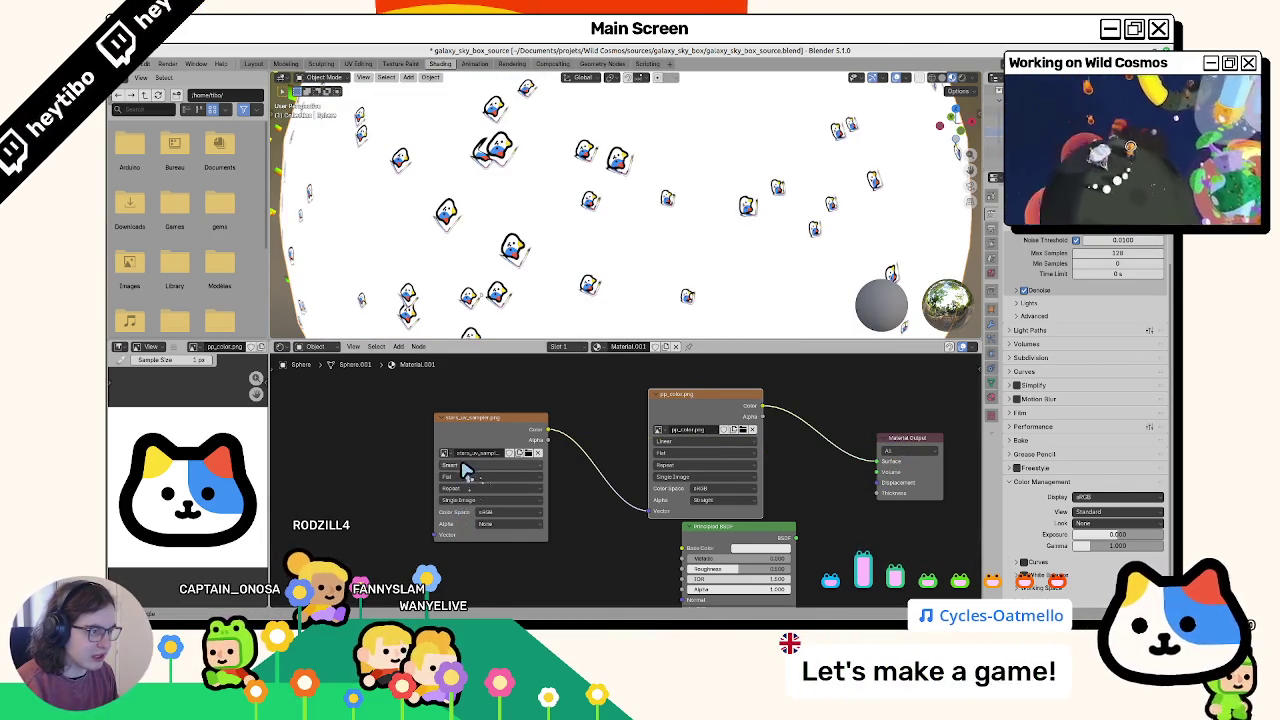
pyautogui.click(466, 468)
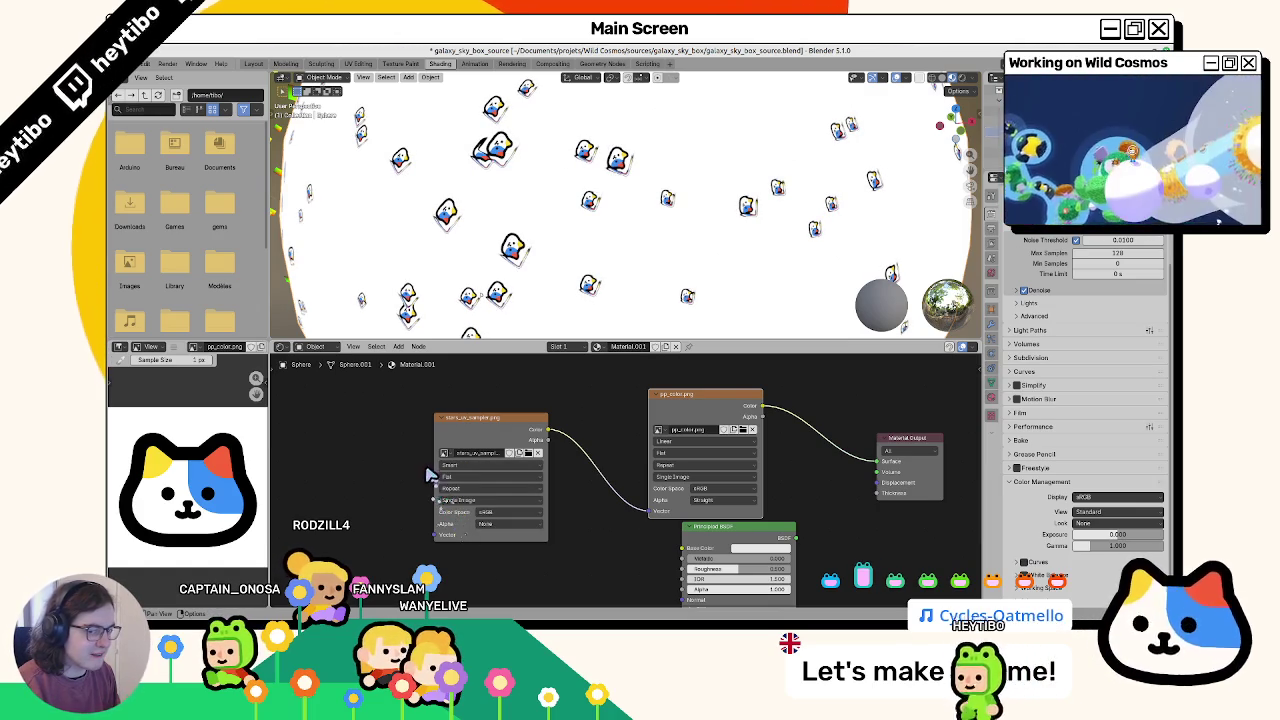
pyautogui.scroll(-5, 626, 235)
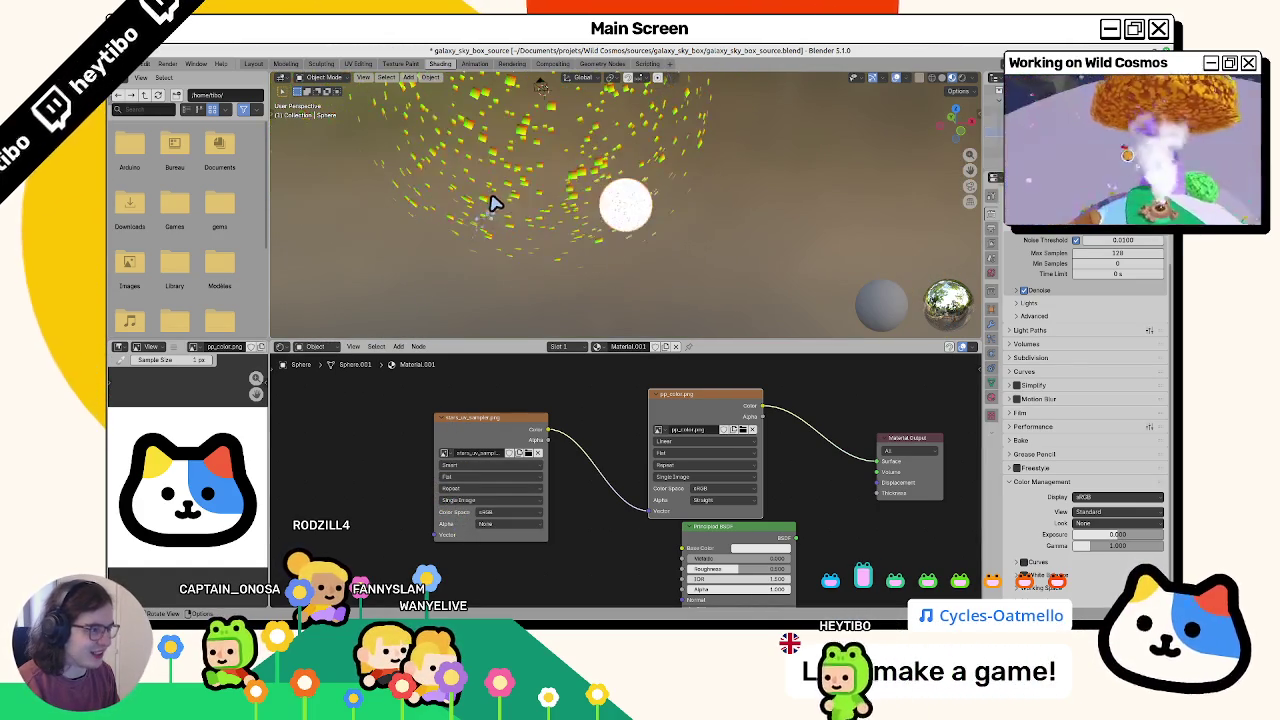
pyautogui.click(492, 203)
pyautogui.press('KP_0')
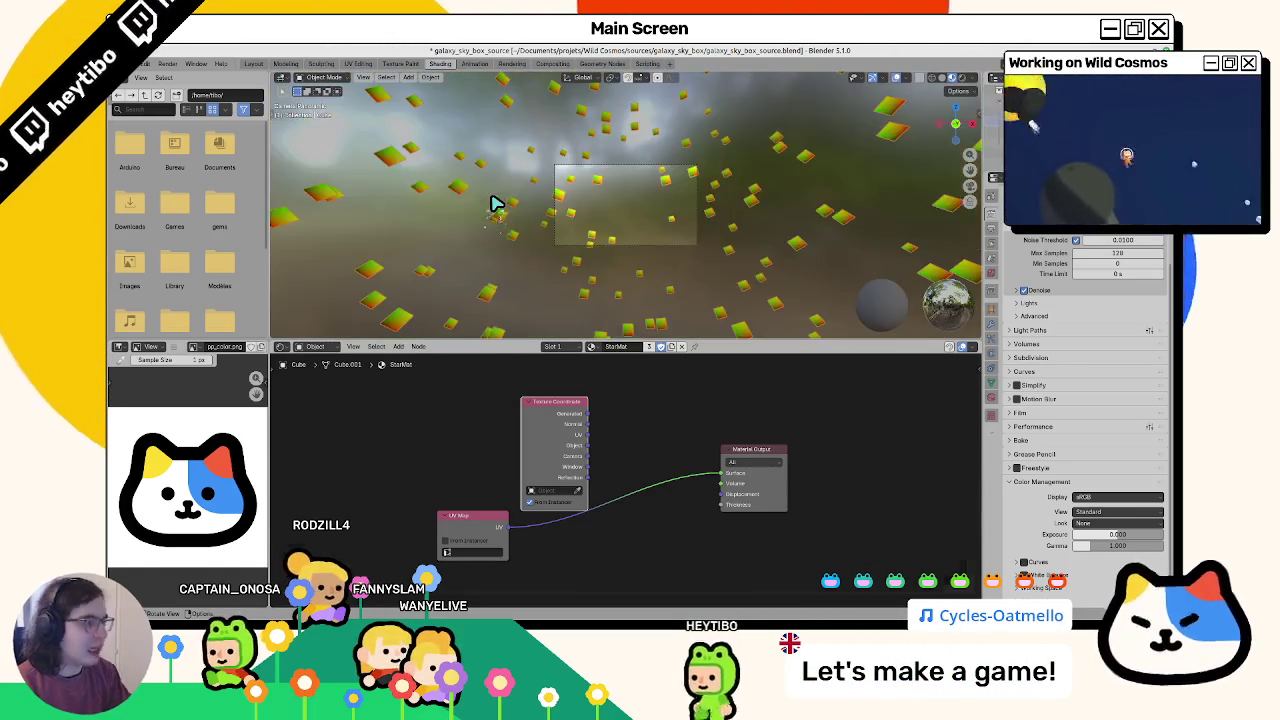
# Step: Expand the Film panel in Render properties and render the star panorama with F12
pyautogui.press('F11')
pyautogui.scroll(4, 480, 206)
pyautogui.press('Escape')
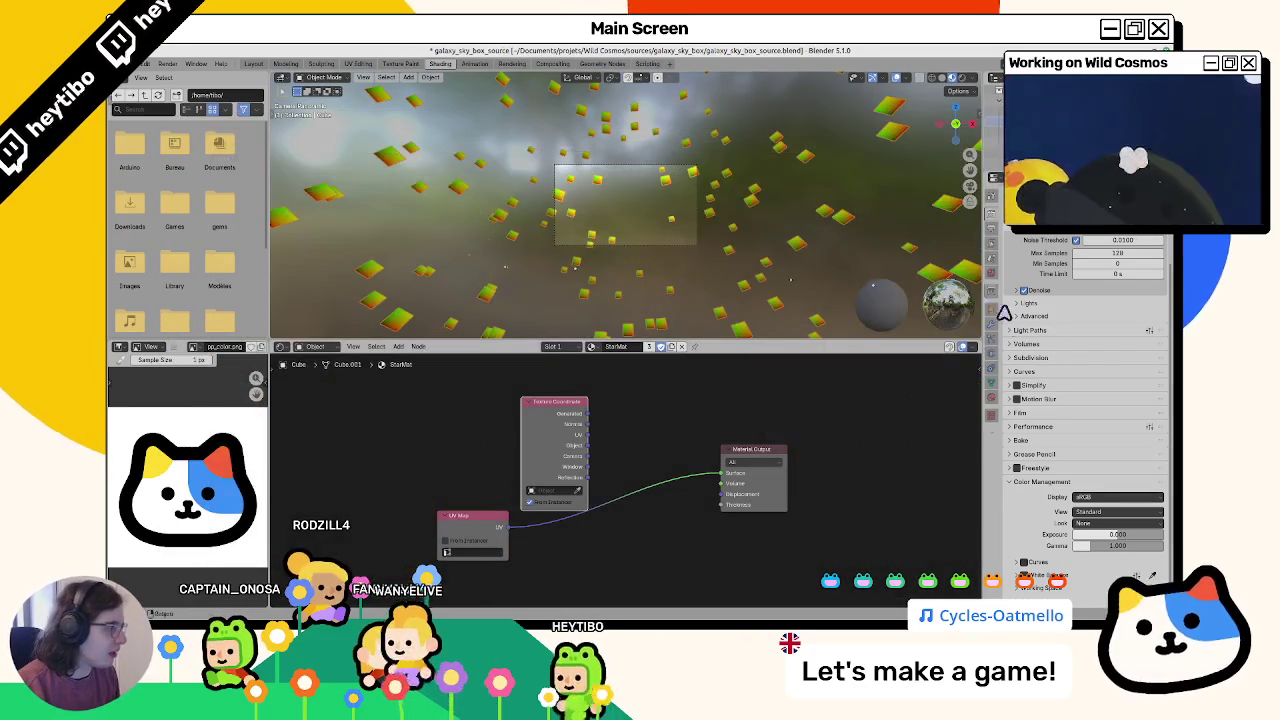
pyautogui.click(988, 213)
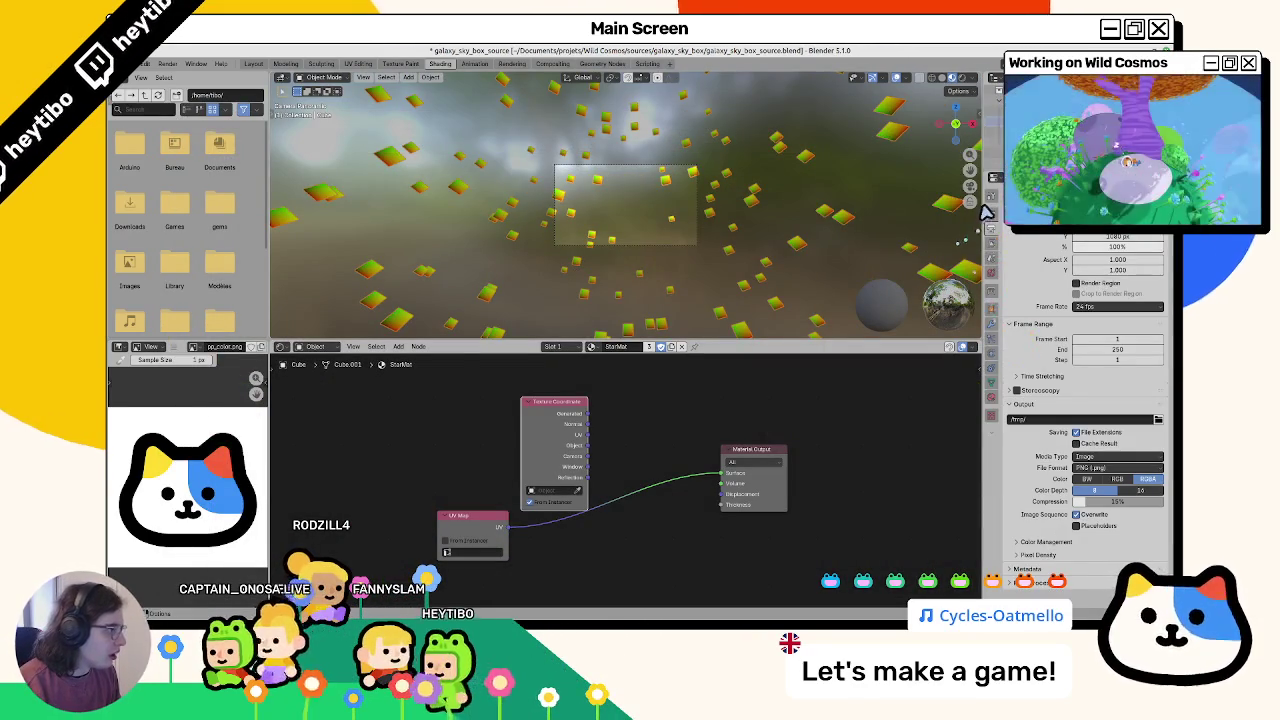
pyautogui.click(990, 196)
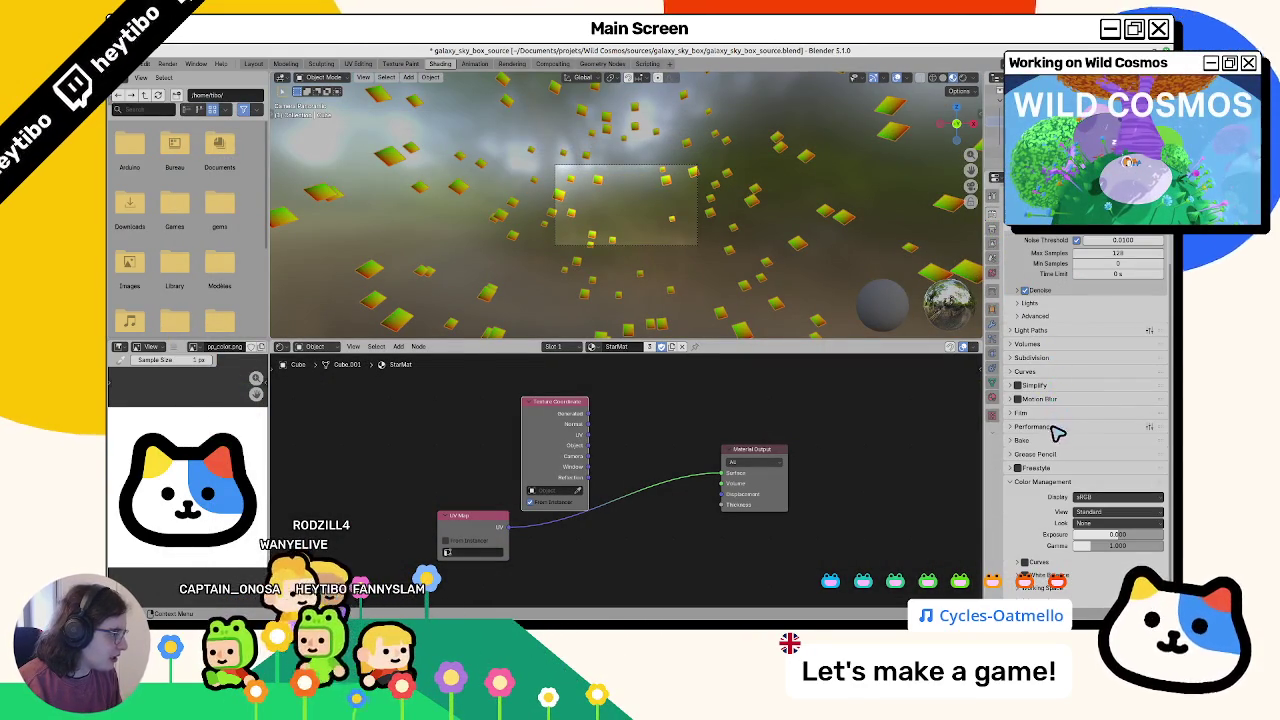
pyautogui.click(1050, 413)
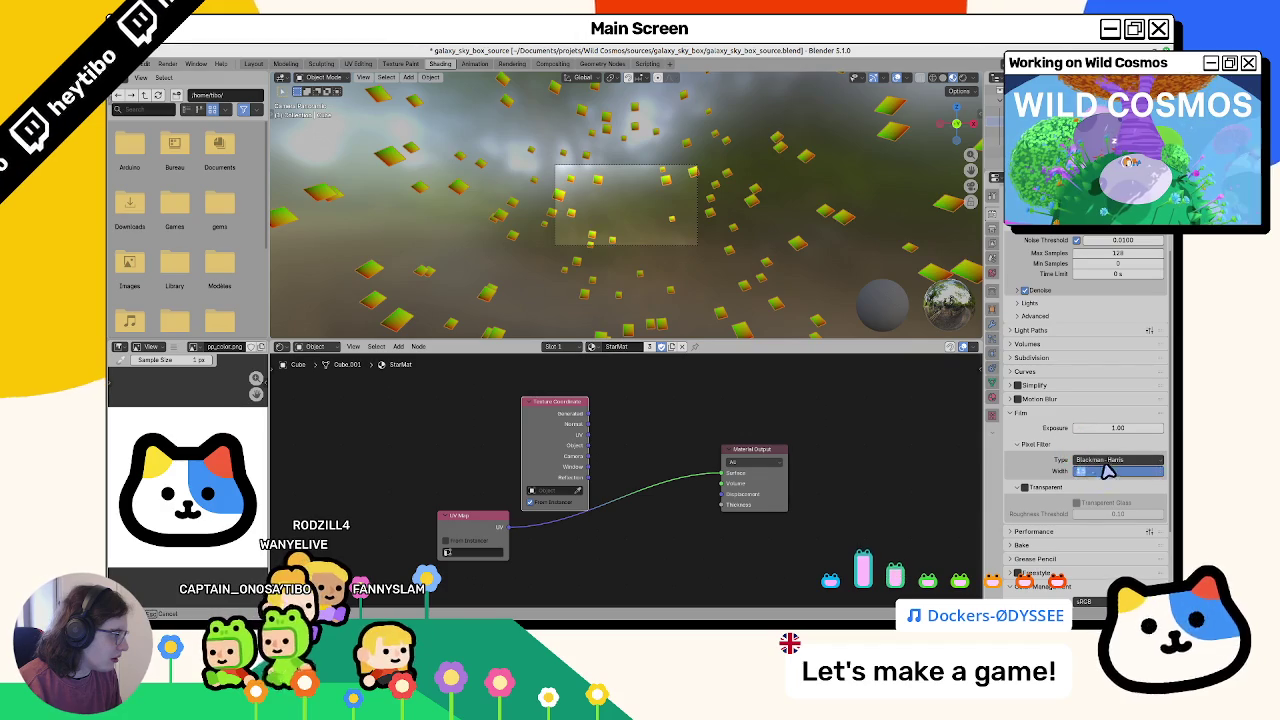
pyautogui.press('F12')
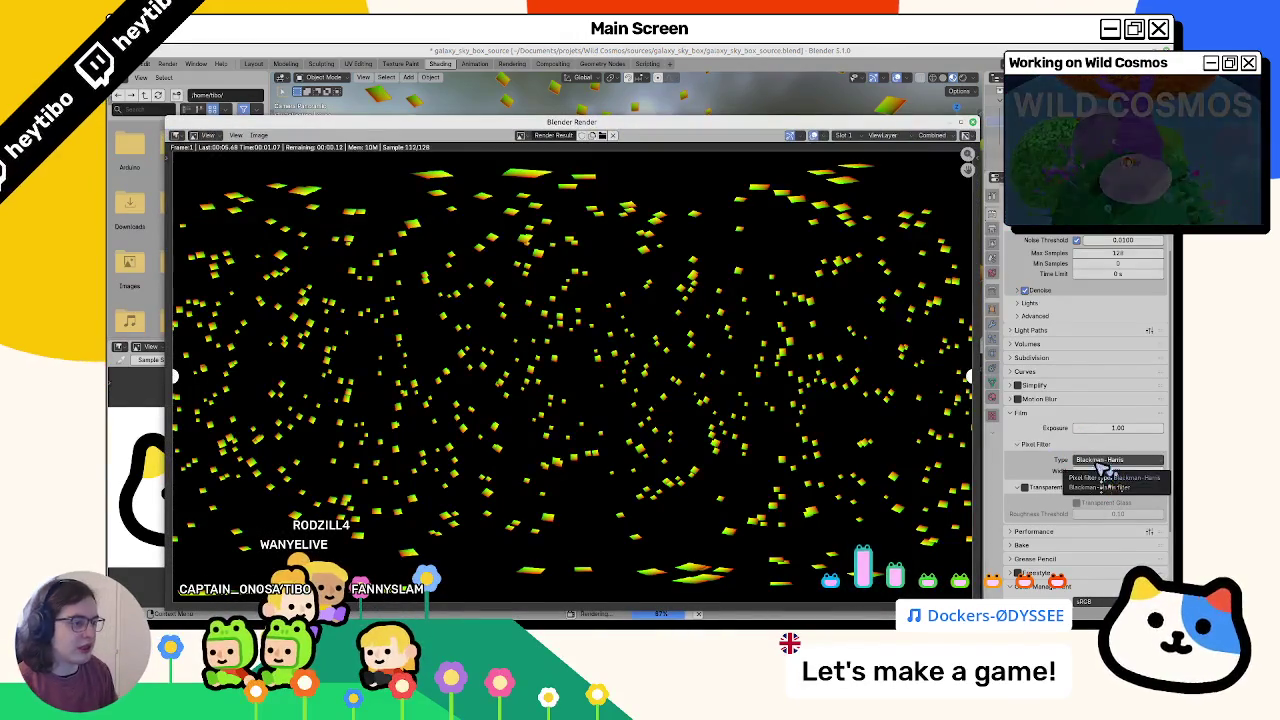
# Step: Zoom into the star panorama render, fit it to the window, and sample a pixel's colour
pyautogui.scroll(3, 511, 264)
pyautogui.scroll(3, 517, 274)
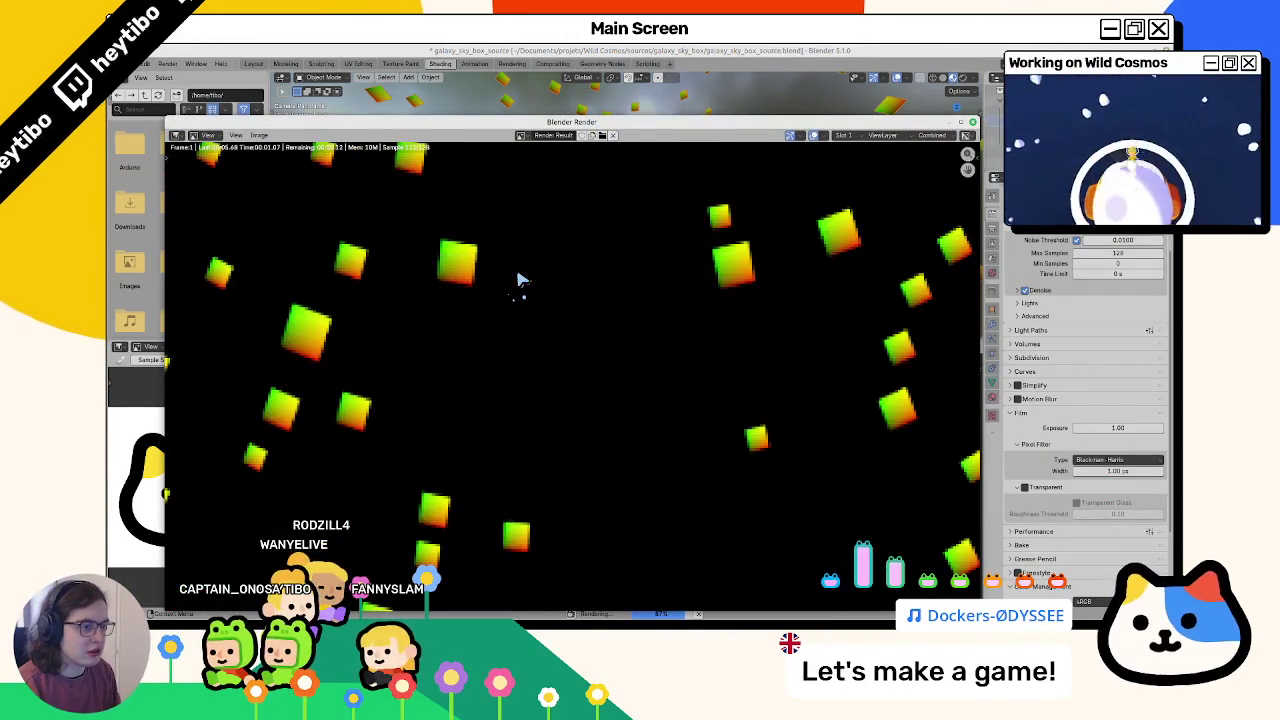
pyautogui.press('Home')
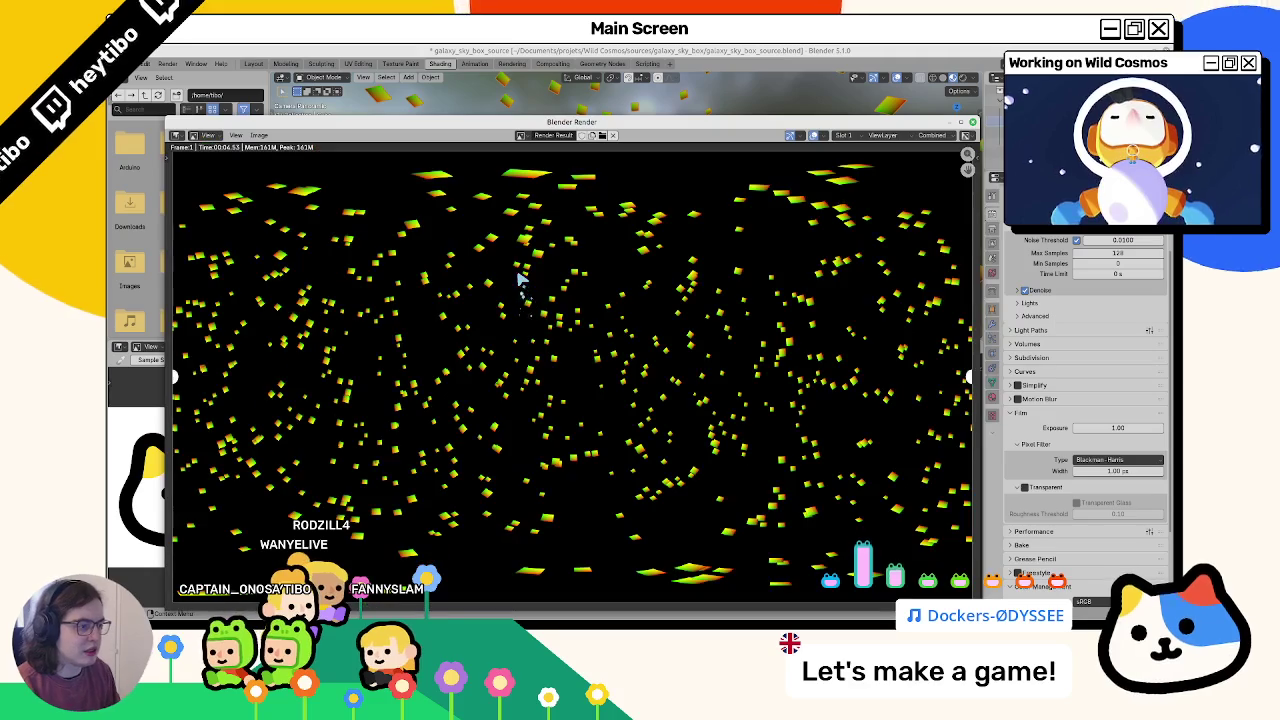
pyautogui.scroll(-2, 440, 292)
pyautogui.scroll(2, 437, 289)
pyautogui.click(400, 290)
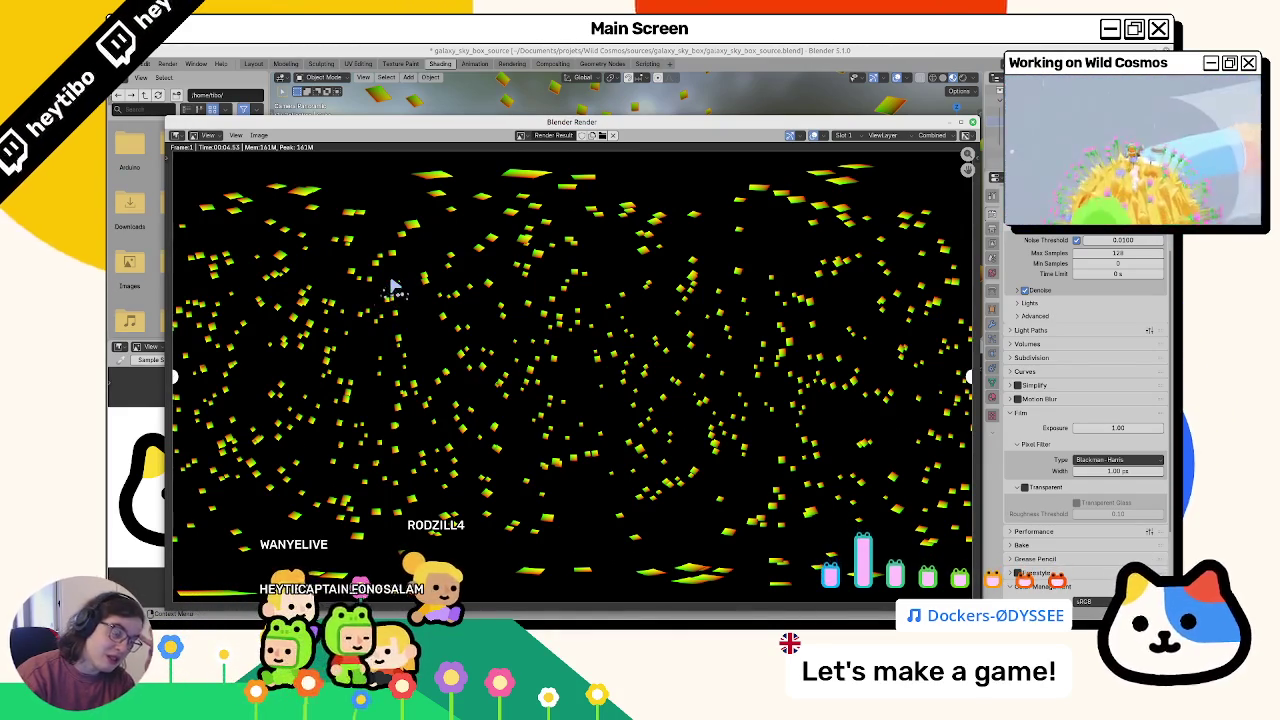
# Step: Zoom the render once more, briefly open and close a terminal, then close the render window
pyautogui.scroll(4, 391, 292)
pyautogui.scroll(-5, 376, 308)
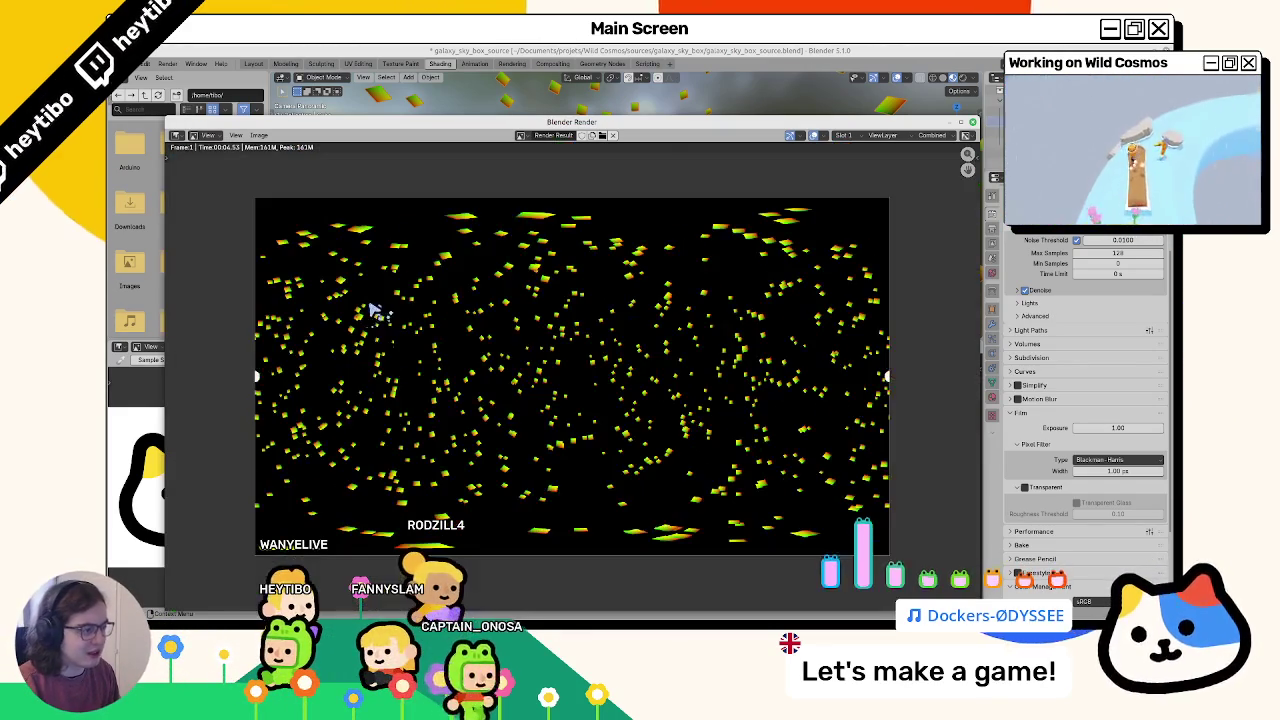
pyautogui.hotkey('ctrl', 'alt', 't')
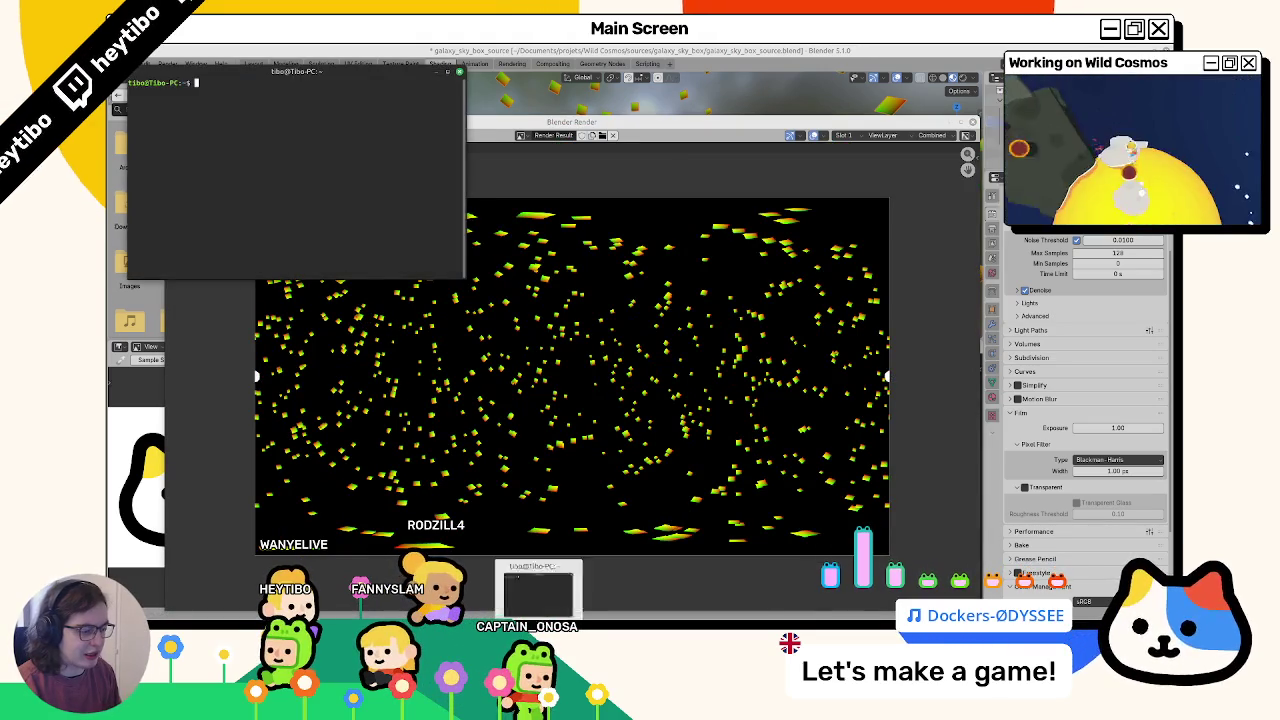
pyautogui.hotkey('ctrl', 'd')
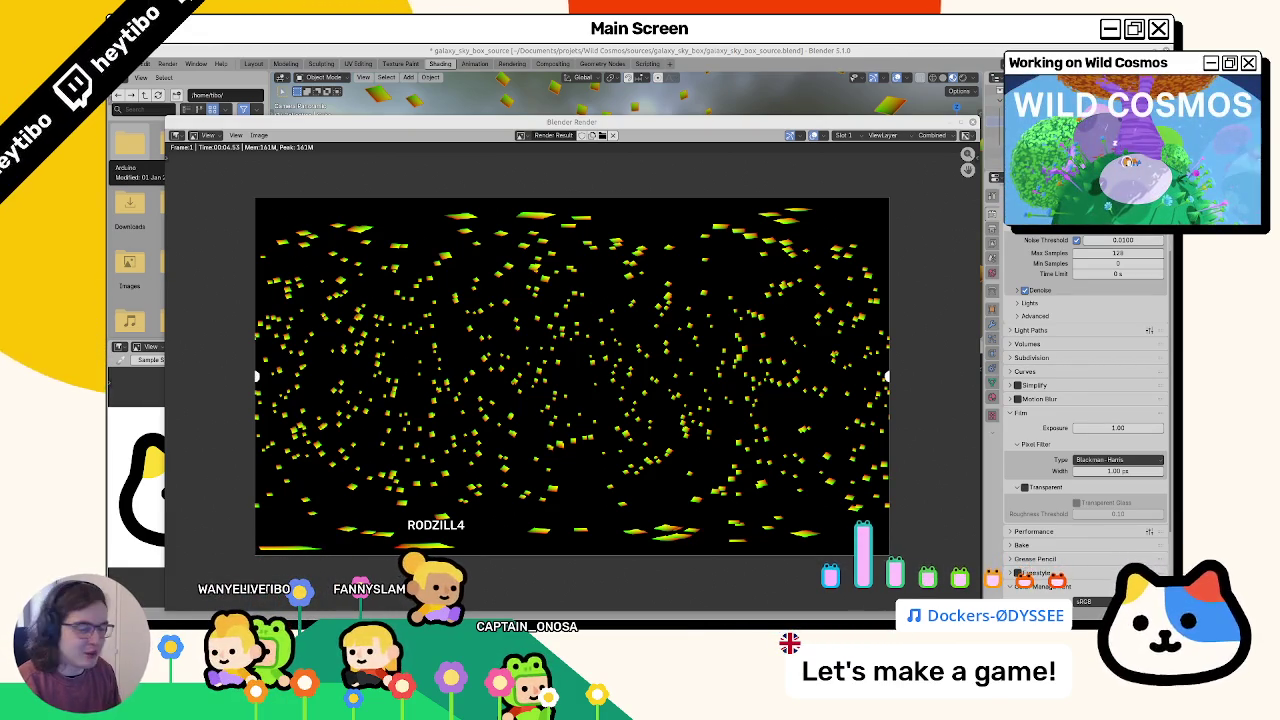
pyautogui.click(972, 121)
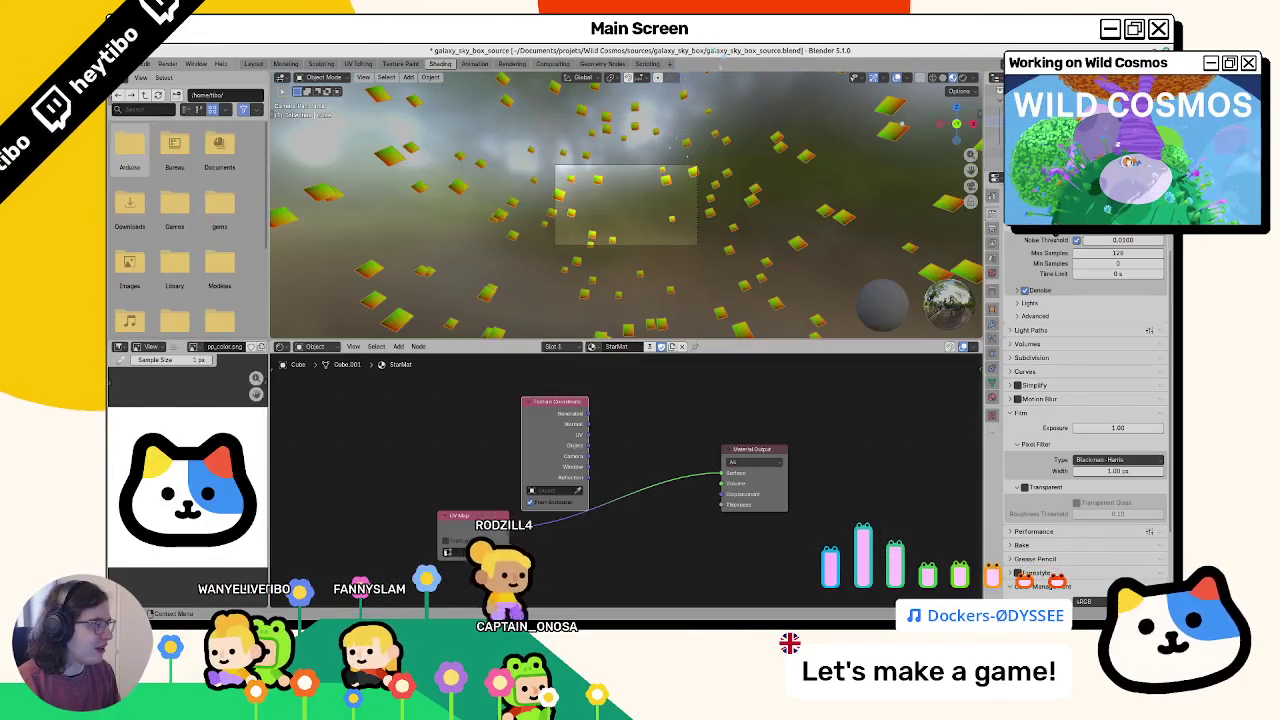
# Step: Review the Output properties, showing PNG file format with RGBA colour, and the format presets list
pyautogui.scroll(4, 1030, 280)
pyautogui.click(993, 229)
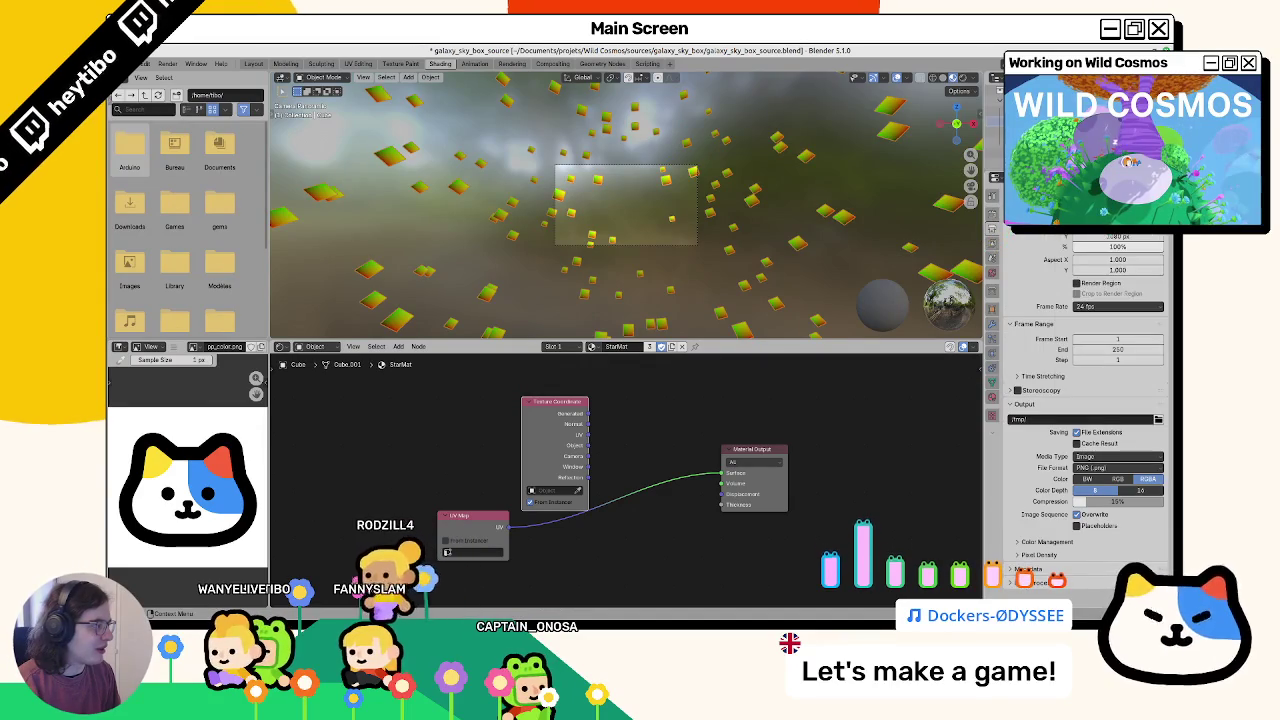
pyautogui.click(1150, 226)
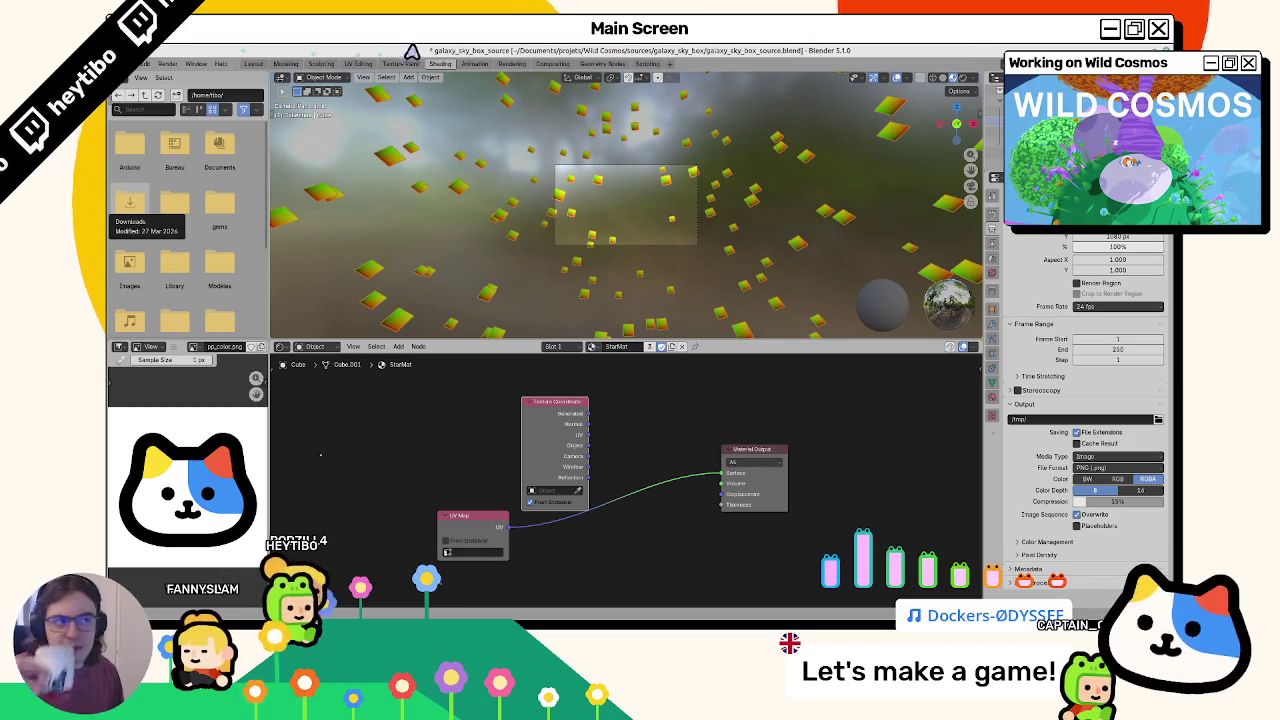
pyautogui.moveTo(620, 290); pyautogui.dragTo(578, 228, button='middle')
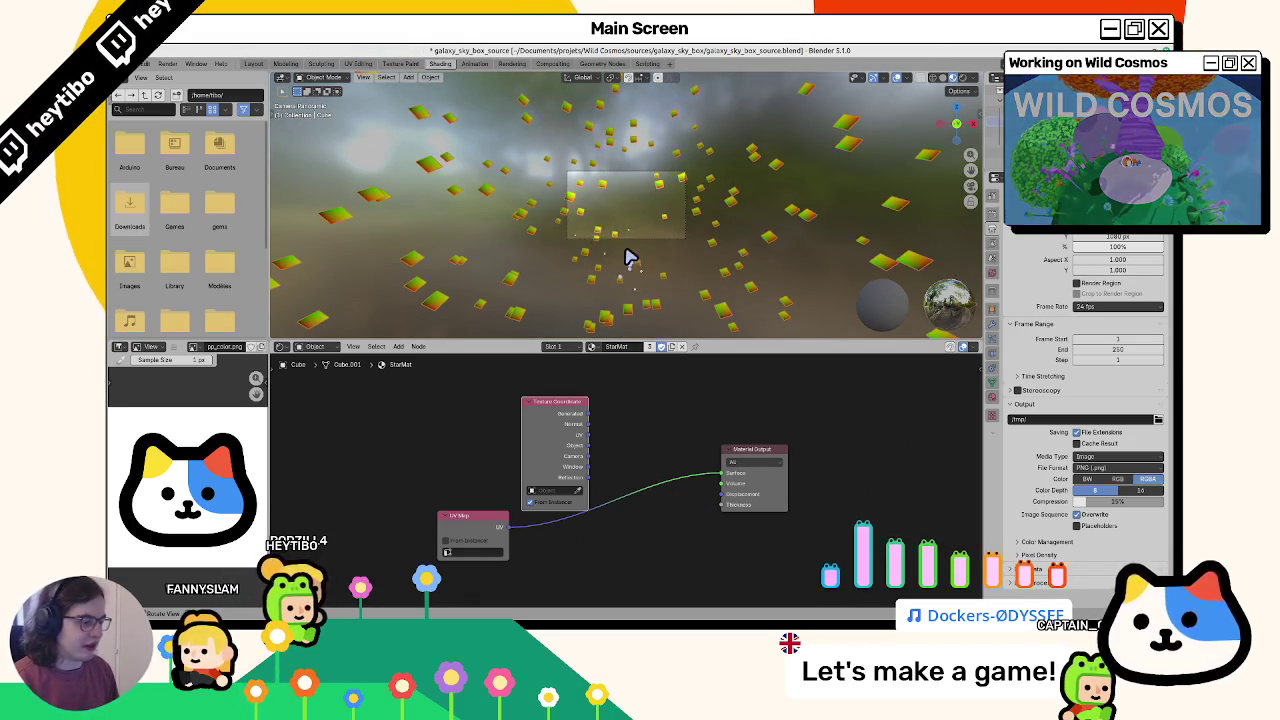
# Step: Select the panorama camera and try other projections, including Central Cylindrical, before returning to Equirectangular
pyautogui.click(634, 177)
pyautogui.press('Home')
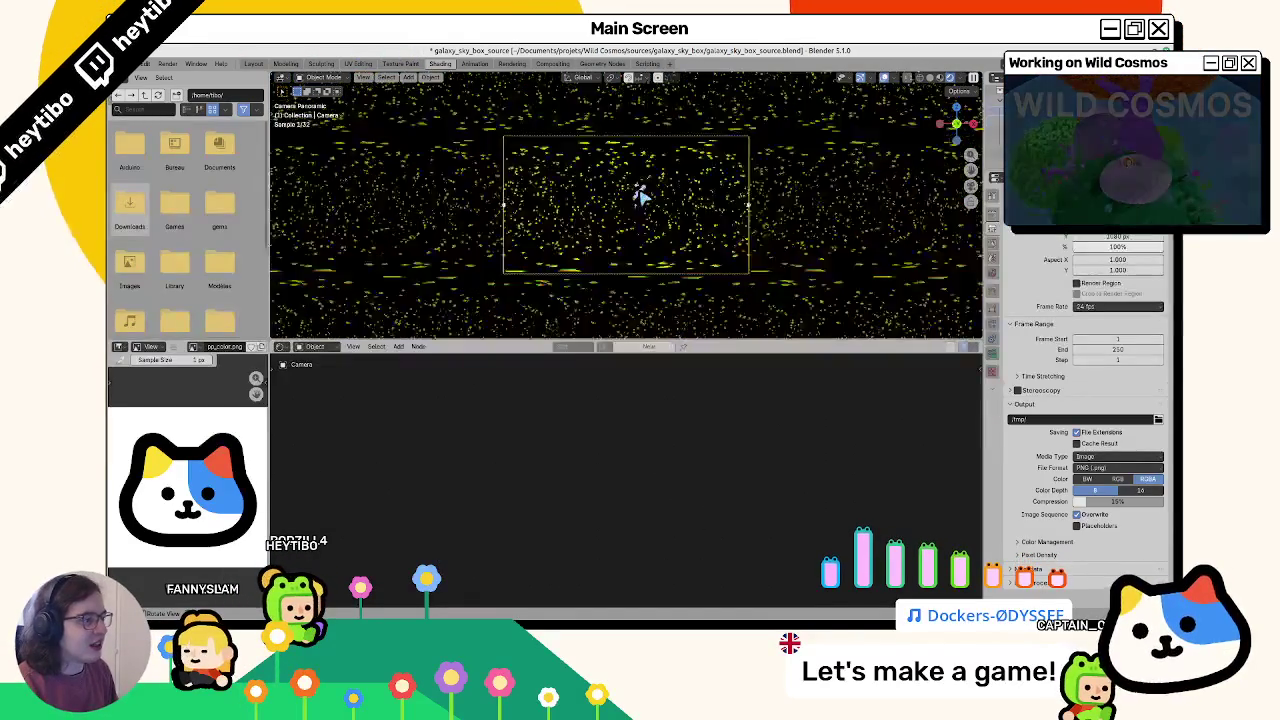
pyautogui.click(993, 355)
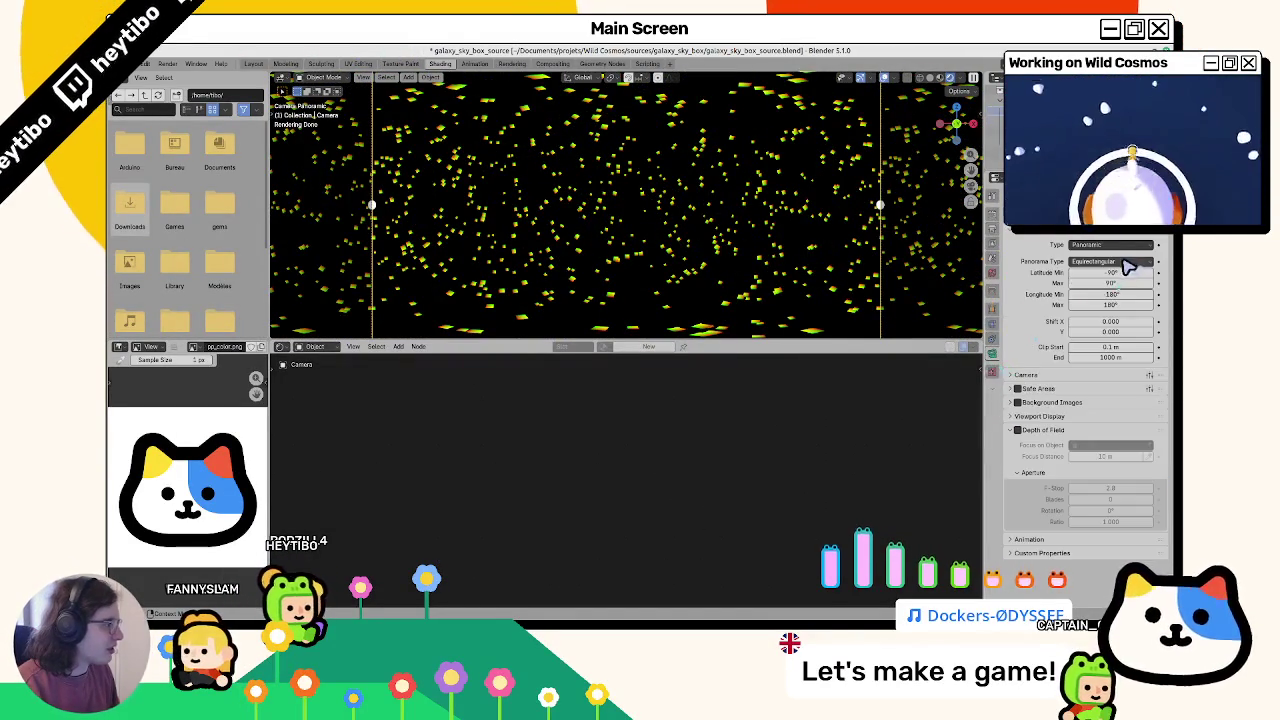
pyautogui.click(1128, 262)
pyautogui.click(1117, 287)
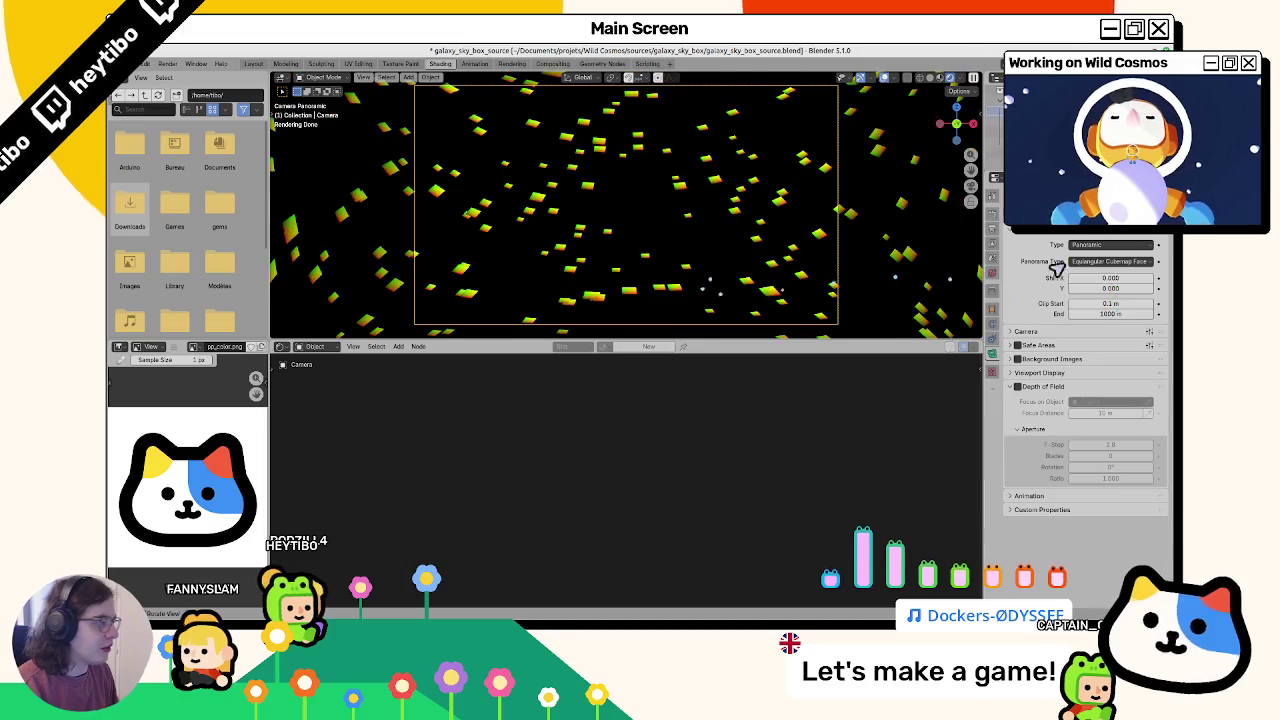
pyautogui.click(1110, 262)
pyautogui.click(1090, 273)
pyautogui.click(1110, 262)
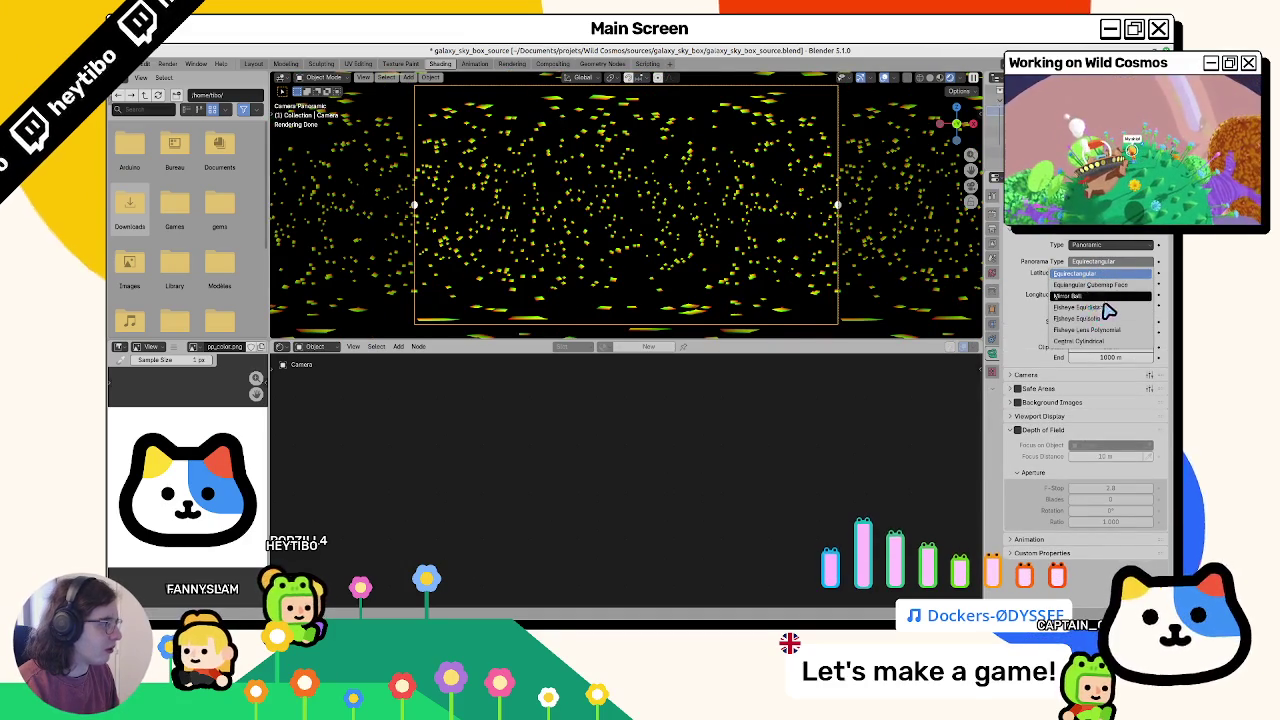
pyautogui.click(1087, 340)
pyautogui.click(1105, 261)
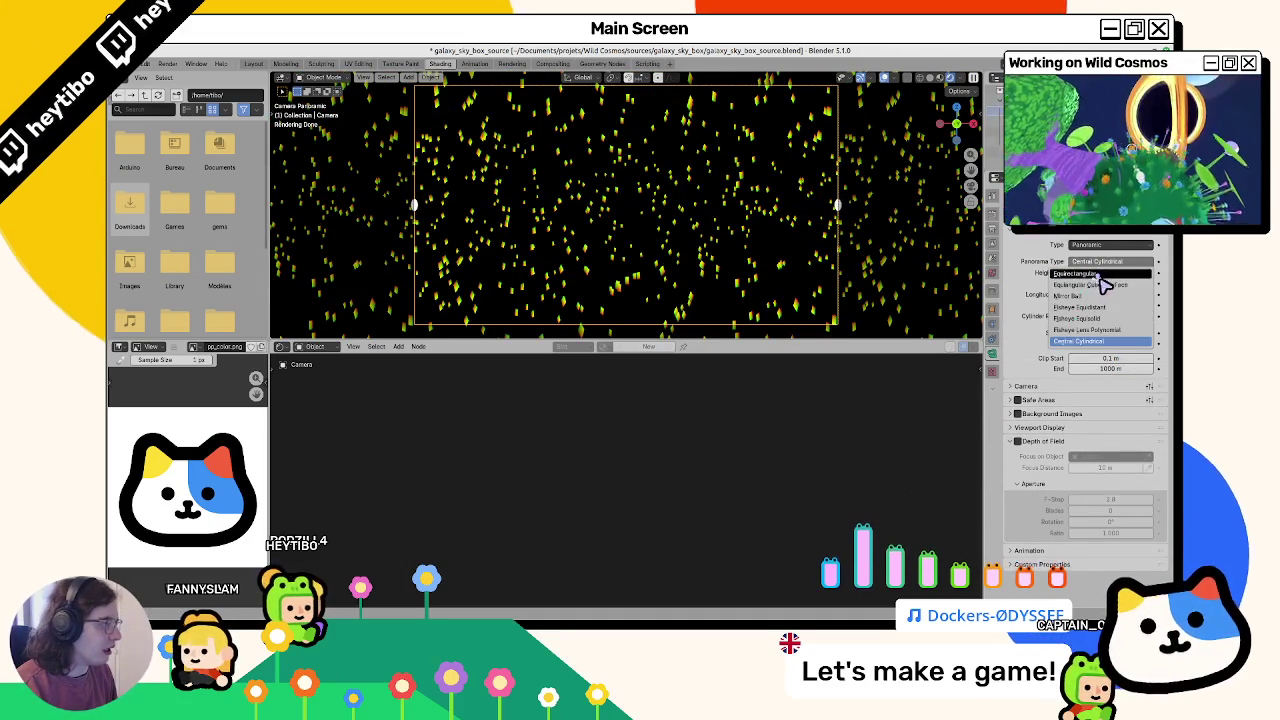
pyautogui.click(1100, 286)
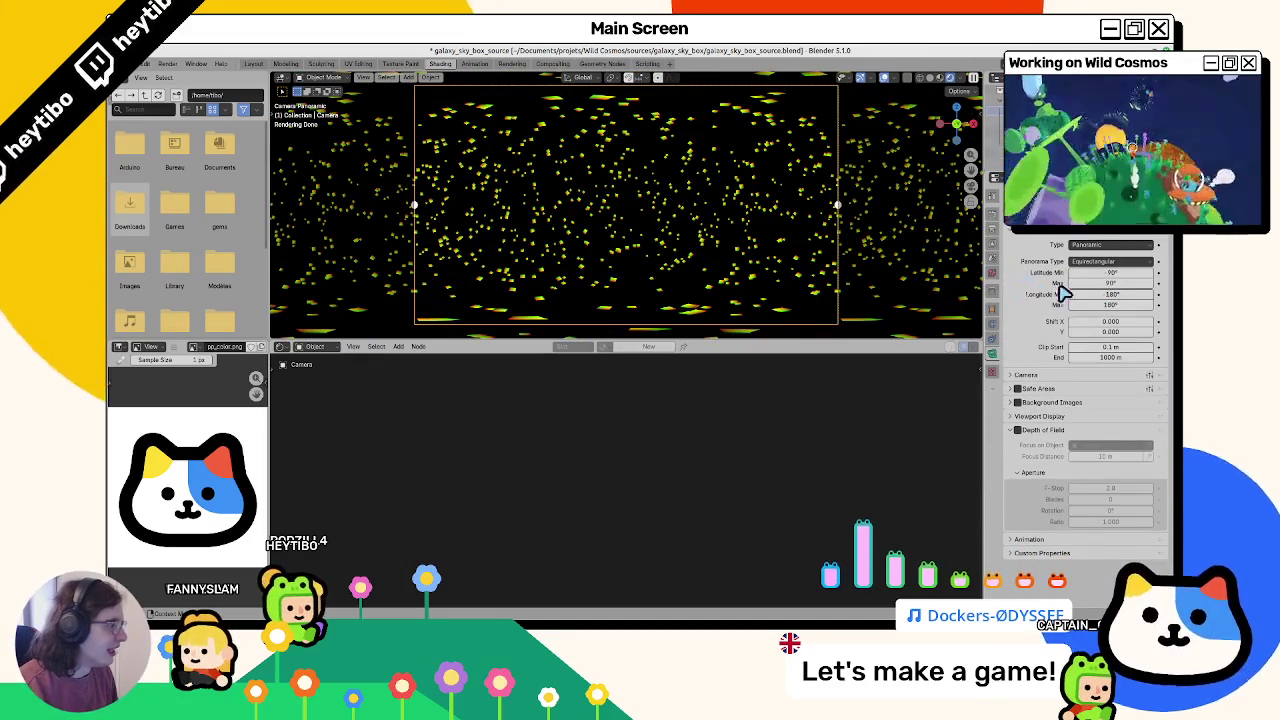
# Step: Try the Custom camera type, then set it back to Panoramic and return to camera view
pyautogui.click(1093, 246)
pyautogui.click(1095, 290)
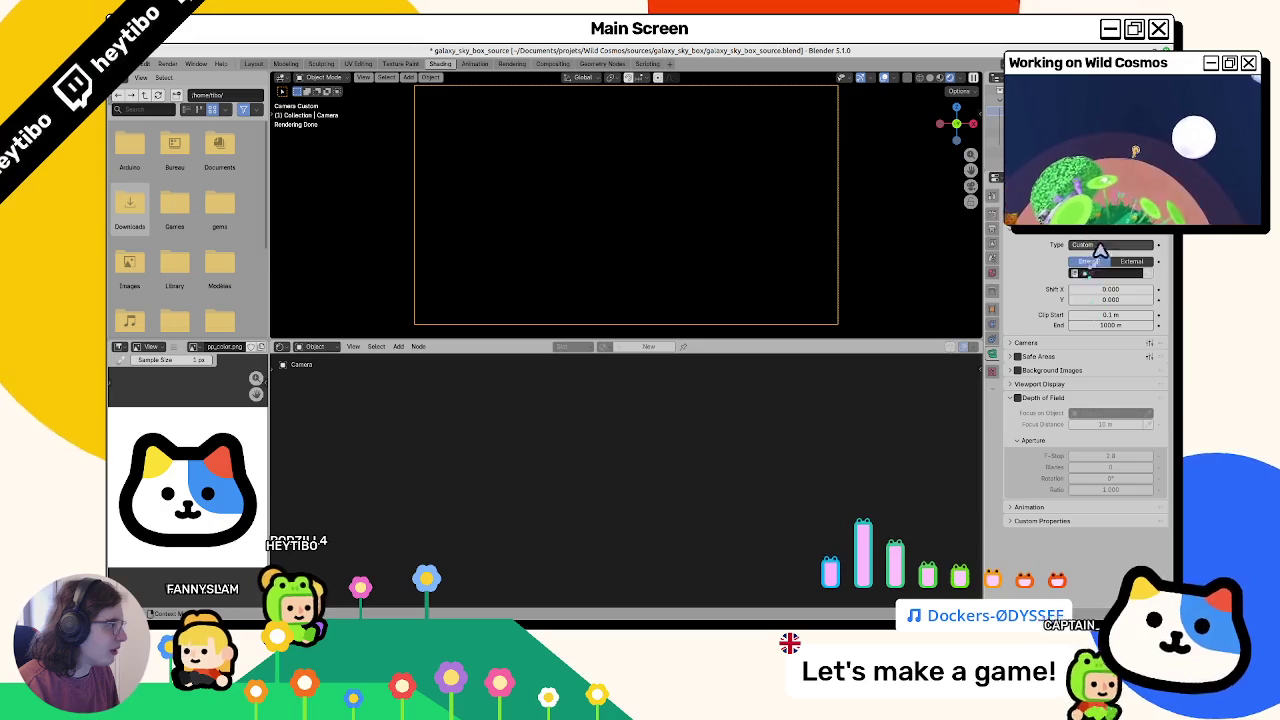
pyautogui.click(1105, 245)
pyautogui.click(1095, 279)
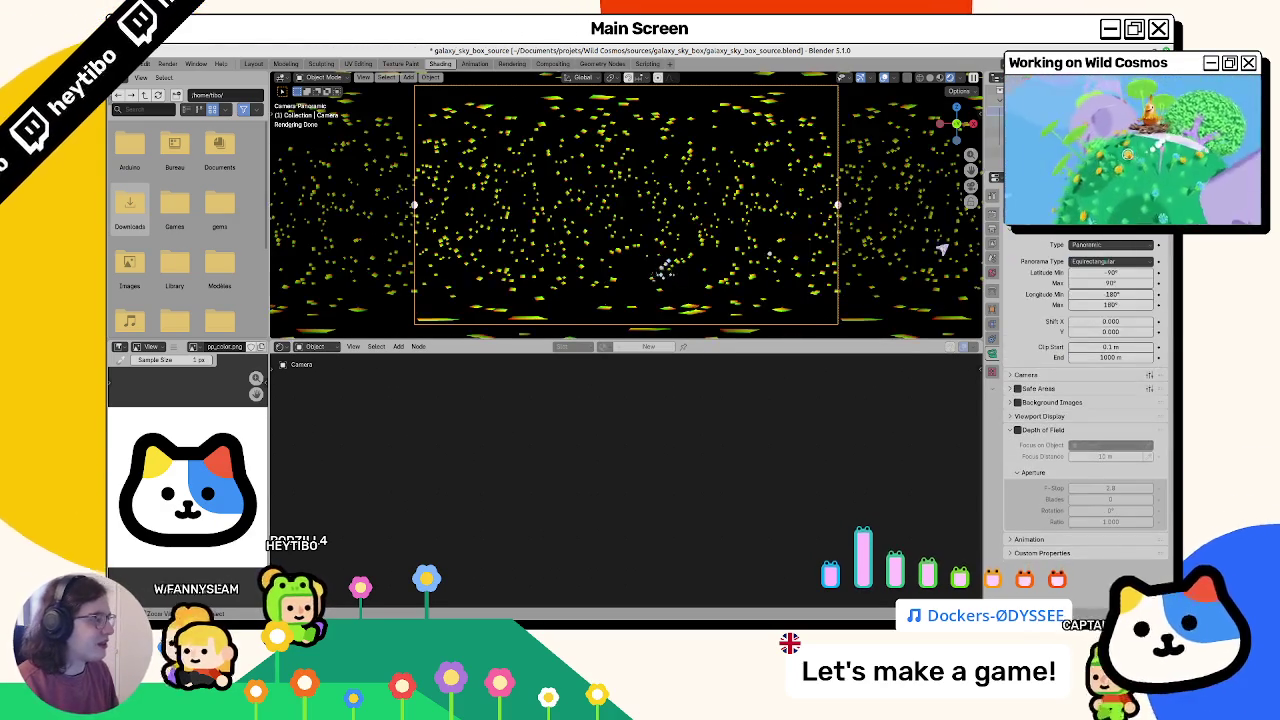
pyautogui.moveTo(465, 285); pyautogui.dragTo(477, 291, button='middle')
pyautogui.press('KP_0')
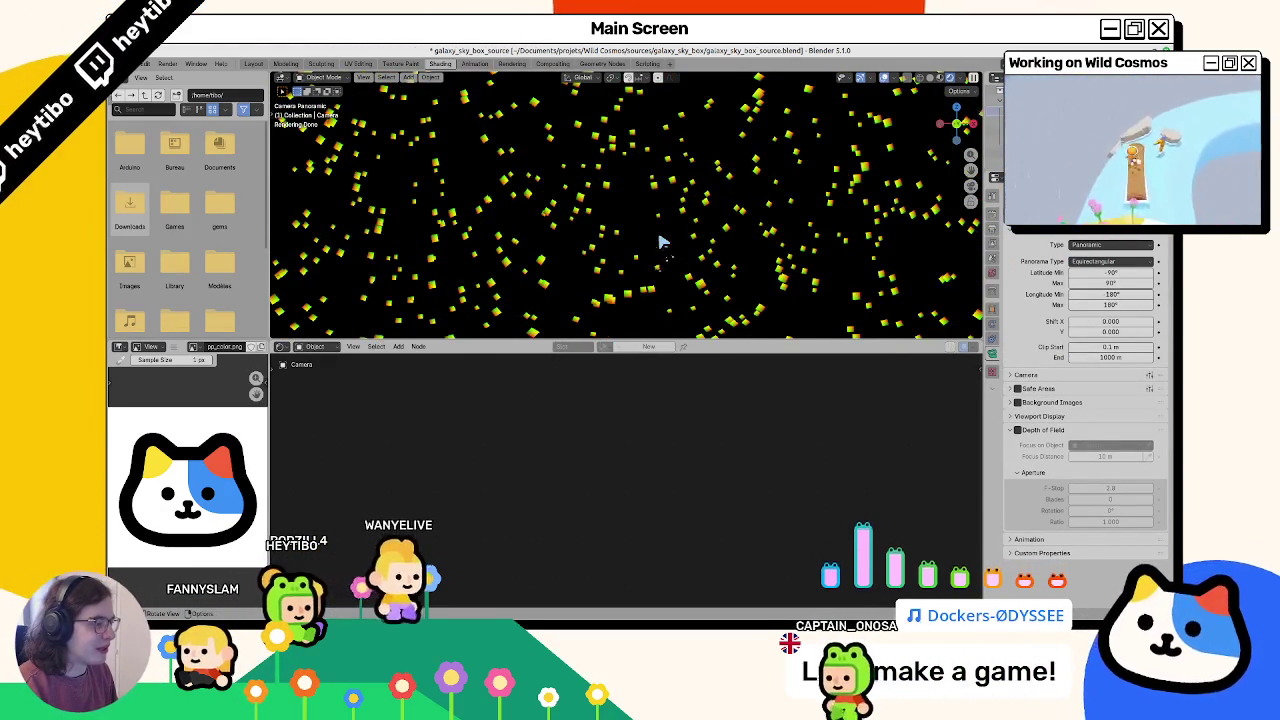
# Step: Compare solid and material shading, orbit out to the cube sphere, then select the Sphere
pyautogui.scroll(-3, 660, 243)
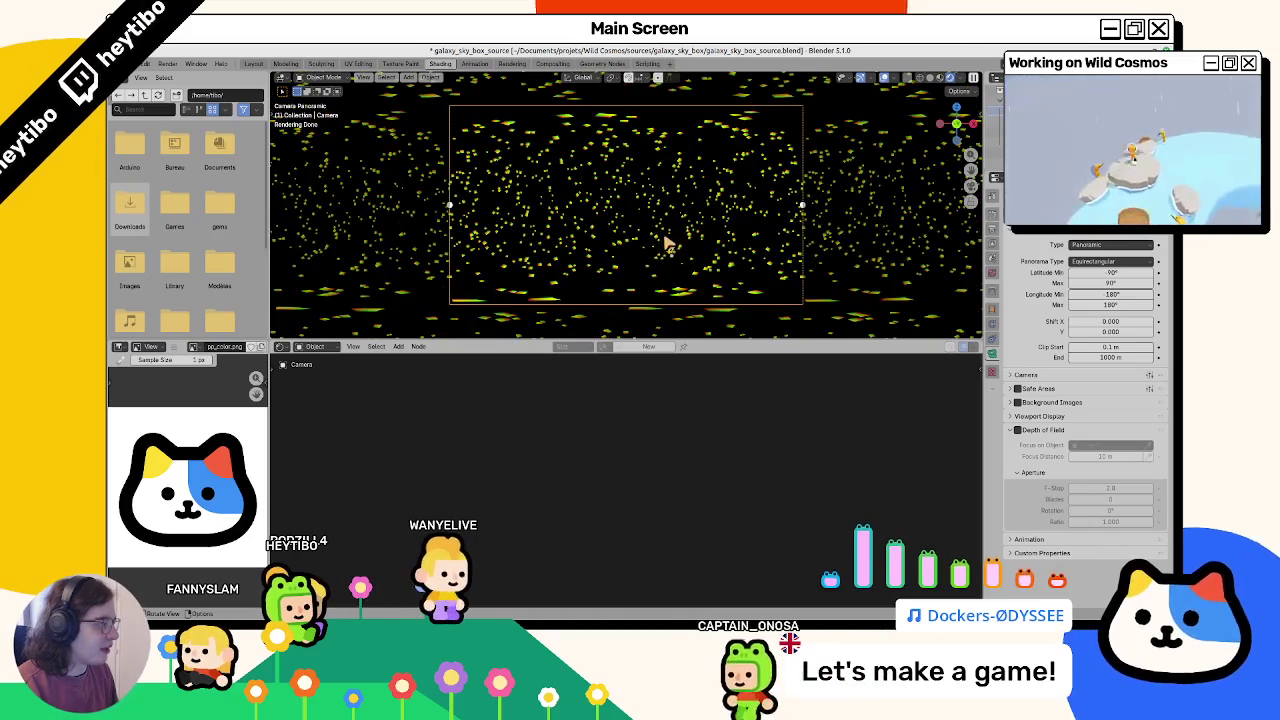
pyautogui.press('z')
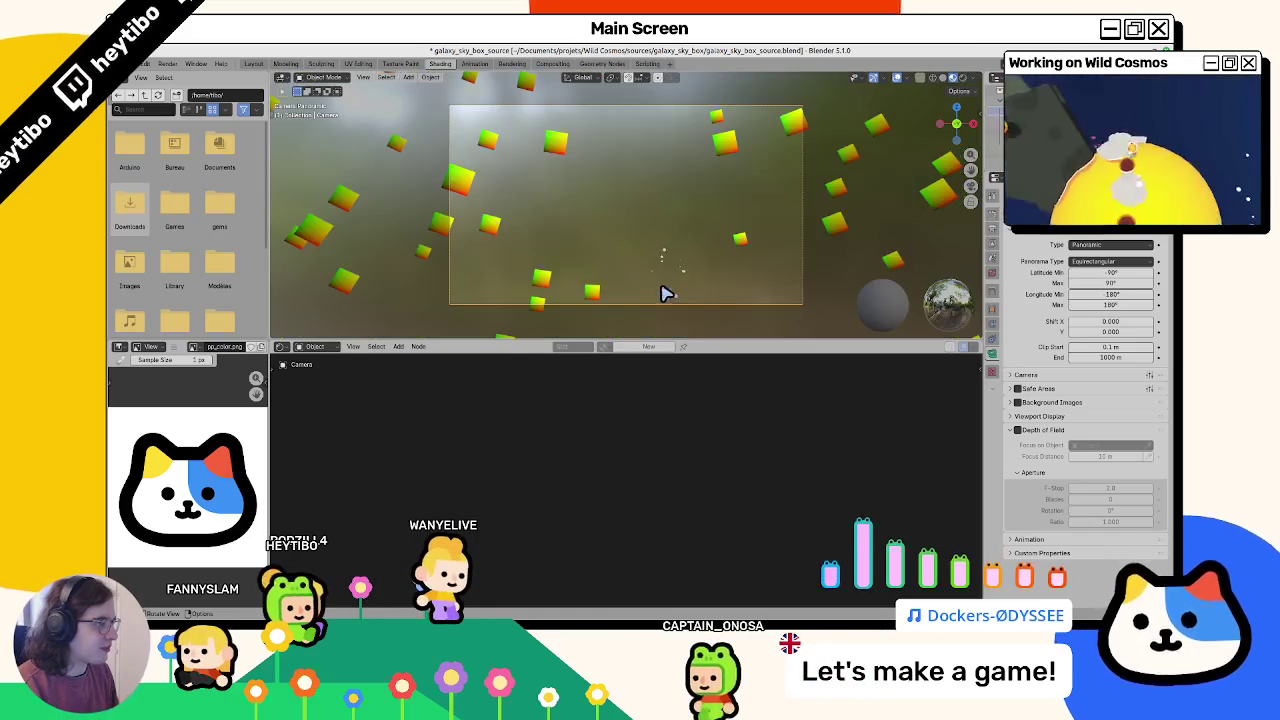
pyautogui.press('z')
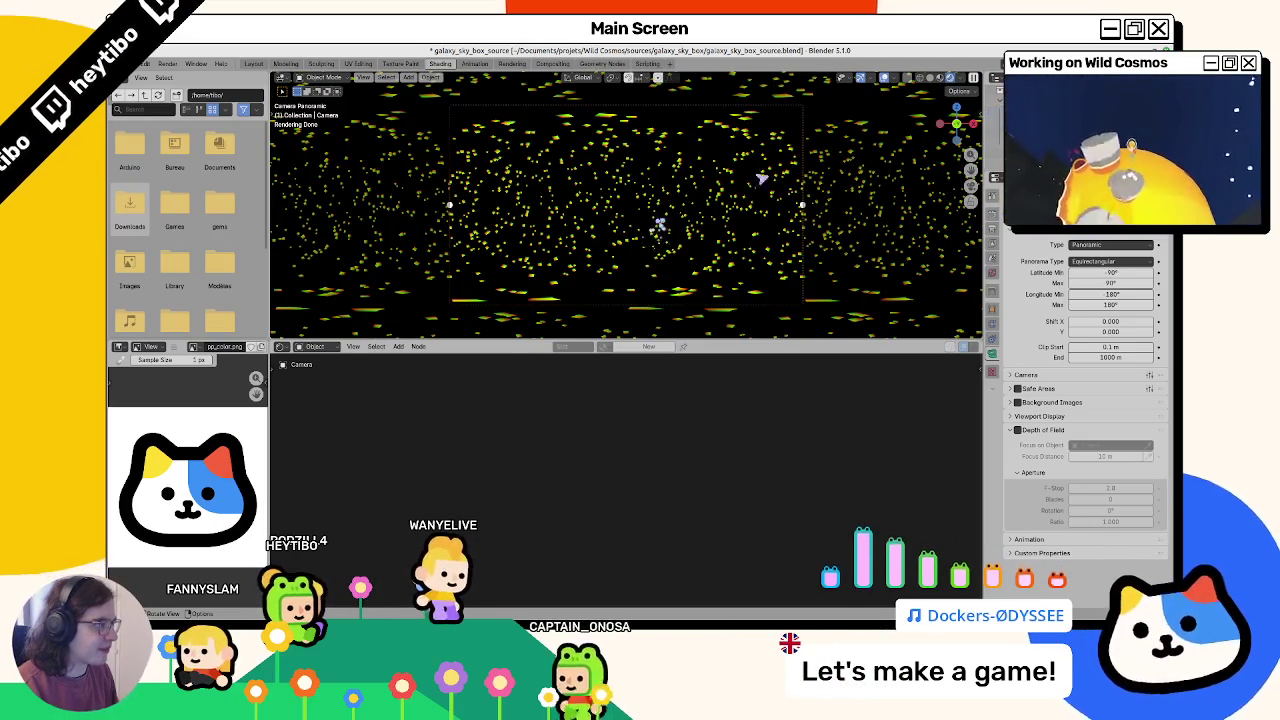
pyautogui.press('z')
pyautogui.moveTo(668, 304); pyautogui.dragTo(686, 303, button='middle')
pyautogui.scroll(-3, 686, 303)
pyautogui.scroll(-2, 700, 285)
pyautogui.scroll(-1, 710, 283)
pyautogui.click(694, 257)
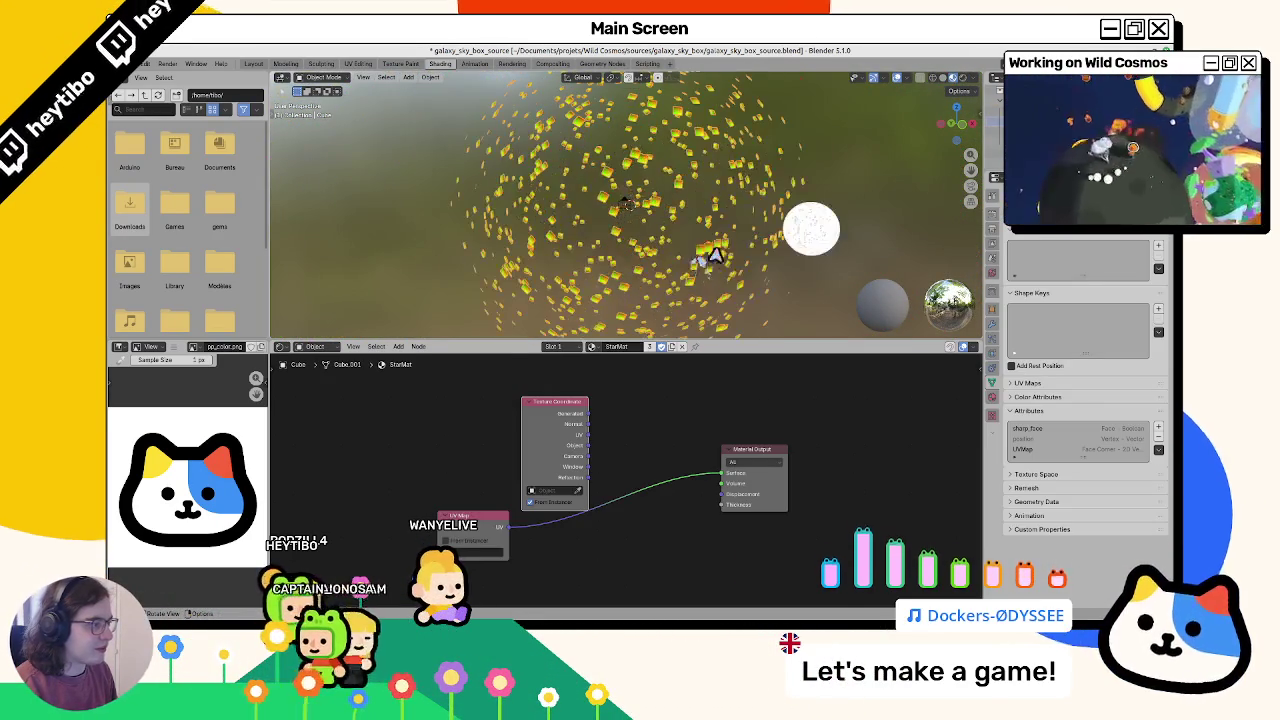
pyautogui.press('z')
pyautogui.press('KP_0')
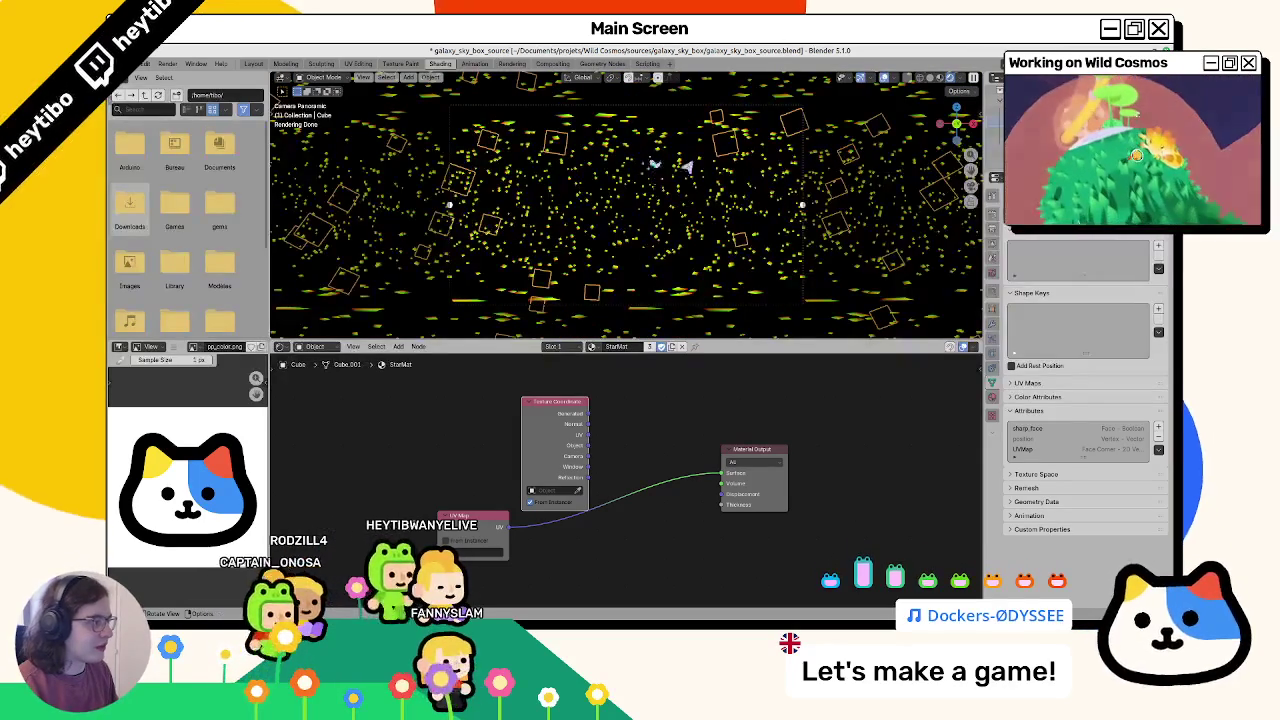
pyautogui.click(456, 217)
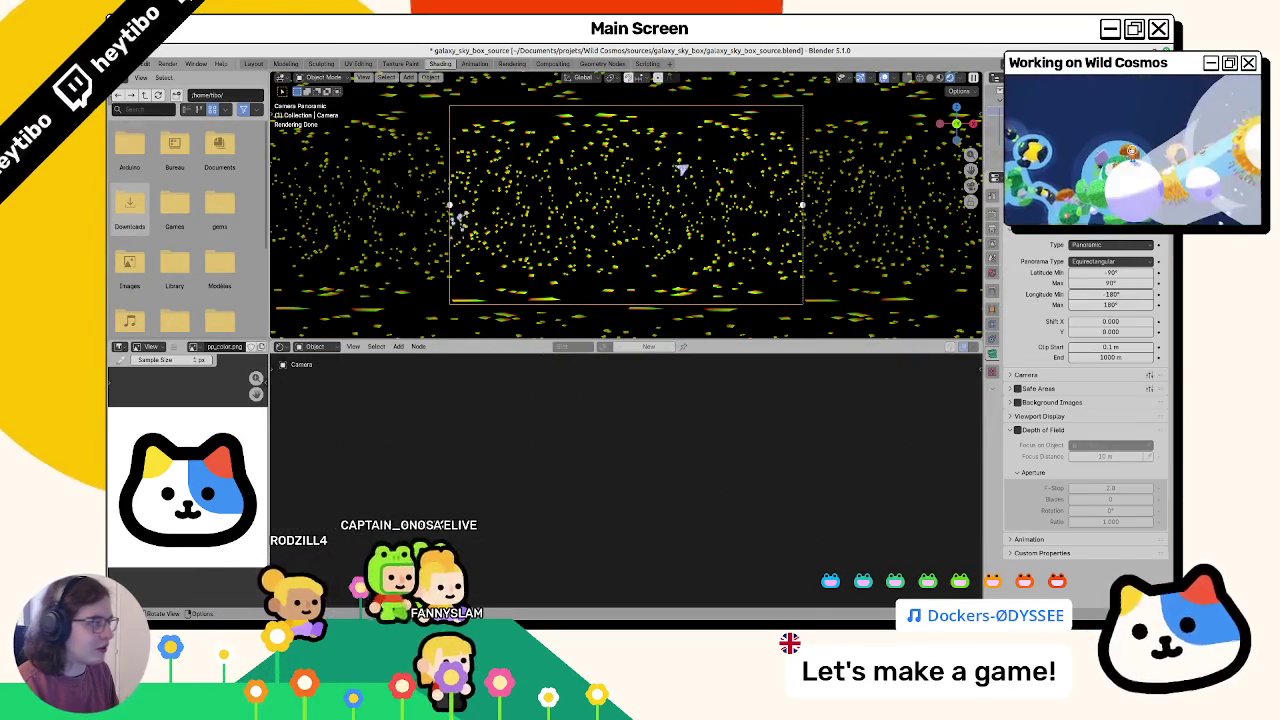
pyautogui.click(588, 210)
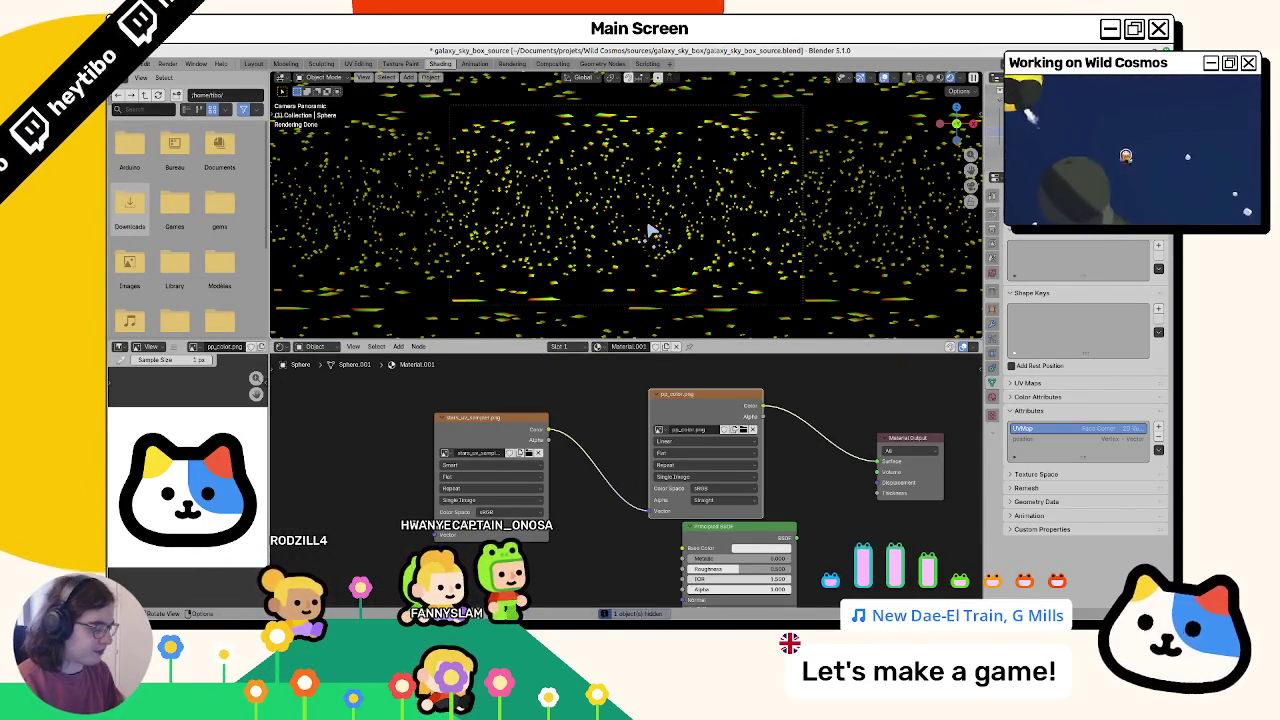
# Step: Render the panoramic starfield with F12, close it, and render it again
pyautogui.press('F12')
pyautogui.press('Escape')
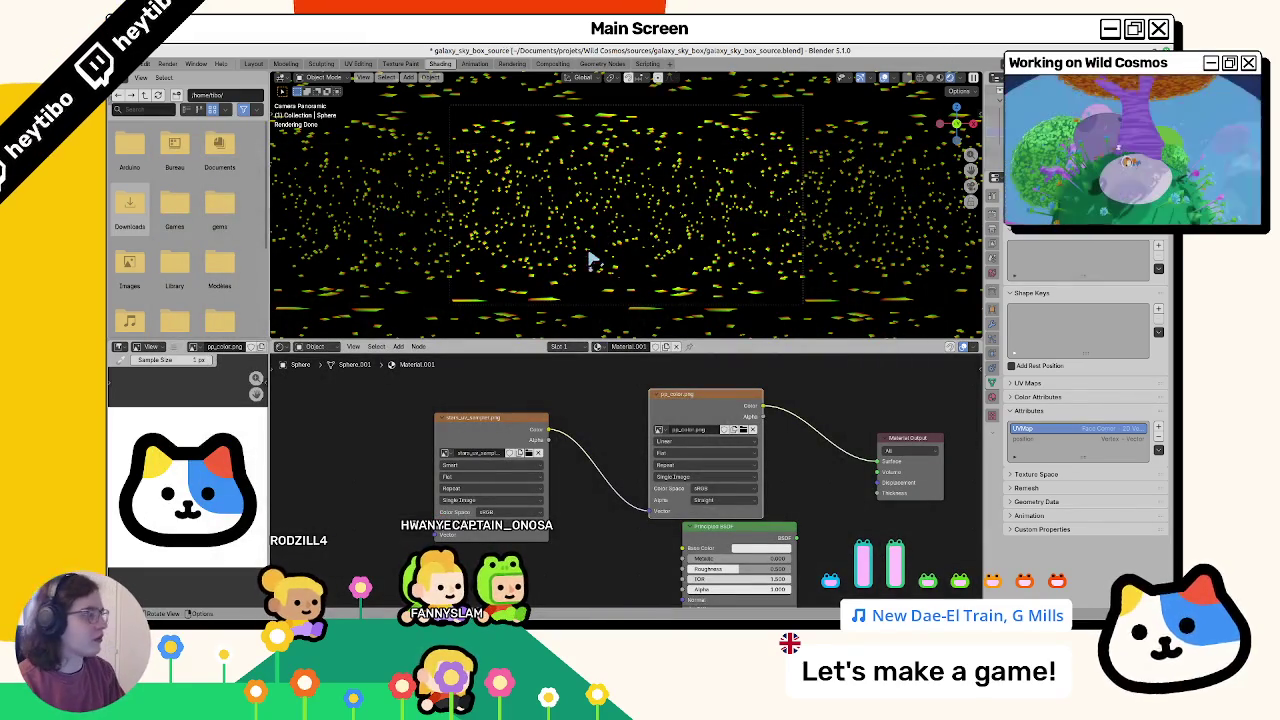
pyautogui.press('F12')
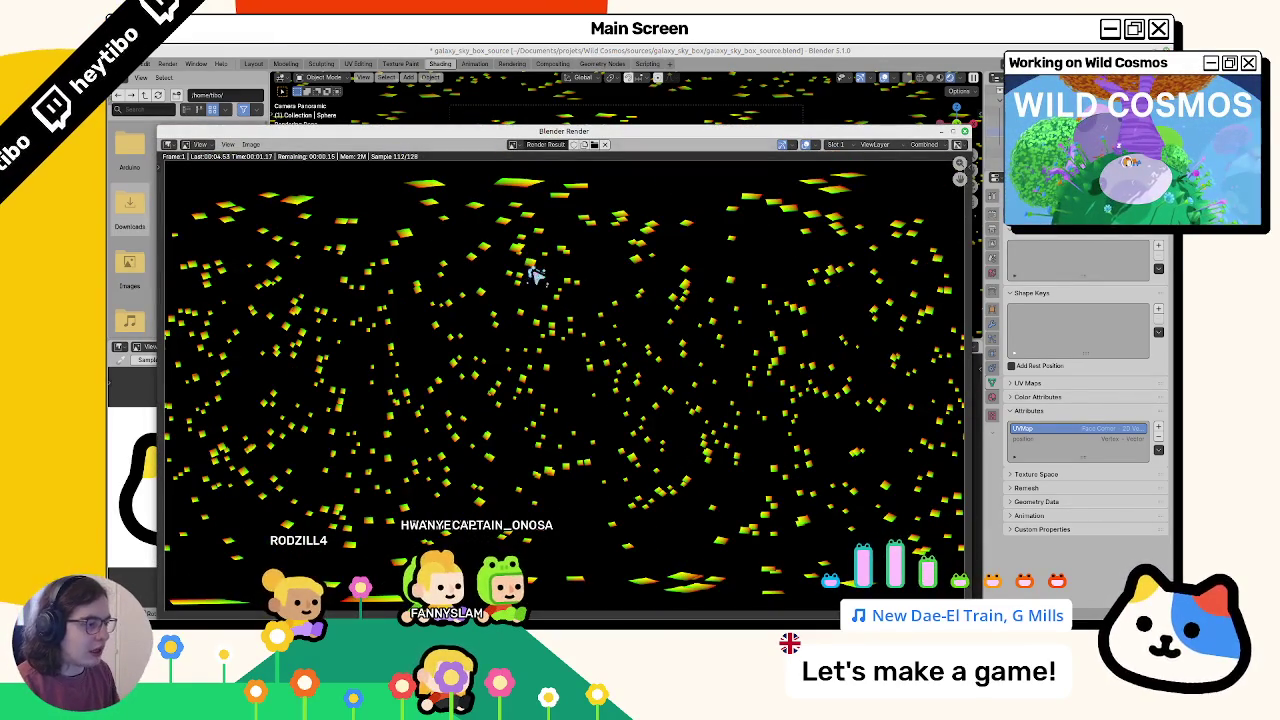
# Step: Save the finished starfield render to an image file and close the render window
pyautogui.scroll(5, 533, 270)
pyautogui.scroll(2, 528, 300)
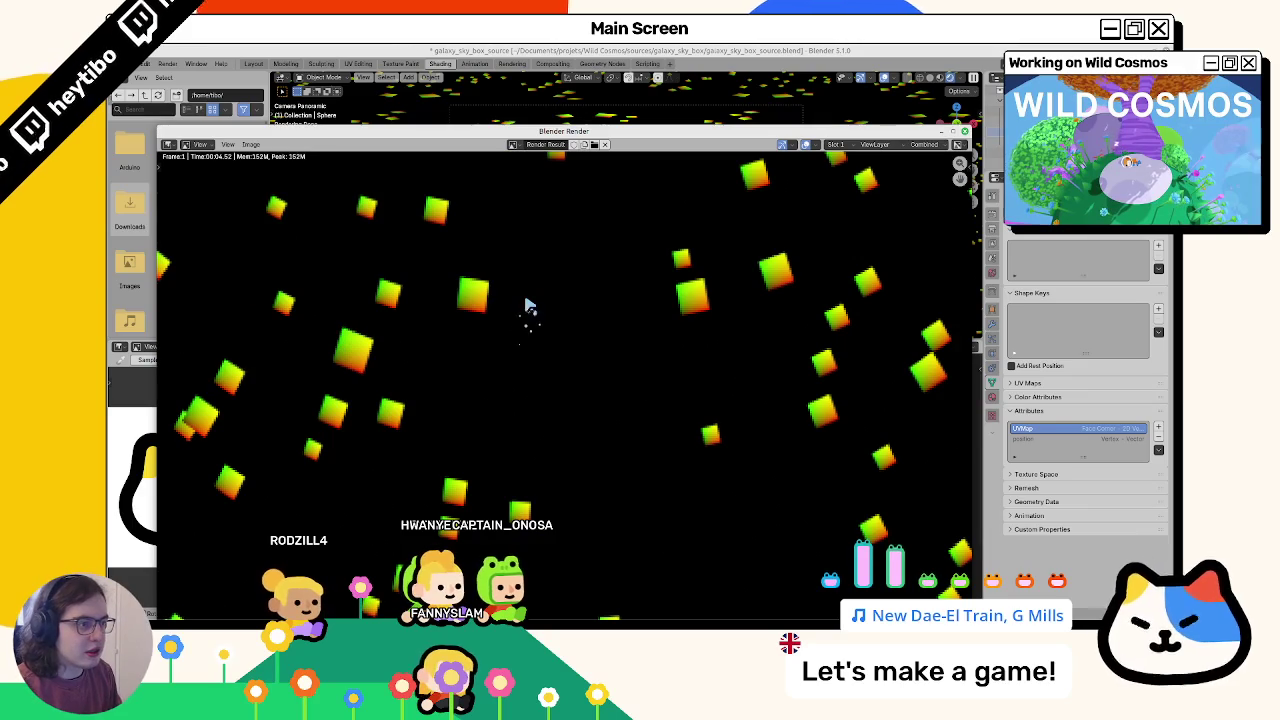
pyautogui.scroll(-5, 528, 305)
pyautogui.click(250, 145)
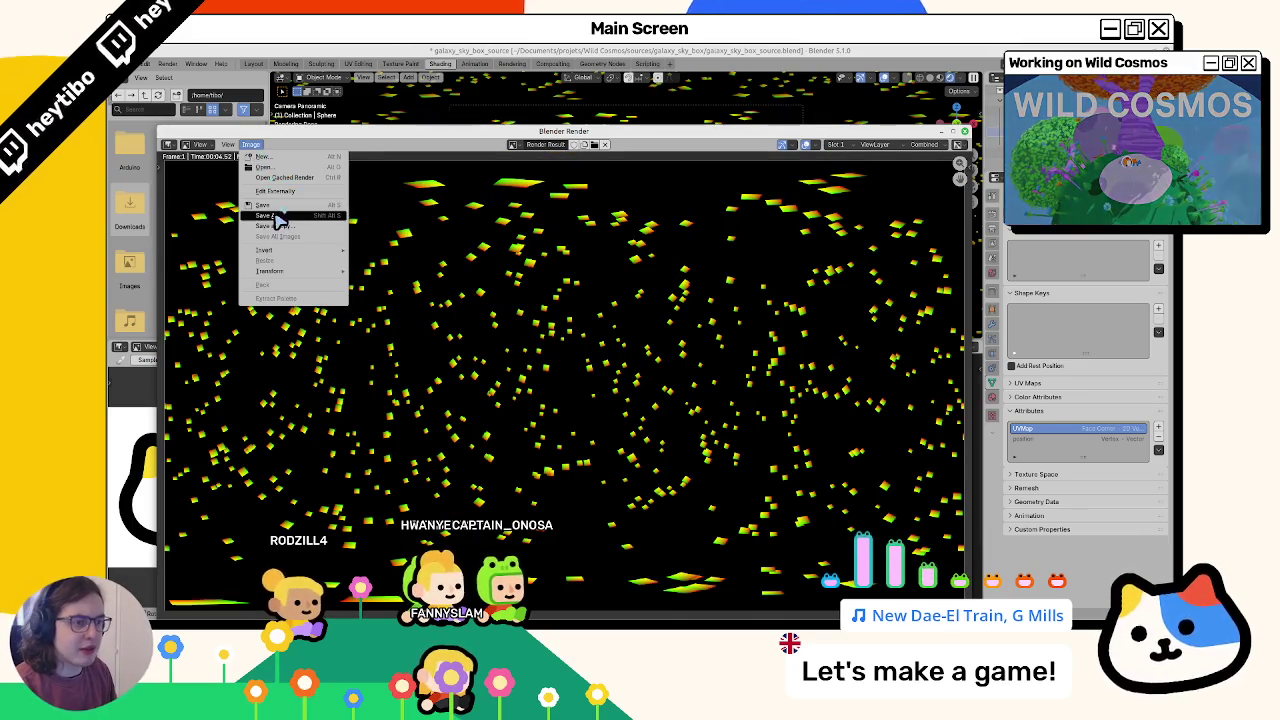
pyautogui.click(282, 218)
pyautogui.doubleClick(314, 257)
pyautogui.press('Escape')
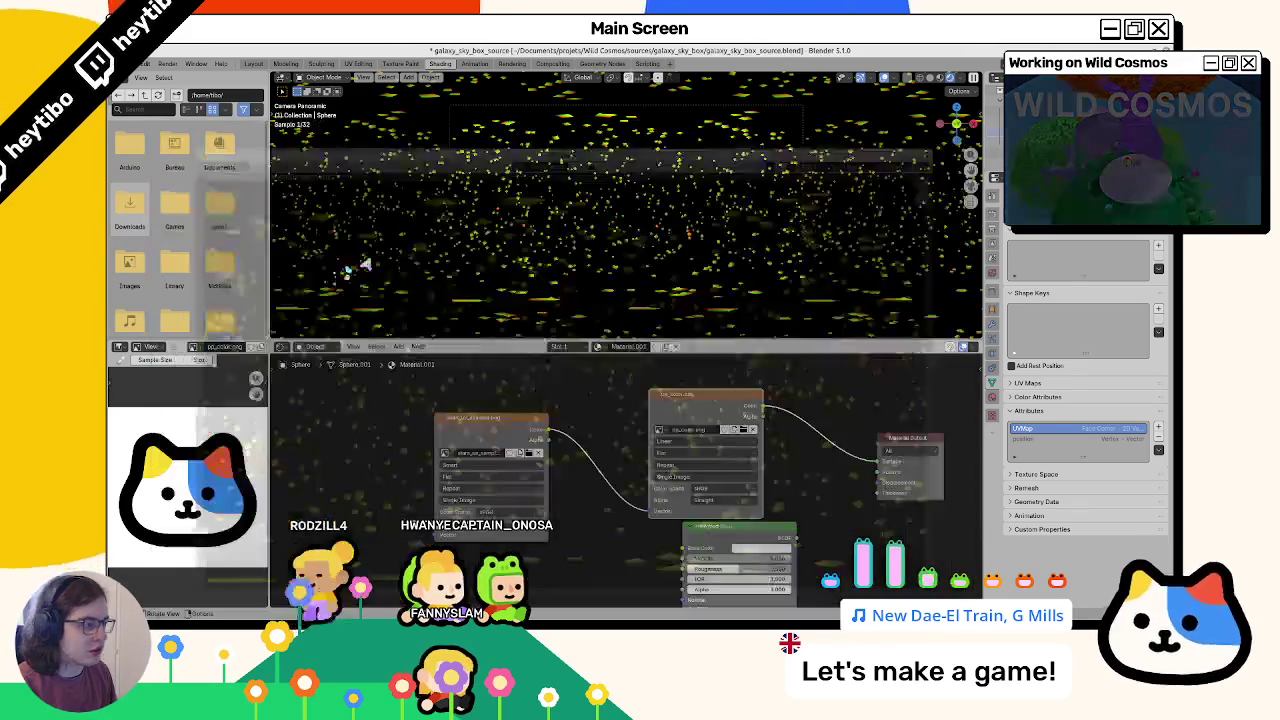
# Step: Clear the sky sphere's location with Alt+G so it sits back at the origin
pyautogui.moveTo(690, 240); pyautogui.dragTo(712, 245, button='middle')
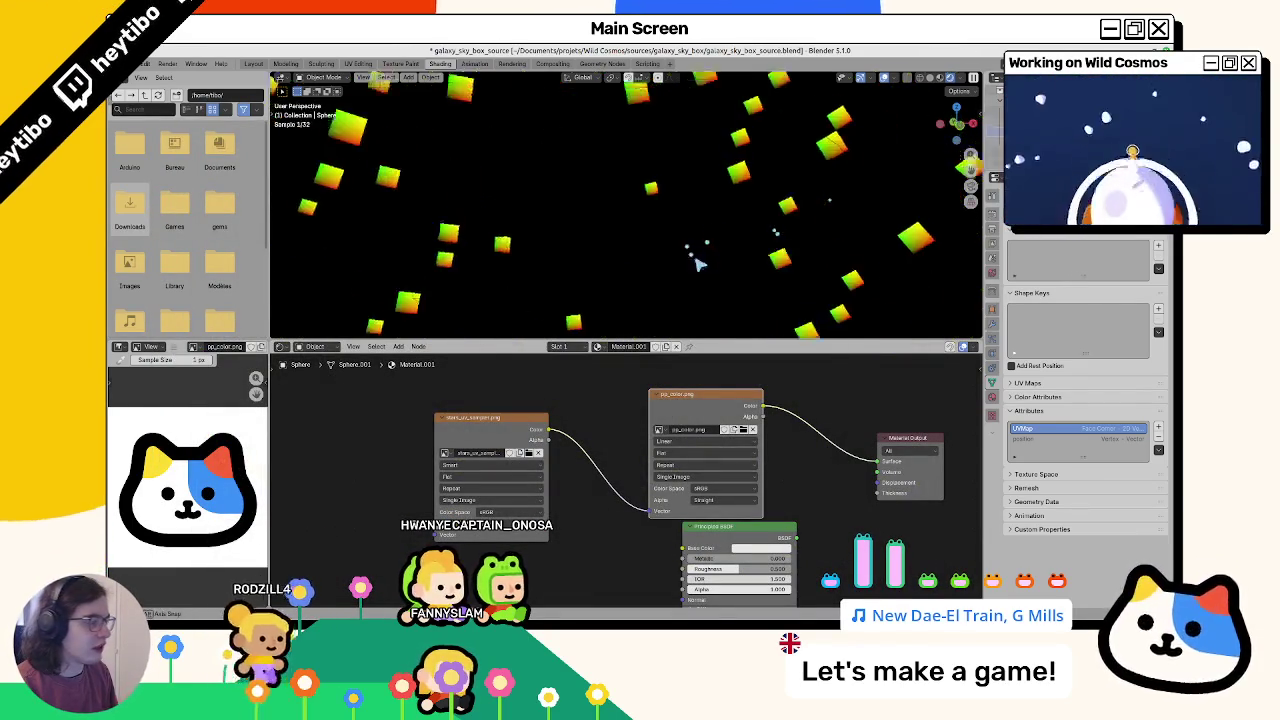
pyautogui.hotkey('alt', 'g')
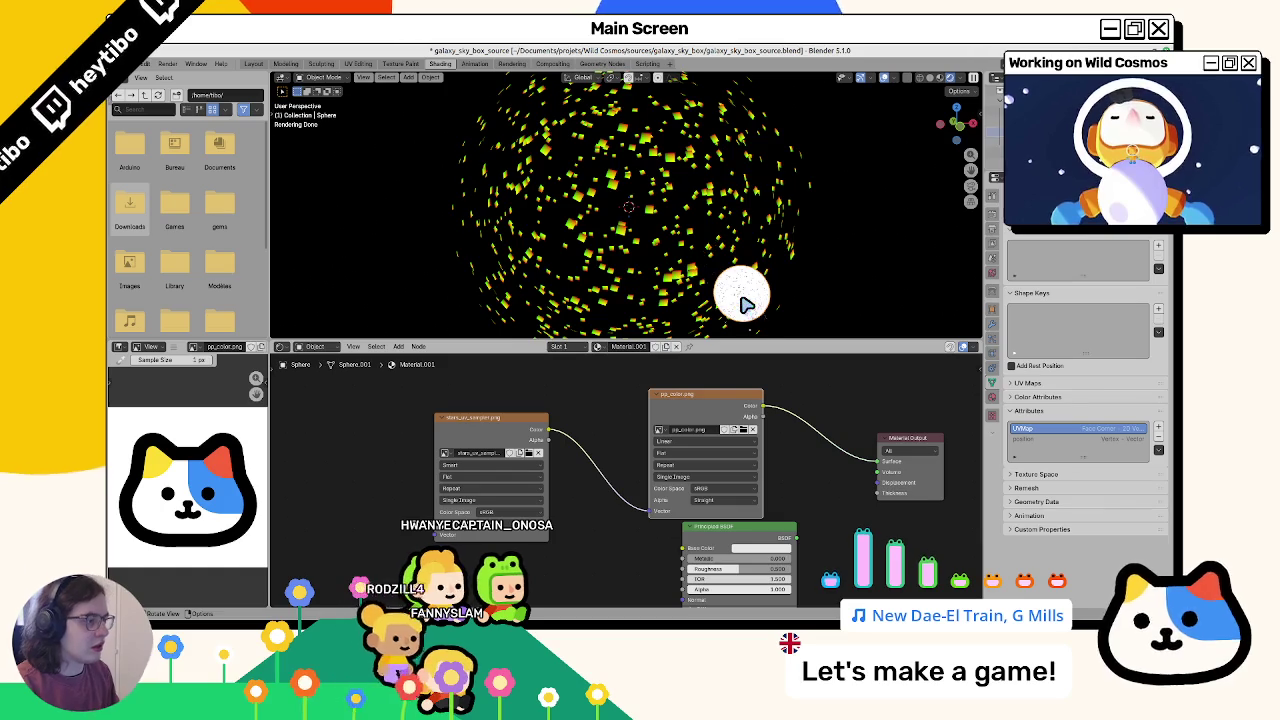
pyautogui.scroll(5, 745, 305)
pyautogui.moveTo(745, 305); pyautogui.dragTo(707, 255, button='middle')
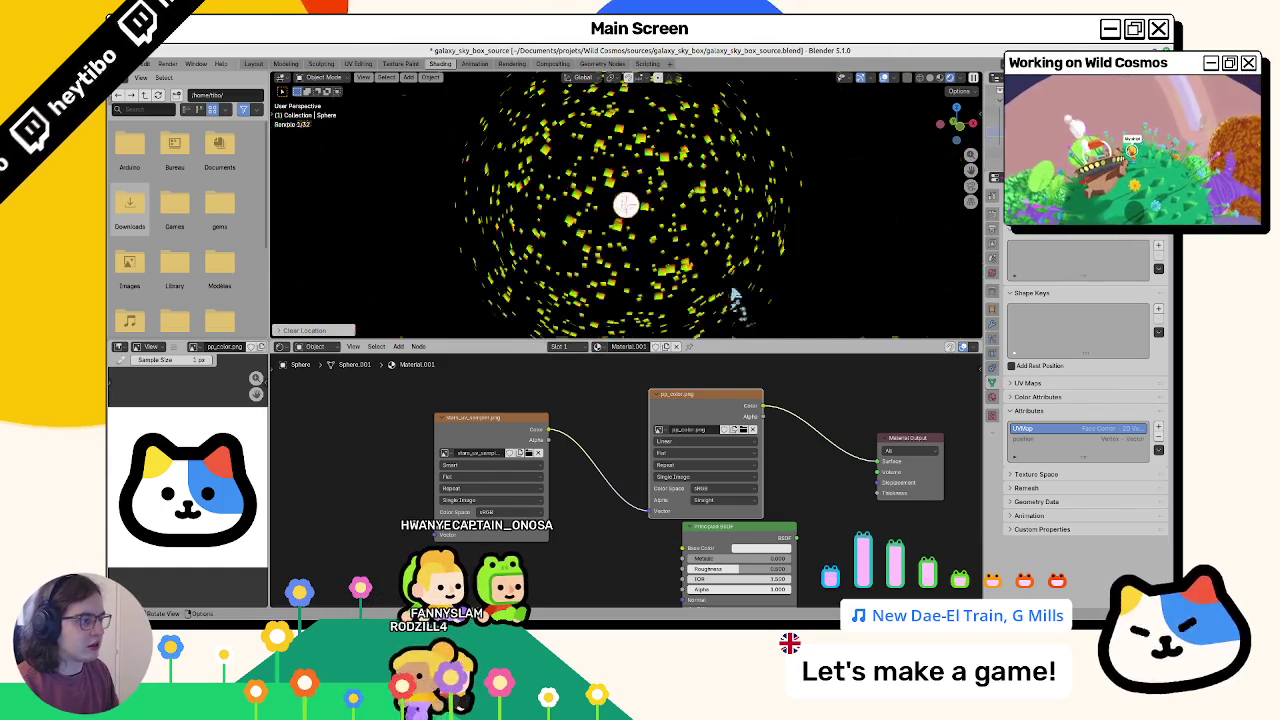
pyautogui.scroll(3, 707, 255)
pyautogui.scroll(3, 700, 256)
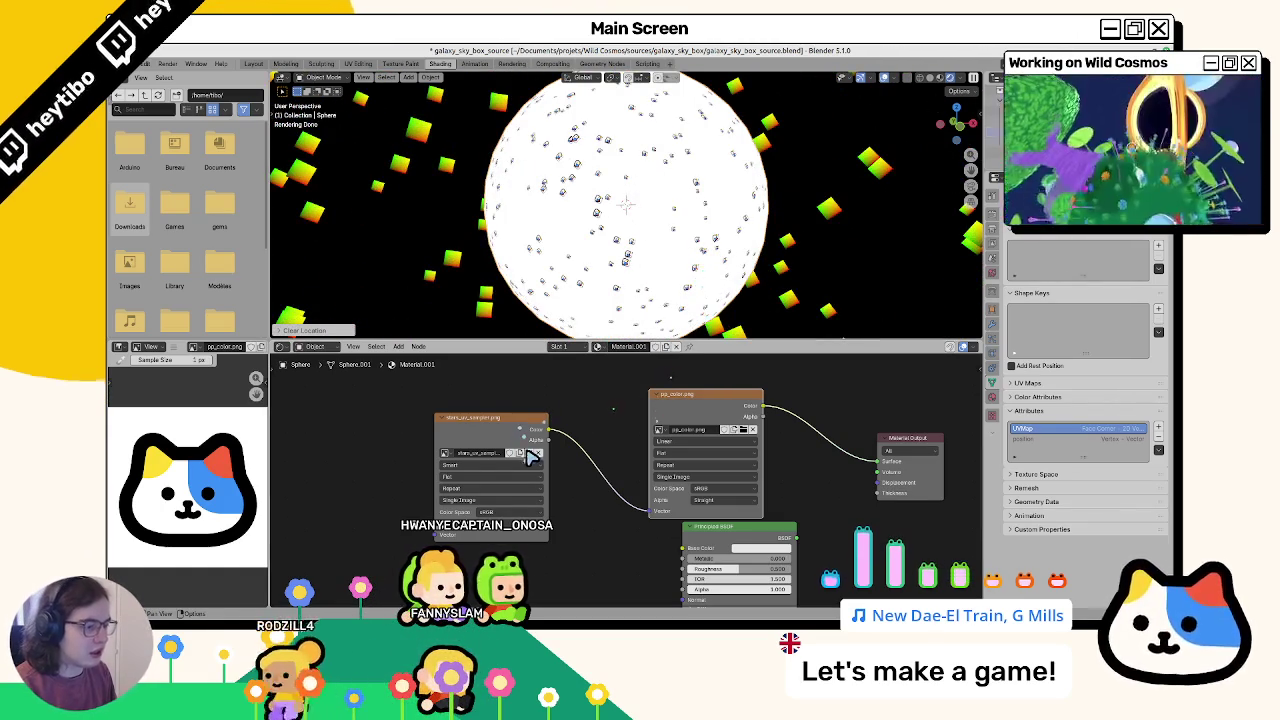
# Step: Switch to Material Preview, briefly wire stars_uv_sampler.png into the surface, then undo so pp_color drives it
pyautogui.click(534, 455)
pyautogui.press('Escape')
pyautogui.scroll(3, 586, 234)
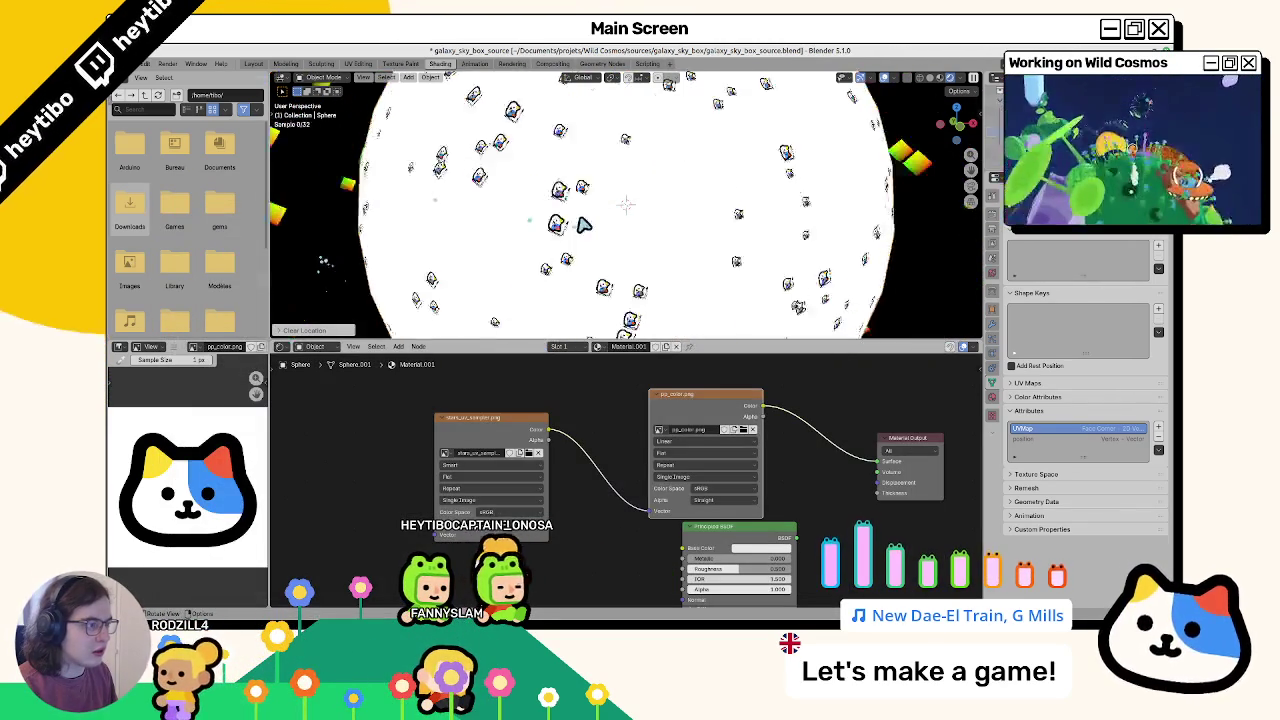
pyautogui.scroll(2, 586, 234)
pyautogui.press('z')
pyautogui.click(567, 355)
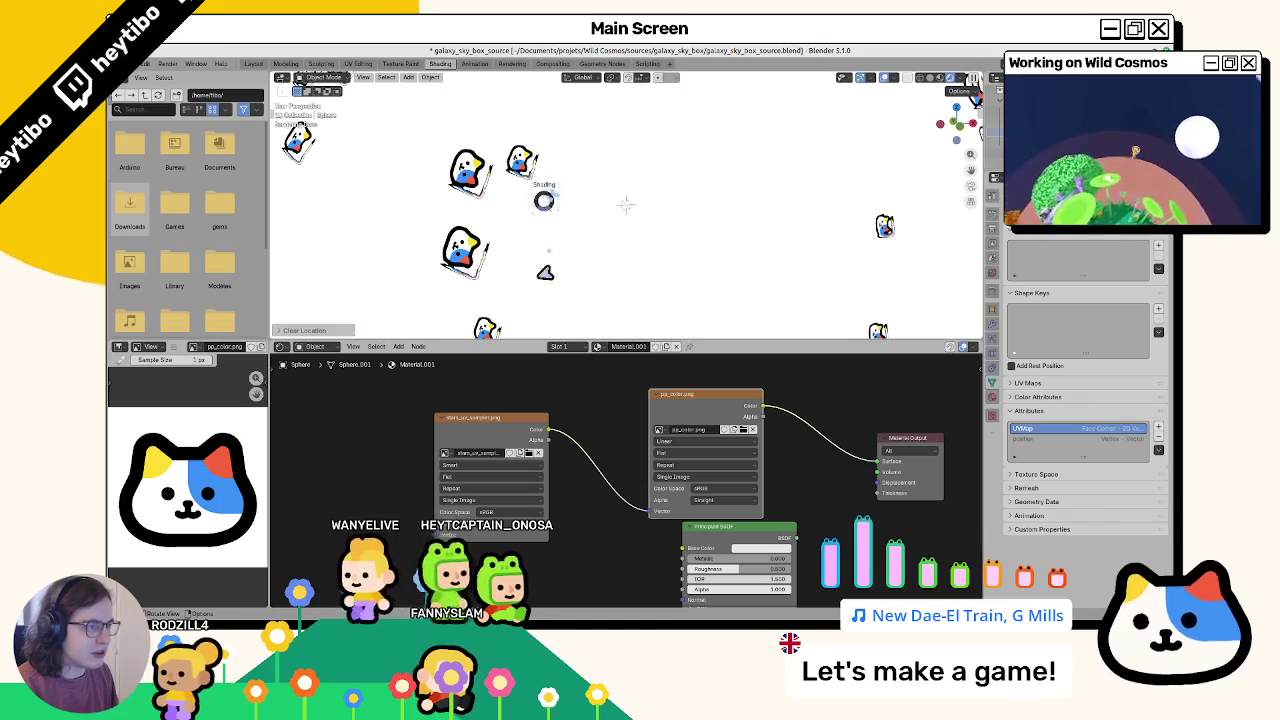
pyautogui.click(553, 428)
pyautogui.press('Escape')
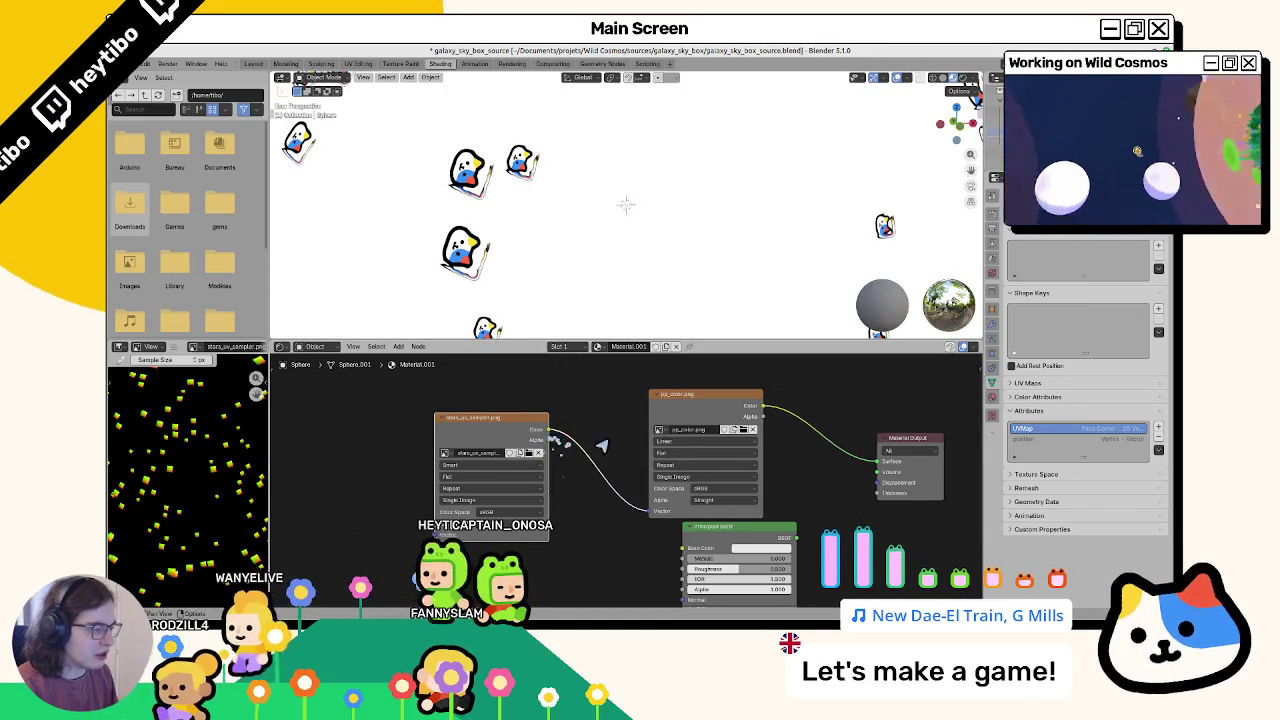
pyautogui.moveTo(547, 430); pyautogui.dragTo(880, 461)
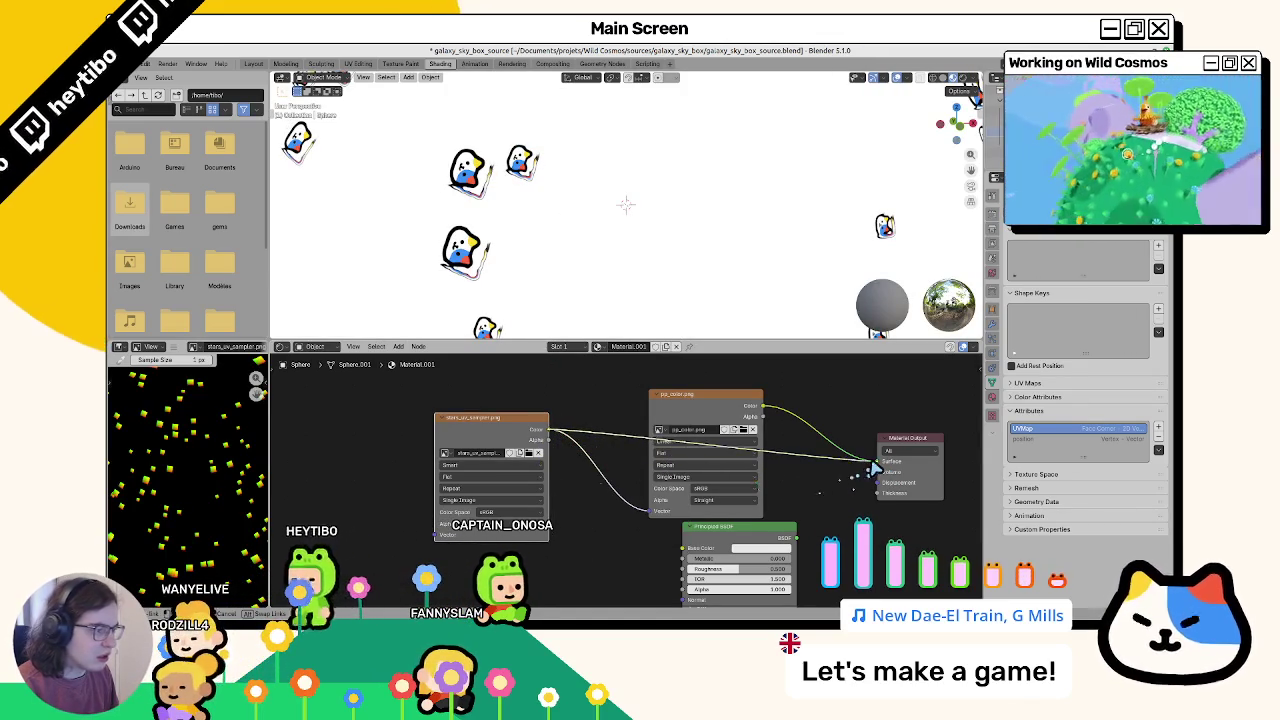
pyautogui.hotkey('ctrl', 'z')
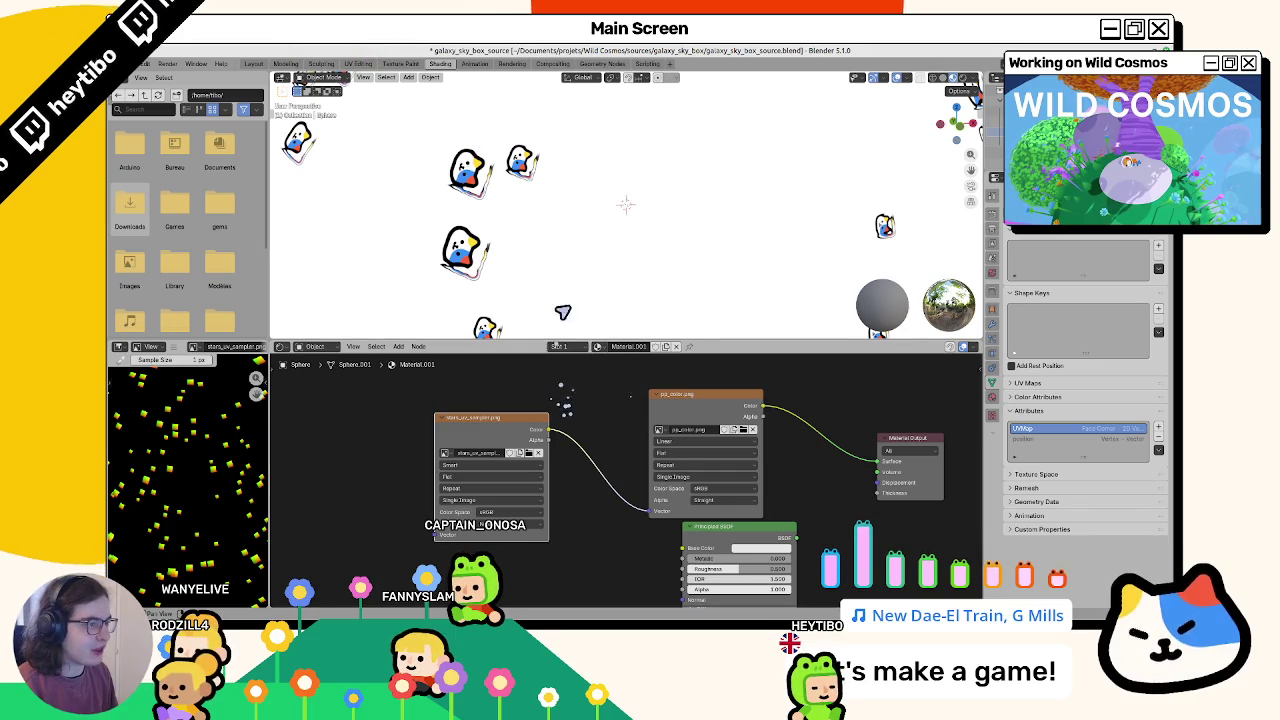
# Step: Orbit around and inside the textured sky sphere to inspect it
pyautogui.scroll(-5, 571, 251)
pyautogui.moveTo(571, 251); pyautogui.dragTo(691, 217, button='middle')
pyautogui.scroll(4, 651, 237)
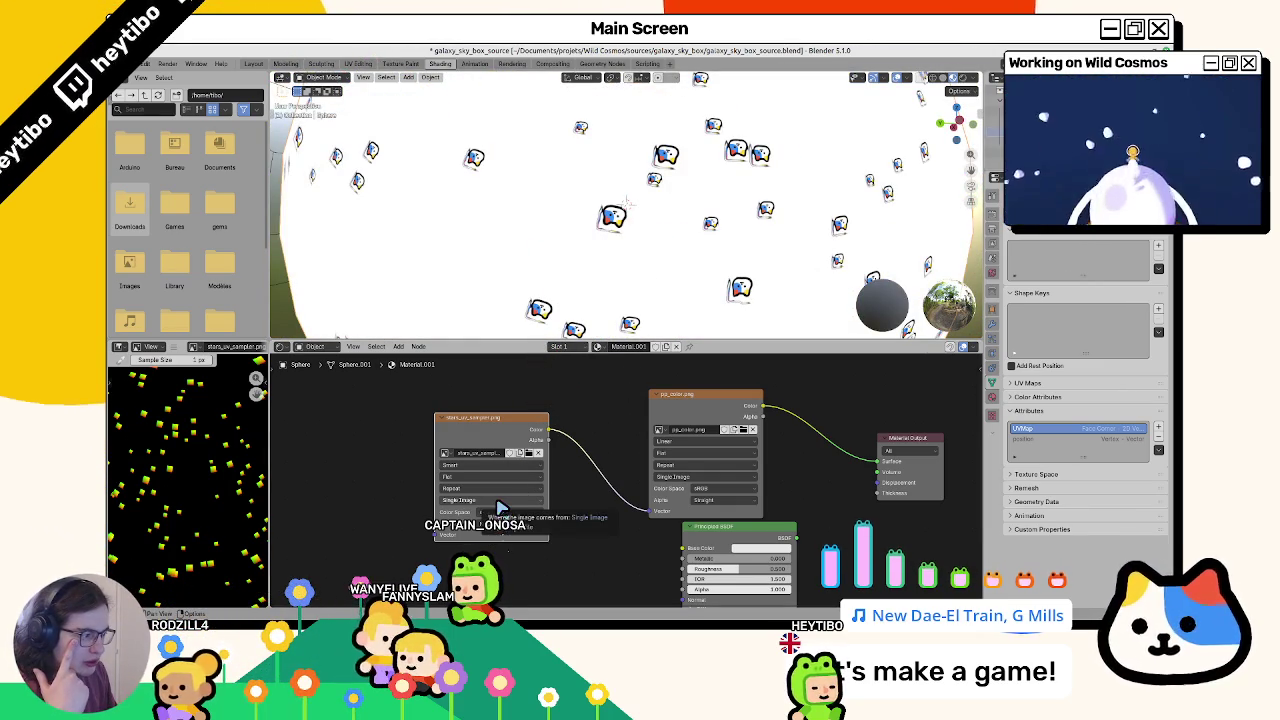
pyautogui.rightClick(600, 300)
pyautogui.moveTo(700, 217); pyautogui.dragTo(757, 244, button='middle')
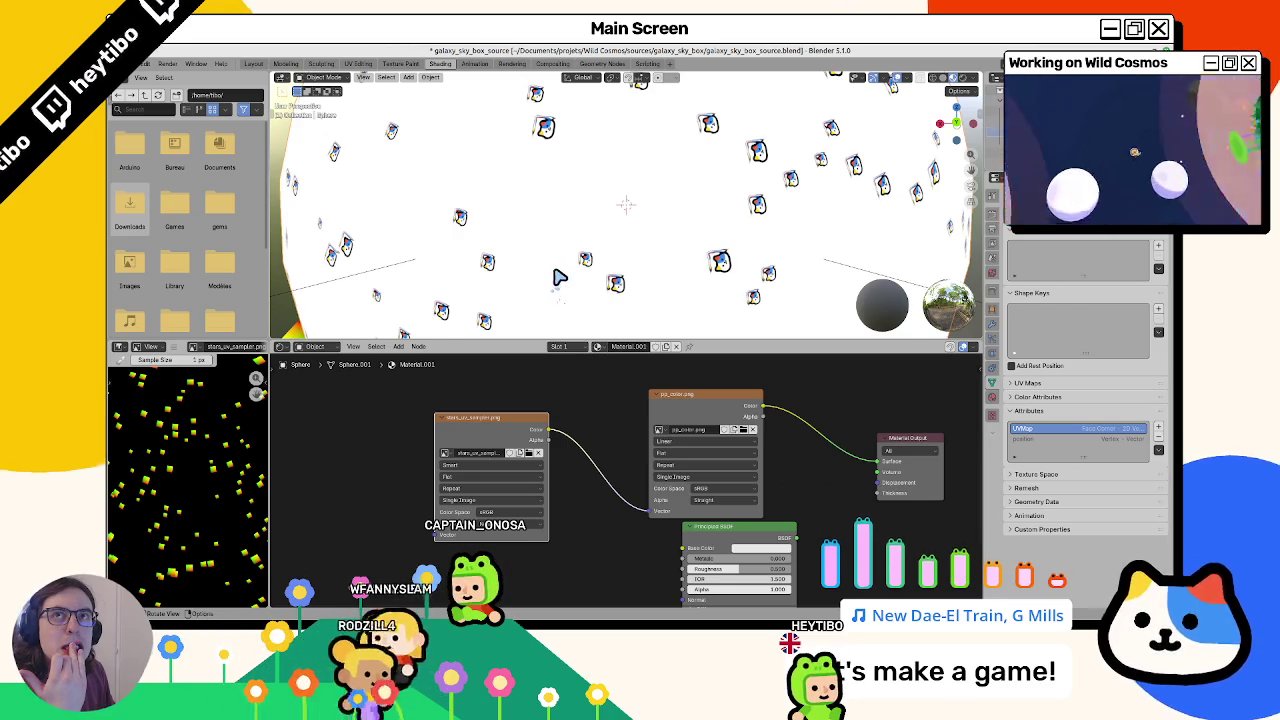
pyautogui.scroll(-5, 557, 280)
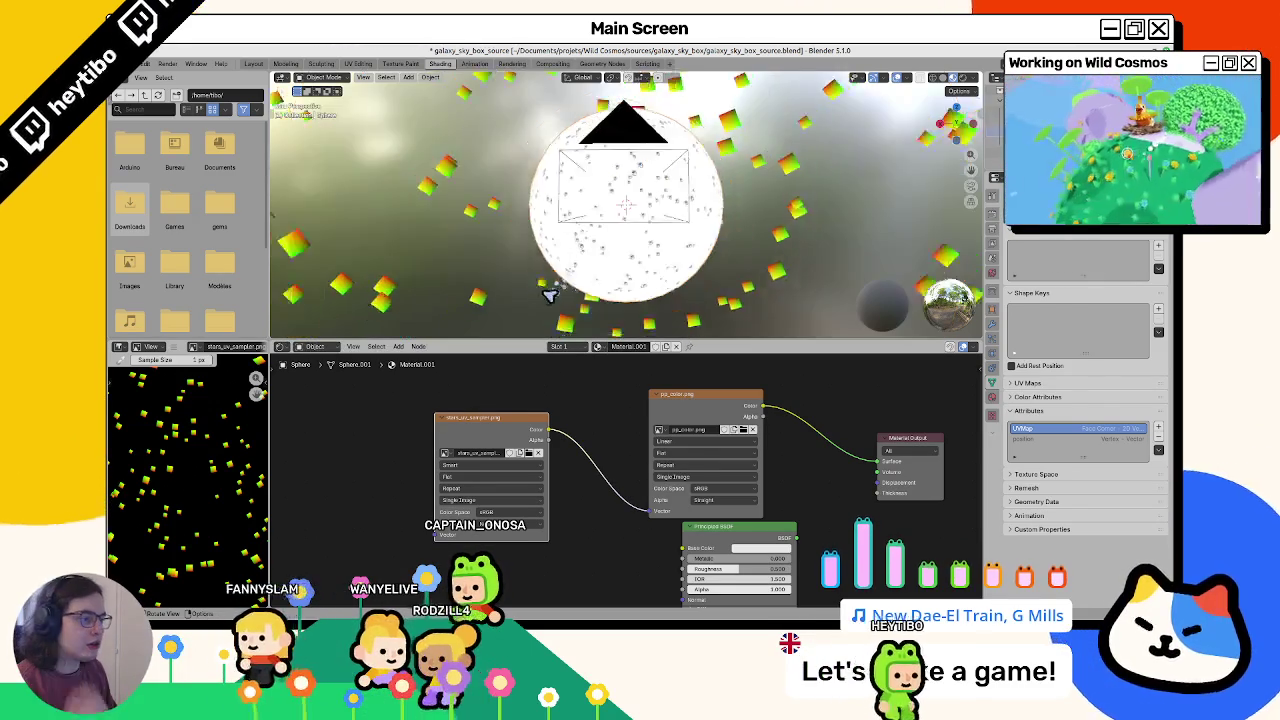
pyautogui.scroll(-3, 505, 288)
# Step: Select the star quad and scale its UV square slightly larger, then return to Object Mode
pyautogui.click(668, 213)
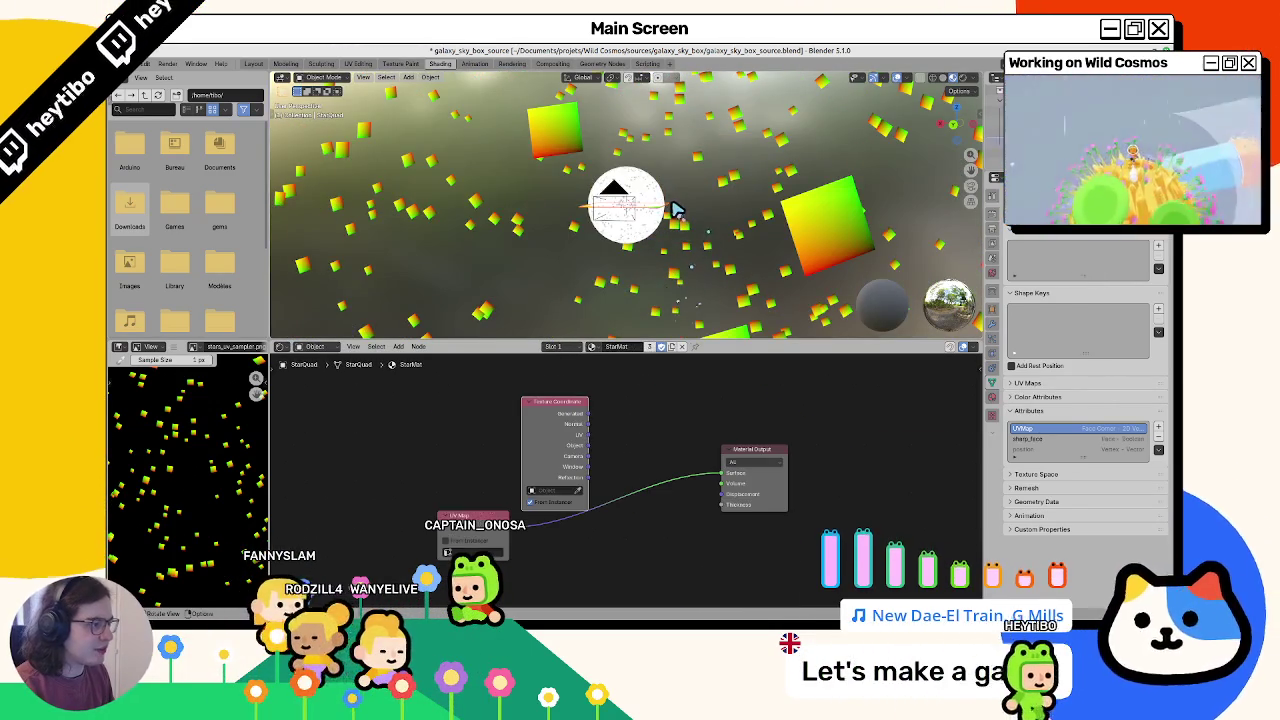
pyautogui.hotkey('ctrl', 'pageup')
pyautogui.hotkey('ctrl', 'pageup')
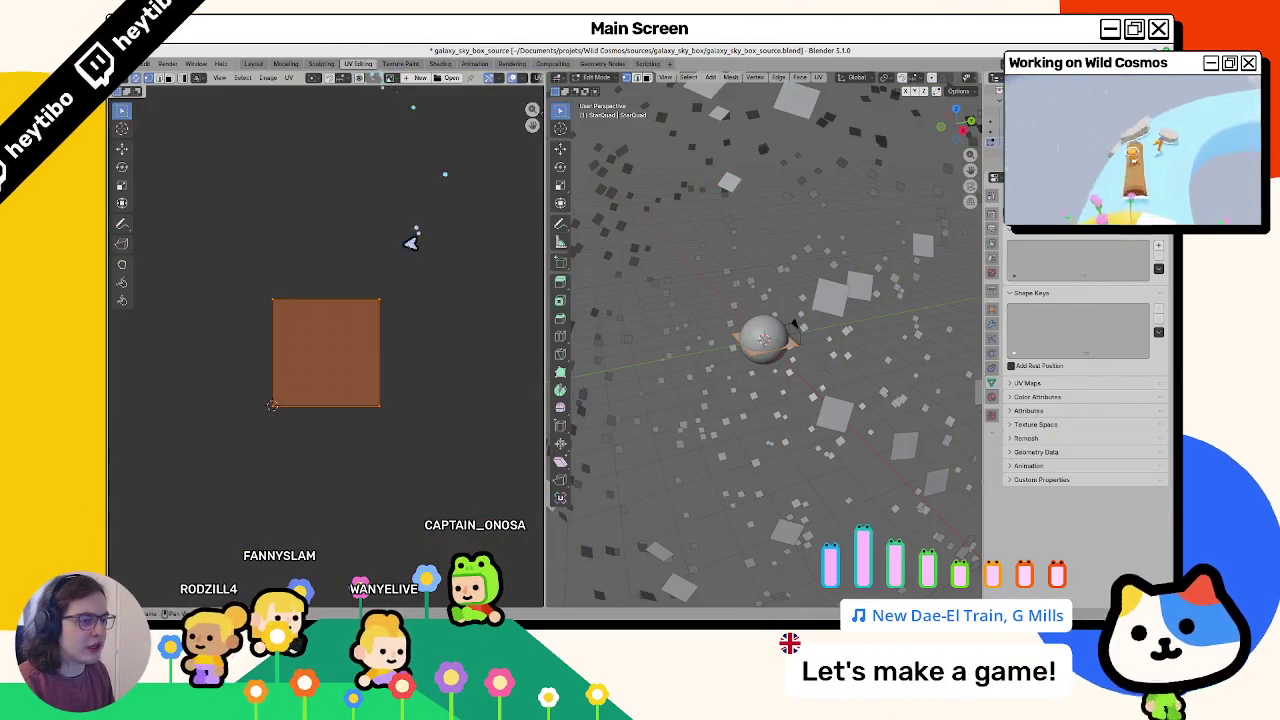
pyautogui.press('s')
pyautogui.rightClick(400, 363)
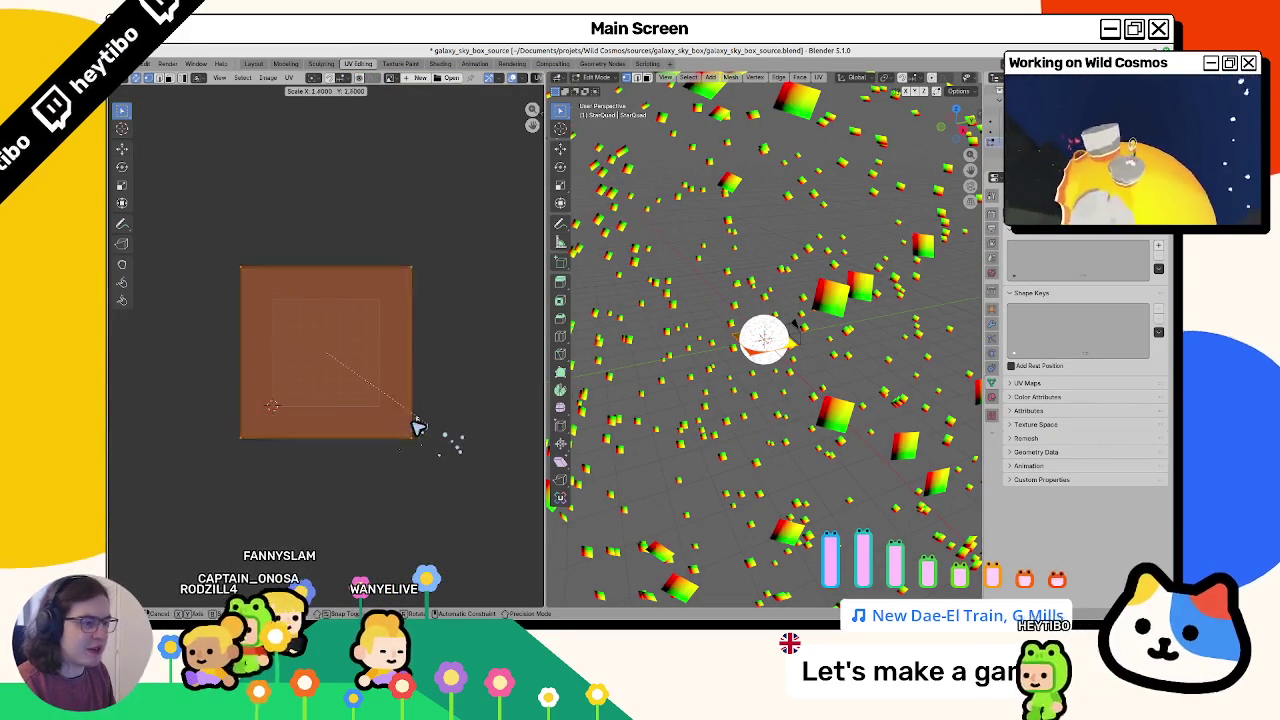
pyautogui.click(428, 433)
pyautogui.press('Tab')
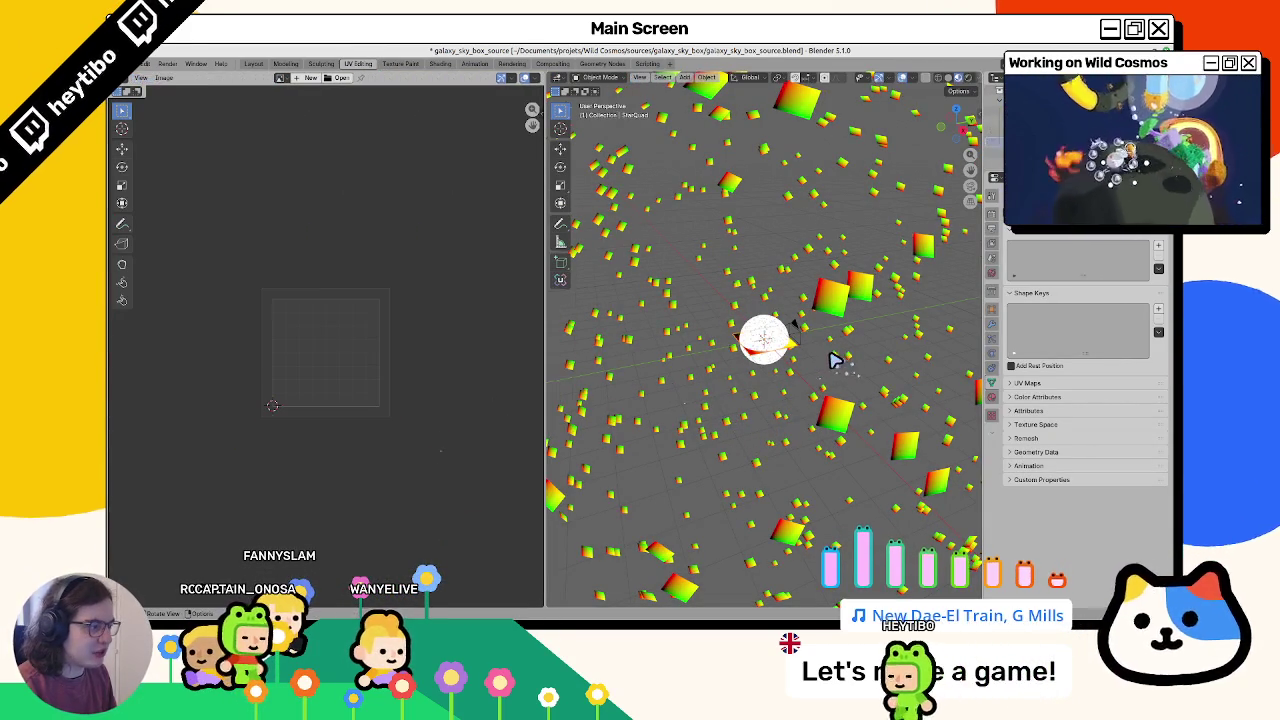
# Step: Look through the scene camera, toggle solid shading, and re-render the panoramic starfield
pyautogui.press('KP_0')
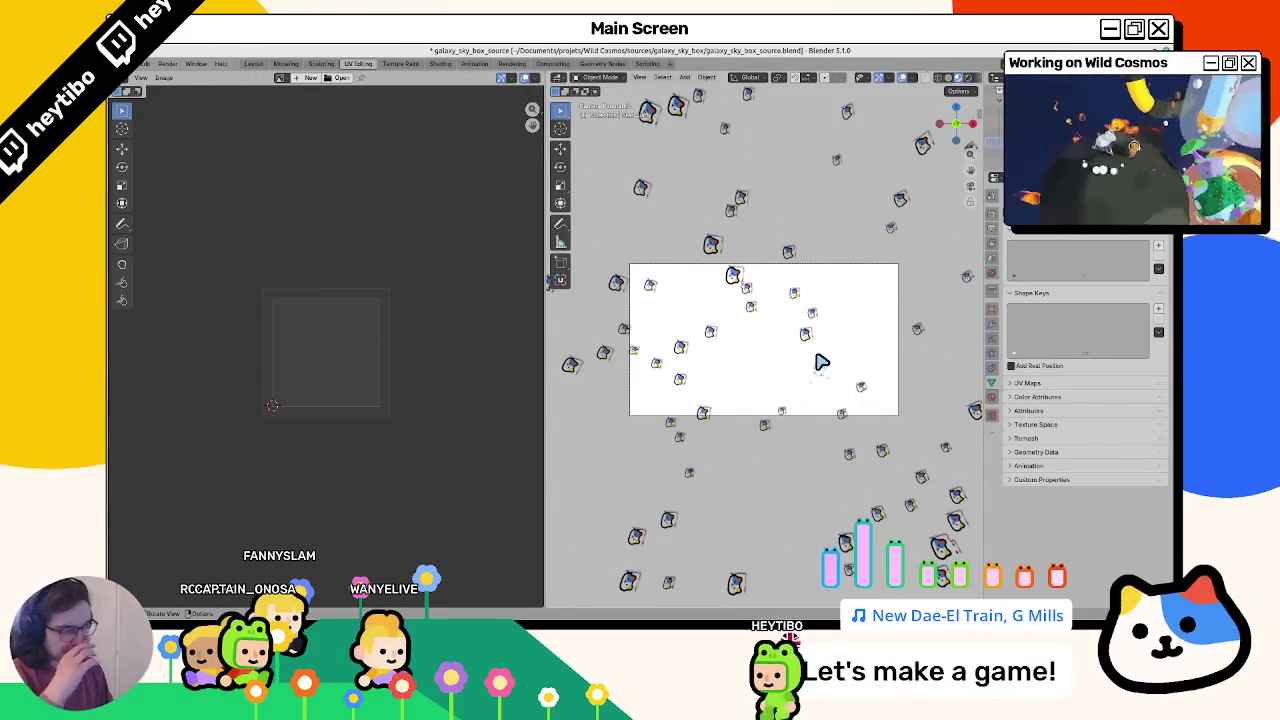
pyautogui.press('z')
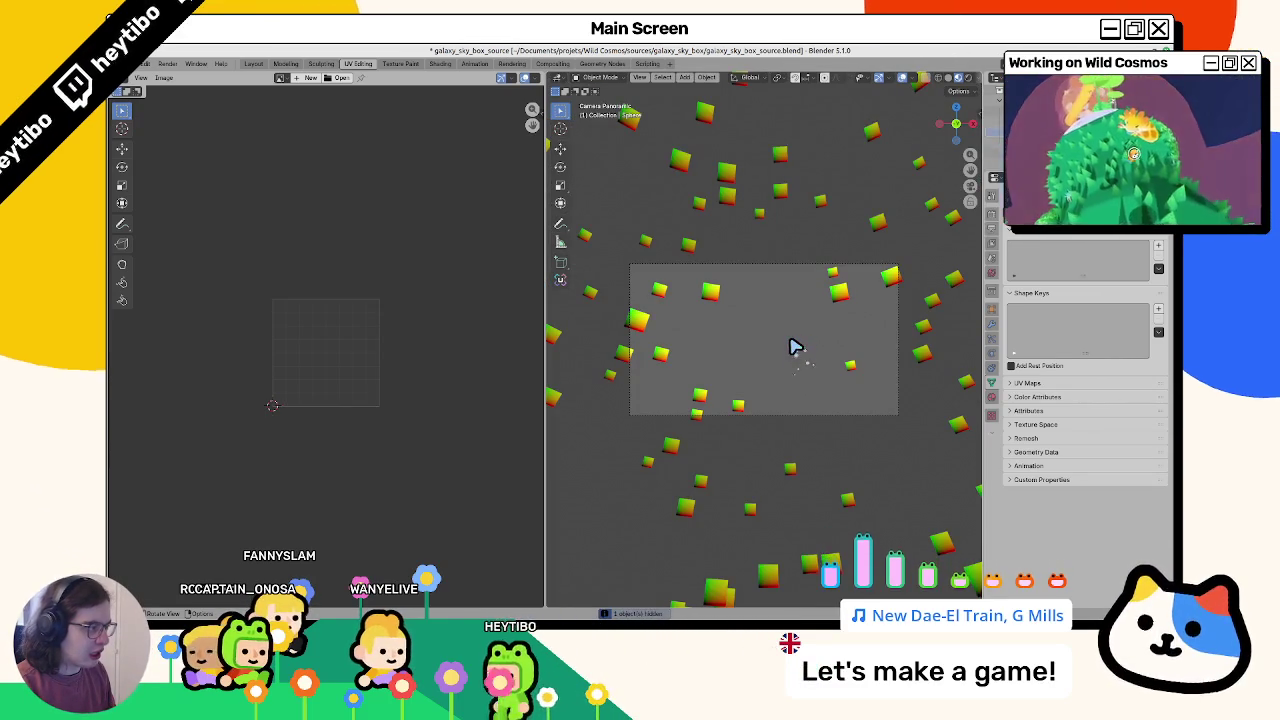
pyautogui.press('z')
pyautogui.press('F12')
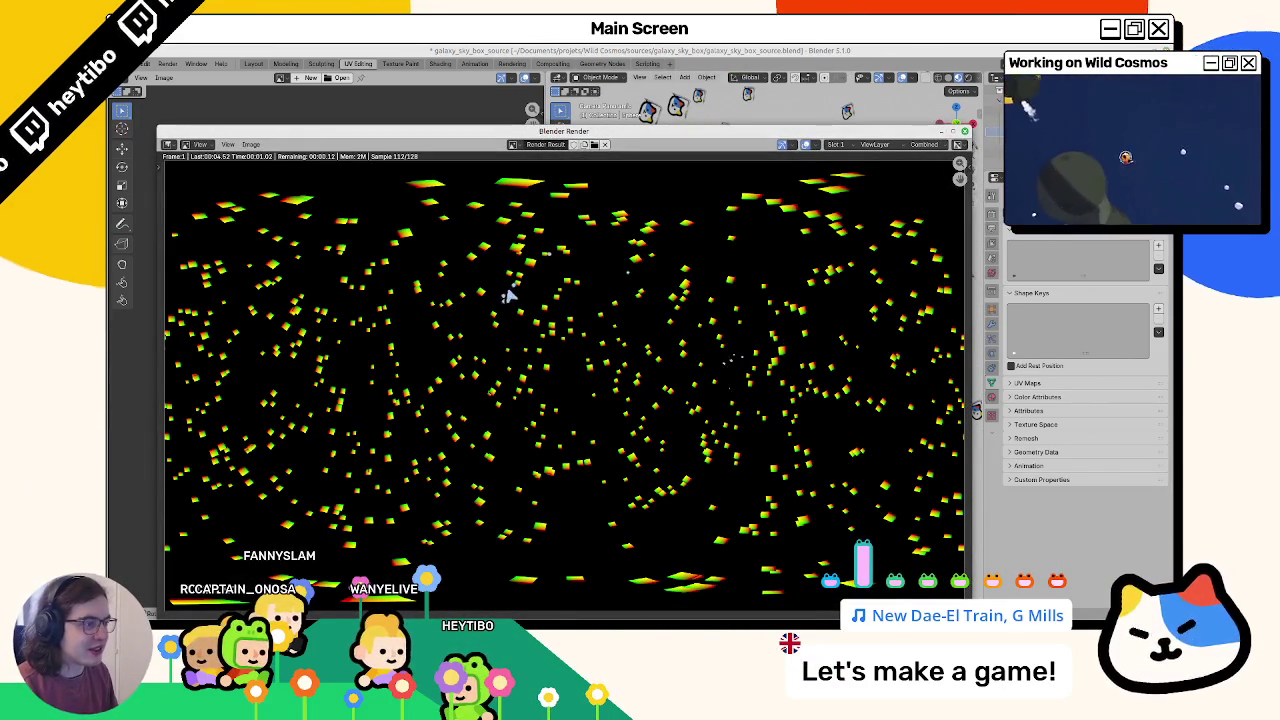
# Step: Save the new render to an image file and close the render window
pyautogui.click(250, 145)
pyautogui.click(281, 216)
pyautogui.doubleClick(333, 271)
pyautogui.press('Escape')
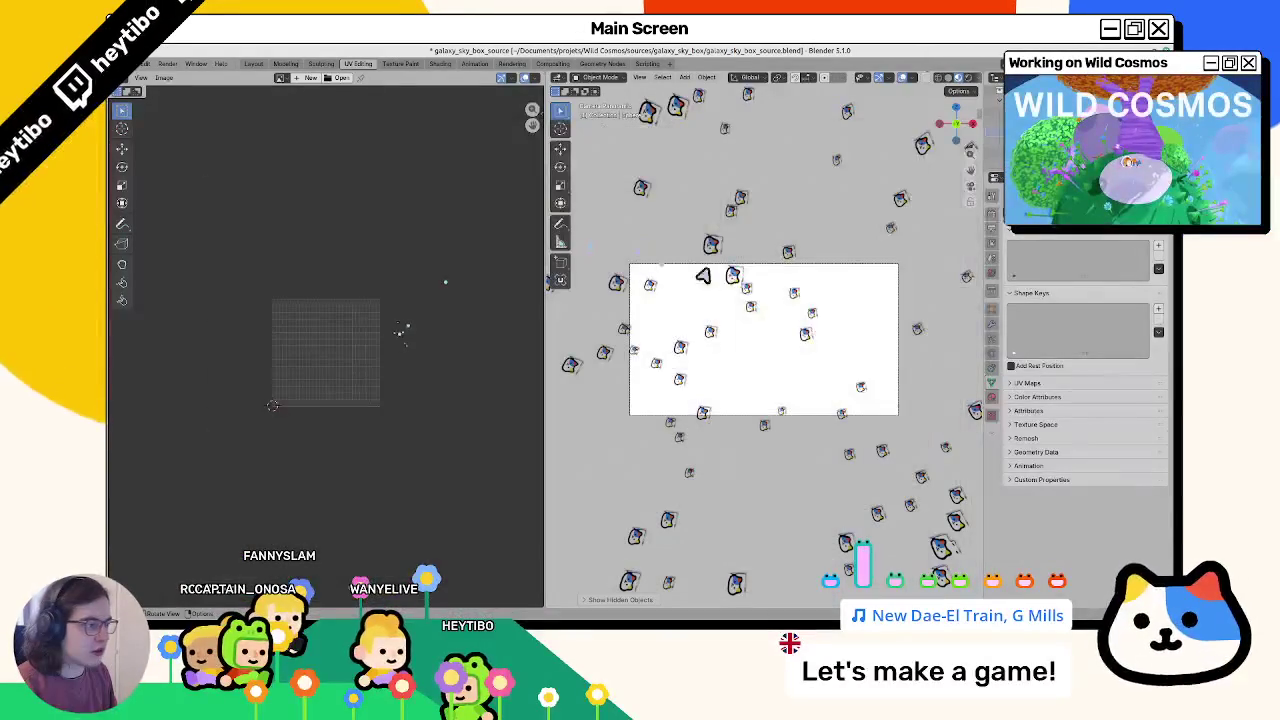
pyautogui.moveTo(752, 311); pyautogui.dragTo(740, 352, button='middle')
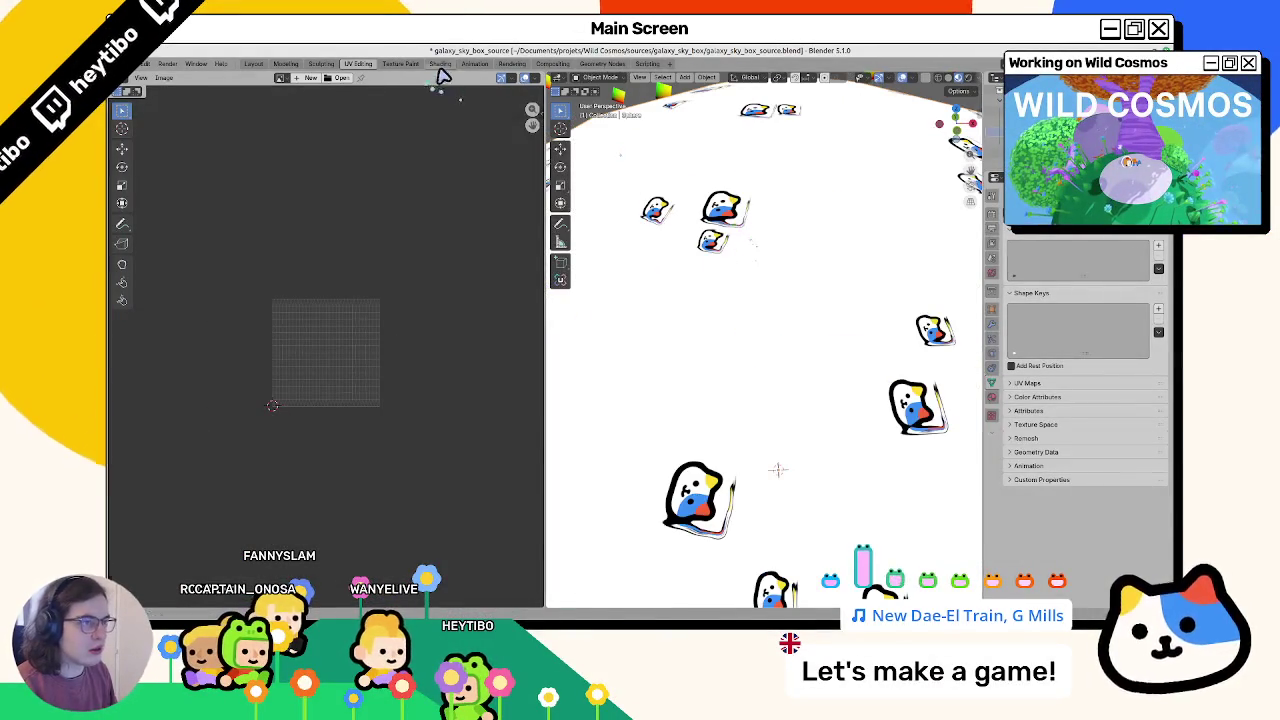
pyautogui.click(440, 64)
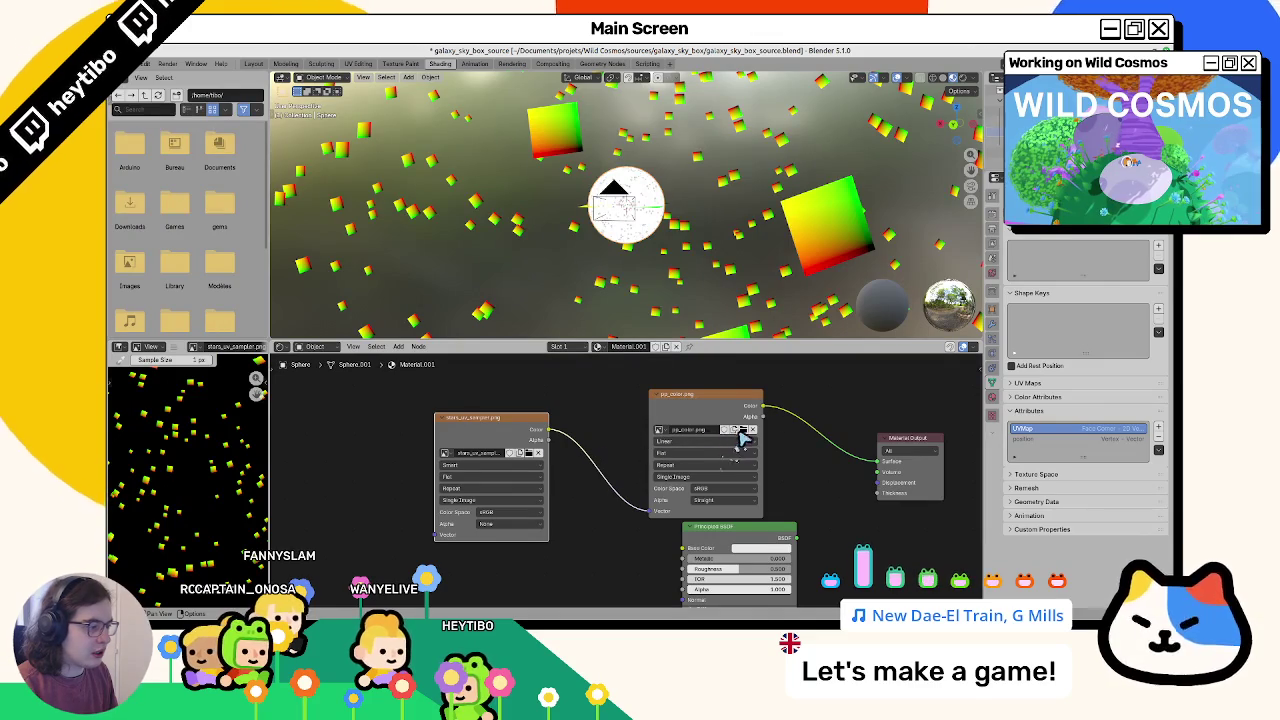
# Step: Load an image into the pp_color texture node and look around inside the sky sphere
pyautogui.click(537, 455)
pyautogui.doubleClick(345, 262)
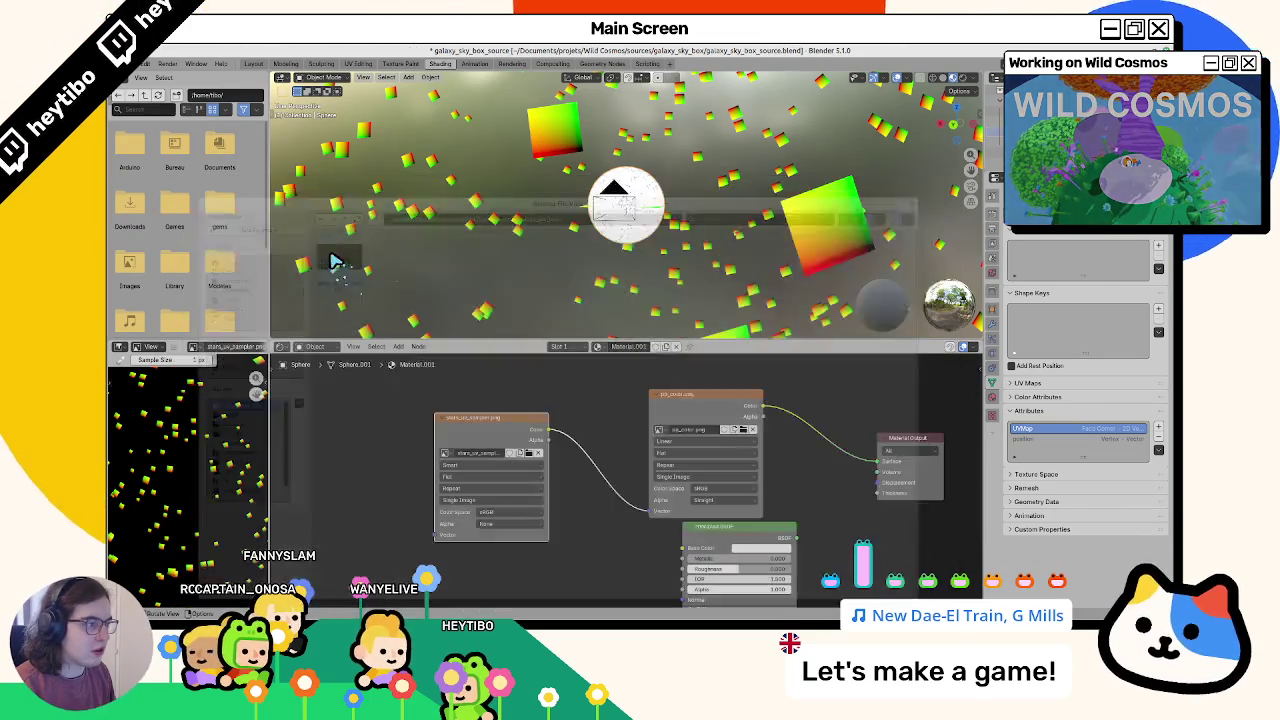
pyautogui.scroll(4, 637, 200)
pyautogui.scroll(3, 637, 200)
pyautogui.scroll(2, 634, 210)
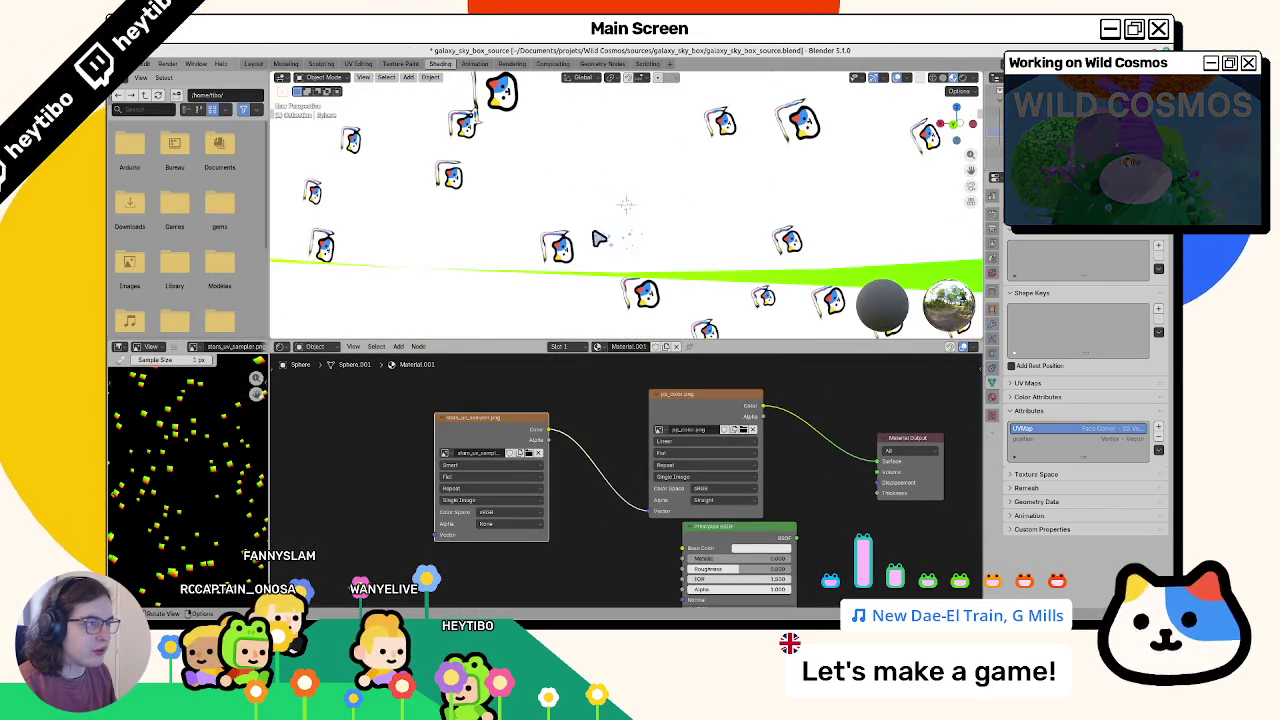
pyautogui.moveTo(598, 238); pyautogui.dragTo(601, 255, button='middle')
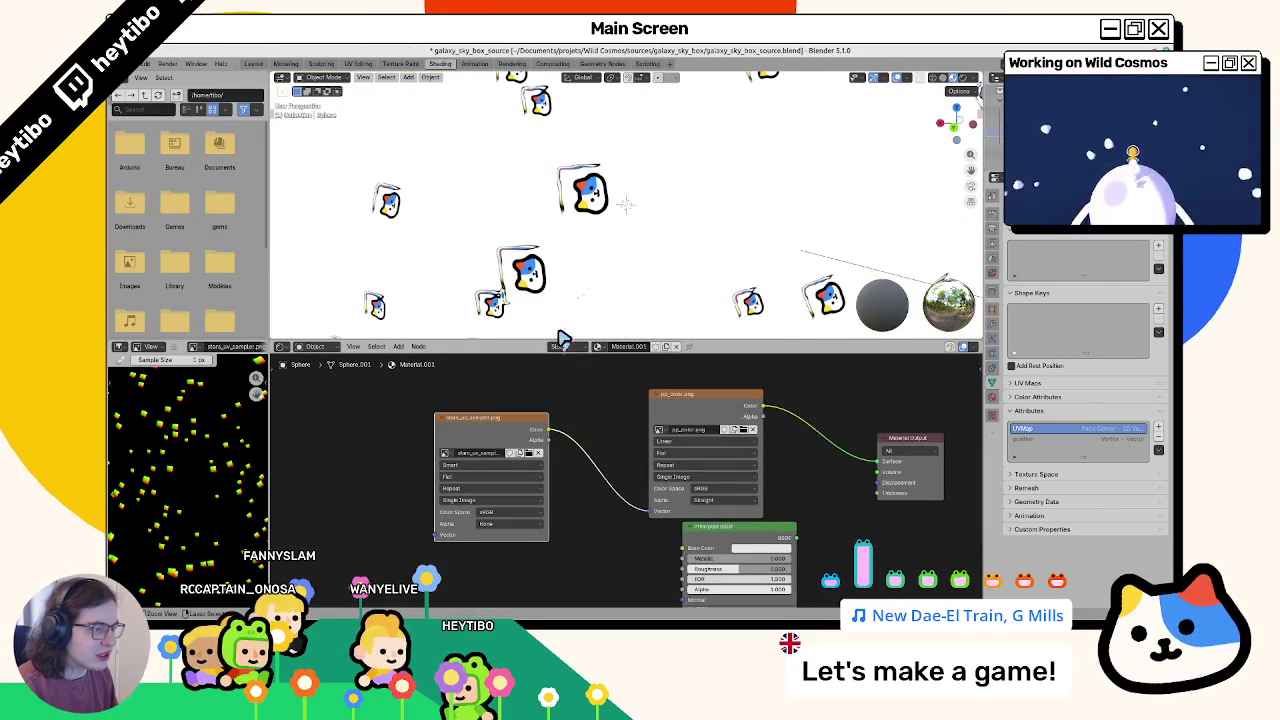
pyautogui.scroll(-4, 562, 338)
pyautogui.scroll(-2, 560, 280)
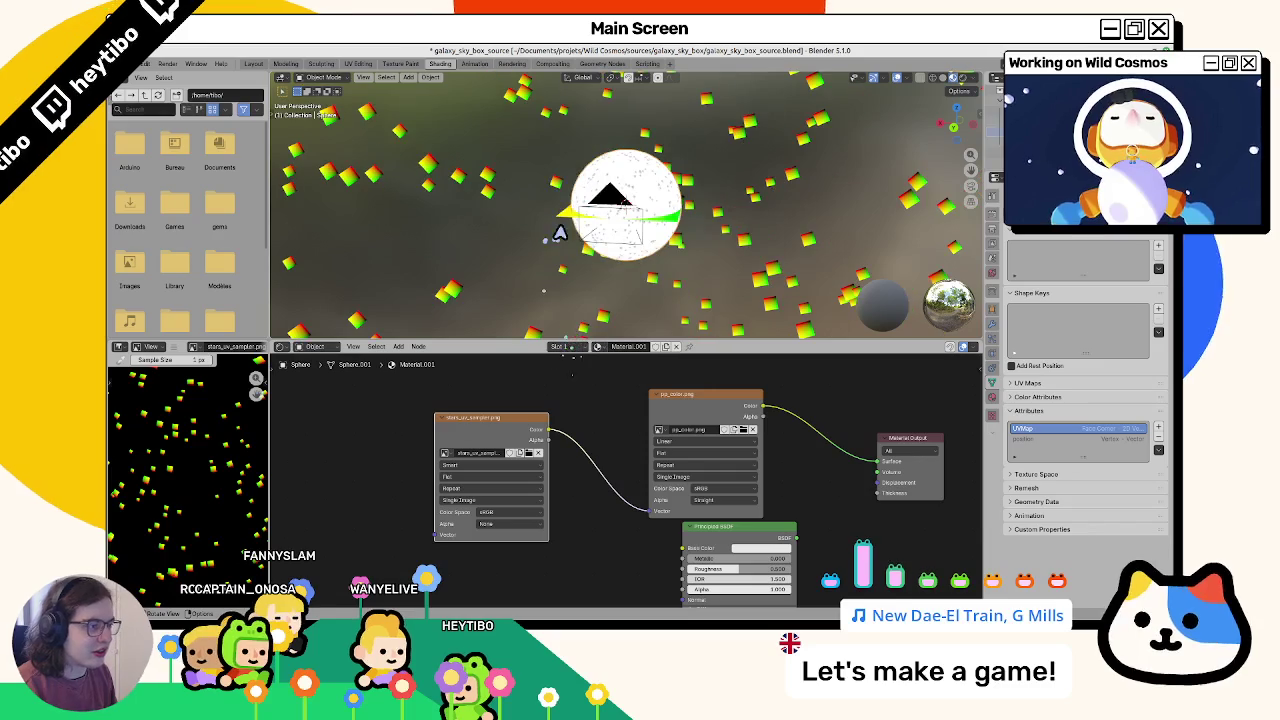
# Step: In UV Editing, scale the sphere's UV square down to a smaller size
pyautogui.click(400, 66)
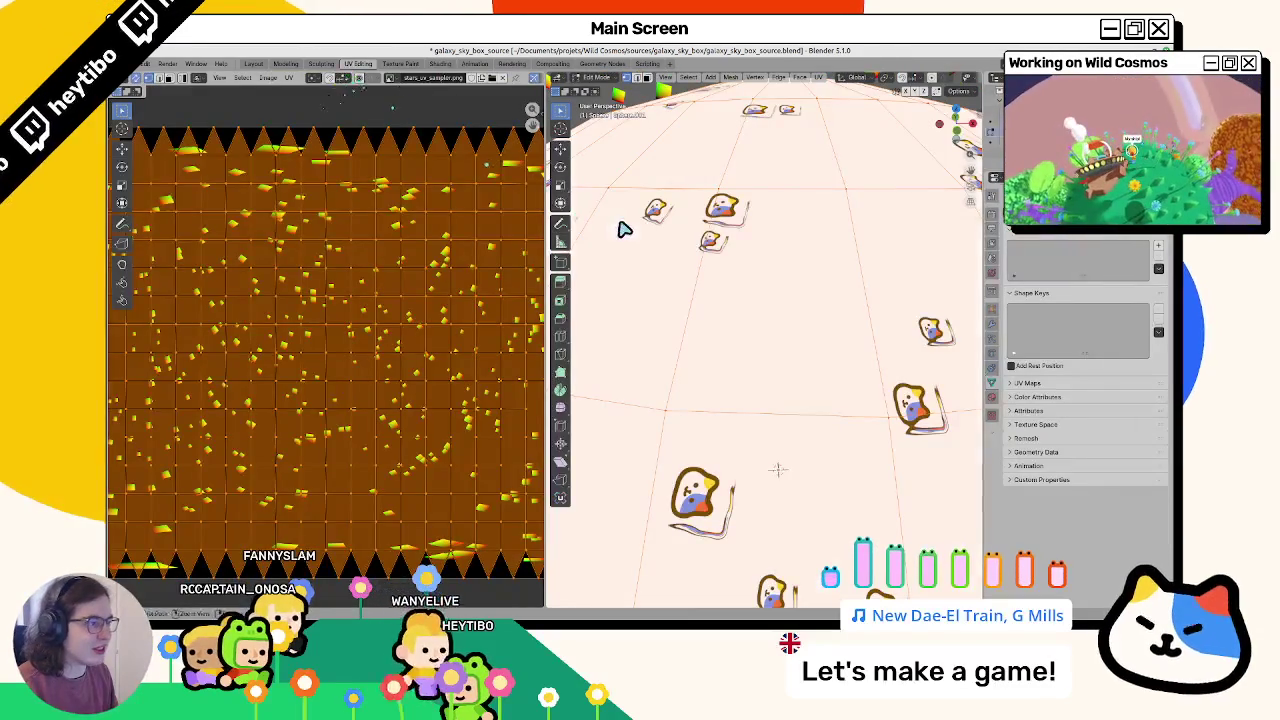
pyautogui.hotkey('ctrl', 'pageup')
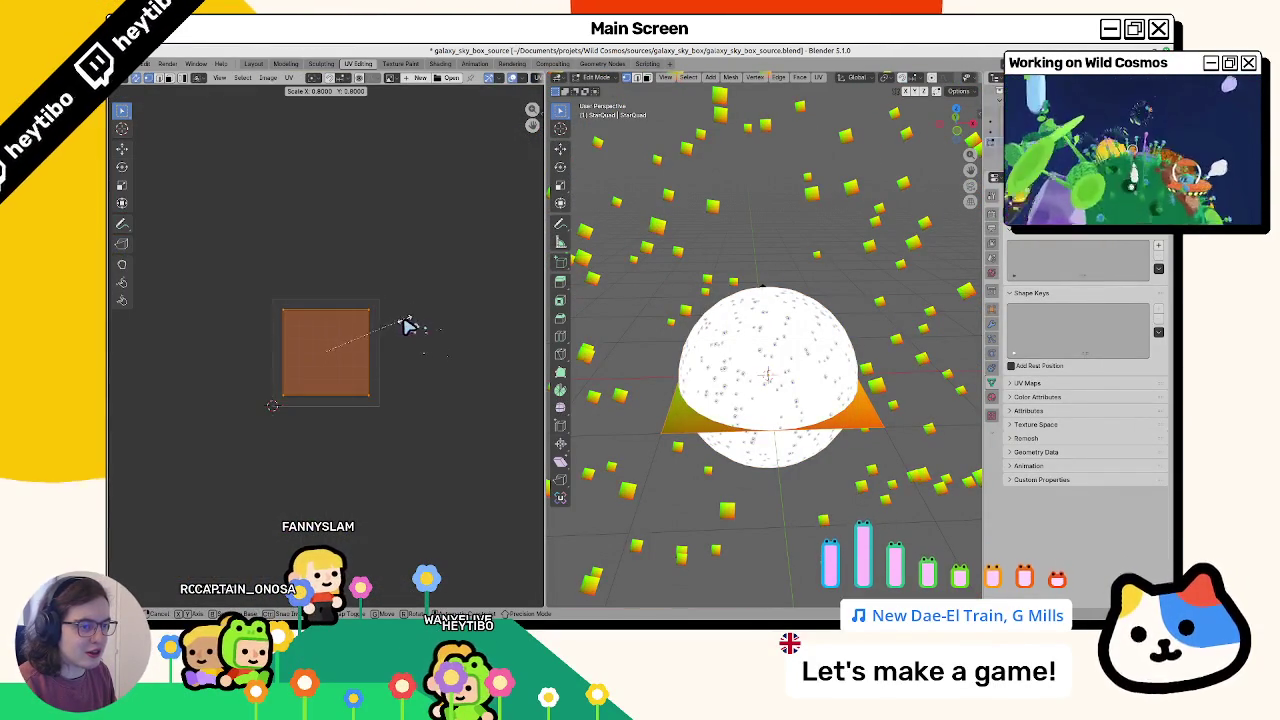
pyautogui.press('Escape')
pyautogui.press('s')
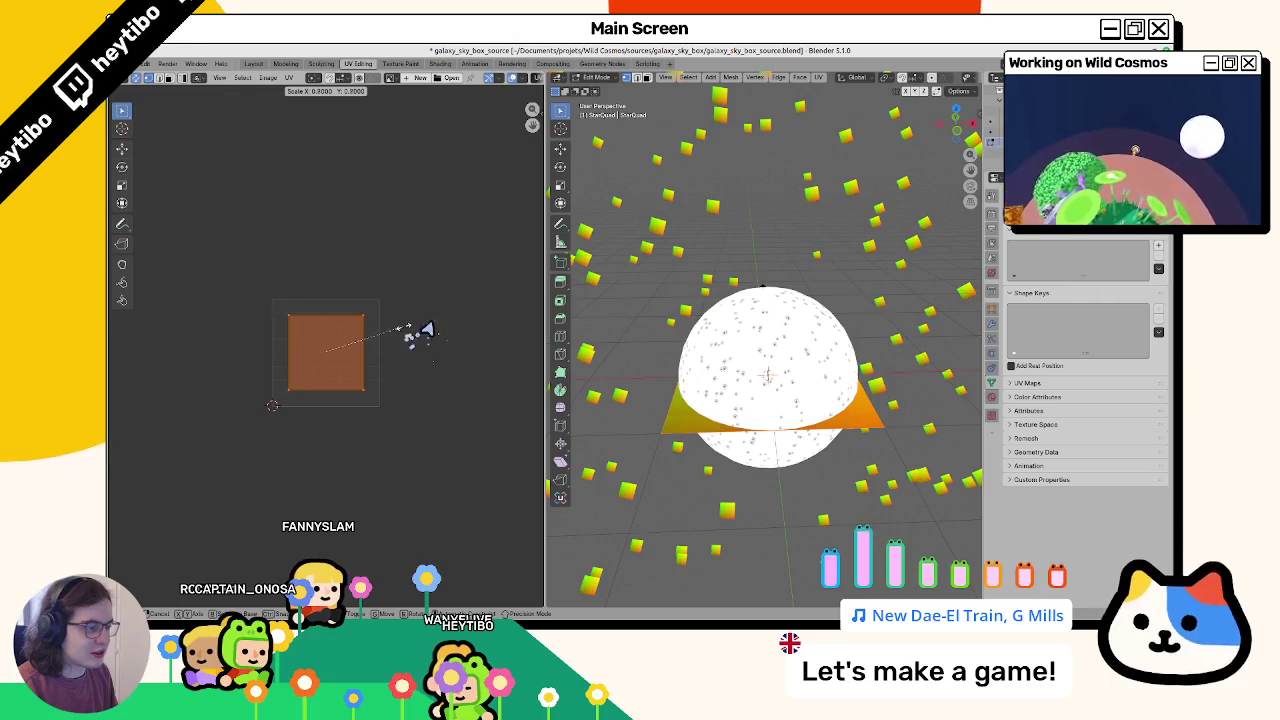
pyautogui.press('Escape')
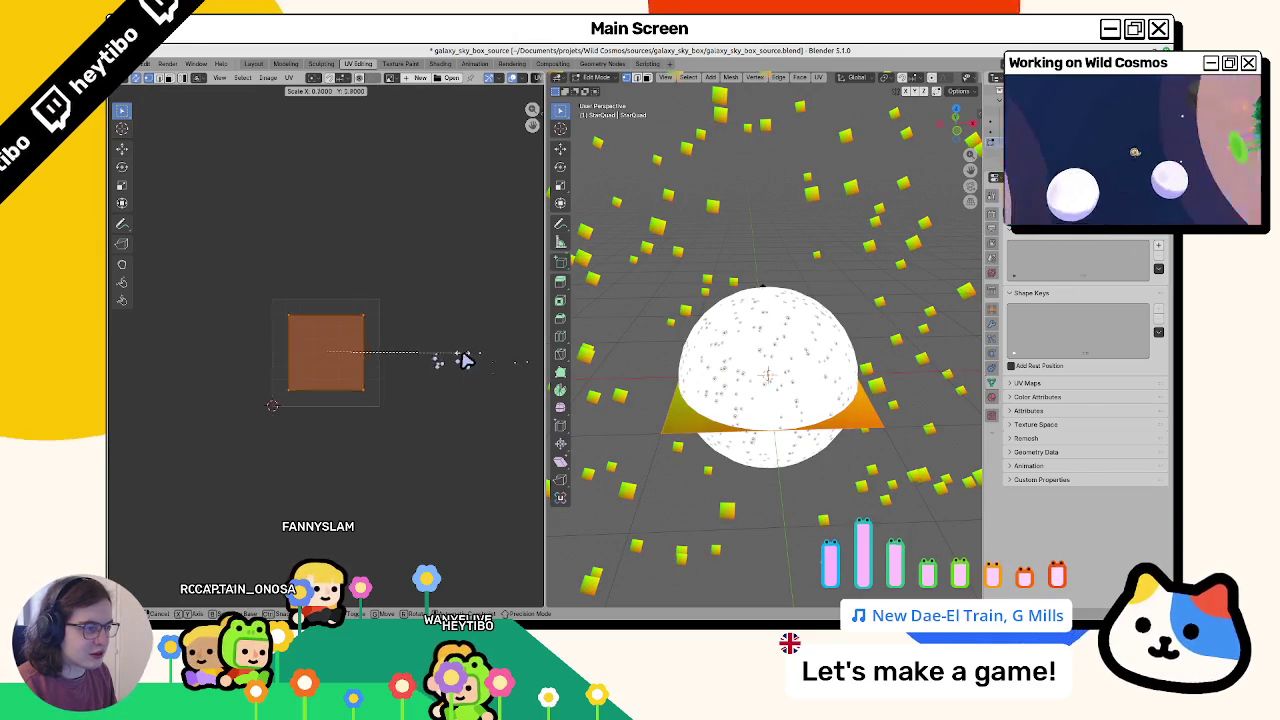
pyautogui.press('Escape')
pyautogui.press('s')
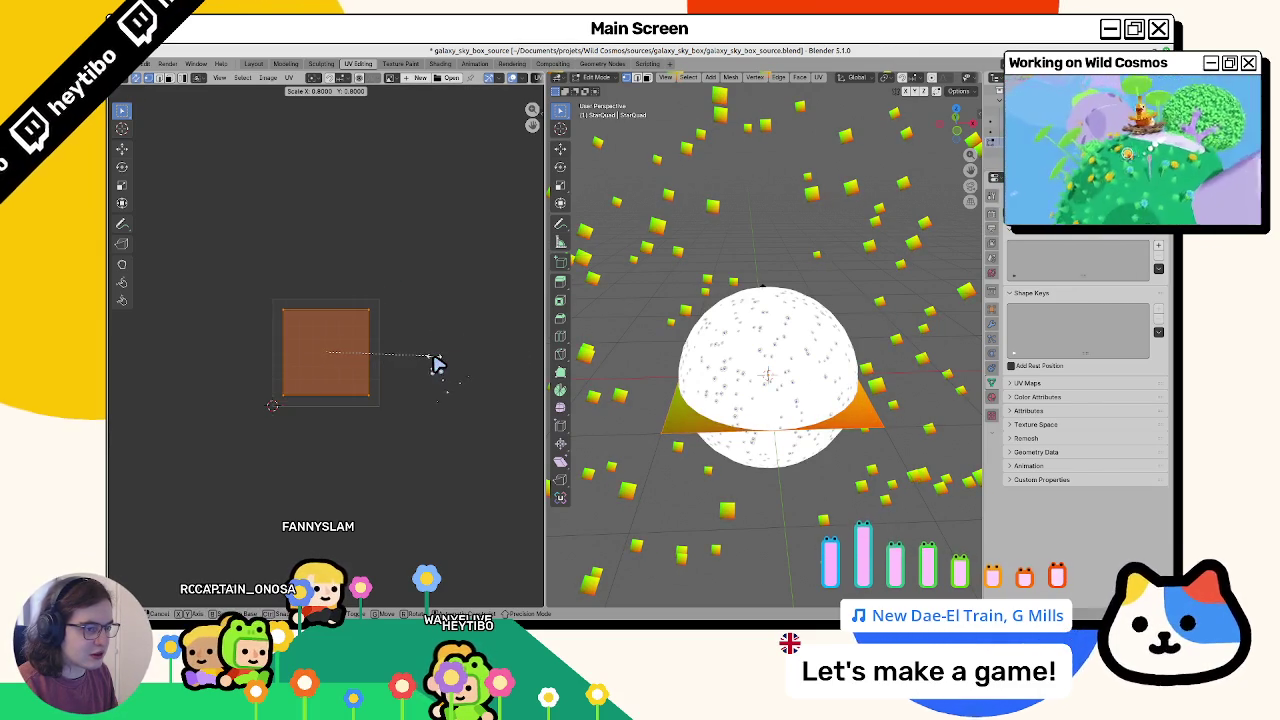
pyautogui.click(445, 362)
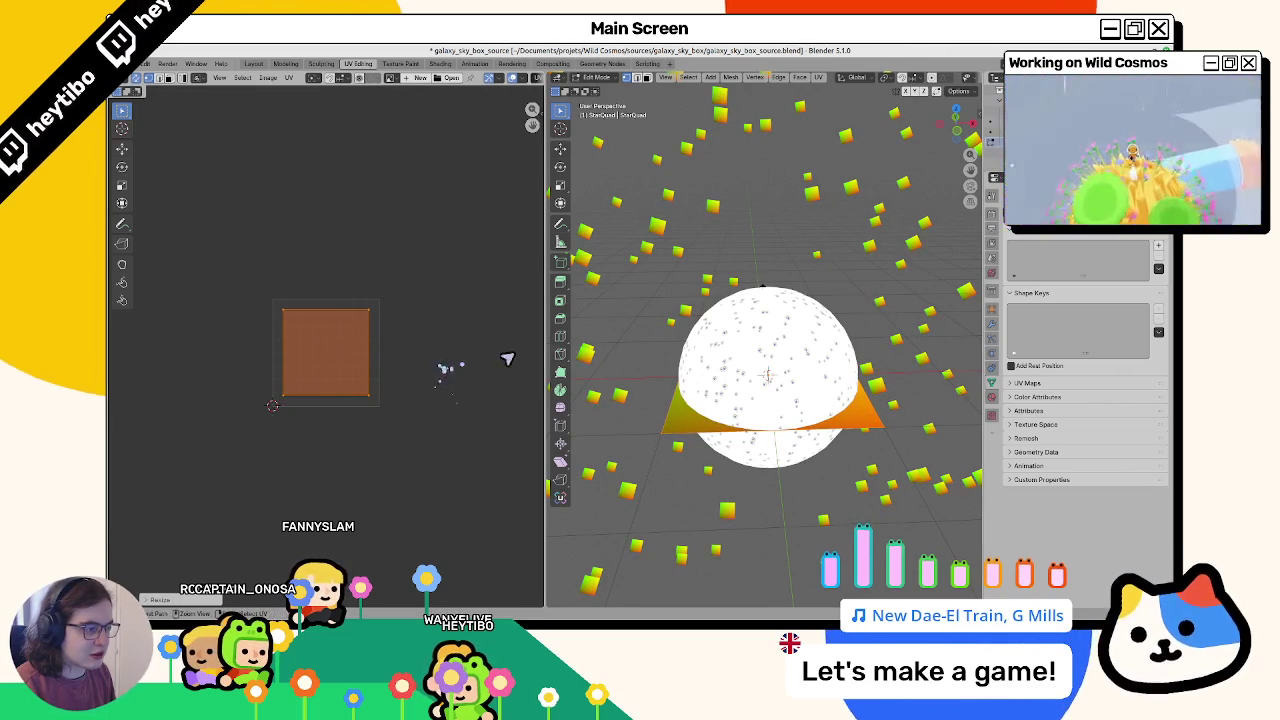
# Step: Back in Object Mode, render the star panorama from the scene camera
pyautogui.press('Tab')
pyautogui.press('KP_0')
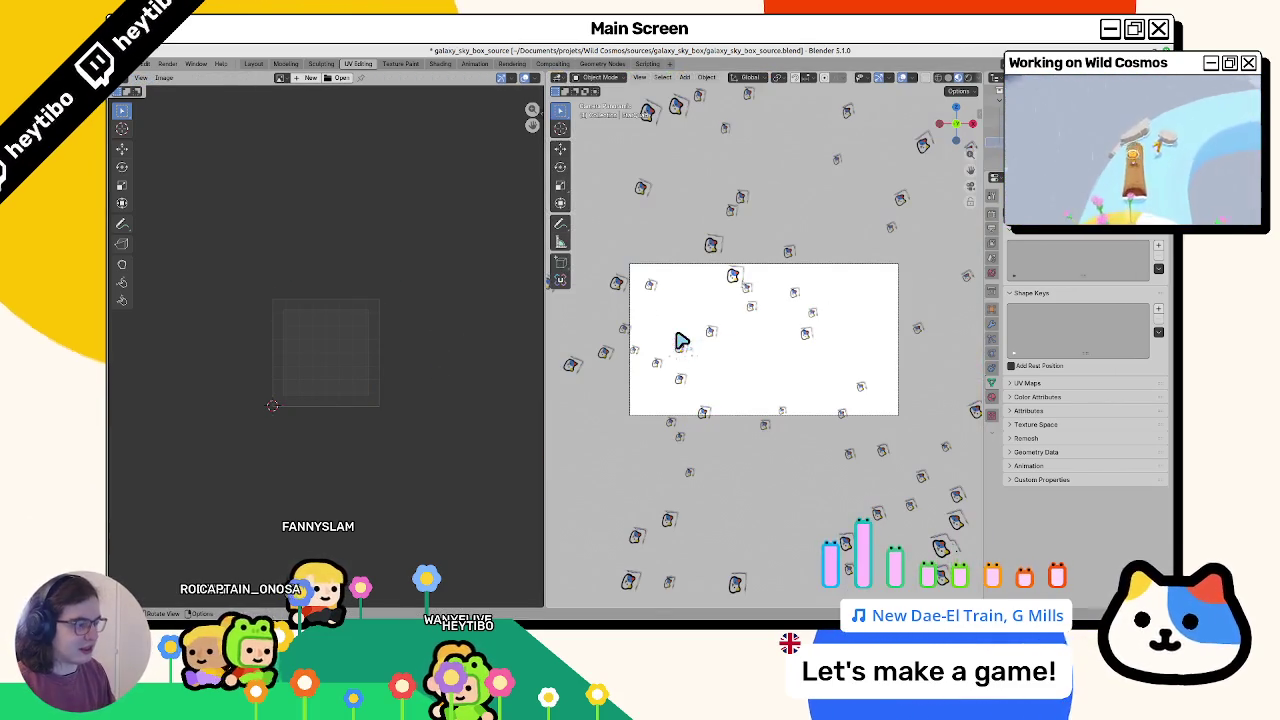
pyautogui.press('F12')
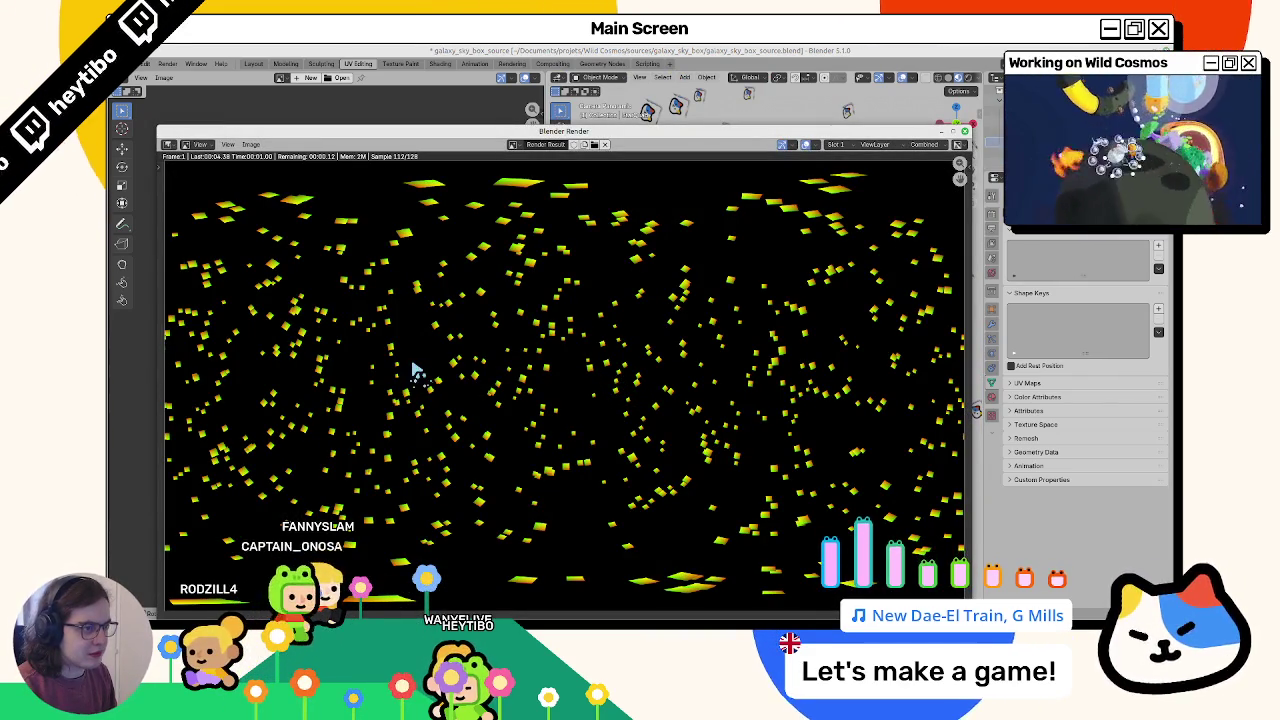
# Step: Save the star render as an image file and close the render window
pyautogui.click(256, 145)
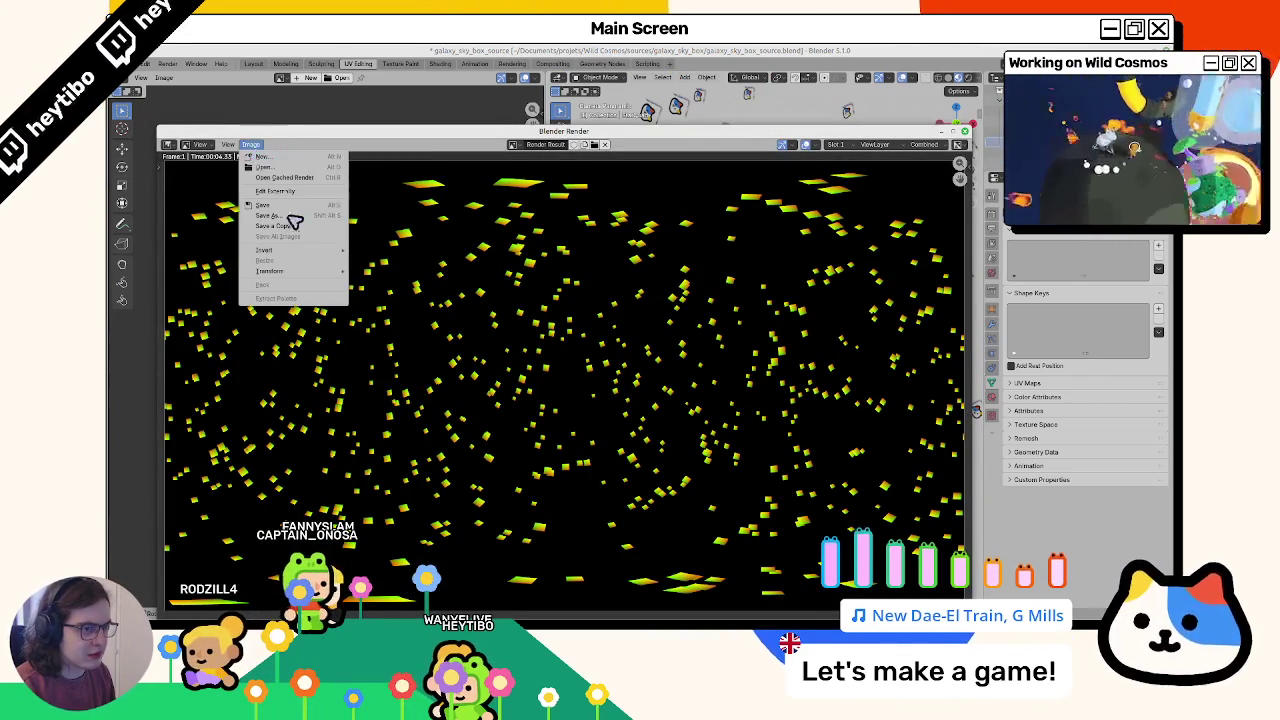
pyautogui.click(290, 218)
pyautogui.press('Escape')
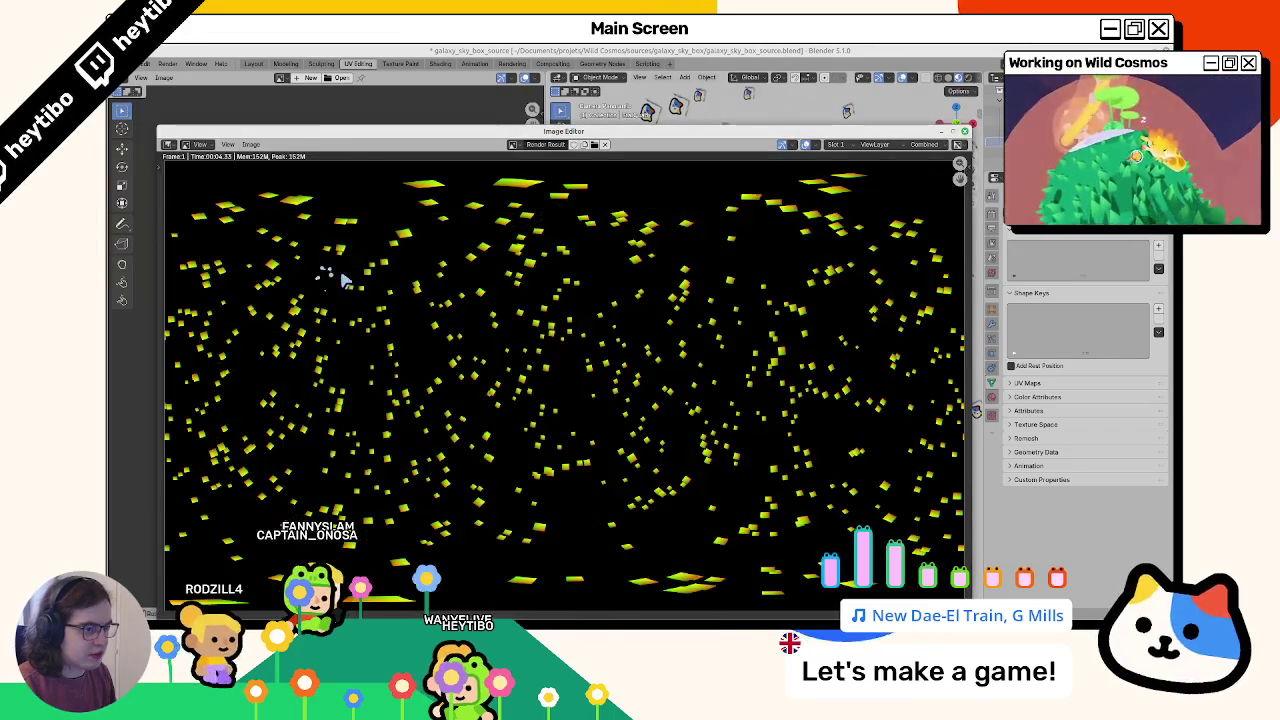
pyautogui.press('Escape')
pyautogui.moveTo(720, 286)
pyautogui.mouseDown(button='middle')
pyautogui.moveTo(720, 334)
pyautogui.moveTo(740, 305)
pyautogui.mouseUp(button='middle')
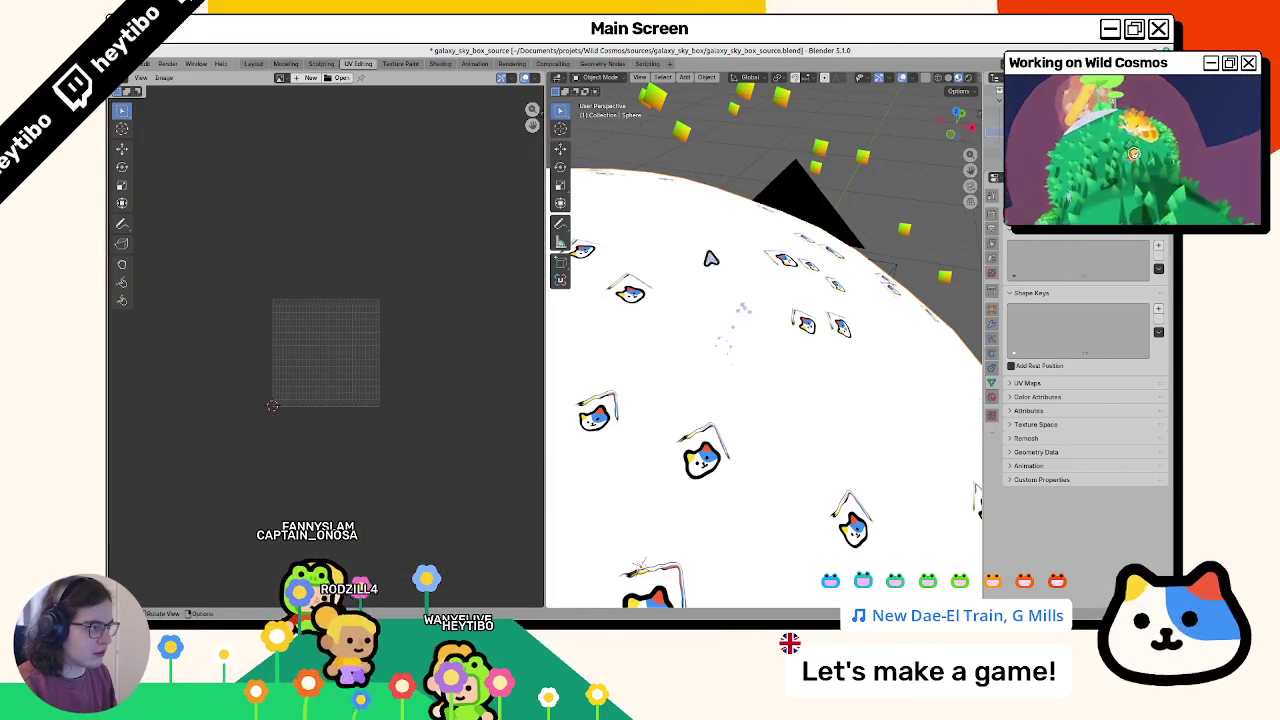
# Step: In Shading, load stars_uv_sampler.png into the sphere material's image texture node
pyautogui.click(440, 63)
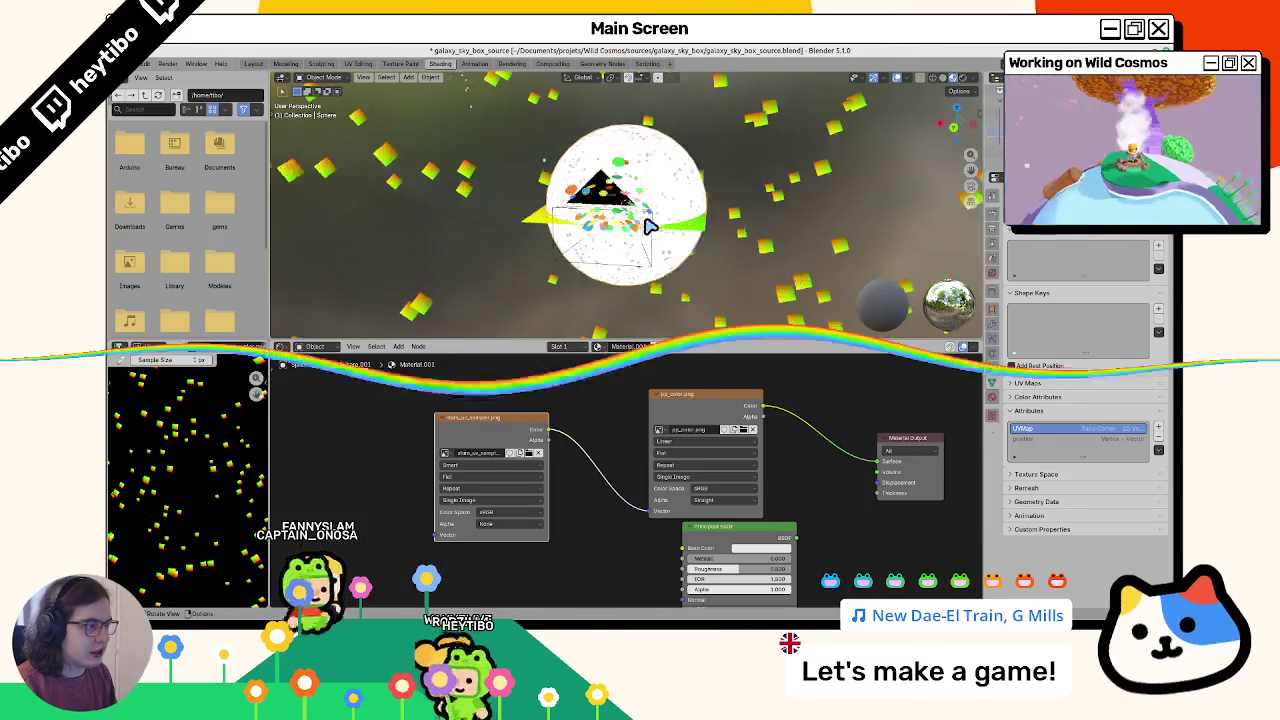
pyautogui.moveTo(612, 230); pyautogui.dragTo(565, 275, button='middle')
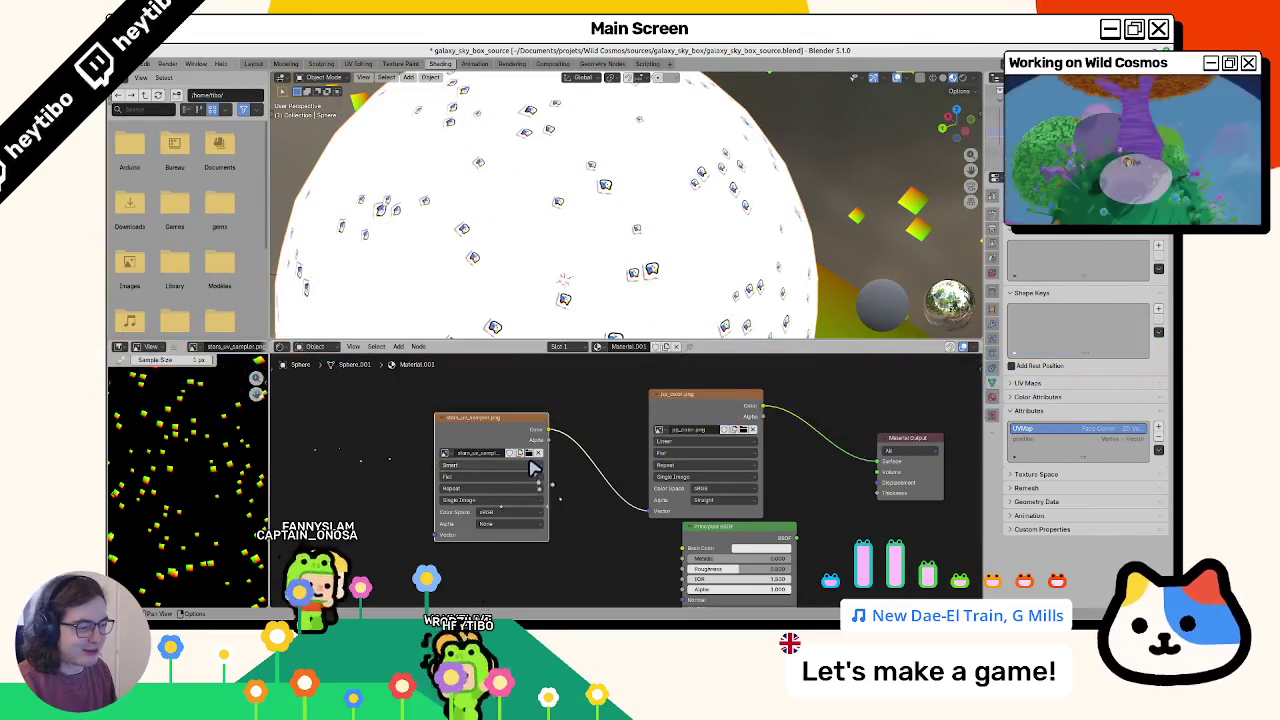
pyautogui.click(532, 454)
pyautogui.doubleClick(298, 250)
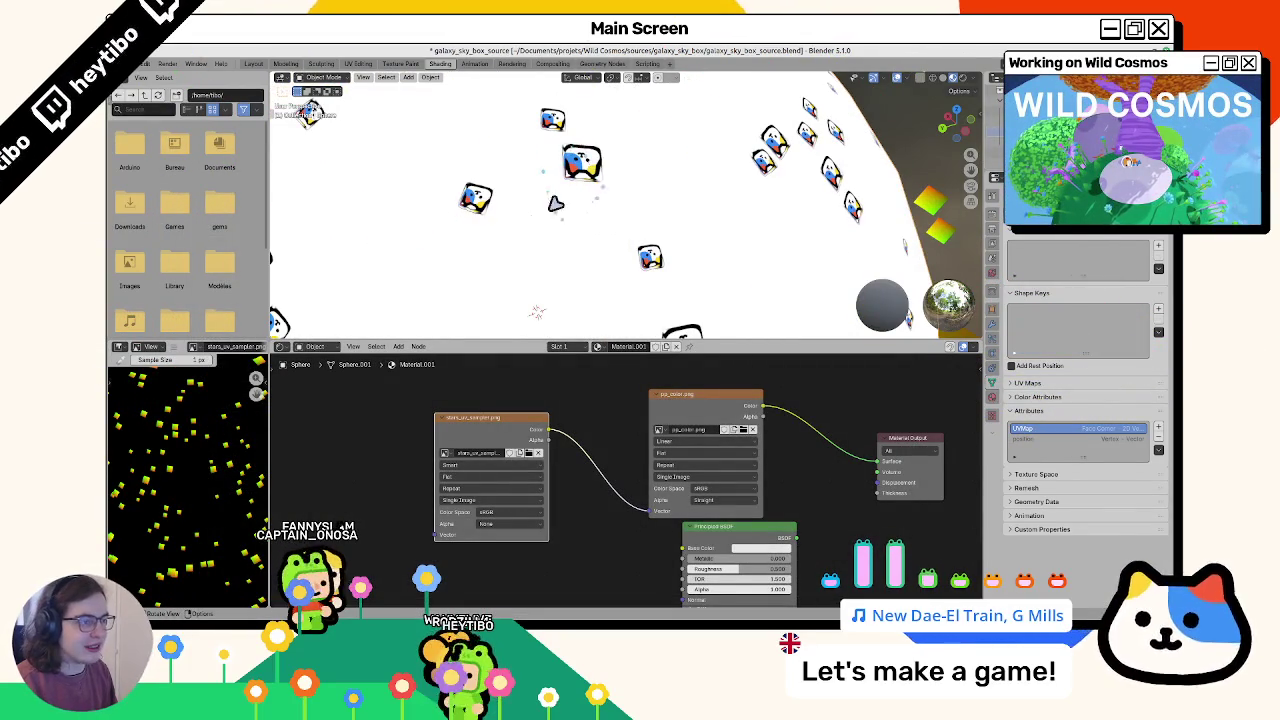
# Step: Reset the image node's interpolation to Linear, then move the node left and pull a new link
pyautogui.moveTo(592, 198); pyautogui.dragTo(478, 226, button='middle')
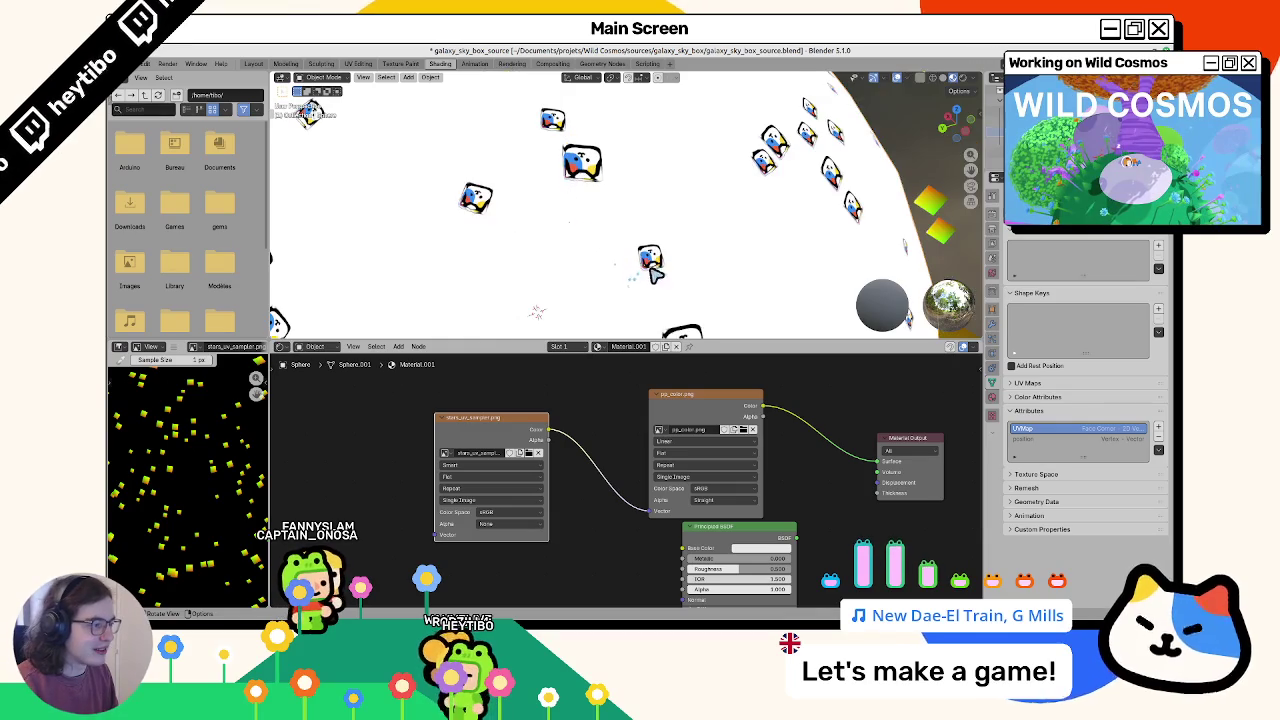
pyautogui.scroll(-5, 592, 260)
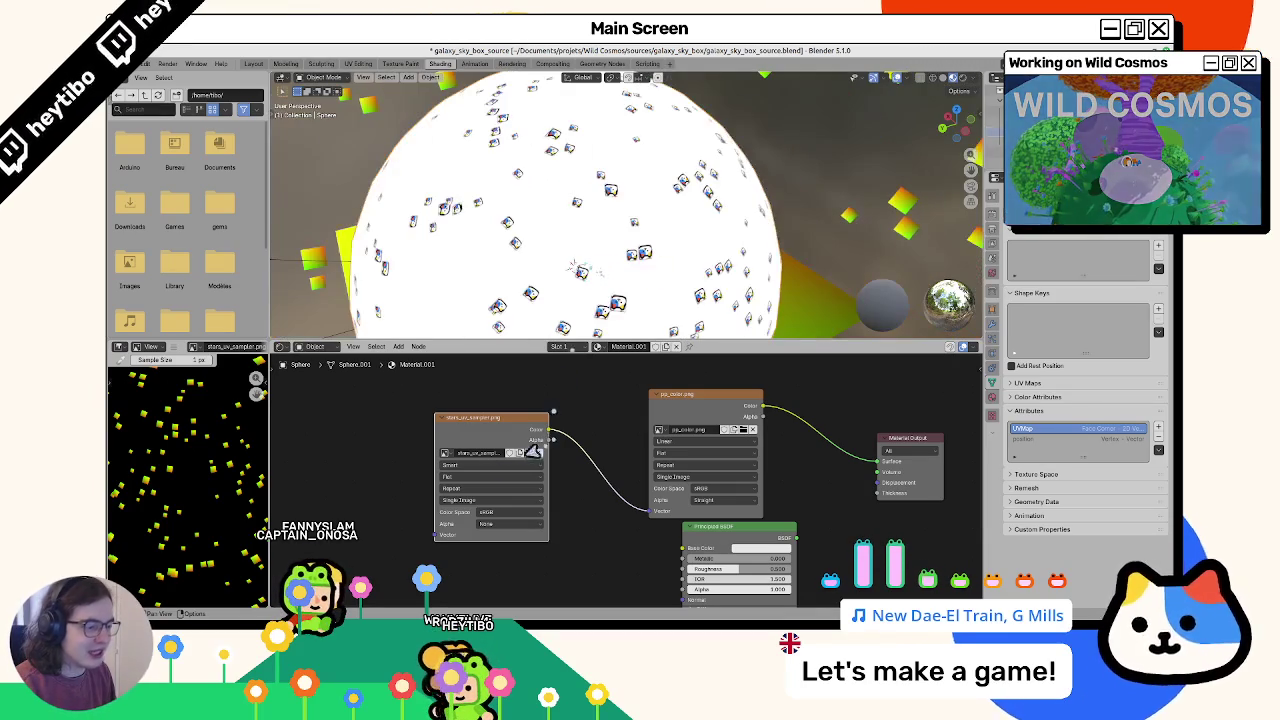
pyautogui.rightClick(481, 482)
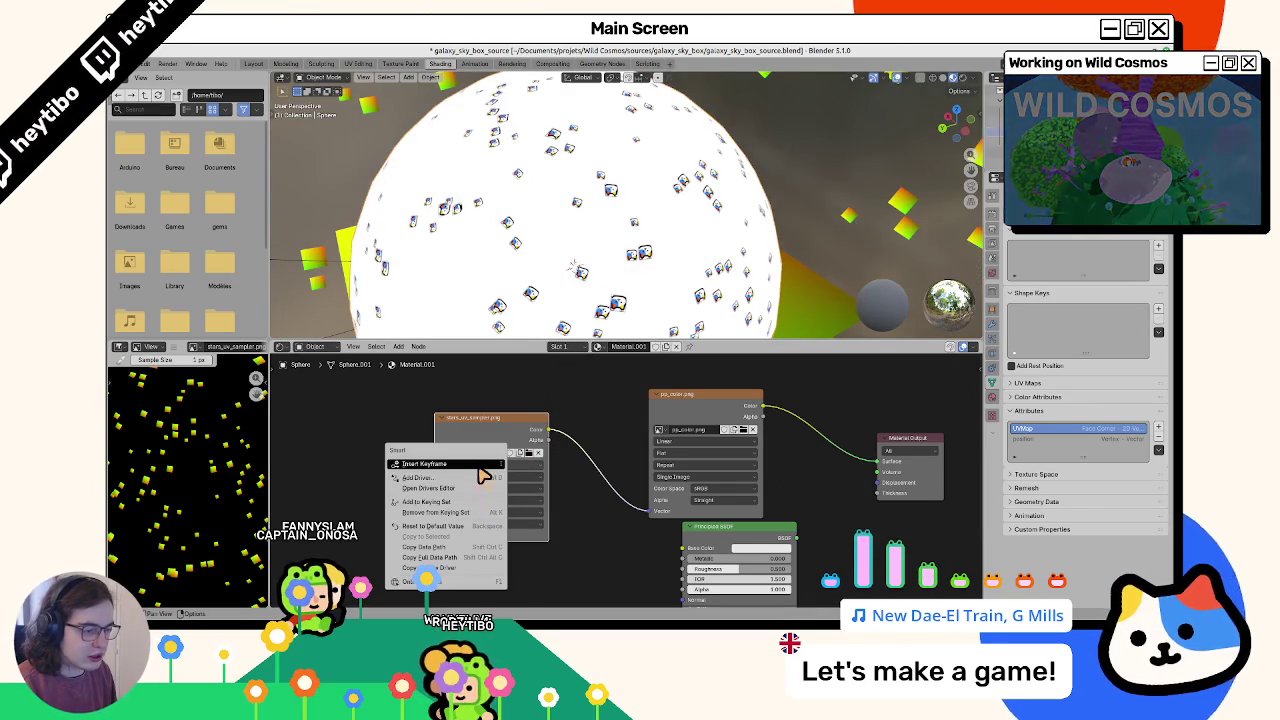
pyautogui.click(431, 523)
pyautogui.scroll(2, 553, 316)
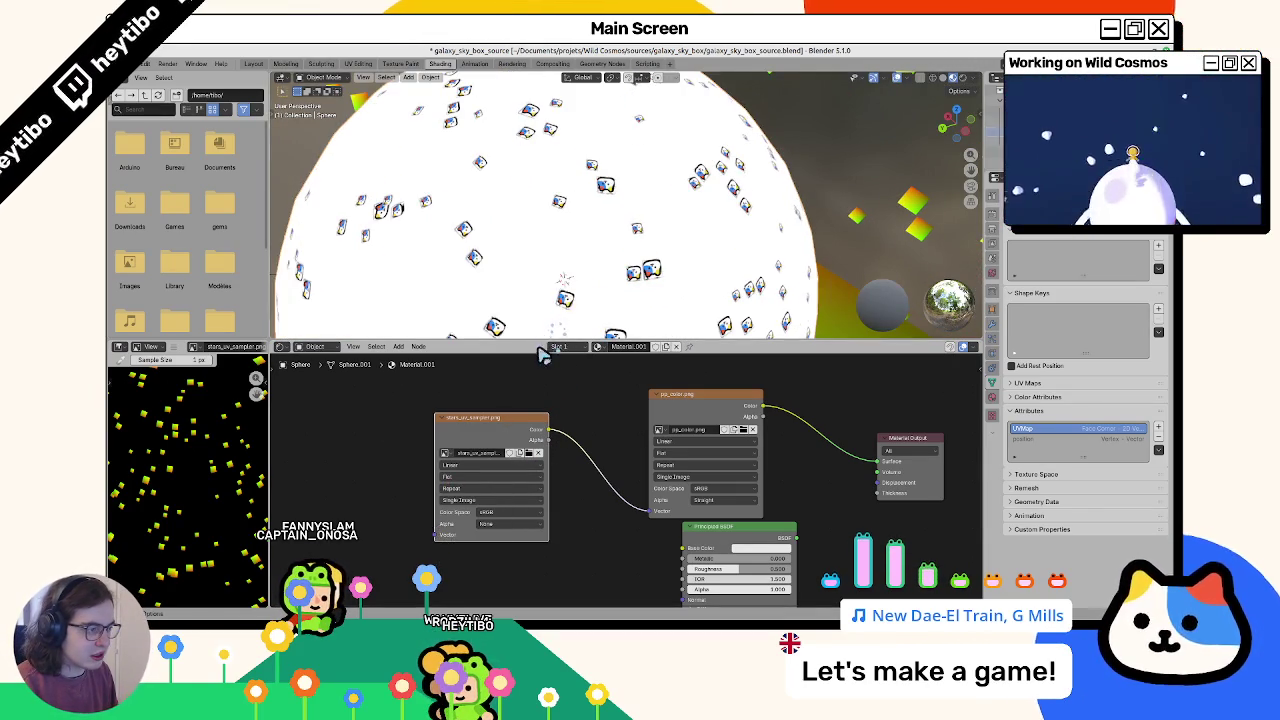
pyautogui.scroll(2, 553, 316)
pyautogui.press('g')
pyautogui.moveTo(512, 434); pyautogui.dragTo(551, 422)
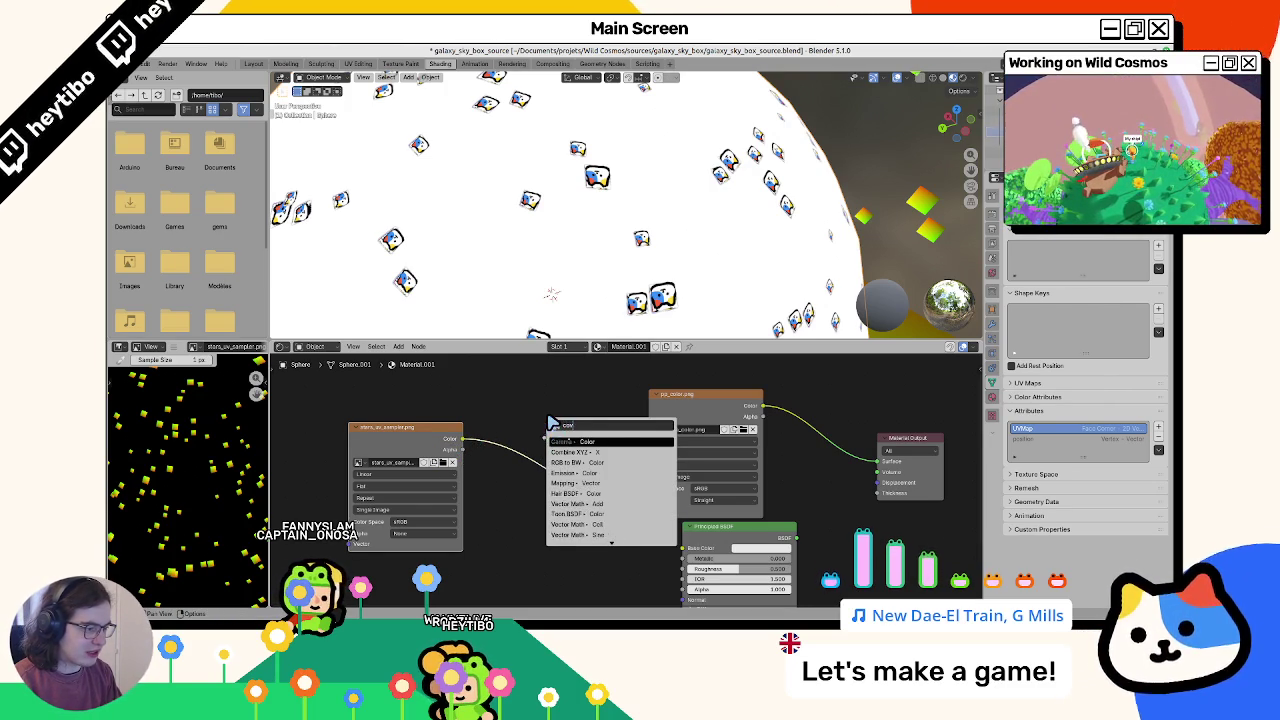
# Step: Drag a link from the star image's Color output and add a Separate XYZ node on it
pyautogui.press('BackSpace')
pyautogui.press('BackSpace')
pyautogui.press('BackSpace')
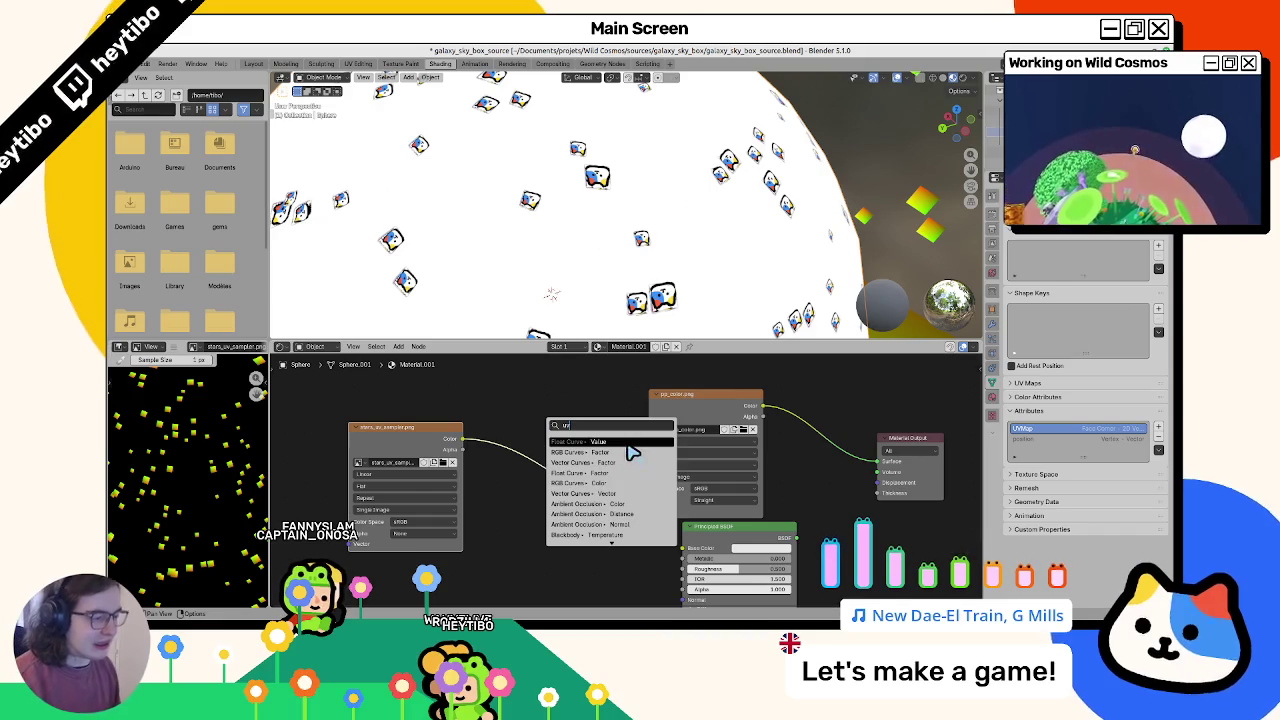
pyautogui.scroll(-15, 625, 475)
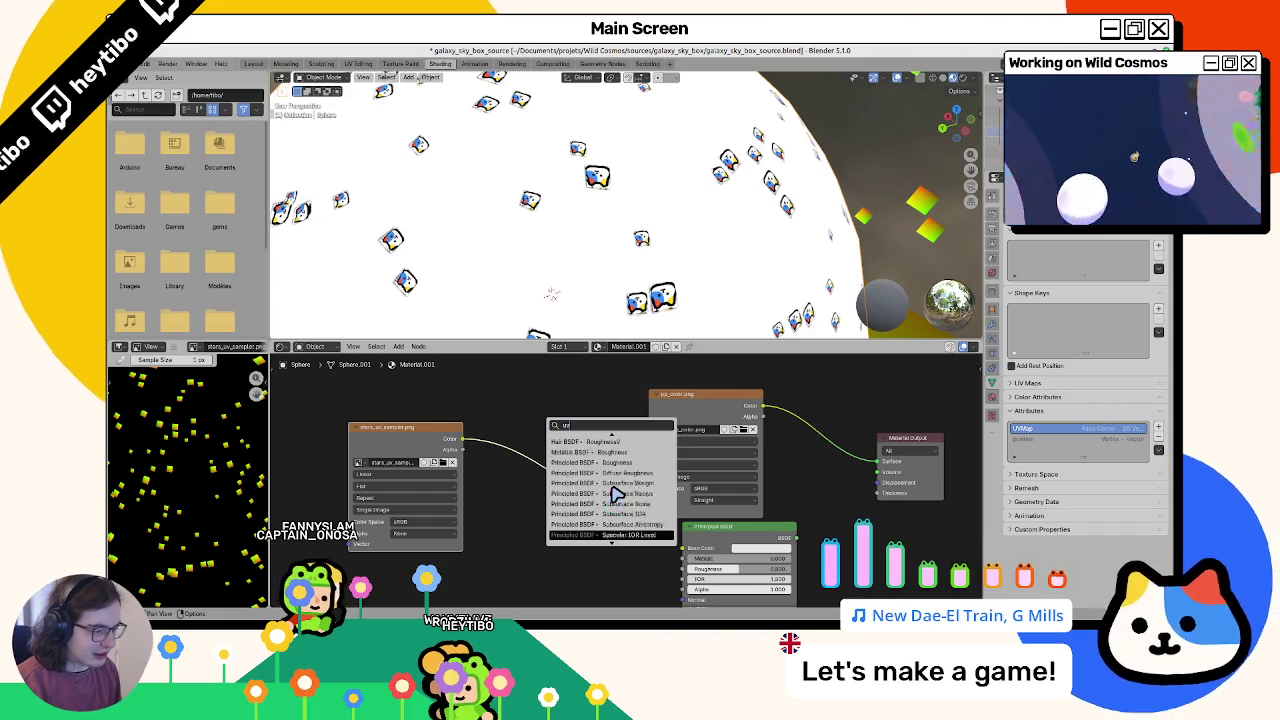
pyautogui.moveTo(461, 438); pyautogui.dragTo(537, 421)
pyautogui.write('xyz')
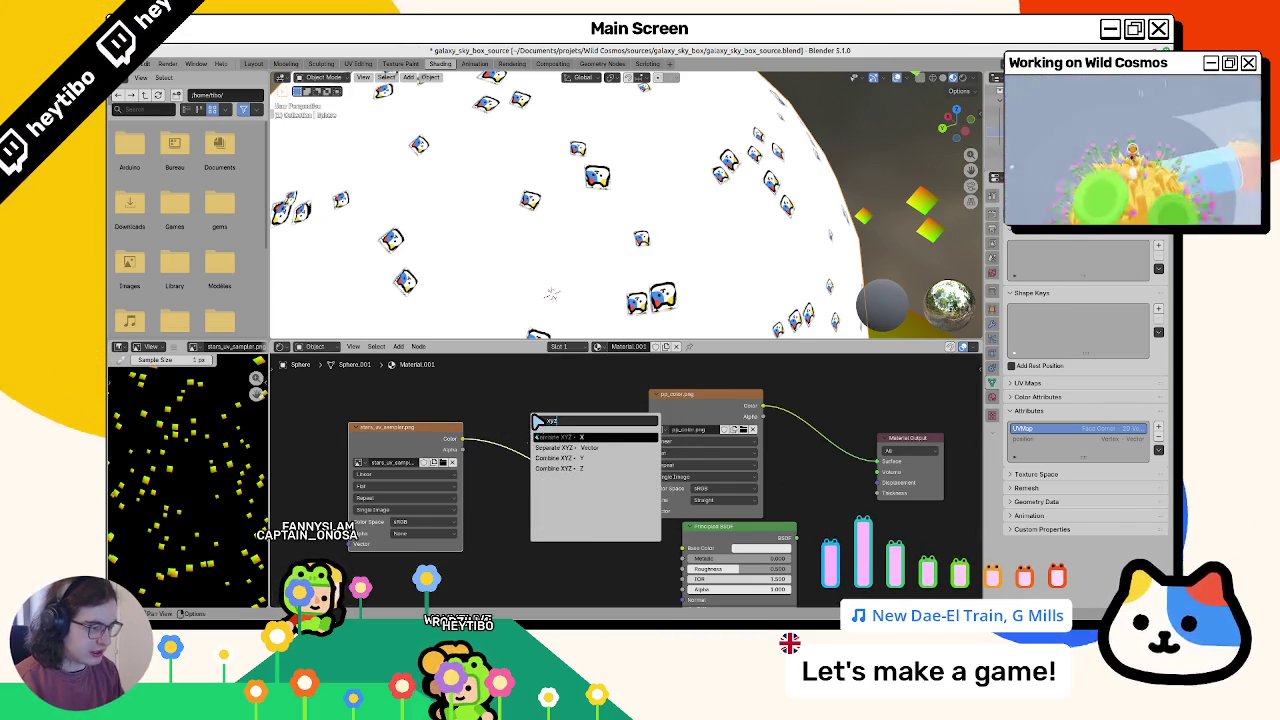
pyautogui.press('Return')
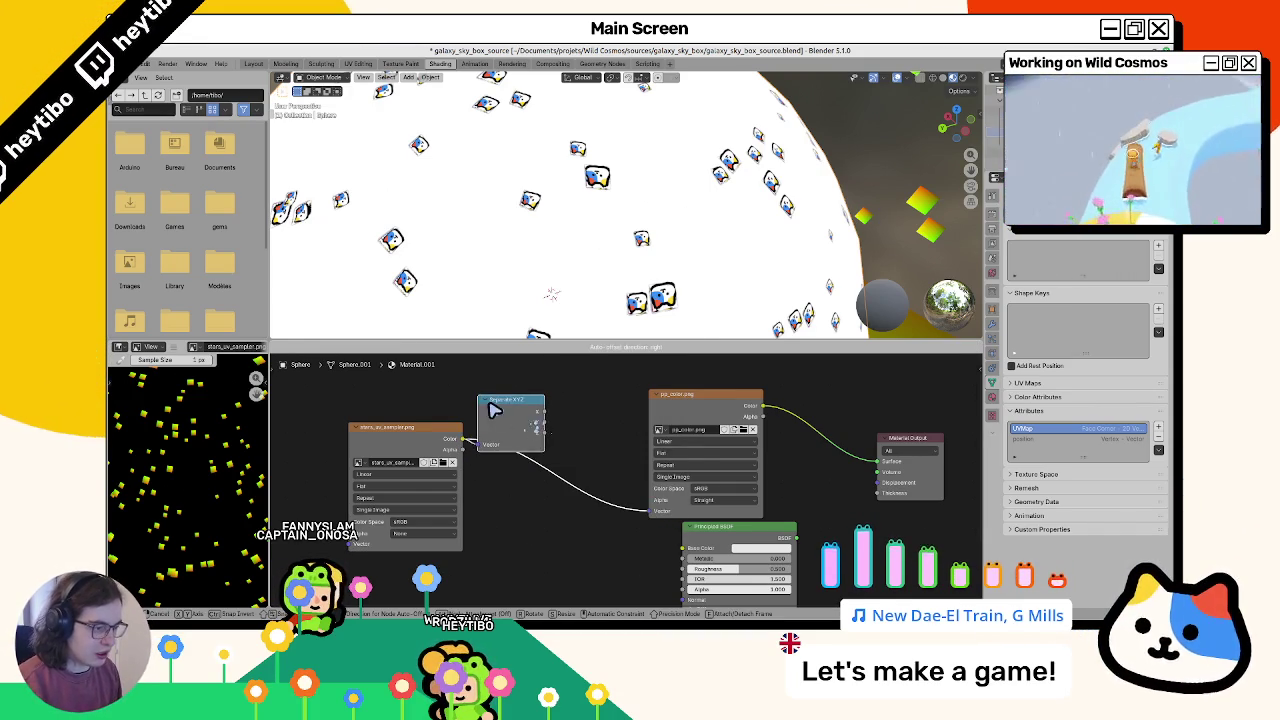
pyautogui.click(503, 412)
# Step: Add a Combine XYZ node fed by Separate XYZ, wire it to pp_color's Vector input, and cut the unwanted link
pyautogui.press('F3')
pyautogui.write('combi')
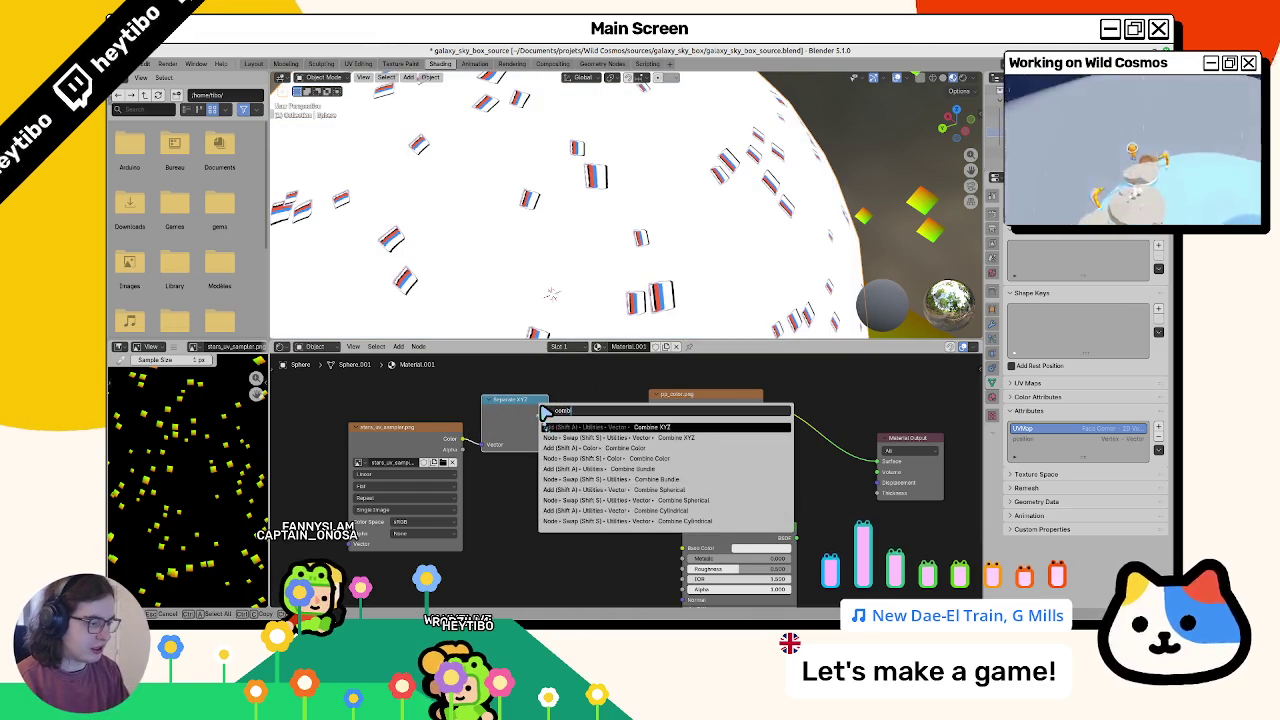
pyautogui.press('Return')
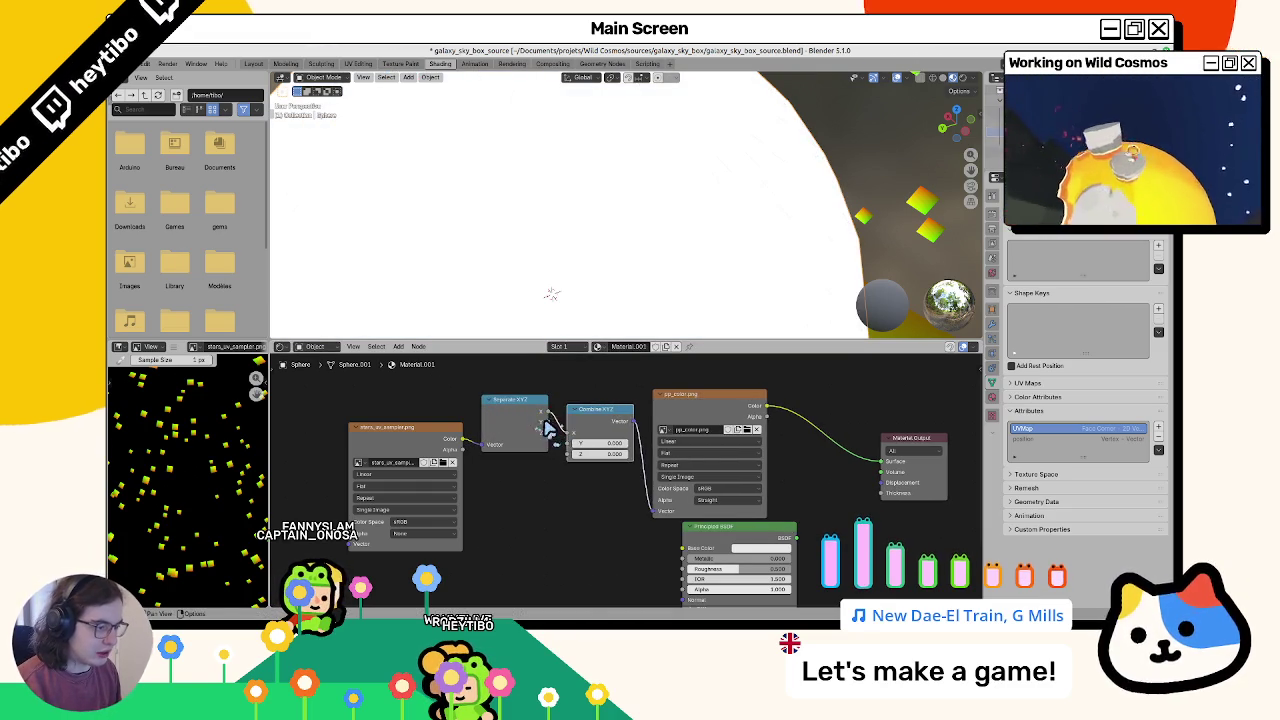
pyautogui.moveTo(576, 447); pyautogui.dragTo(565, 440)
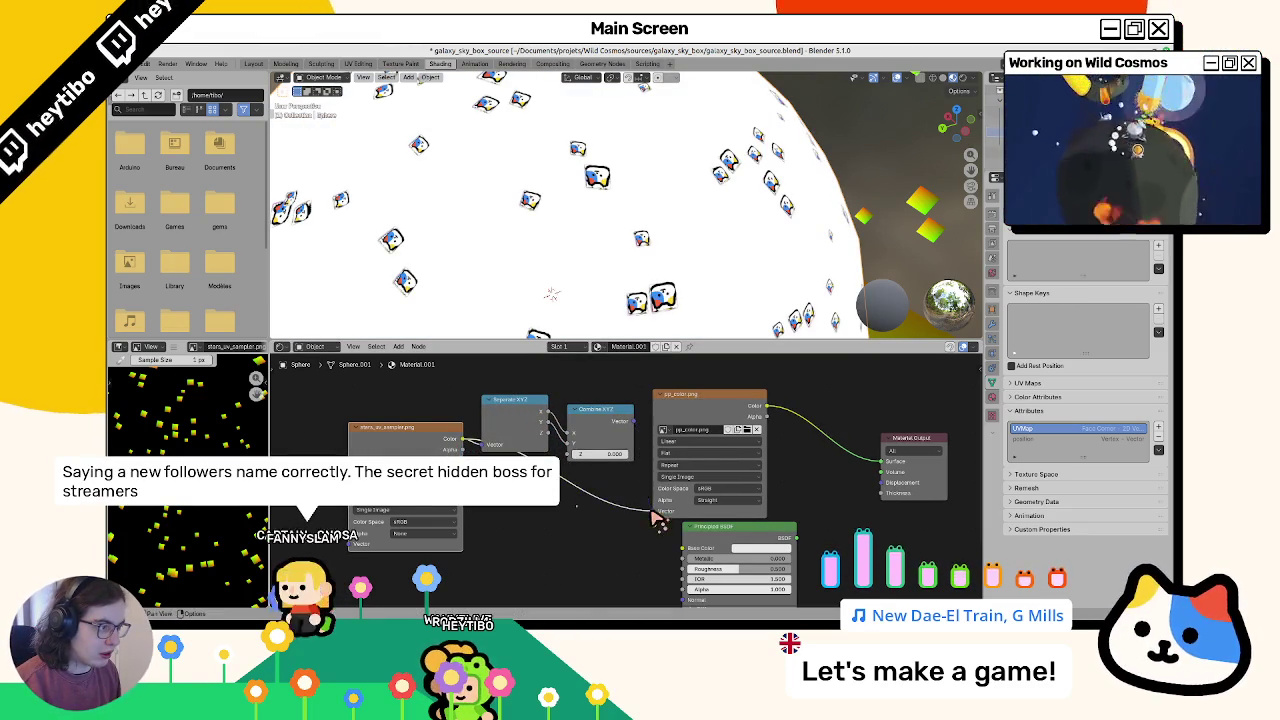
pyautogui.keyDown('ctrl'); pyautogui.moveTo(632, 530); pyautogui.dragTo(563, 453, button='right'); pyautogui.keyUp('ctrl')
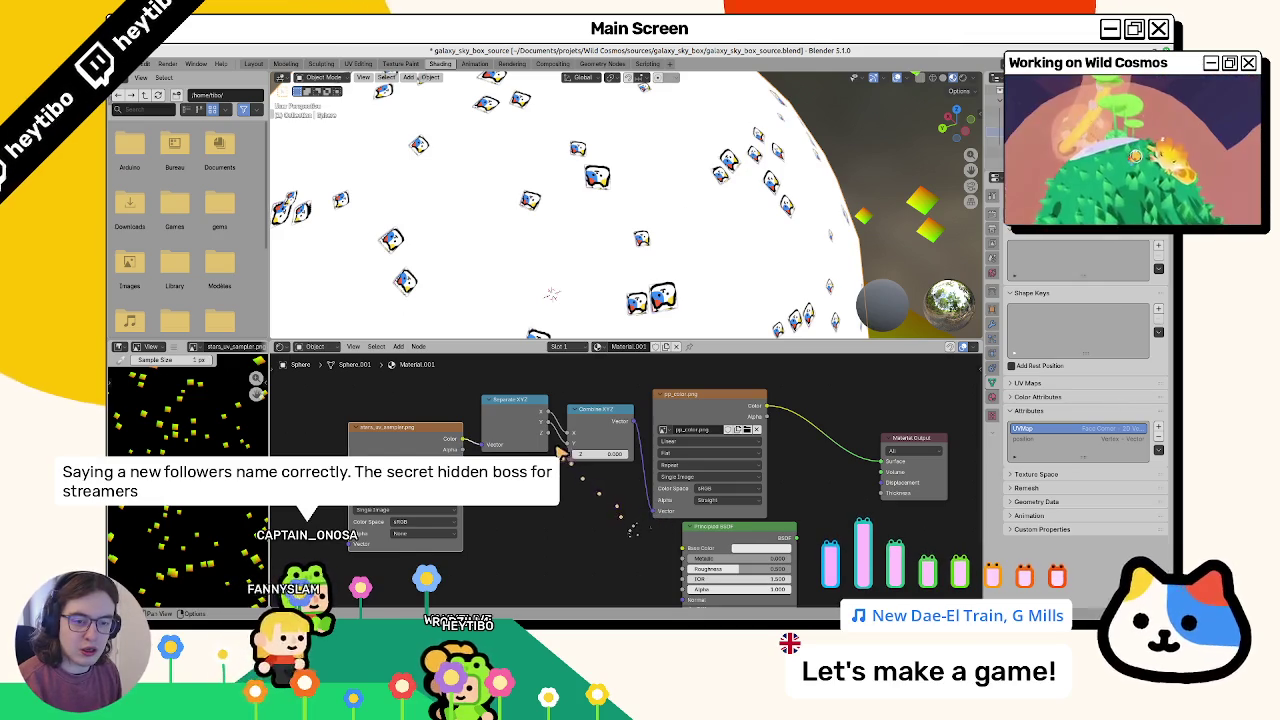
pyautogui.keyDown('ctrl'); pyautogui.moveTo(534, 411); pyautogui.dragTo(524, 326, button='right'); pyautogui.keyUp('ctrl')
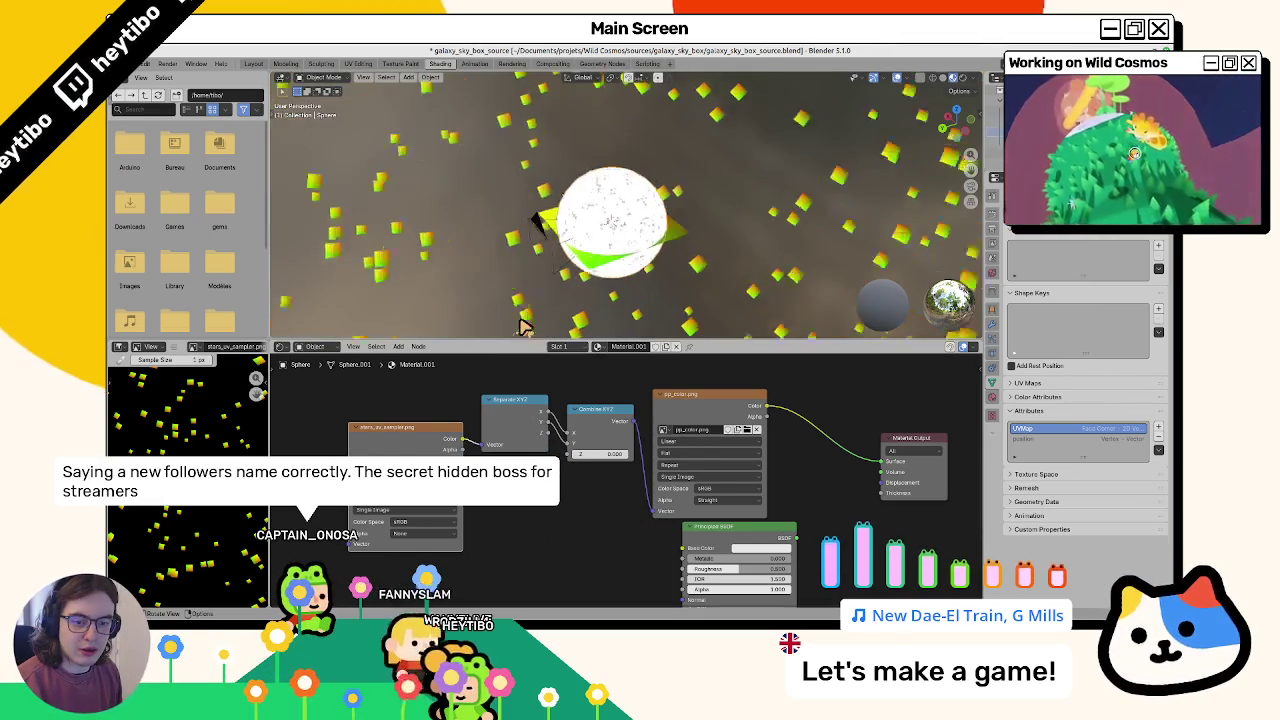
pyautogui.click(613, 226)
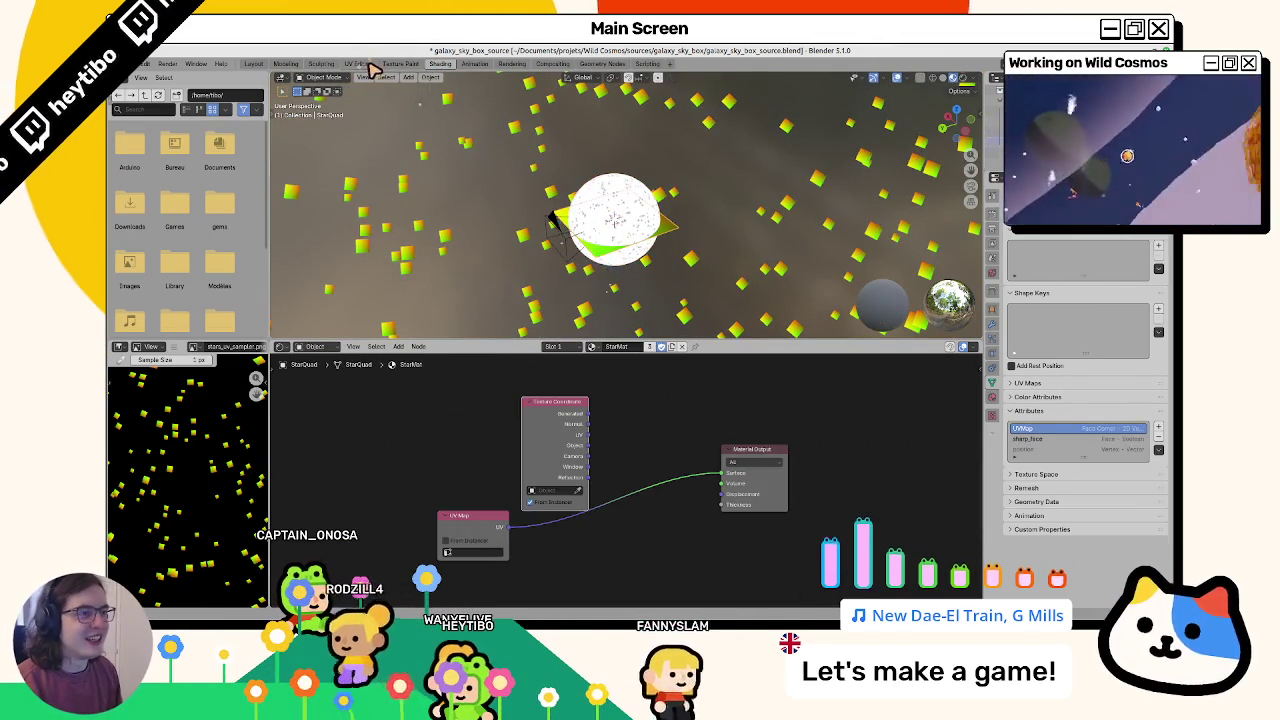
# Step: In UV Editing, project the star quad's UVs from the top orthographic view, then return to Object Mode
pyautogui.hotkey('ctrl', 'pageup')
pyautogui.hotkey('ctrl', 'pageup')
pyautogui.hotkey('ctrl', 'pageup')
pyautogui.press('KP_5')
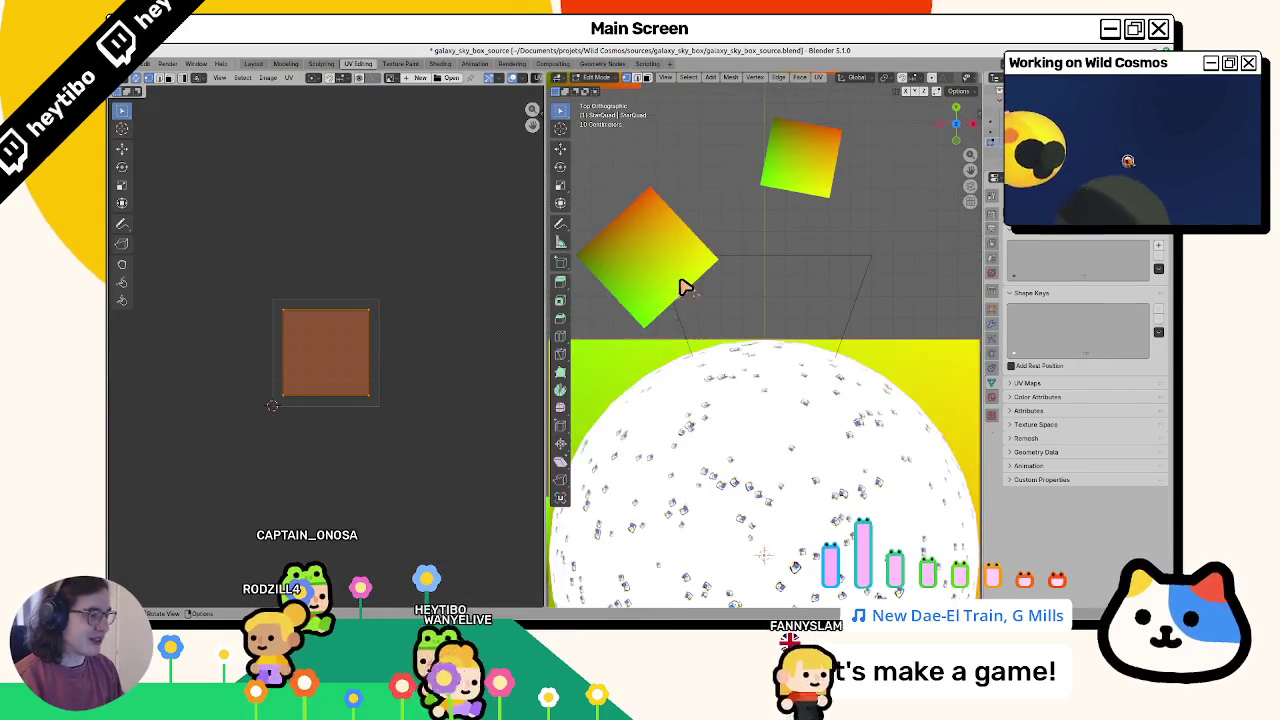
pyautogui.press('KP_7')
pyautogui.press('u')
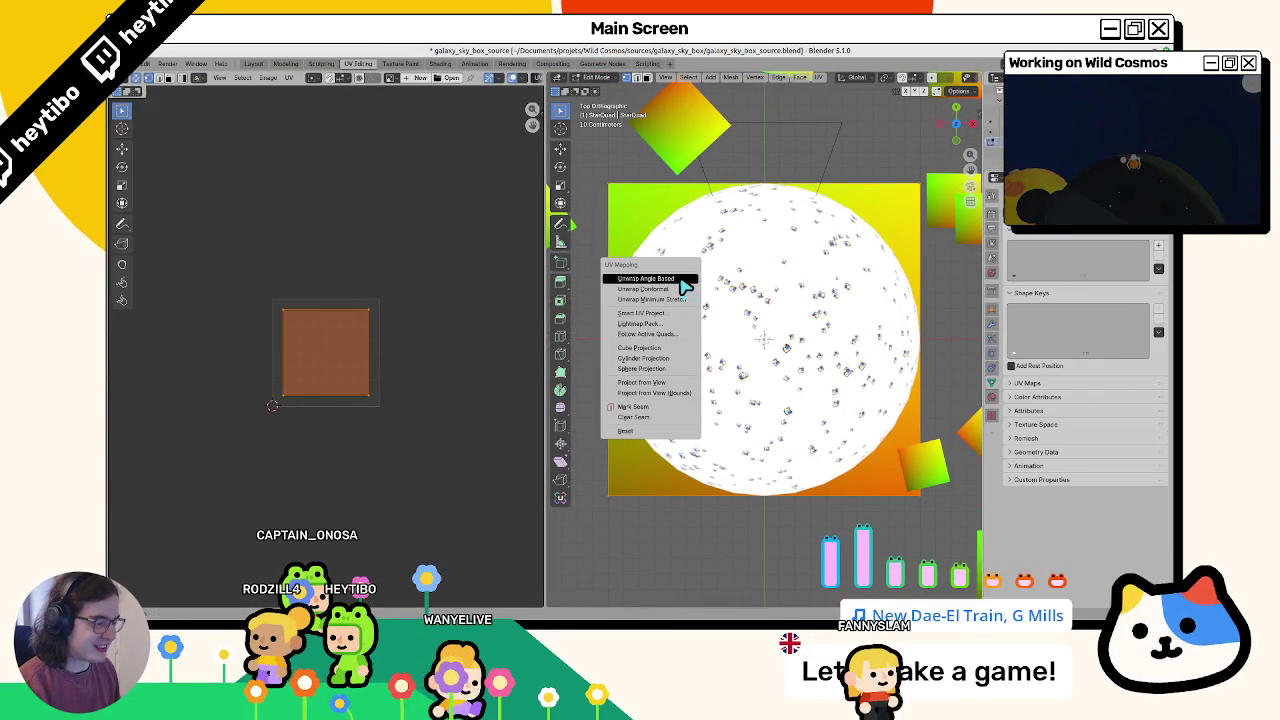
pyautogui.click(676, 382)
pyautogui.press('Tab')
pyautogui.moveTo(808, 294); pyautogui.dragTo(797, 260, button='middle')
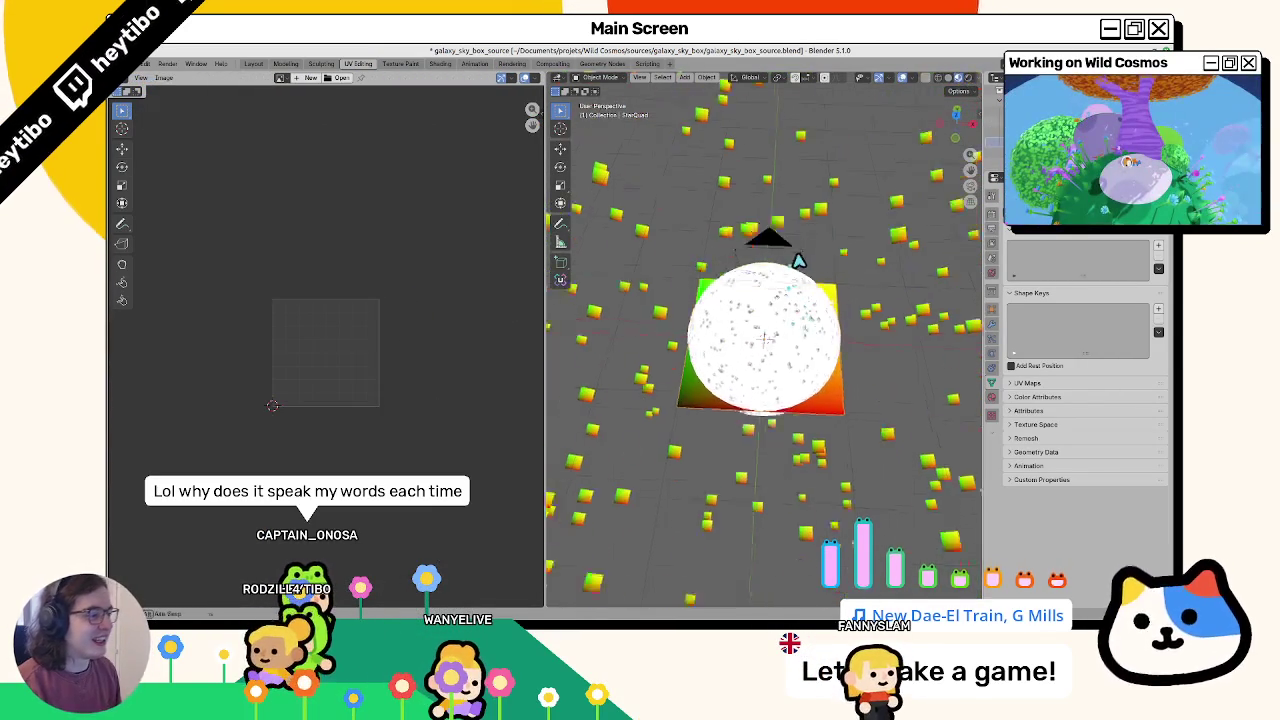
# Step: Render the star panorama and save the render as an image file
pyautogui.press('F12')
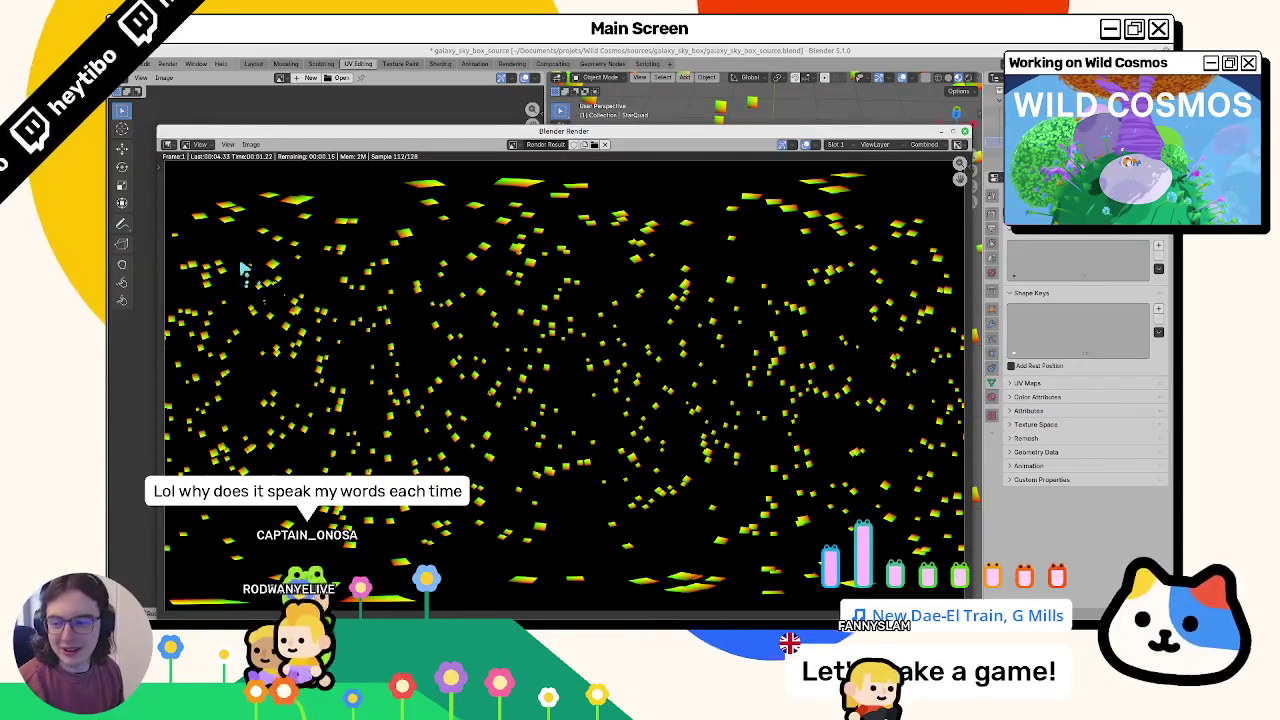
pyautogui.click(250, 144)
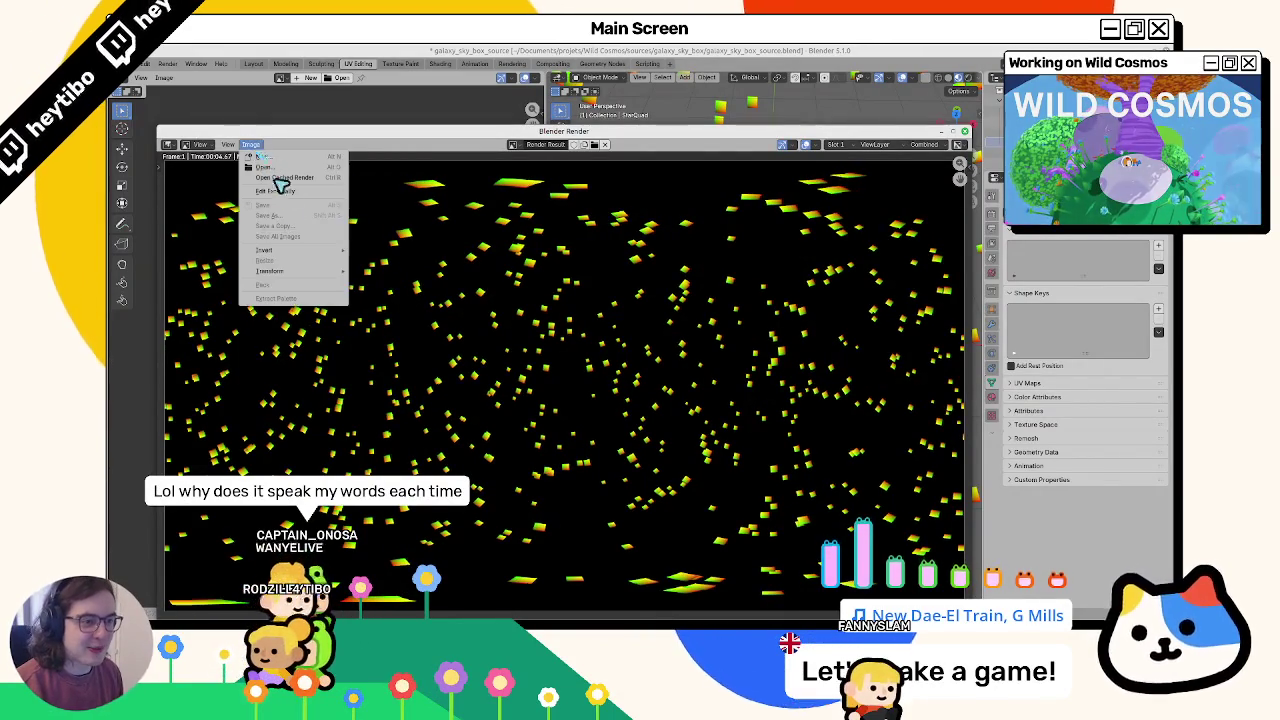
pyautogui.click(283, 218)
pyautogui.click(250, 144)
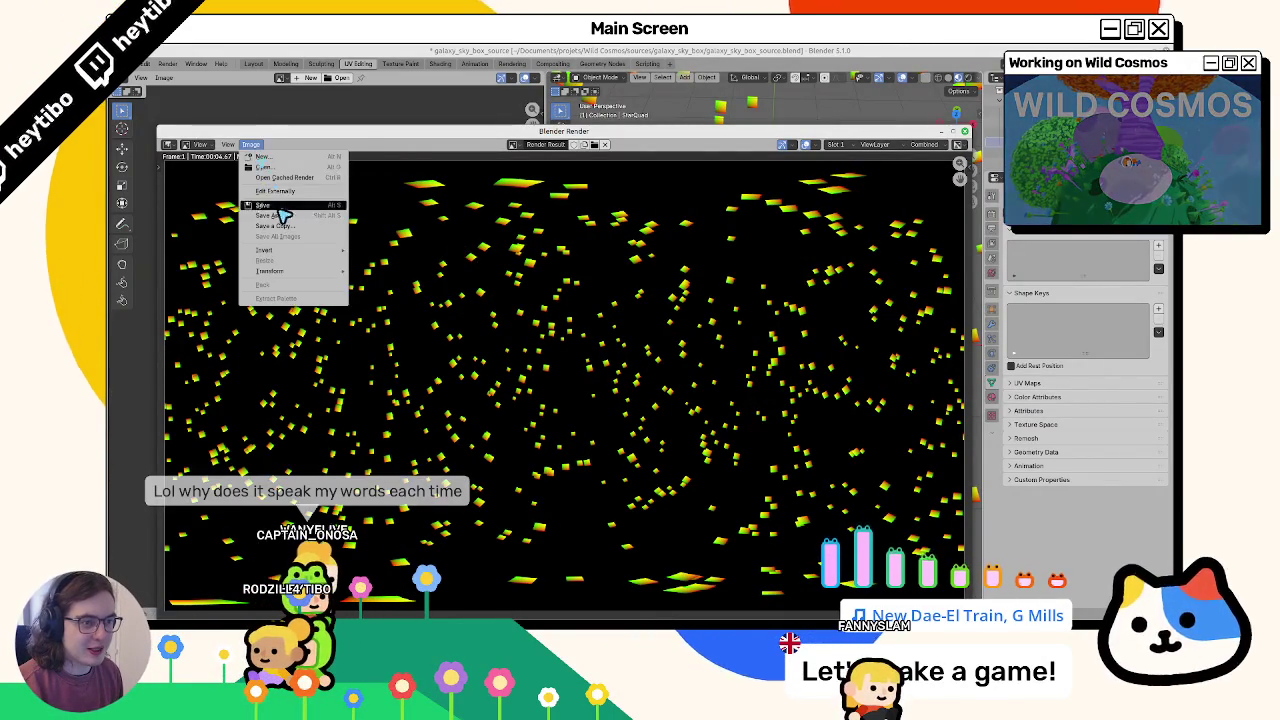
pyautogui.click(317, 251)
pyautogui.doubleClick(325, 255)
pyautogui.press('Escape')
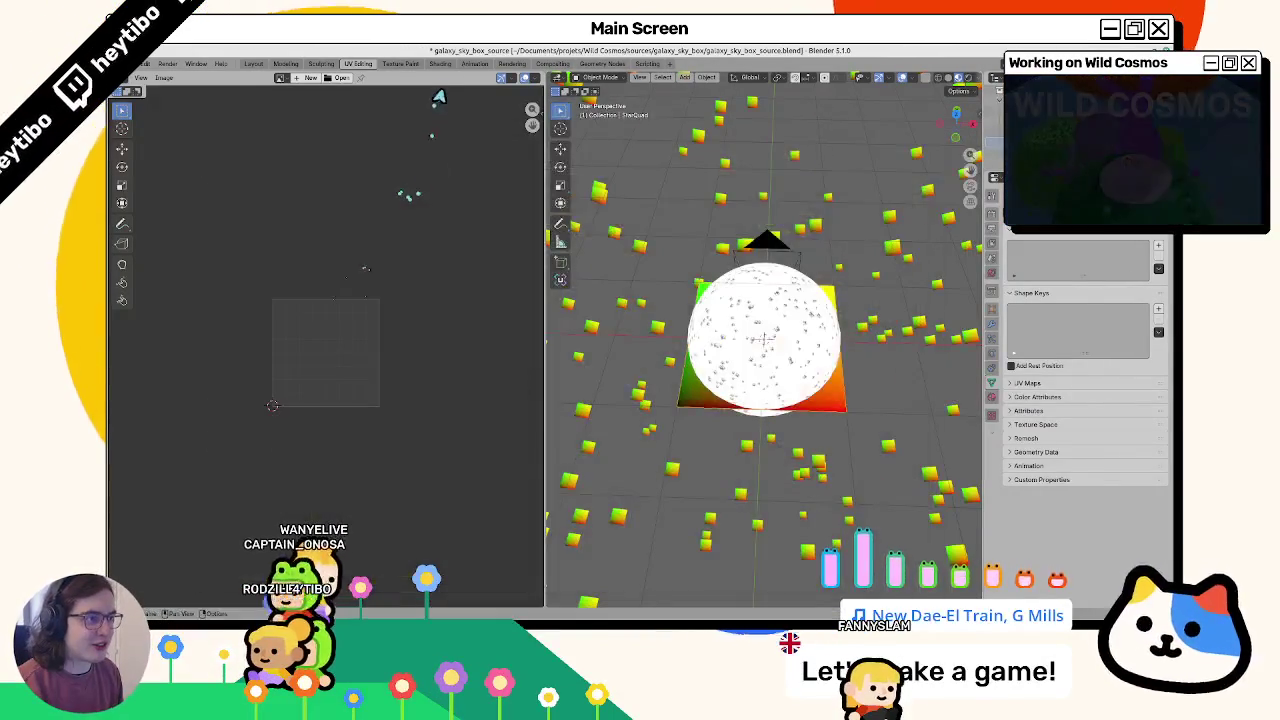
pyautogui.click(443, 64)
# Step: Save the .blend file and load stars_uv_sampler.png into the sphere's image texture node
pyautogui.hotkey('ctrl', 's')
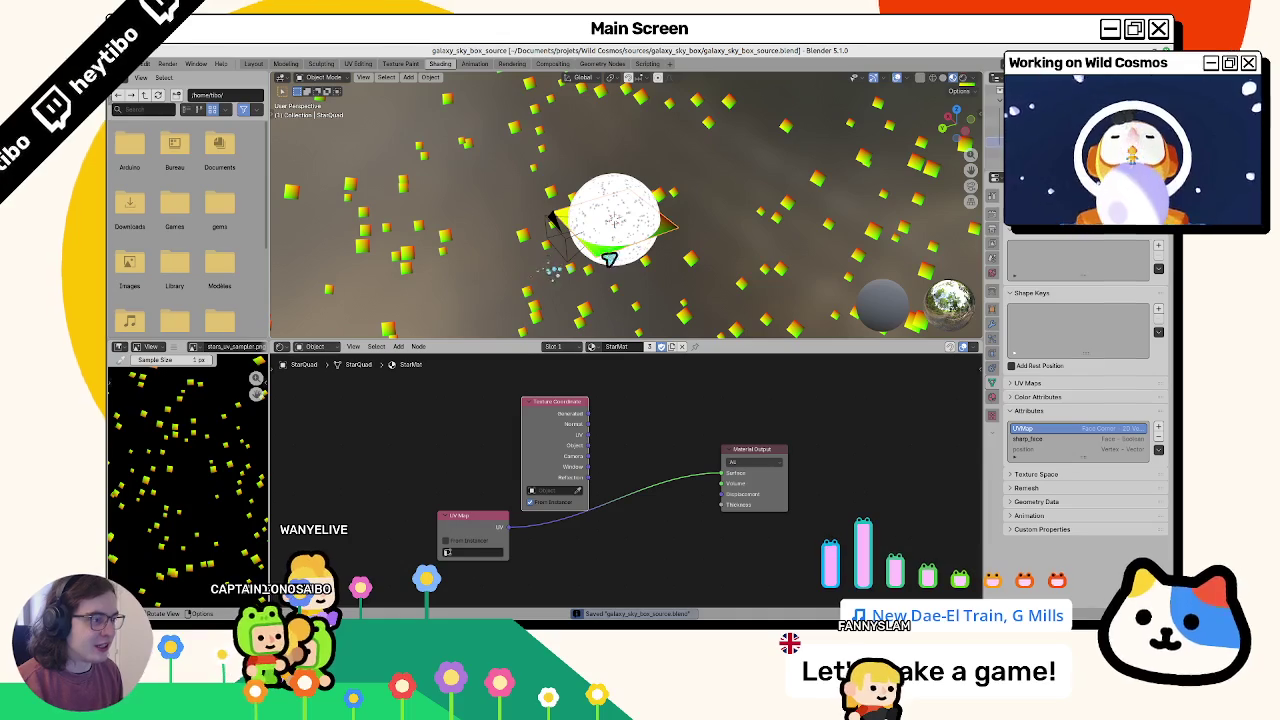
pyautogui.click(603, 238)
pyautogui.press('KP_Decimal')
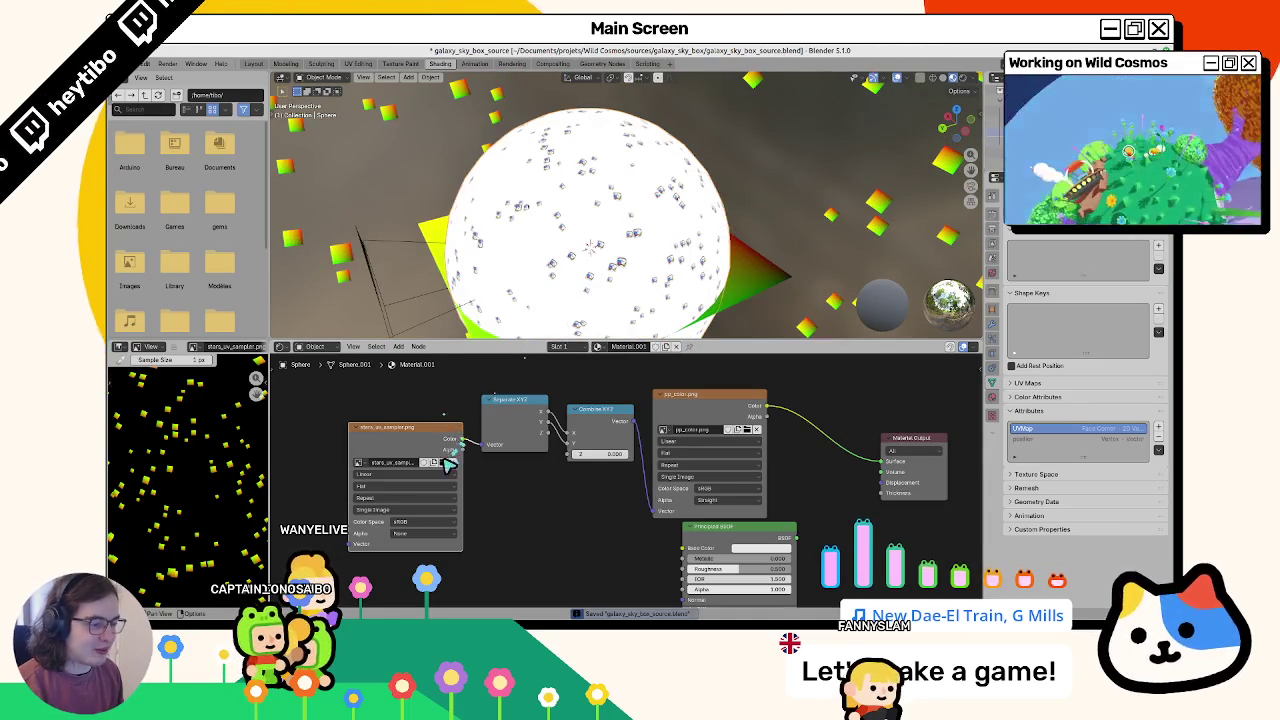
pyautogui.click(447, 463)
pyautogui.doubleClick(318, 250)
# Step: Zoom and orbit inside the sphere, then view it through the camera framed on the sphere
pyautogui.scroll(2, 528, 223)
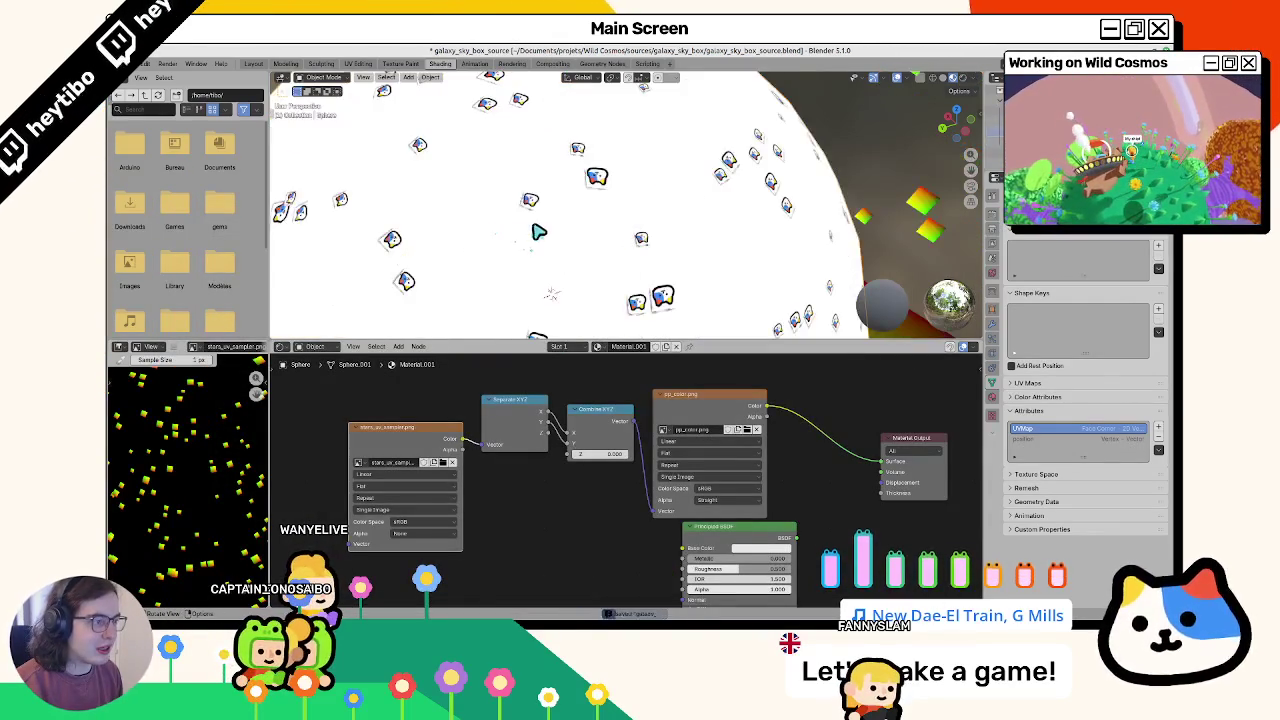
pyautogui.scroll(2, 531, 228)
pyautogui.scroll(2, 544, 237)
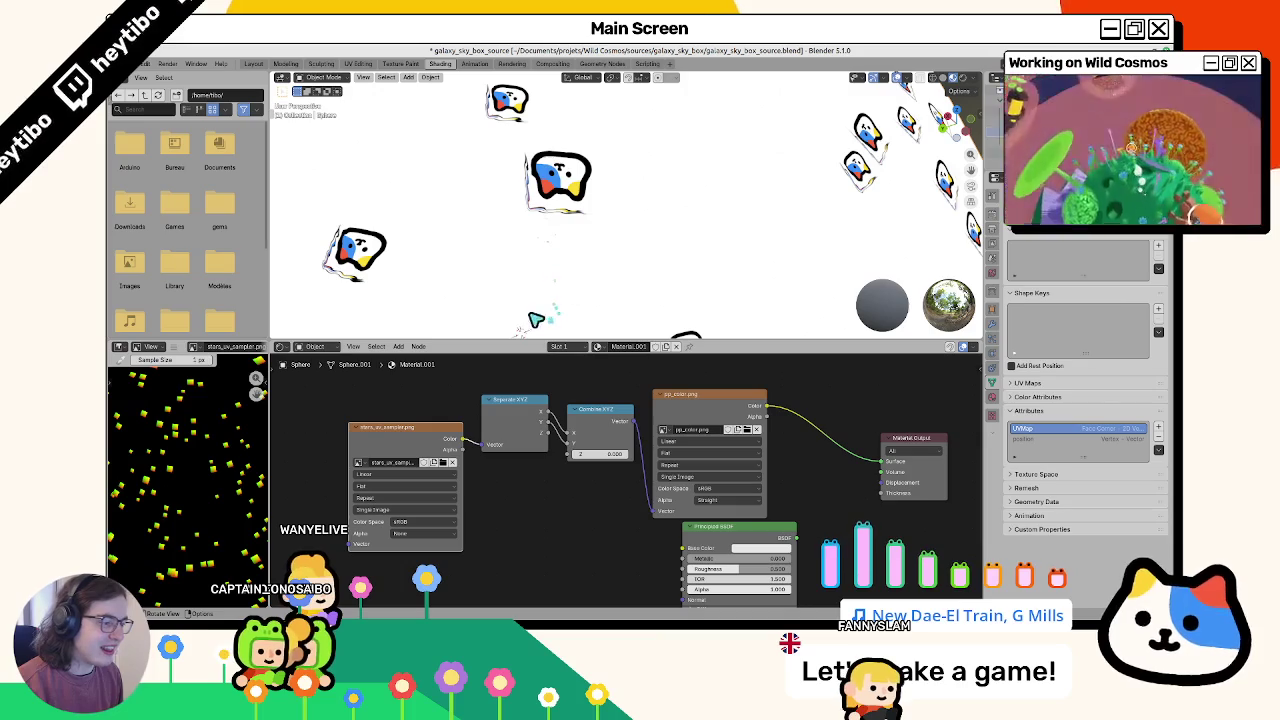
pyautogui.moveTo(512, 322)
pyautogui.mouseDown(button='middle')
pyautogui.moveTo(543, 252)
pyautogui.moveTo(507, 243)
pyautogui.mouseUp(button='middle')
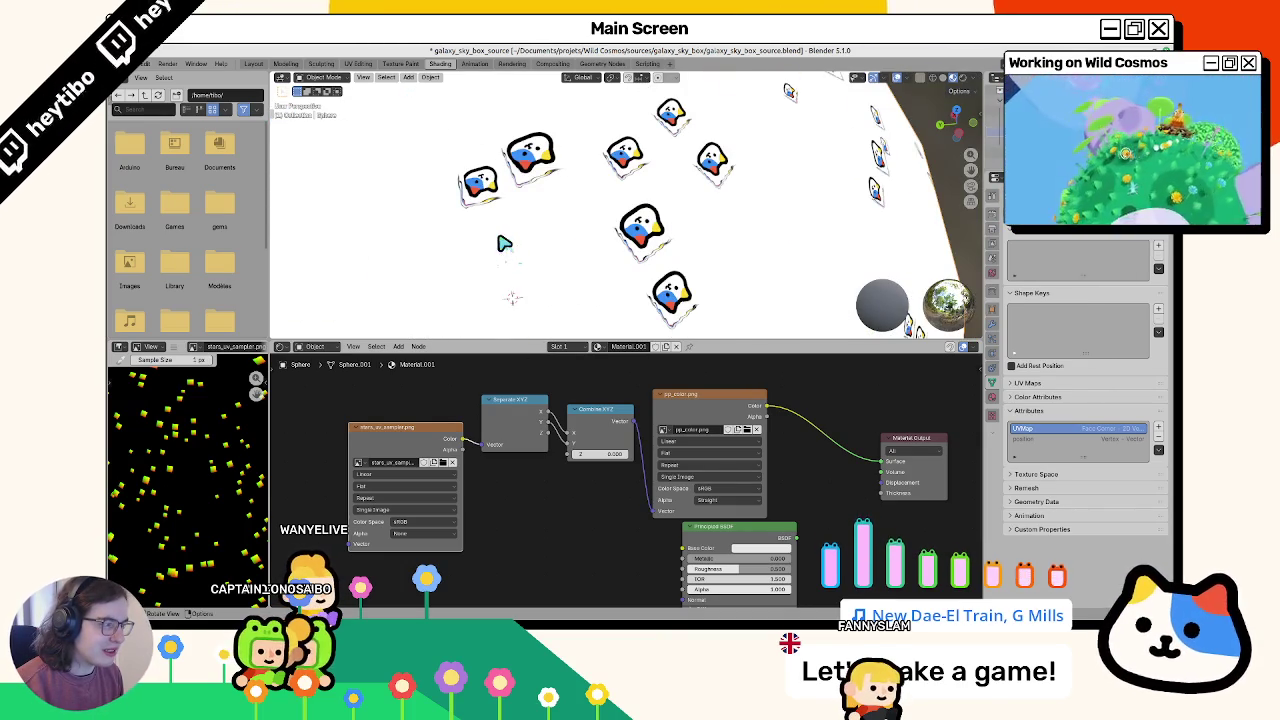
pyautogui.scroll(-4, 701, 174)
pyautogui.press('KP_0')
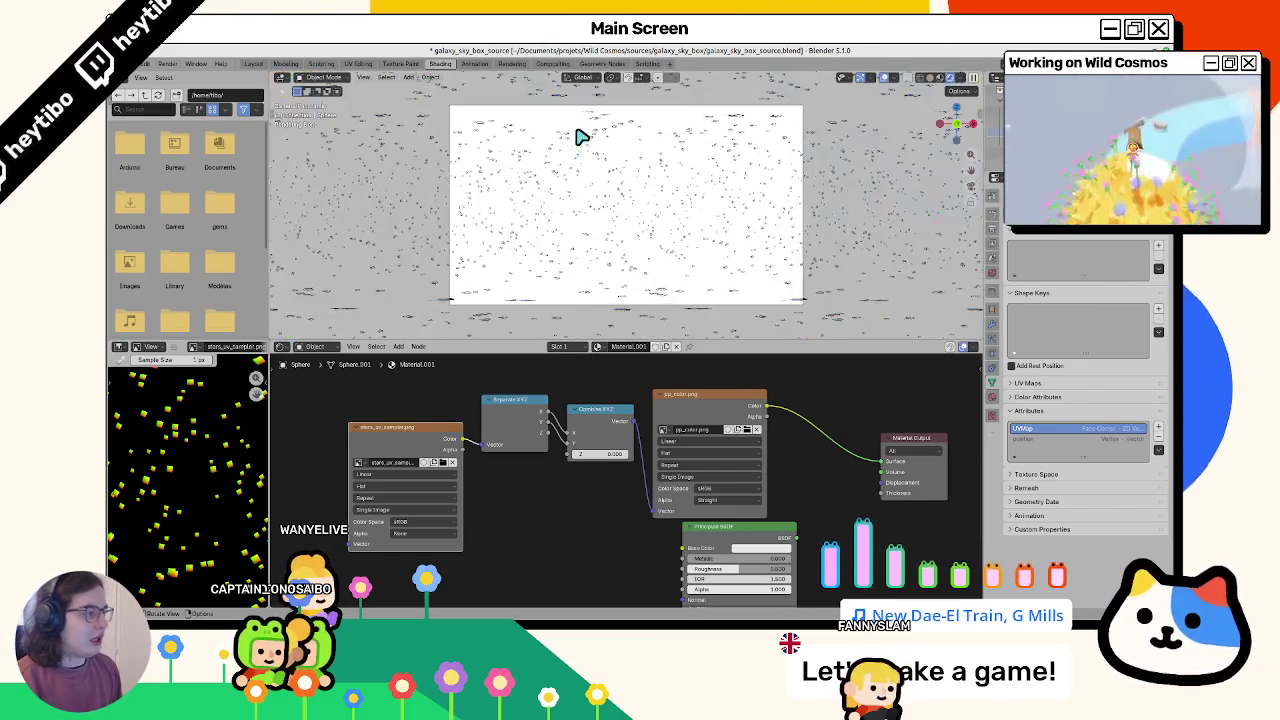
pyautogui.press('KP_Decimal')
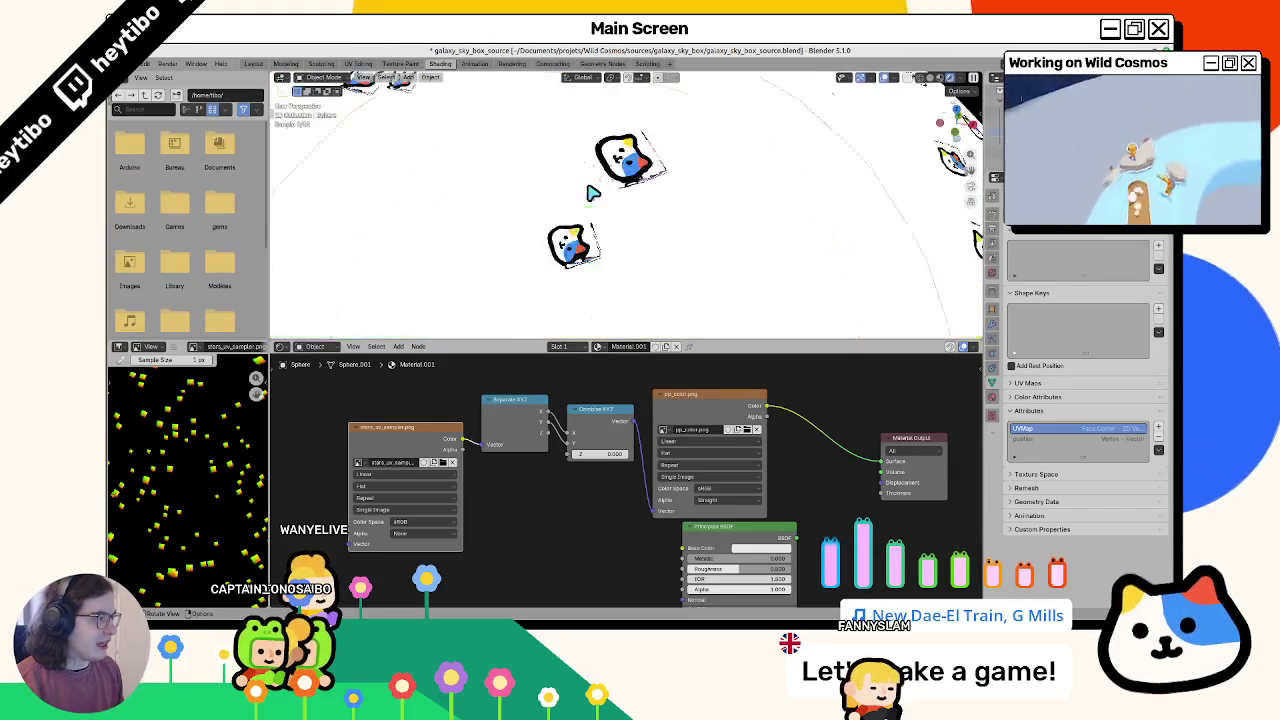
pyautogui.click(993, 274)
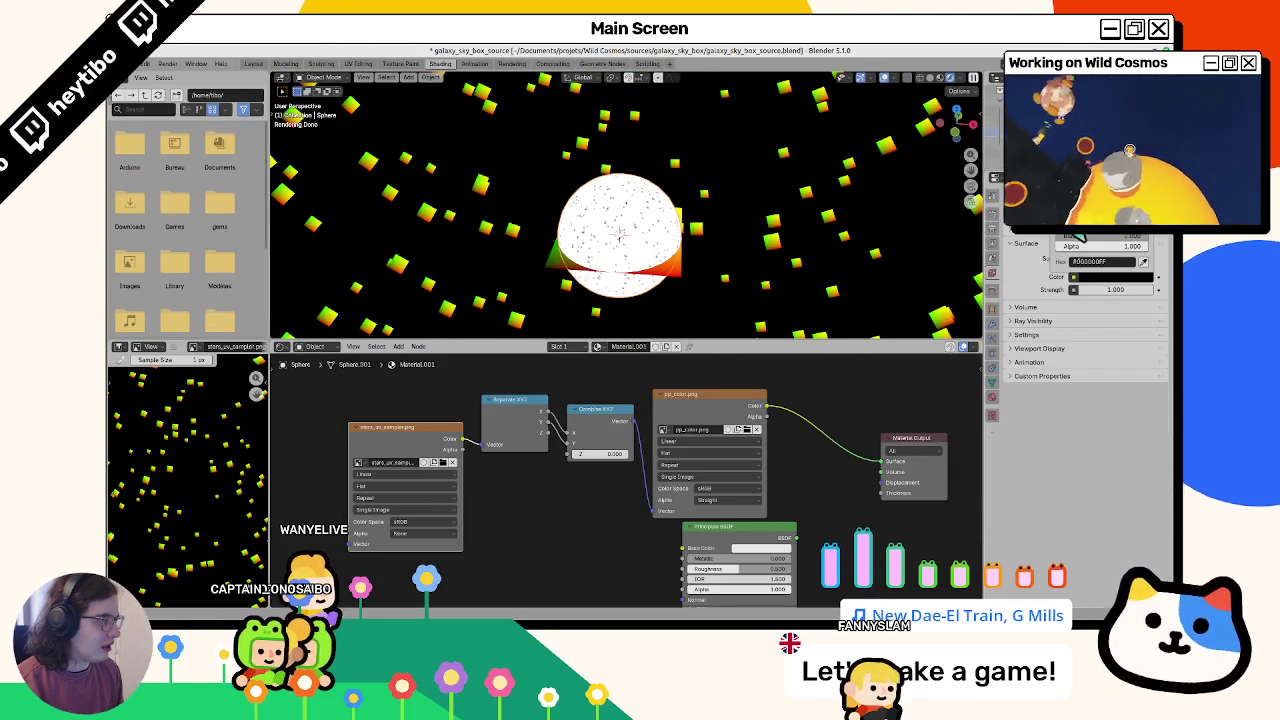
# Step: Set the world background colour to pure blue (0000FF) and render the star panorama against it
pyautogui.press('Return')
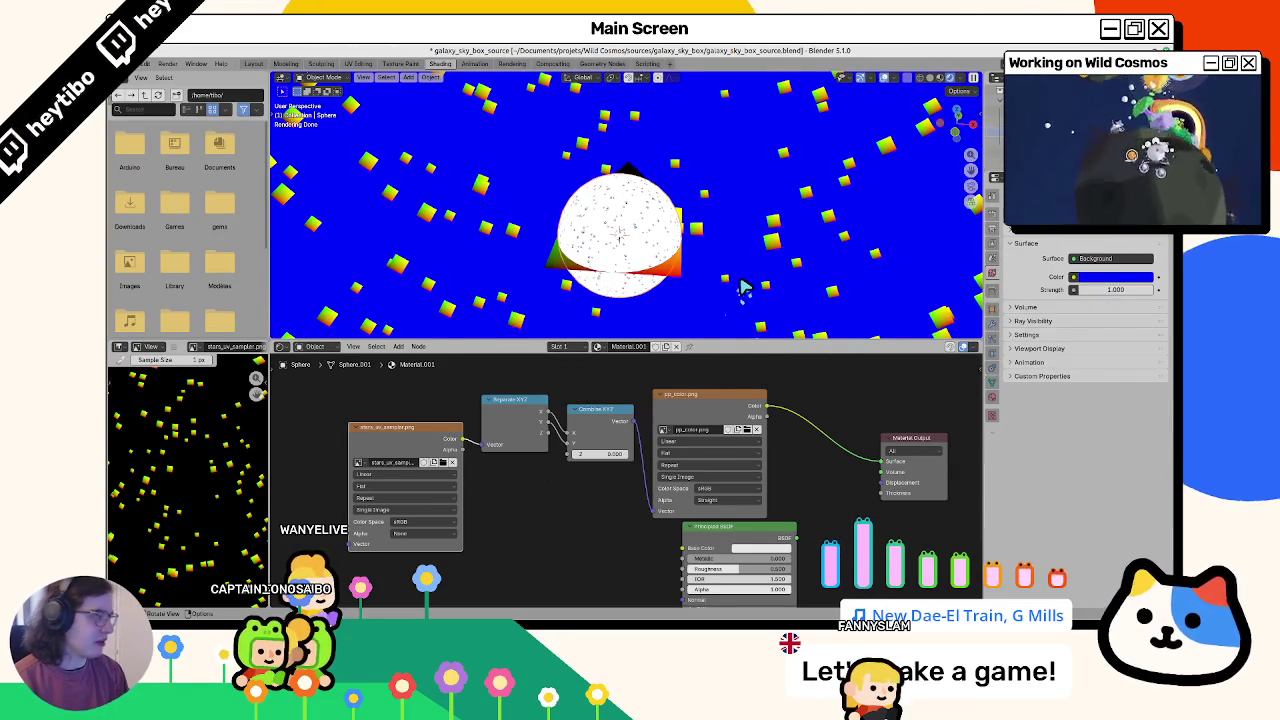
pyautogui.press('F12')
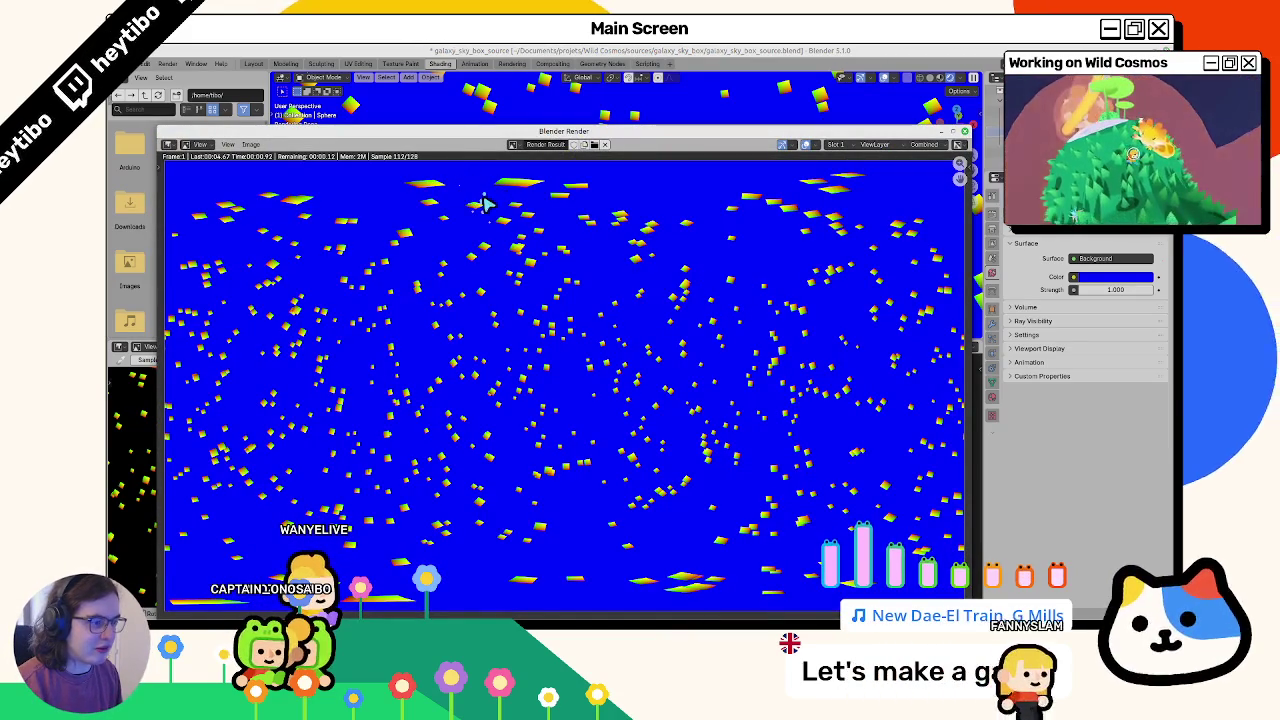
pyautogui.scroll(3, 495, 207)
pyautogui.scroll(3, 508, 350)
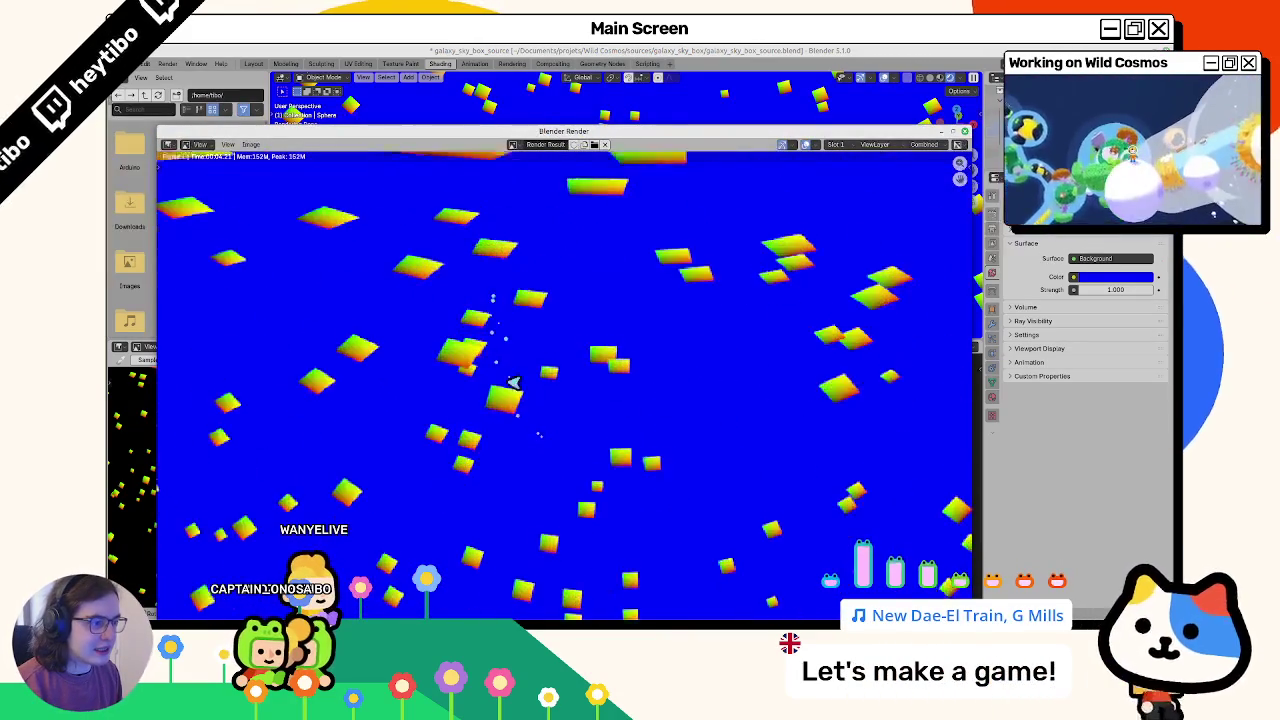
pyautogui.moveTo(500, 338); pyautogui.dragTo(508, 382, button='middle')
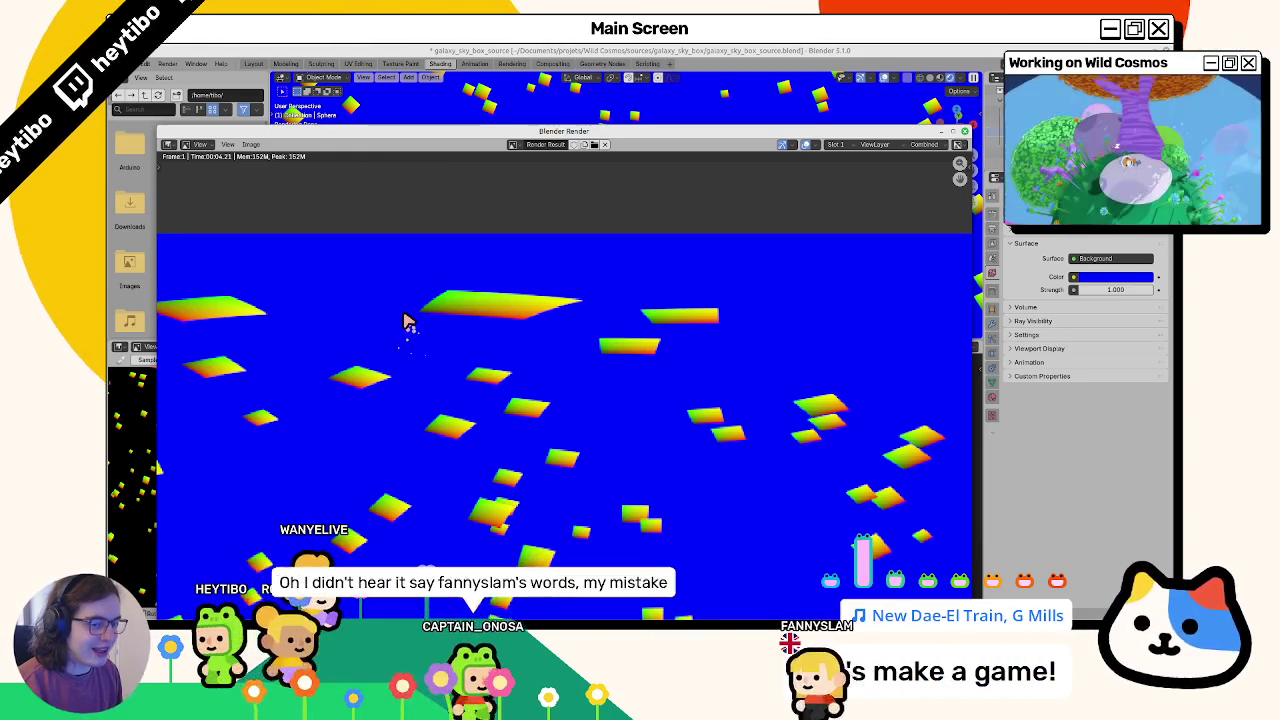
pyautogui.press('Escape')
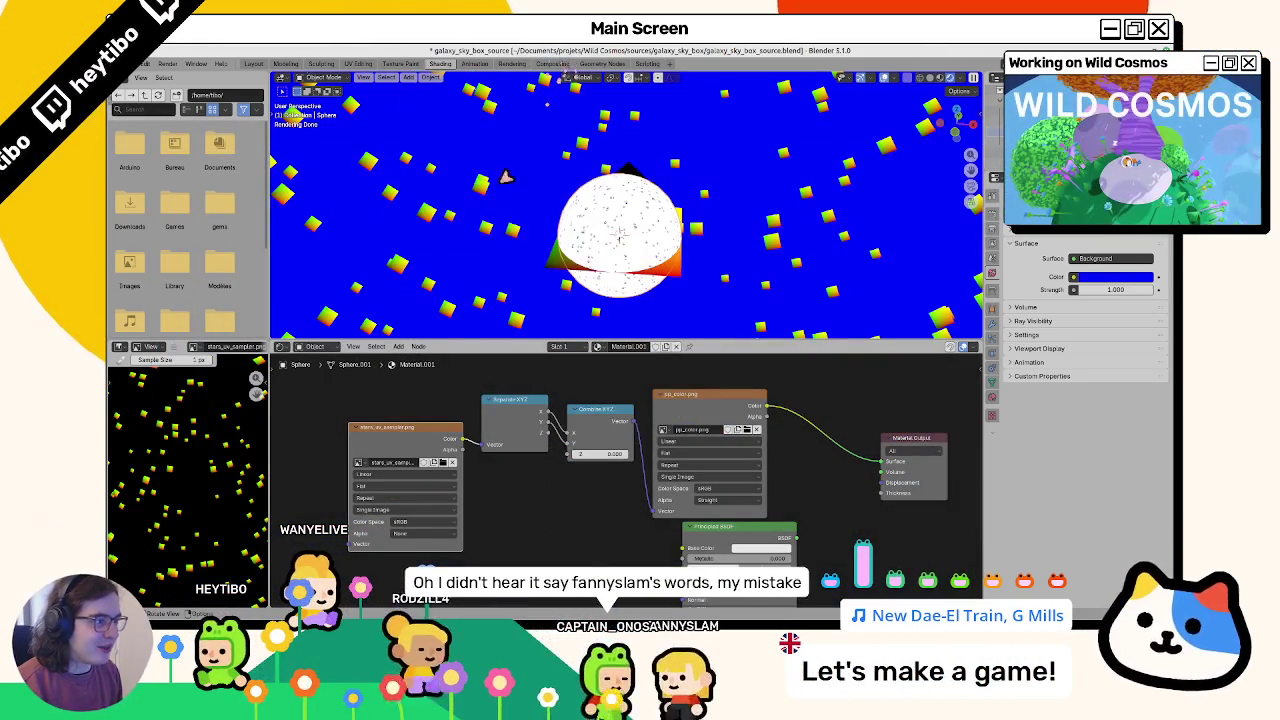
# Step: Insert a Combine XYZ node with Z 1.000 into StarQuad's material link to Material Output
pyautogui.click(575, 157)
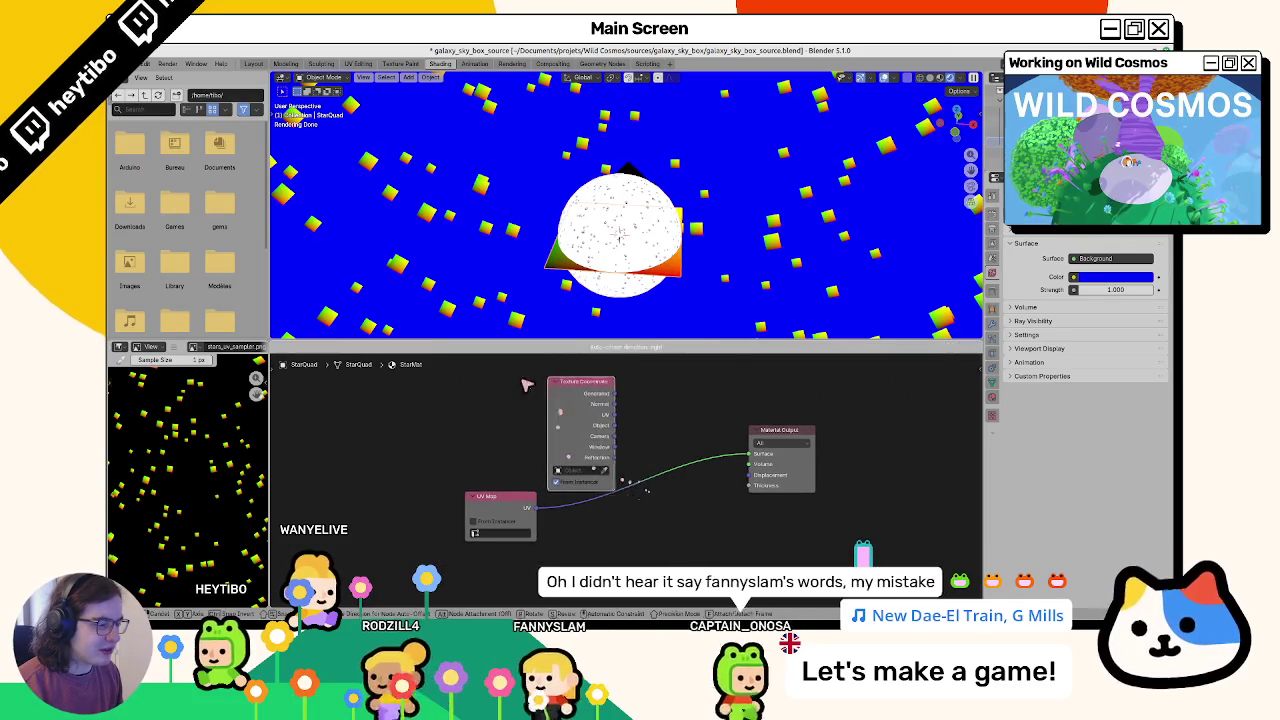
pyautogui.moveTo(570, 390); pyautogui.dragTo(388, 375)
pyautogui.press('F3')
pyautogui.write('se')
pyautogui.press('Escape')
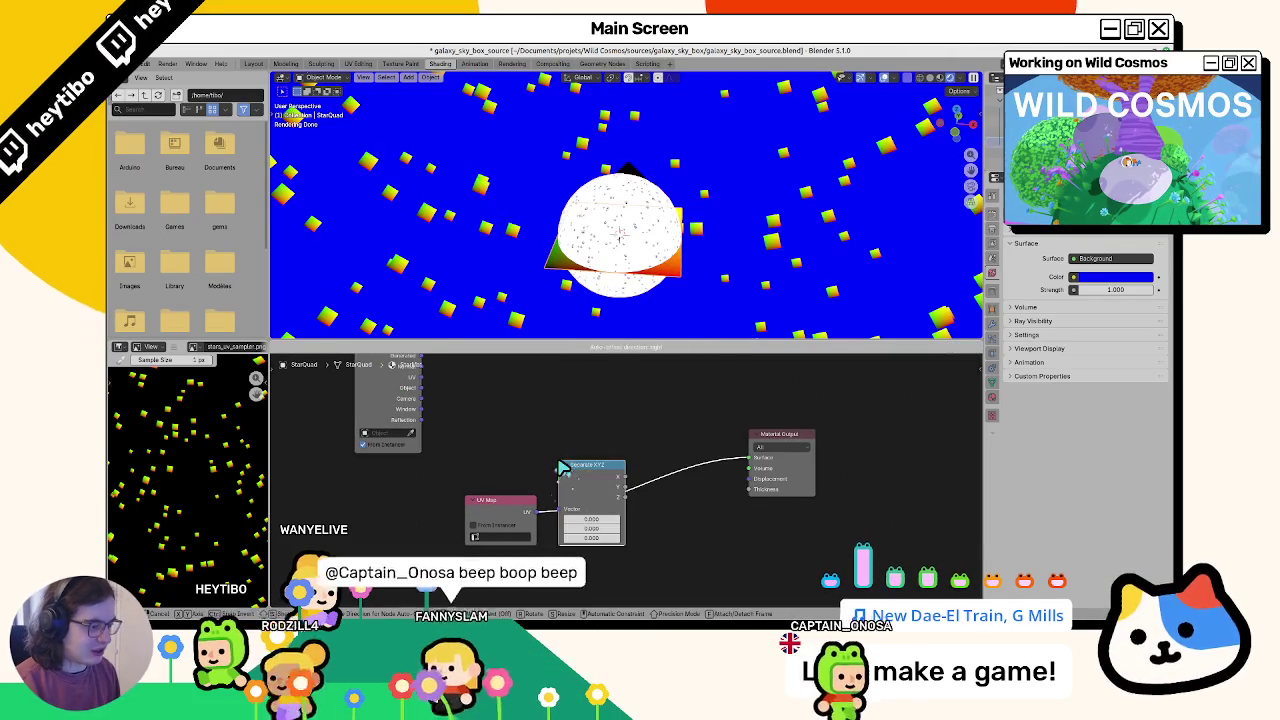
pyautogui.press('F3')
pyautogui.write('comb')
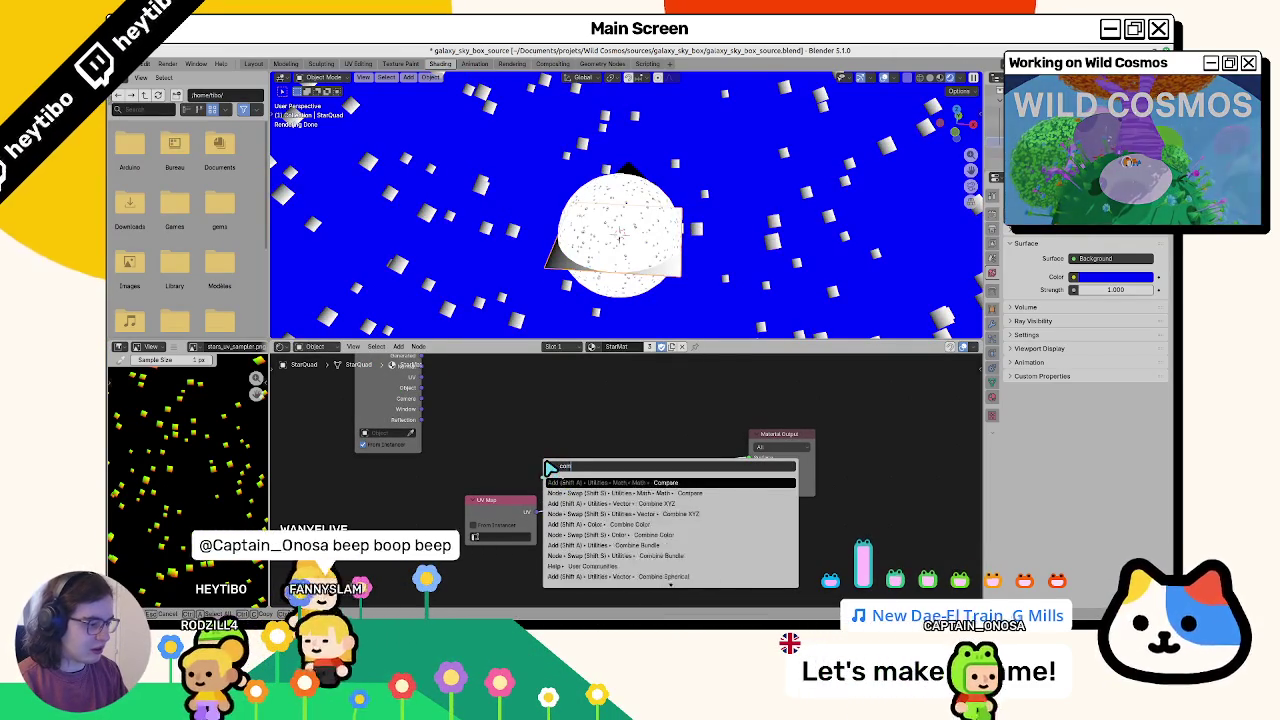
pyautogui.press('Return')
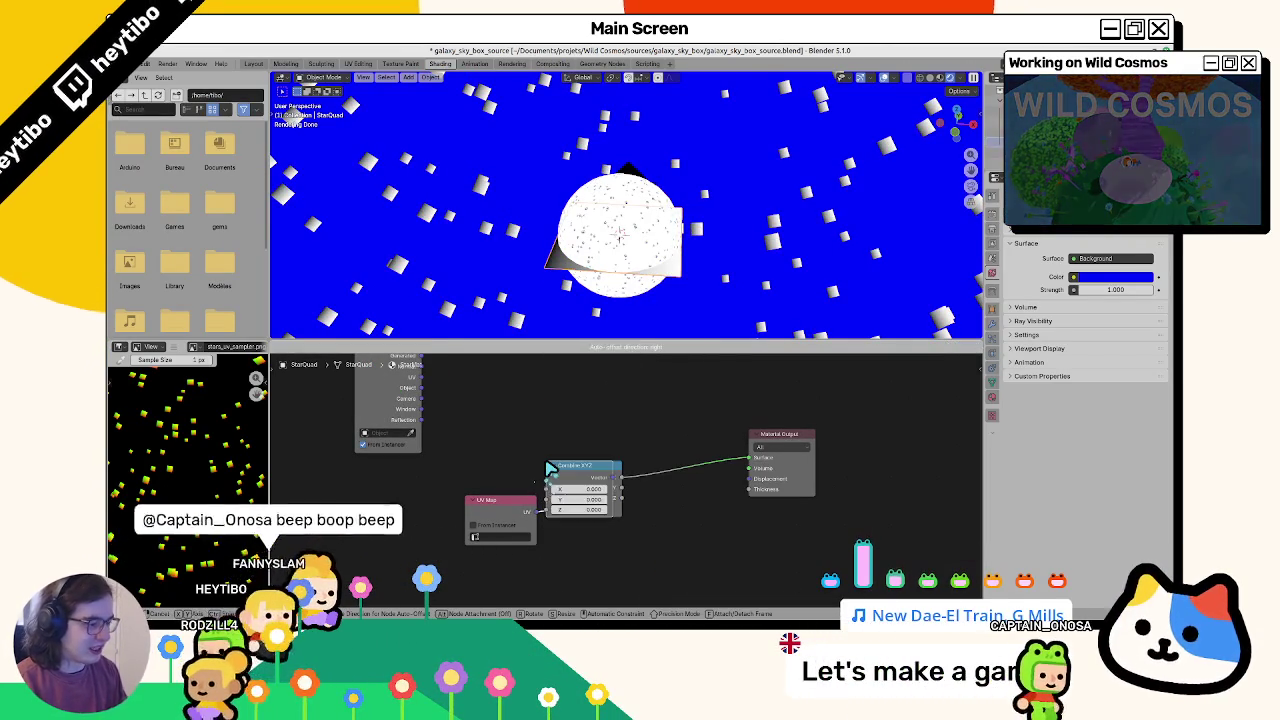
pyautogui.click(653, 481)
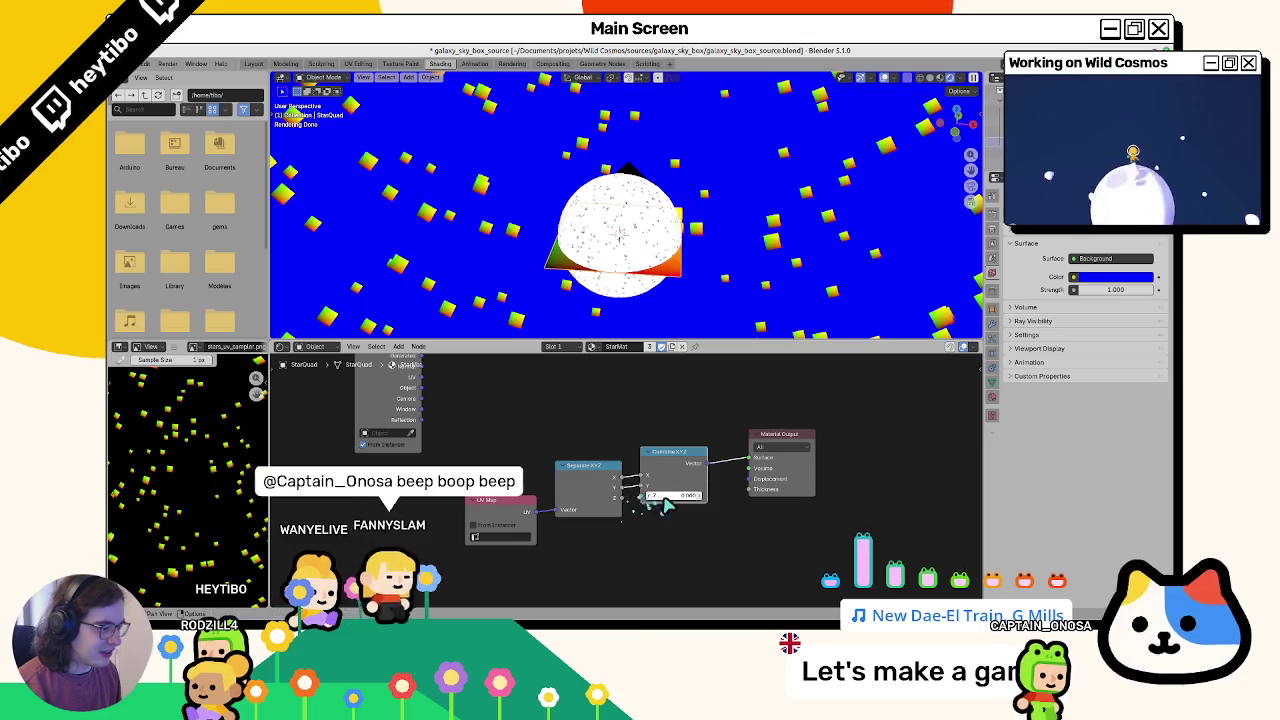
pyautogui.moveTo(633, 492); pyautogui.dragTo(668, 506)
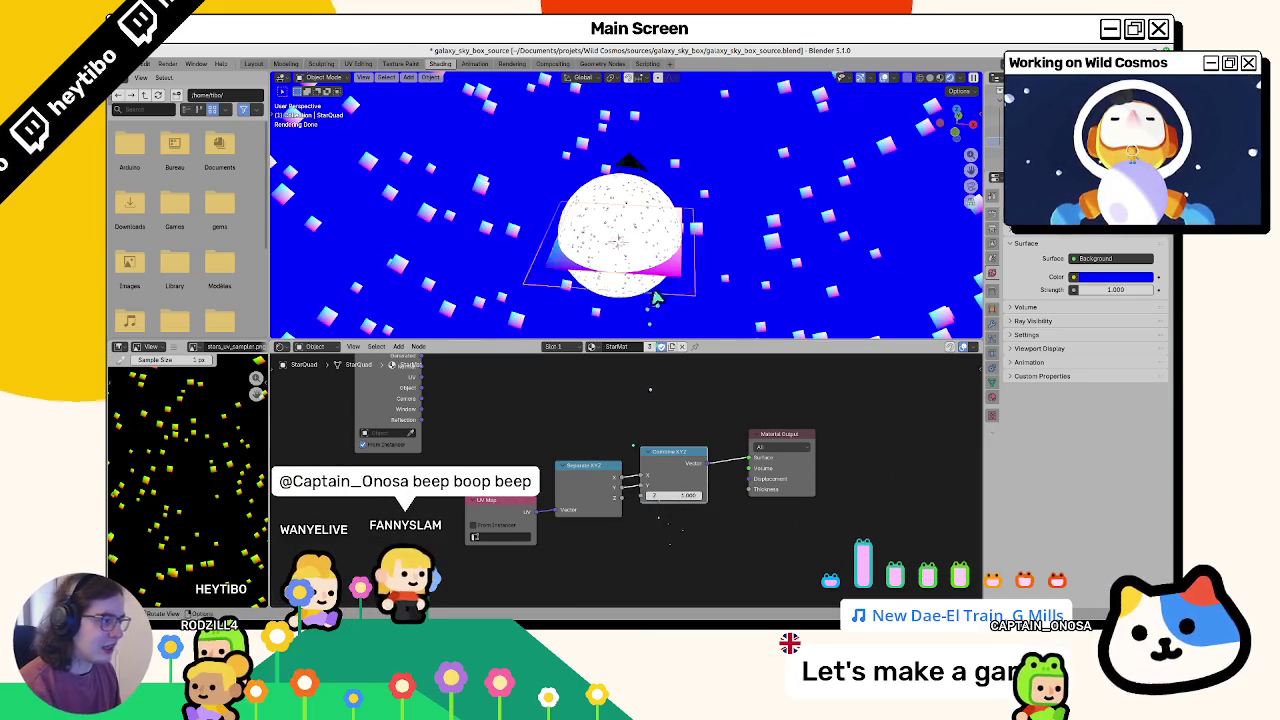
# Step: Render the pink-white star panorama and start saving it with Image > Save As
pyautogui.press('F12')
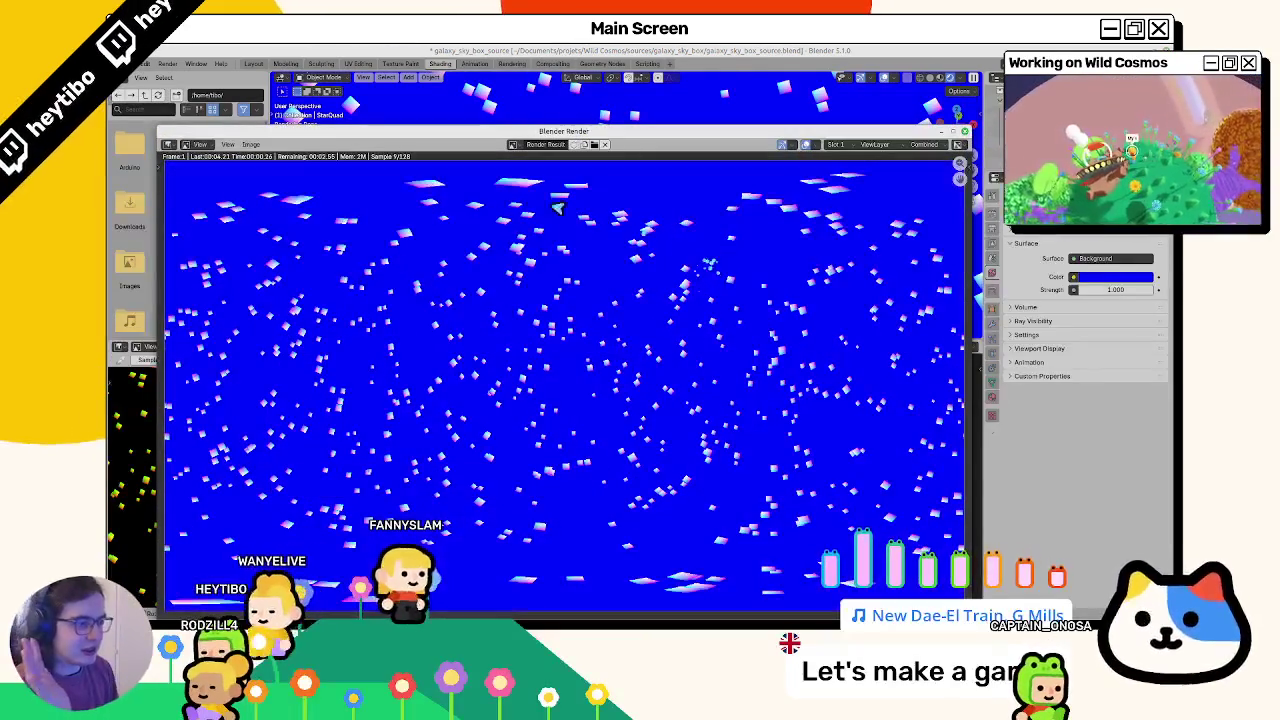
pyautogui.scroll(4, 483, 258)
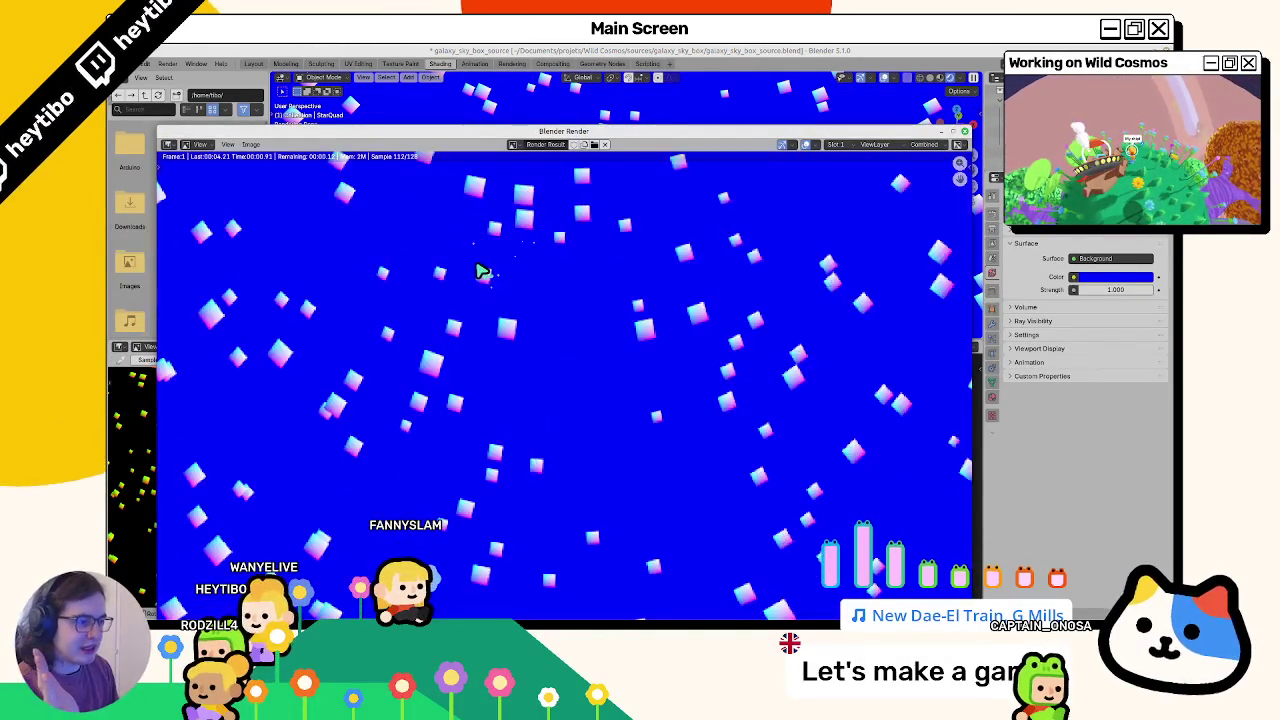
pyautogui.scroll(-5, 478, 270)
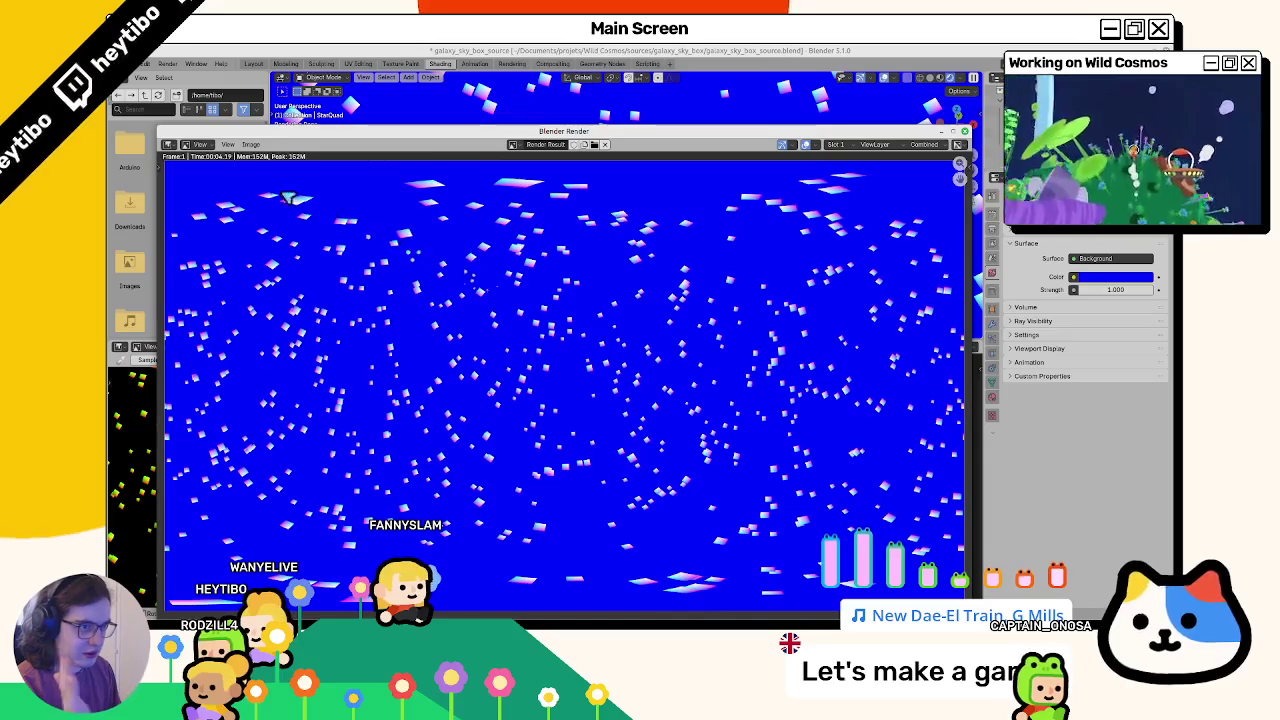
pyautogui.click(250, 145)
pyautogui.click(278, 218)
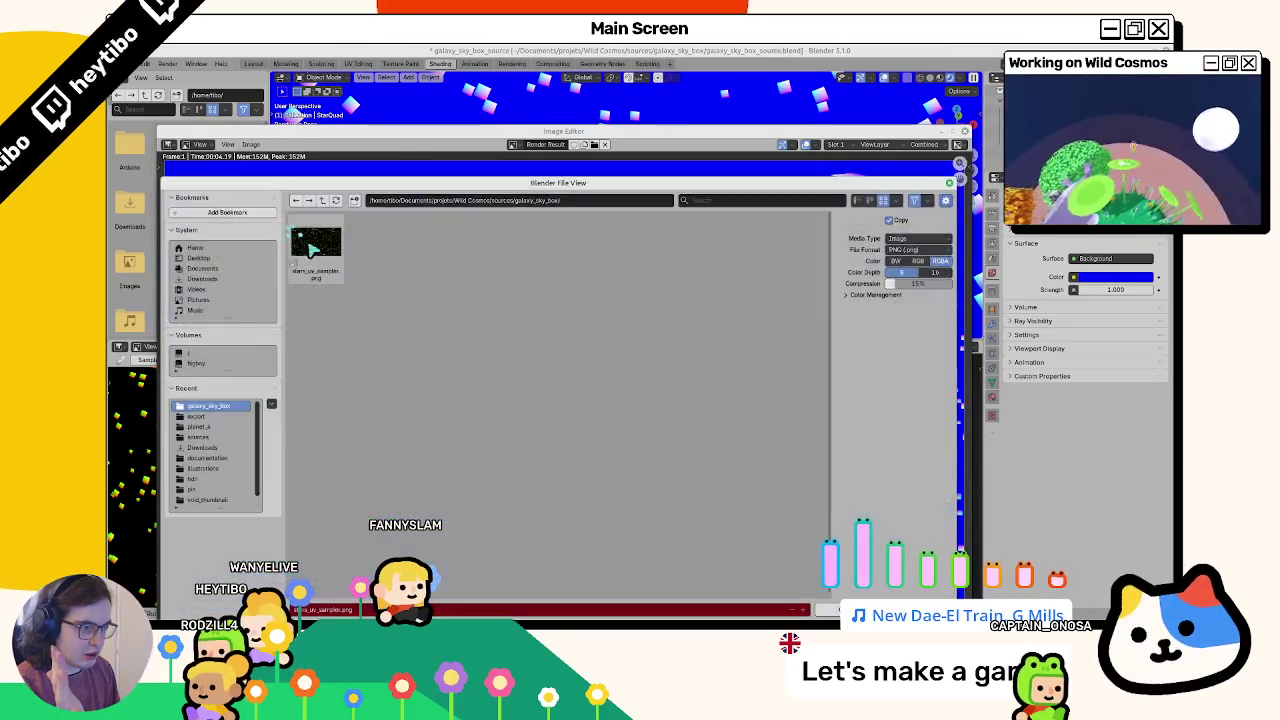
# Step: Close the render and reload stars_uv_sampler.png into the sphere's Image Texture node
pyautogui.press('Escape')
pyautogui.press('Escape')
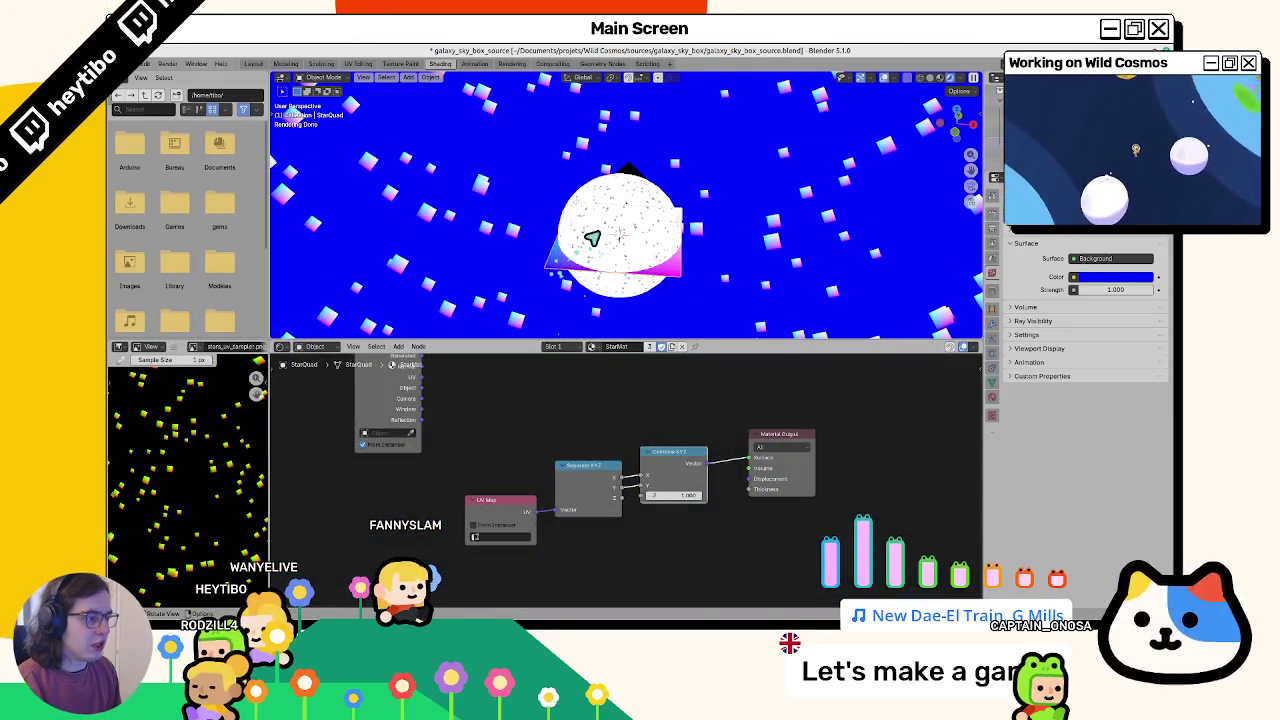
pyautogui.click(591, 236)
pyautogui.scroll(5, 591, 236)
pyautogui.click(450, 463)
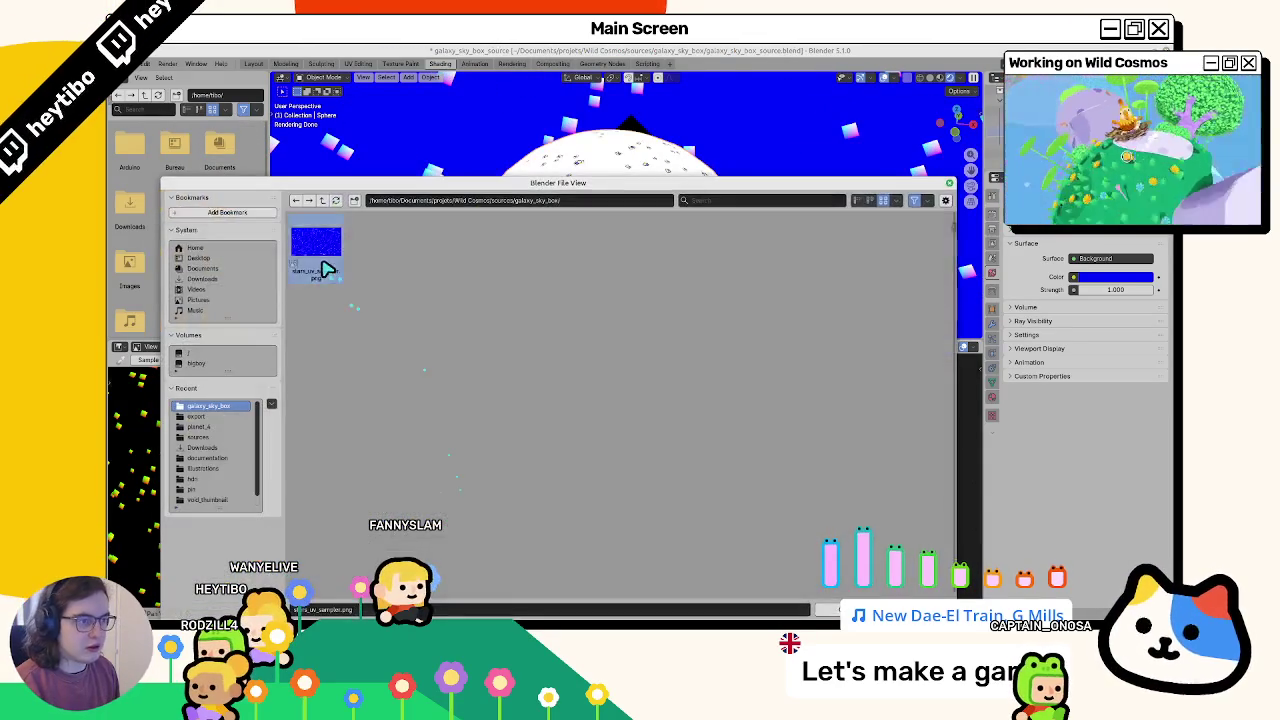
pyautogui.doubleClick(329, 266)
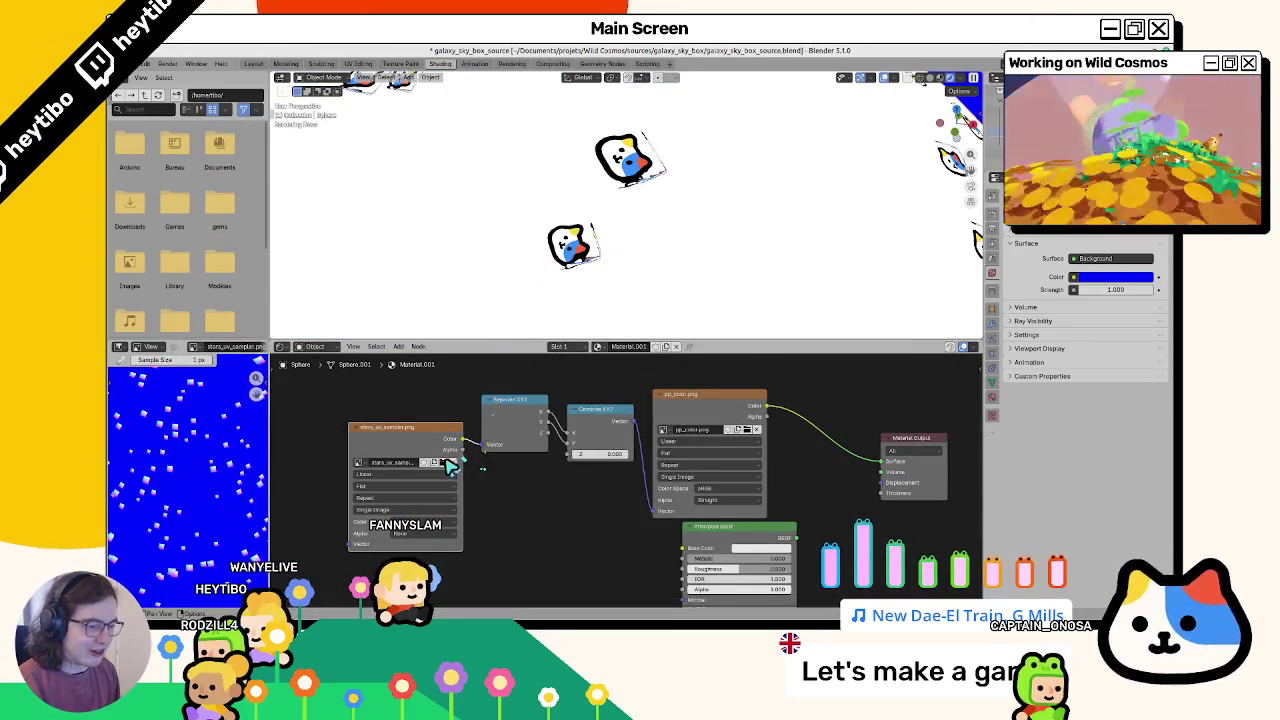
pyautogui.click(450, 463)
pyautogui.doubleClick(303, 268)
pyautogui.scroll(-5, 485, 251)
pyautogui.scroll(8, 530, 245)
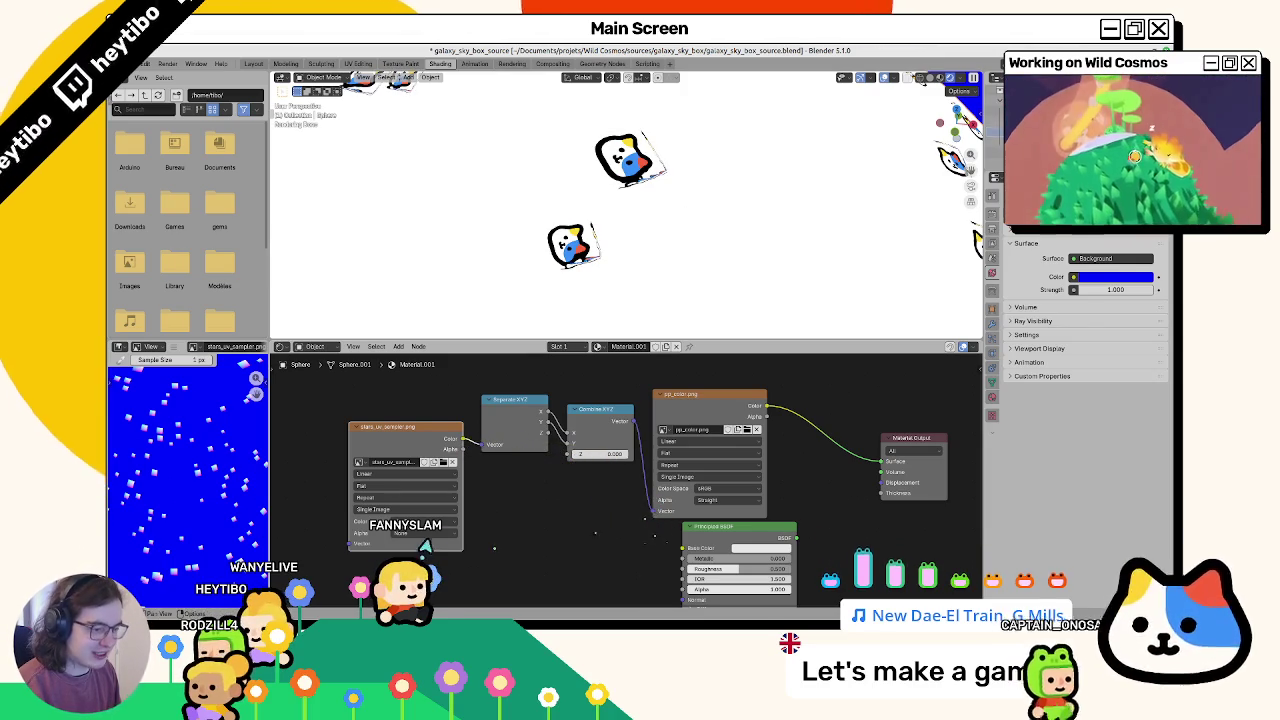
pyautogui.hotkey('shift', 'a')
pyautogui.press('Escape')
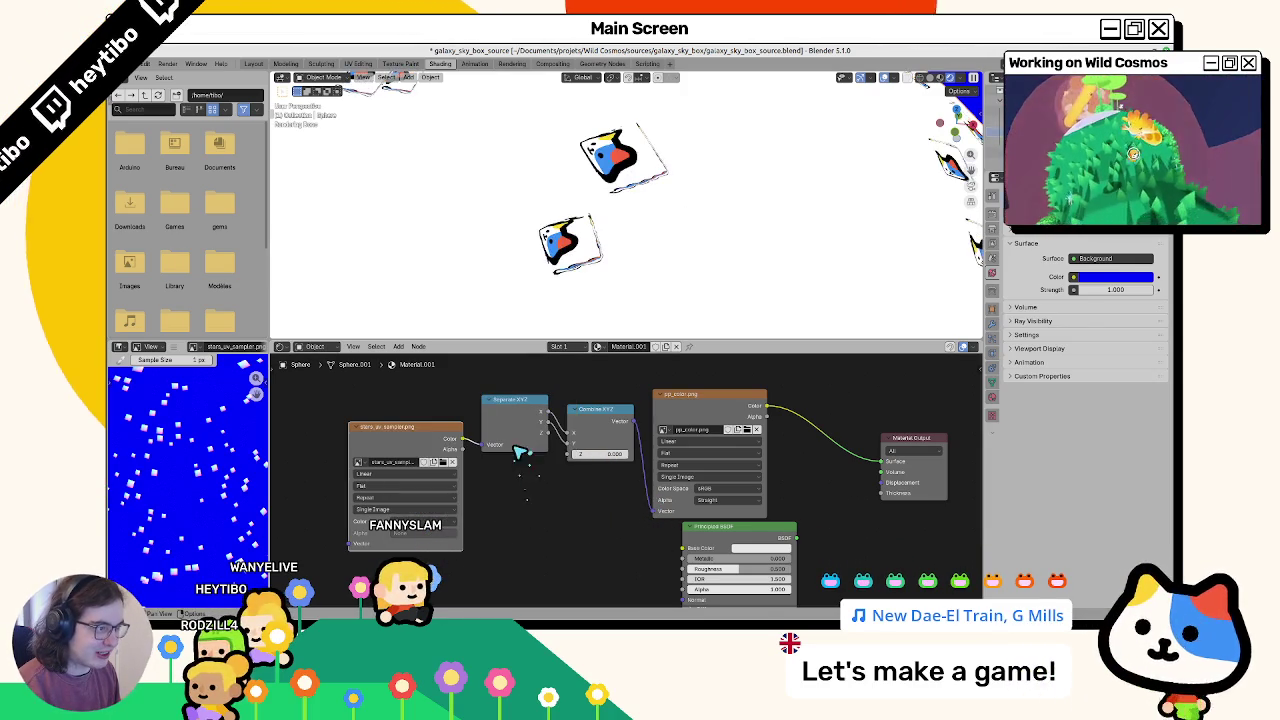
pyautogui.click(446, 524)
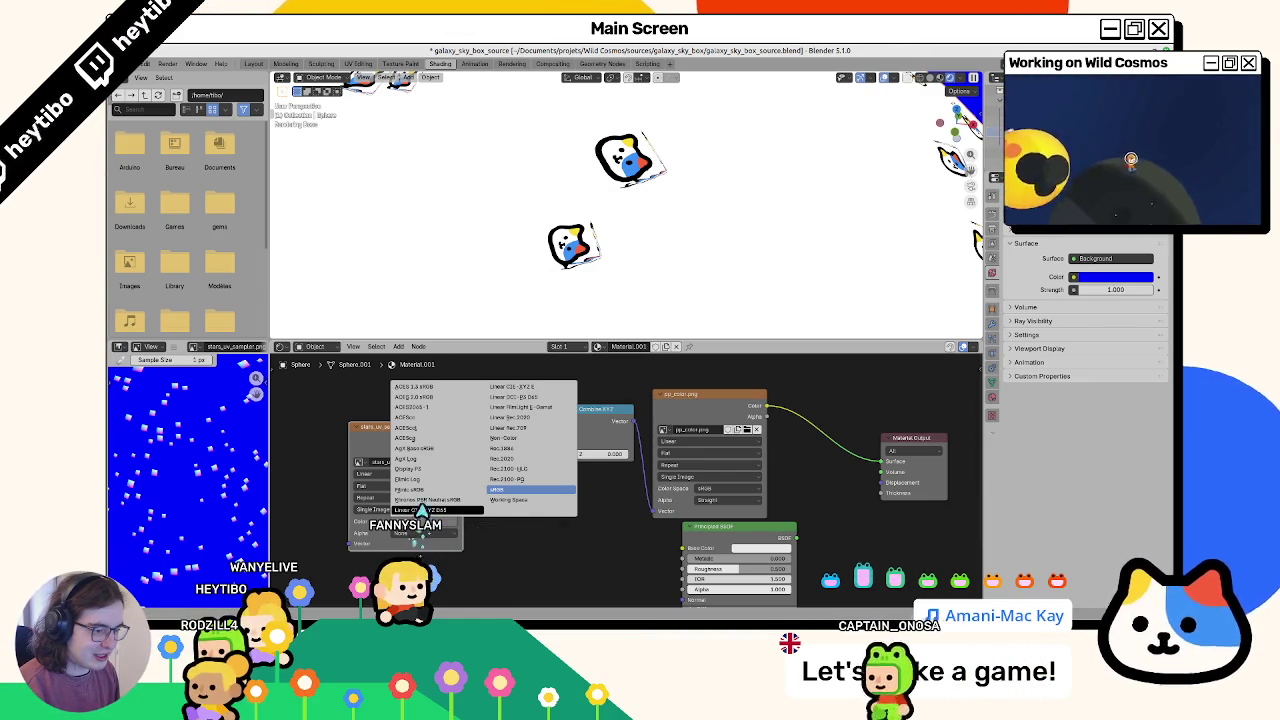
# Step: Try Linear CIE-XYZ D65 on the star image, then set its colour space back to sRGB
pyautogui.click(420, 510)
pyautogui.rightClick(383, 521)
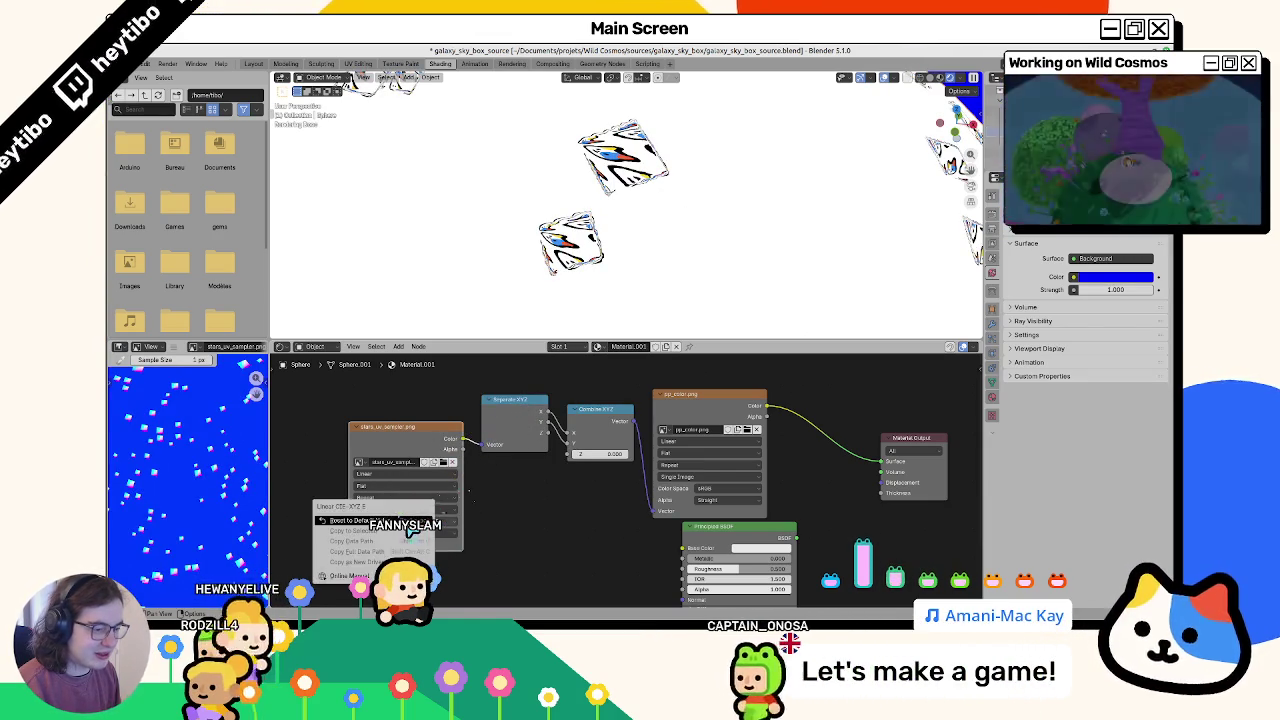
pyautogui.click(383, 521)
pyautogui.click(405, 521)
pyautogui.click(500, 502)
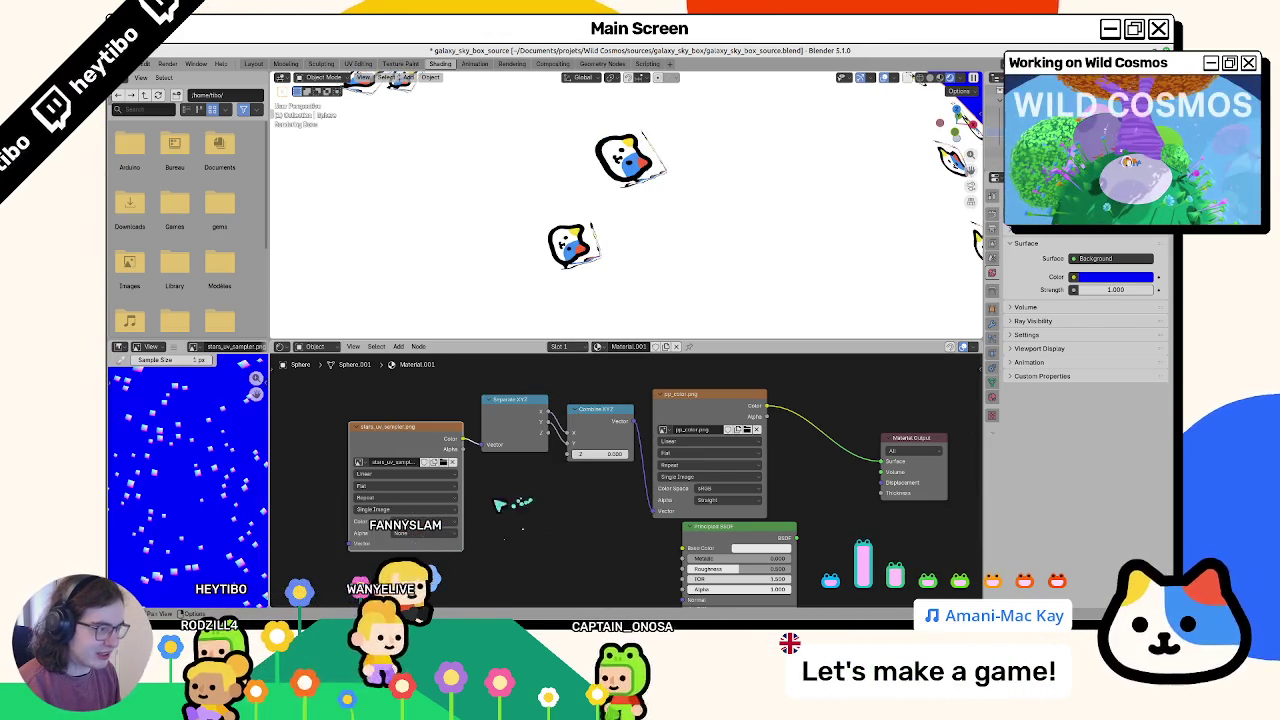
# Step: In Color Management, keep the display device at sRGB and set the view transform to Raw
pyautogui.click(992, 213)
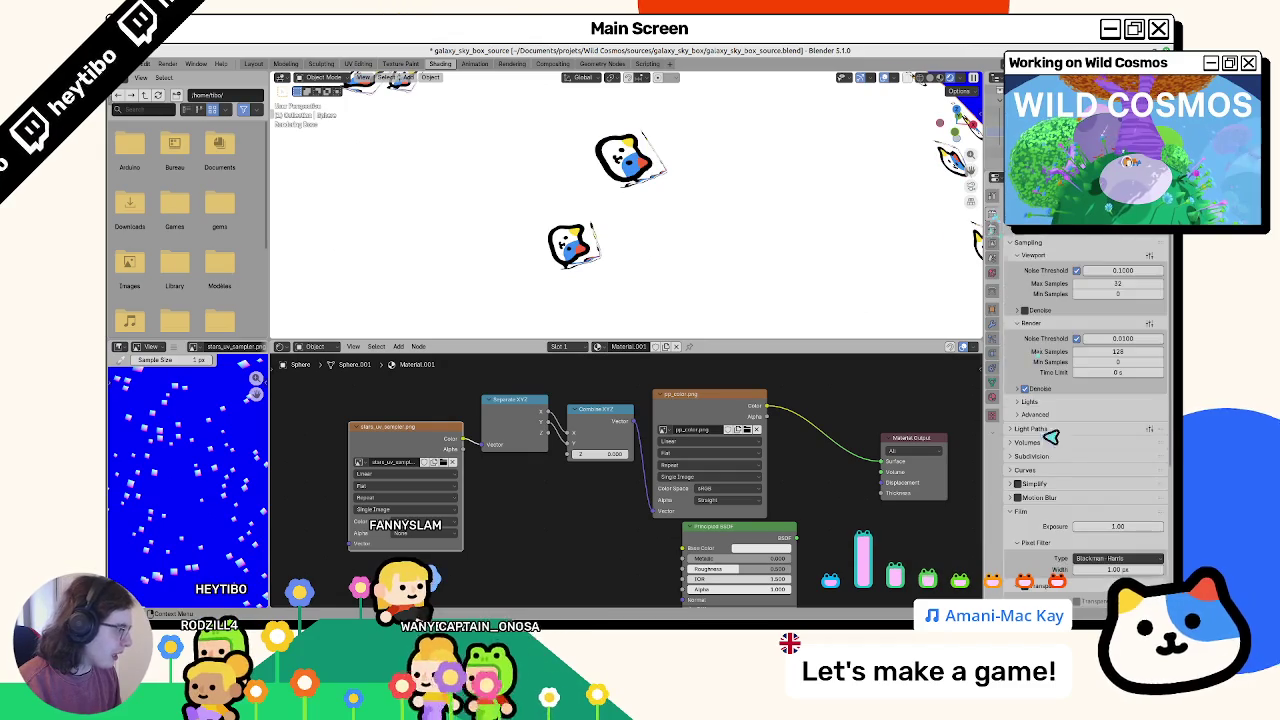
pyautogui.scroll(-5, 1045, 408)
pyautogui.click(1097, 499)
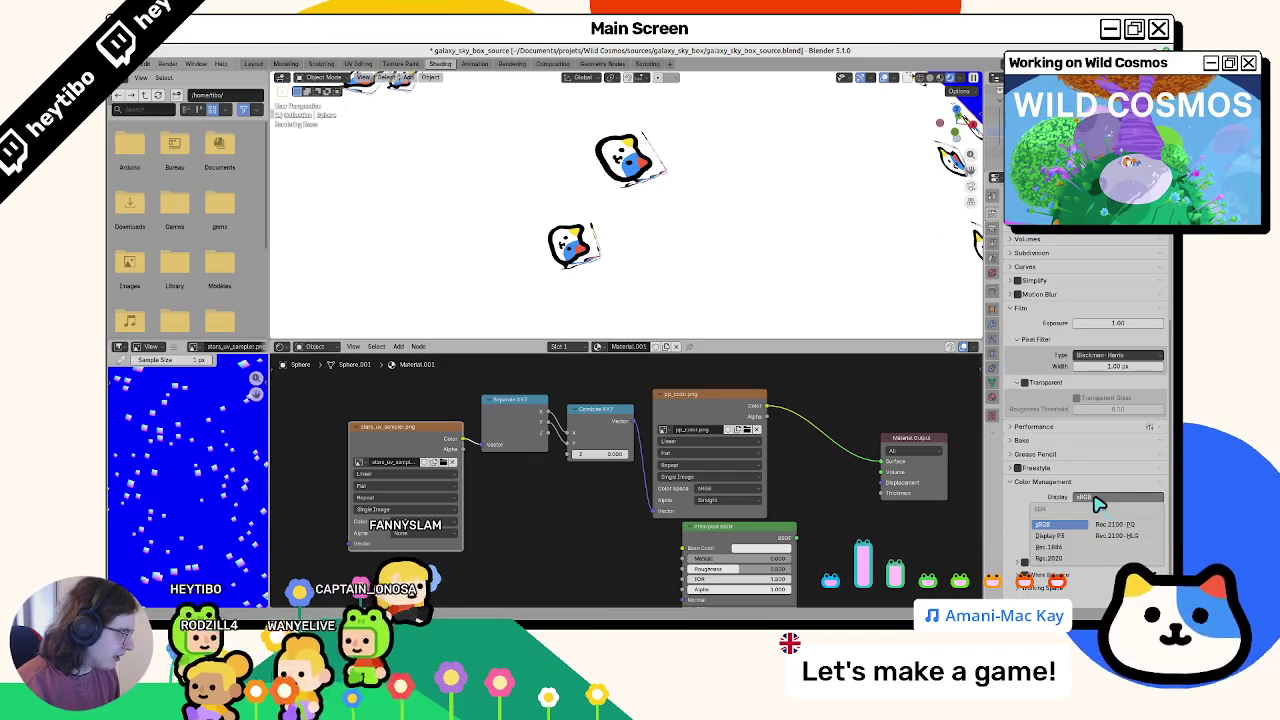
pyautogui.click(1103, 501)
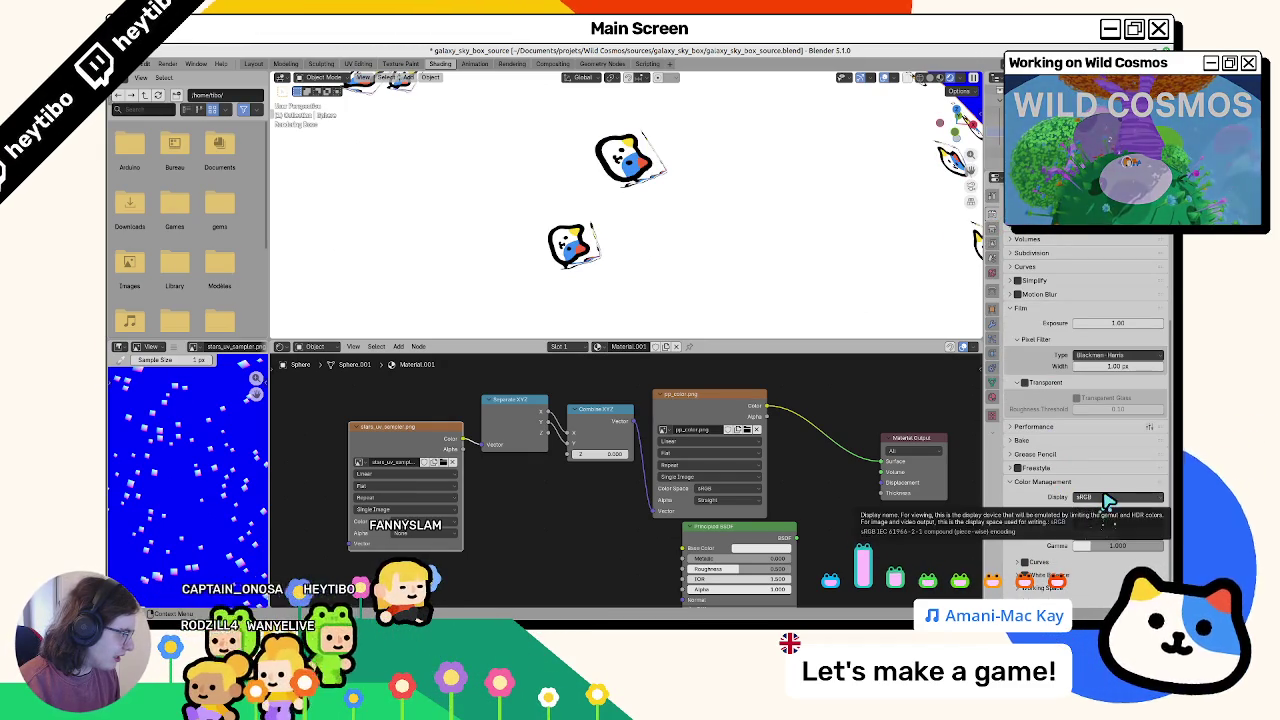
pyautogui.click(1107, 500)
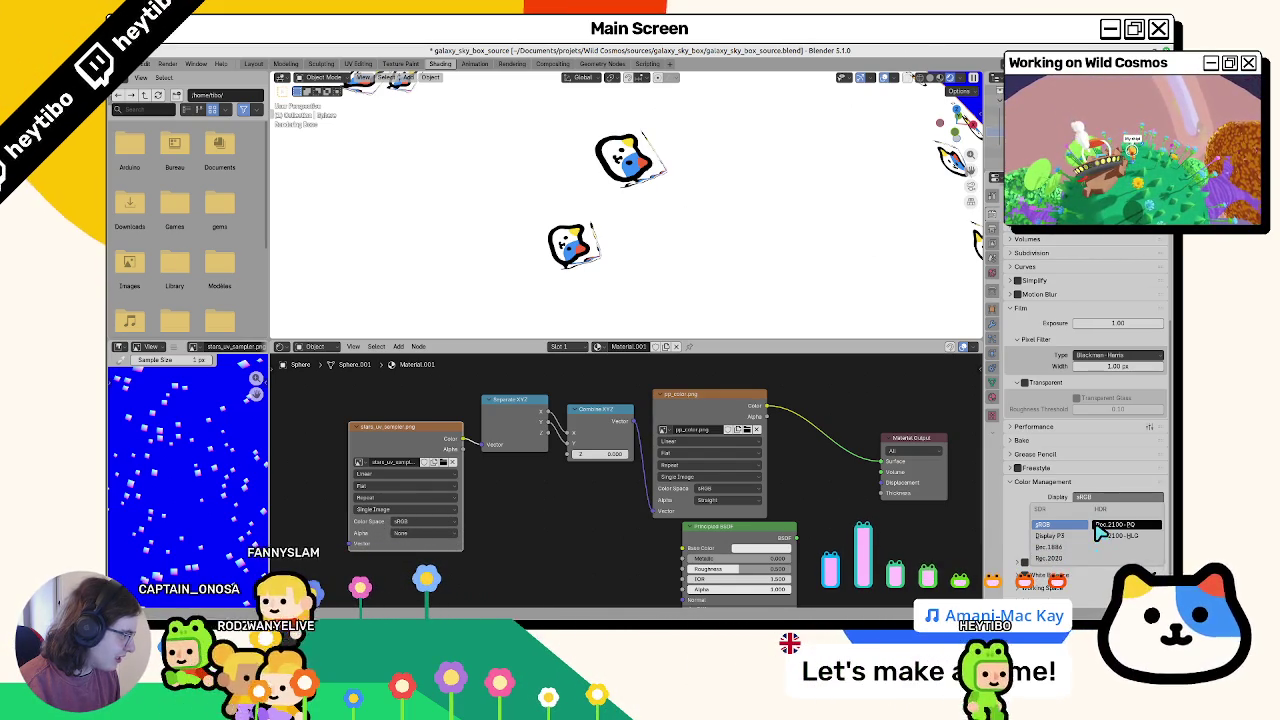
pyautogui.click(1045, 524)
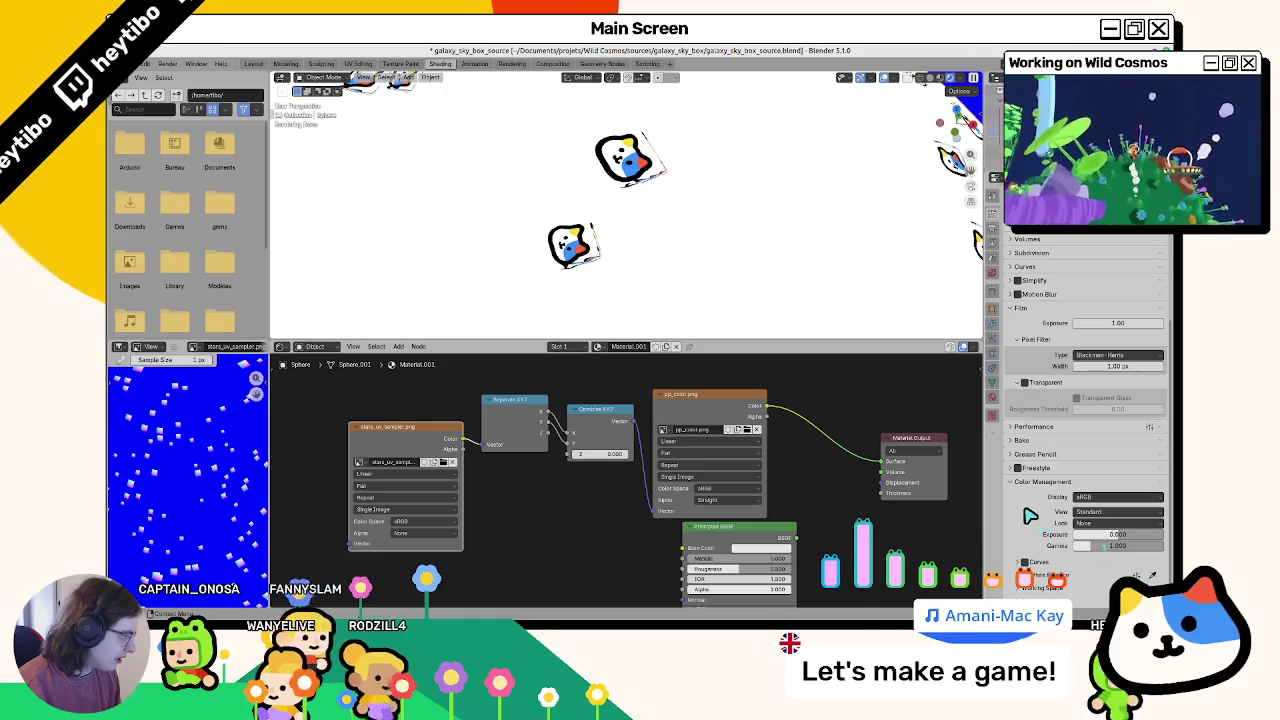
pyautogui.click(1085, 512)
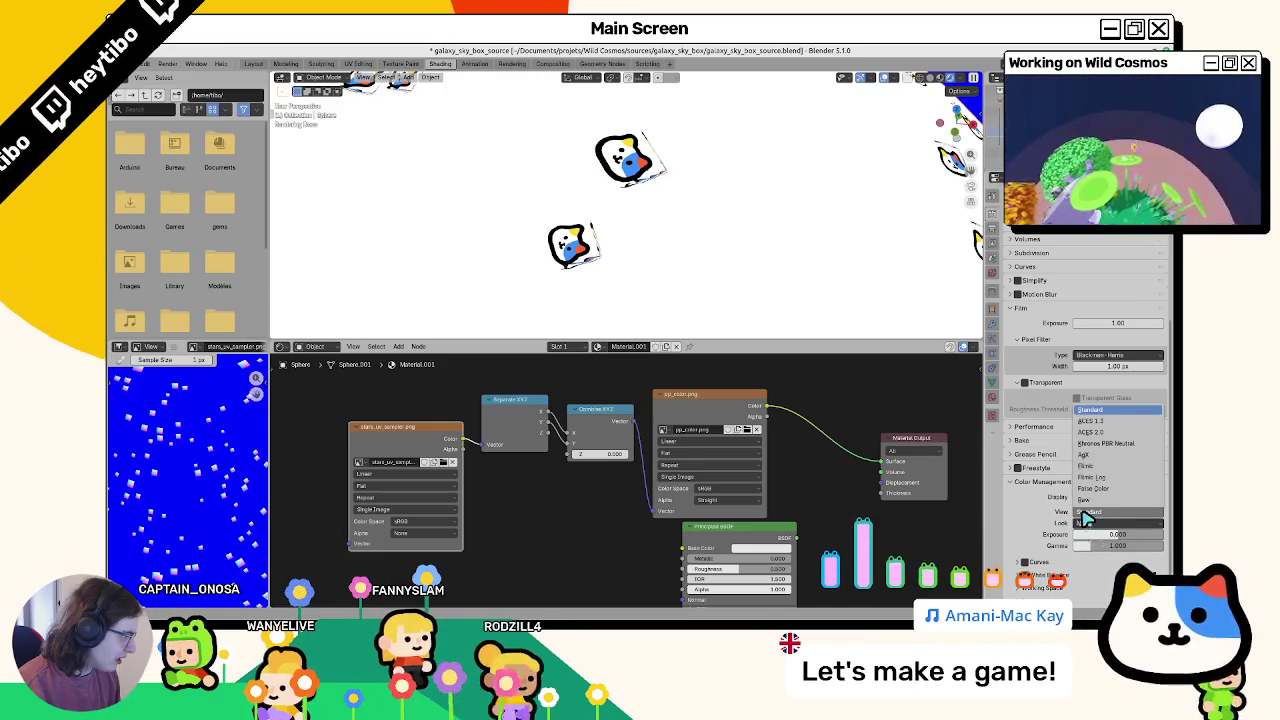
pyautogui.click(1085, 499)
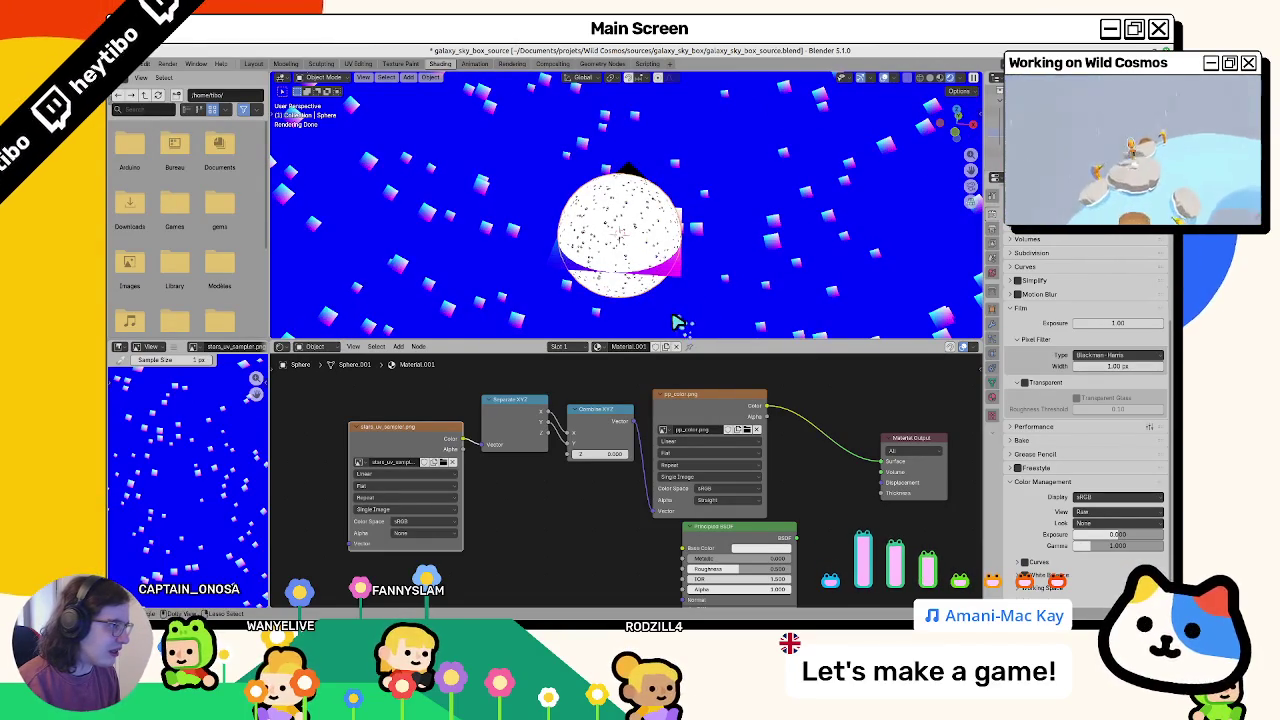
# Step: Hide the sphere and set the world background colour to black
pyautogui.click(797, 263)
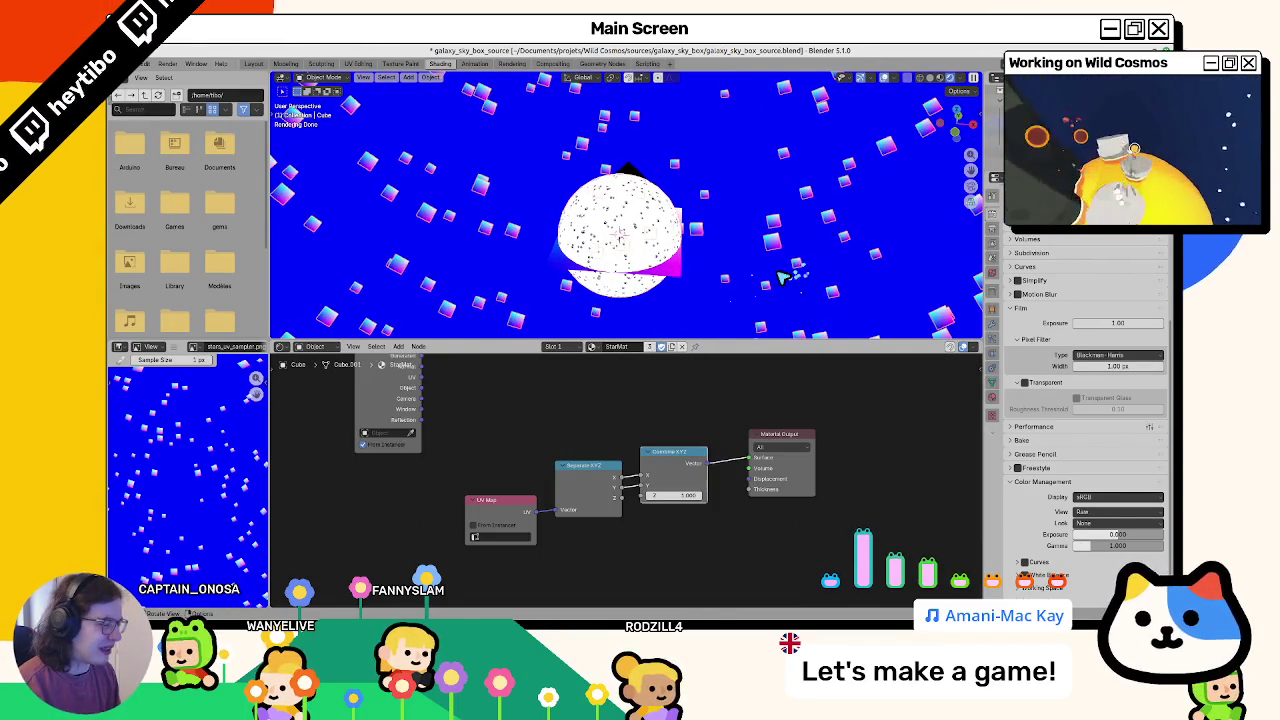
pyautogui.click(668, 279)
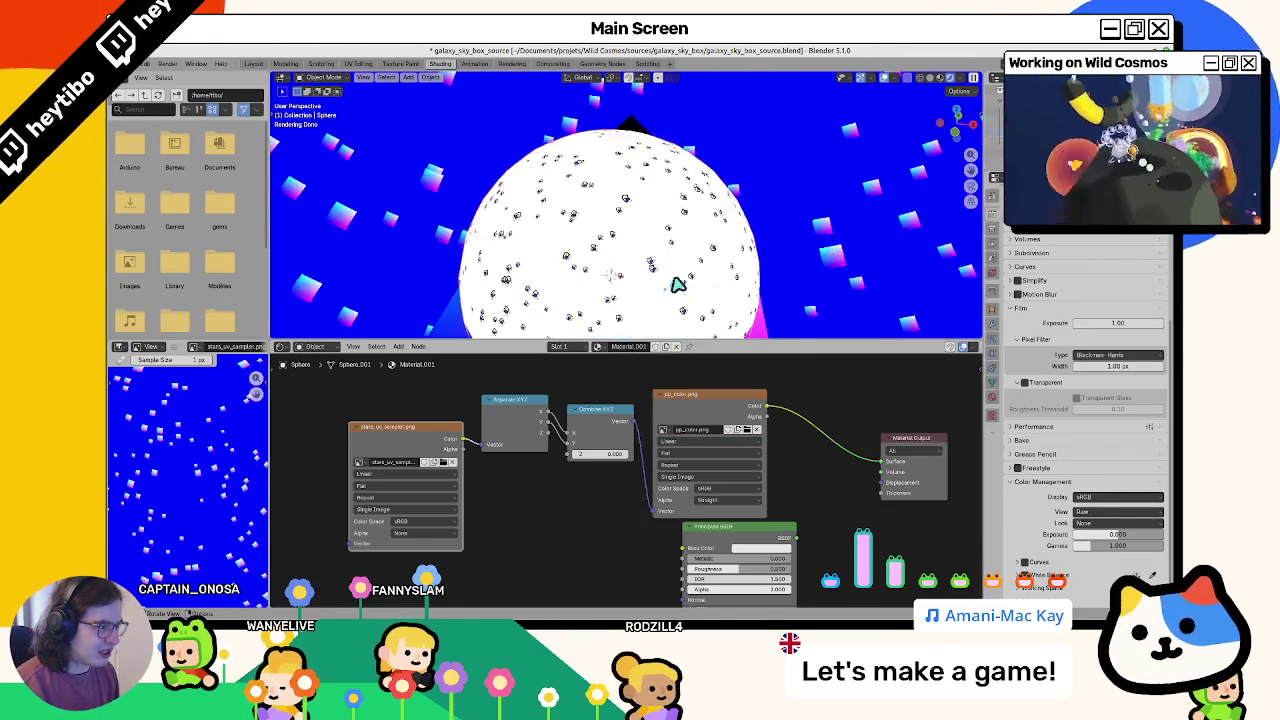
pyautogui.press('h')
pyautogui.click(692, 272)
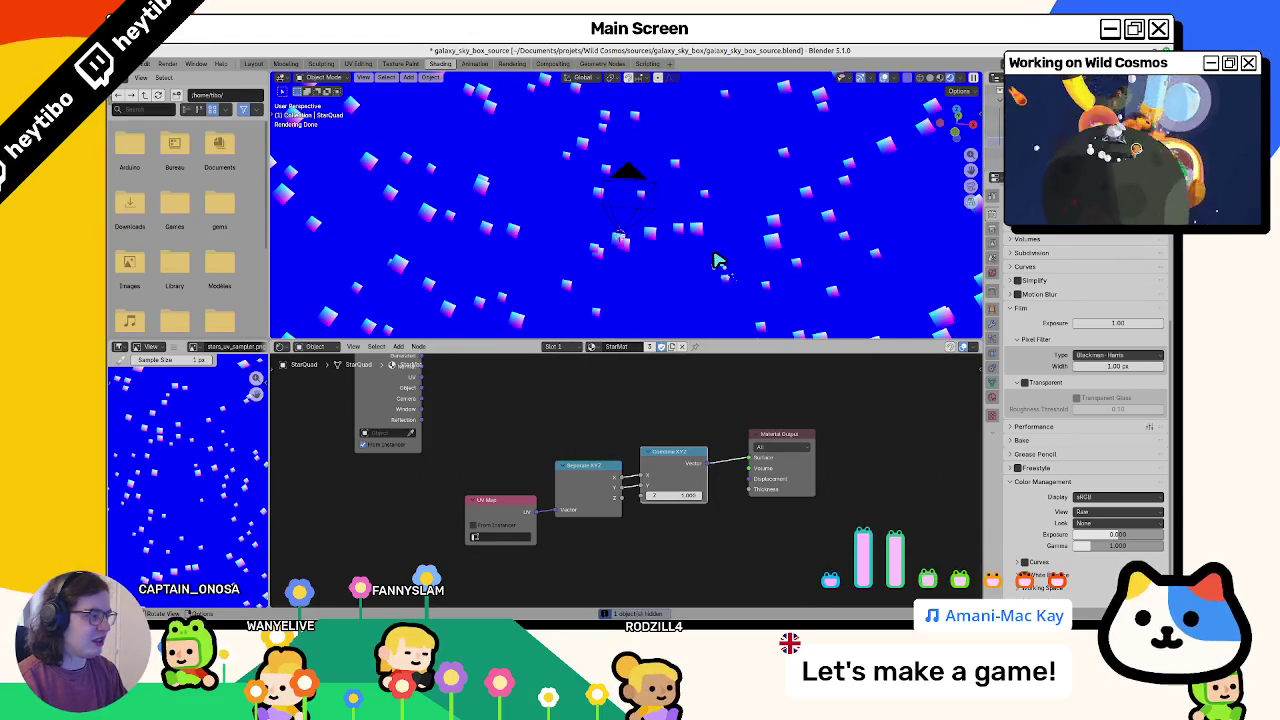
pyautogui.click(850, 254)
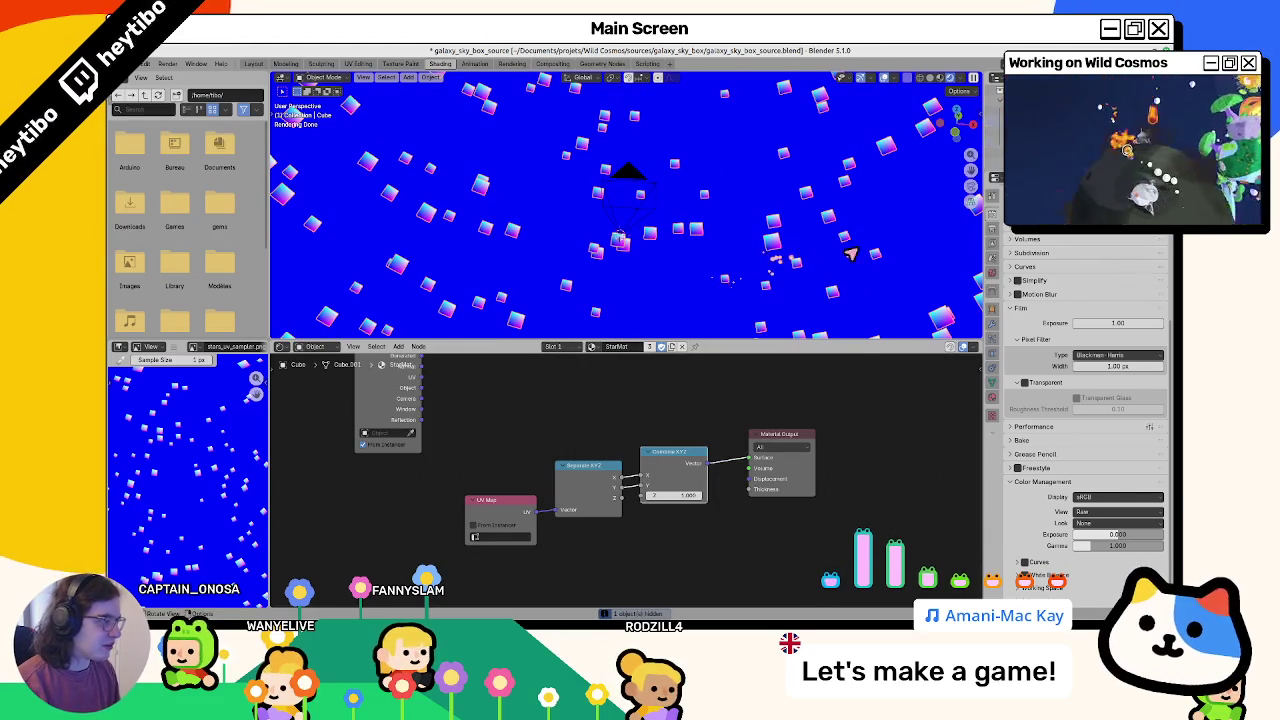
pyautogui.click(993, 289)
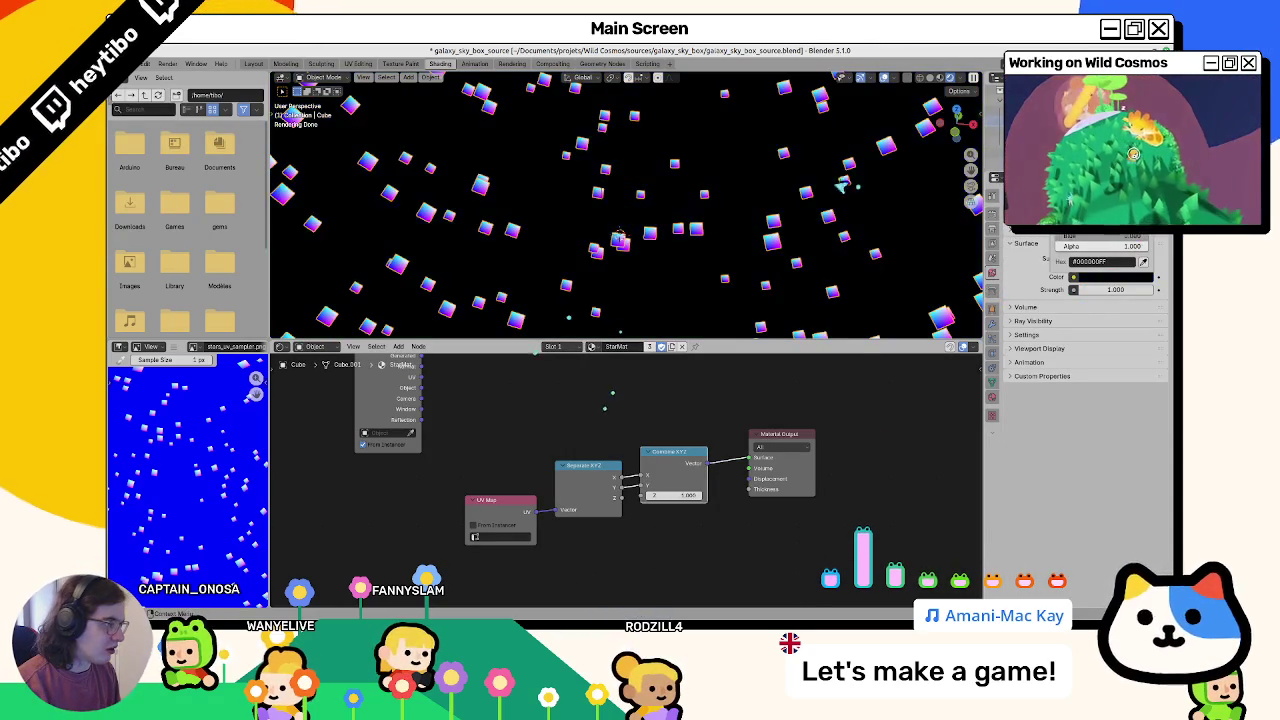
pyautogui.press('F11')
# Step: Render the star panorama and save it over stars_uv_sampler.png
pyautogui.press('F12')
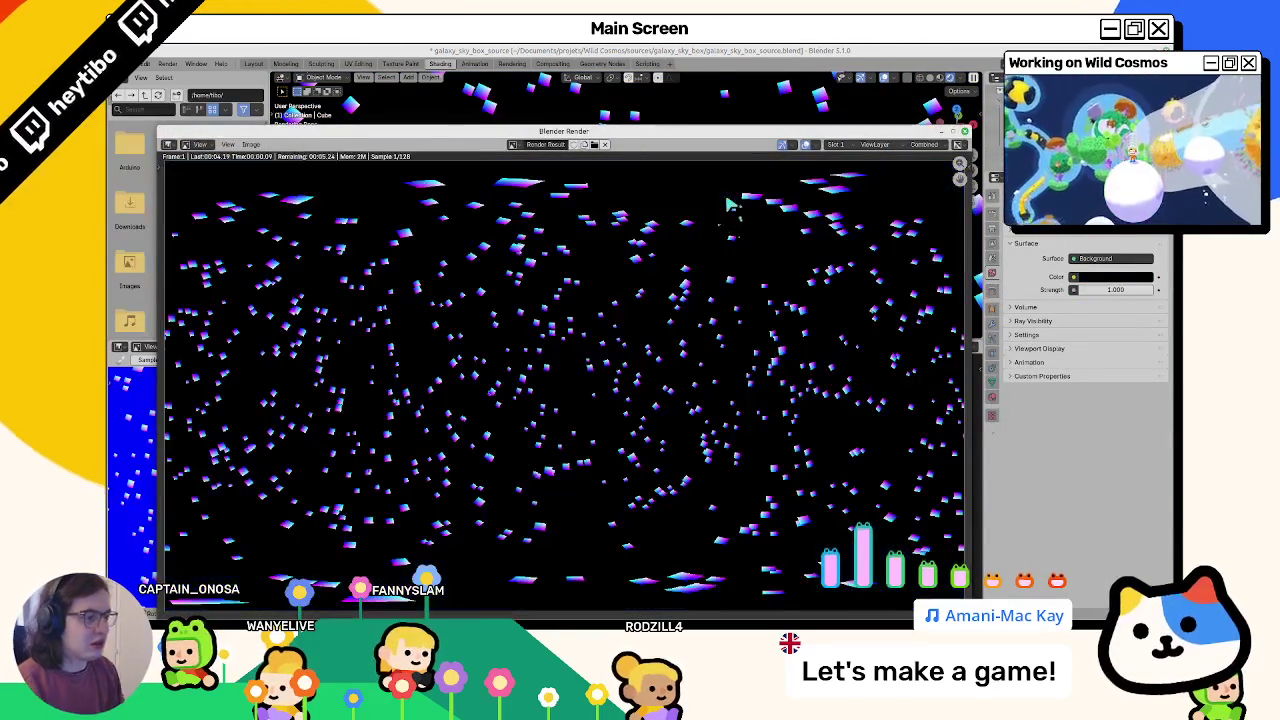
pyautogui.click(258, 147)
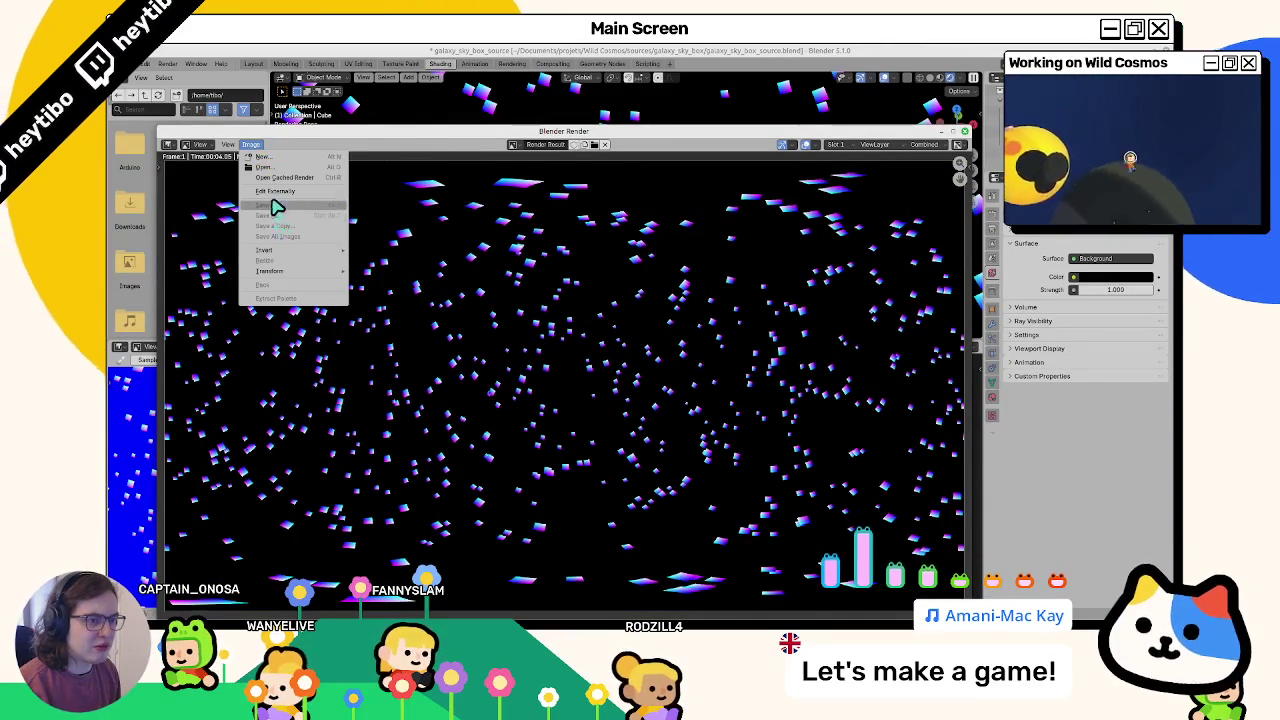
pyautogui.click(258, 147)
pyautogui.click(258, 147)
pyautogui.click(297, 223)
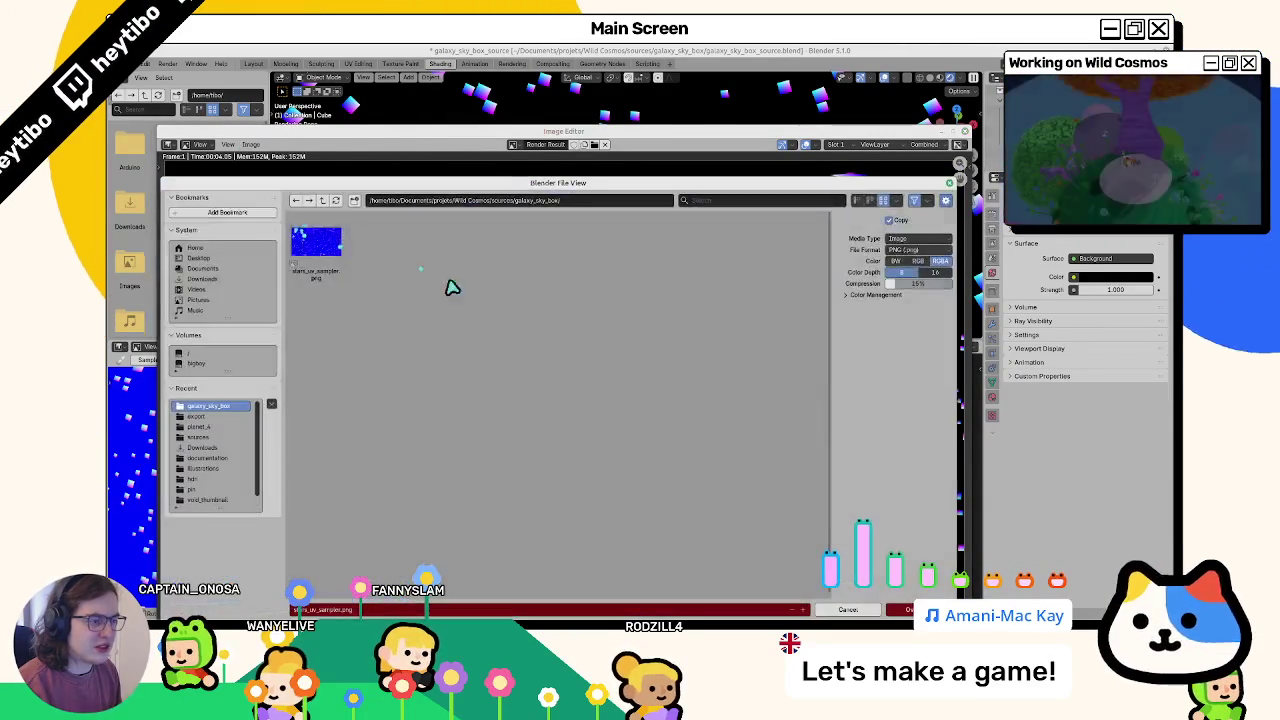
pyautogui.doubleClick(329, 251)
pyautogui.press('Escape')
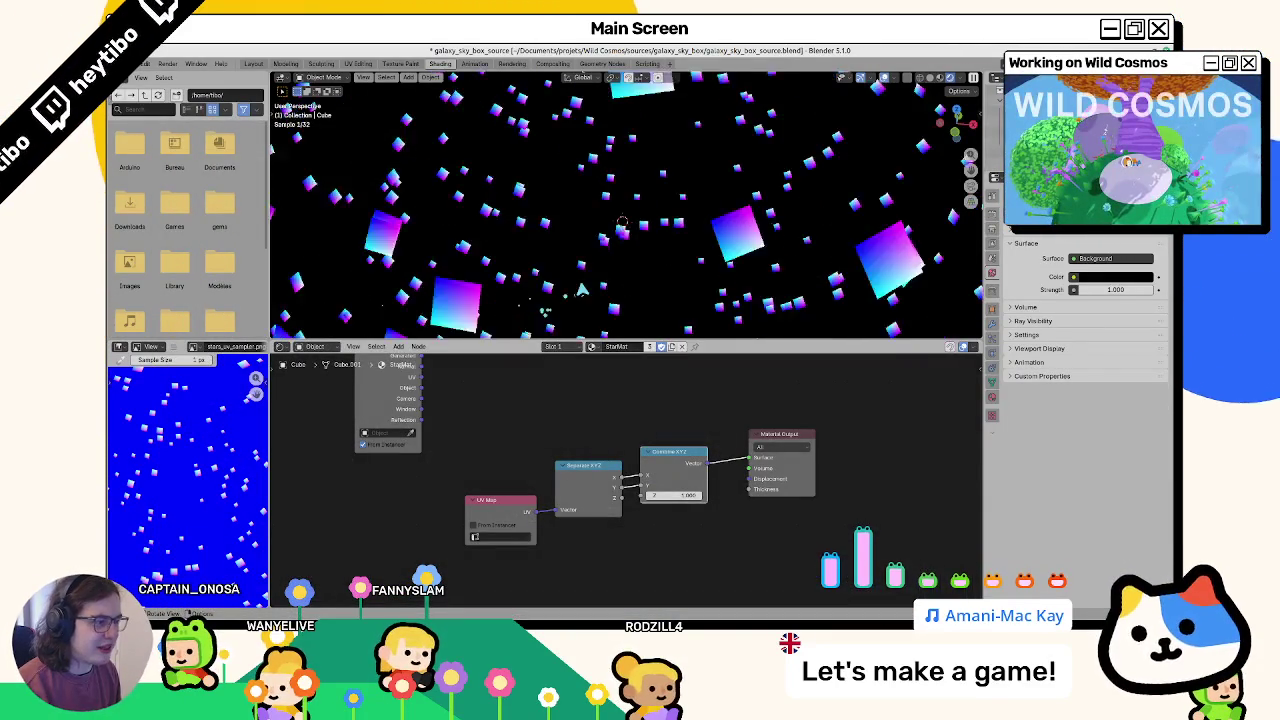
# Step: Load the re-rendered stars_uv_sampler.png onto the sphere's texture node
pyautogui.moveTo(560, 230); pyautogui.dragTo(614, 252, button='middle')
pyautogui.click(614, 252)
pyautogui.scroll(1, 569, 229)
pyautogui.scroll(2, 569, 229)
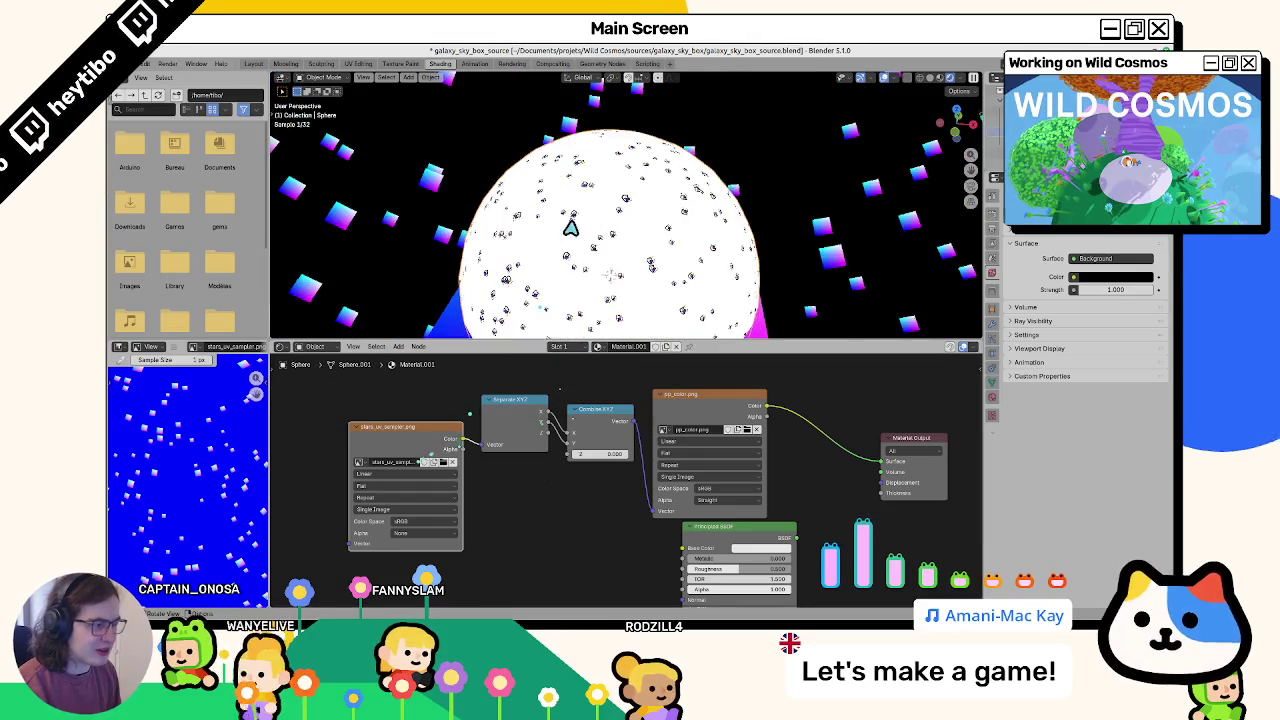
pyautogui.click(450, 463)
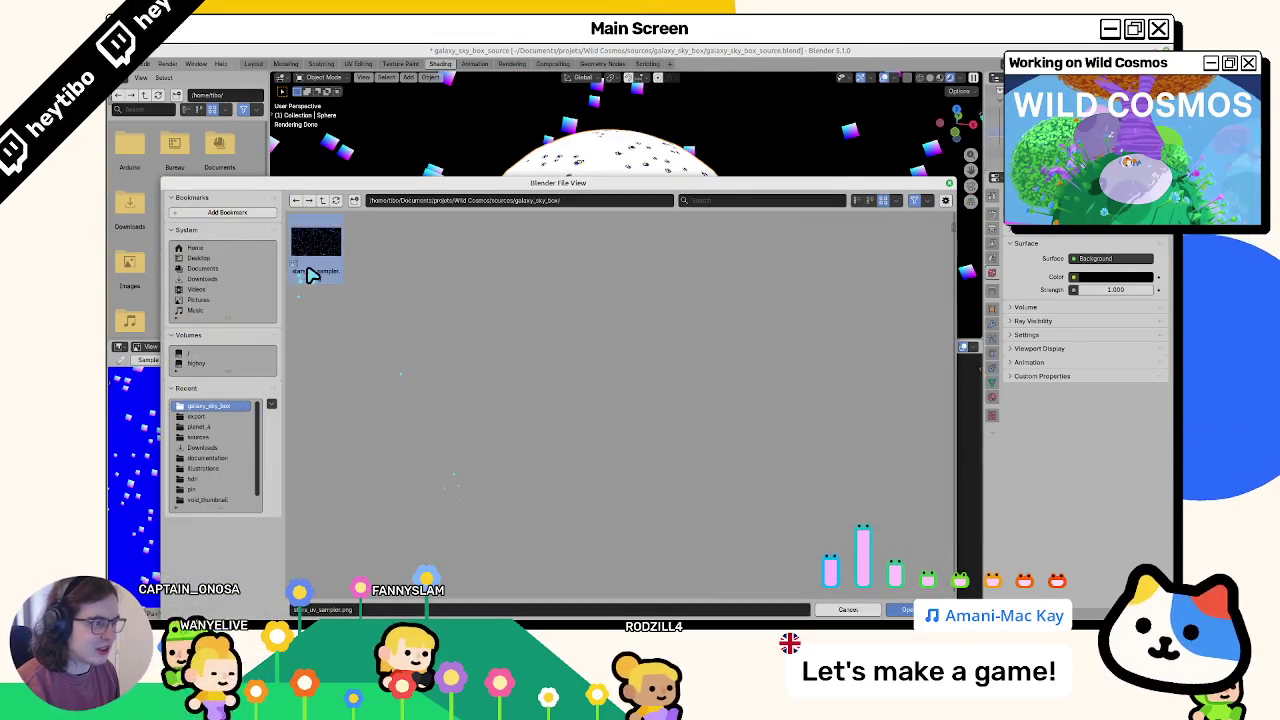
pyautogui.doubleClick(300, 262)
pyautogui.scroll(3, 521, 234)
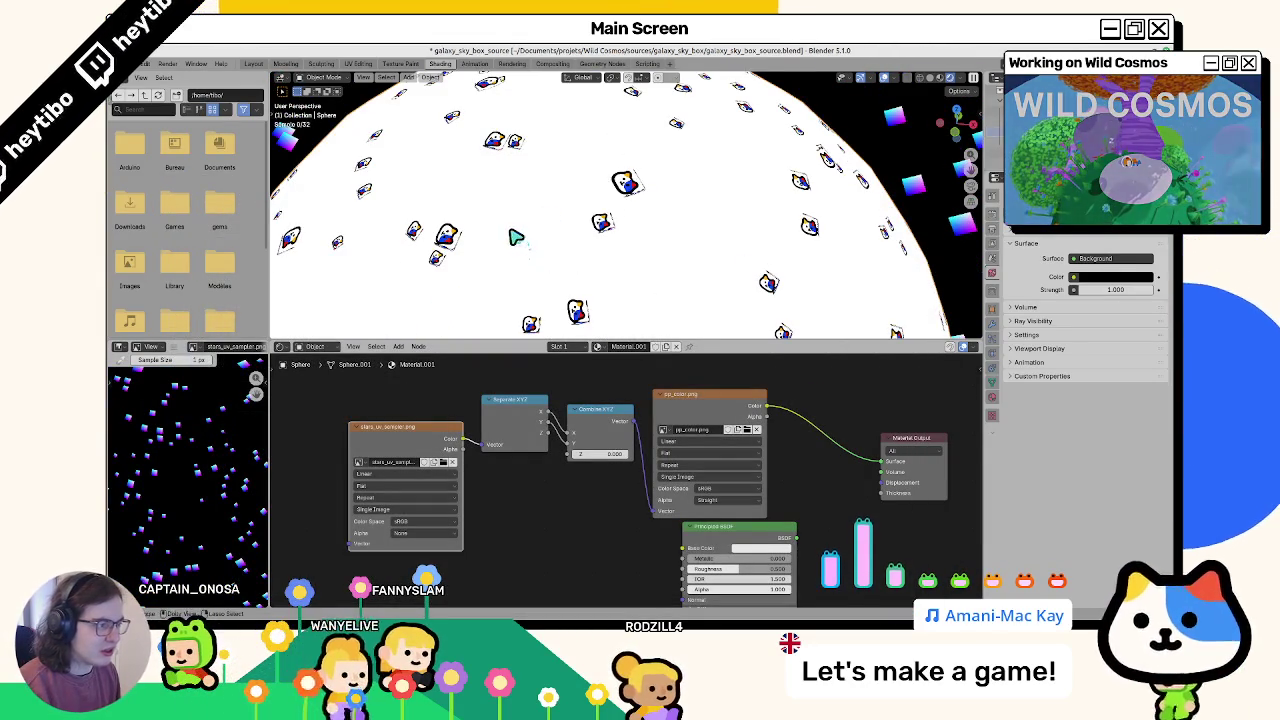
# Step: In Render Properties Color Management, keep the view transform on Standard
pyautogui.click(994, 236)
pyautogui.click(995, 228)
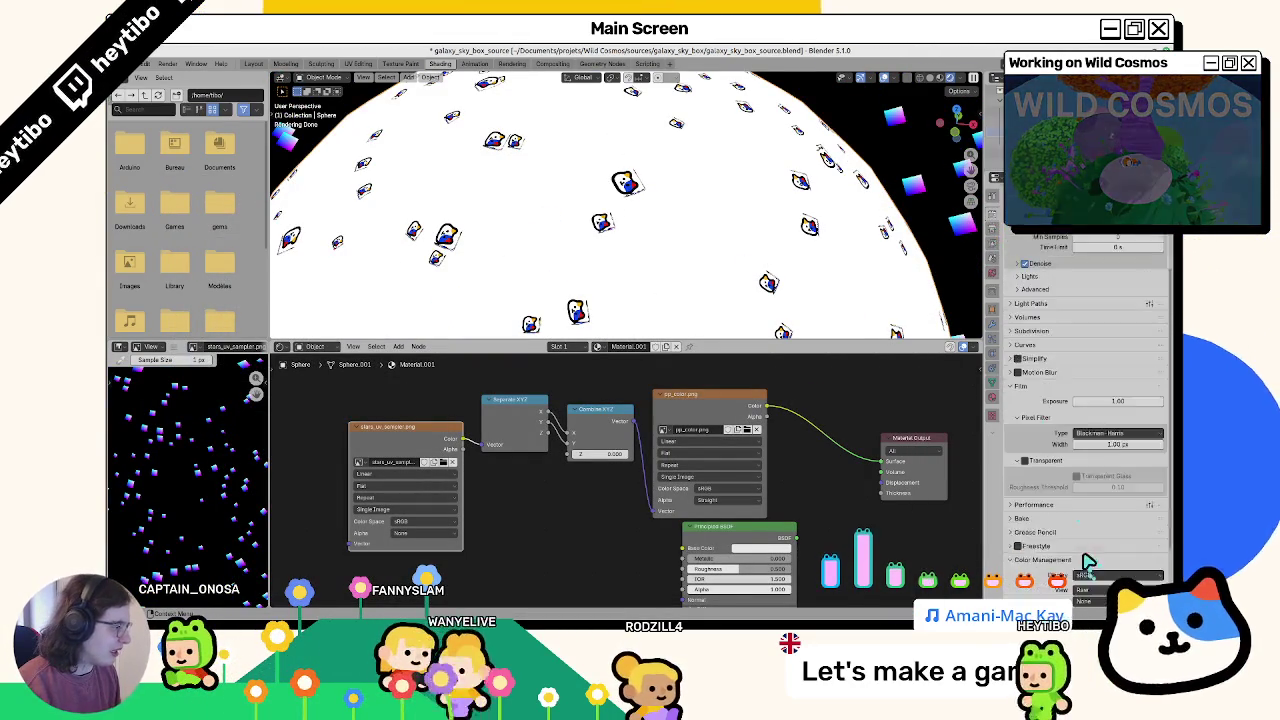
pyautogui.scroll(-5, 1070, 430)
pyautogui.rightClick(1095, 512)
pyautogui.press('Escape')
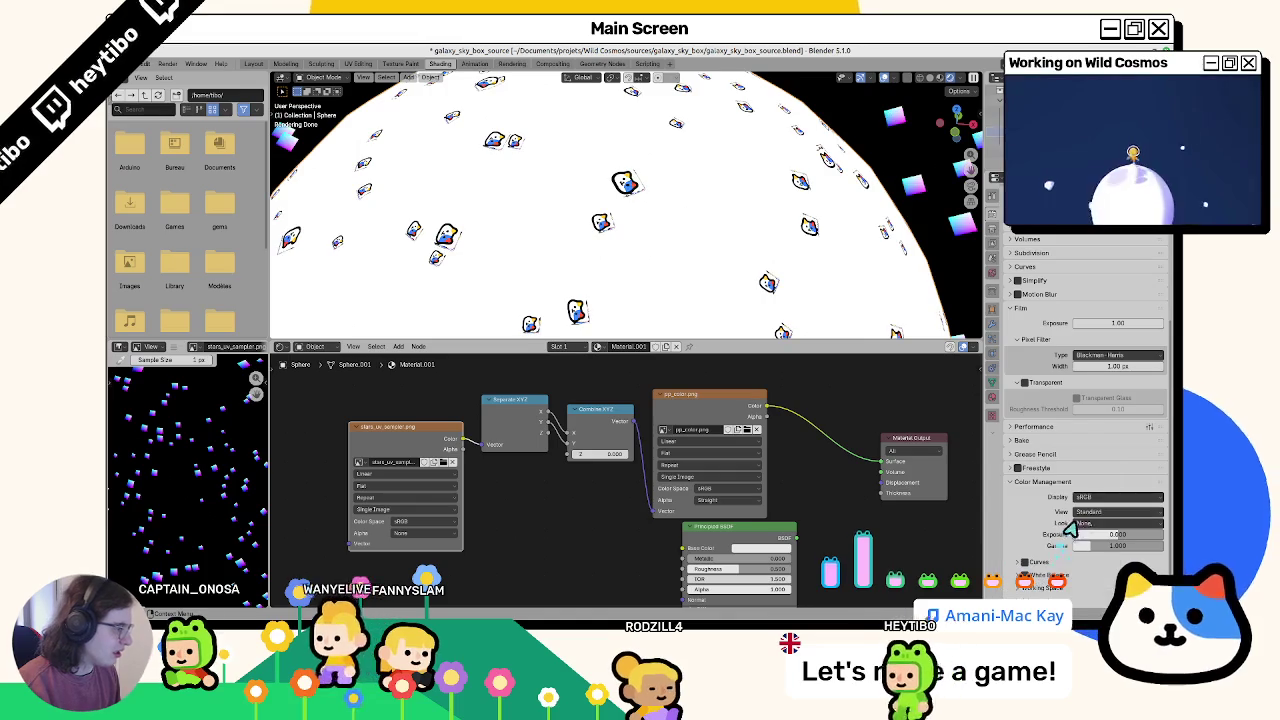
pyautogui.click(1092, 513)
pyautogui.click(1090, 515)
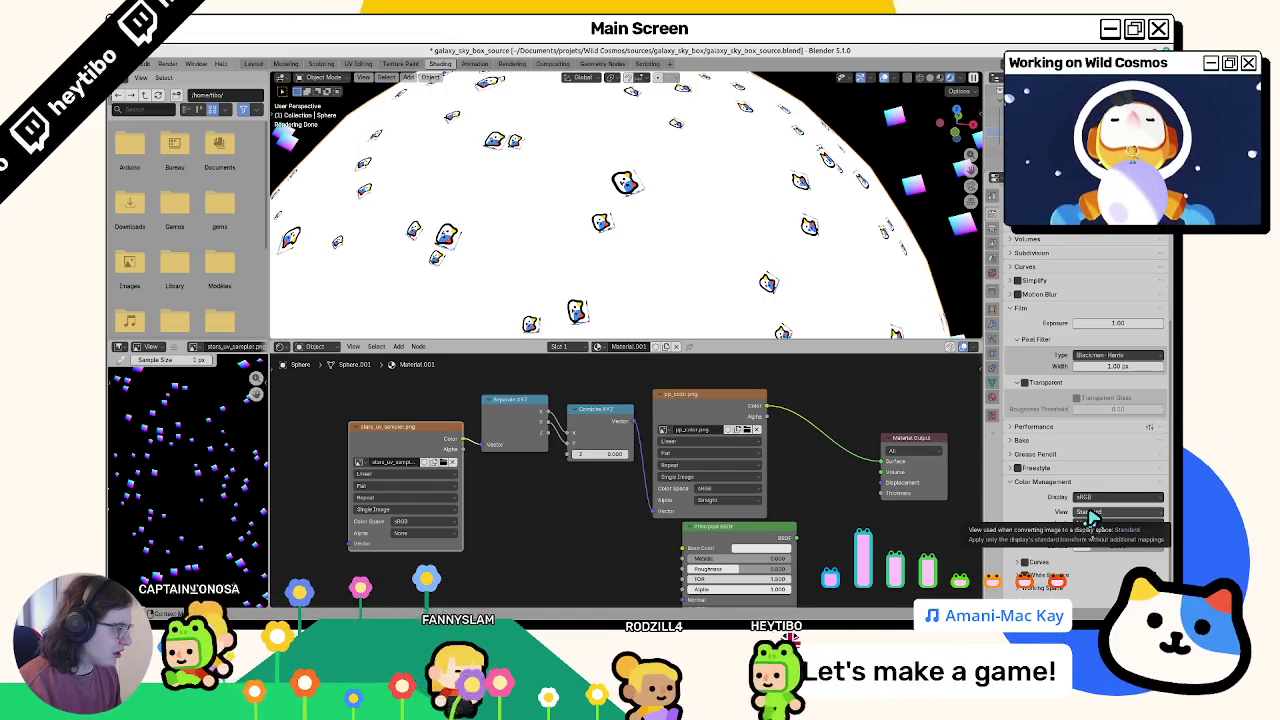
# Step: Set the Working Space sequencer colour space to Non-Color and render the star panorama
pyautogui.click(1035, 587)
pyautogui.scroll(-1, 1045, 580)
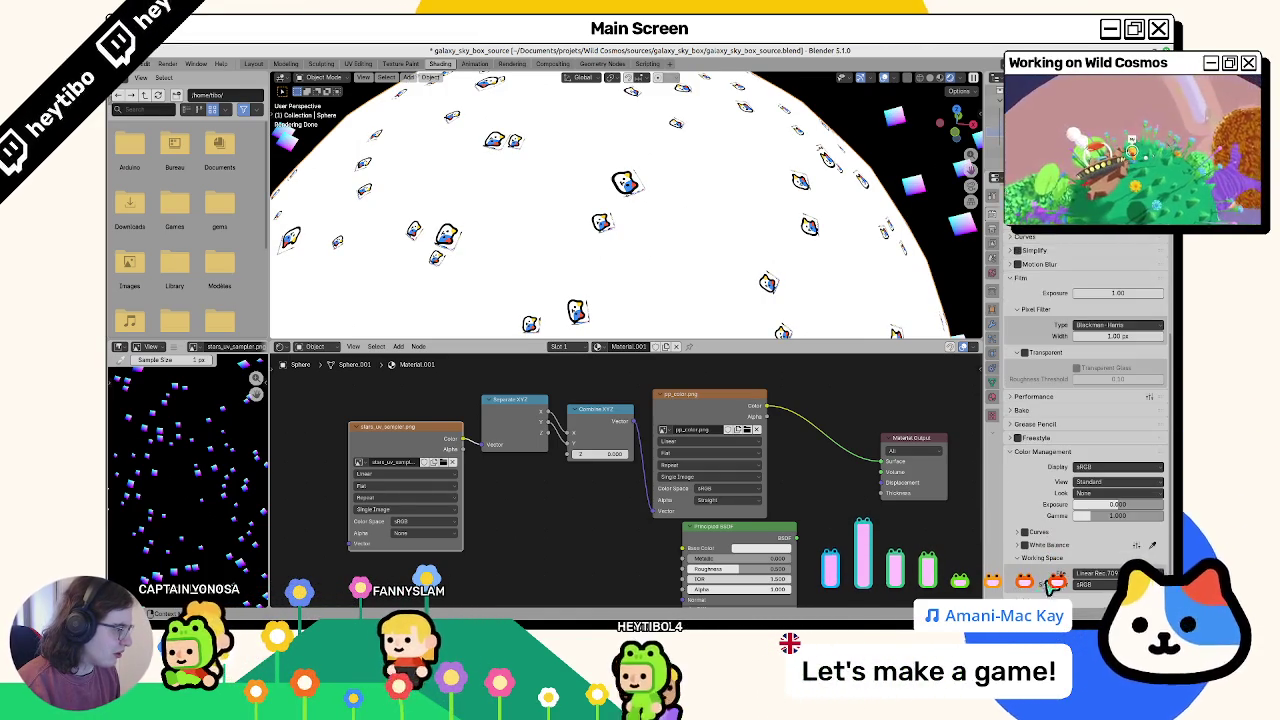
pyautogui.scroll(-1, 1100, 566)
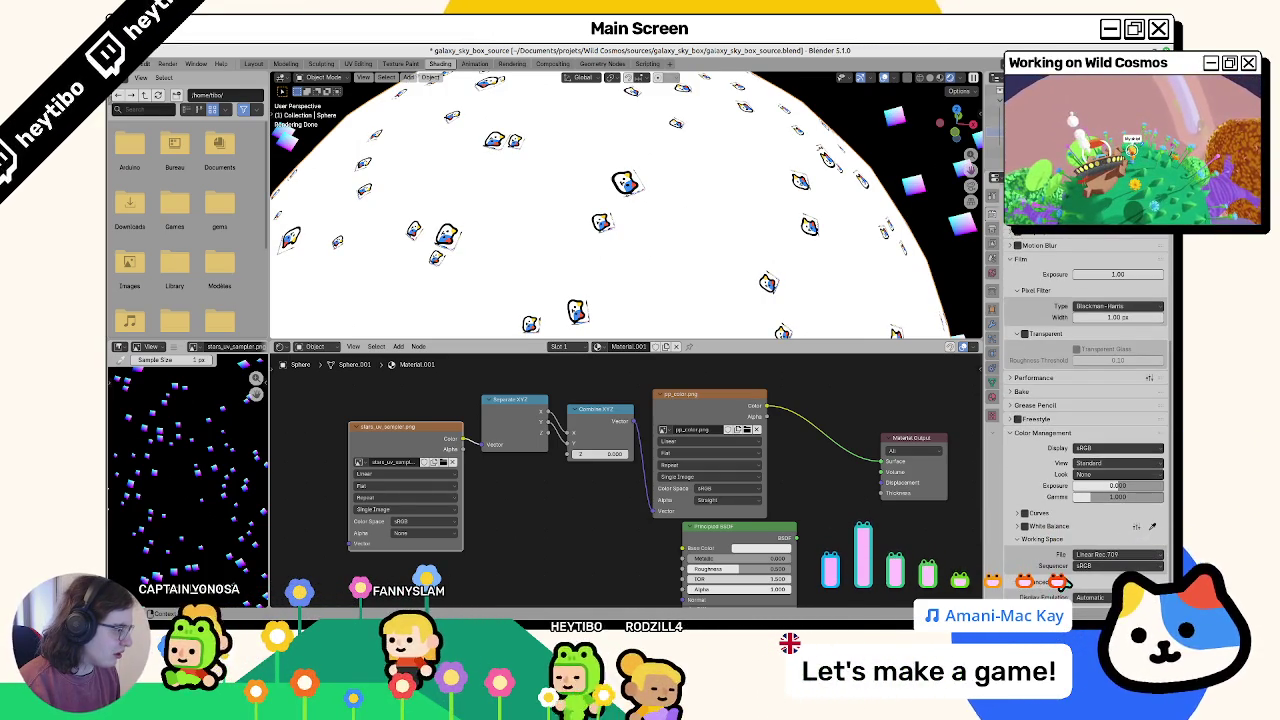
pyautogui.click(1100, 566)
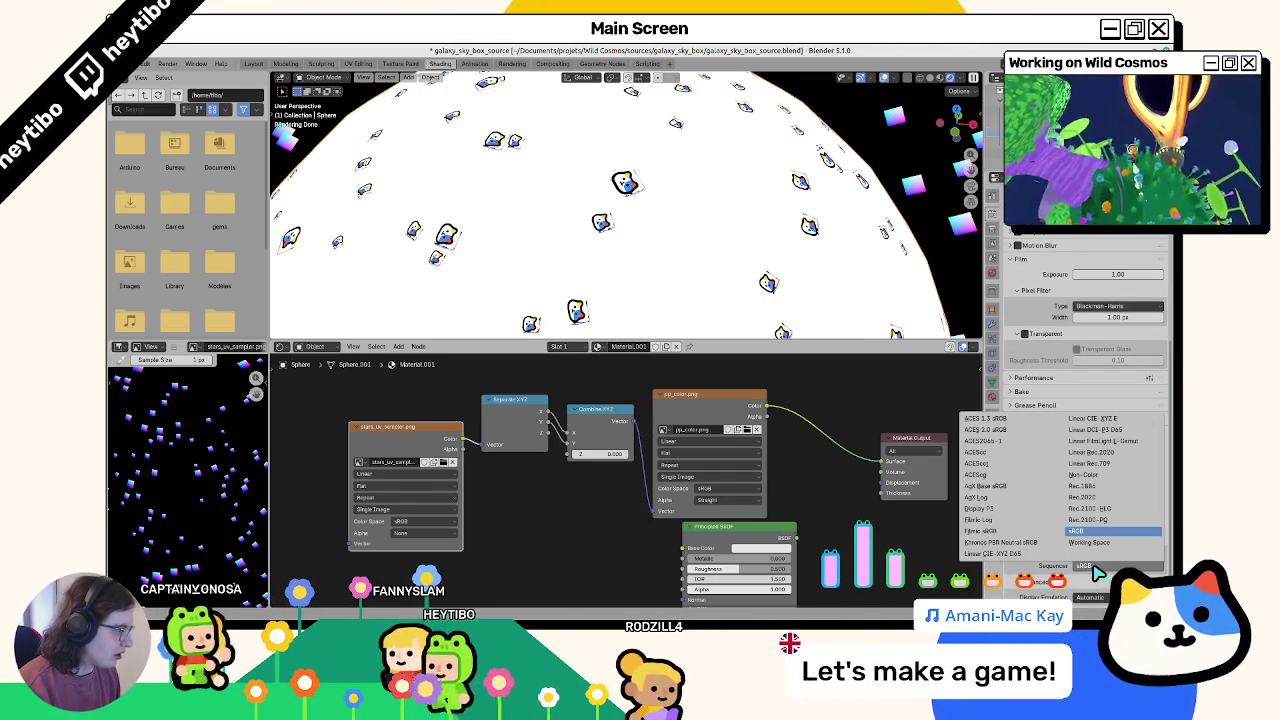
pyautogui.click(1085, 475)
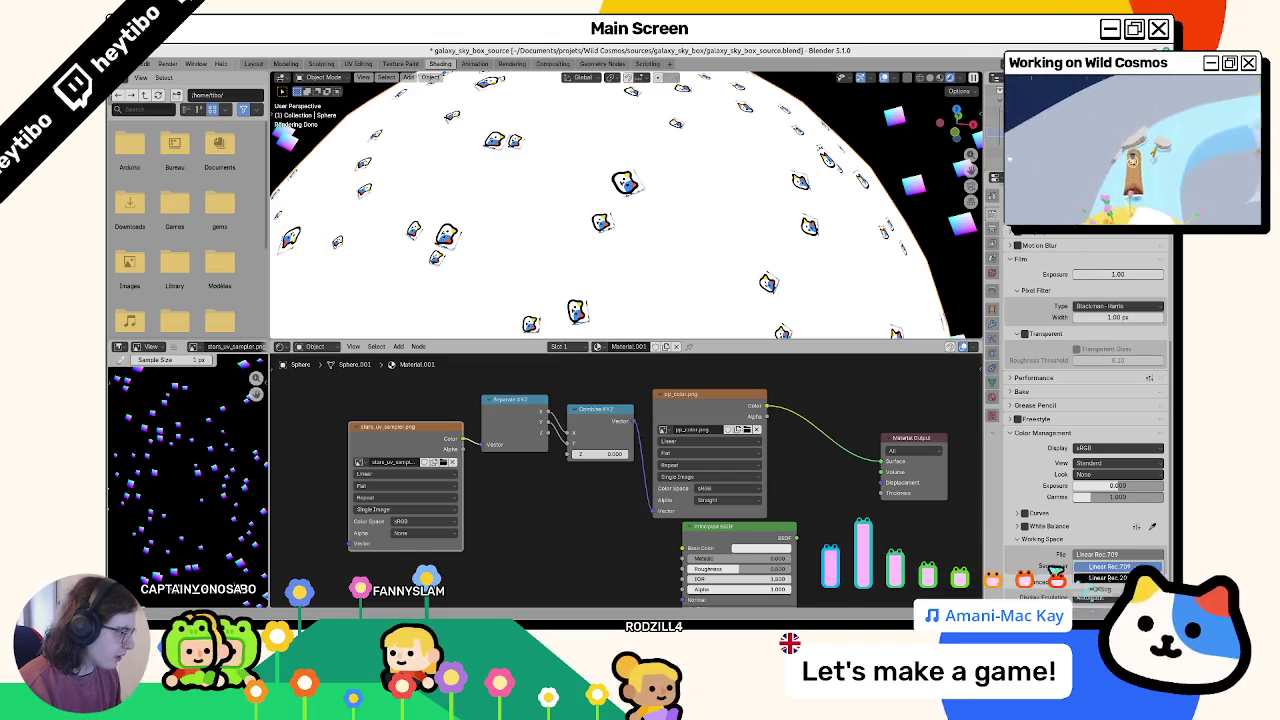
pyautogui.press('F12')
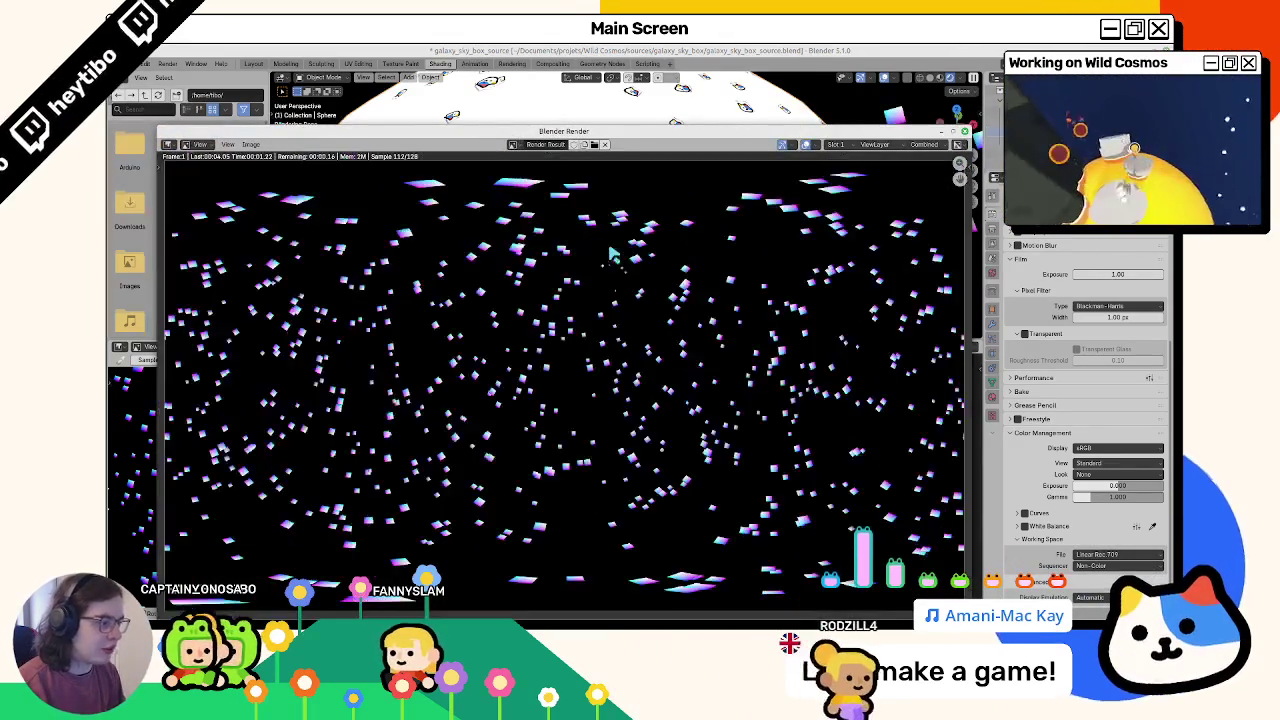
# Step: Save the fitted render over stars_uv_sampler.png and close the render window
pyautogui.press('Home')
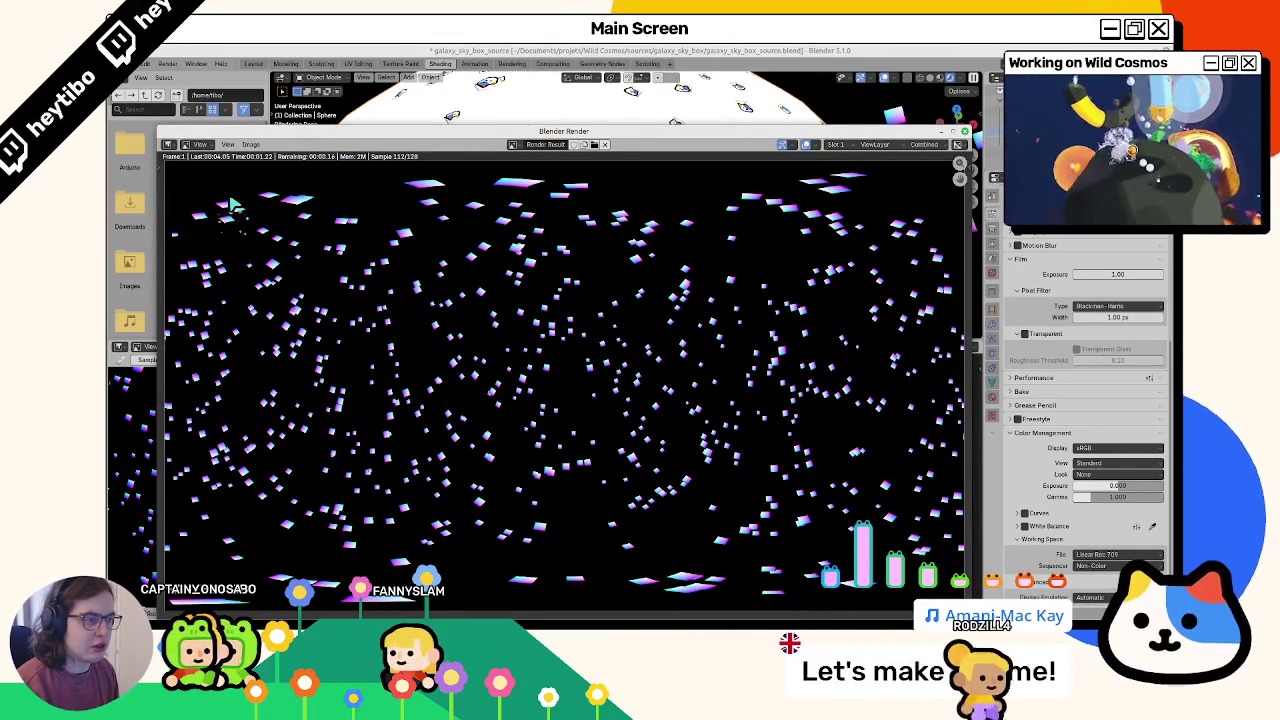
pyautogui.click(250, 145)
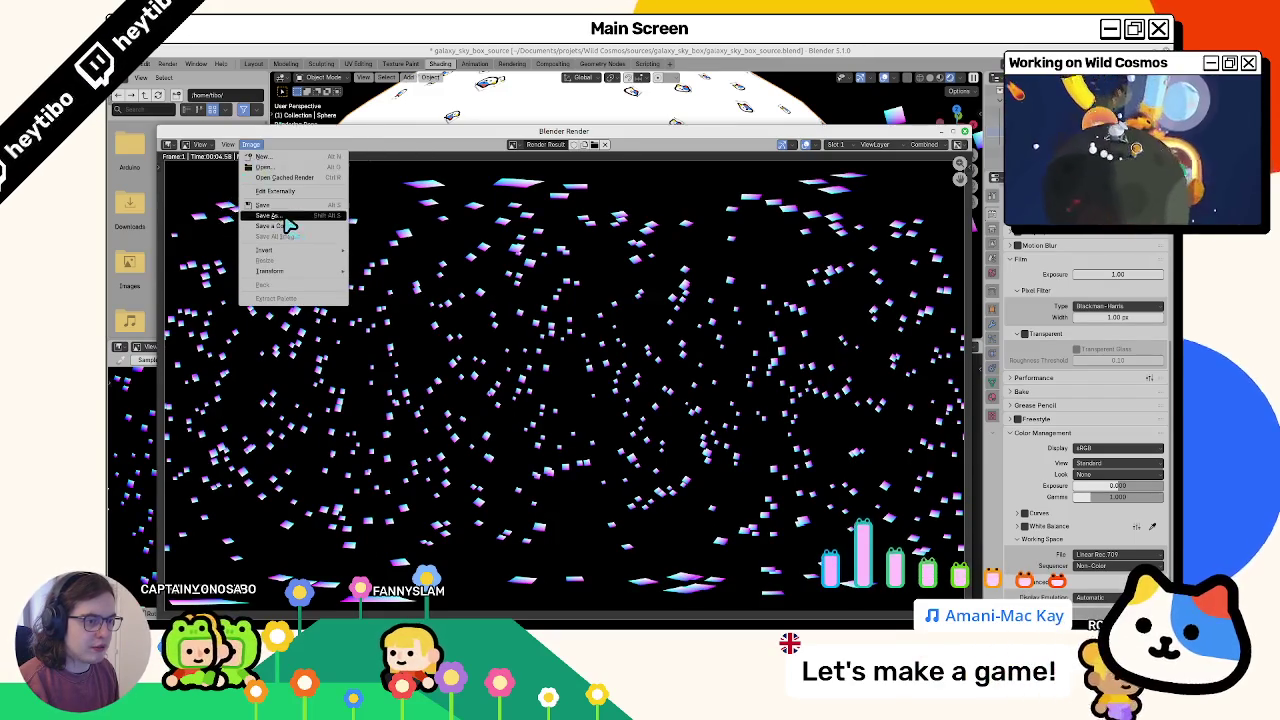
pyautogui.click(270, 215)
pyautogui.press('Return')
pyautogui.press('Escape')
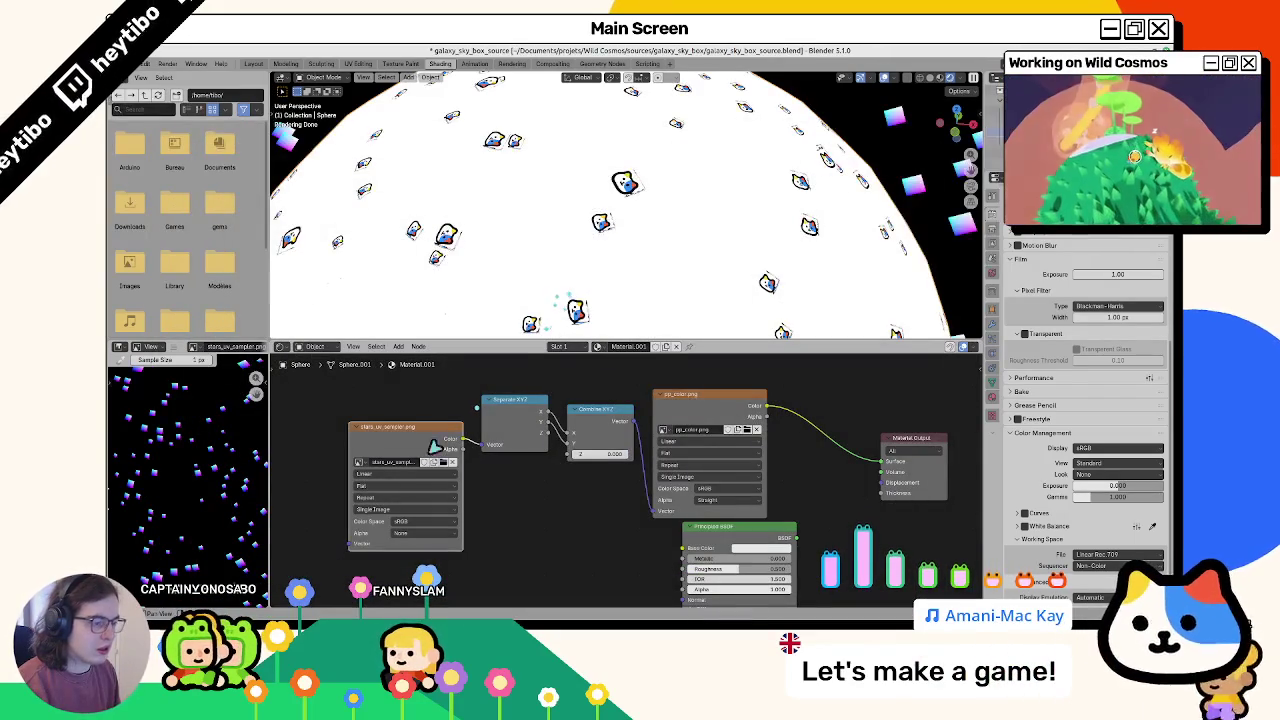
# Step: Reload stars_uv_sampler.png into the texture node and set its colour space to sRGB
pyautogui.click(447, 468)
pyautogui.doubleClick(311, 262)
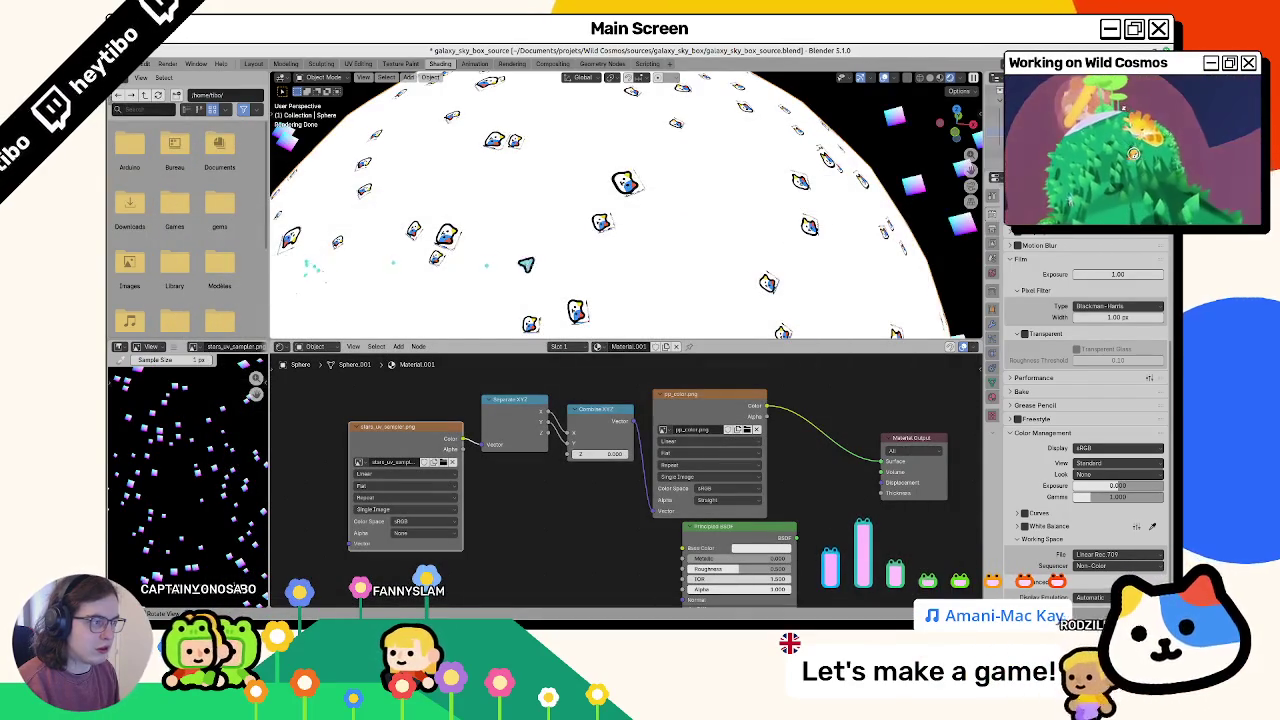
pyautogui.click(410, 521)
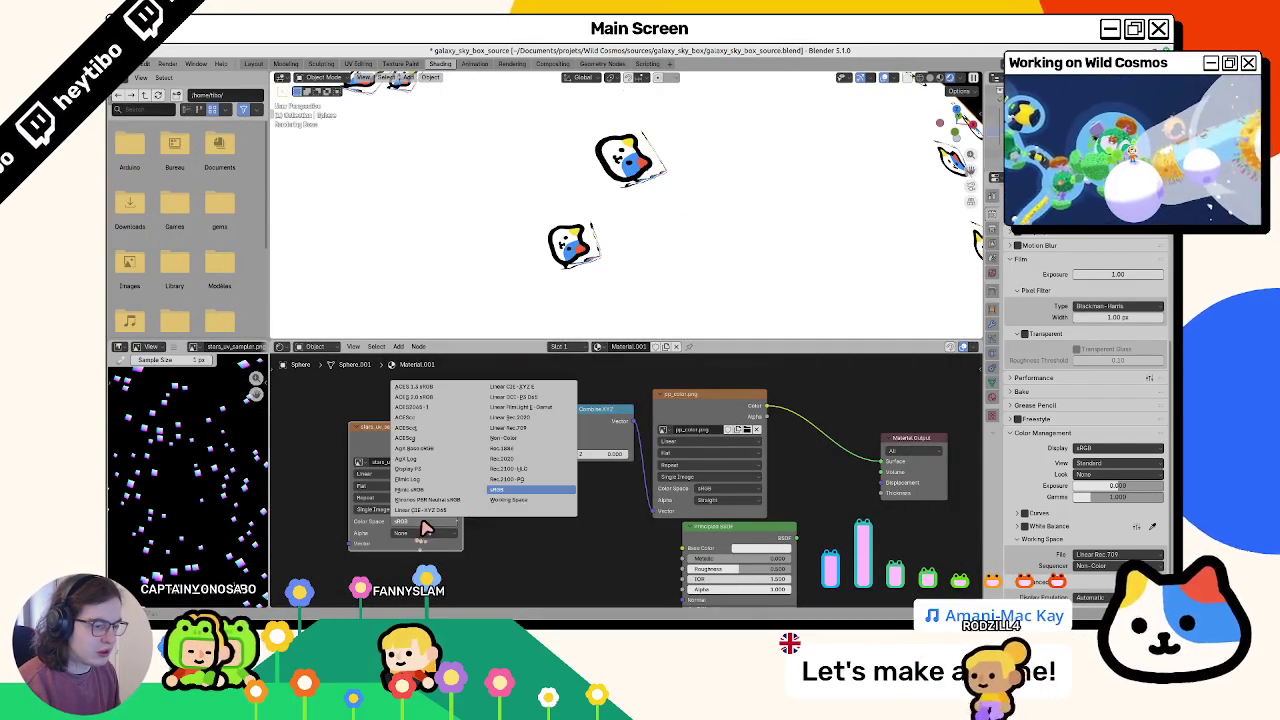
pyautogui.click(508, 490)
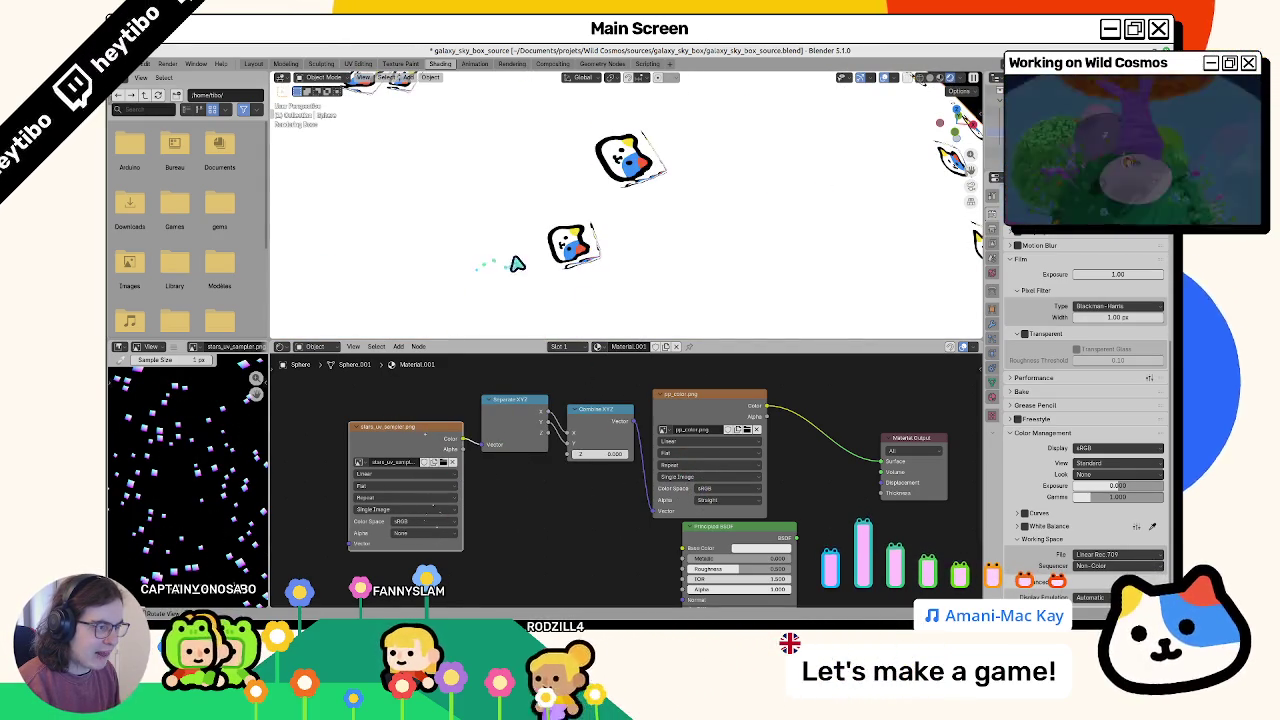
pyautogui.scroll(-3, 515, 263)
pyautogui.scroll(2, 632, 268)
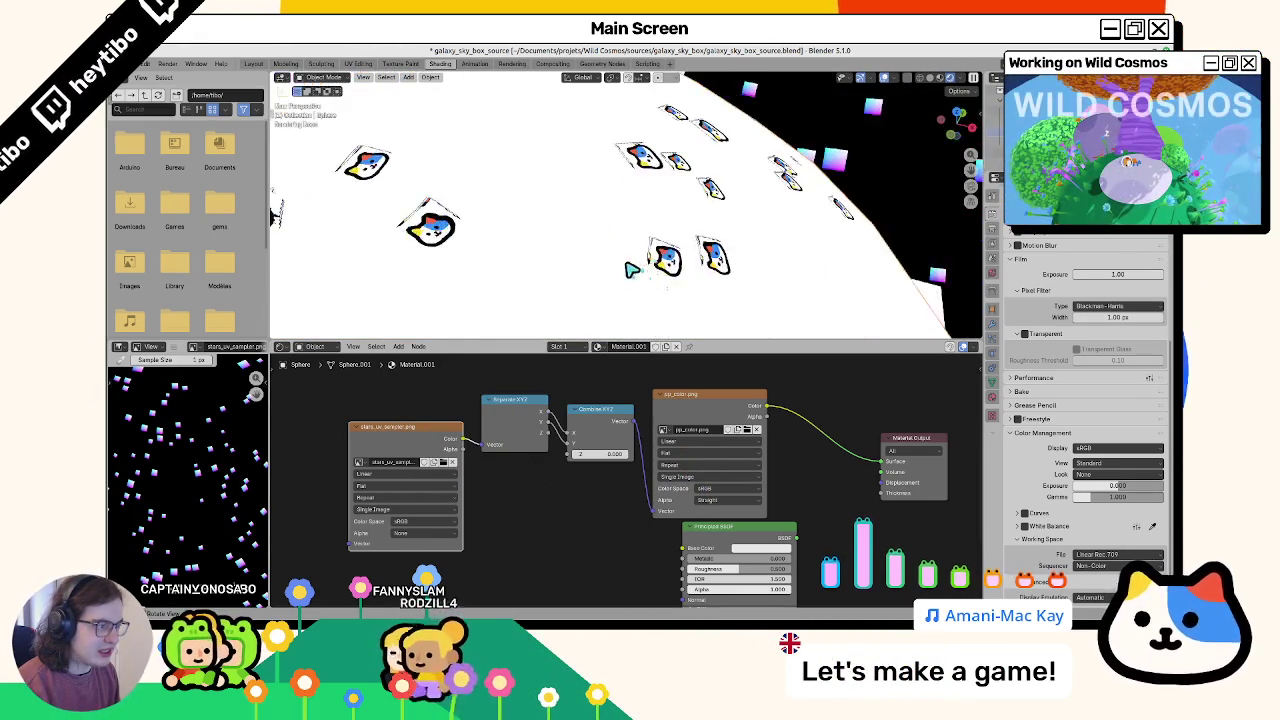
# Step: Reload stars_uv_sampler.png into the sphere's Image Texture node and inspect the sky sphere
pyautogui.scroll(-2, 632, 268)
pyautogui.moveTo(563, 288)
pyautogui.mouseDown(button='middle')
pyautogui.moveTo(594, 326)
pyautogui.moveTo(732, 249)
pyautogui.moveTo(657, 251)
pyautogui.moveTo(514, 207)
pyautogui.moveTo(457, 214)
pyautogui.moveTo(660, 263)
pyautogui.moveTo(559, 220)
pyautogui.moveTo(413, 235)
pyautogui.moveTo(534, 260)
pyautogui.moveTo(461, 251)
pyautogui.mouseUp(button='middle')
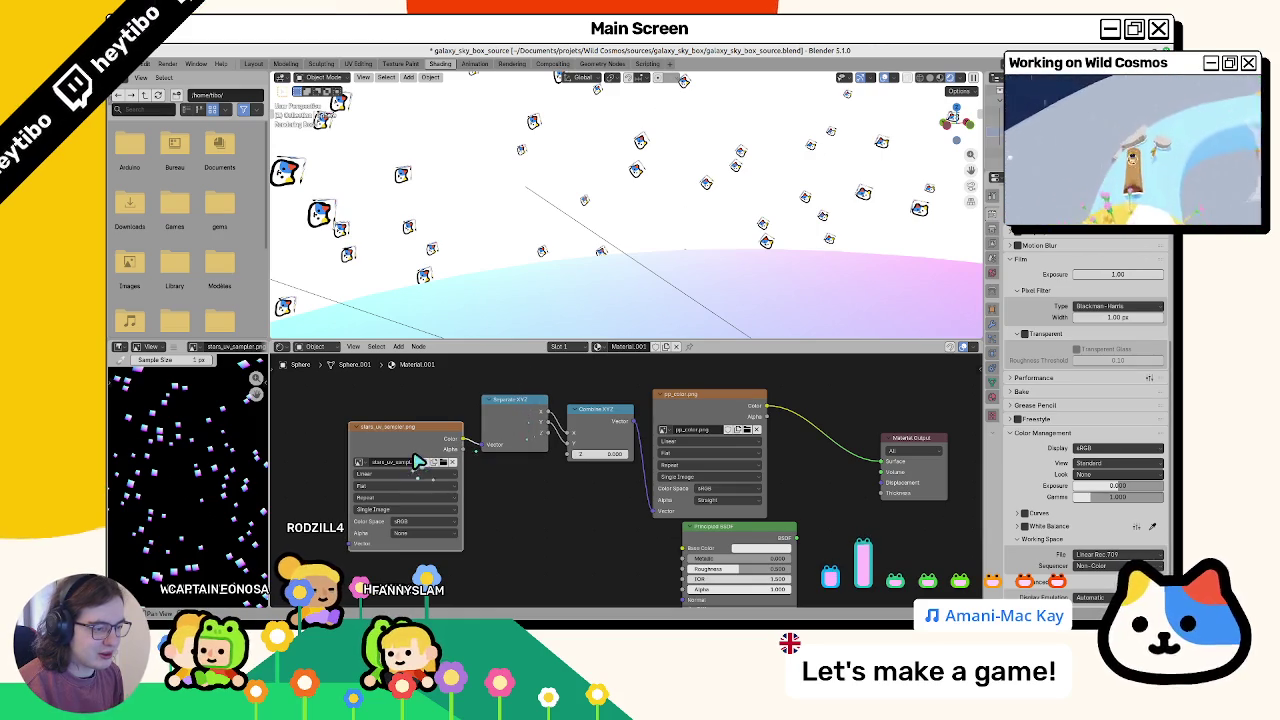
pyautogui.click(435, 470)
pyautogui.doubleClick(333, 289)
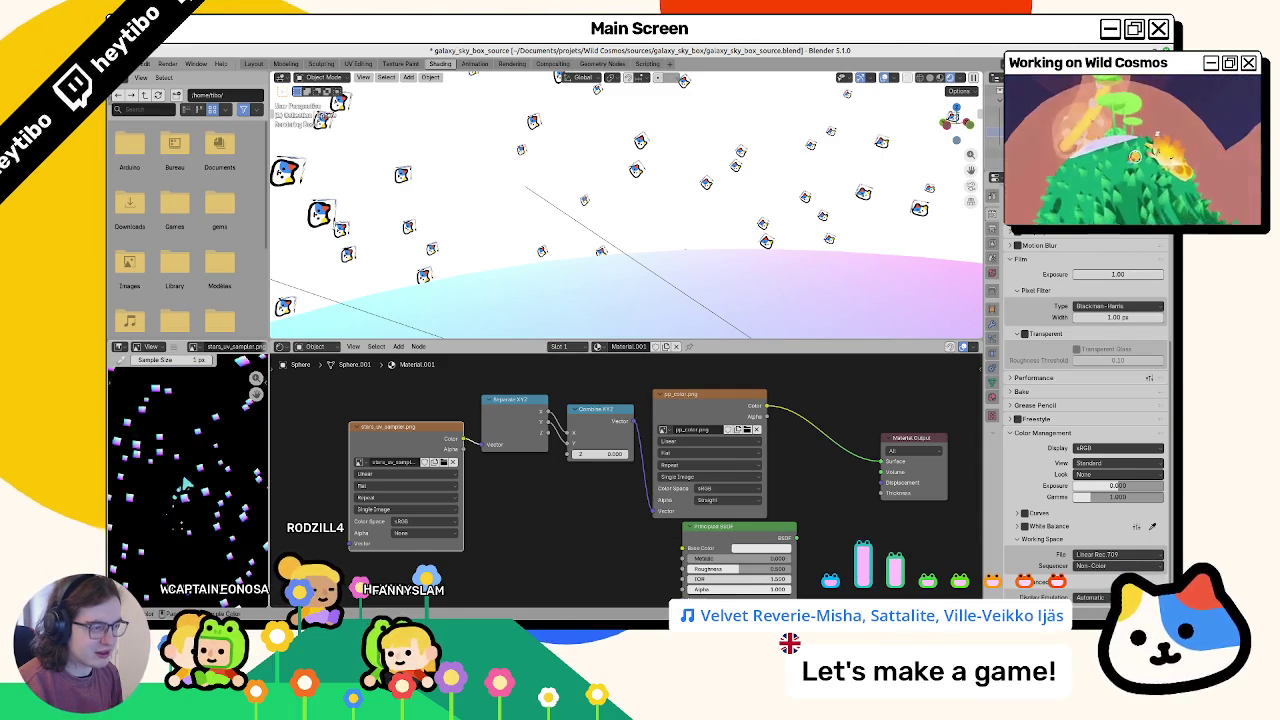
pyautogui.scroll(-5, 545, 256)
pyautogui.scroll(-3, 545, 256)
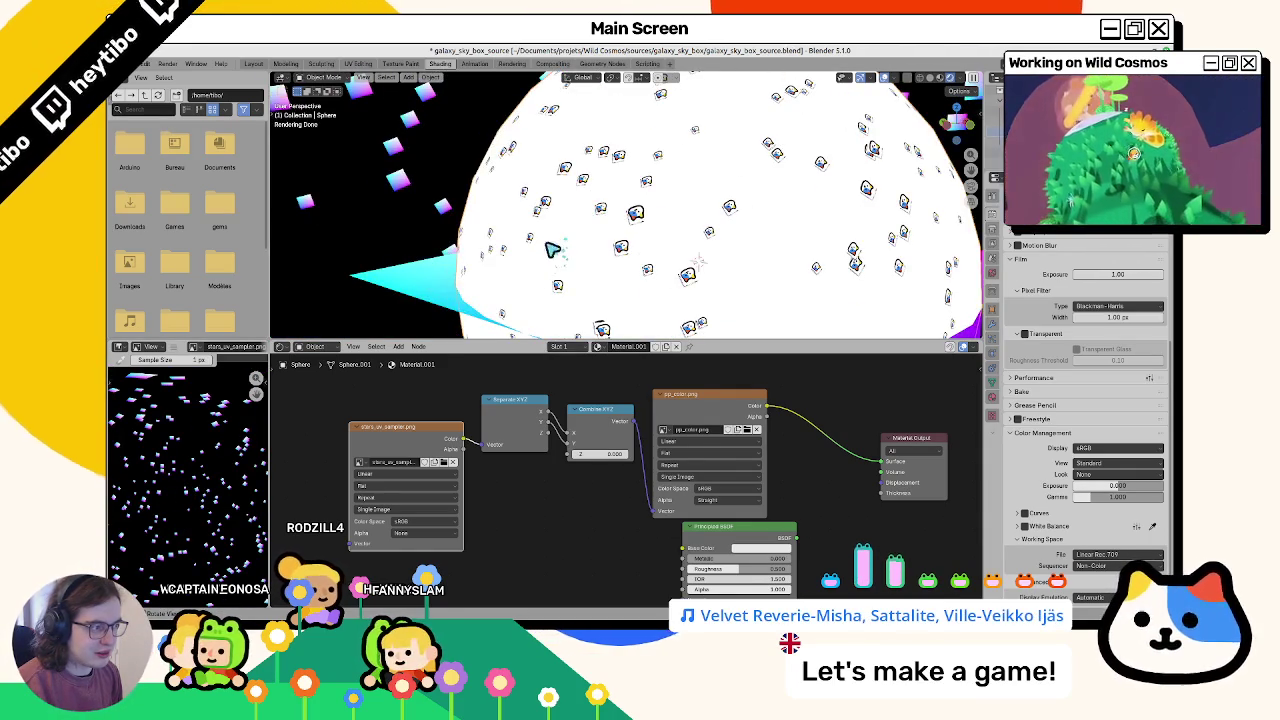
pyautogui.scroll(3, 552, 248)
pyautogui.scroll(3, 548, 249)
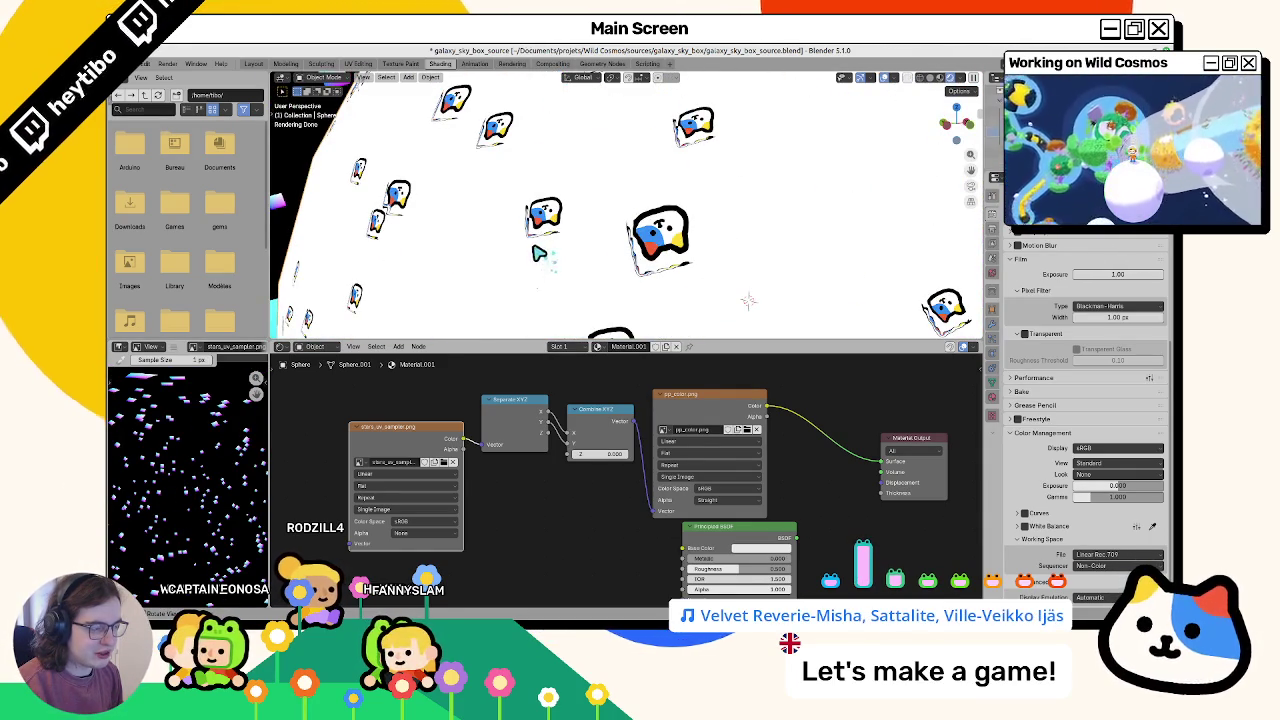
pyautogui.scroll(-3, 536, 255)
pyautogui.scroll(-3, 536, 255)
pyautogui.scroll(5, 993, 230)
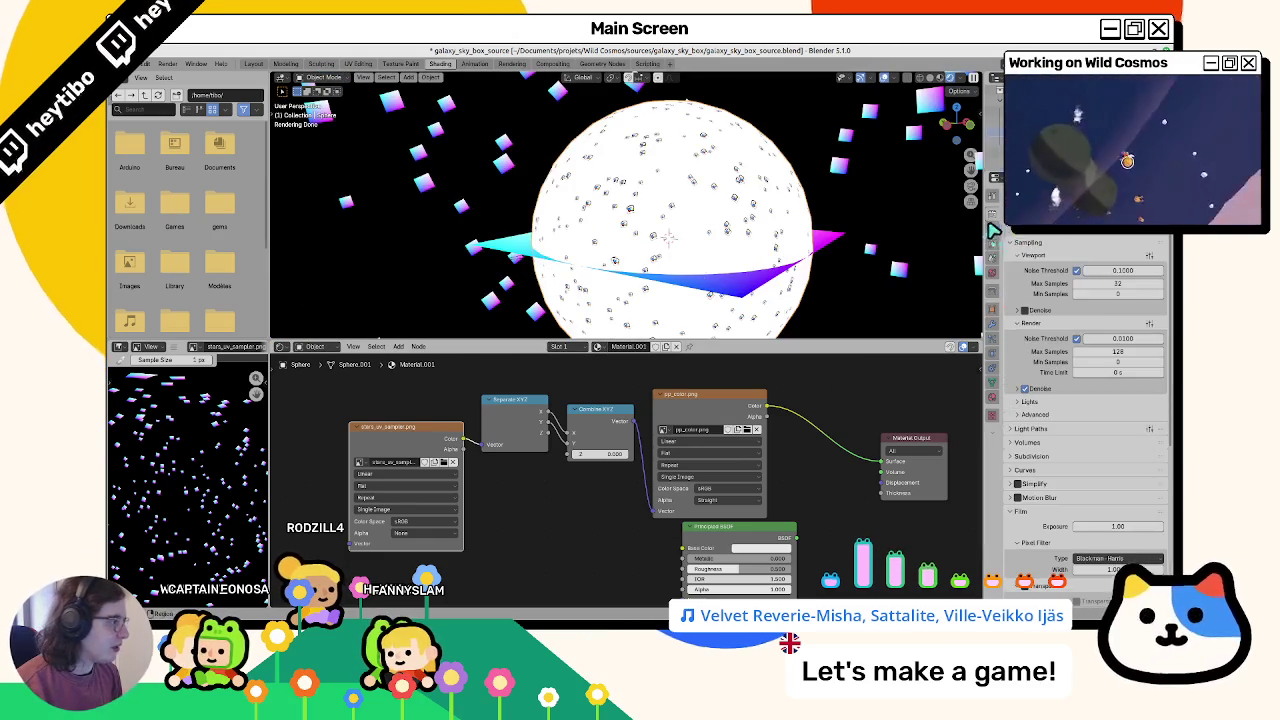
# Step: Set the output resolution scale to 200% and re-render the star panorama with F12
pyautogui.click(992, 212)
pyautogui.write('200')
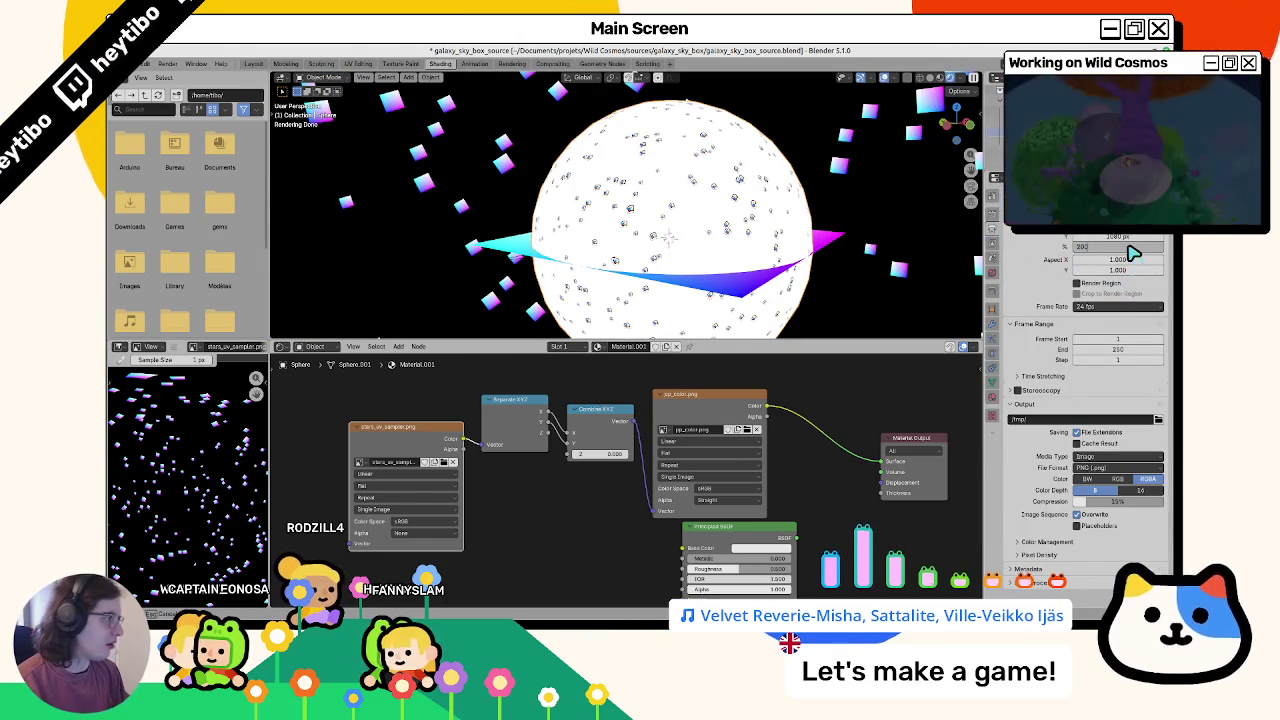
pyautogui.press('F12')
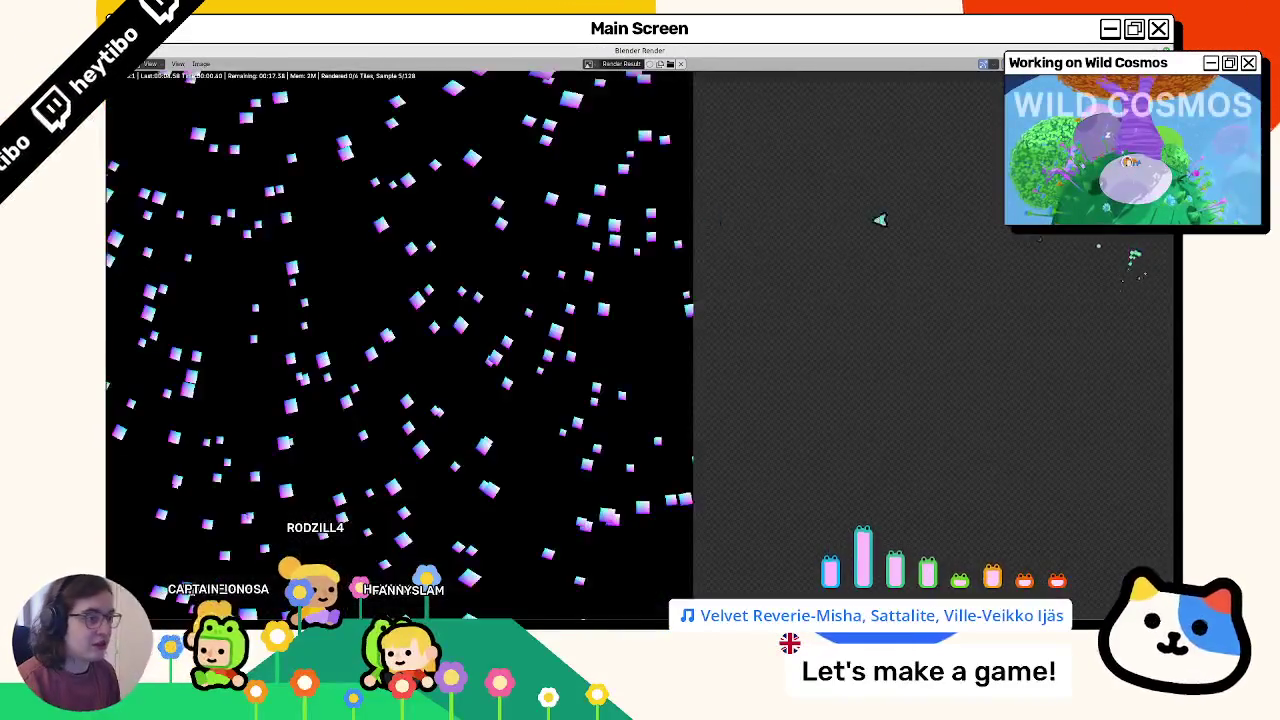
pyautogui.scroll(4, 660, 335)
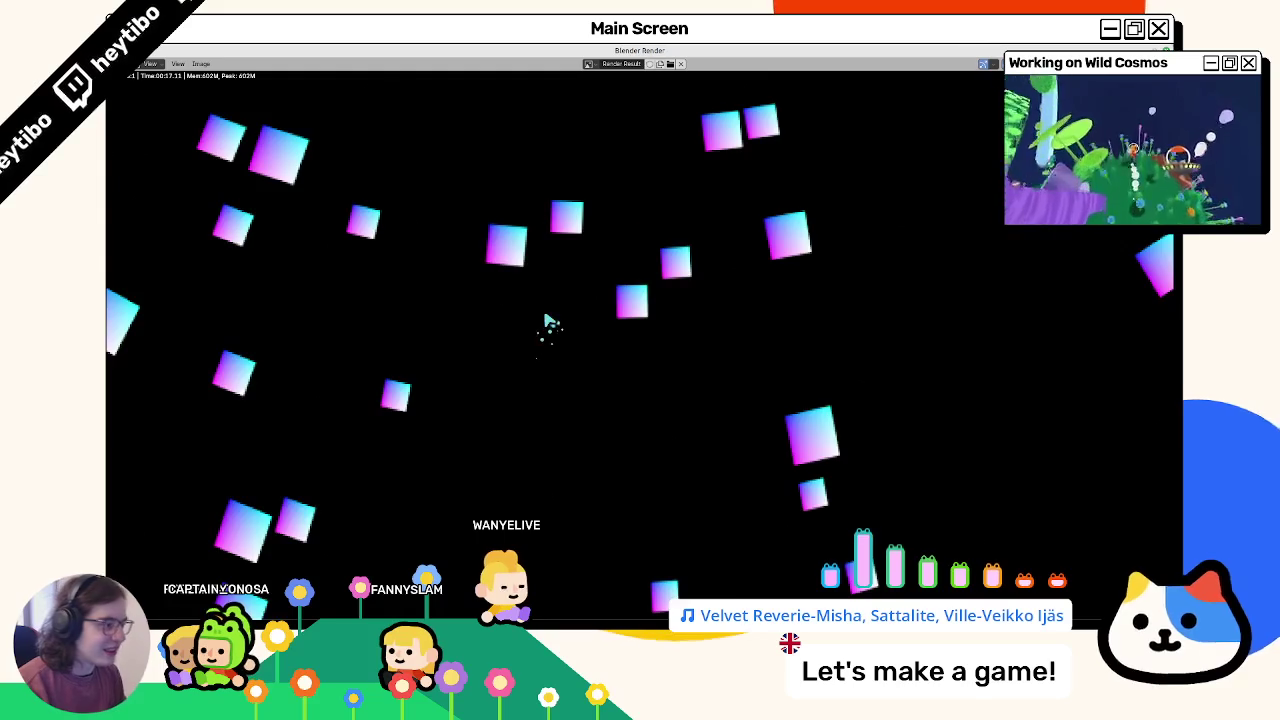
pyautogui.click(200, 63)
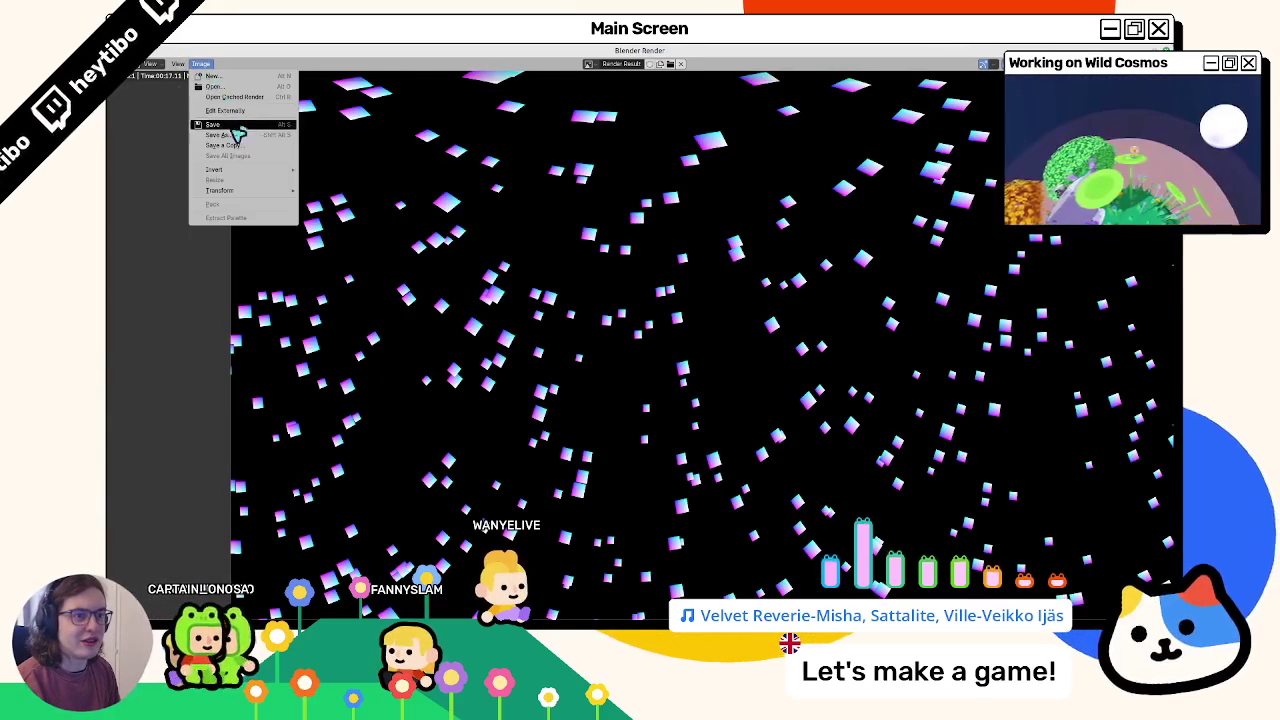
# Step: Overwrite stars_uv_sampler.png with the new render and close the render window
pyautogui.click(226, 134)
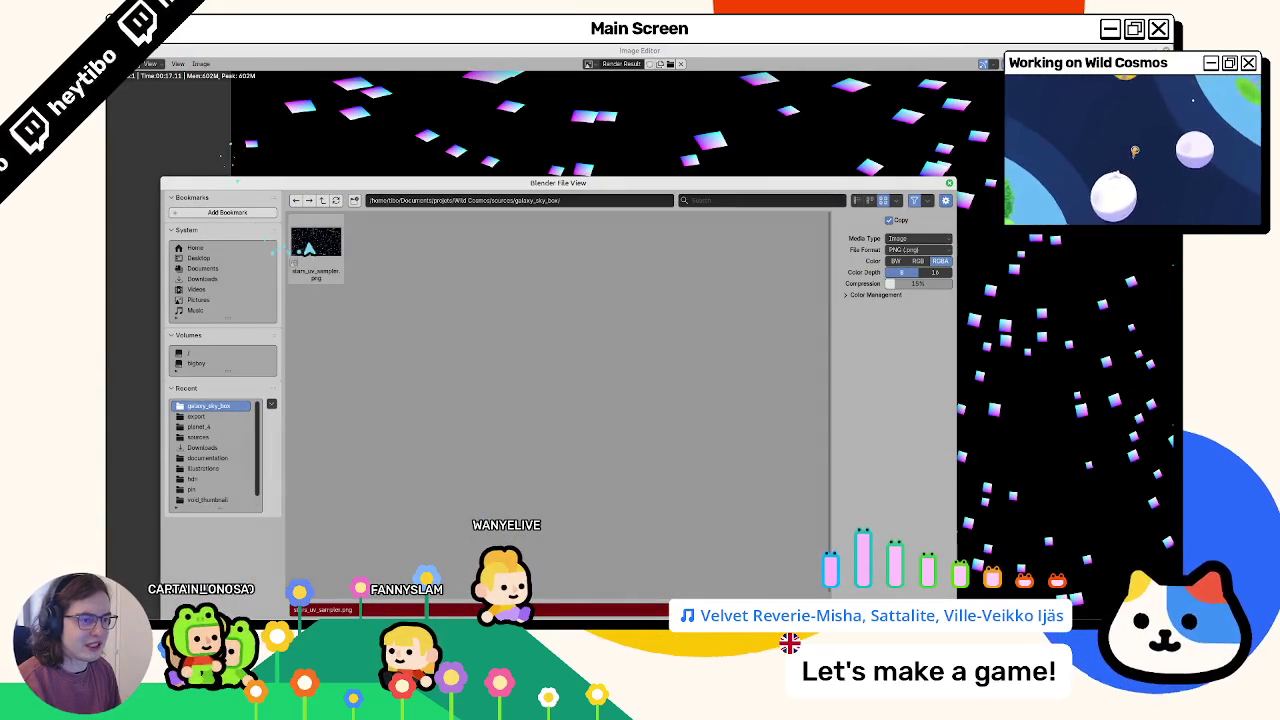
pyautogui.doubleClick(313, 248)
pyautogui.press('Escape')
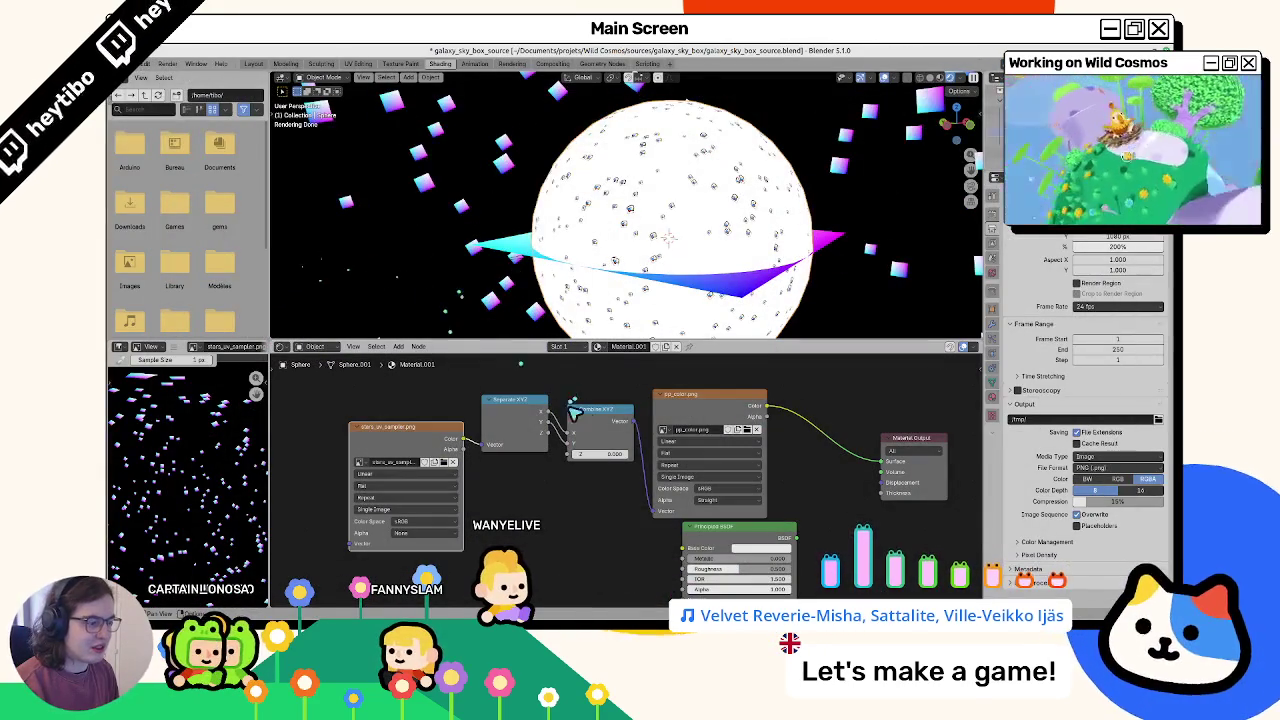
# Step: Reload the updated stars_uv_sampler.png into the Image Texture node and inspect the sphere
pyautogui.click(445, 463)
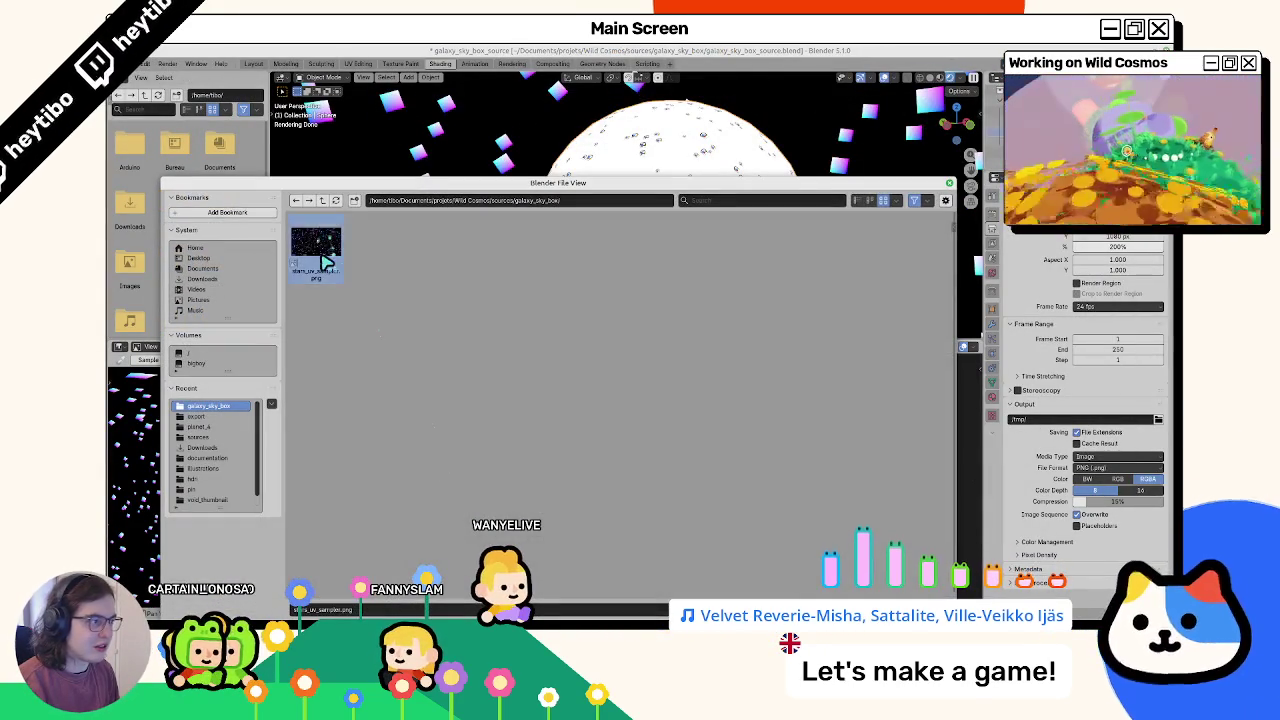
pyautogui.doubleClick(322, 257)
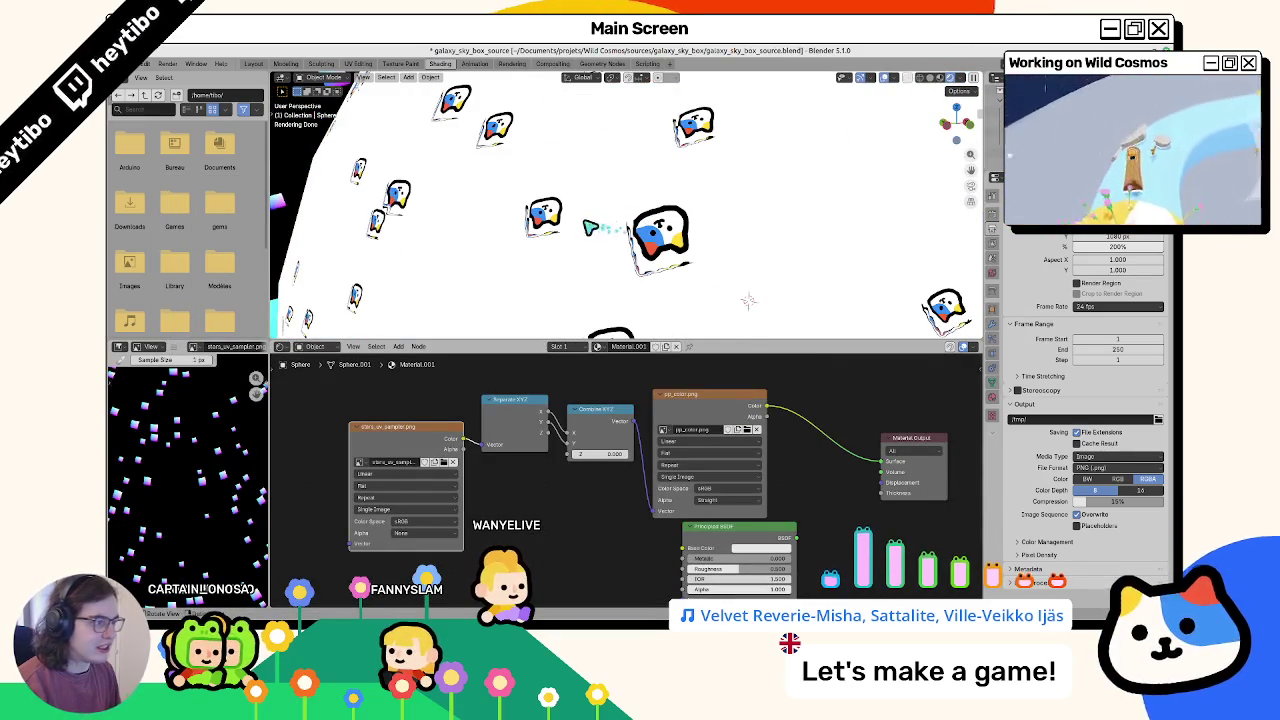
pyautogui.scroll(-5, 529, 252)
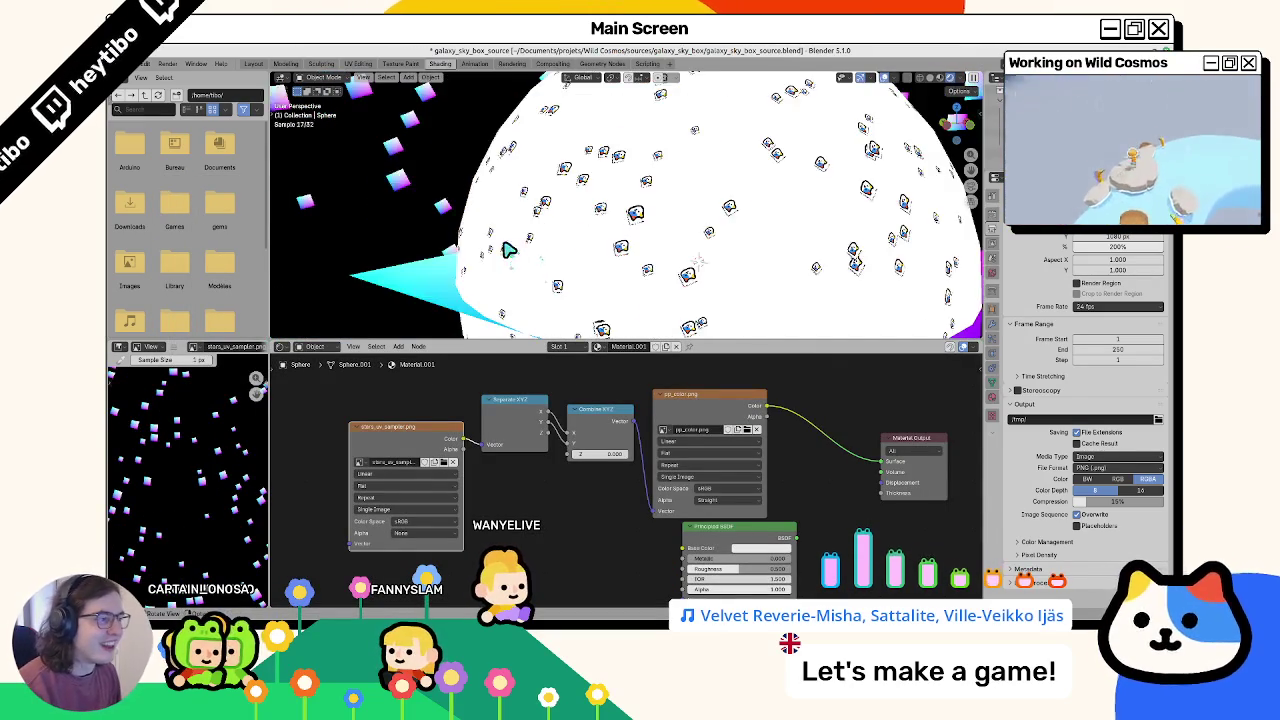
pyautogui.moveTo(529, 252); pyautogui.dragTo(605, 285, button='middle')
pyautogui.scroll(-2, 605, 285)
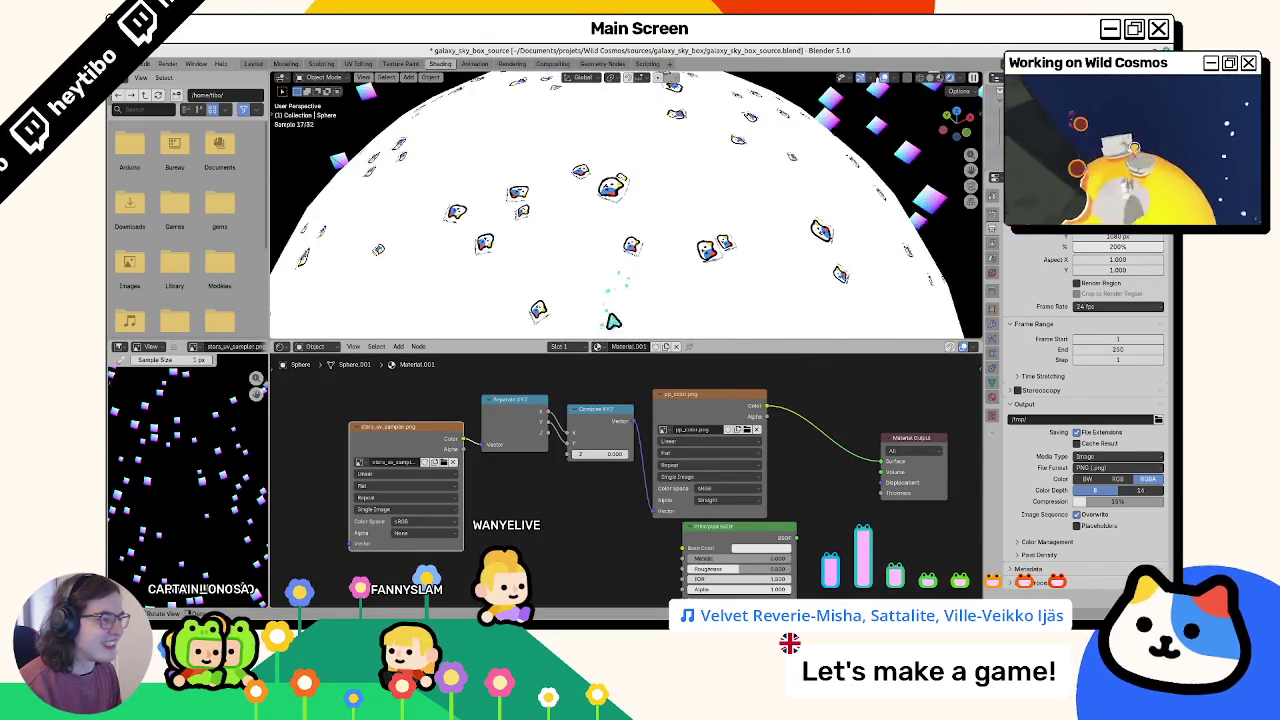
pyautogui.scroll(3, 608, 320)
pyautogui.scroll(3, 625, 295)
pyautogui.scroll(2, 641, 262)
pyautogui.scroll(-3, 643, 263)
pyautogui.scroll(2, 614, 191)
pyautogui.scroll(2, 614, 191)
pyautogui.scroll(1, 638, 187)
pyautogui.scroll(-3, 638, 187)
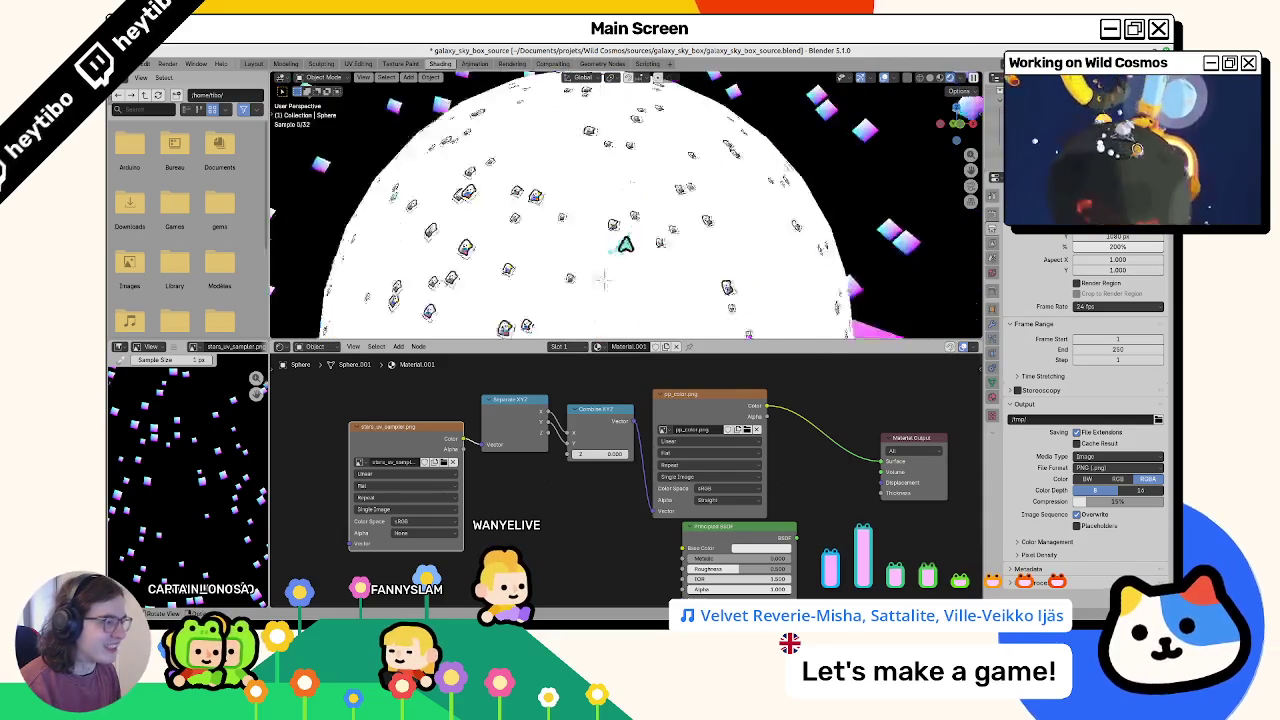
pyautogui.scroll(-2, 700, 200)
pyautogui.click(991, 218)
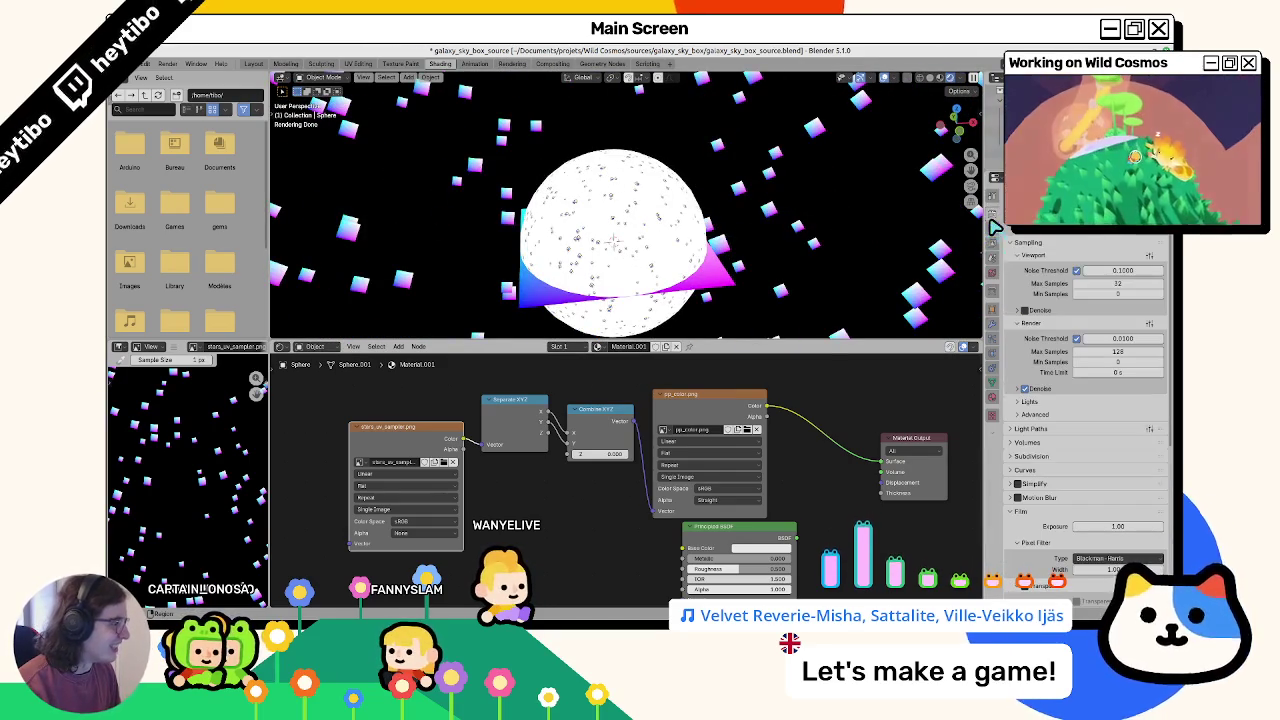
# Step: Turn off Denoise for final renders in the Render sampling settings
pyautogui.scroll(-3, 1060, 330)
pyautogui.scroll(-2, 1082, 408)
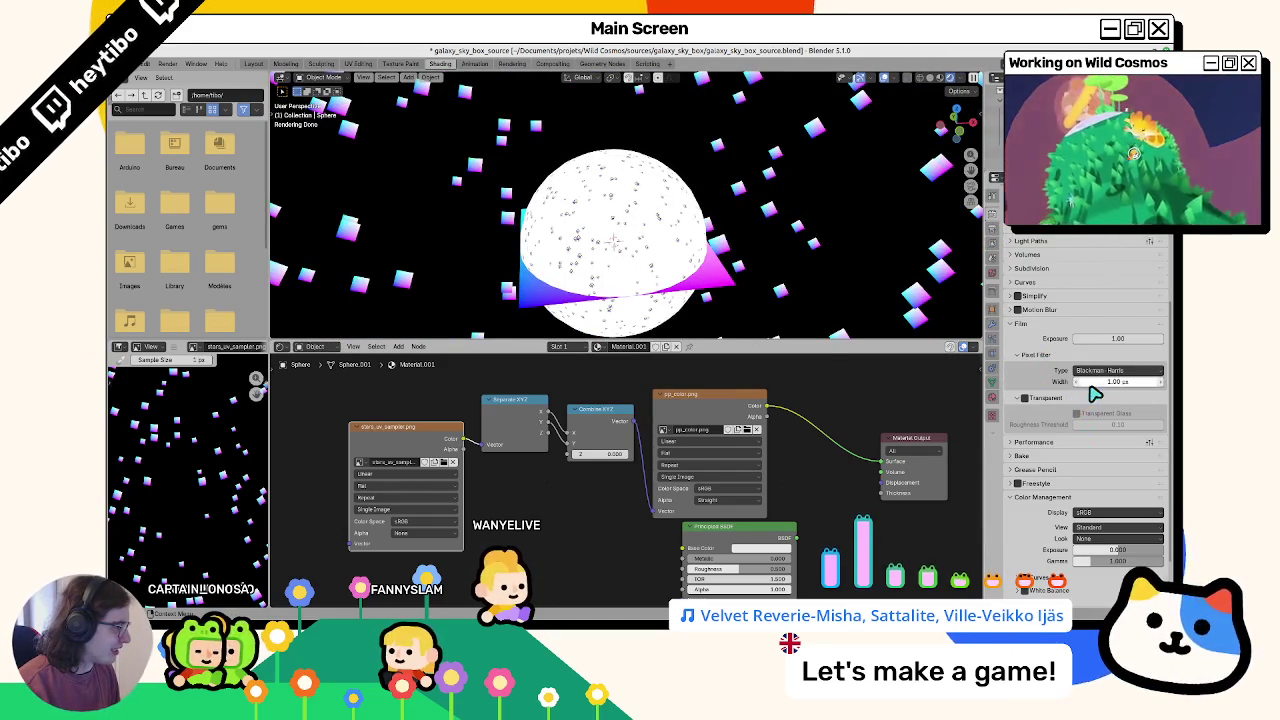
pyautogui.scroll(2, 1060, 352)
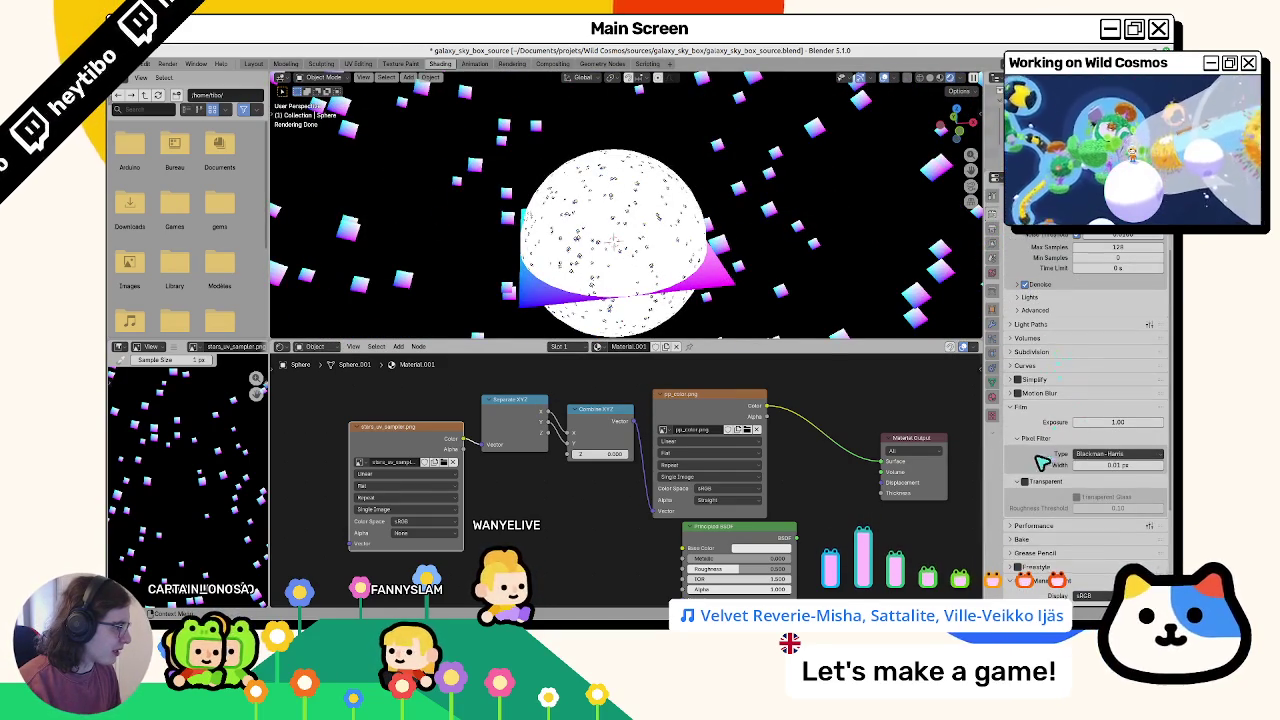
pyautogui.scroll(2, 1043, 460)
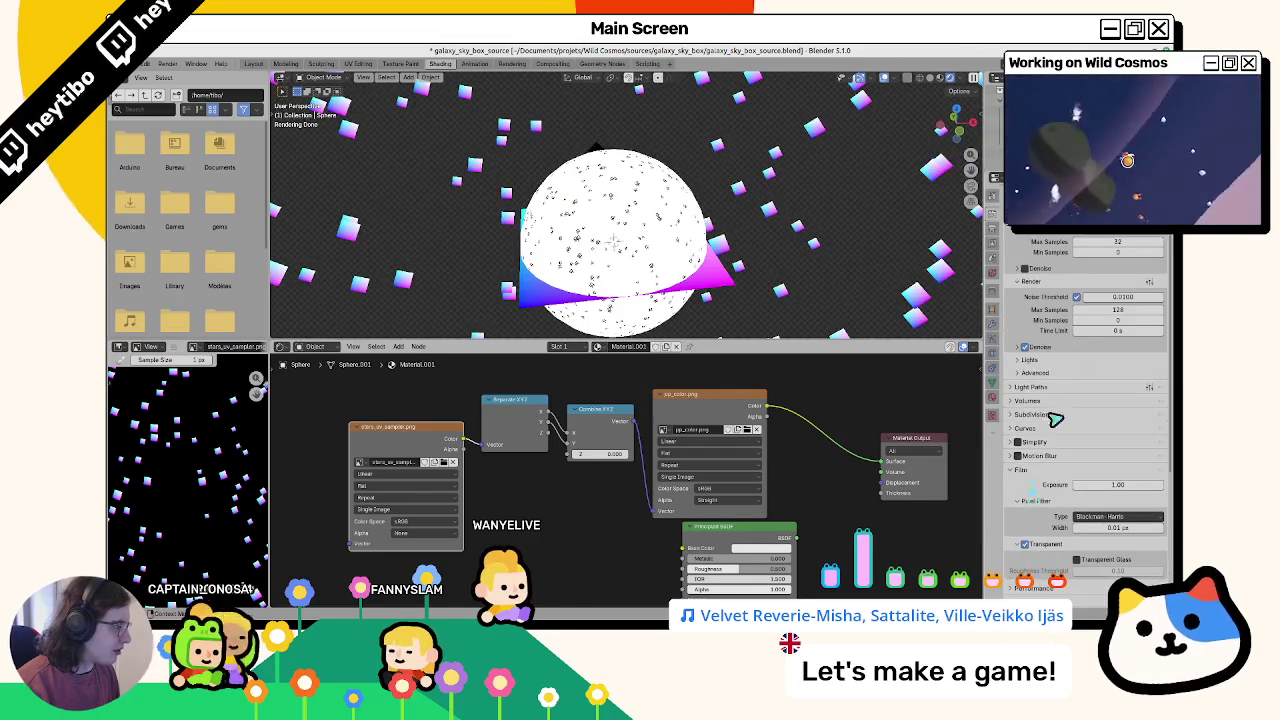
pyautogui.scroll(1, 1053, 288)
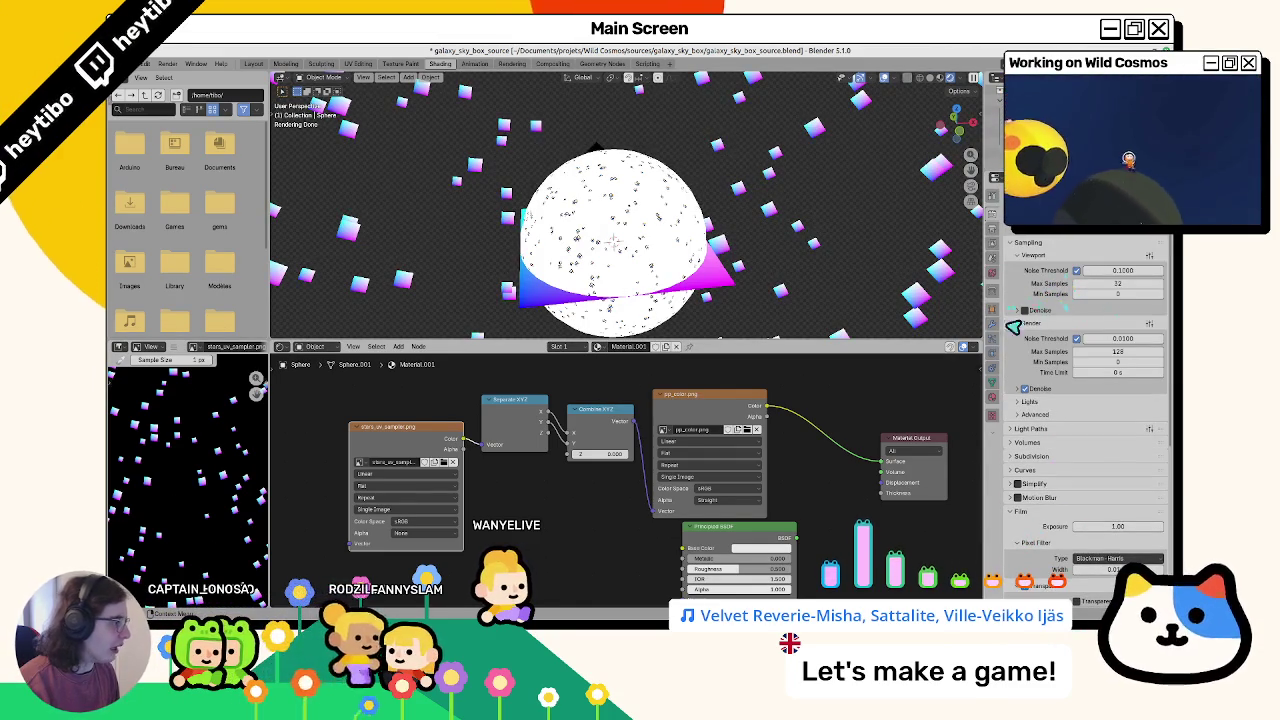
pyautogui.click(1027, 390)
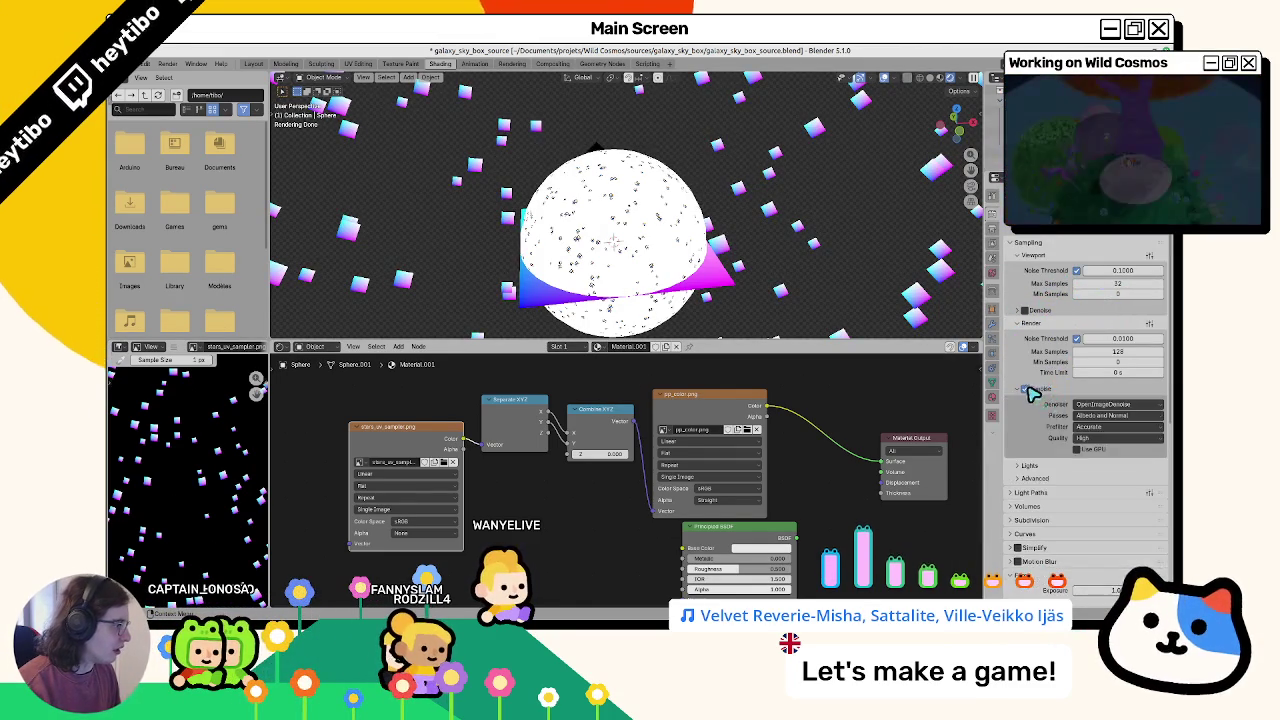
# Step: Re-render the star panorama and choose Image > Save As for the result
pyautogui.press('F12')
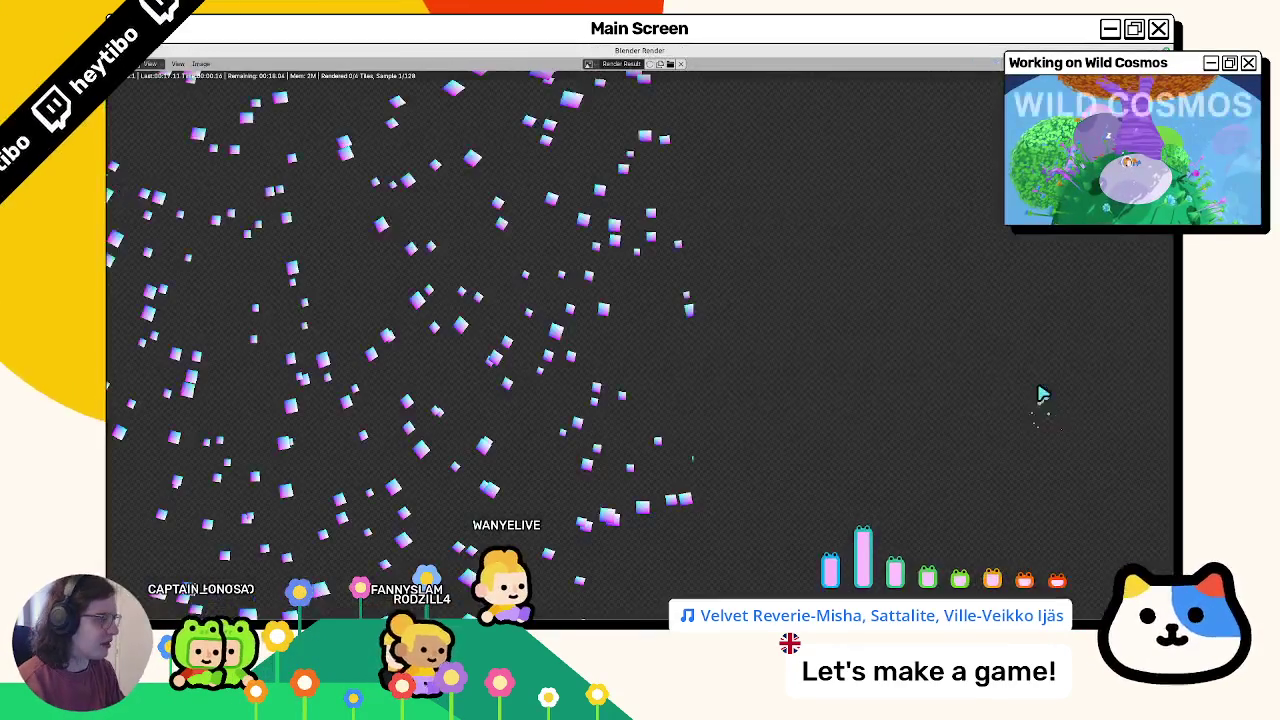
pyautogui.press('F11')
pyautogui.hotkey('alt', 'Tab')
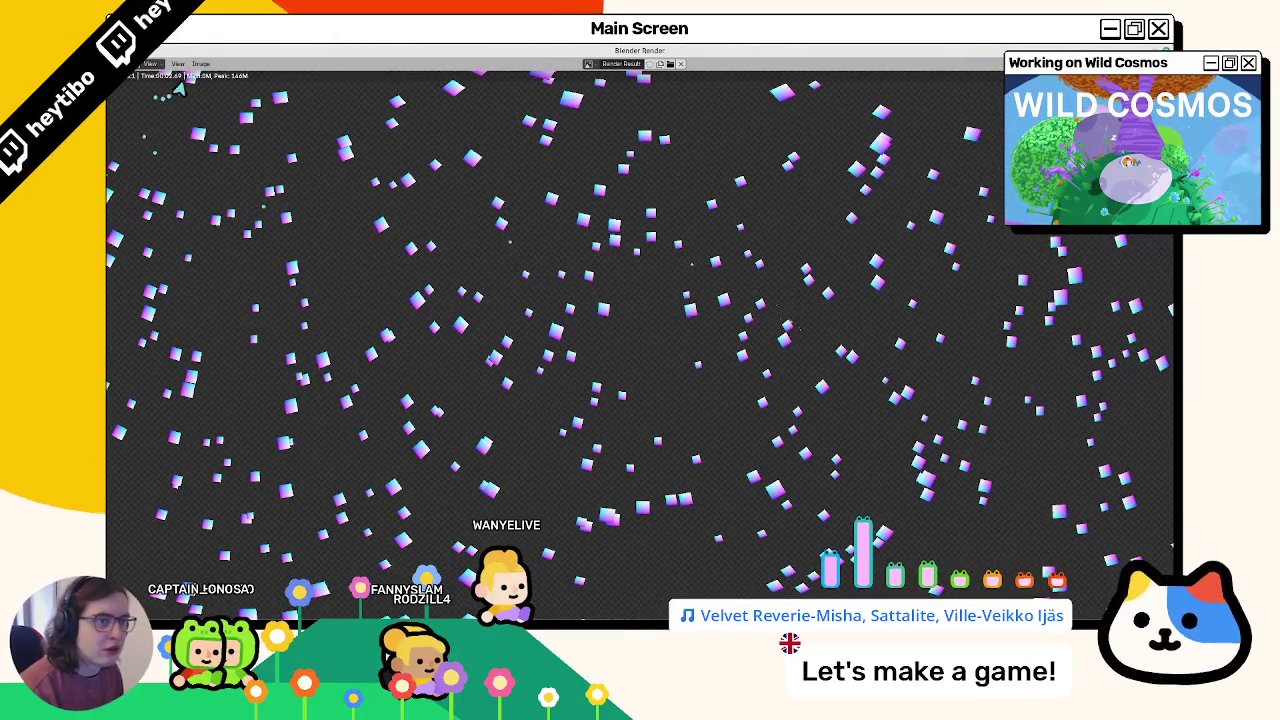
pyautogui.click(200, 64)
pyautogui.click(238, 145)
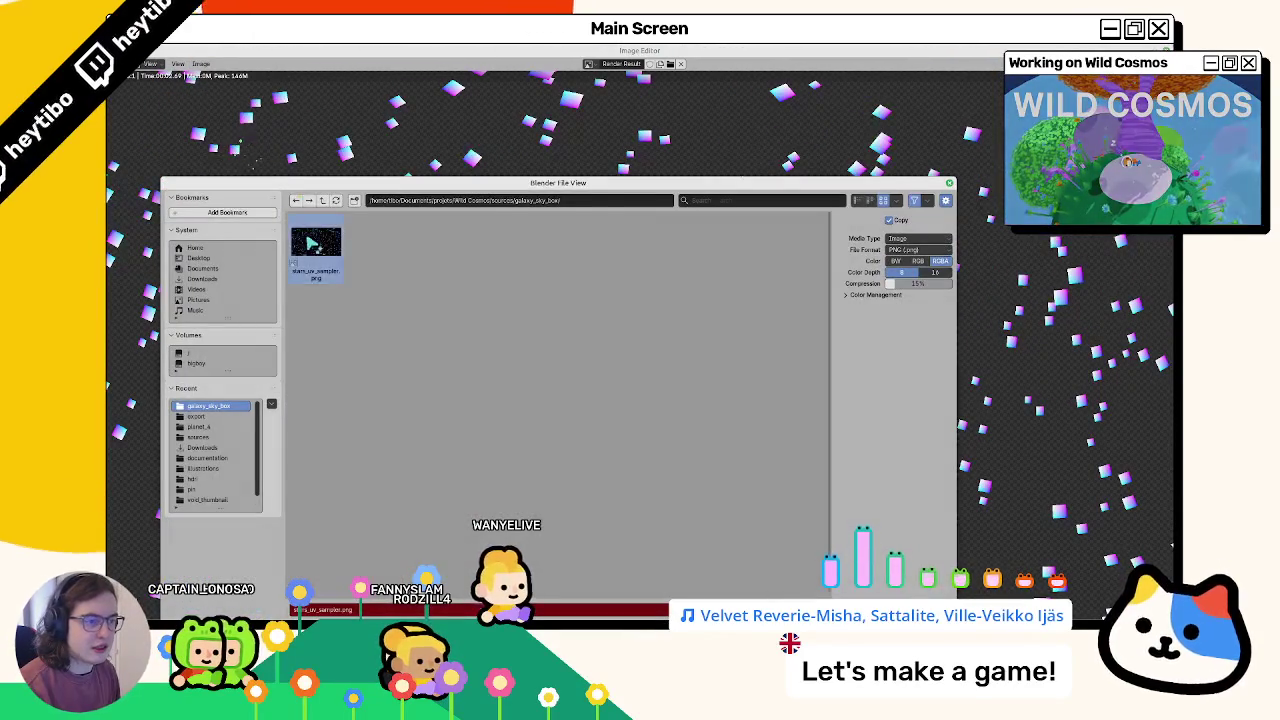
# Step: Confirm saving the render as PNG and load stars_uv_sampler.png into the Image Texture node
pyautogui.press('Return')
pyautogui.hotkey('alt', 'Tab')
pyautogui.click(441, 464)
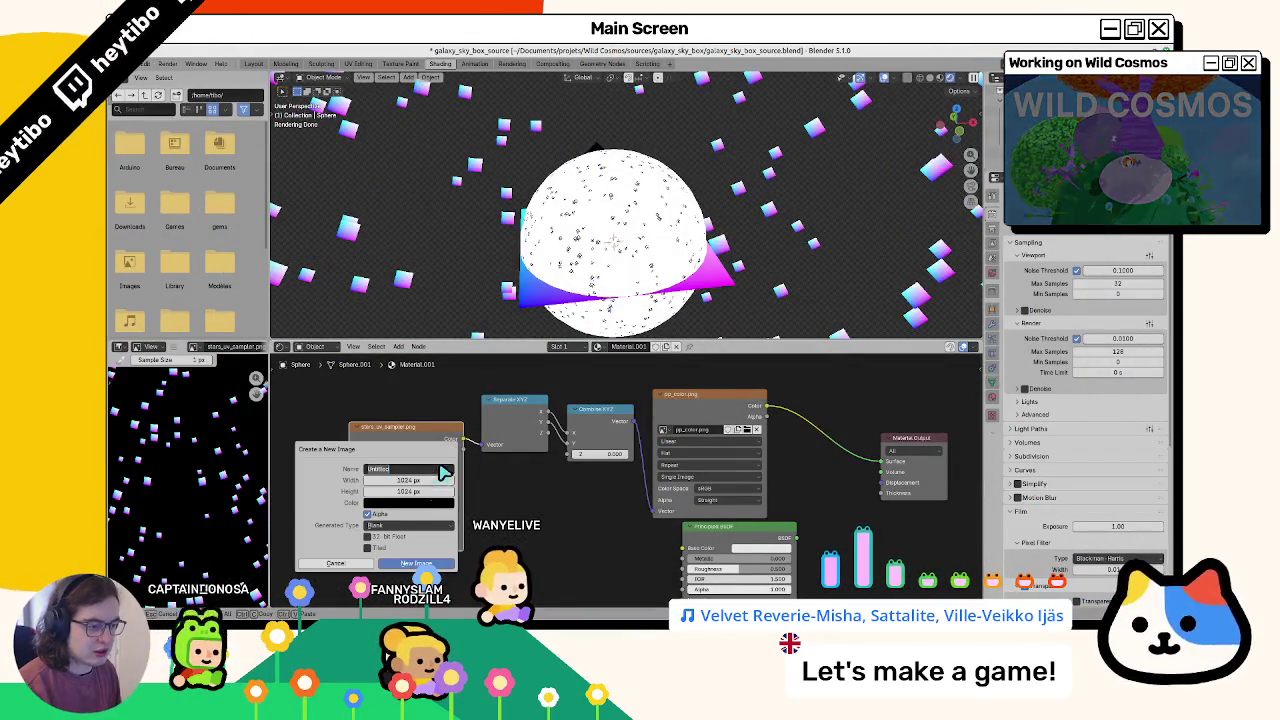
pyautogui.click(447, 462)
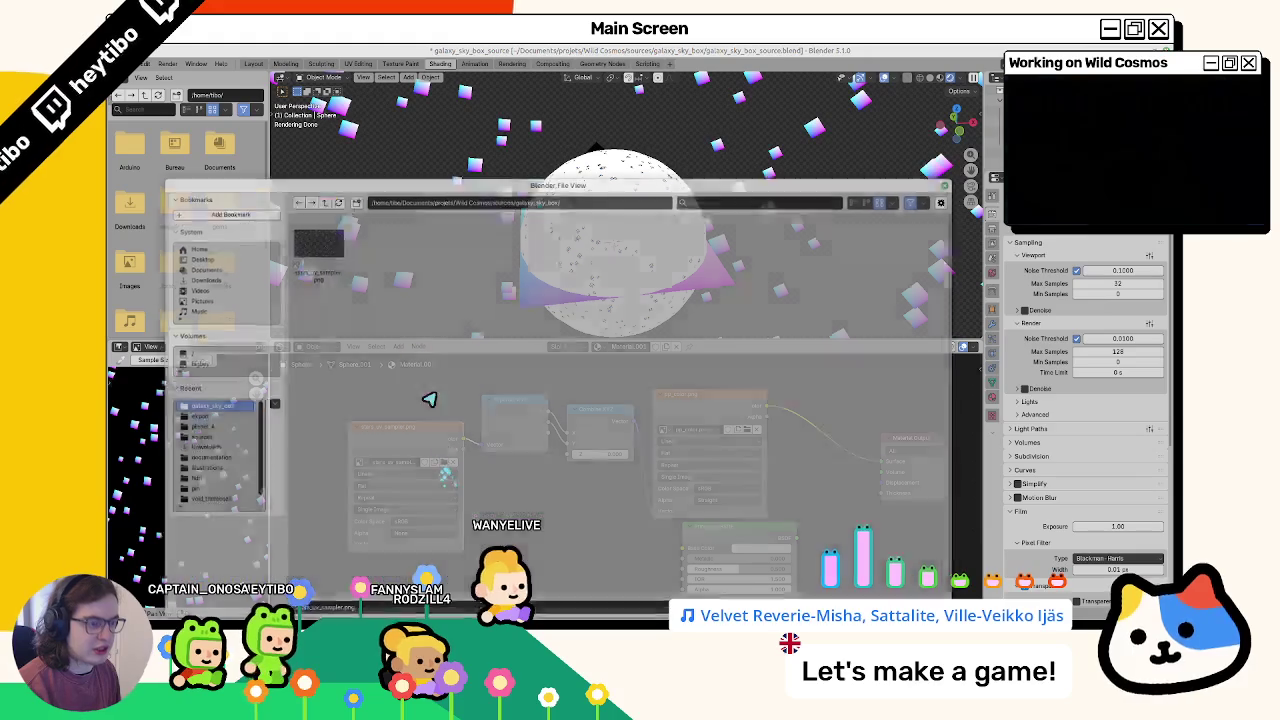
pyautogui.doubleClick(314, 243)
pyautogui.scroll(3, 500, 230)
pyautogui.scroll(3, 500, 230)
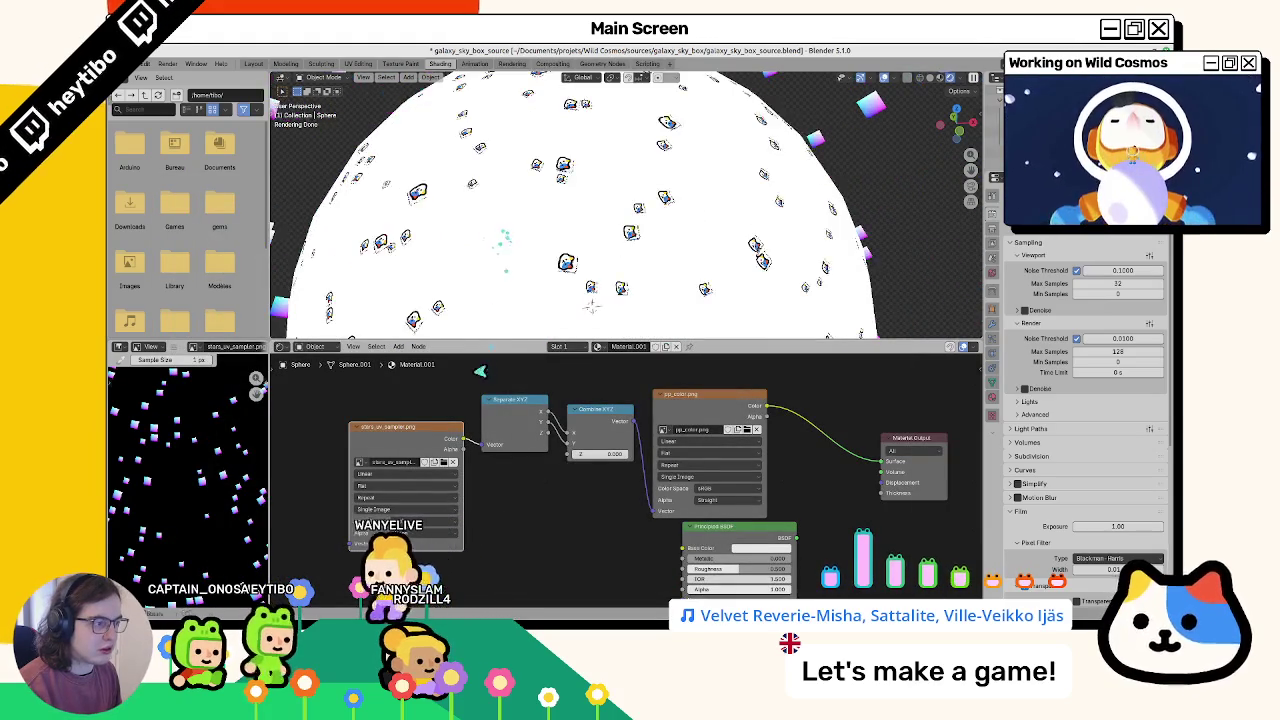
pyautogui.scroll(3, 500, 230)
# Step: Reopen stars_uv_sampler.png in the texture node and reset the node's field to its default value
pyautogui.click(442, 466)
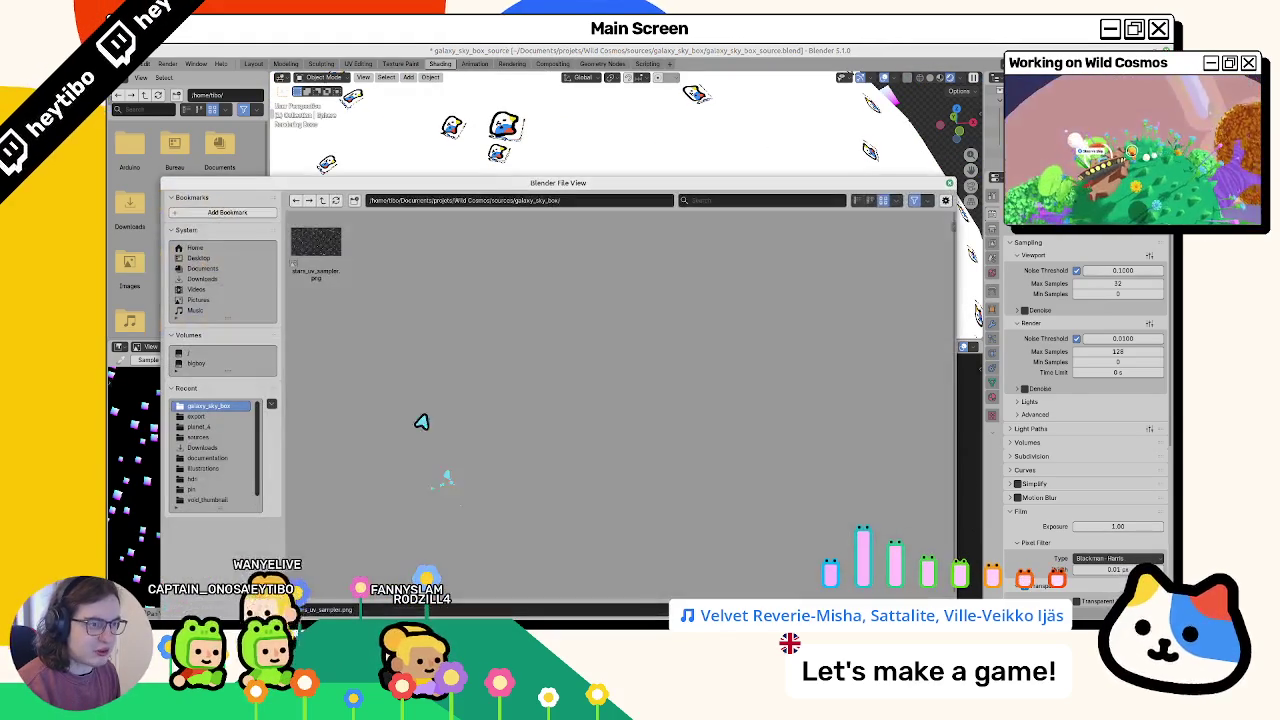
pyautogui.doubleClick(325, 250)
pyautogui.rightClick(412, 540)
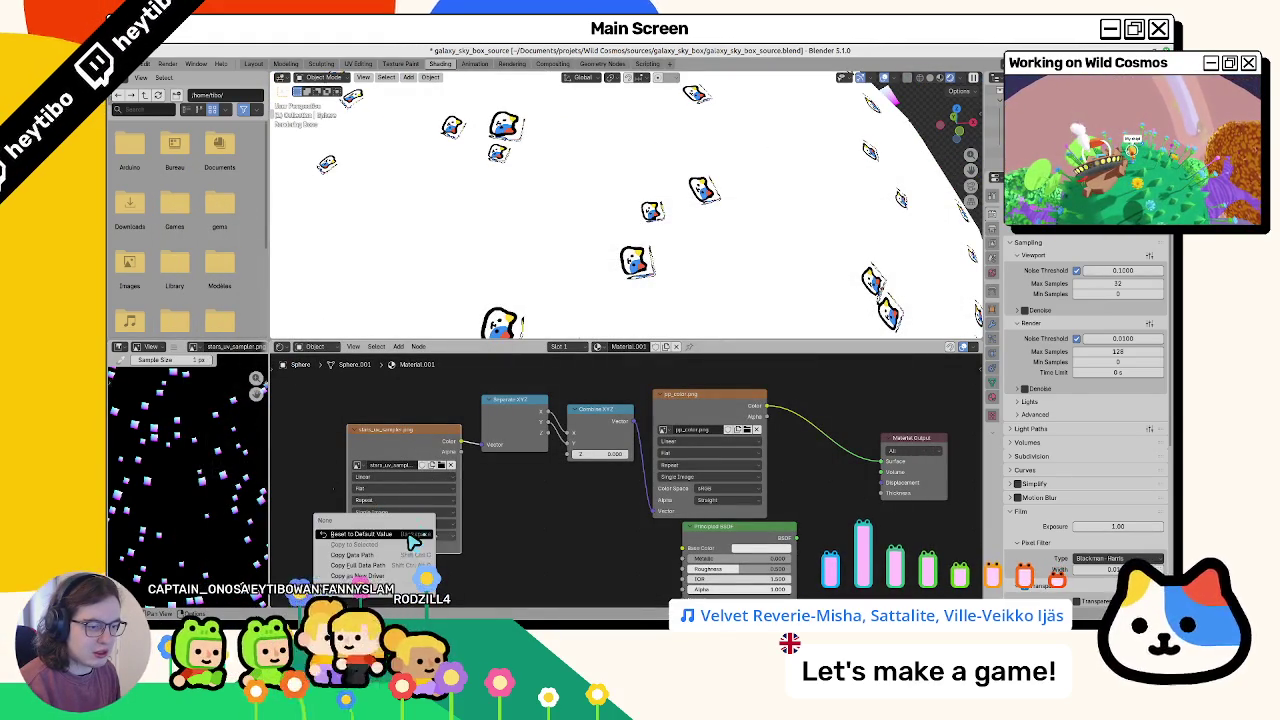
pyautogui.click(412, 540)
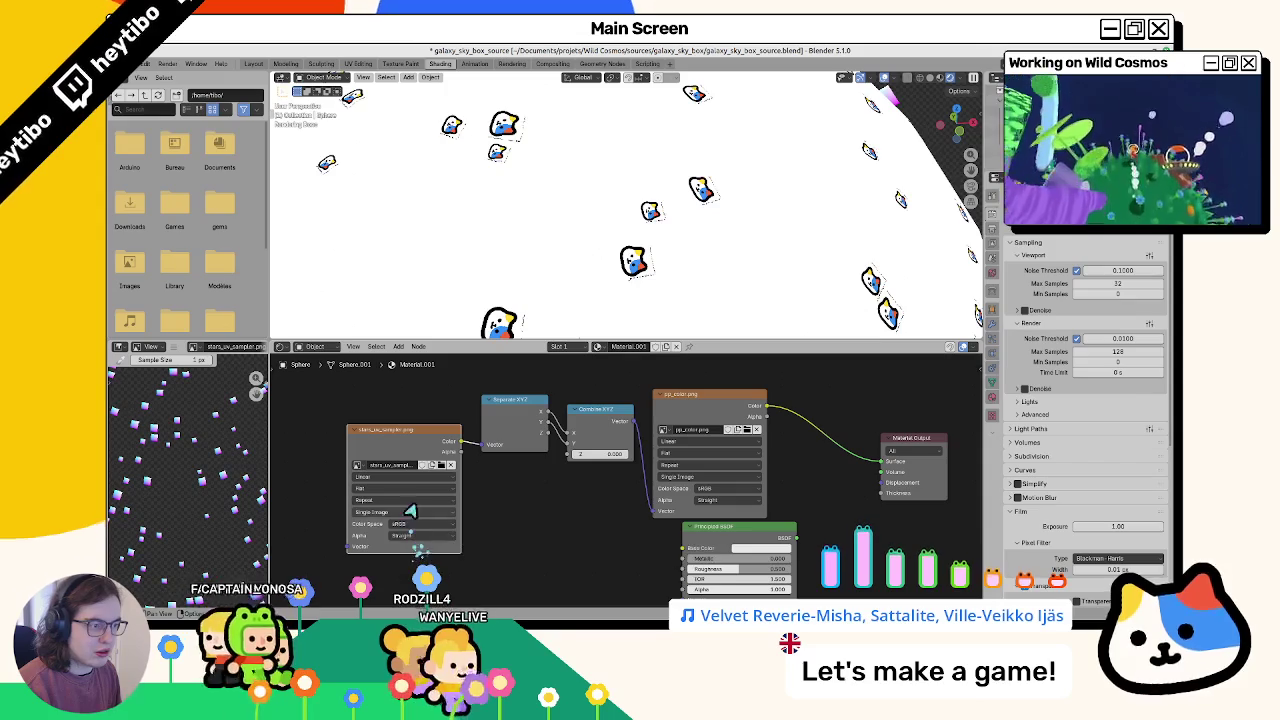
pyautogui.moveTo(955, 121); pyautogui.dragTo(966, 127)
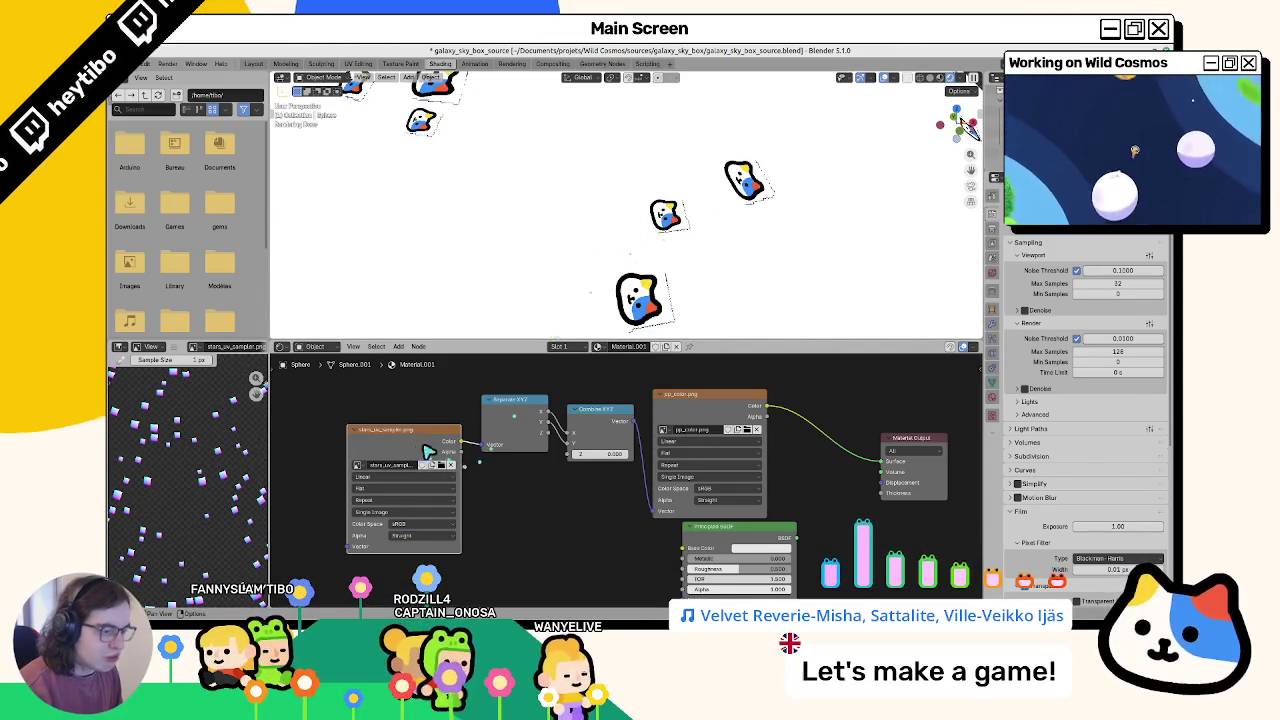
# Step: Nudge the star image node left and cut the link into the Combine XYZ Z socket
pyautogui.moveTo(428, 453); pyautogui.dragTo(393, 458)
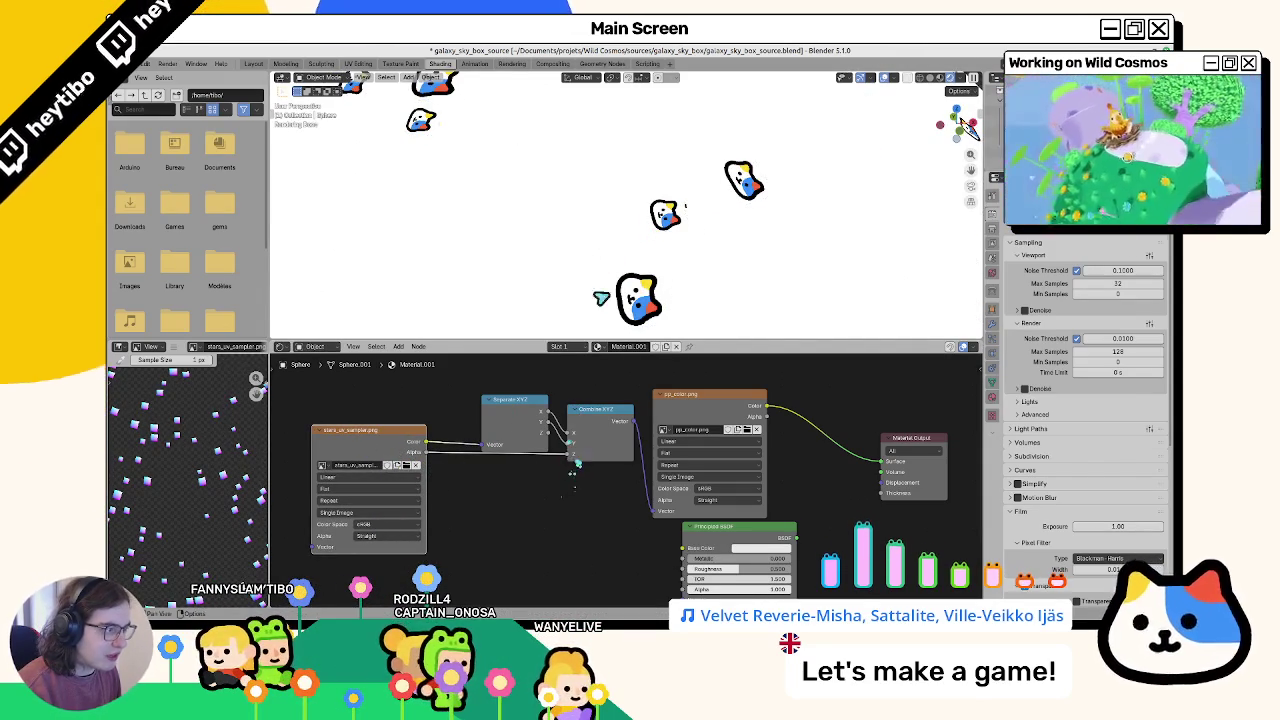
pyautogui.moveTo(966, 127); pyautogui.dragTo(936, 90)
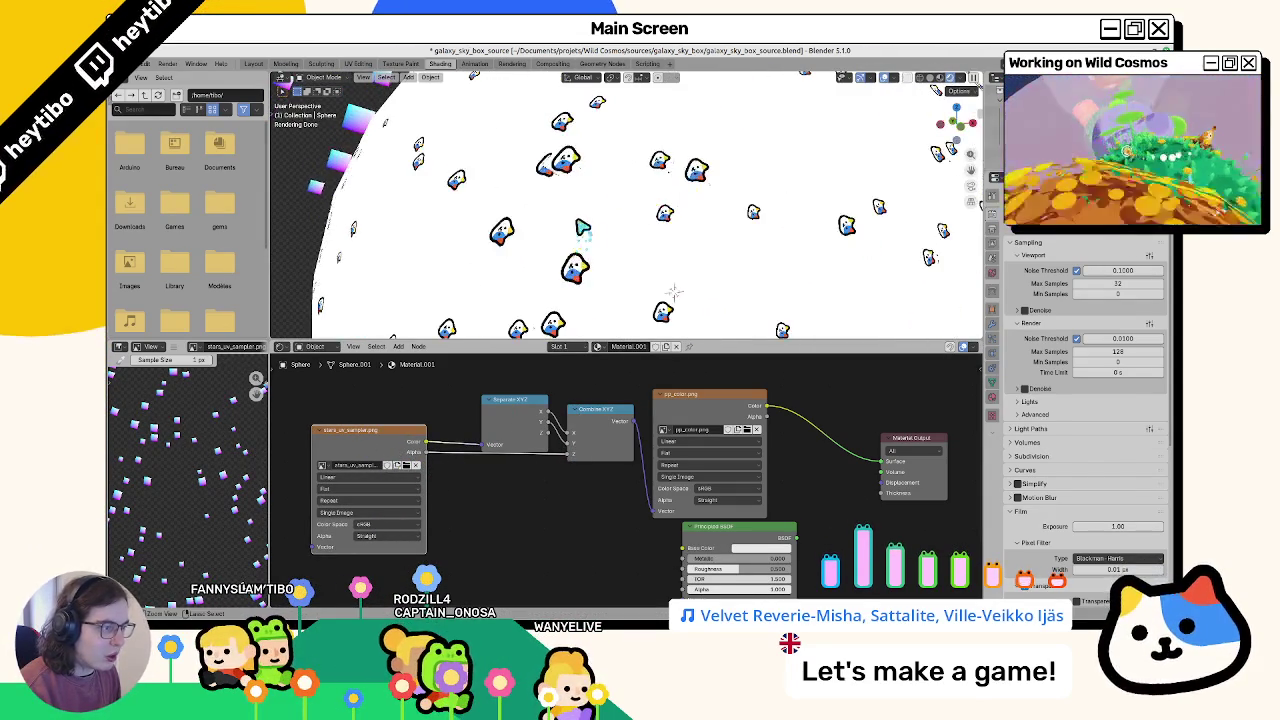
pyautogui.keyDown('ctrl'); pyautogui.moveTo(553, 458); pyautogui.dragTo(591, 463, button='right'); pyautogui.keyUp('ctrl')
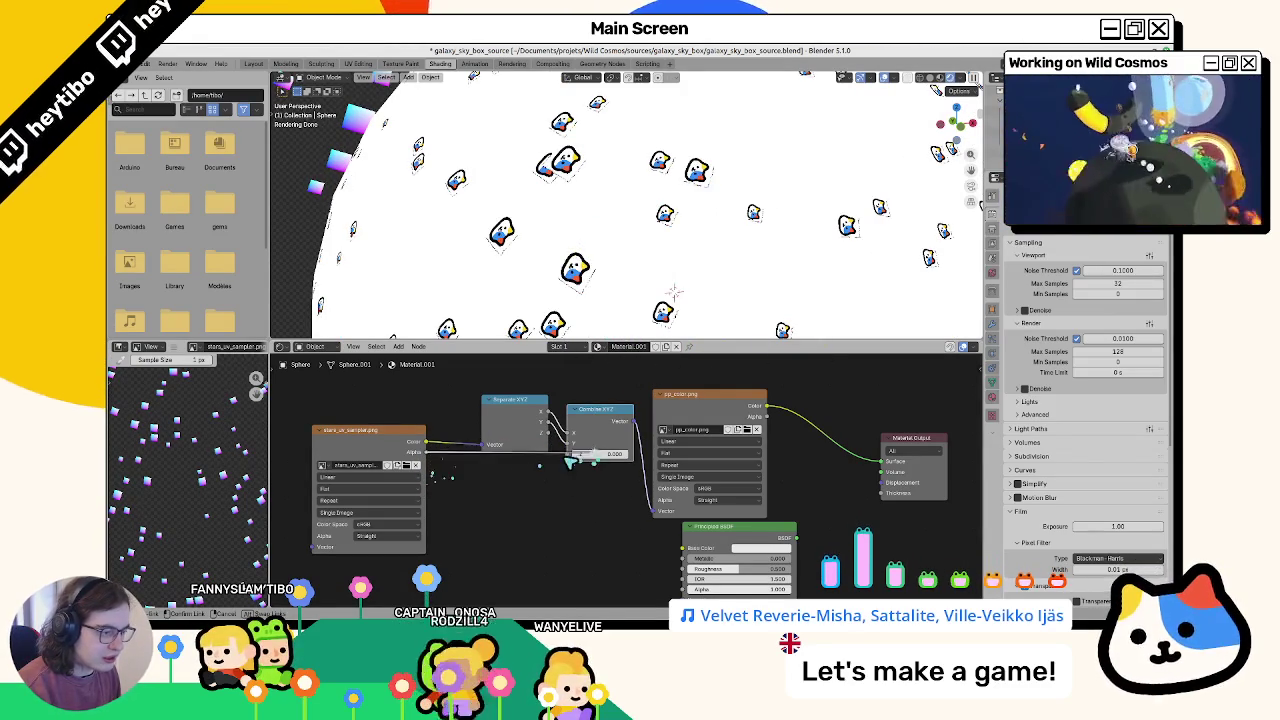
pyautogui.scroll(-5, 560, 250)
pyautogui.scroll(5, 560, 250)
pyautogui.scroll(3, 566, 248)
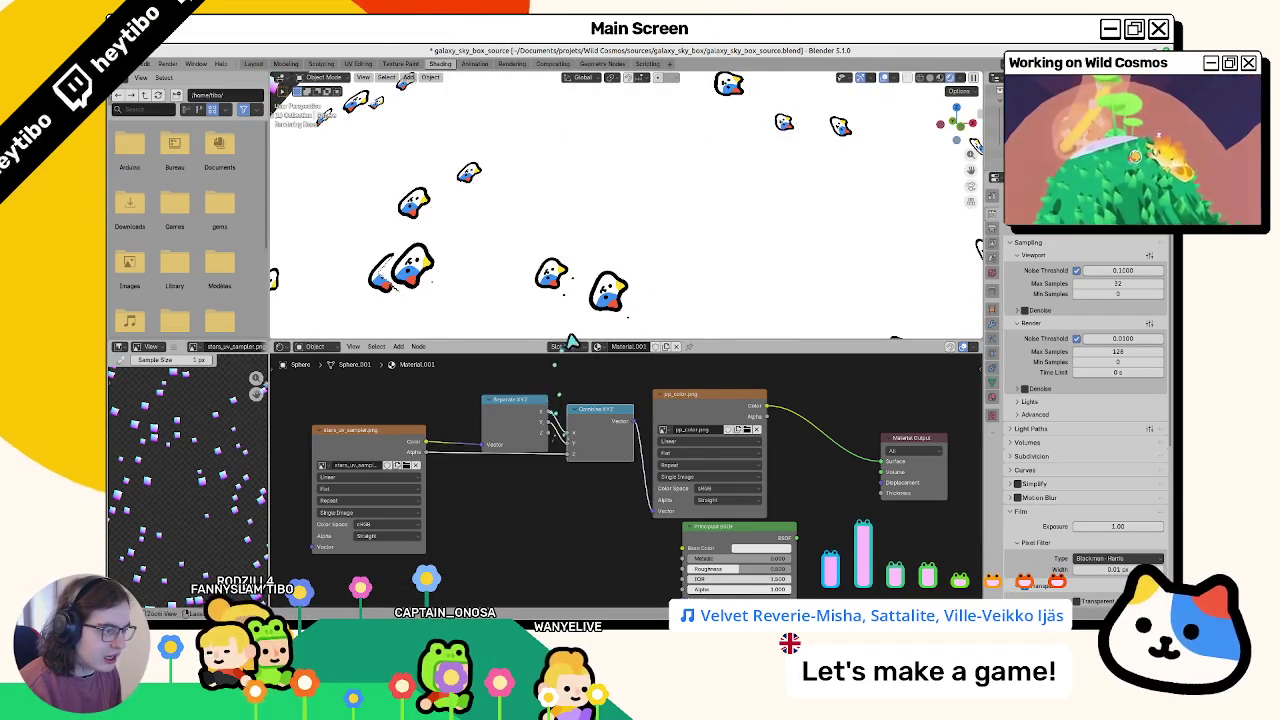
pyautogui.scroll(3, 551, 285)
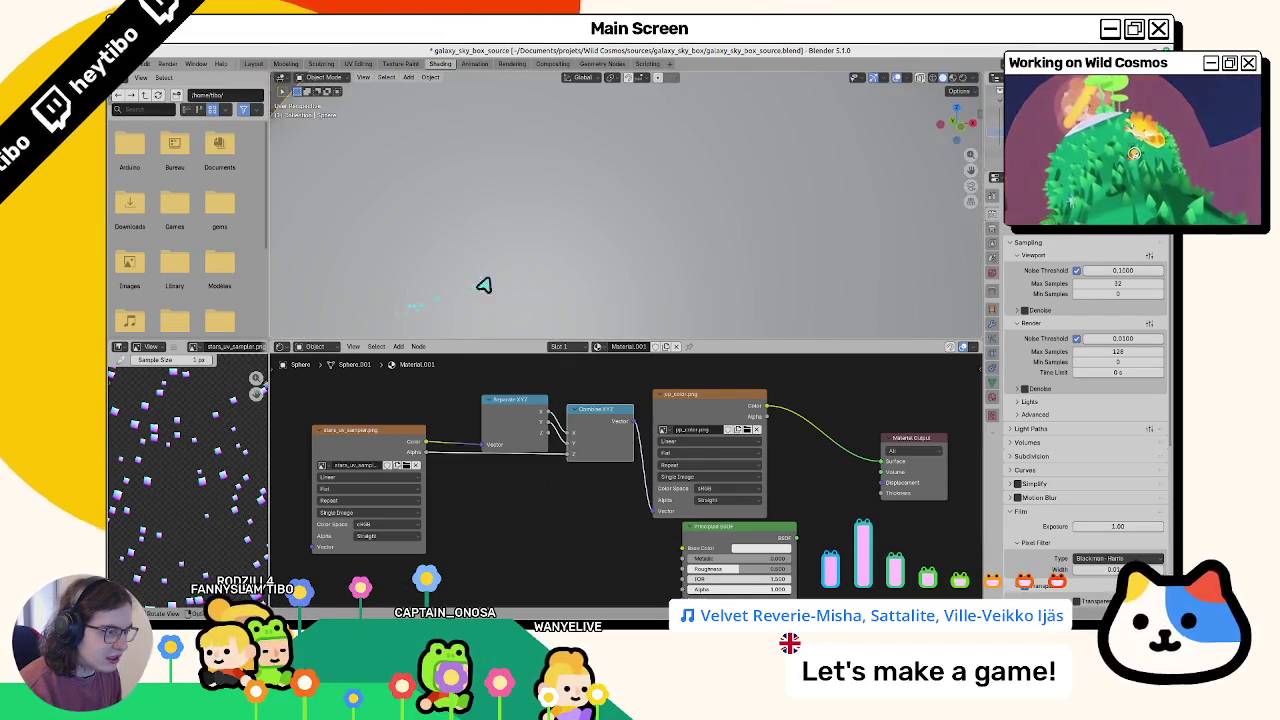
pyautogui.scroll(-5, 560, 280)
pyautogui.scroll(-3, 578, 268)
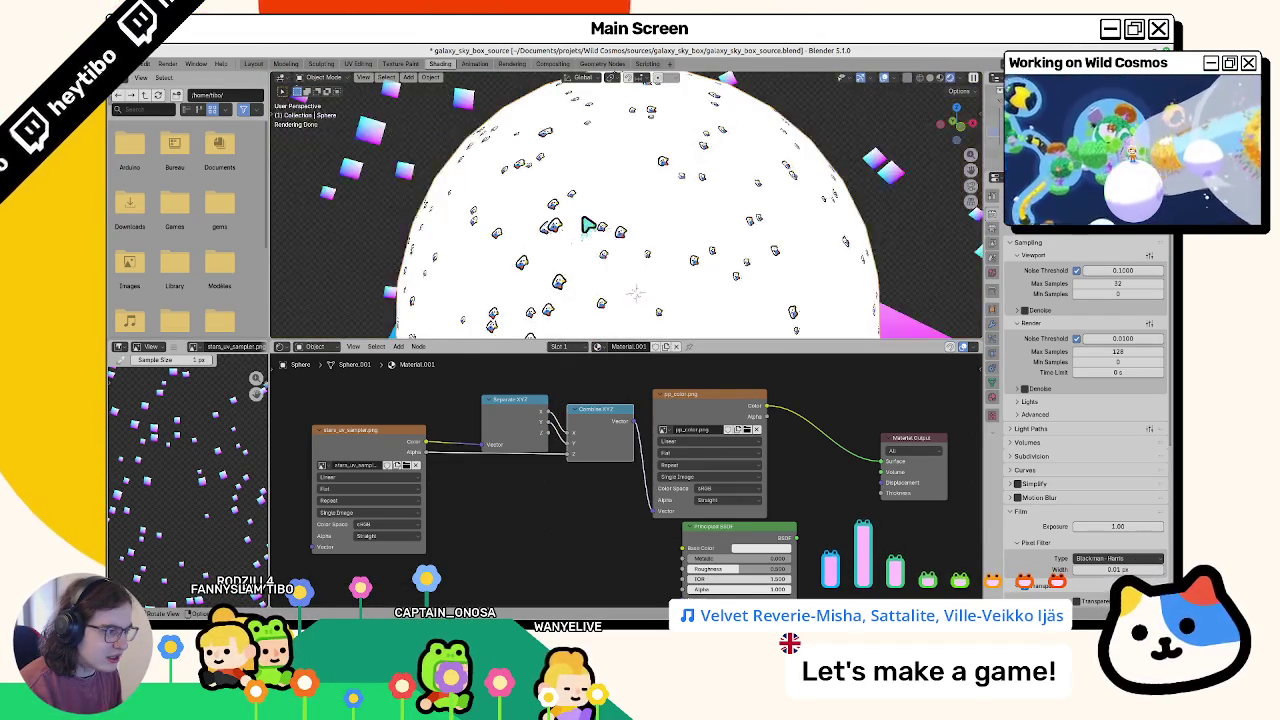
pyautogui.scroll(3, 578, 268)
pyautogui.scroll(2, 586, 306)
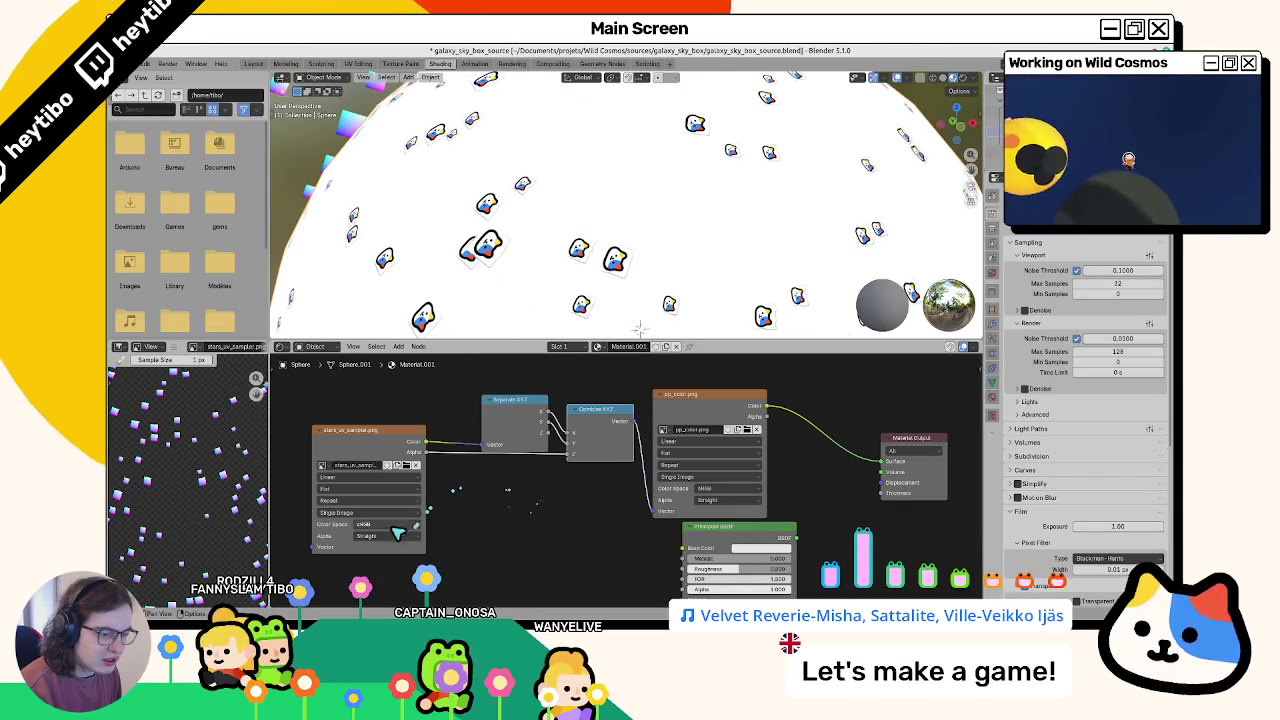
pyautogui.click(394, 536)
pyautogui.click(380, 557)
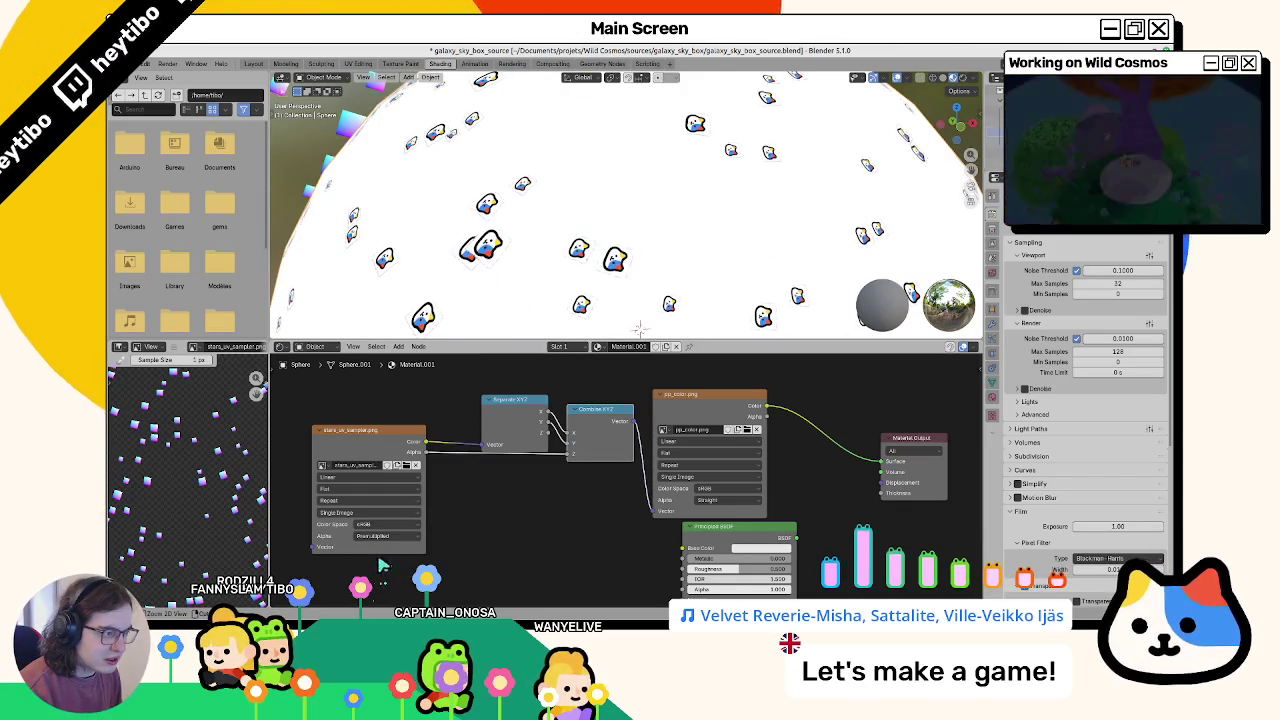
pyautogui.click(380, 538)
pyautogui.click(372, 567)
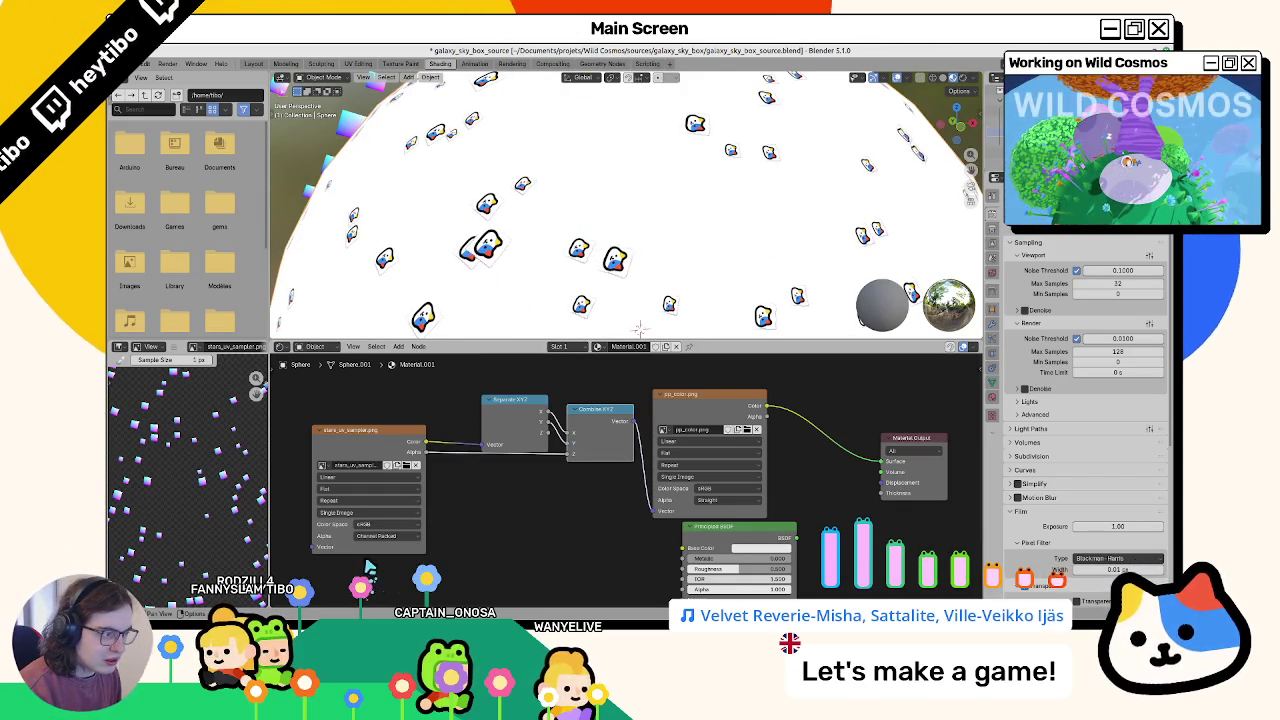
pyautogui.click(370, 540)
pyautogui.click(372, 556)
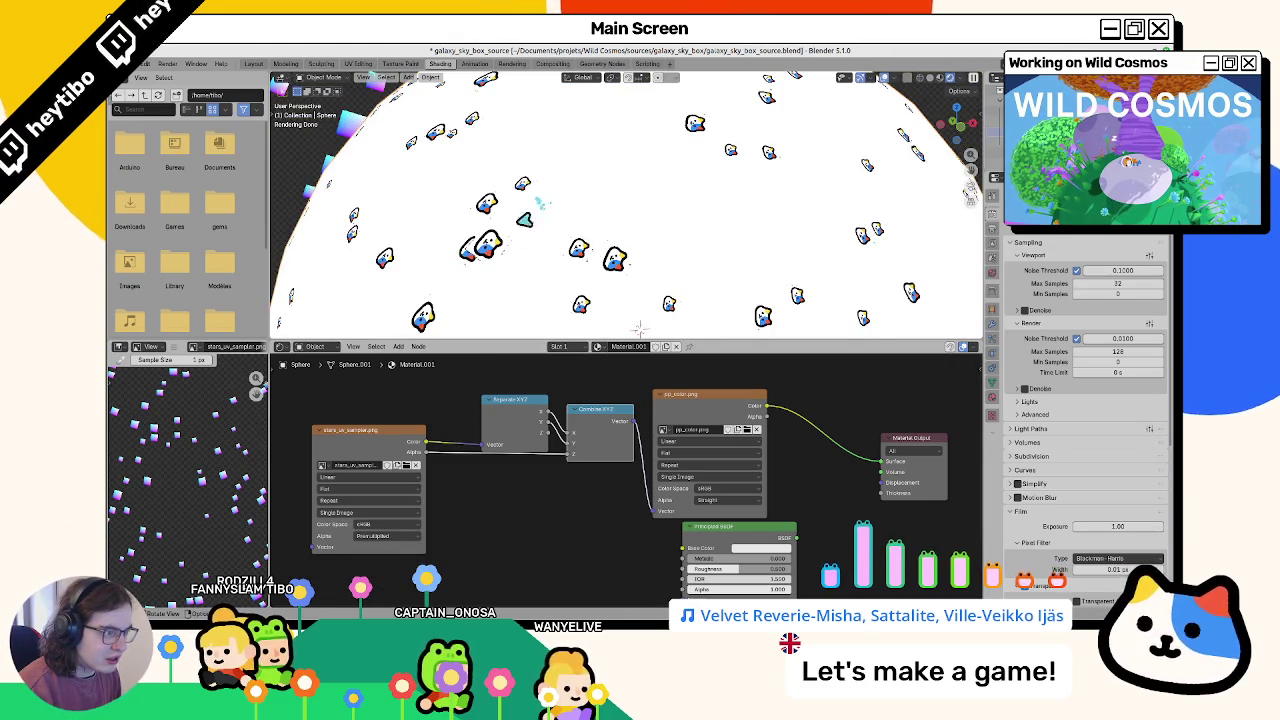
pyautogui.click(372, 546)
pyautogui.click(390, 525)
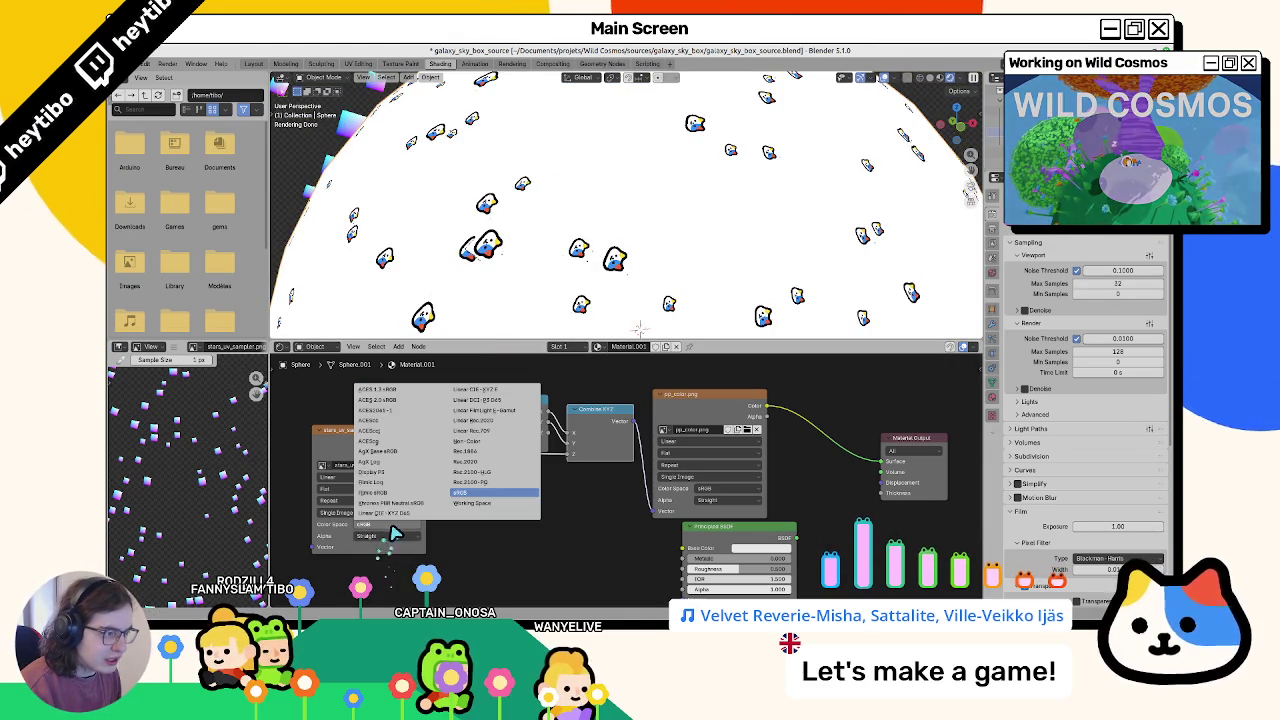
pyautogui.click(485, 431)
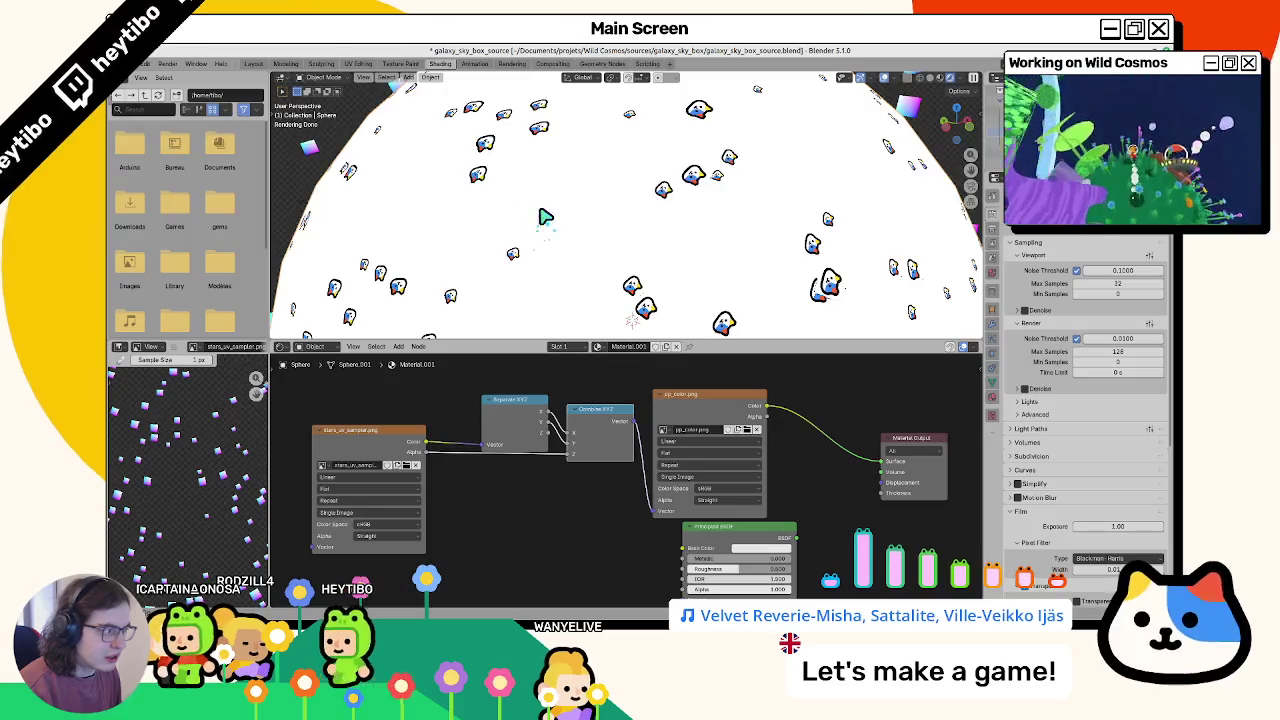
pyautogui.hotkey('ctrl', 'z')
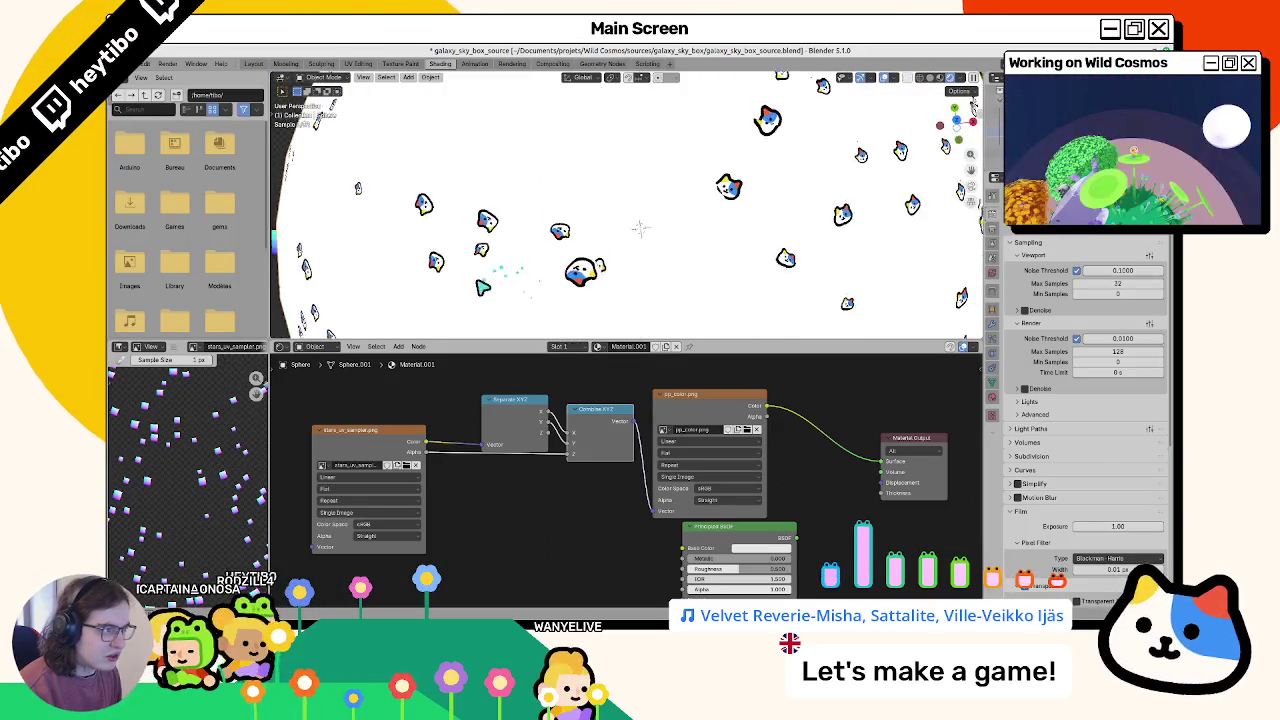
pyautogui.moveTo(441, 247); pyautogui.dragTo(441, 238, button='middle')
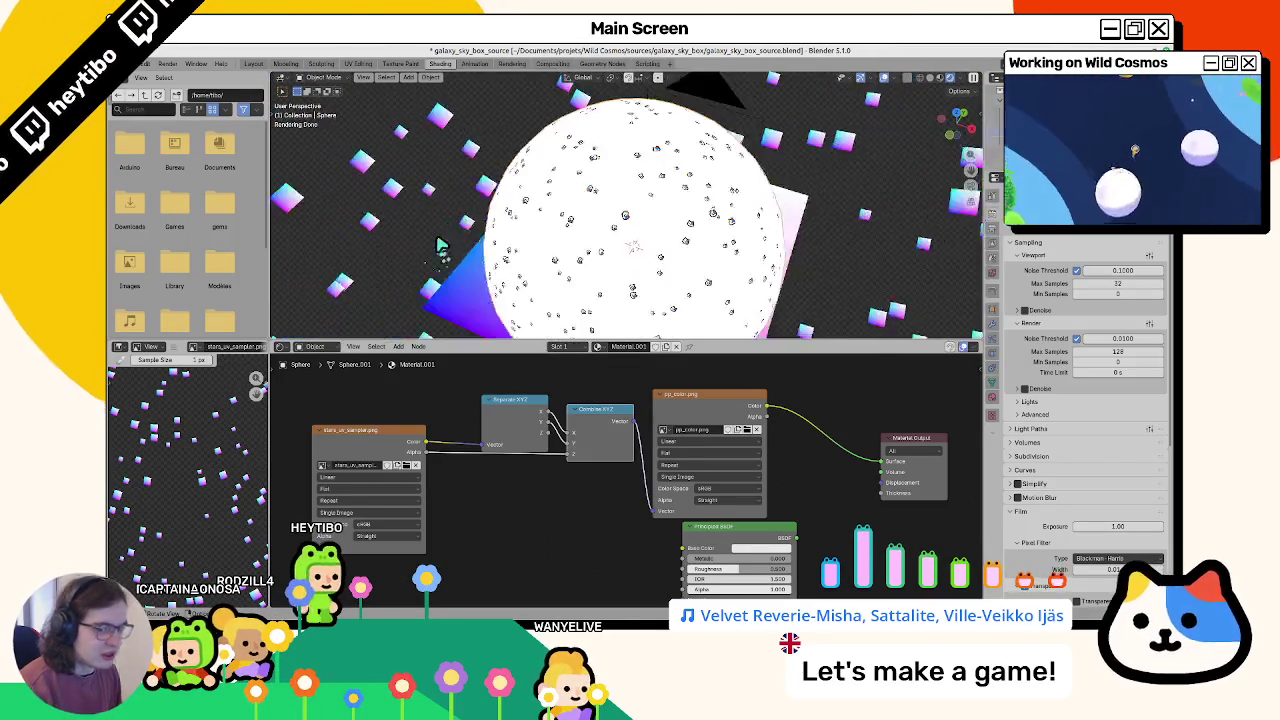
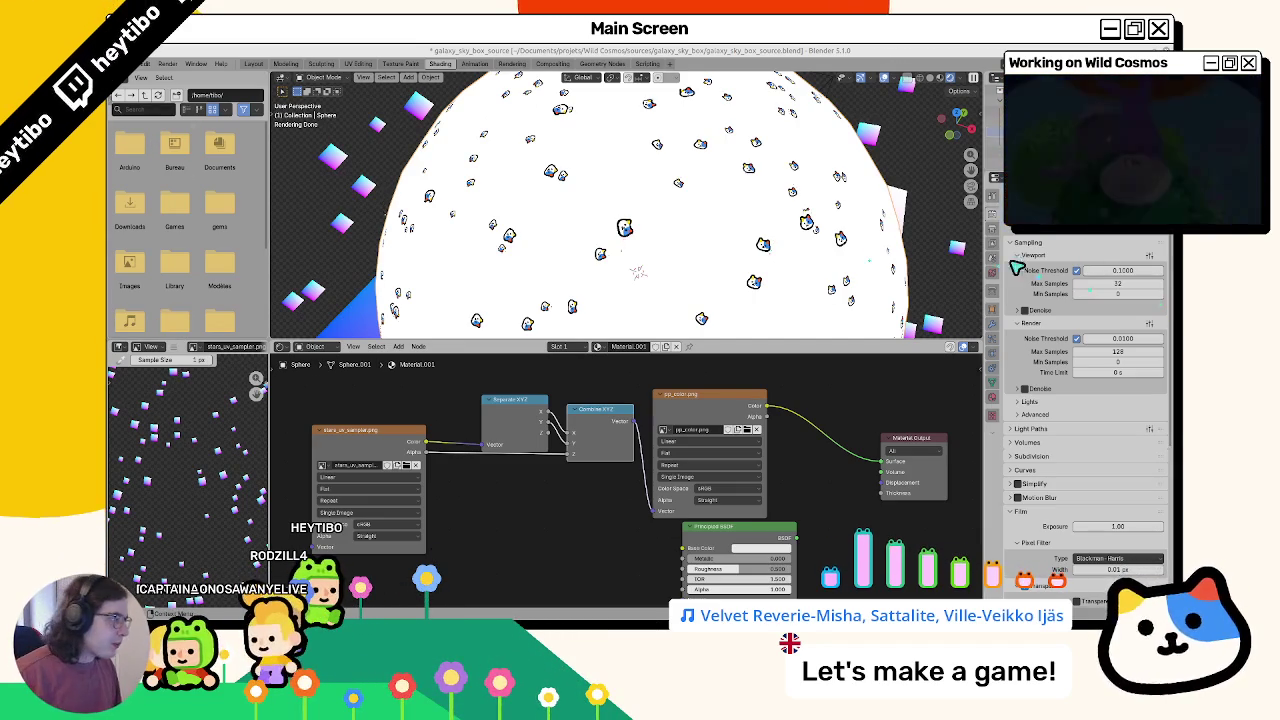
# Step: Render the current frame and start saving the render as an image
pyautogui.click(996, 230)
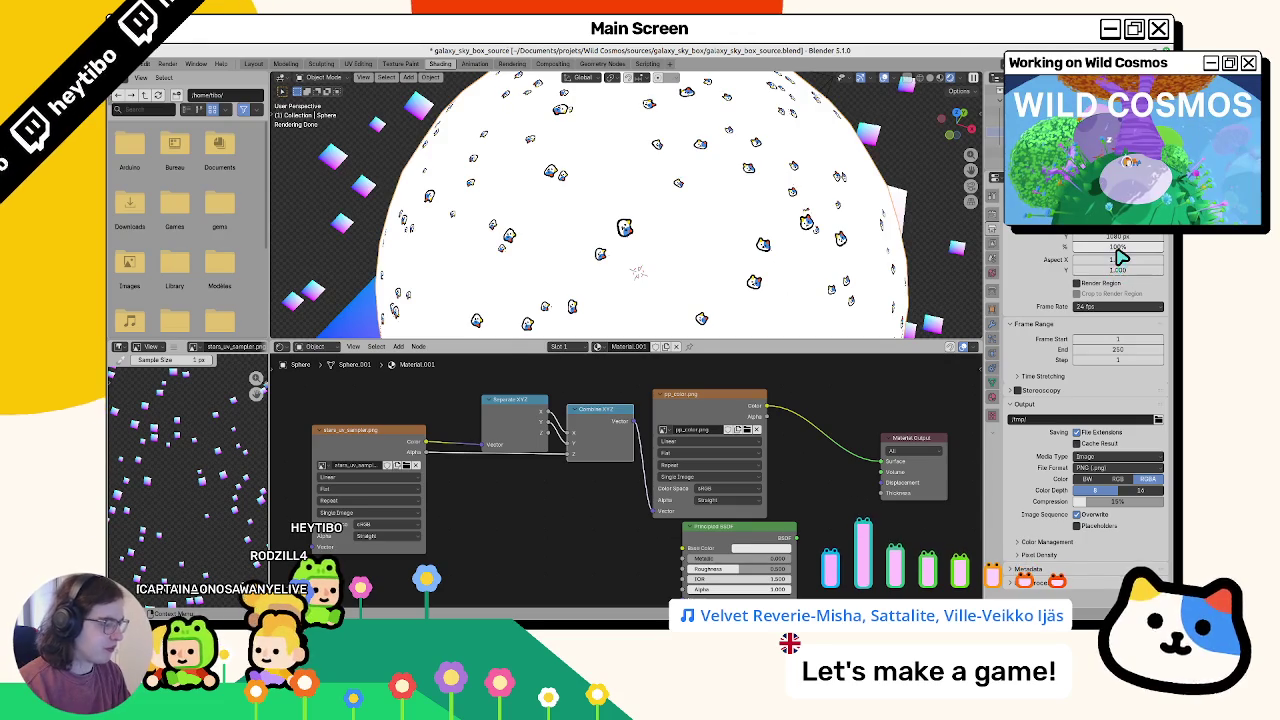
pyautogui.press('F12')
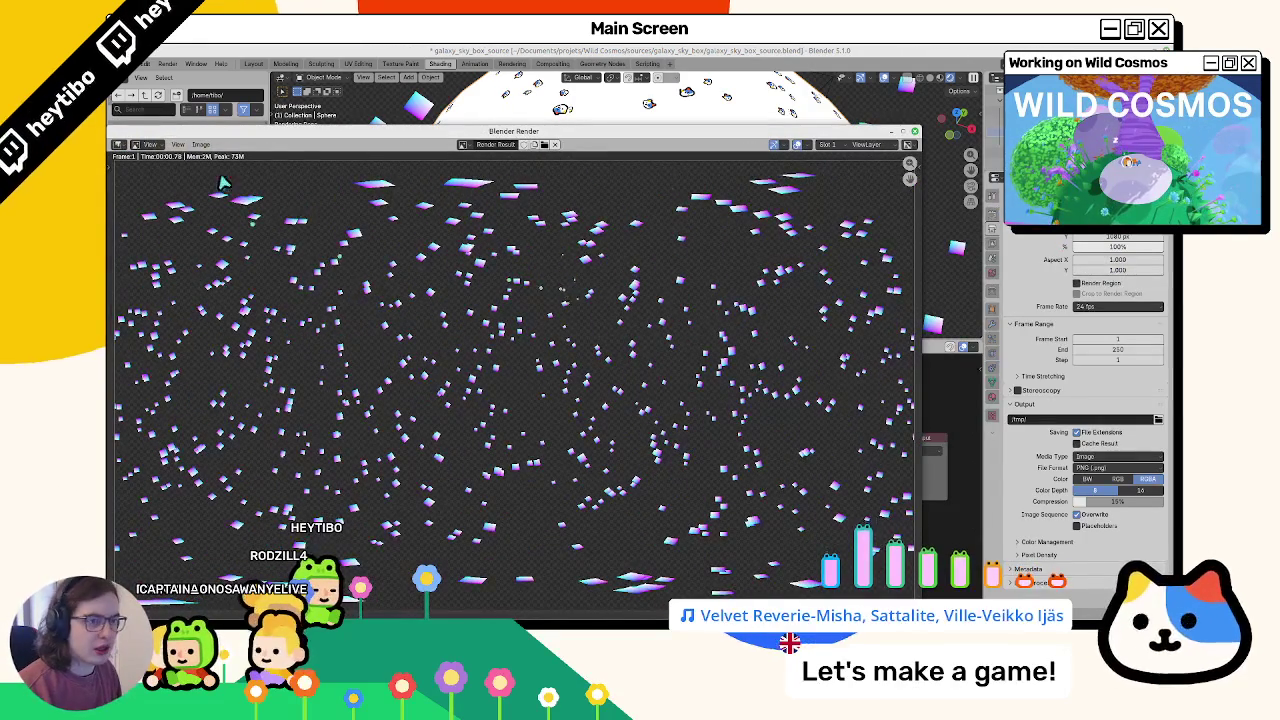
pyautogui.click(201, 145)
pyautogui.click(222, 219)
pyautogui.press('Escape')
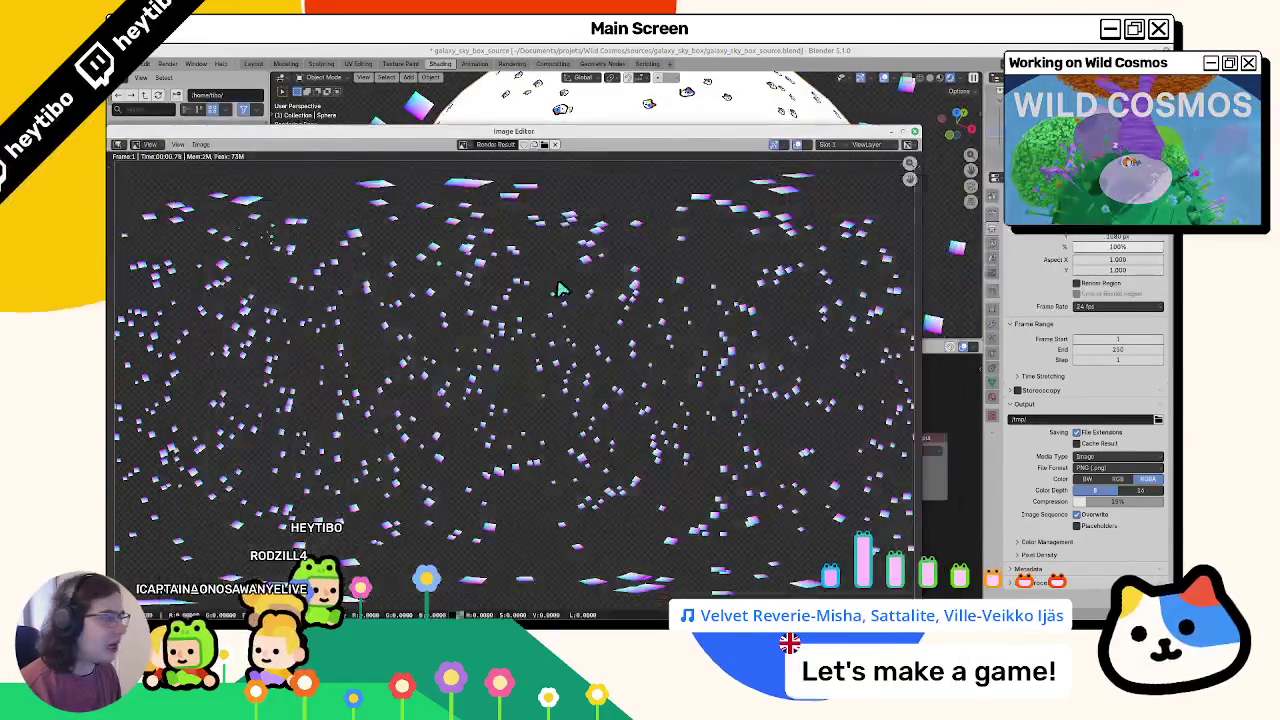
pyautogui.press('Escape')
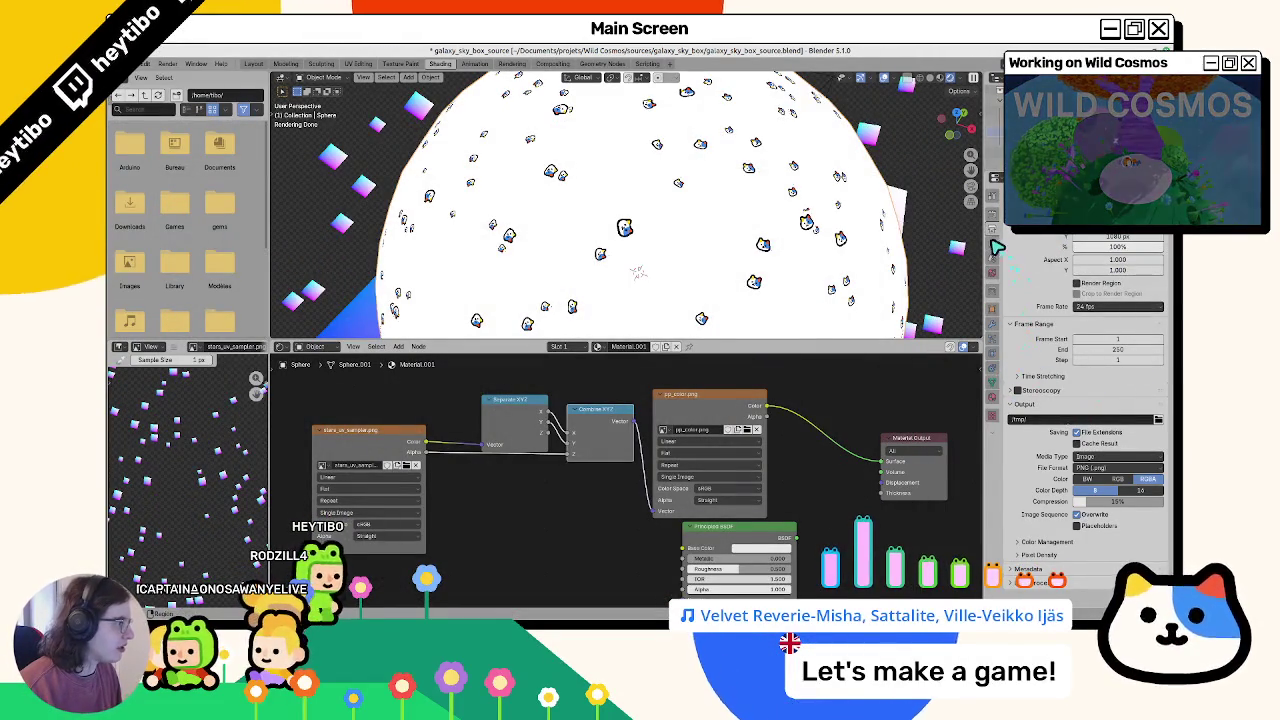
# Step: Reset the Film pixel filter width to its default value of 1.00 px
pyautogui.click(992, 228)
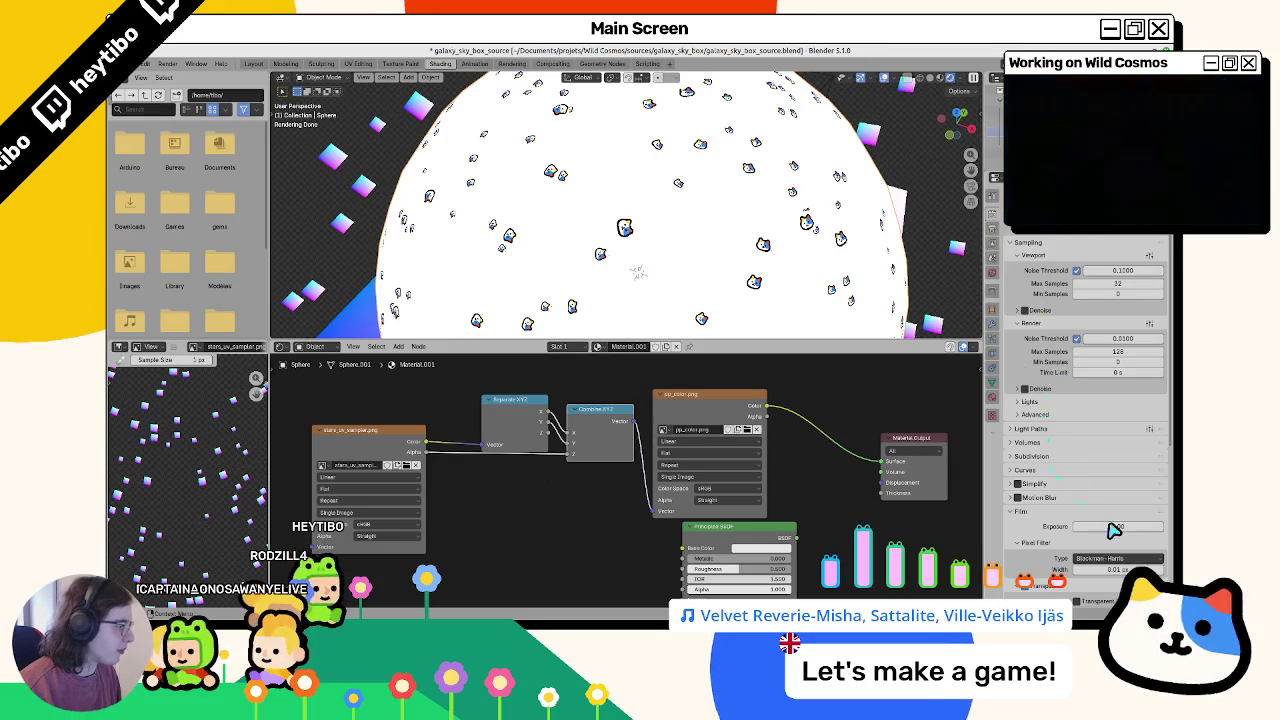
pyautogui.scroll(-2, 1110, 515)
pyautogui.scroll(-2, 1113, 485)
pyautogui.rightClick(1115, 469)
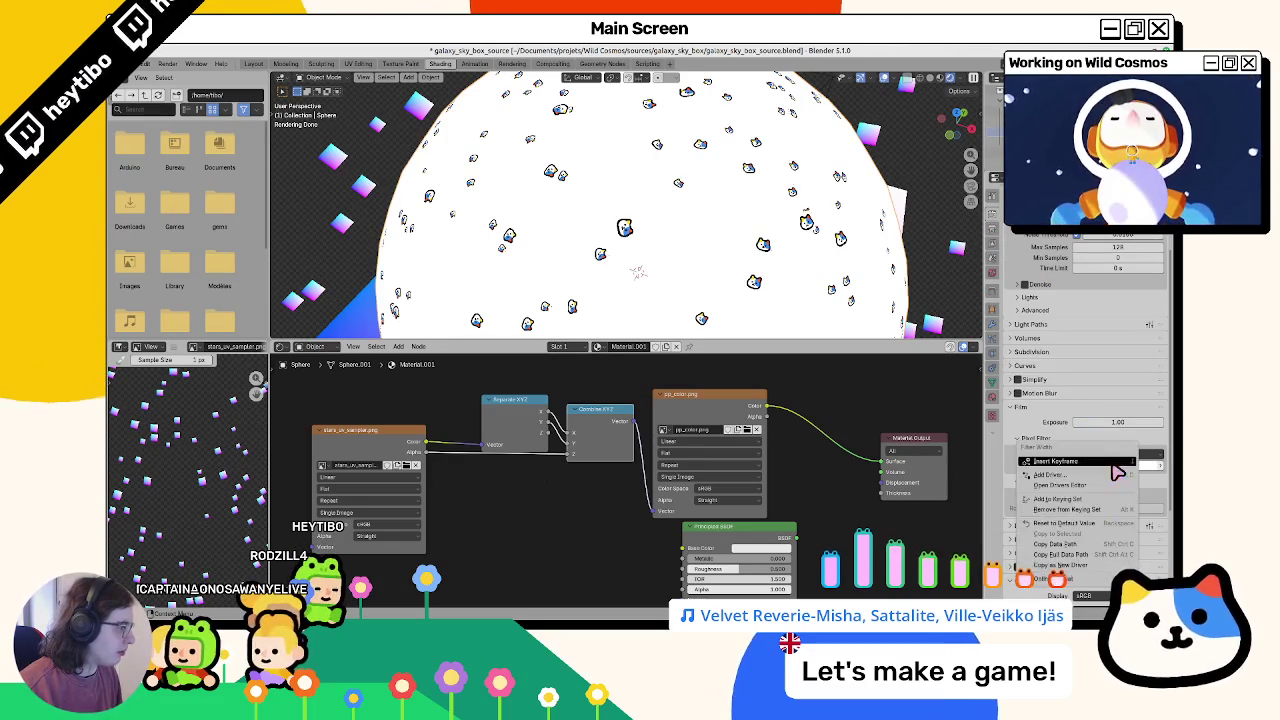
pyautogui.click(1060, 530)
# Step: Re-render the star field and save it over the star texture PNG
pyautogui.press('F12')
pyautogui.scroll(5, 590, 365)
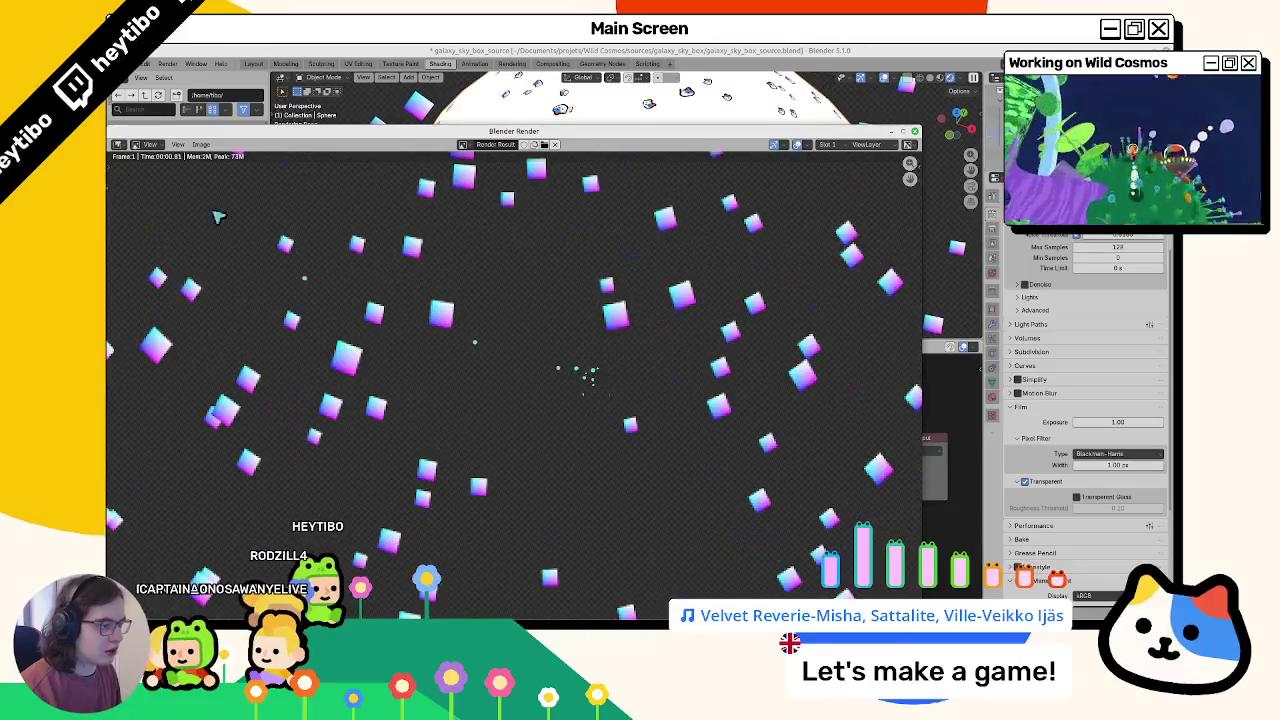
pyautogui.click(212, 145)
pyautogui.click(243, 237)
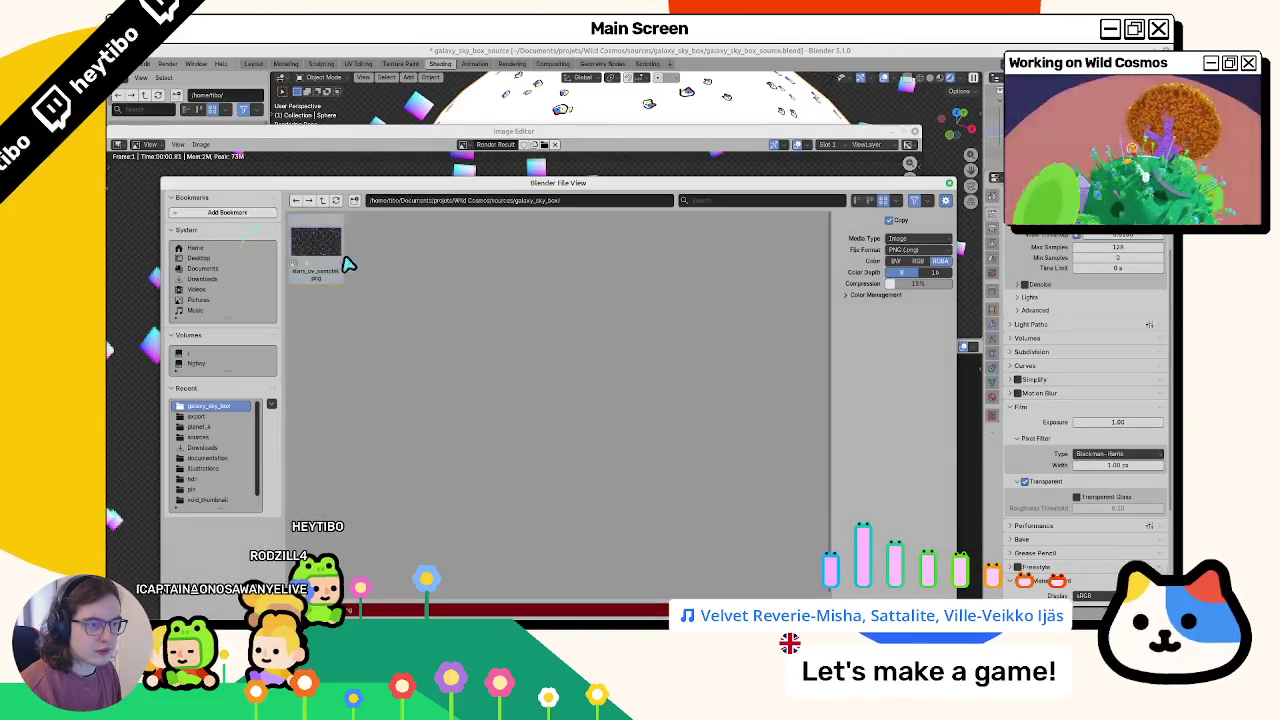
pyautogui.press('Escape')
pyautogui.press('Escape')
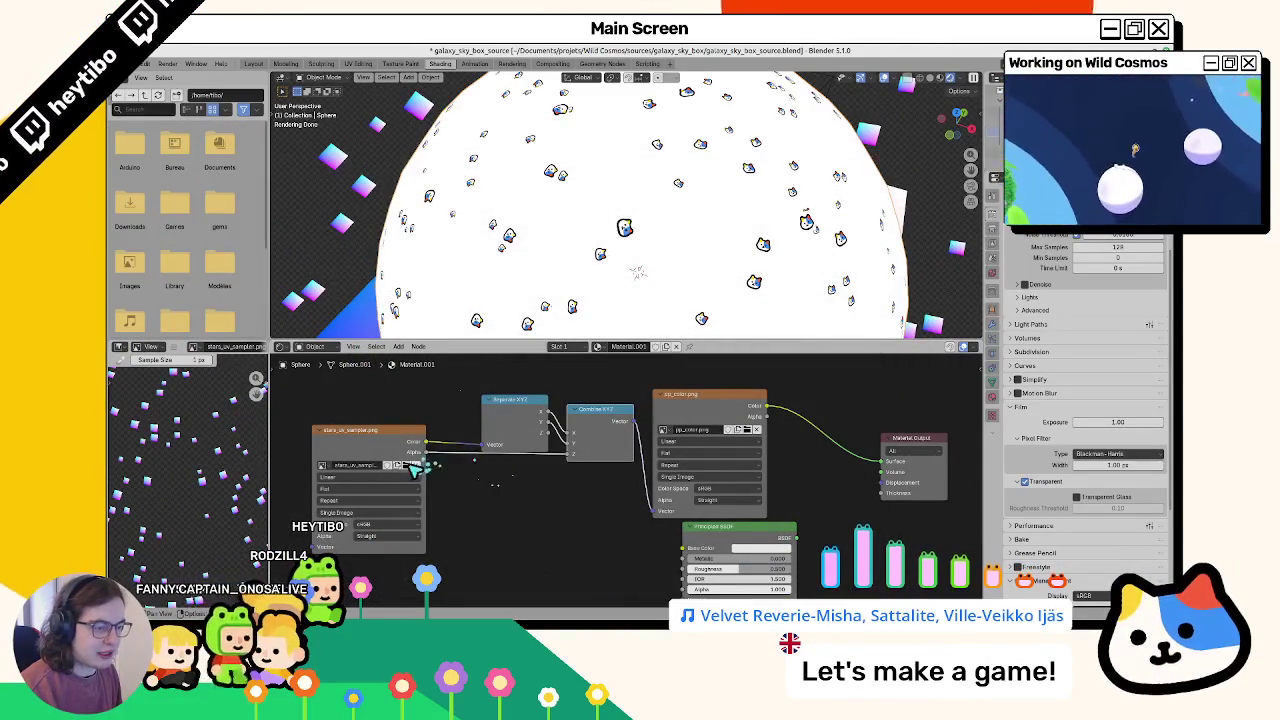
# Step: Reload the freshly saved star texture in the Image Texture node and preview the material
pyautogui.click(407, 466)
pyautogui.doubleClick(329, 246)
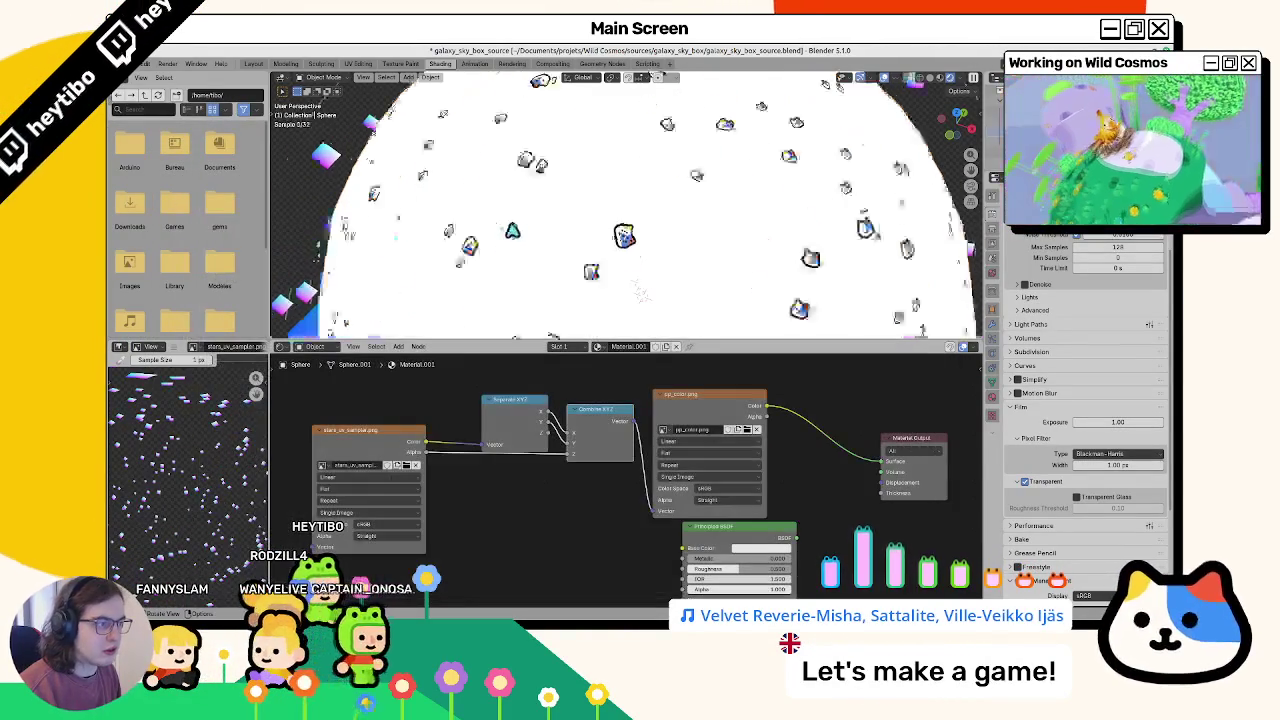
pyautogui.press('z')
pyautogui.click(520, 330)
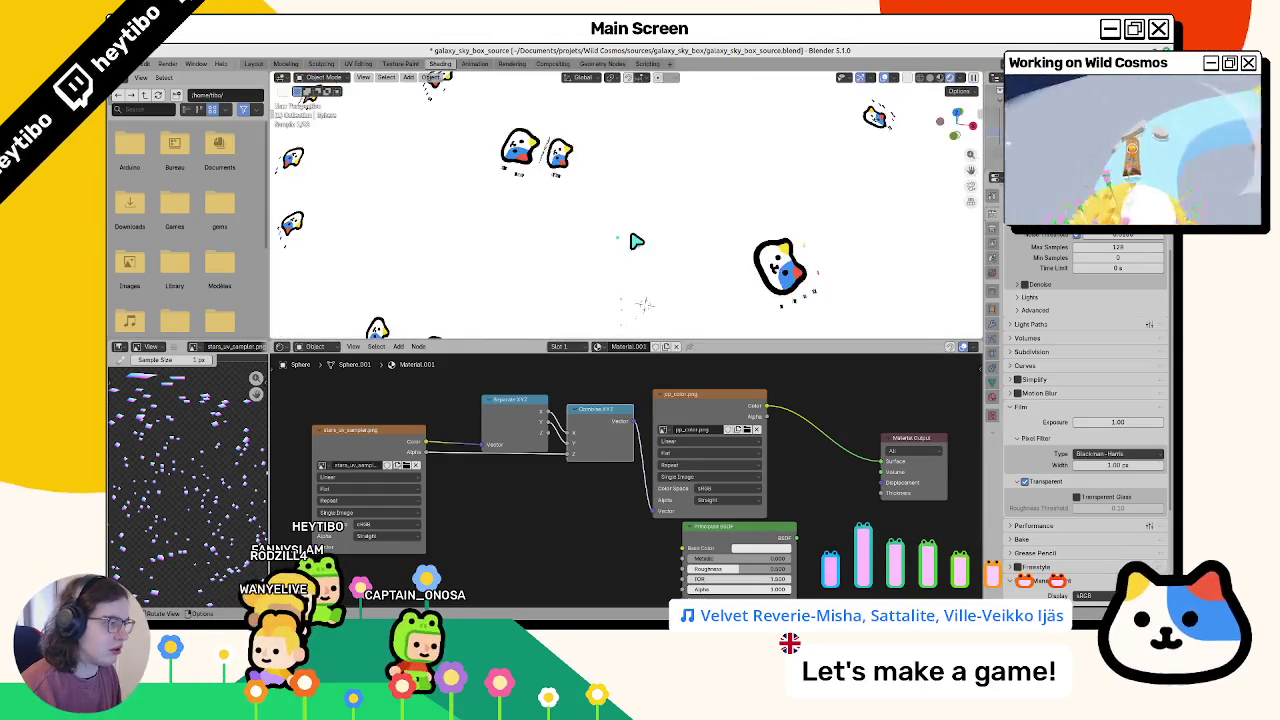
pyautogui.scroll(3, 636, 244)
pyautogui.scroll(3, 600, 260)
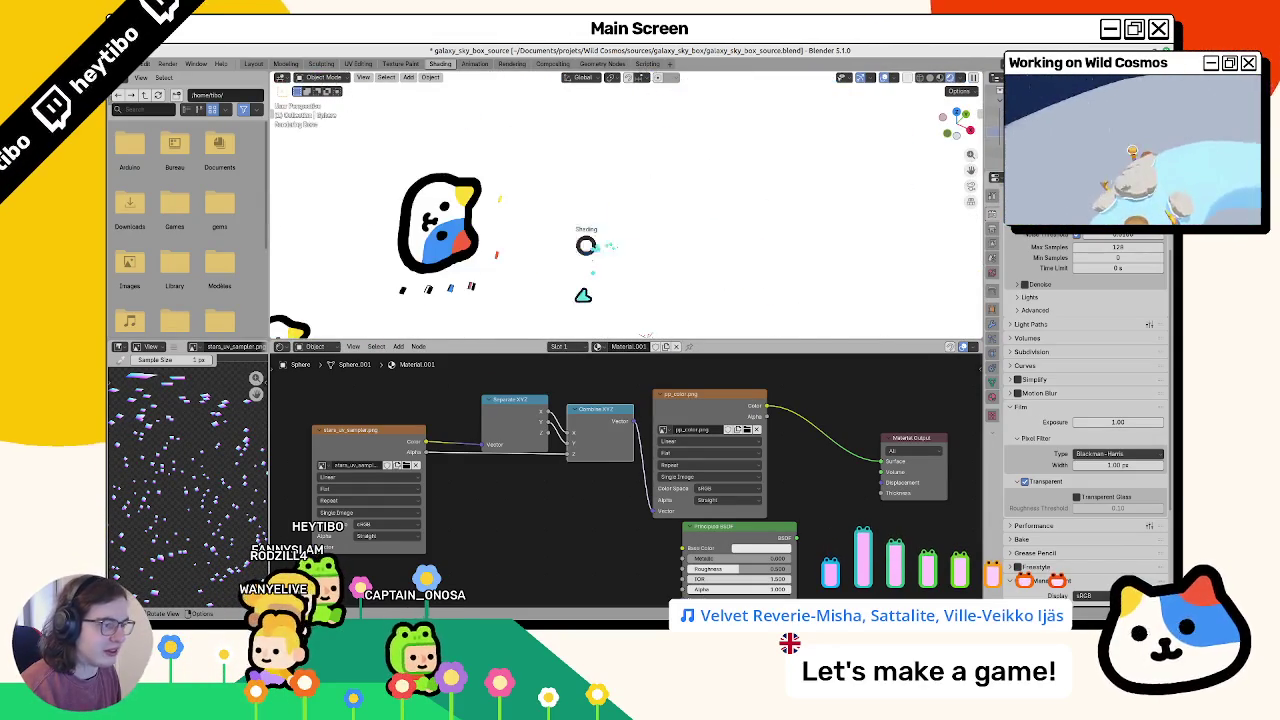
pyautogui.scroll(2, 580, 290)
# Step: Compare the star sphere in rendered and material preview shading
pyautogui.press('z')
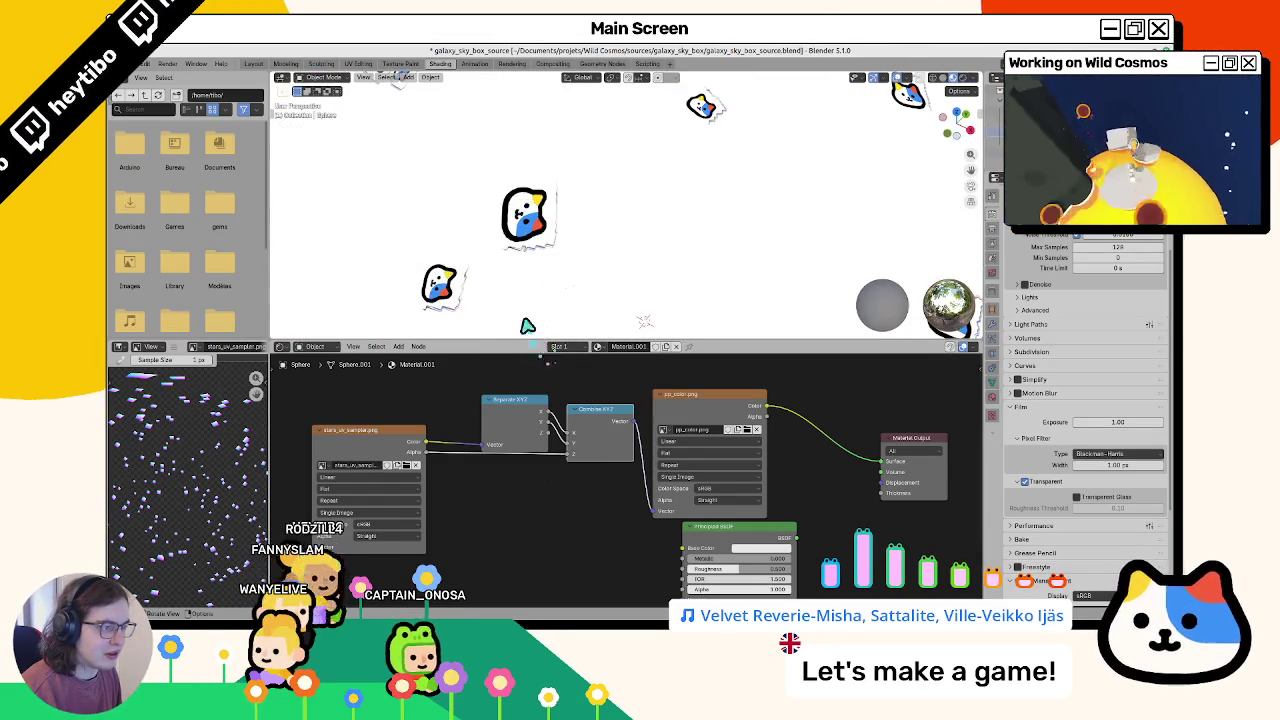
pyautogui.click(540, 262)
pyautogui.scroll(-4, 560, 258)
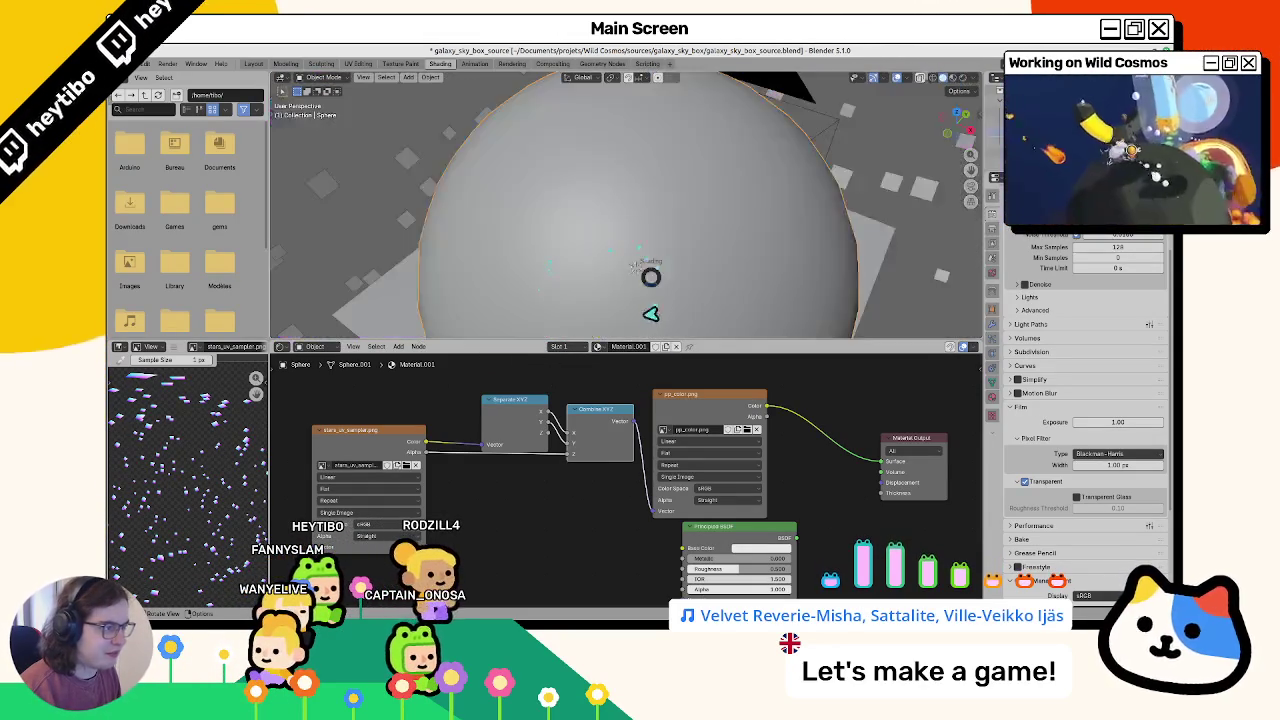
pyautogui.scroll(2, 605, 245)
pyautogui.press('z')
pyautogui.click(603, 311)
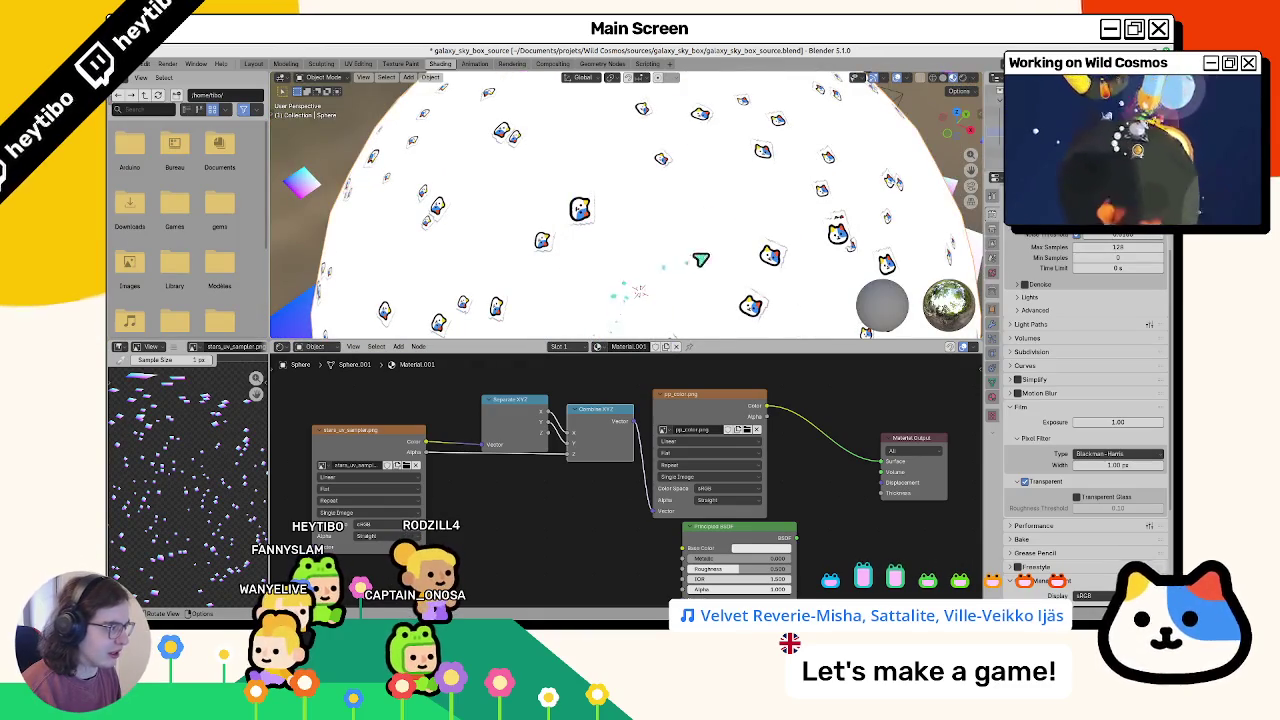
pyautogui.moveTo(687, 262); pyautogui.dragTo(646, 262, button='middle')
pyautogui.press('z')
pyautogui.click(646, 212)
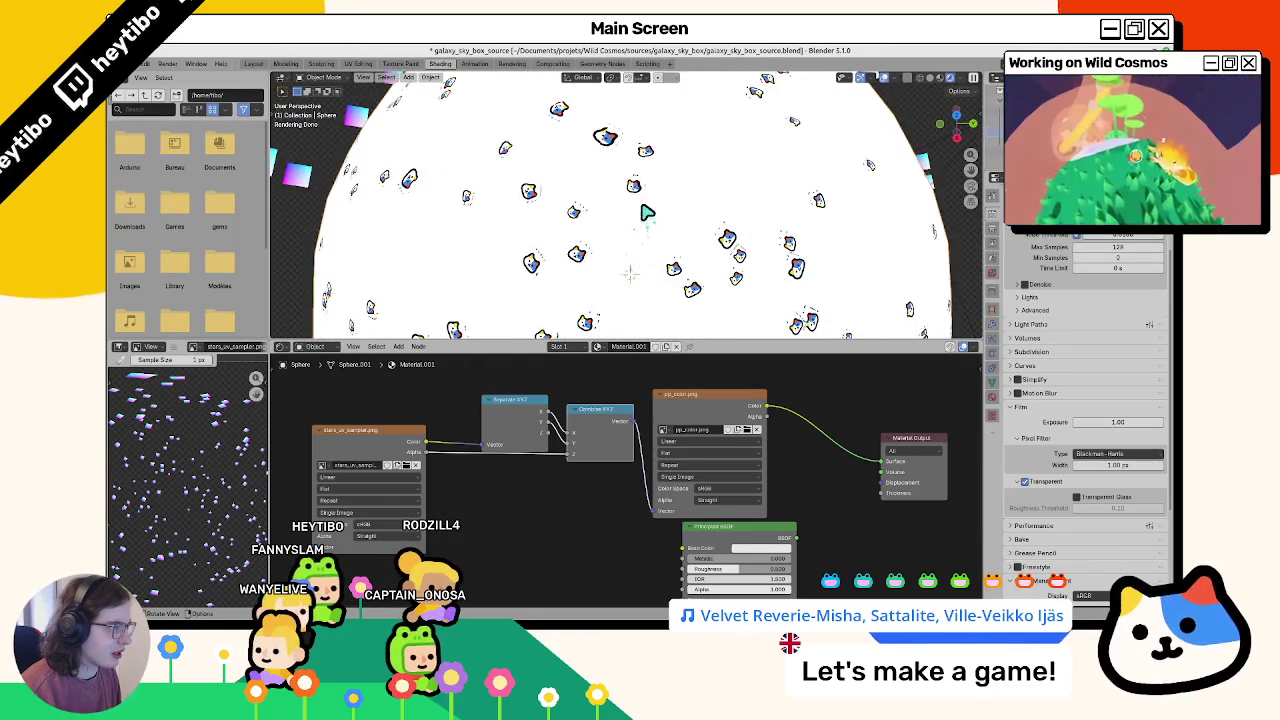
pyautogui.scroll(-3, 646, 212)
pyautogui.press('z')
pyautogui.click(614, 311)
pyautogui.scroll(3, 622, 318)
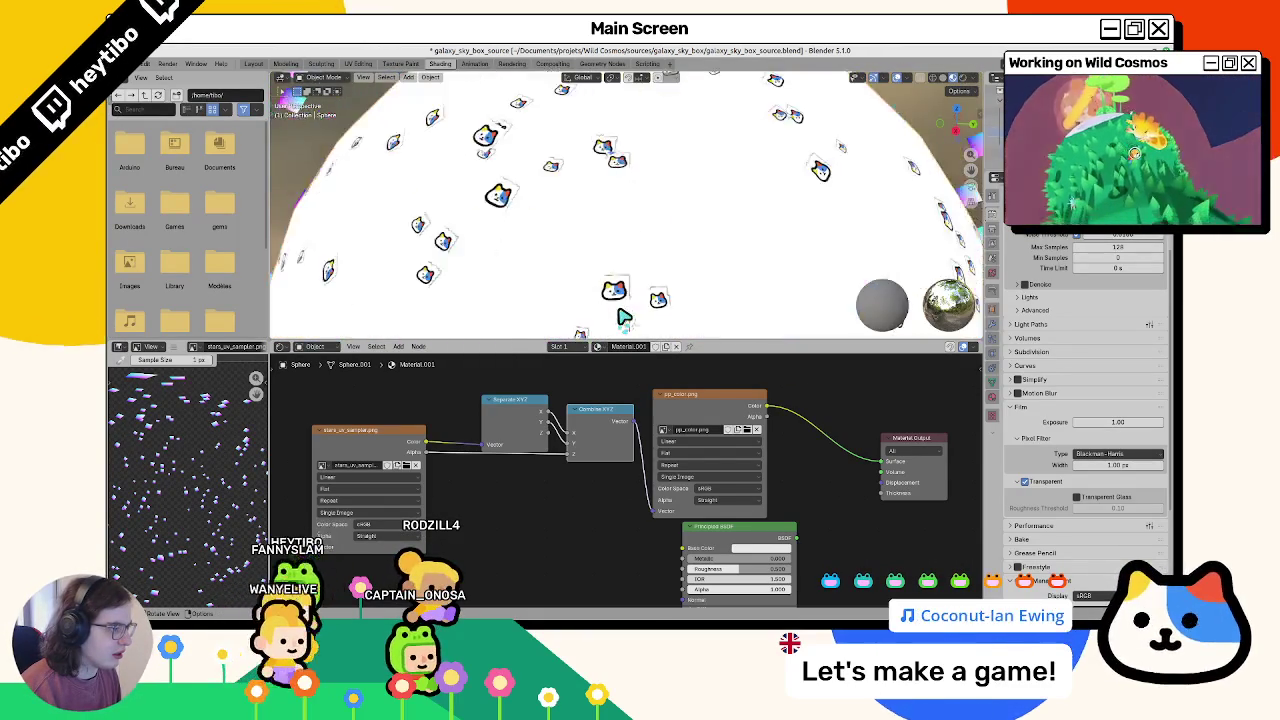
pyautogui.scroll(-3, 622, 318)
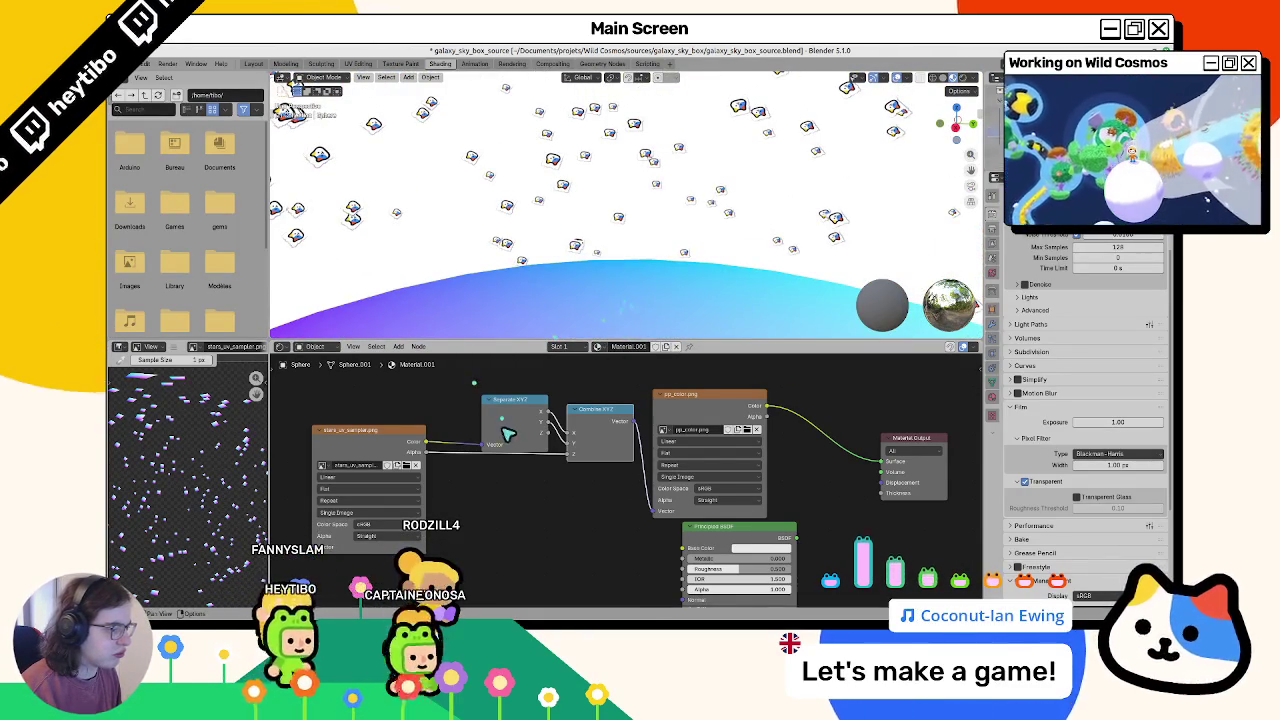
# Step: Connect the star texture's Alpha output to the Combine XYZ node's Z input
pyautogui.moveTo(508, 432); pyautogui.dragTo(508, 408)
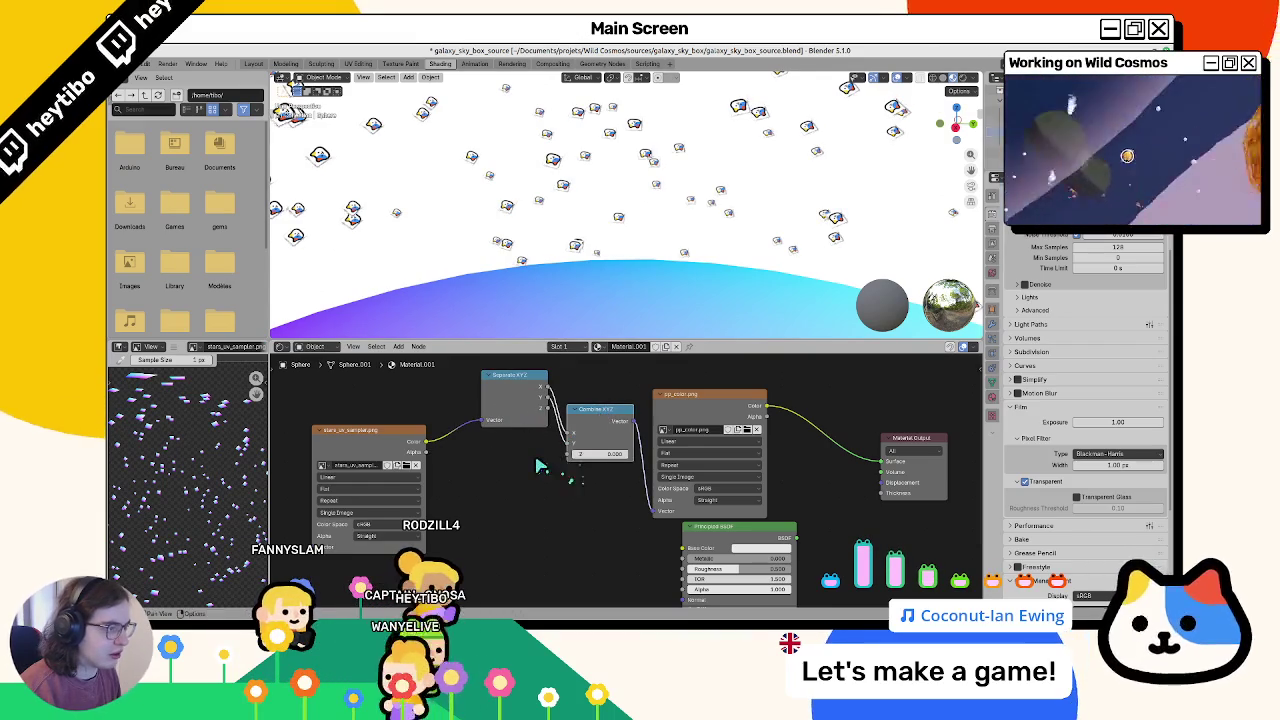
pyautogui.moveTo(425, 452); pyautogui.dragTo(568, 454)
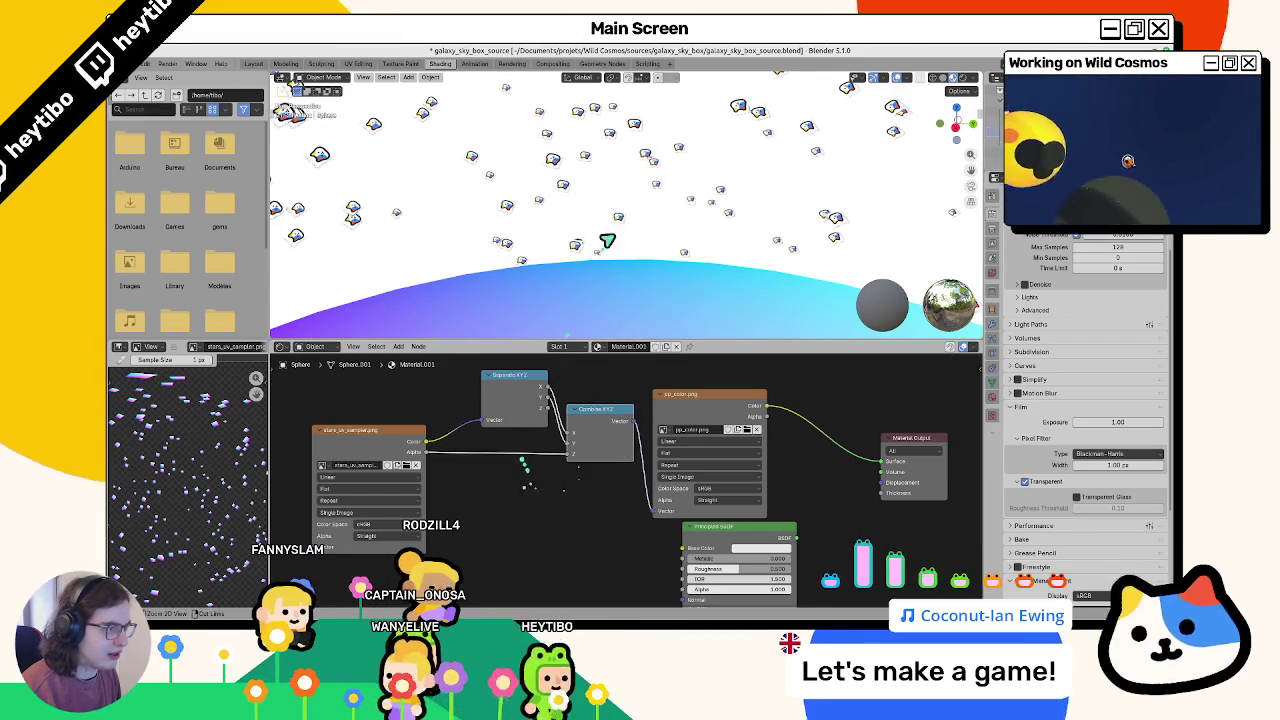
pyautogui.scroll(2, 996, 214)
pyautogui.scroll(2, 996, 214)
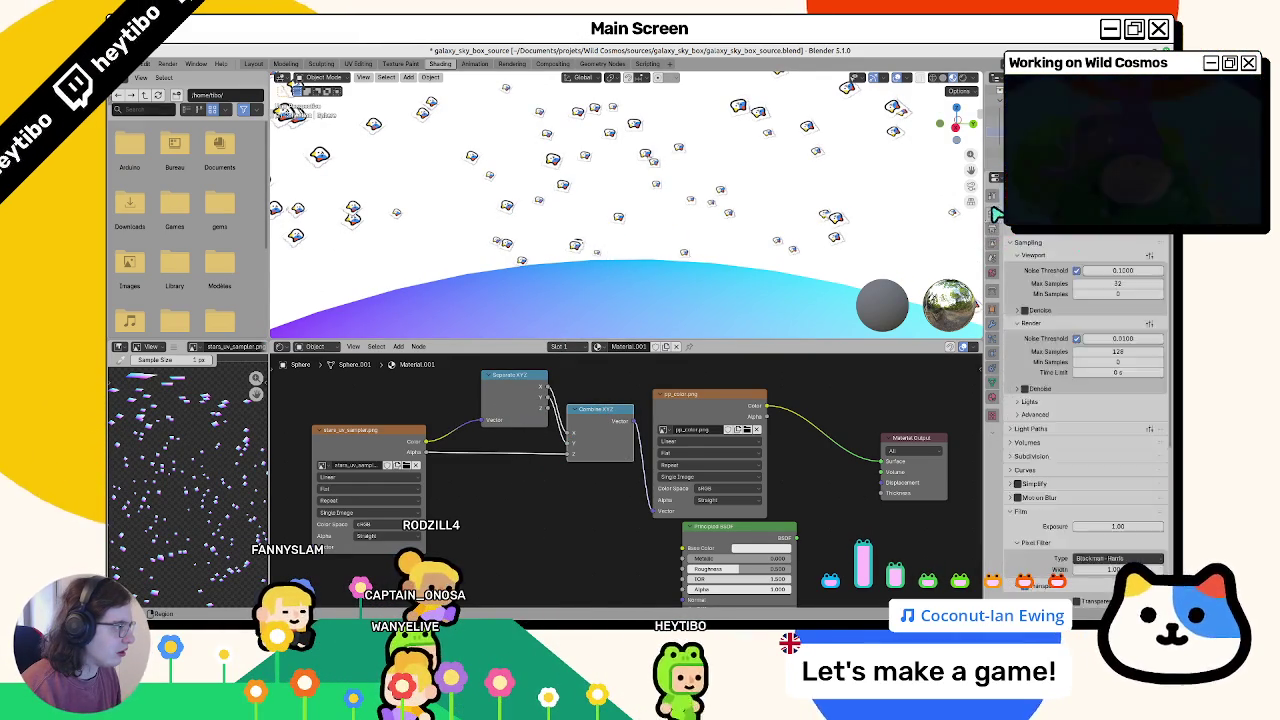
# Step: Switch the render engine to EEVEE, view through the camera, and select the StarMat cube
pyautogui.click(1100, 200)
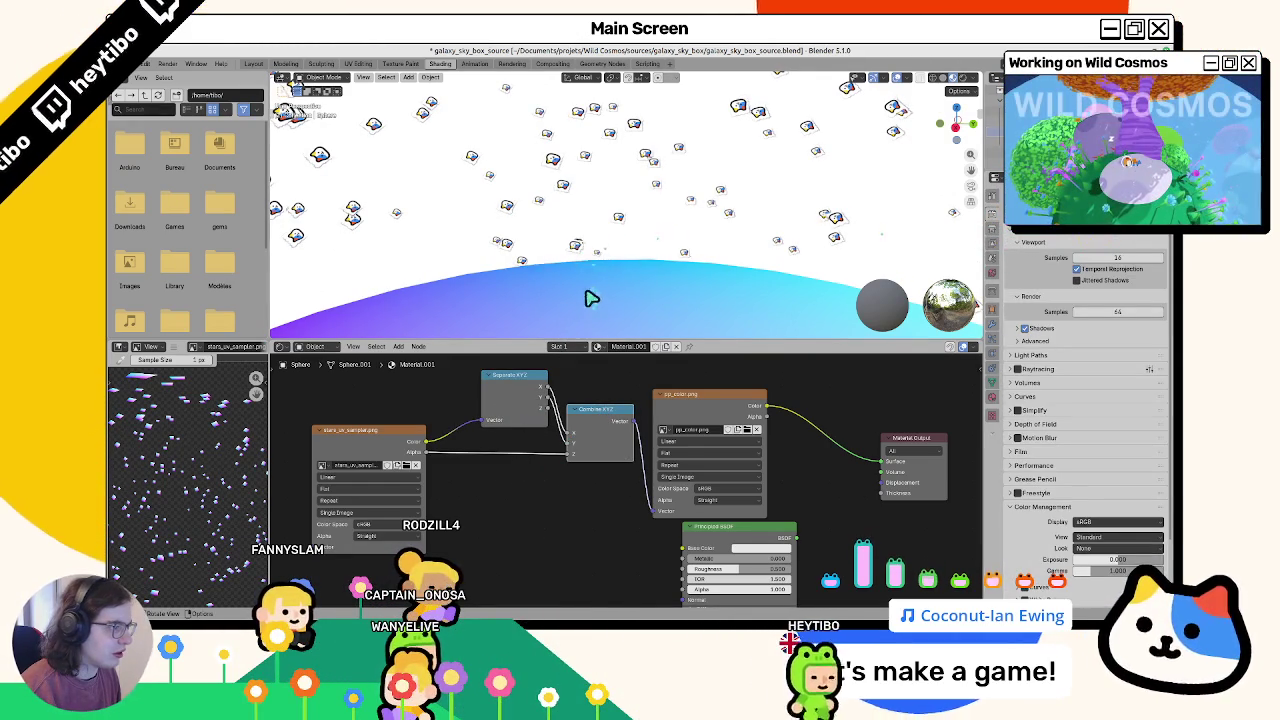
pyautogui.press('`')
pyautogui.click(942, 322)
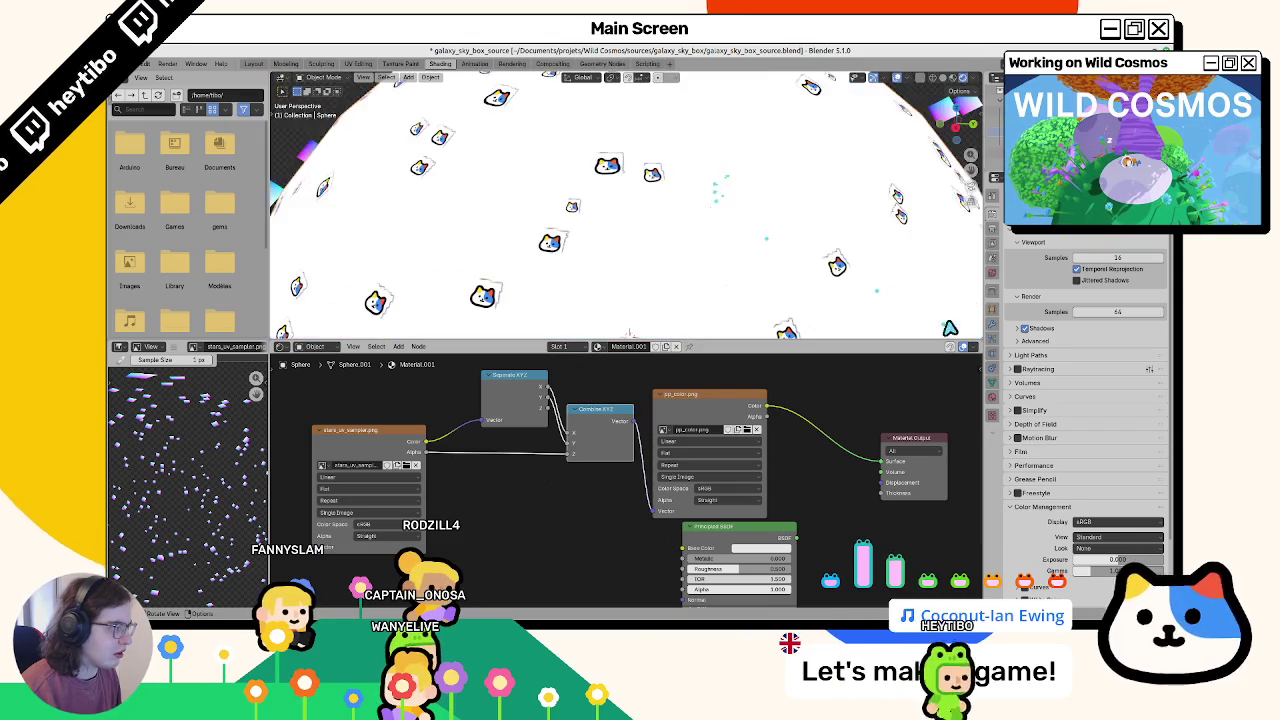
pyautogui.press('KP_0')
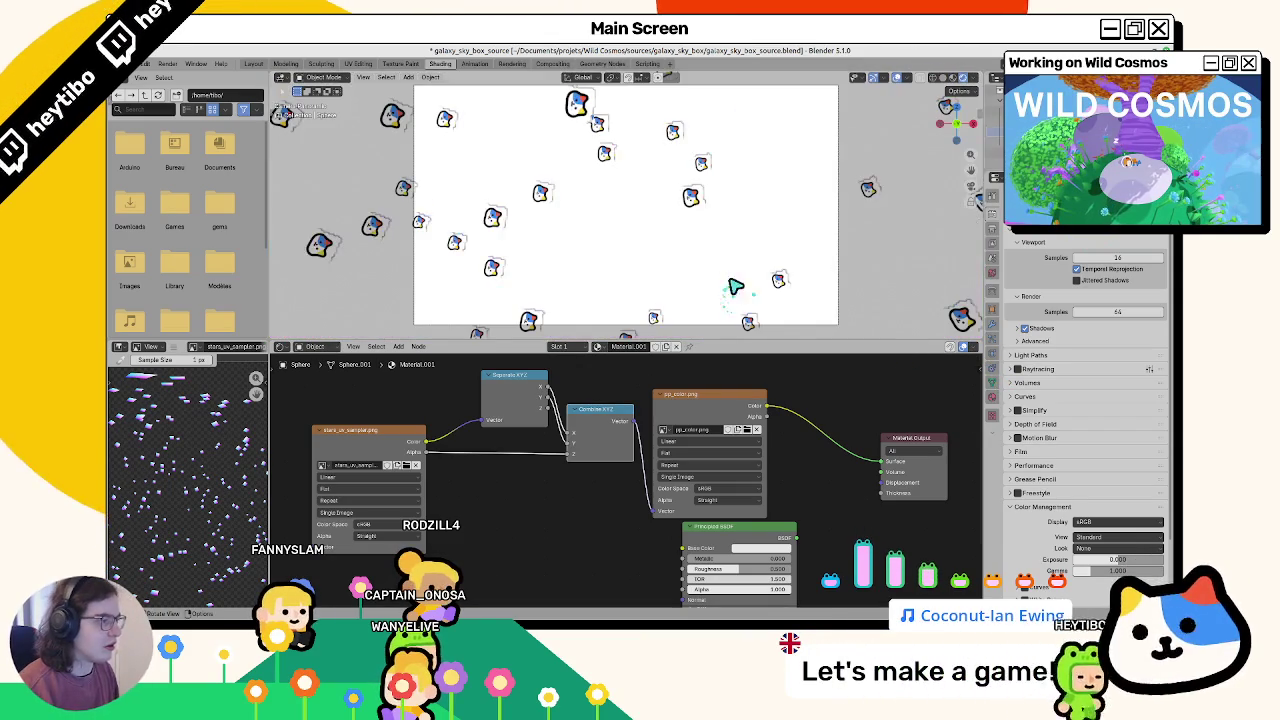
pyautogui.moveTo(743, 226)
pyautogui.mouseDown(button='middle')
pyautogui.moveTo(686, 263)
pyautogui.moveTo(635, 190)
pyautogui.mouseUp(button='middle')
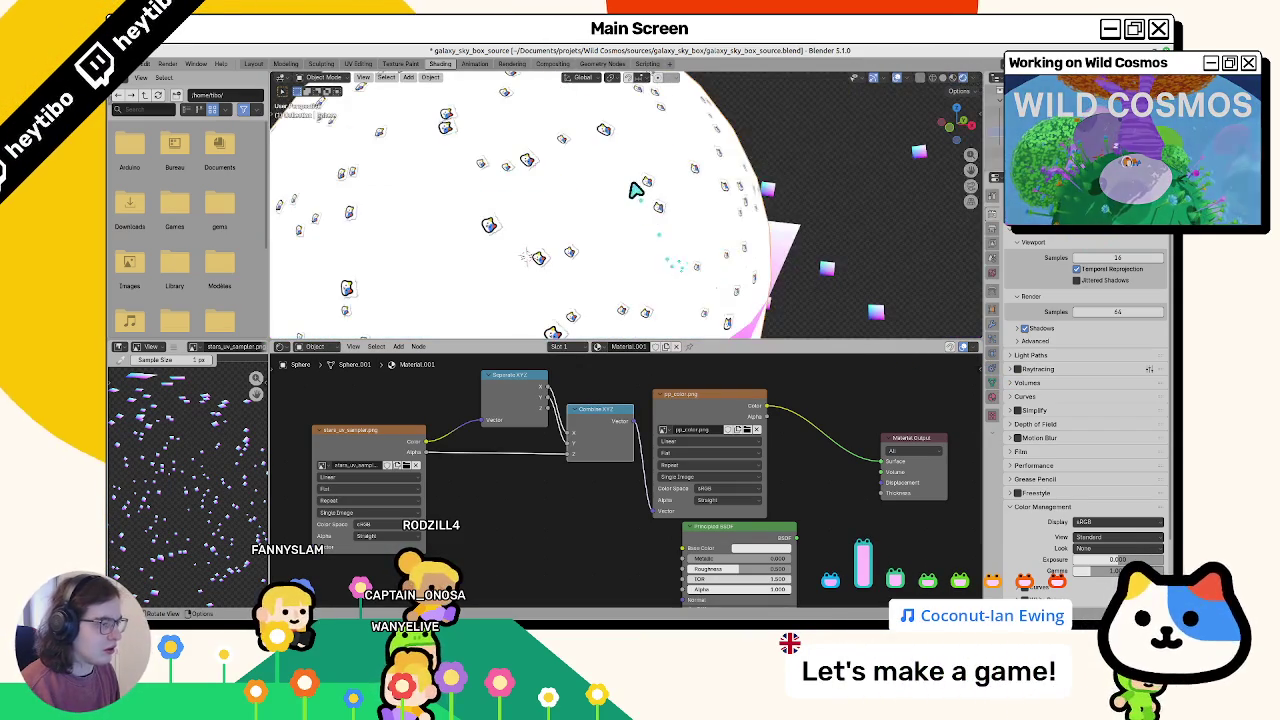
pyautogui.scroll(-3, 635, 190)
pyautogui.scroll(-4, 630, 186)
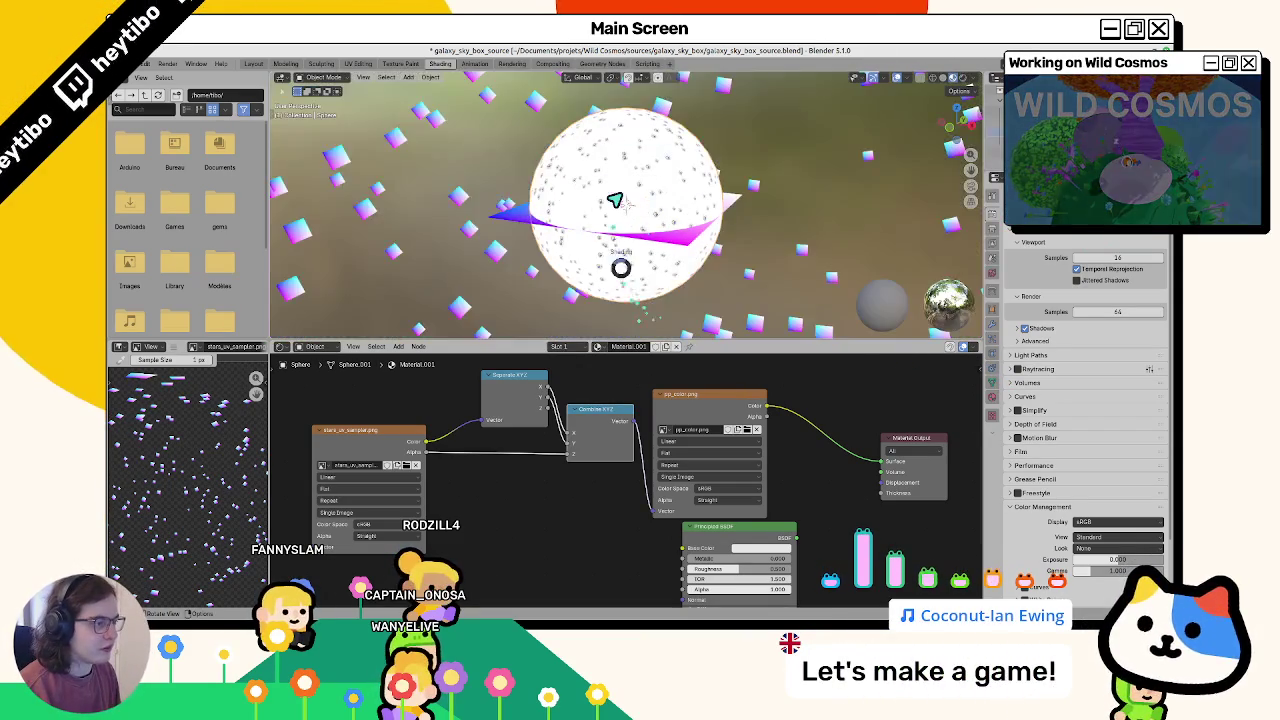
pyautogui.click(468, 232)
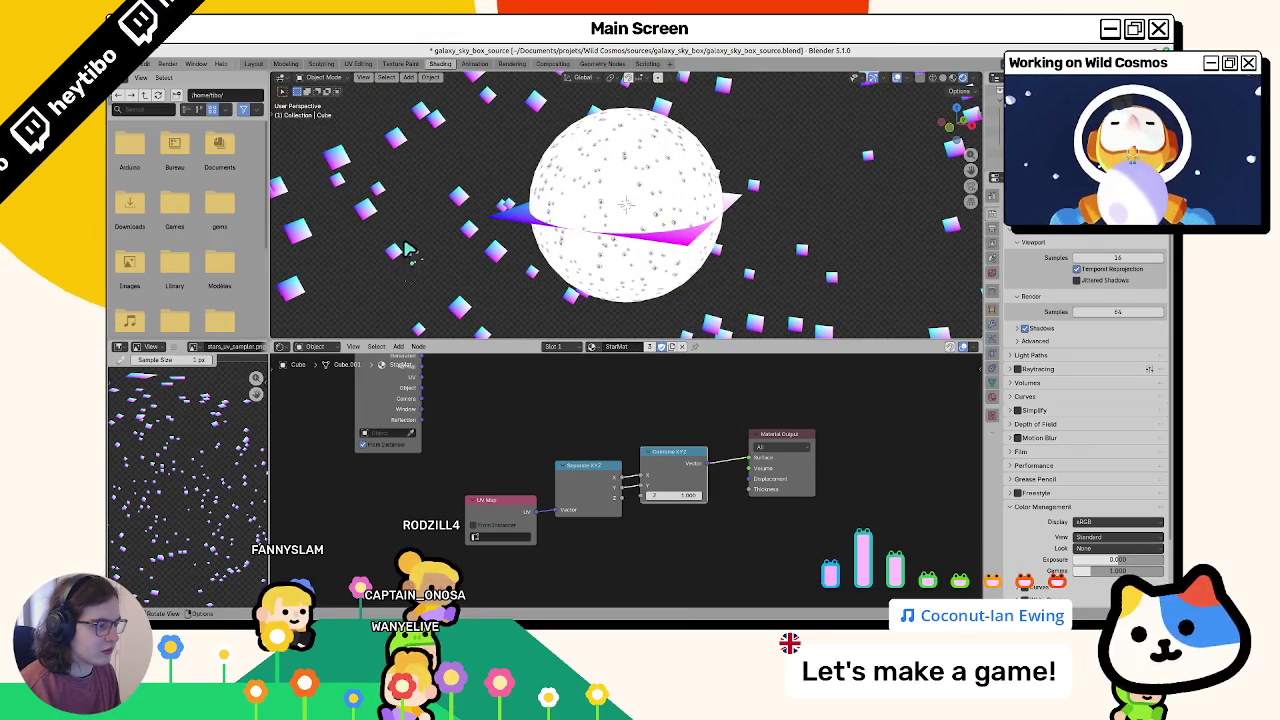
# Step: Set the StarMat material's render method to Blended
pyautogui.moveTo(407, 250); pyautogui.dragTo(628, 414, button='middle')
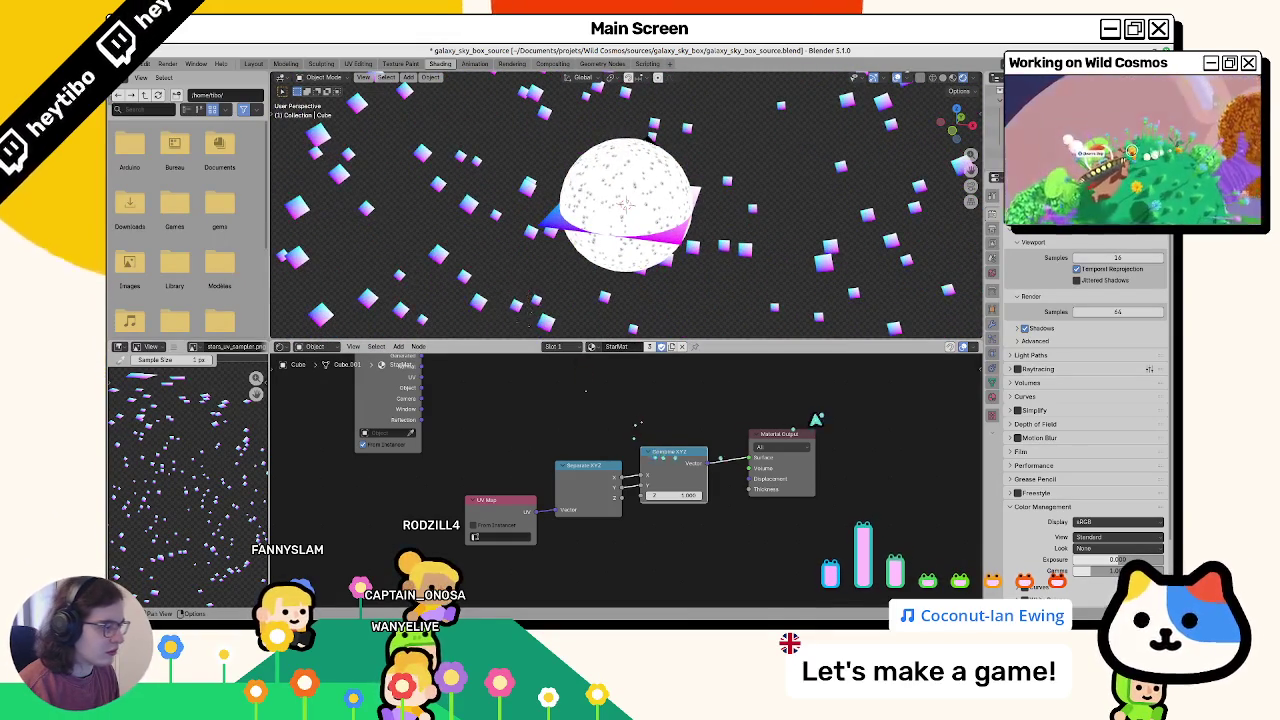
pyautogui.scroll(-1, 660, 225)
pyautogui.scroll(-3, 660, 225)
pyautogui.scroll(2, 660, 225)
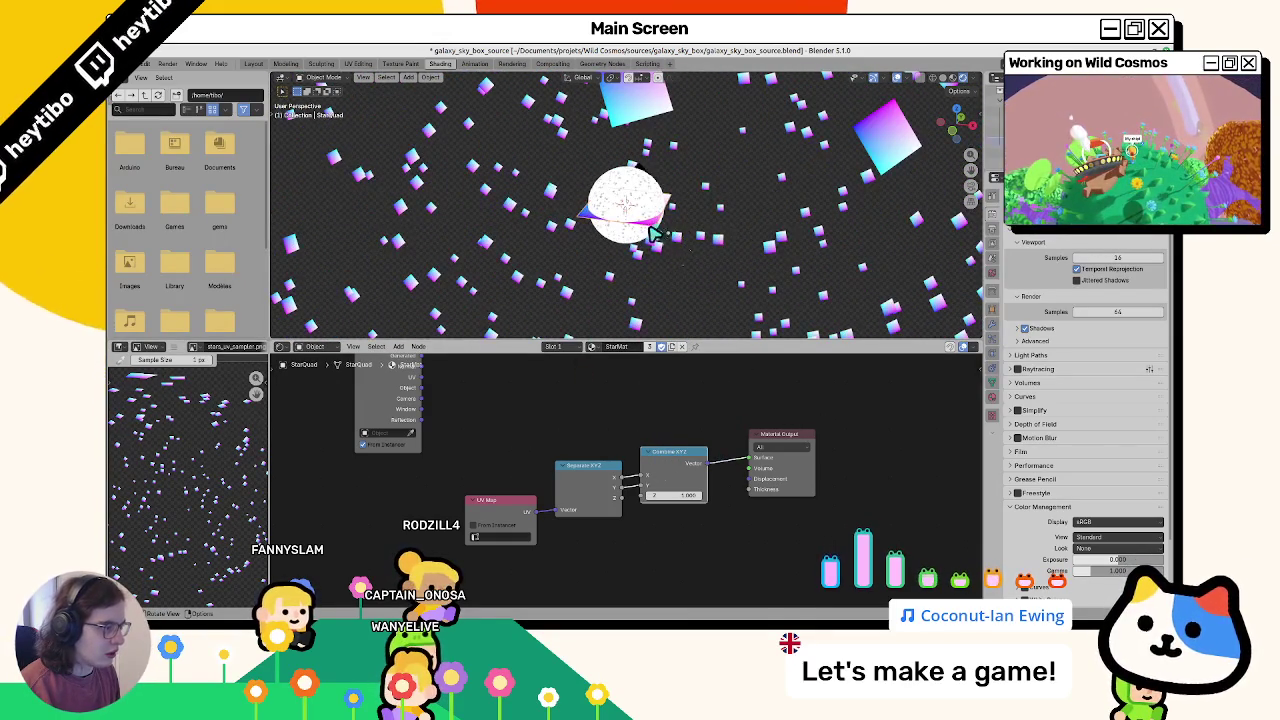
pyautogui.scroll(-2, 1030, 424)
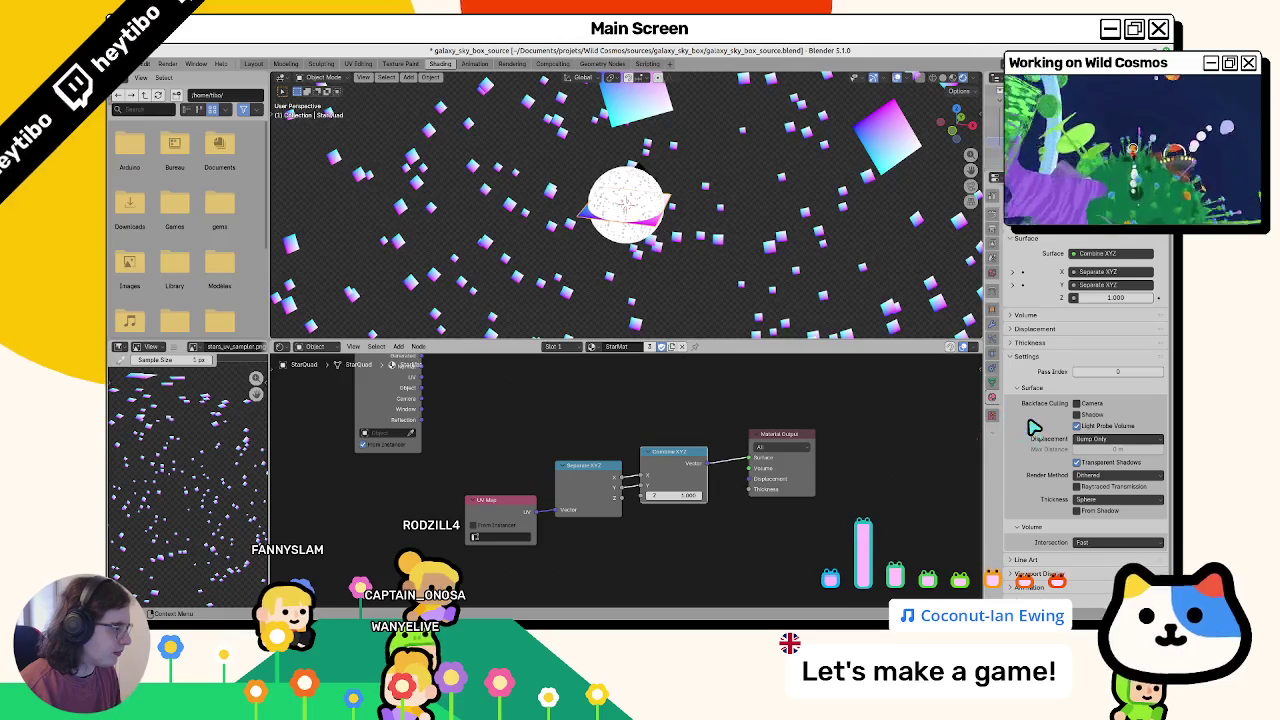
pyautogui.click(1100, 498)
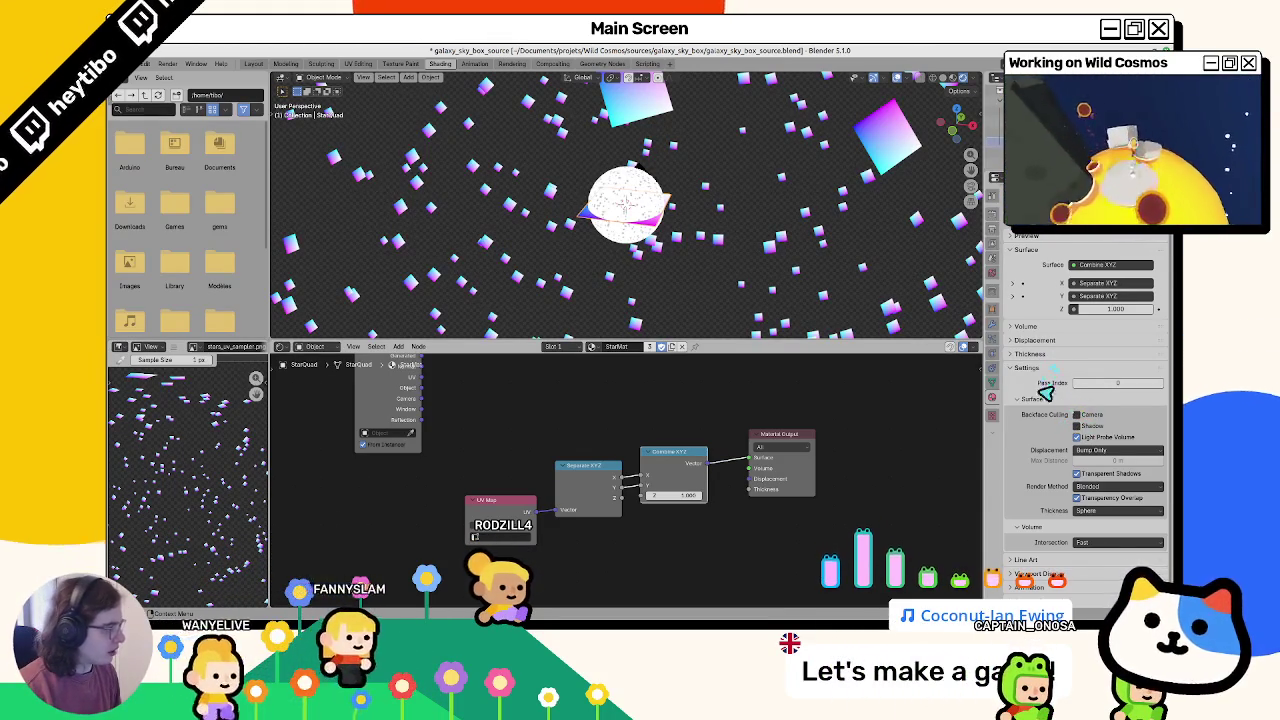
# Step: Review the material's Volume and Displacement settings, then select the star-scatter Cube
pyautogui.moveTo(1028, 354); pyautogui.dragTo(1043, 335)
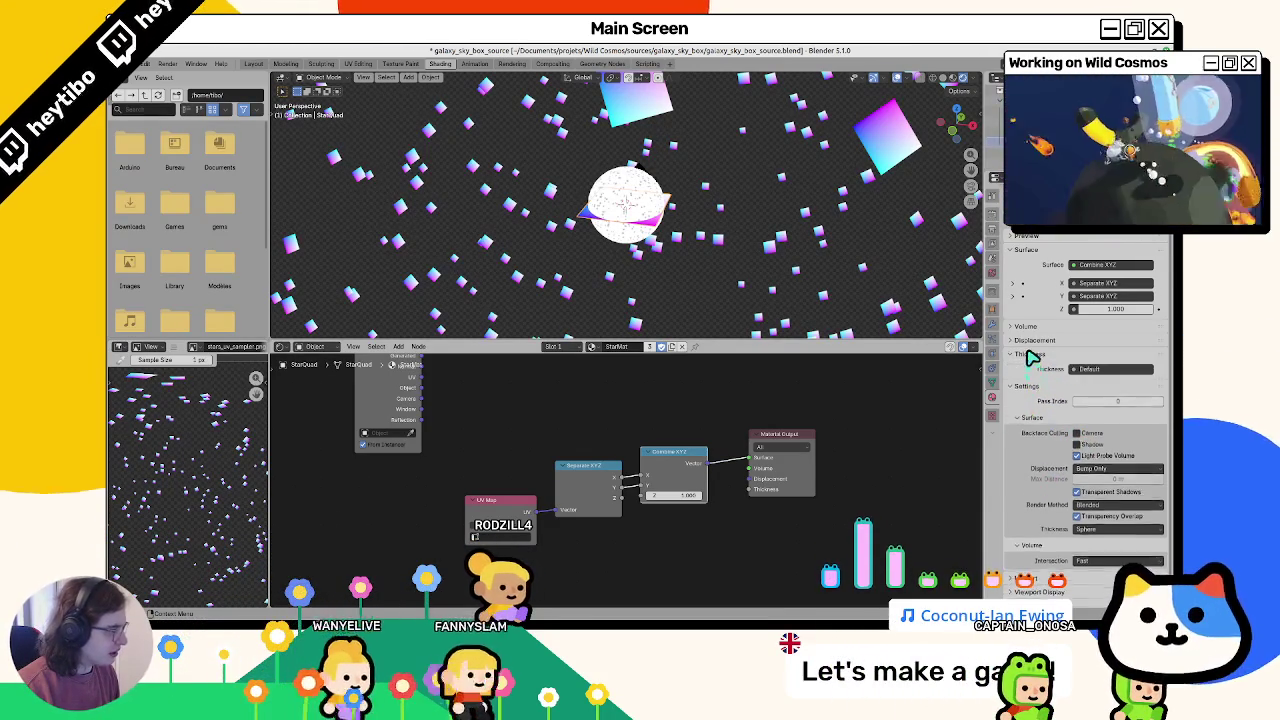
pyautogui.scroll(-3, 1040, 360)
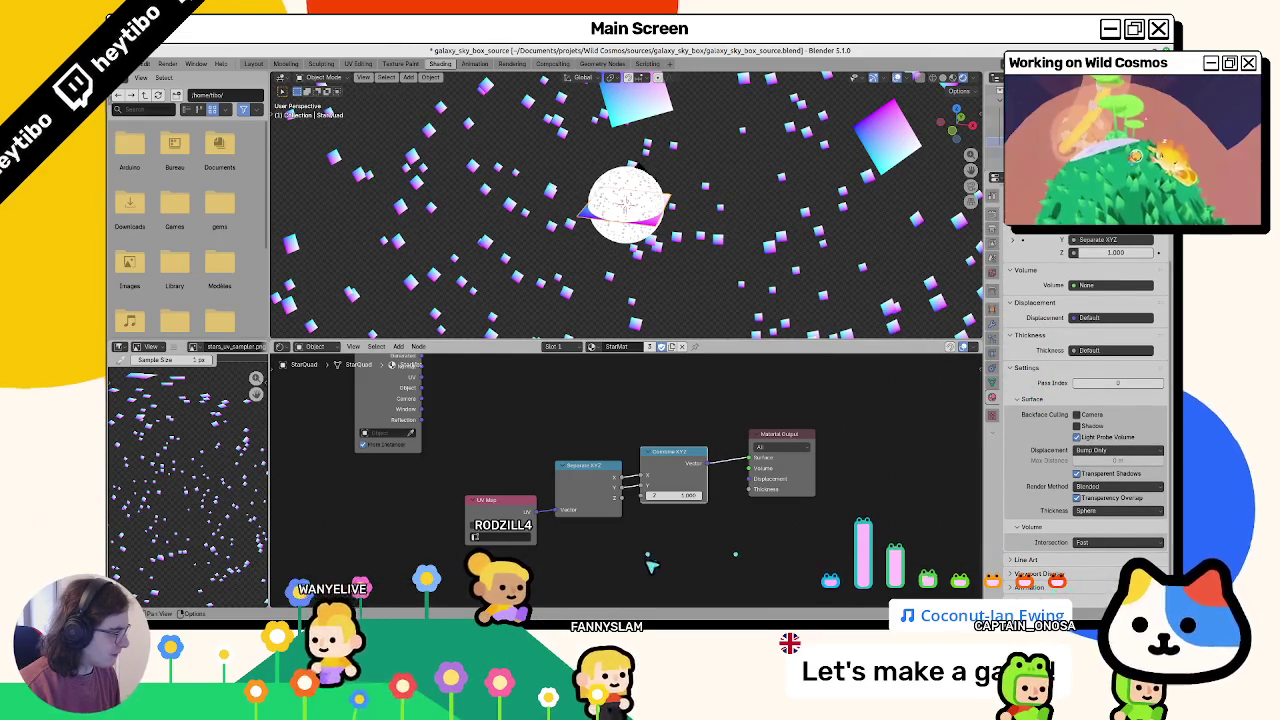
pyautogui.moveTo(648, 572); pyautogui.dragTo(658, 578, button='middle')
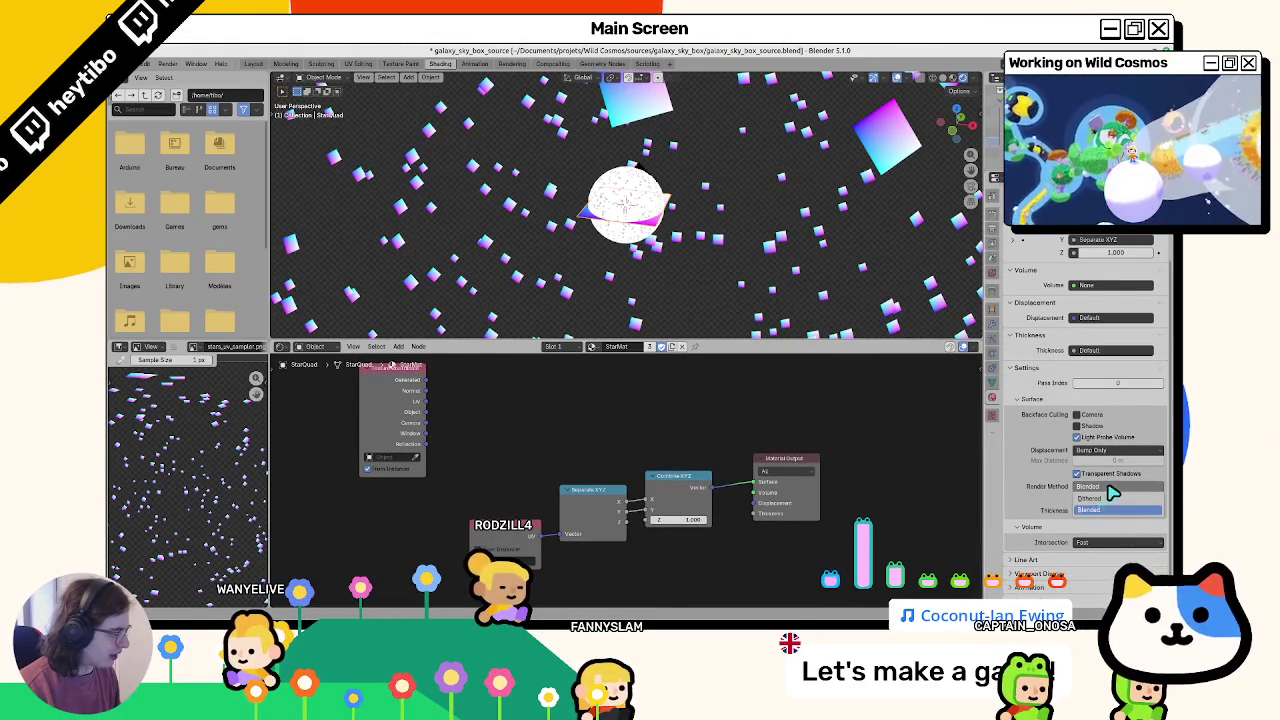
pyautogui.click(1104, 451)
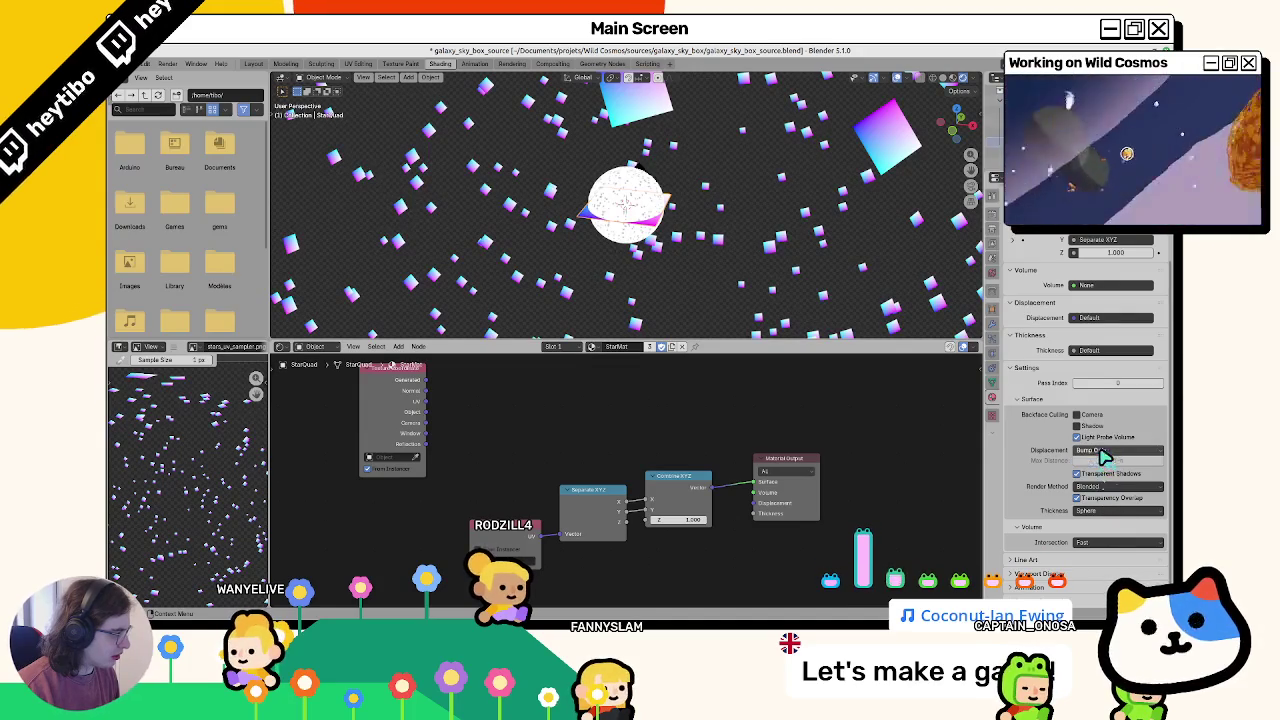
pyautogui.scroll(-3, 1100, 437)
pyautogui.scroll(3, 1100, 437)
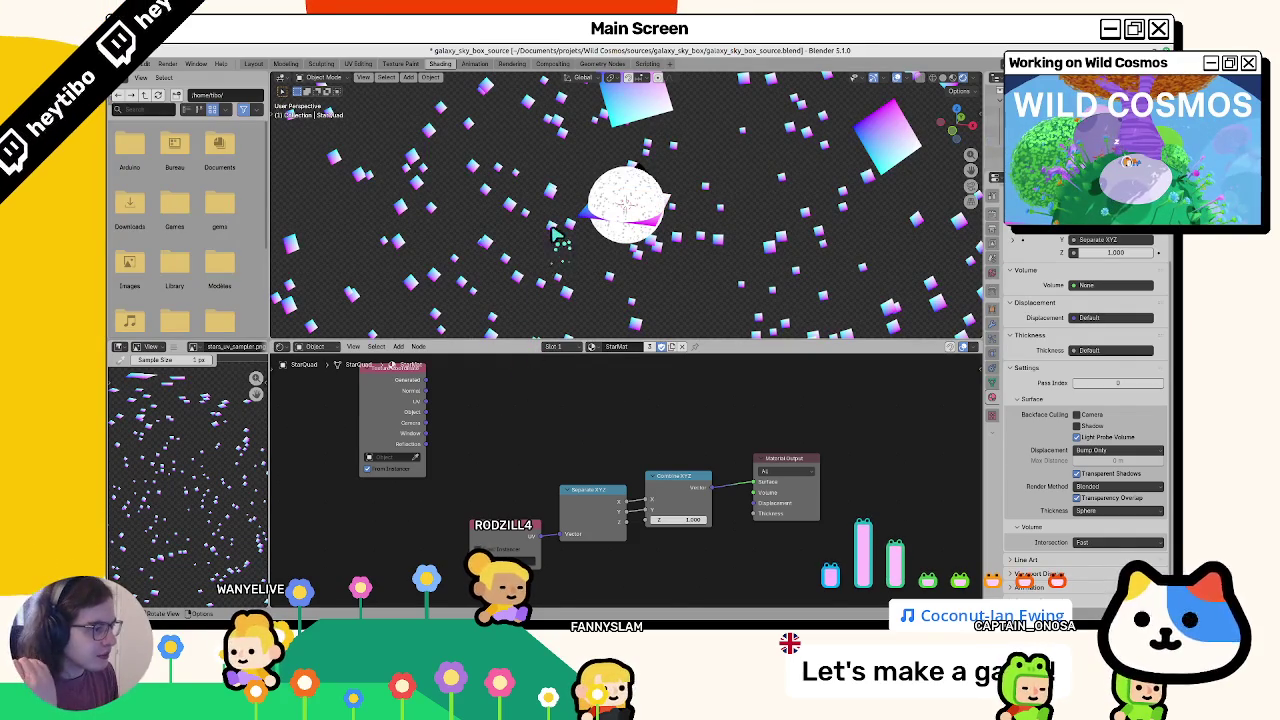
pyautogui.click(655, 256)
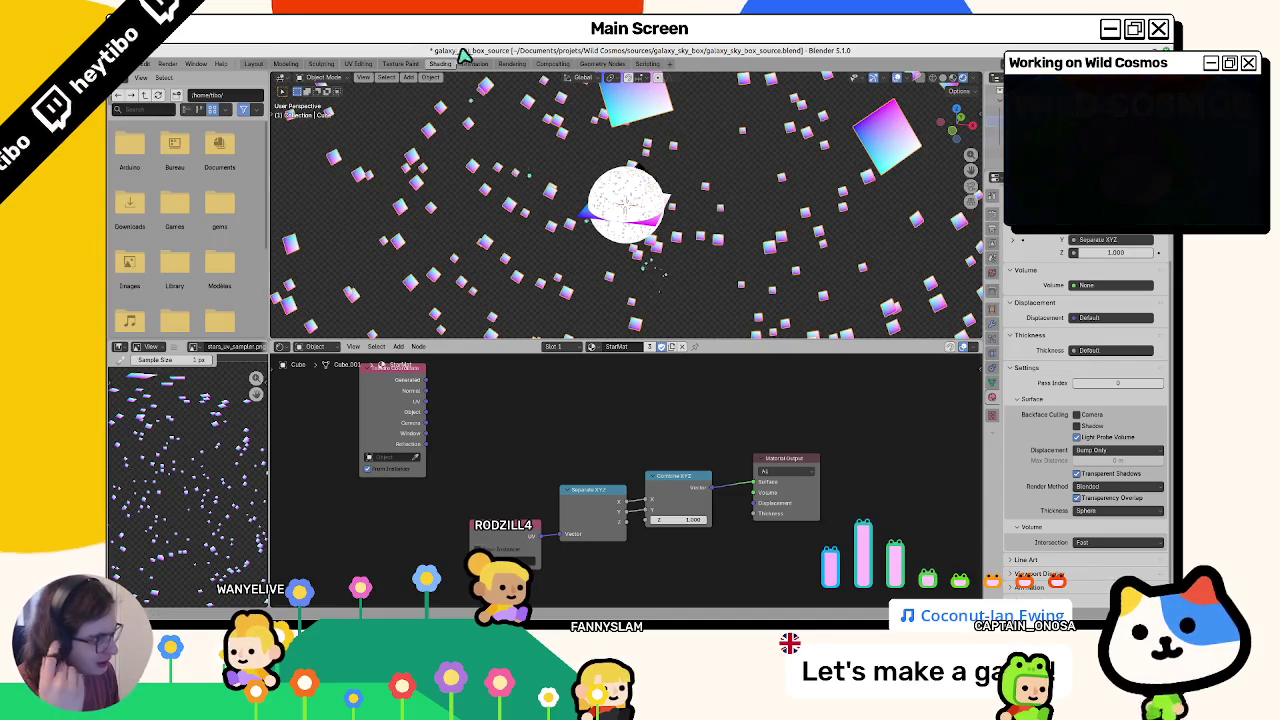
# Step: Switch to the Geometry Nodes workspace with the star-scatter Cube selected
pyautogui.click(602, 63)
pyautogui.click(647, 63)
pyautogui.click(602, 63)
pyautogui.scroll(-5, 678, 265)
pyautogui.scroll(2, 714, 186)
pyautogui.click(714, 186)
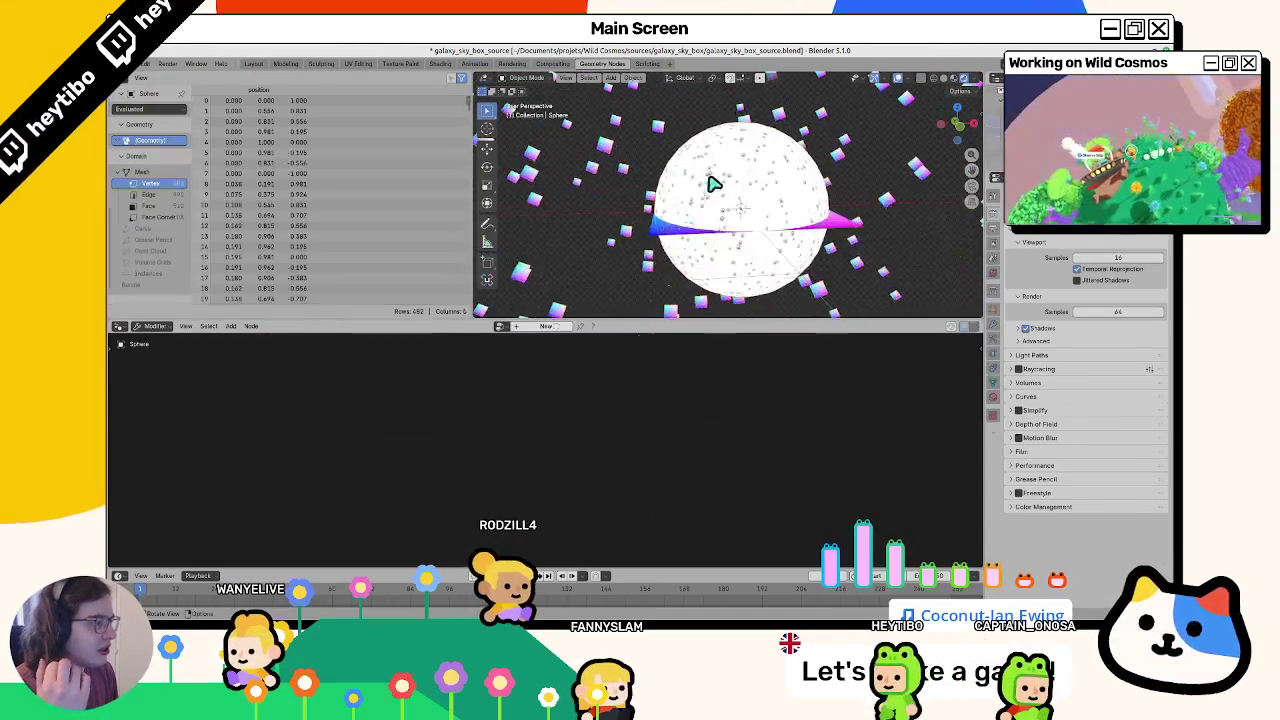
pyautogui.click(620, 172)
pyautogui.scroll(-3, 620, 172)
pyautogui.scroll(-2, 640, 190)
pyautogui.scroll(-3, 575, 420)
pyautogui.scroll(2, 575, 410)
pyautogui.scroll(2, 575, 405)
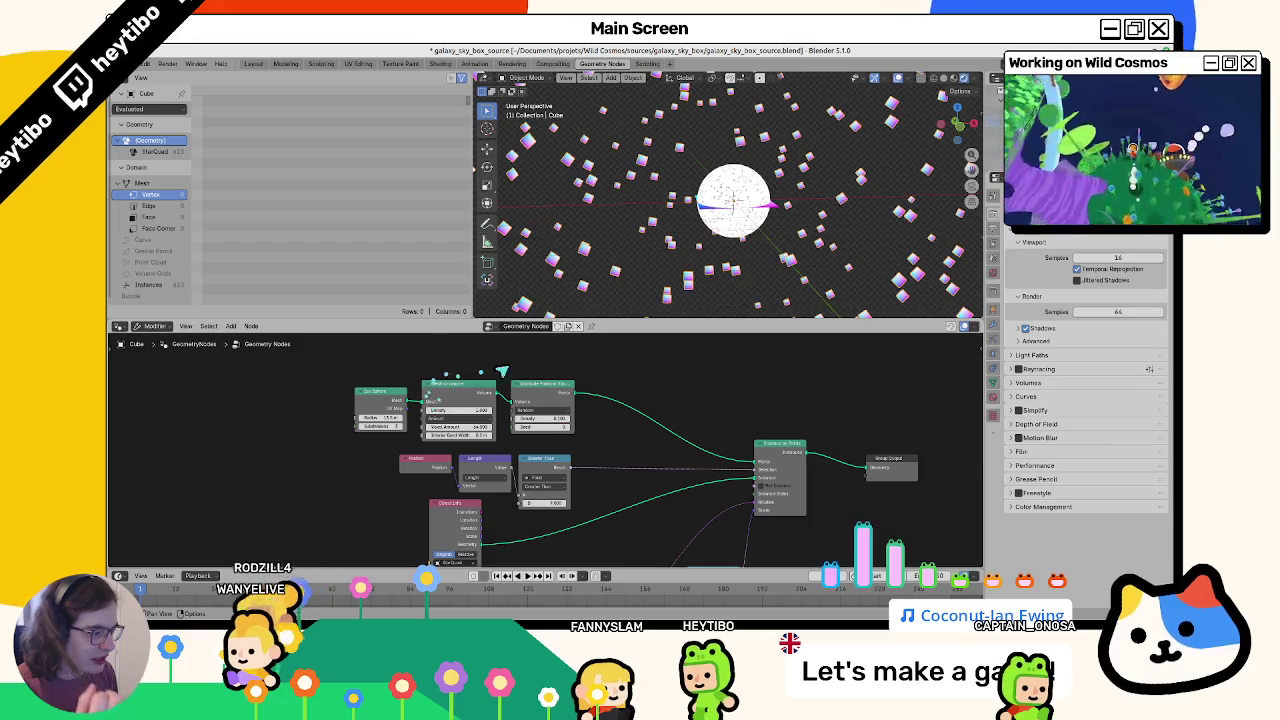
# Step: Add a Distribute Points on Faces node fed by the sphere mesh
pyautogui.hotkey('shift', 'a')
pyautogui.write('distribute')
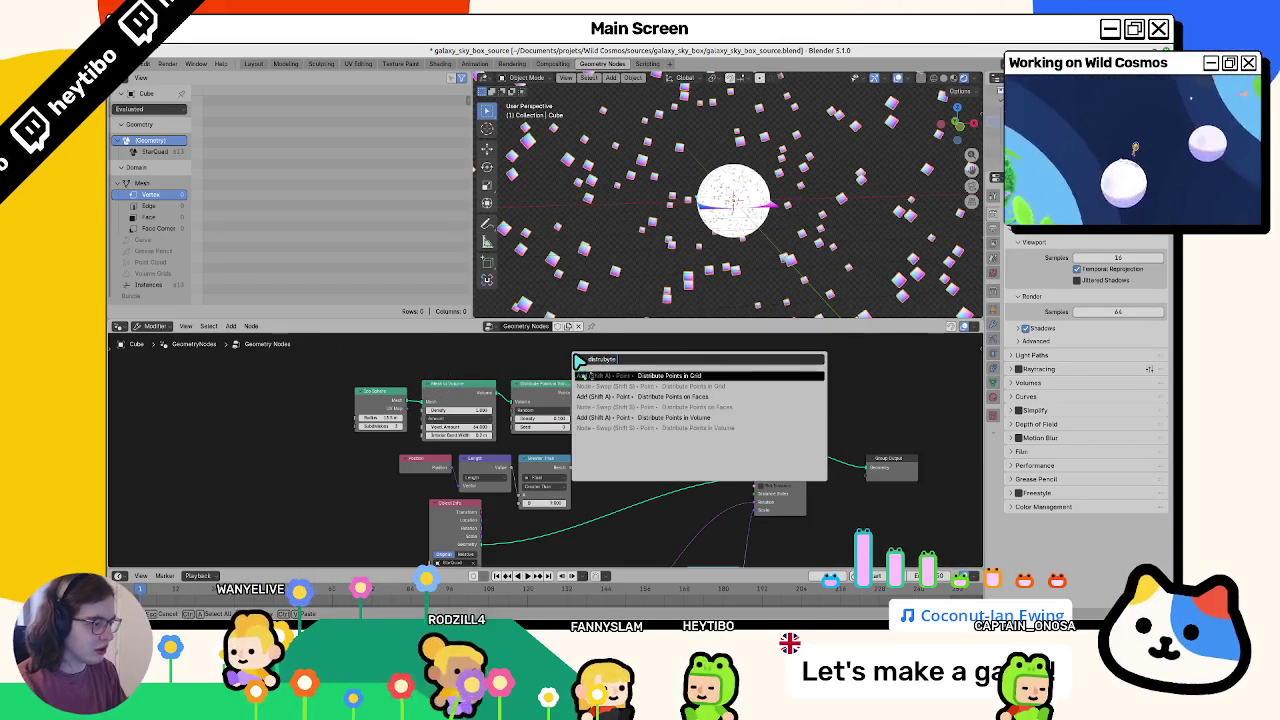
pyautogui.press('Down')
pyautogui.press('Down')
pyautogui.press('Return')
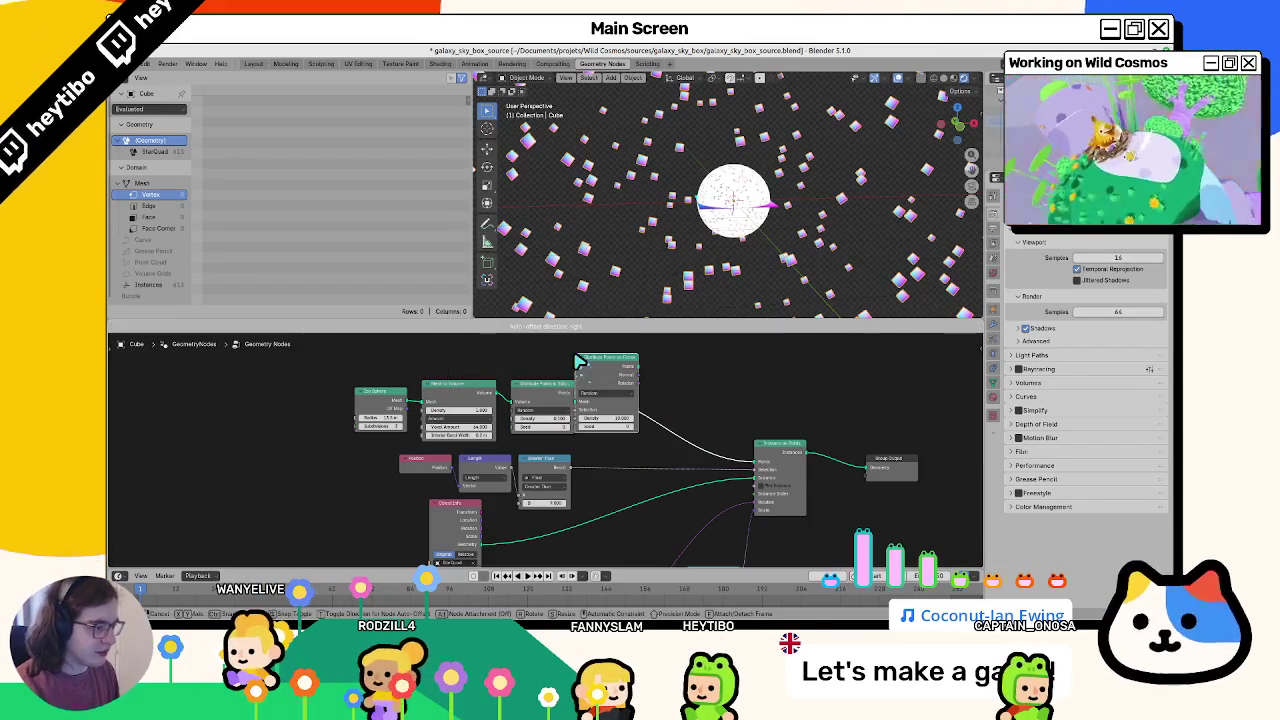
pyautogui.click(606, 373)
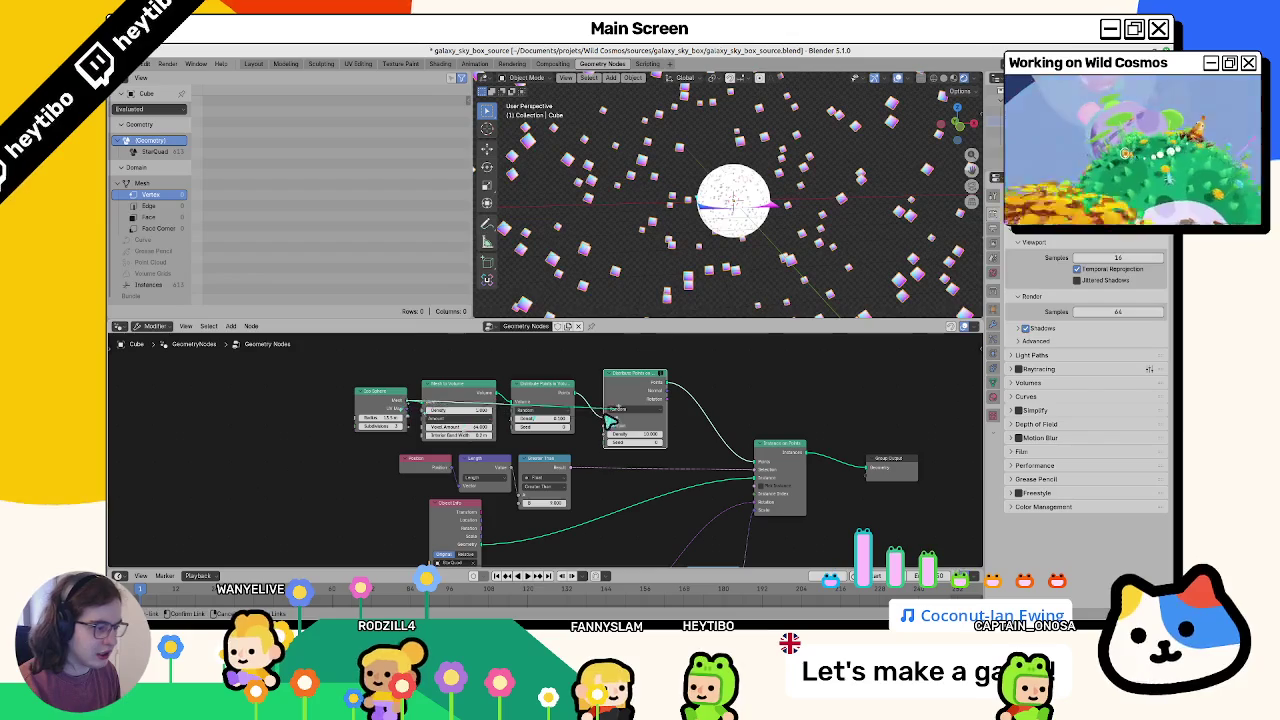
pyautogui.moveTo(613, 420); pyautogui.dragTo(609, 418)
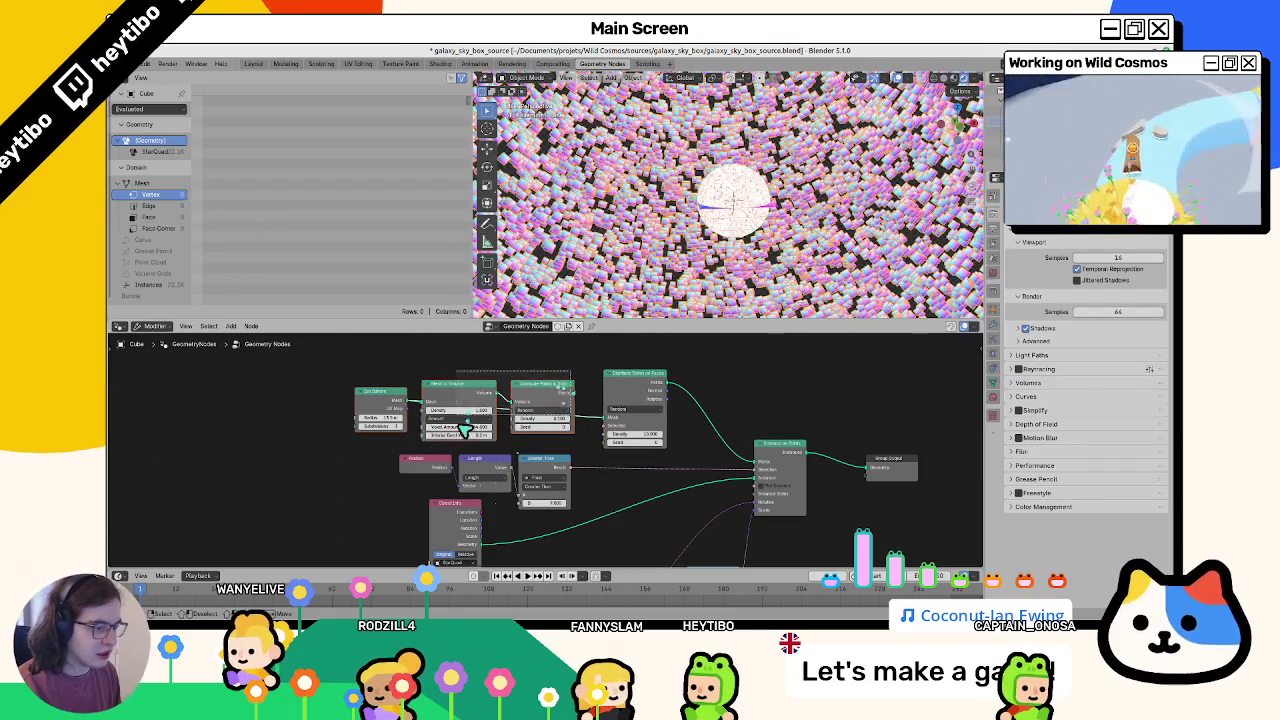
pyautogui.moveTo(463, 425); pyautogui.dragTo(463, 380)
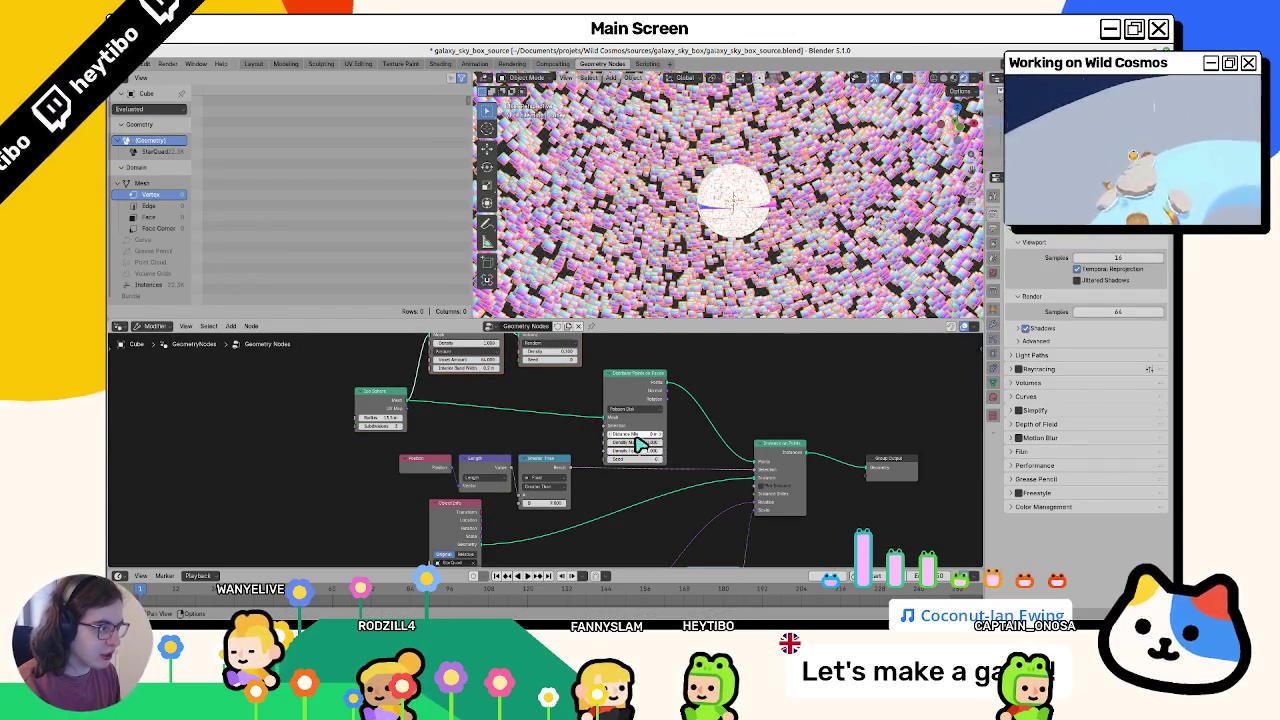
# Step: Set Density Max to 10 and try different Density Factor values
pyautogui.scroll(1, 640, 447)
pyautogui.scroll(1, 646, 466)
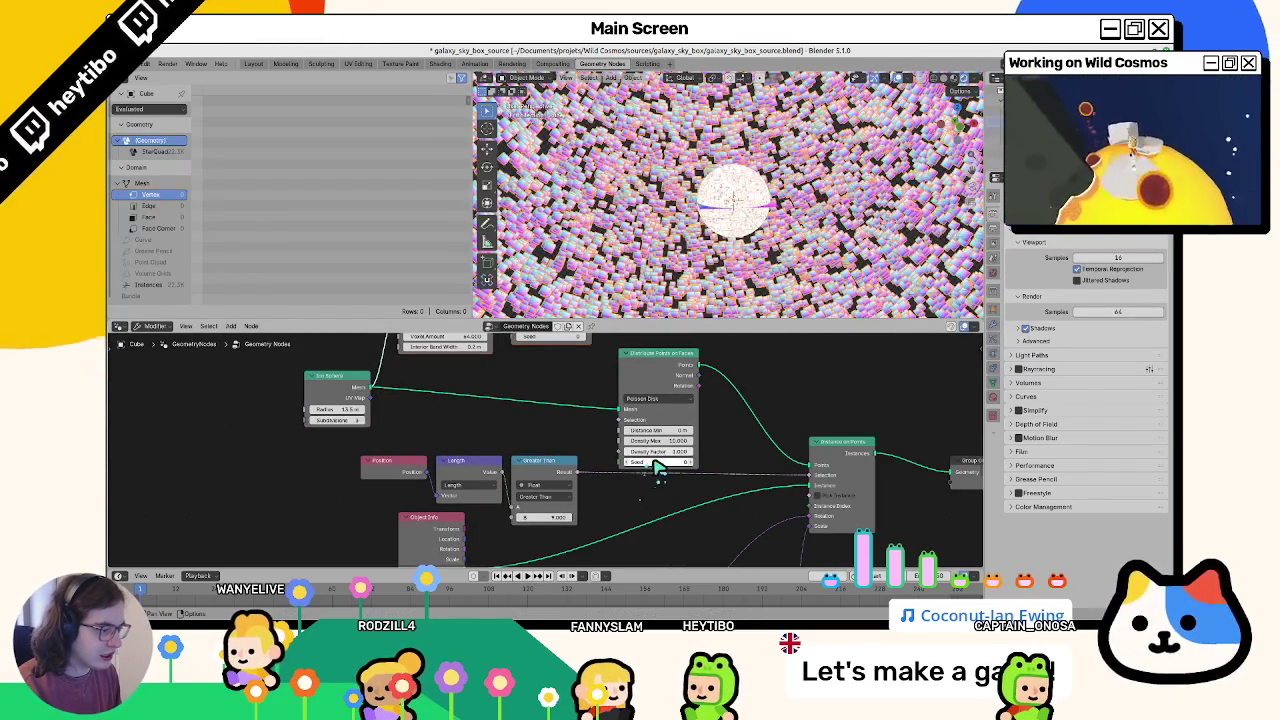
pyautogui.write('10')
pyautogui.press('Return')
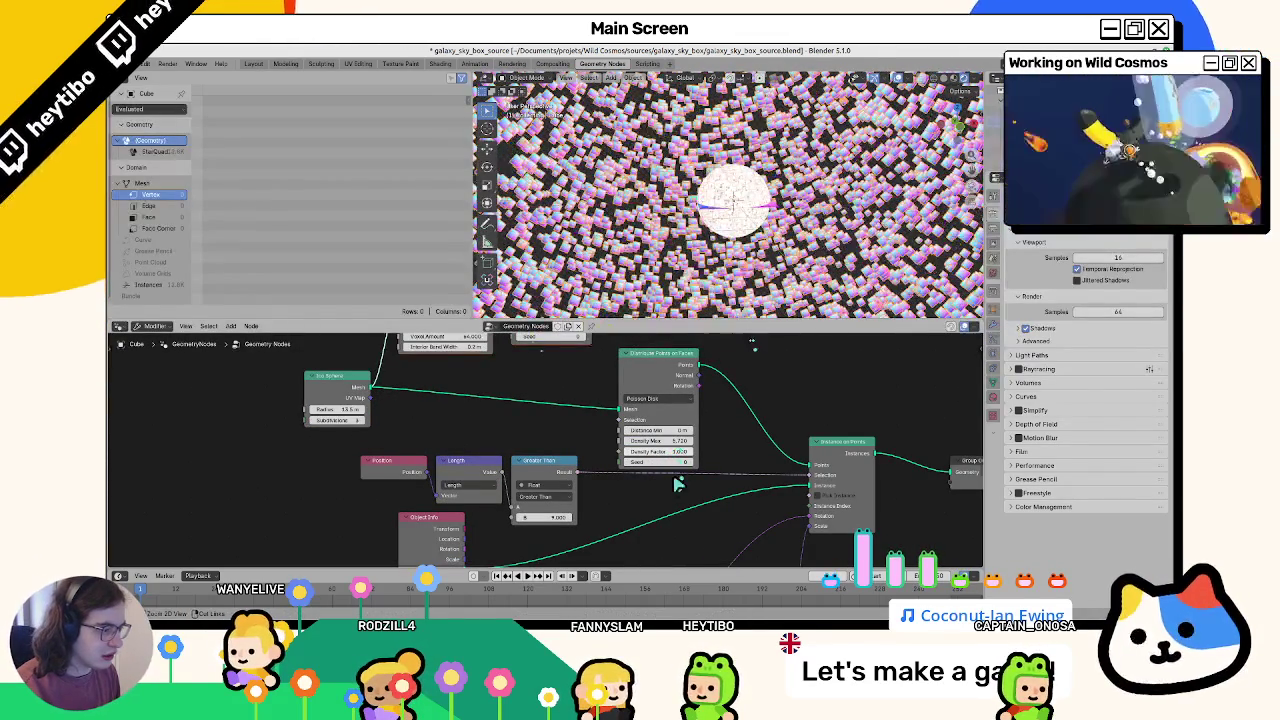
pyautogui.moveTo(604, 323)
pyautogui.mouseDown()
pyautogui.moveTo(587, 313)
pyautogui.moveTo(597, 317)
pyautogui.mouseUp()
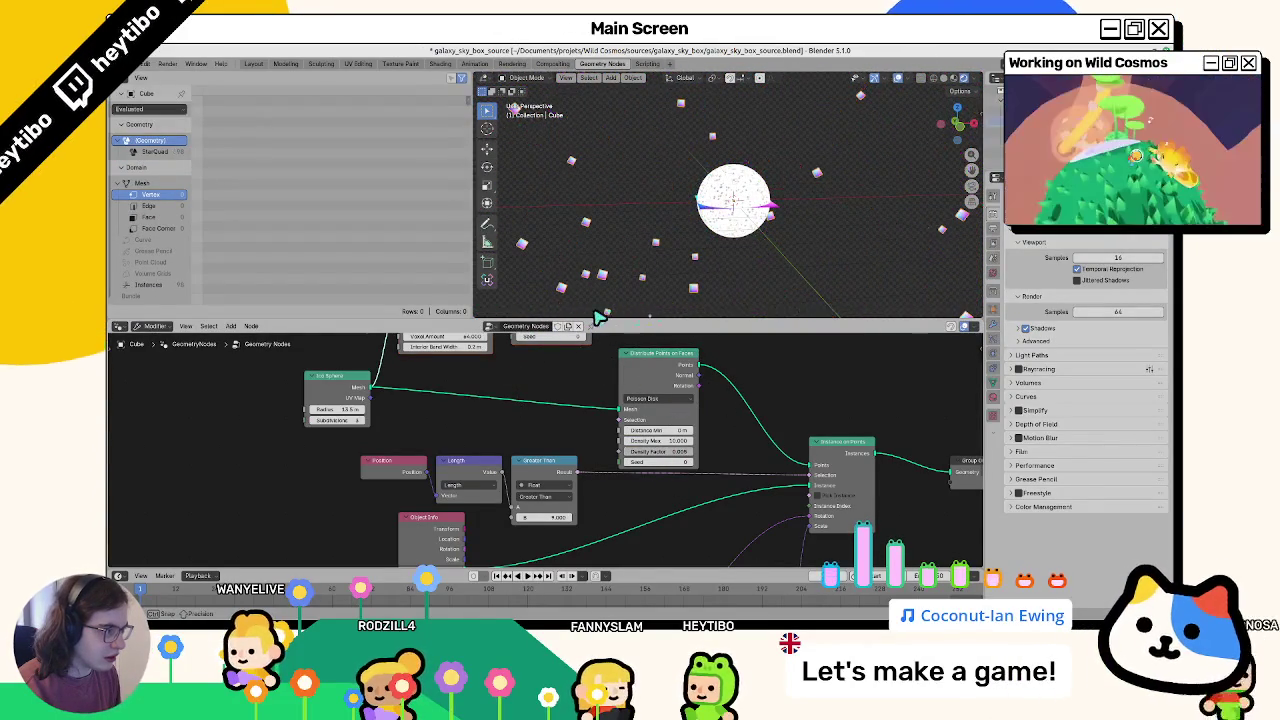
pyautogui.moveTo(640, 455); pyautogui.dragTo(655, 333)
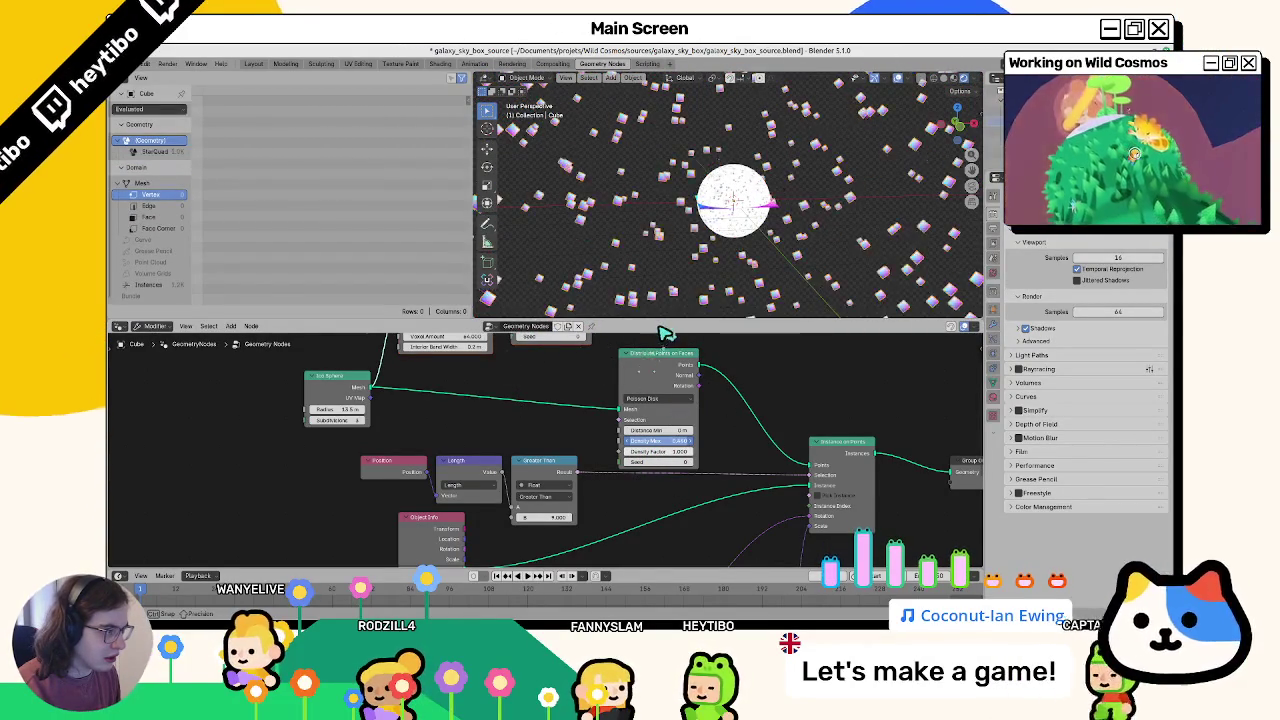
pyautogui.moveTo(651, 333)
pyautogui.mouseDown()
pyautogui.moveTo(720, 297)
pyautogui.moveTo(709, 301)
pyautogui.mouseUp()
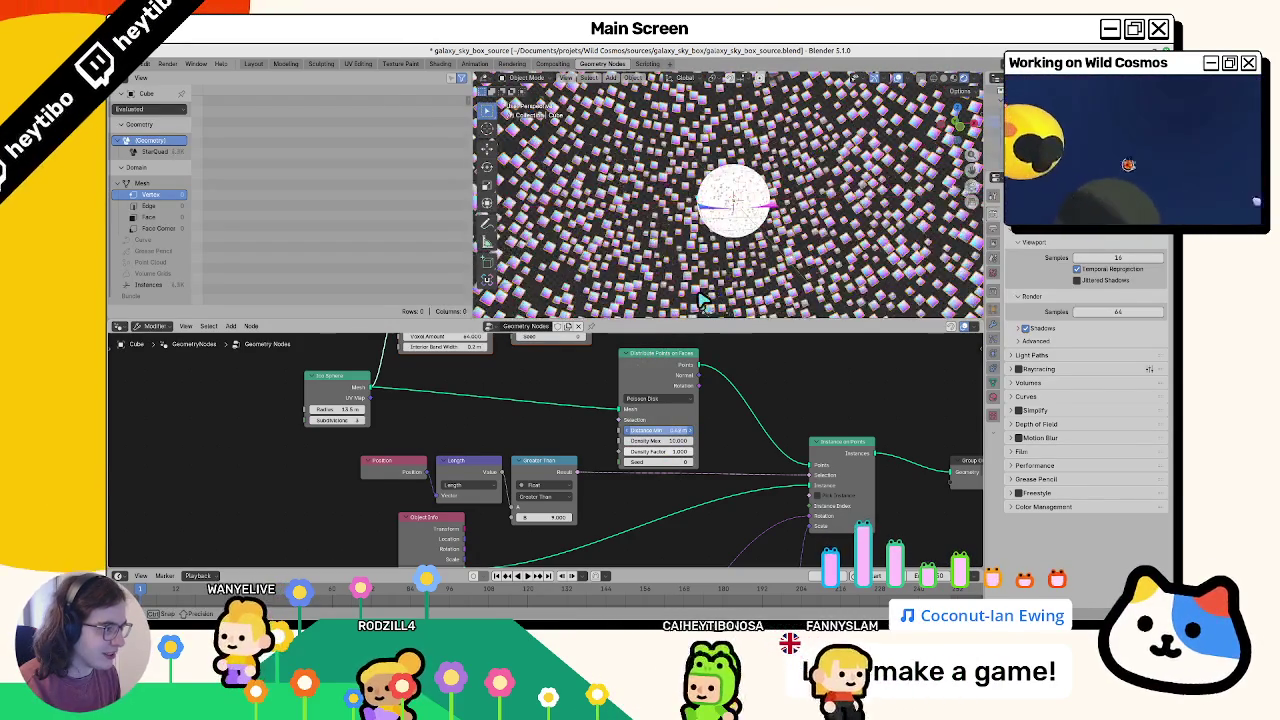
# Step: Set the minimum star spacing to 0.5 m and Density Max to 3
pyautogui.click(672, 431)
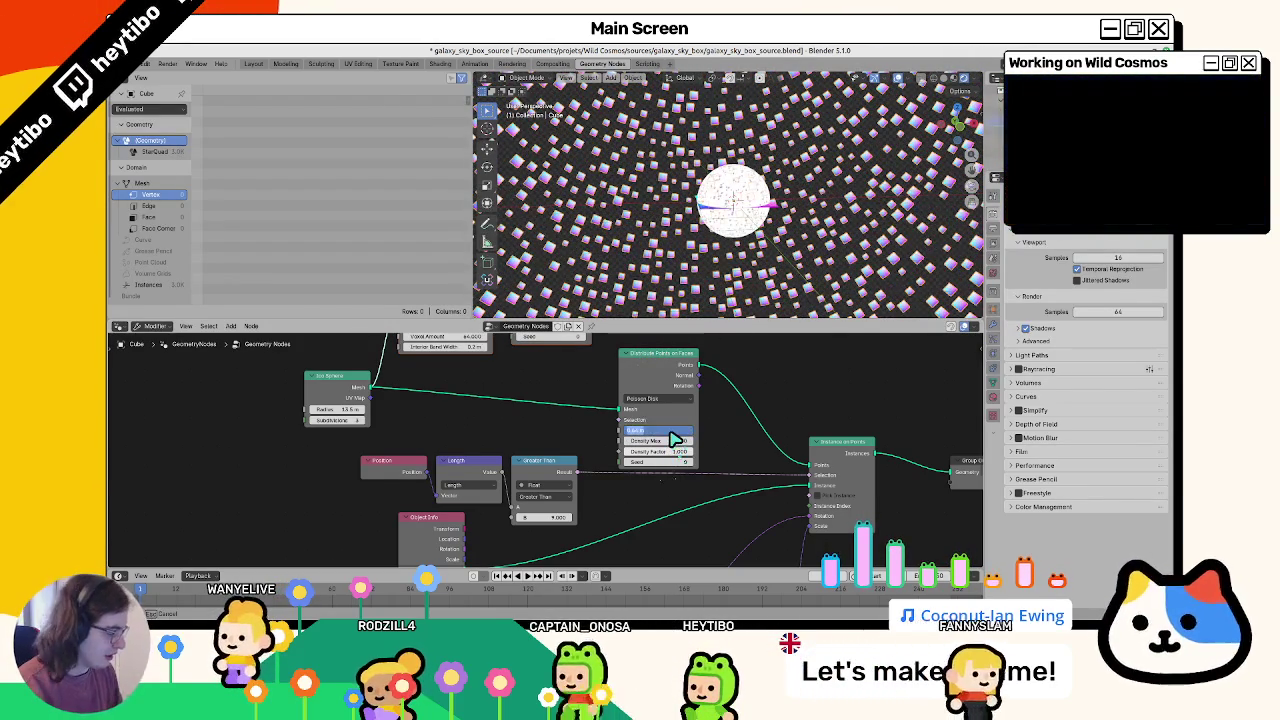
pyautogui.write('0.5')
pyautogui.press('Return')
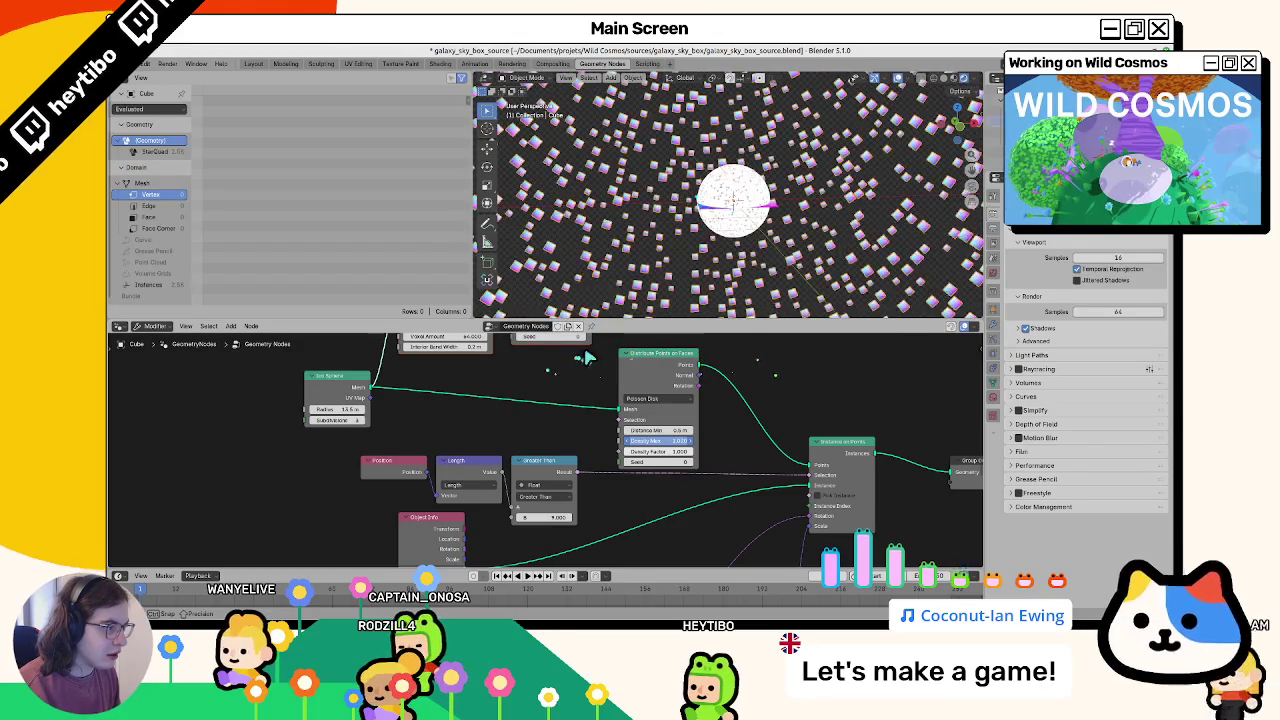
pyautogui.click(675, 452)
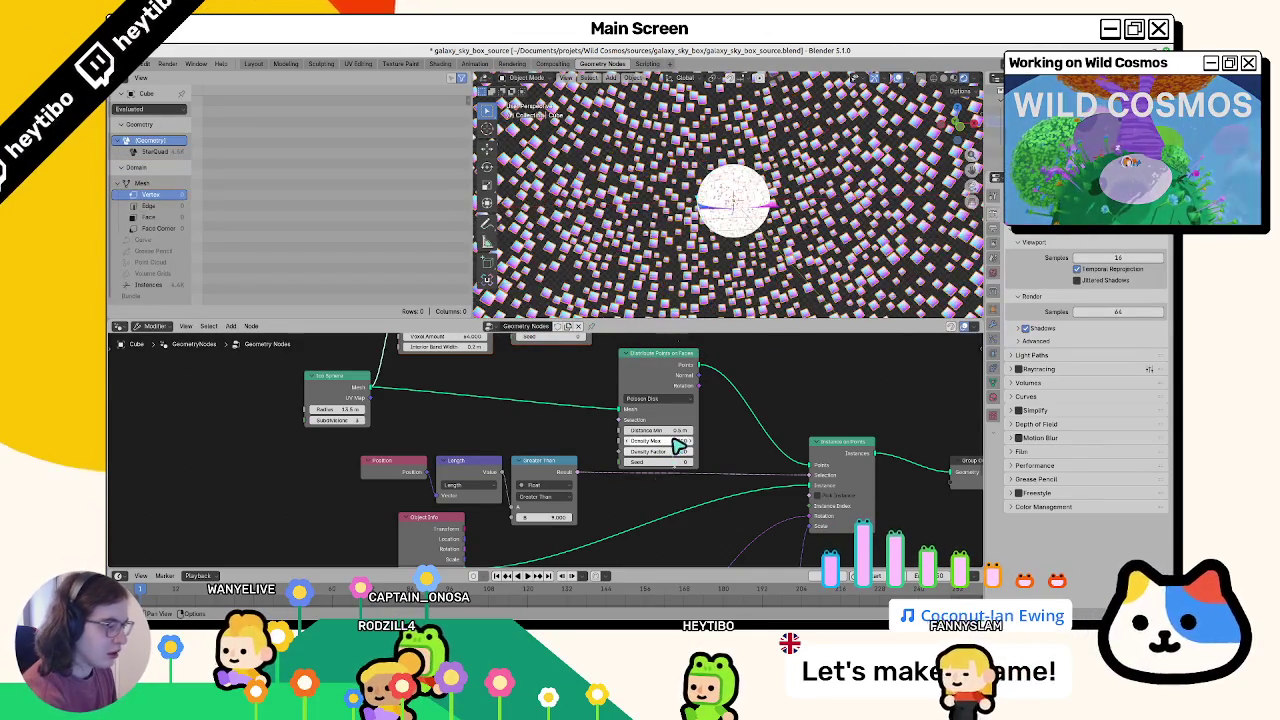
pyautogui.write('3')
pyautogui.press('Return')
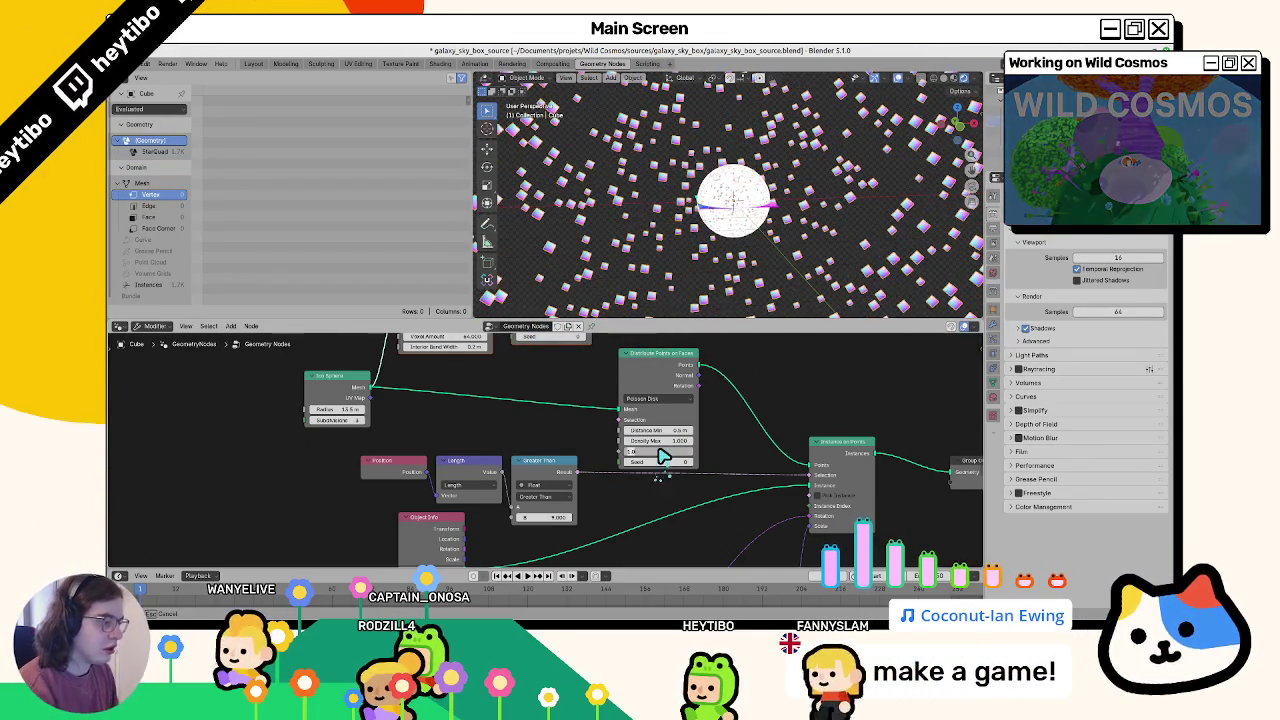
# Step: Set Density Factor to 0.5 and Distance Min to 0.8 m, then test-render the stars
pyautogui.scroll(4, 660, 455)
pyautogui.scroll(-2, 660, 455)
pyautogui.keyDown('shift'); pyautogui.moveTo(700, 420); pyautogui.dragTo(711, 425, button='middle'); pyautogui.keyUp('shift')
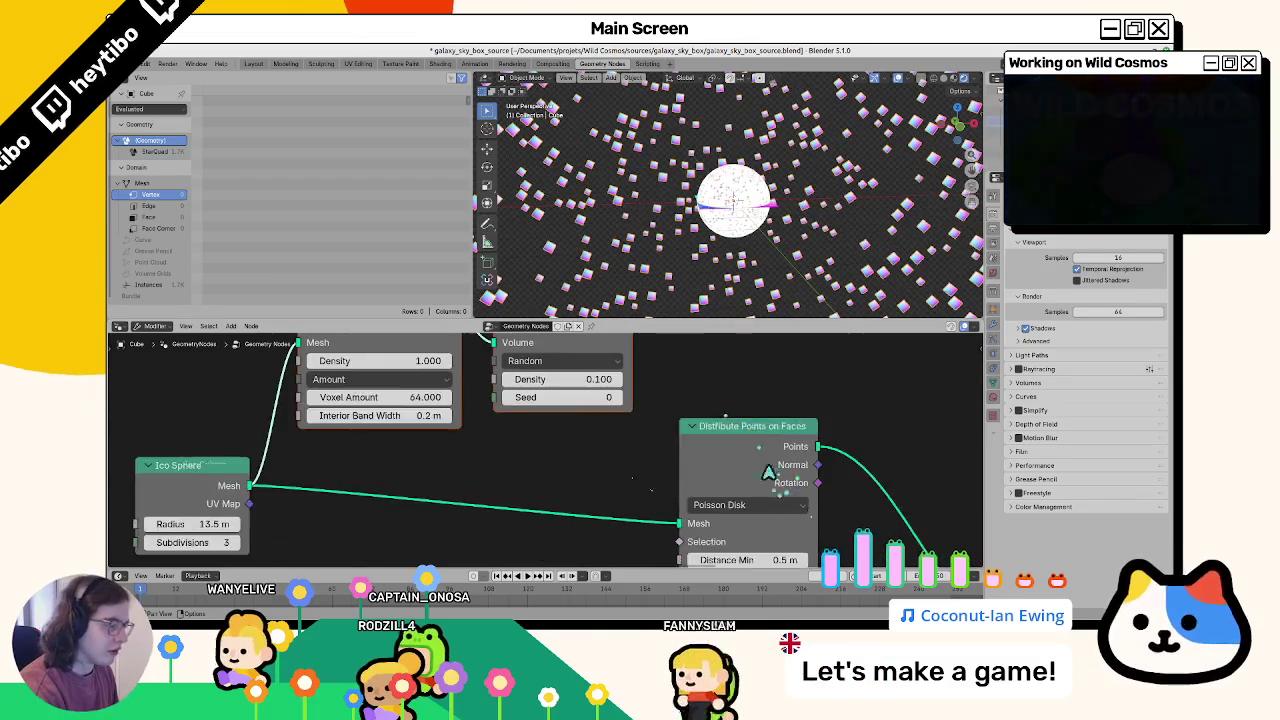
pyautogui.click(706, 468)
pyautogui.write('.5')
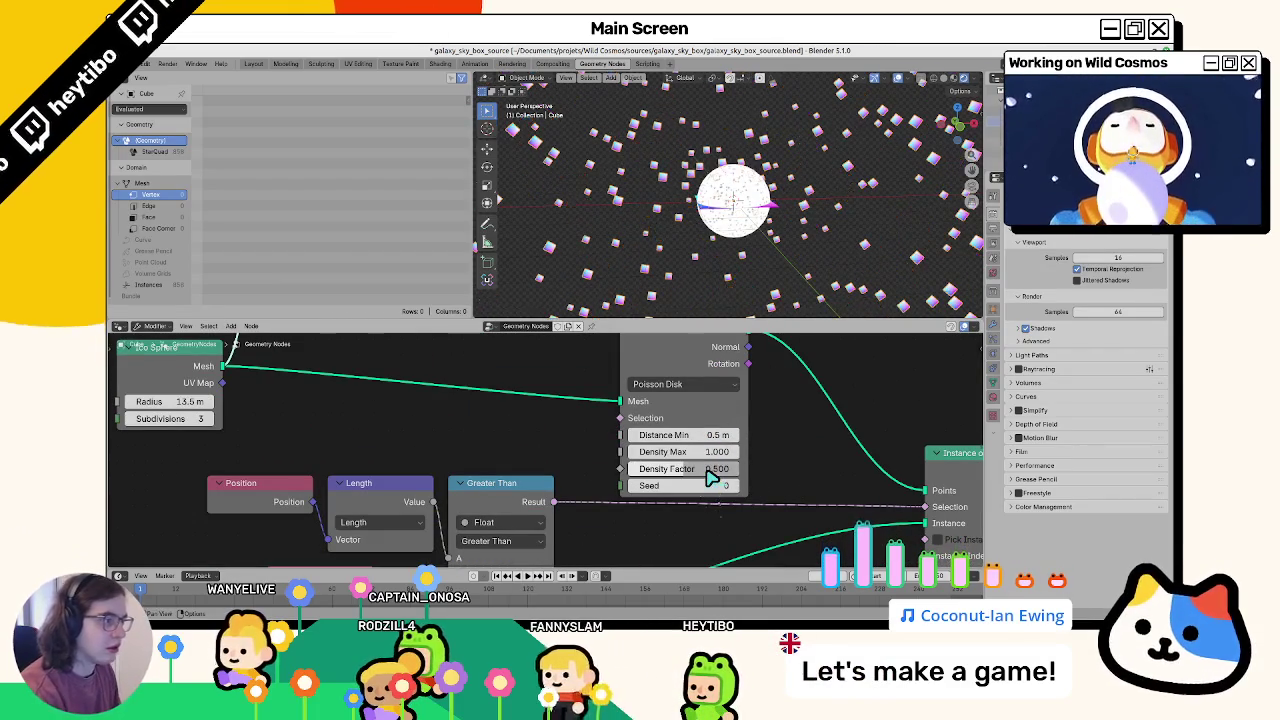
pyautogui.press('Return')
pyautogui.moveTo(640, 230)
pyautogui.mouseDown(button='middle')
pyautogui.moveTo(591, 219)
pyautogui.moveTo(643, 228)
pyautogui.mouseUp(button='middle')
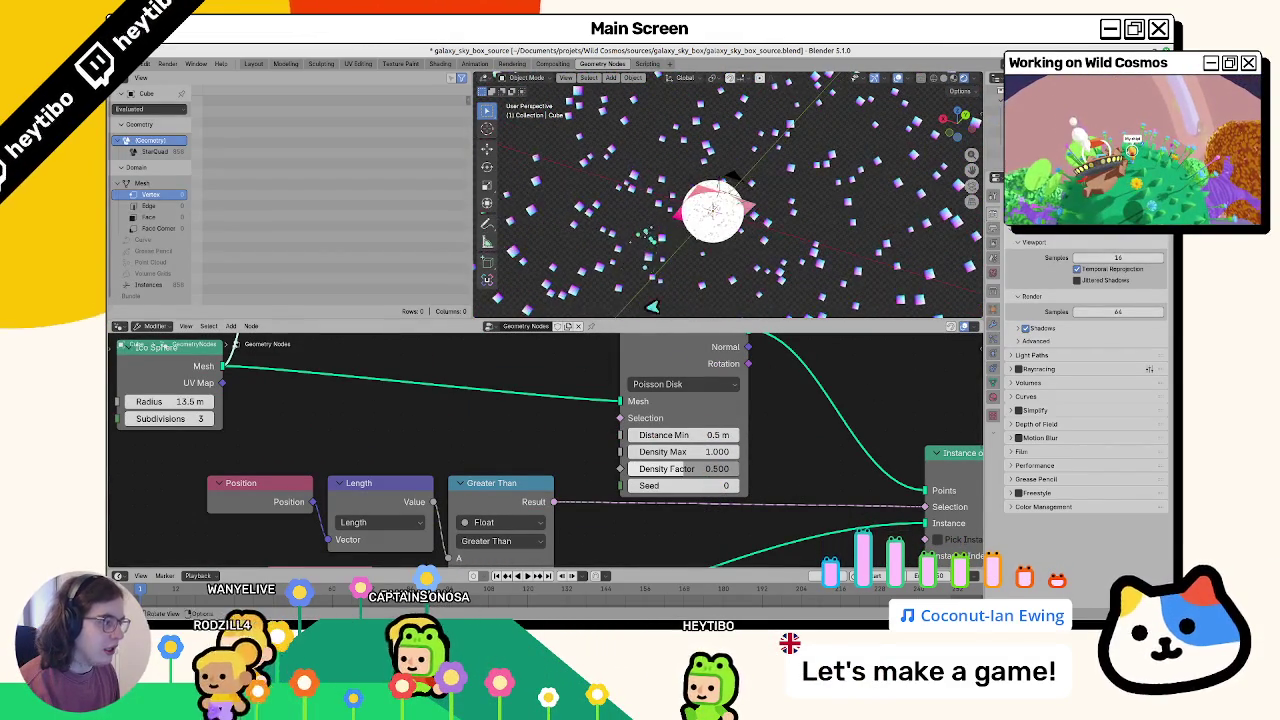
pyautogui.click(700, 435)
pyautogui.write('8')
pyautogui.press('Return')
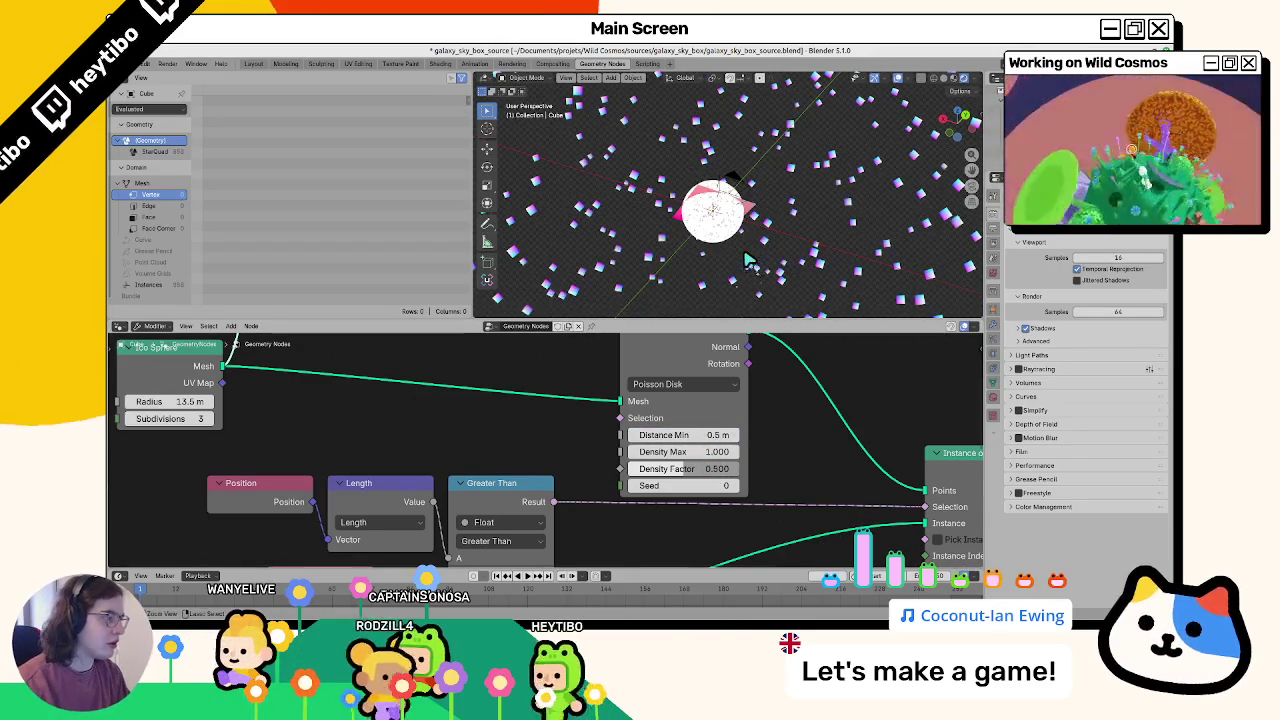
pyautogui.press('F12')
pyautogui.press('Escape')
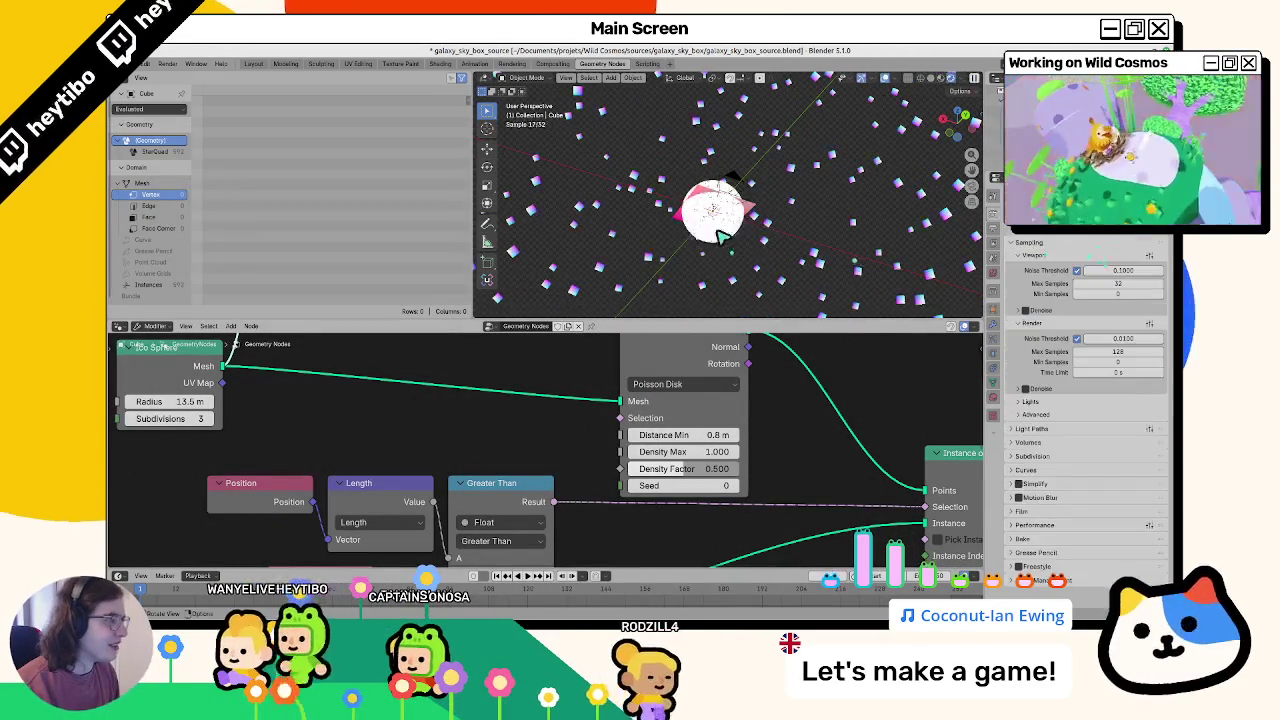
pyautogui.press('F12')
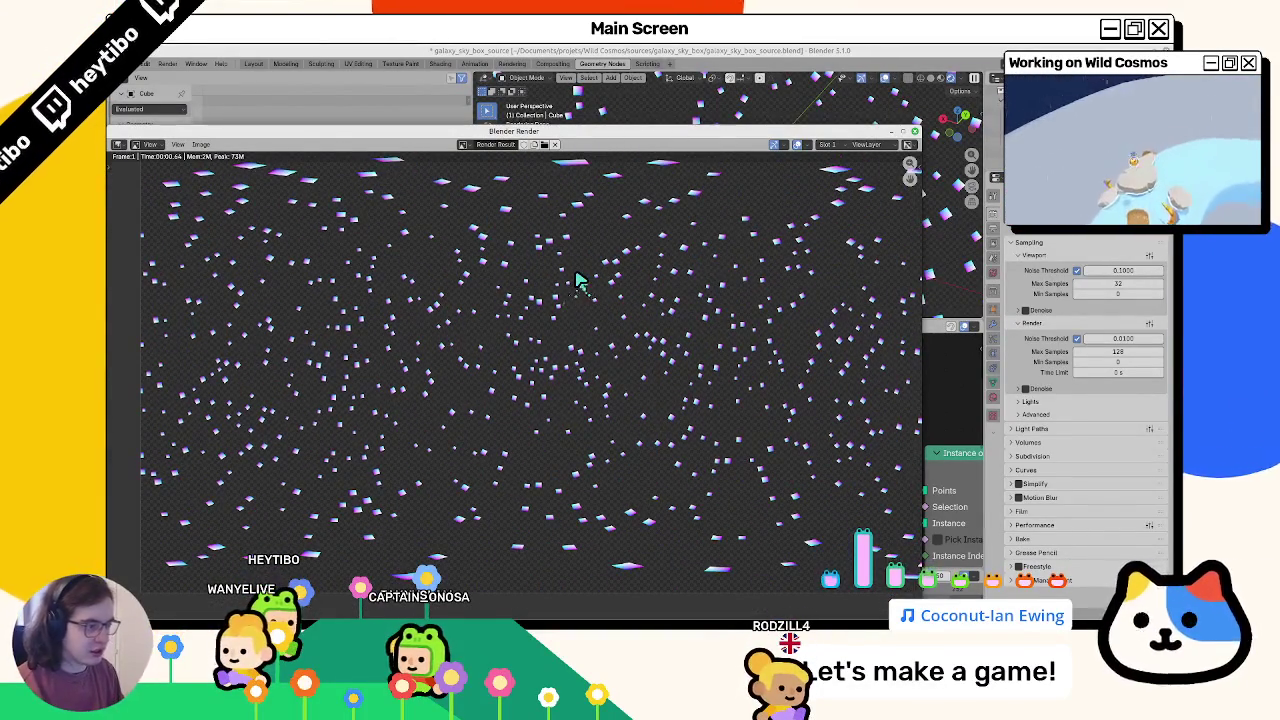
pyautogui.click(202, 148)
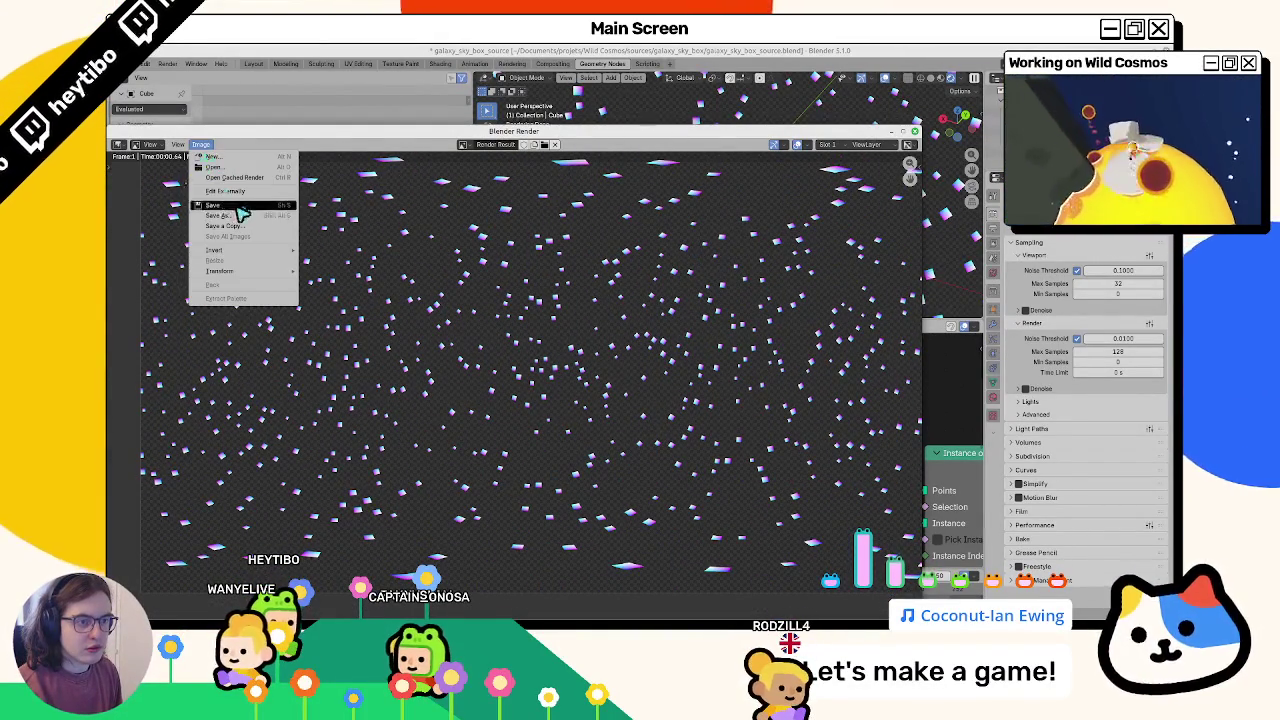
pyautogui.click(230, 218)
pyautogui.press('Escape')
pyautogui.press('Escape')
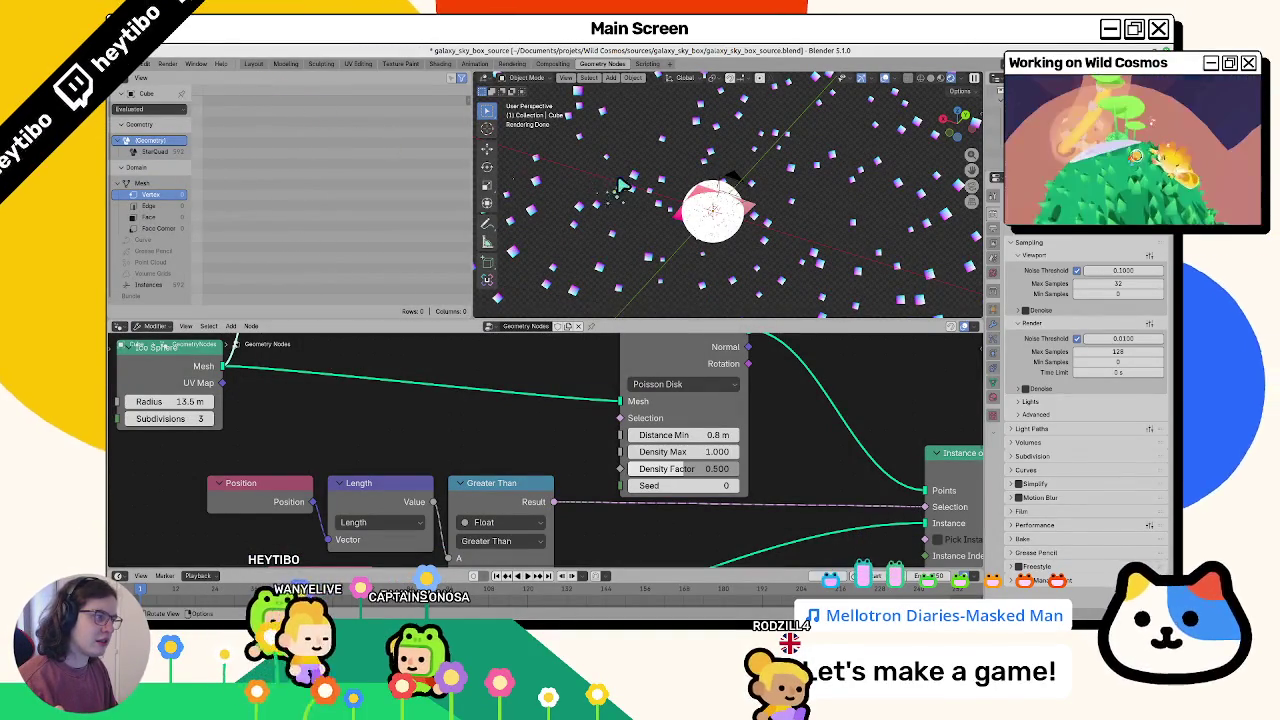
# Step: Set the world background colour to pure blue, 0000FF
pyautogui.click(995, 273)
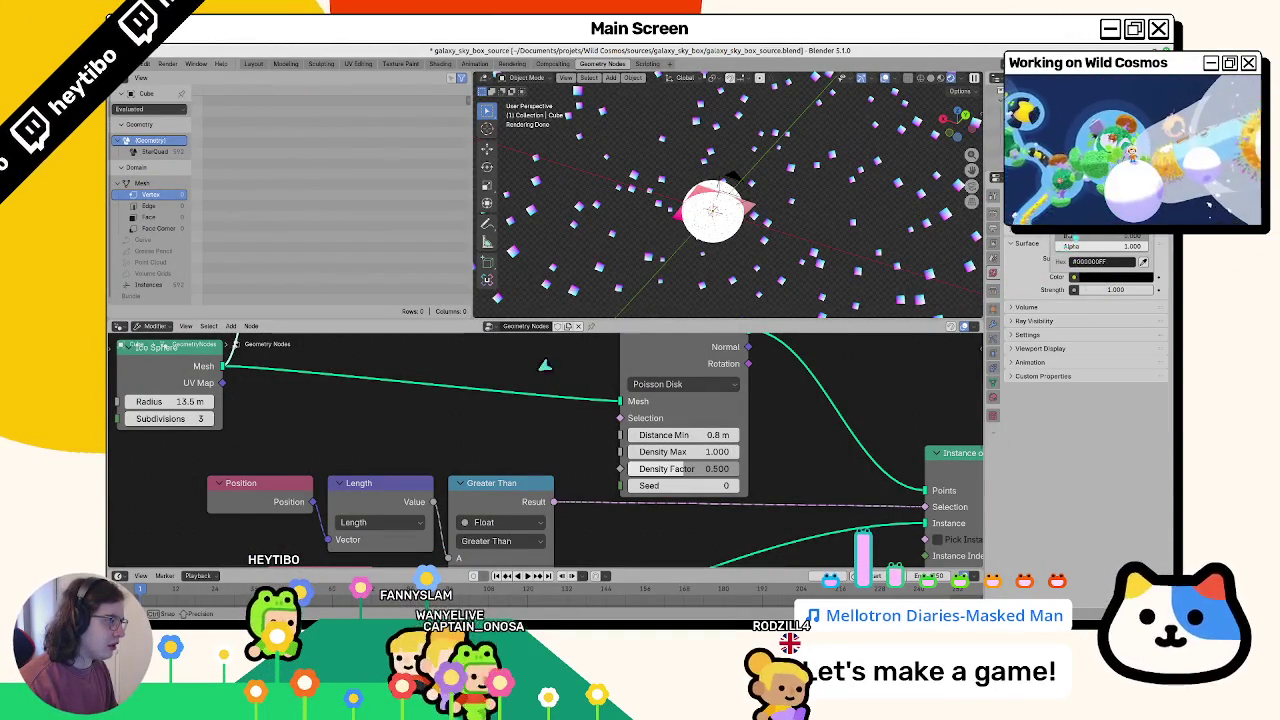
pyautogui.moveTo(1100, 224); pyautogui.dragTo(1061, 264)
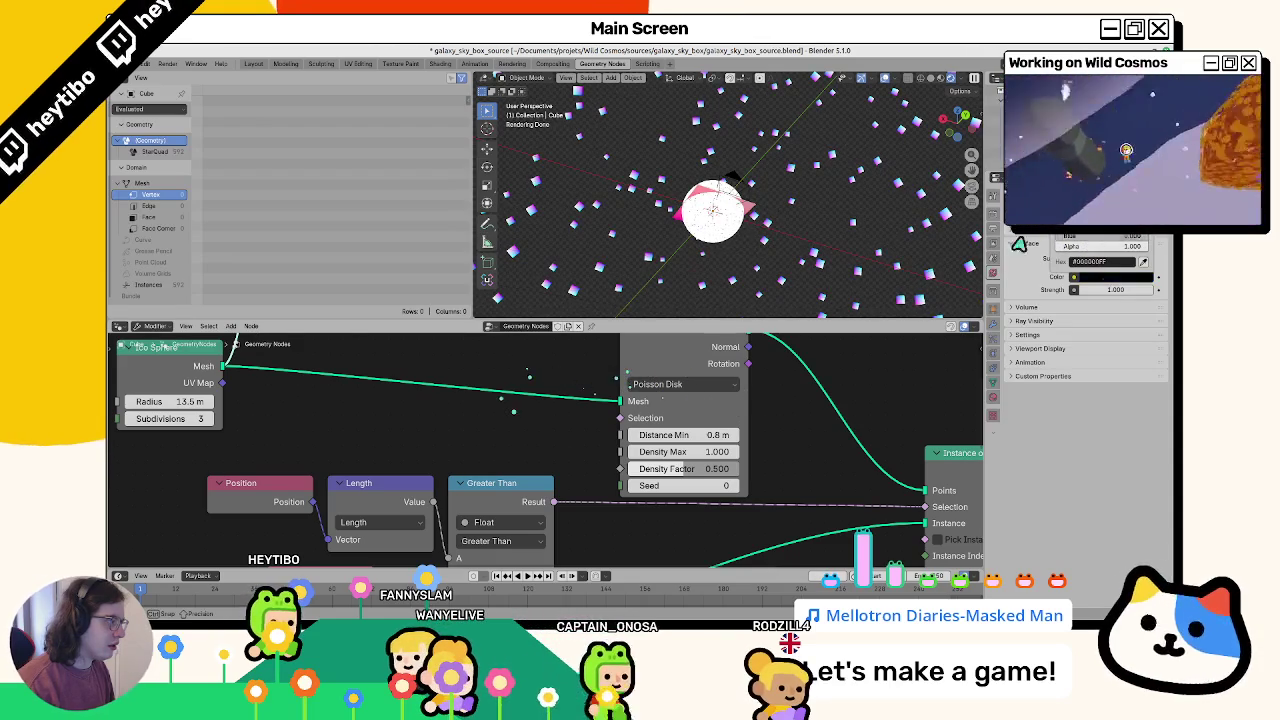
pyautogui.write('0000FF')
pyautogui.press('Return')
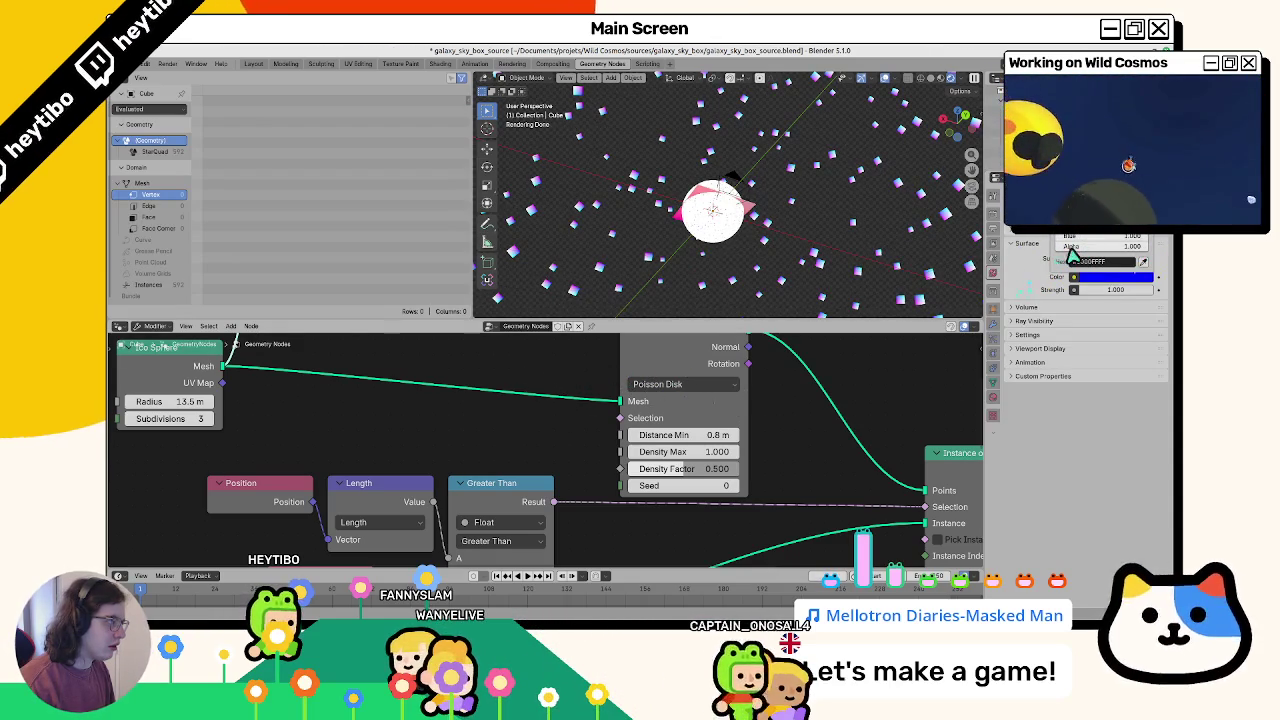
# Step: Uncheck Transparent in the render Film settings and make StarQuad the active object
pyautogui.click(993, 229)
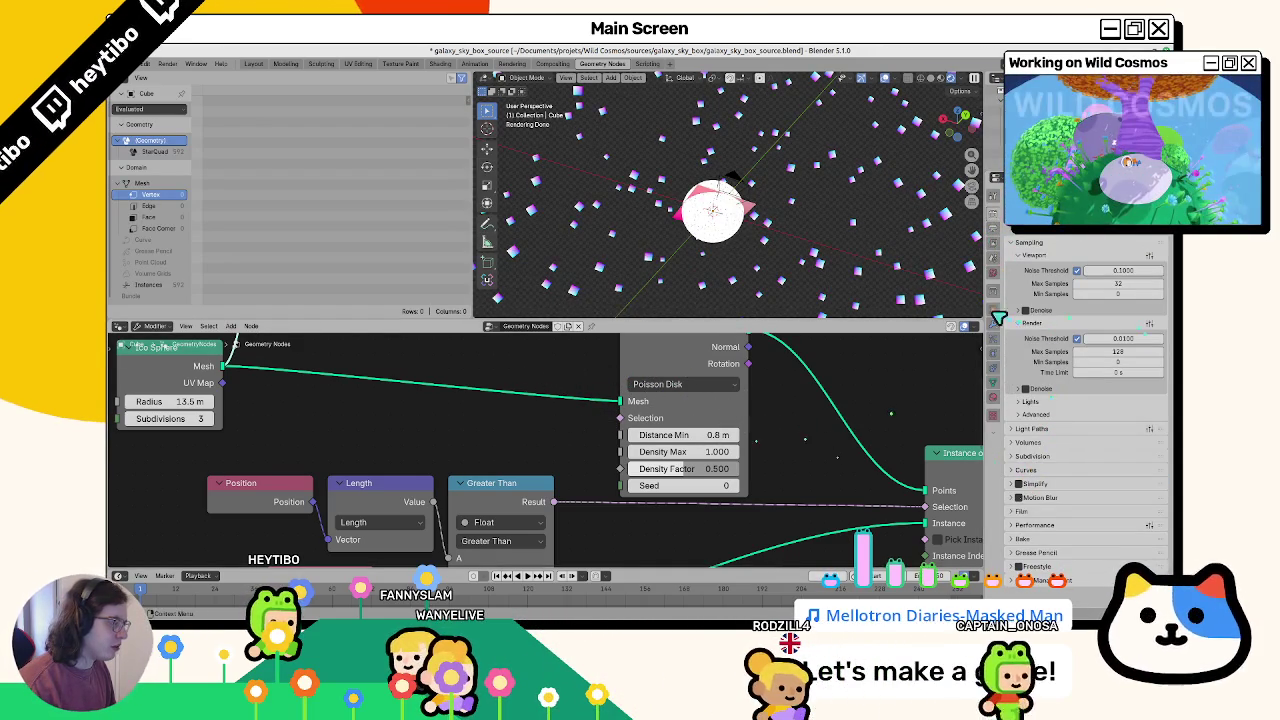
pyautogui.click(993, 245)
pyautogui.click(993, 229)
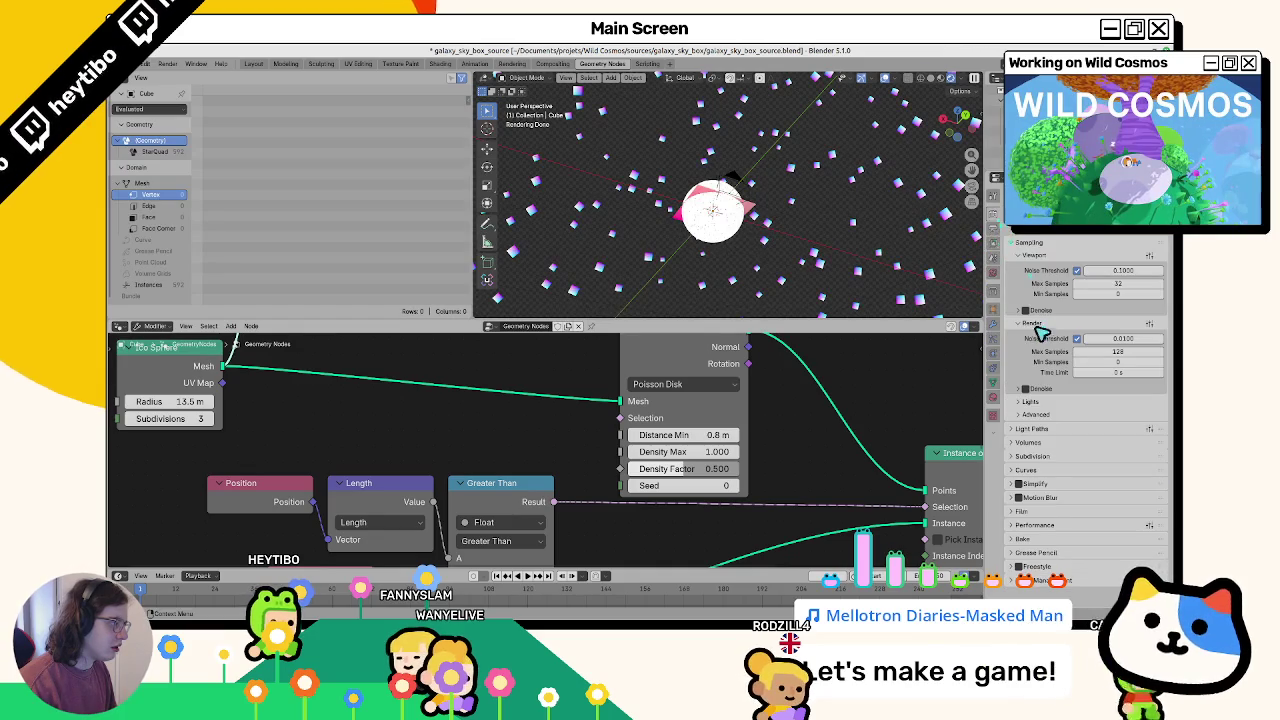
pyautogui.click(994, 241)
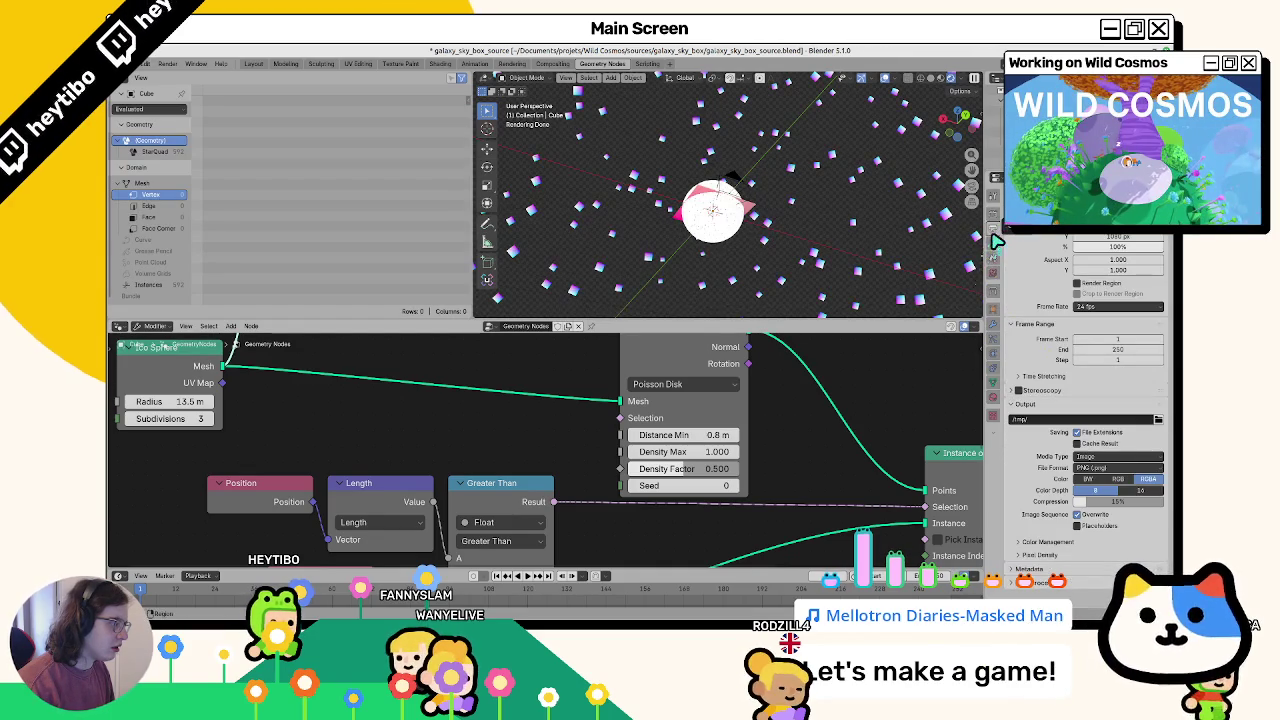
pyautogui.click(993, 229)
pyautogui.click(1036, 429)
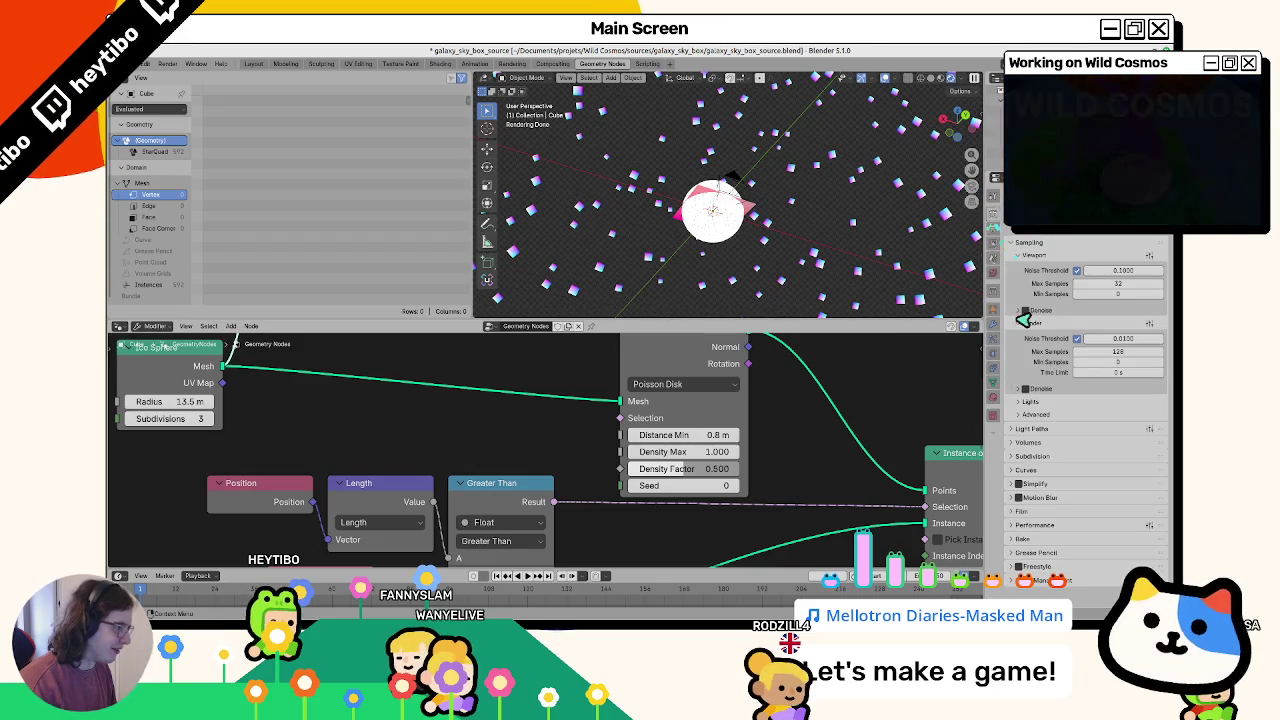
pyautogui.click(1040, 517)
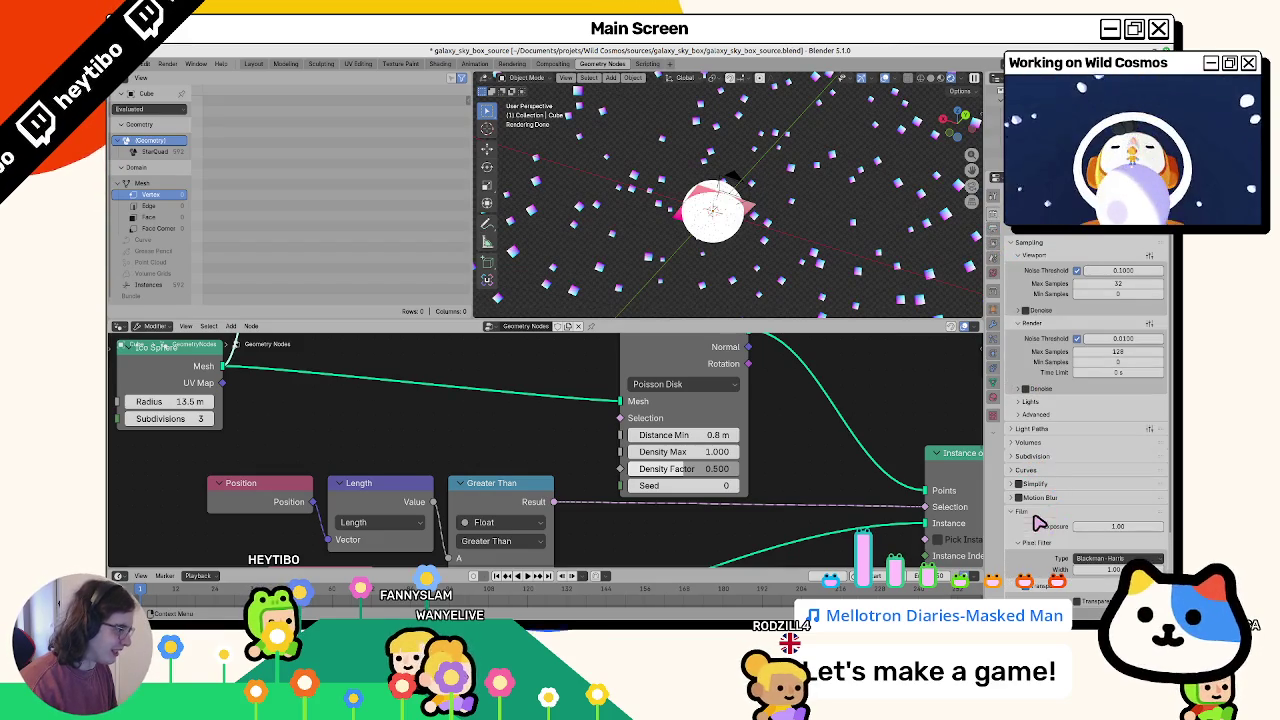
pyautogui.click(1020, 600)
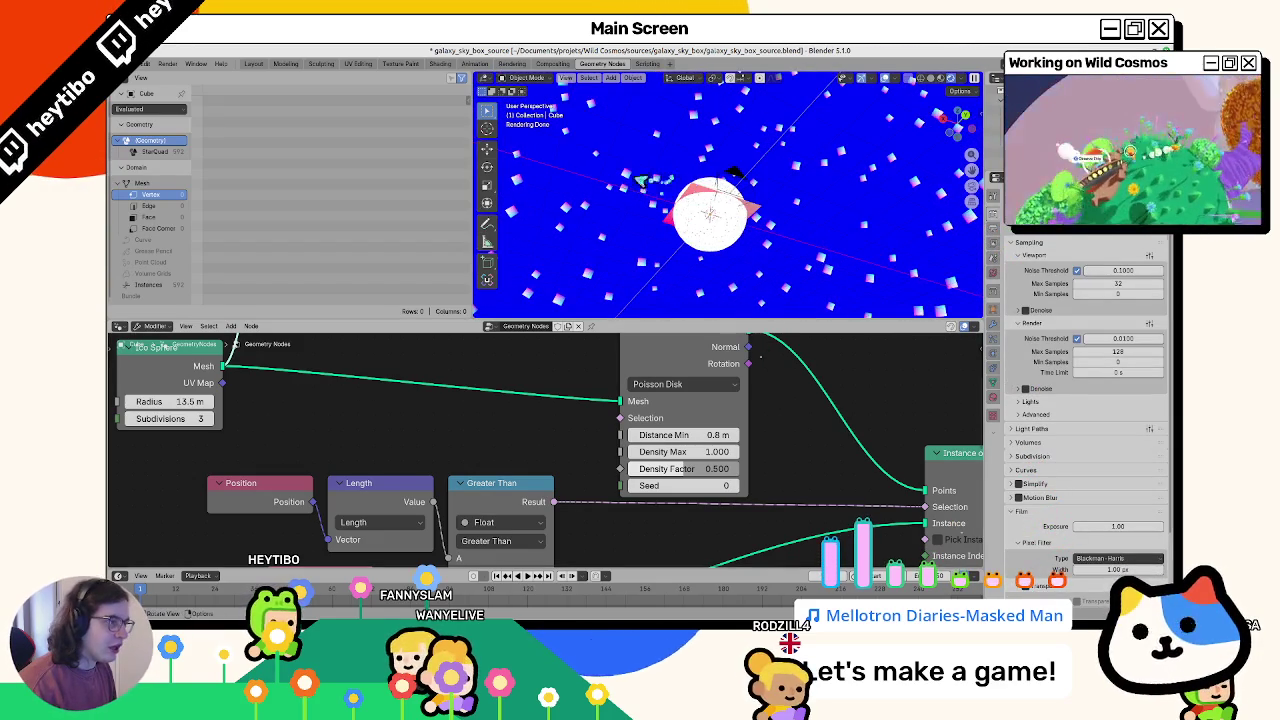
pyautogui.click(760, 215)
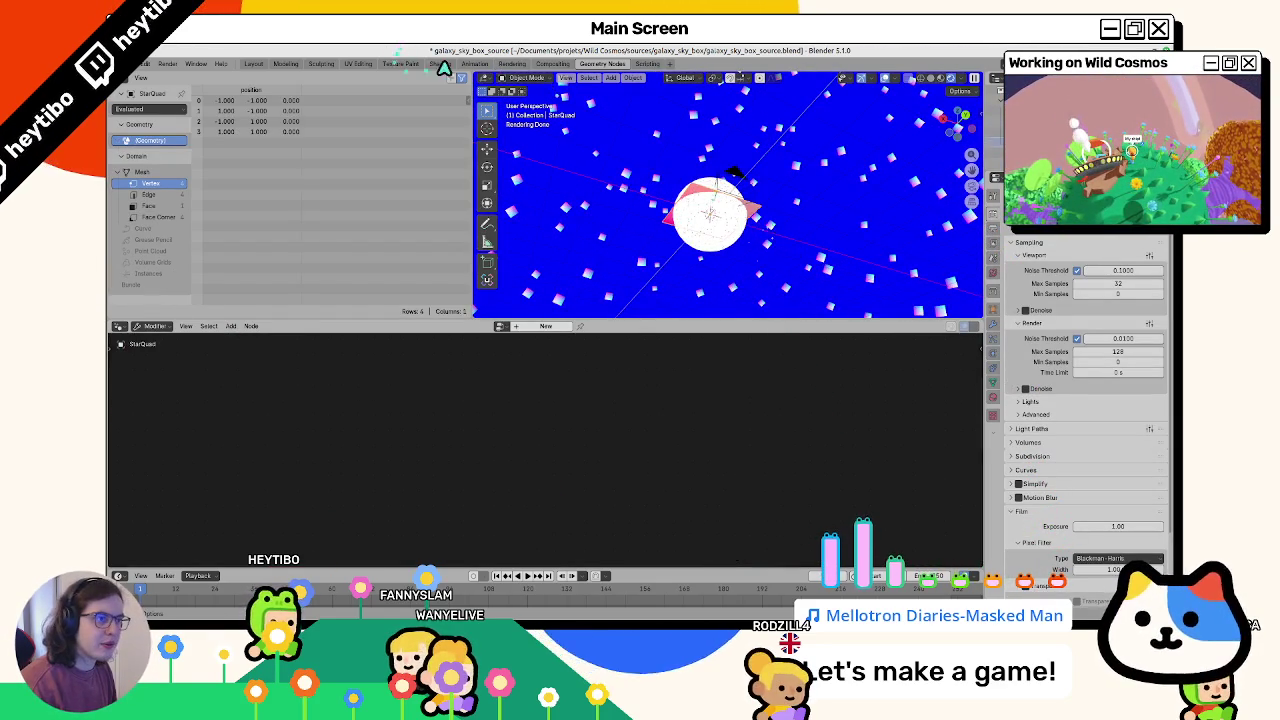
# Step: In the Shading workspace, set the Combine XYZ Z value to 0
pyautogui.click(440, 65)
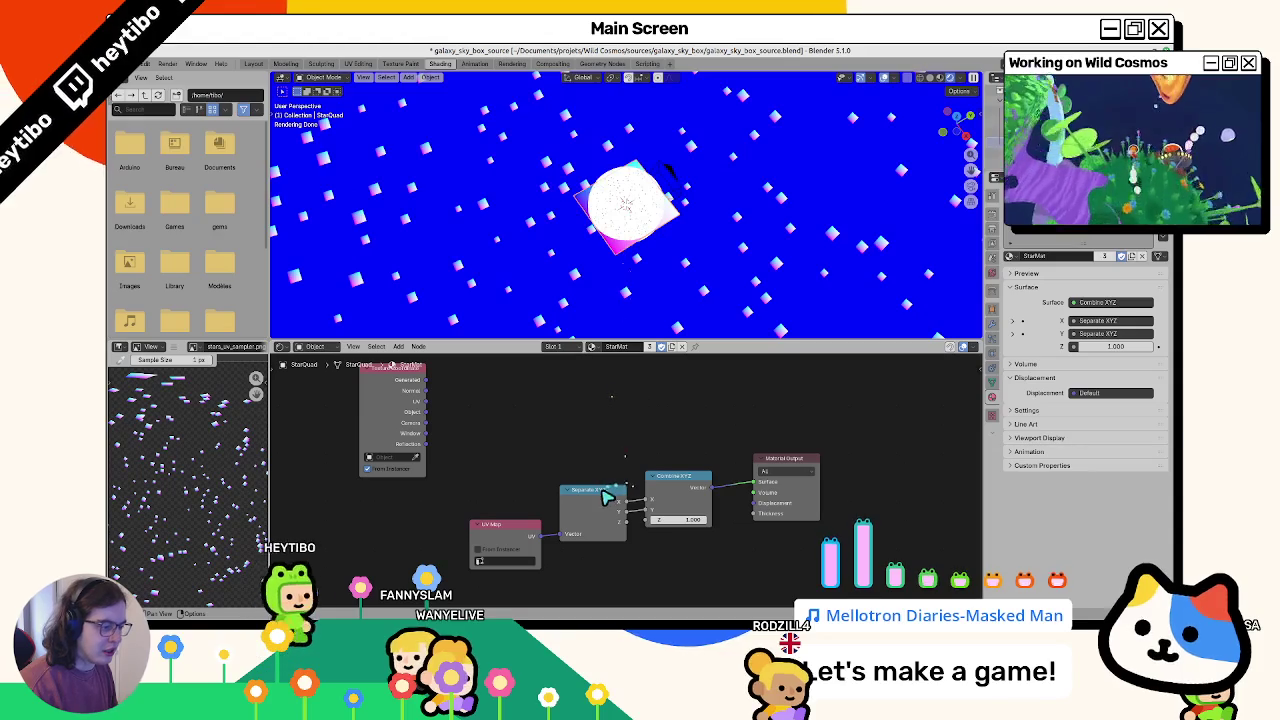
pyautogui.write('0')
pyautogui.press('Return')
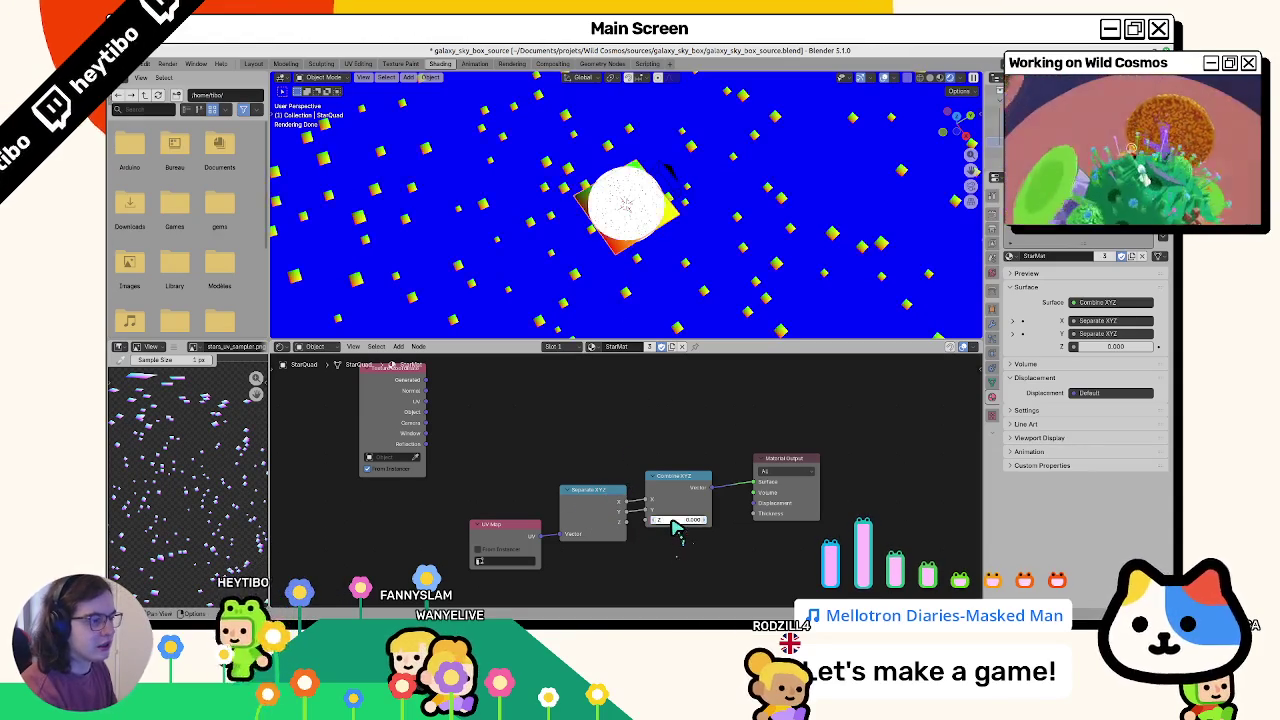
# Step: Render the star field, save it as stars_uv_sampler.png, and select the sphere
pyautogui.press('F12')
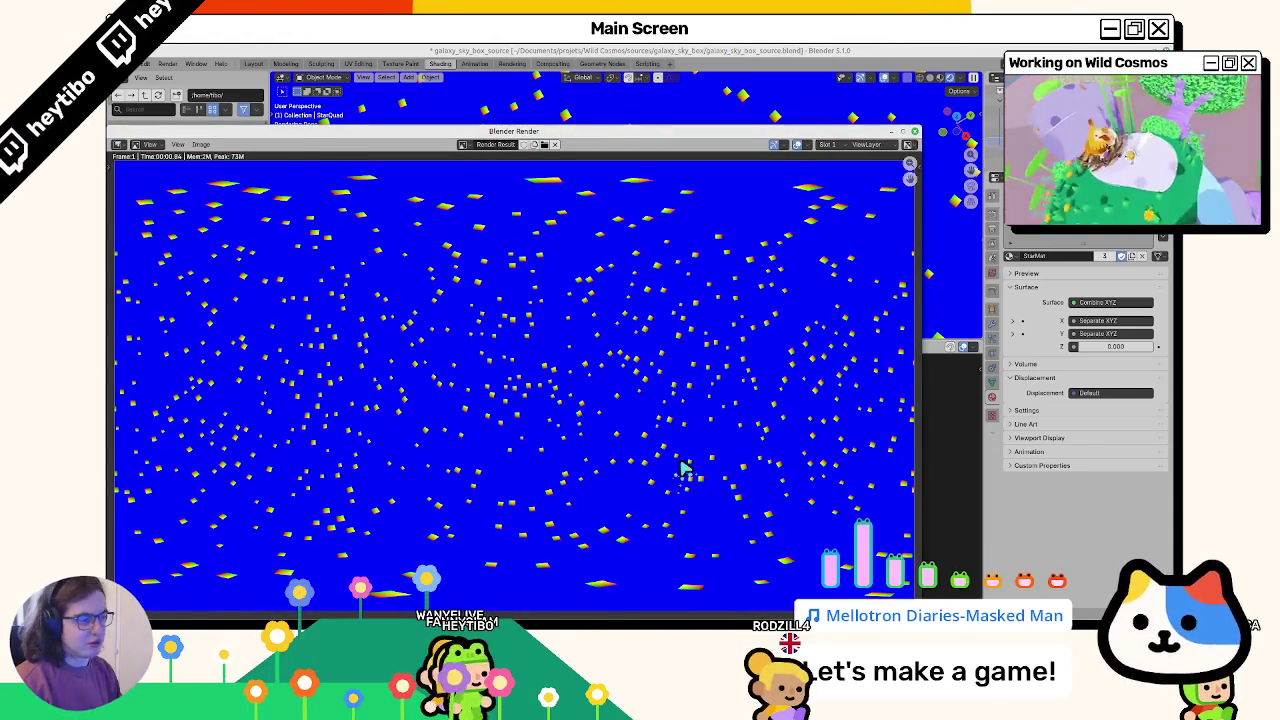
pyautogui.scroll(3, 680, 467)
pyautogui.scroll(-4, 516, 428)
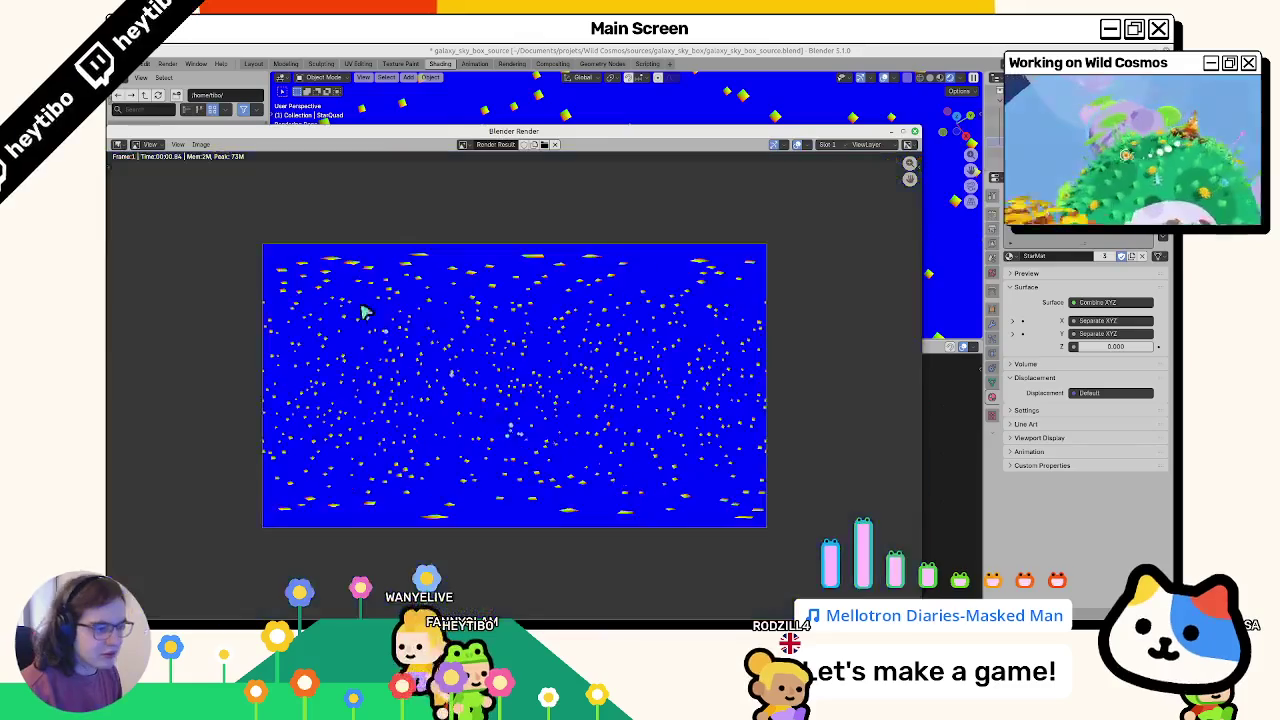
pyautogui.scroll(2, 516, 428)
pyautogui.click(201, 144)
pyautogui.click(228, 218)
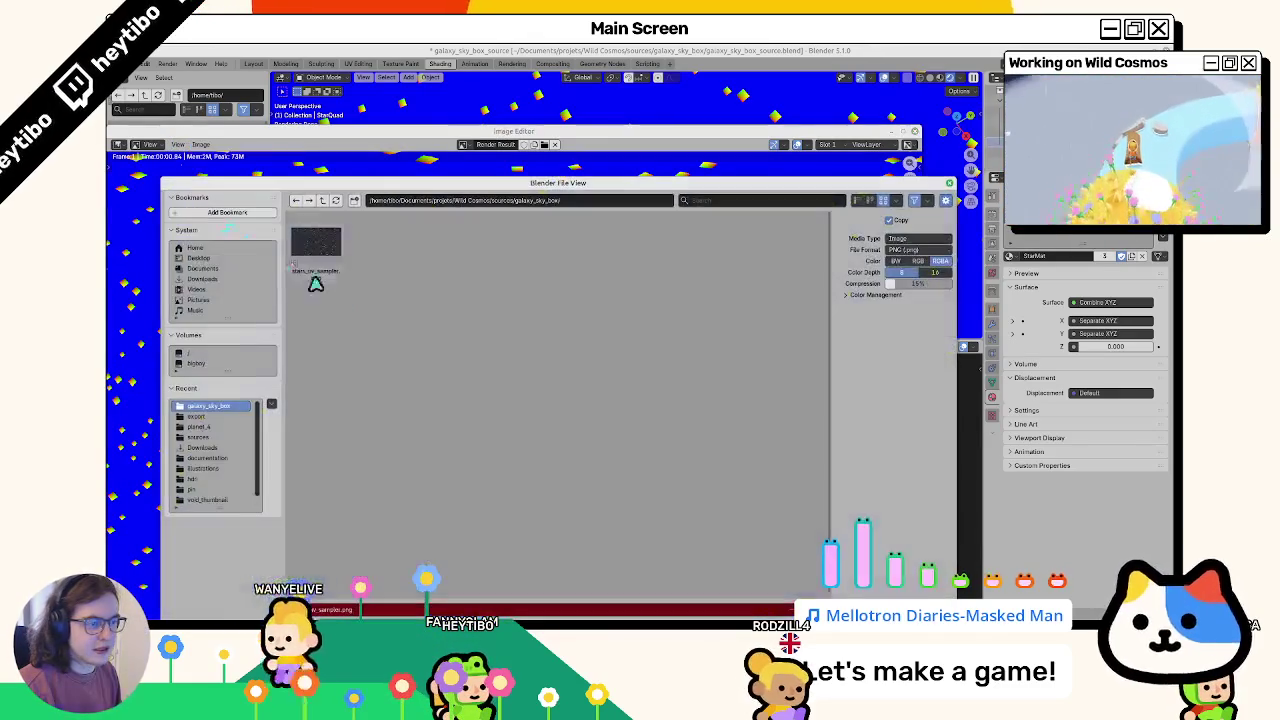
pyautogui.press('Escape')
pyautogui.press('Escape')
pyautogui.click(580, 213)
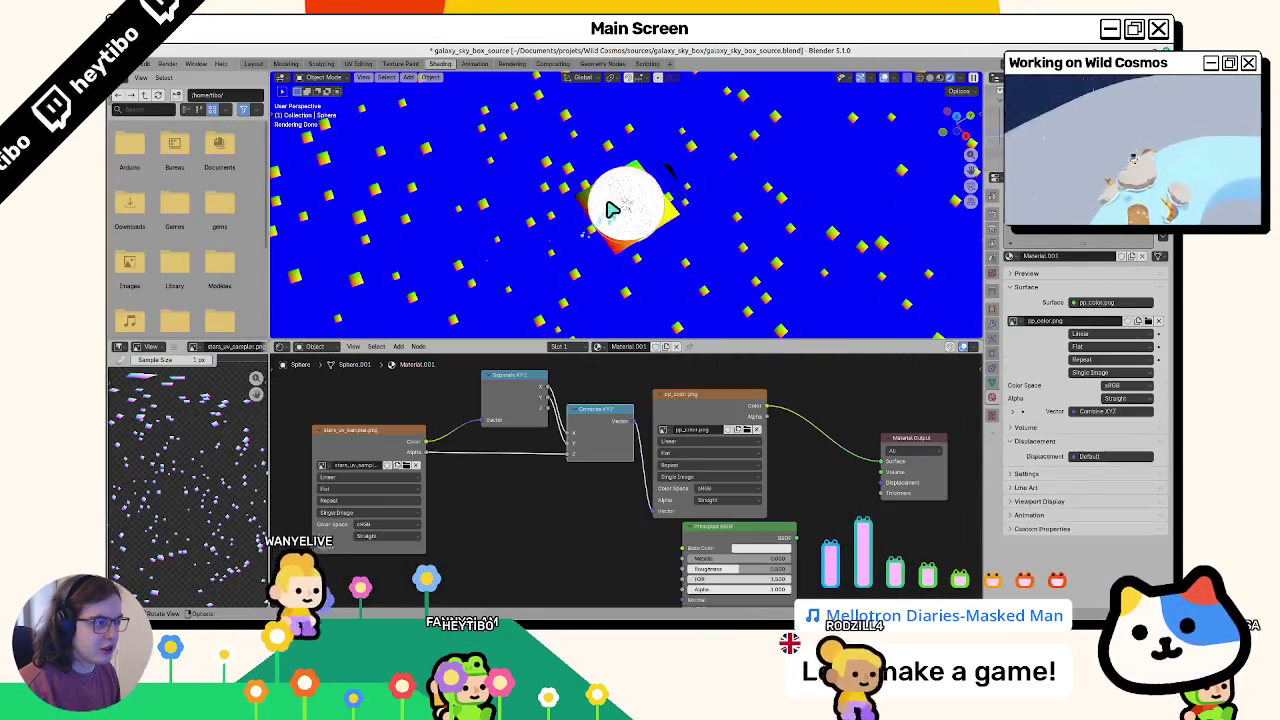
# Step: Load stars_uv_sampler.png into the Image Texture node and disconnect Combine XYZ's Z input, leaving it 0
pyautogui.click(345, 393)
pyautogui.doubleClick(328, 268)
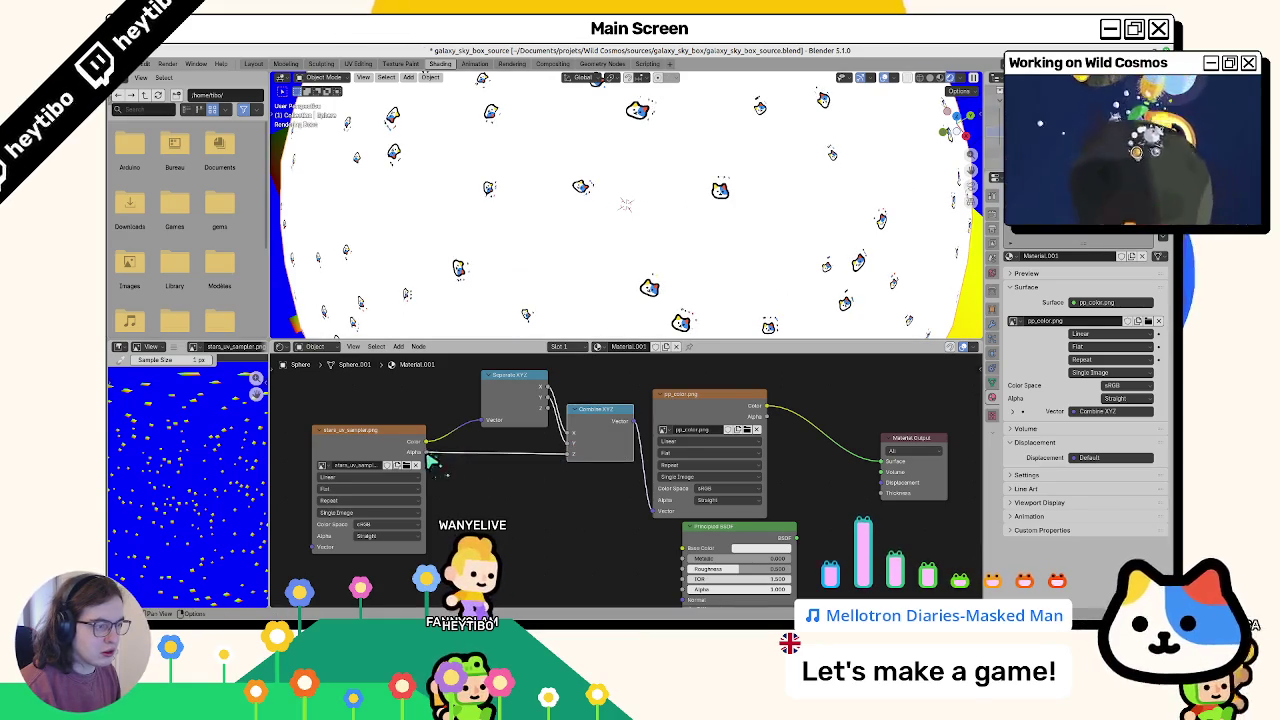
pyautogui.moveTo(575, 465); pyautogui.dragTo(508, 477)
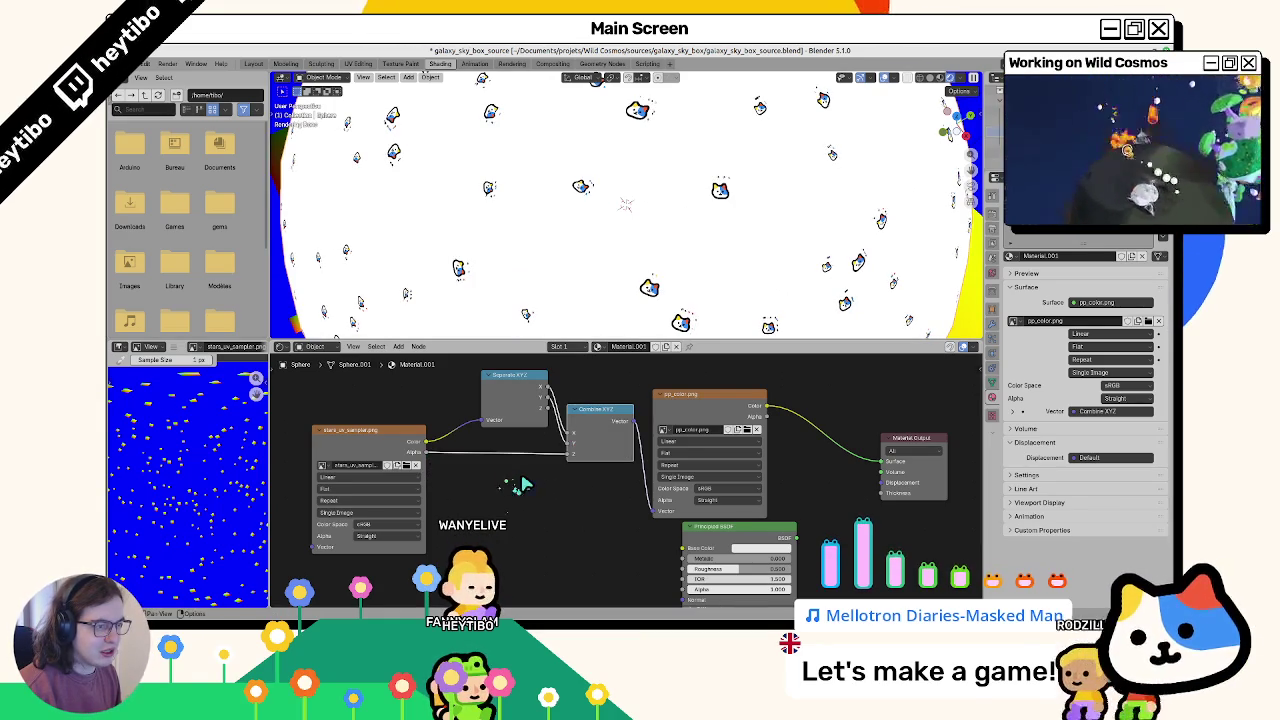
pyautogui.click(592, 455)
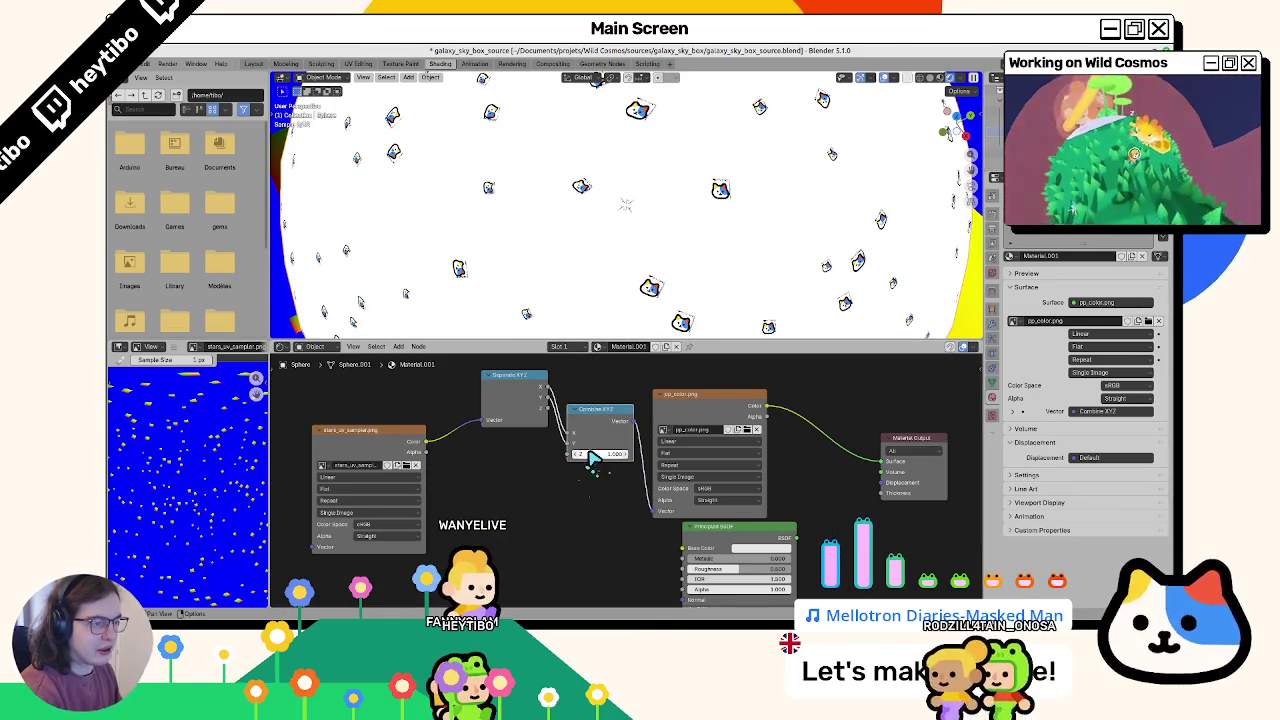
# Step: Try linking the star texture into pp_color's Vector input, then undo that link
pyautogui.moveTo(425, 441); pyautogui.dragTo(652, 511)
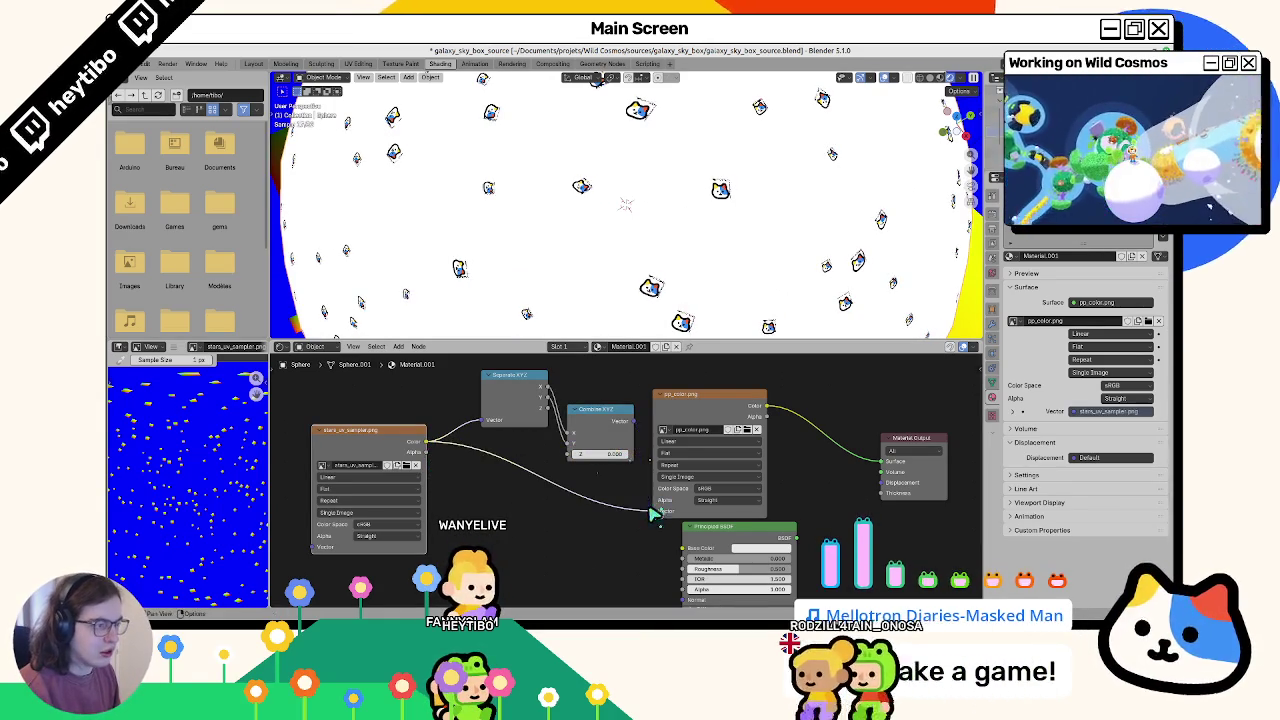
pyautogui.hotkey('ctrl', 'z')
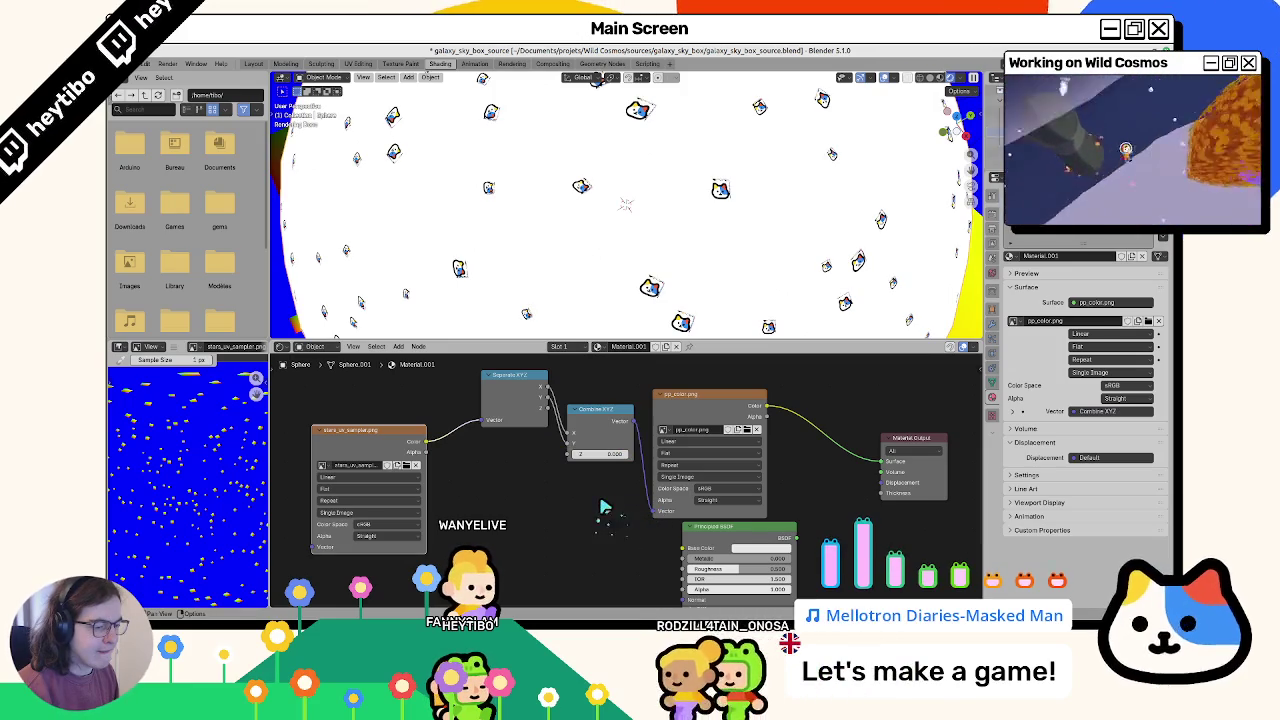
pyautogui.scroll(-5, 677, 245)
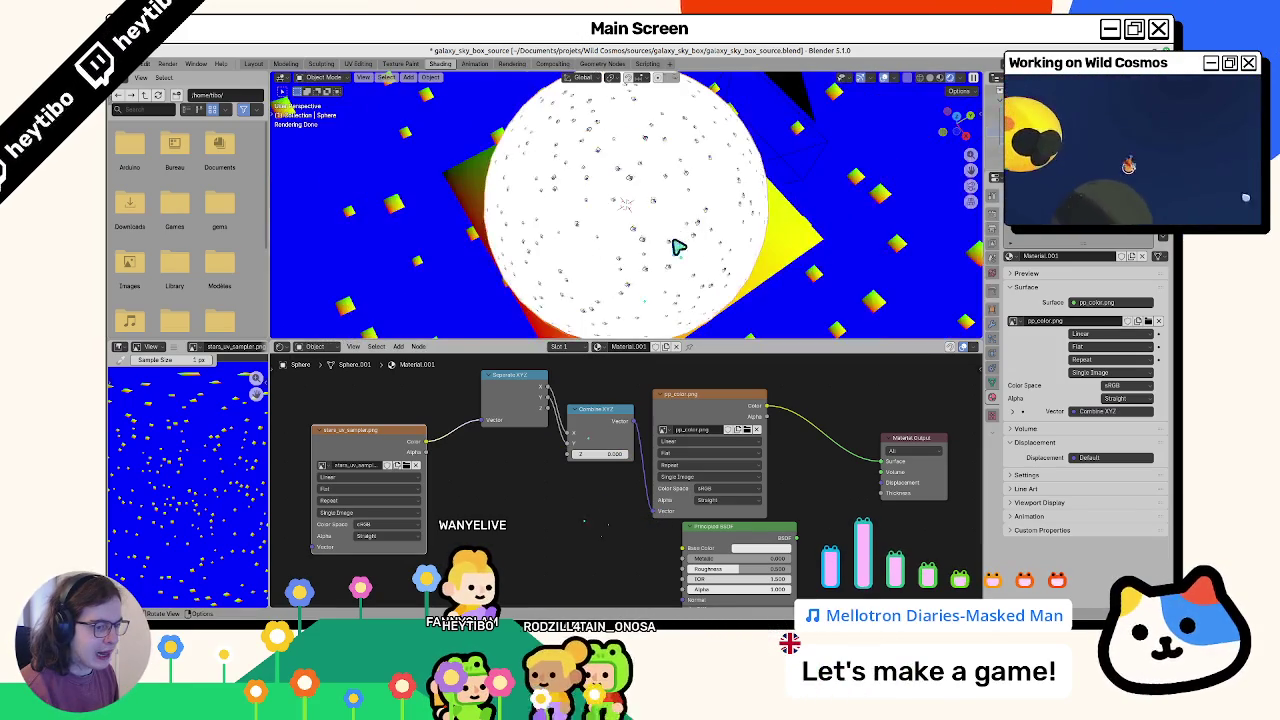
pyautogui.scroll(3, 163, 451)
pyautogui.scroll(2, 163, 451)
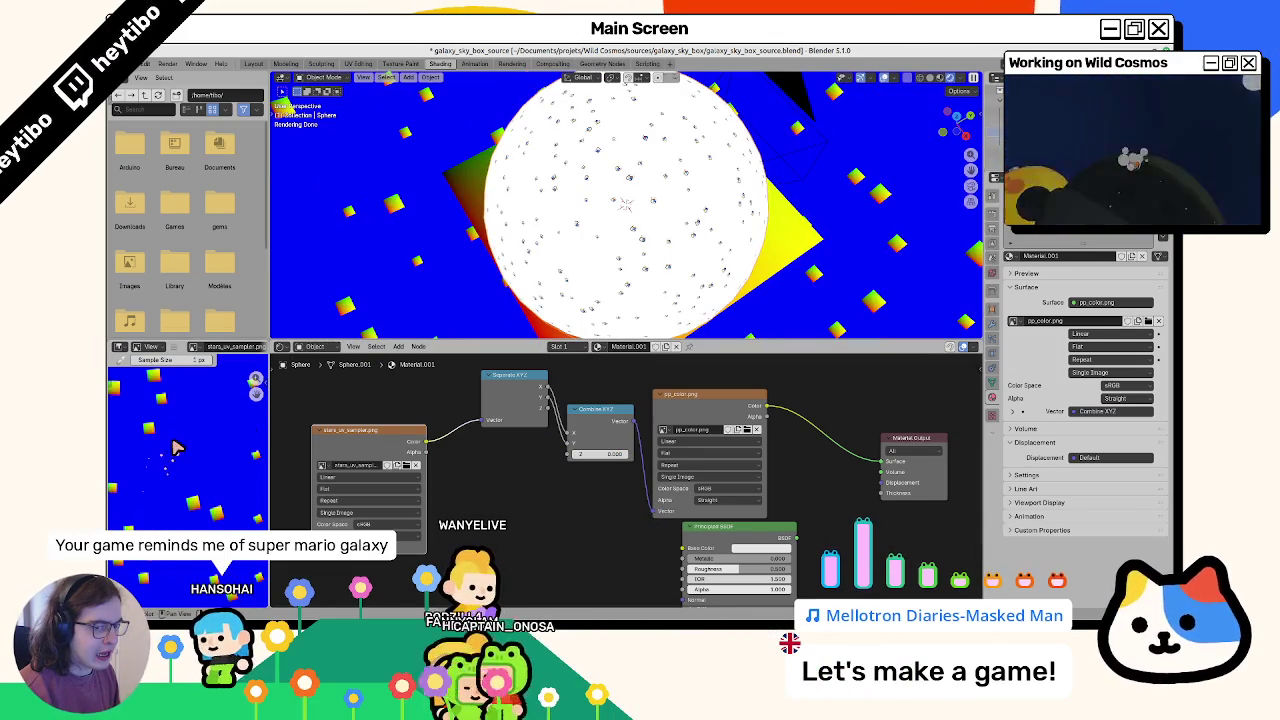
pyautogui.scroll(-3, 218, 440)
# Step: Drag the area divider right to widen the left-hand file and image editors
pyautogui.moveTo(269, 440); pyautogui.dragTo(466, 445)
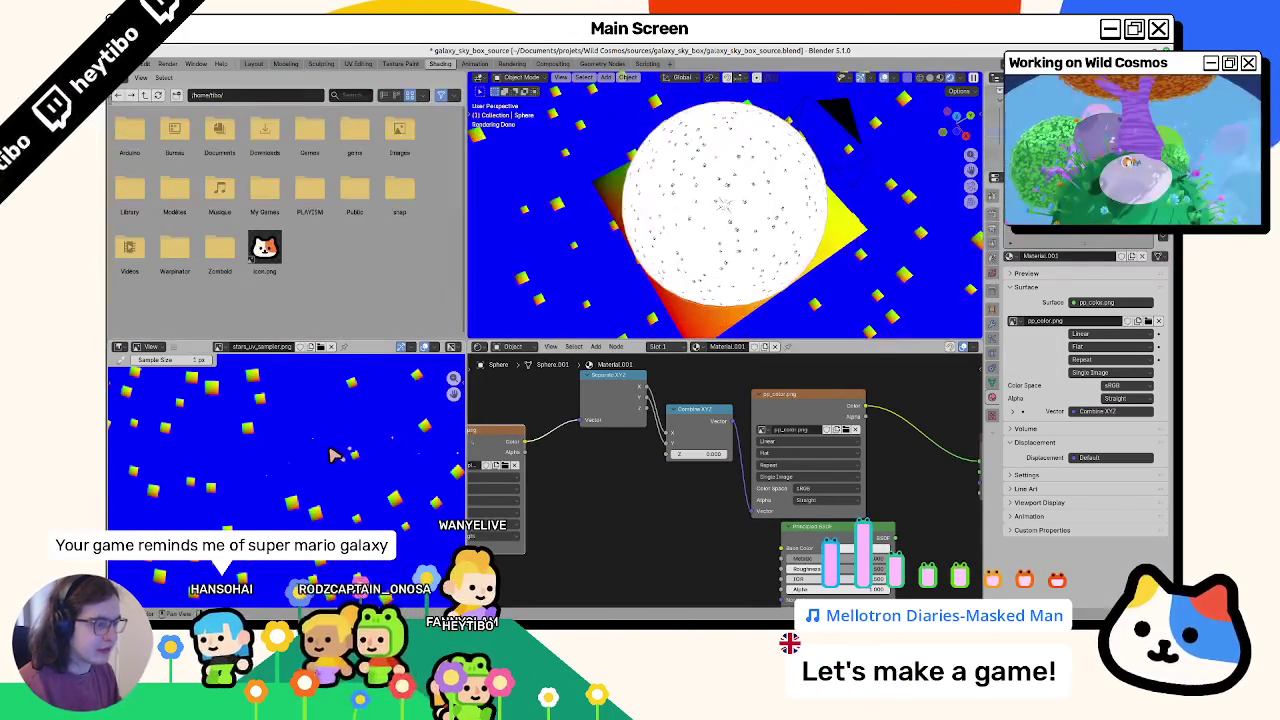
pyautogui.scroll(1, 329, 451)
pyautogui.scroll(3, 320, 450)
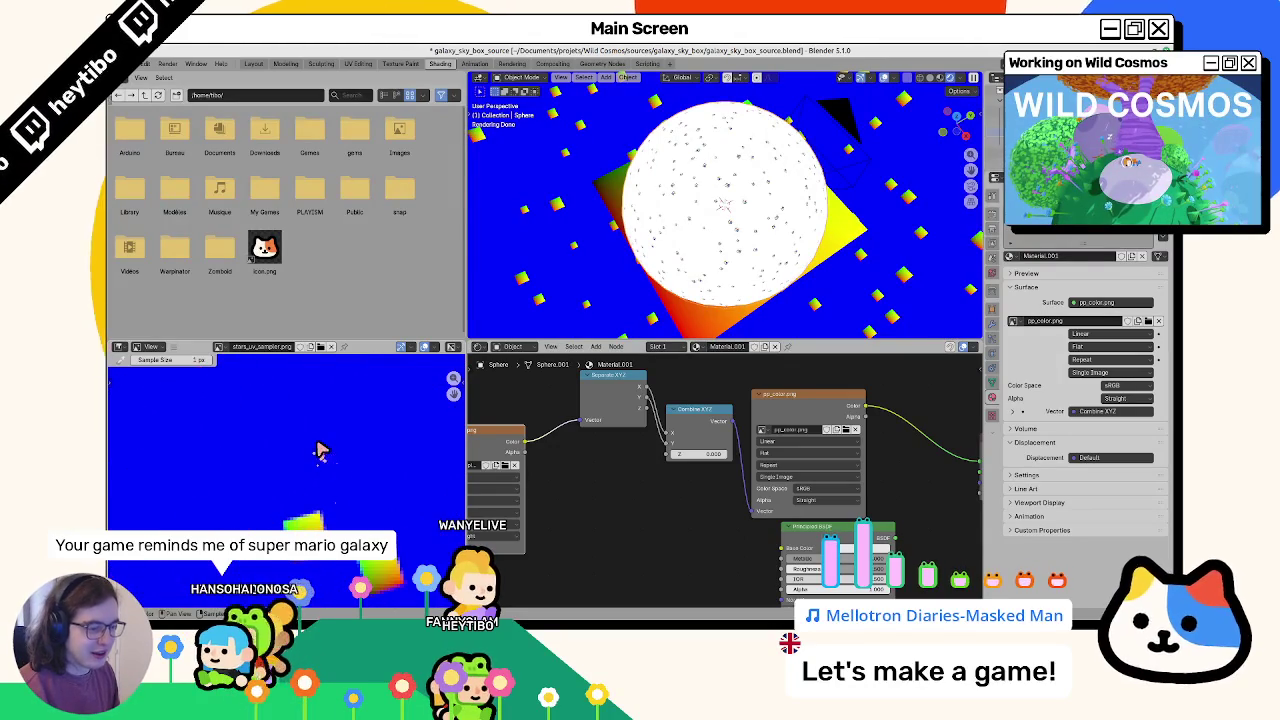
pyautogui.scroll(-3, 320, 450)
pyautogui.scroll(3, 318, 450)
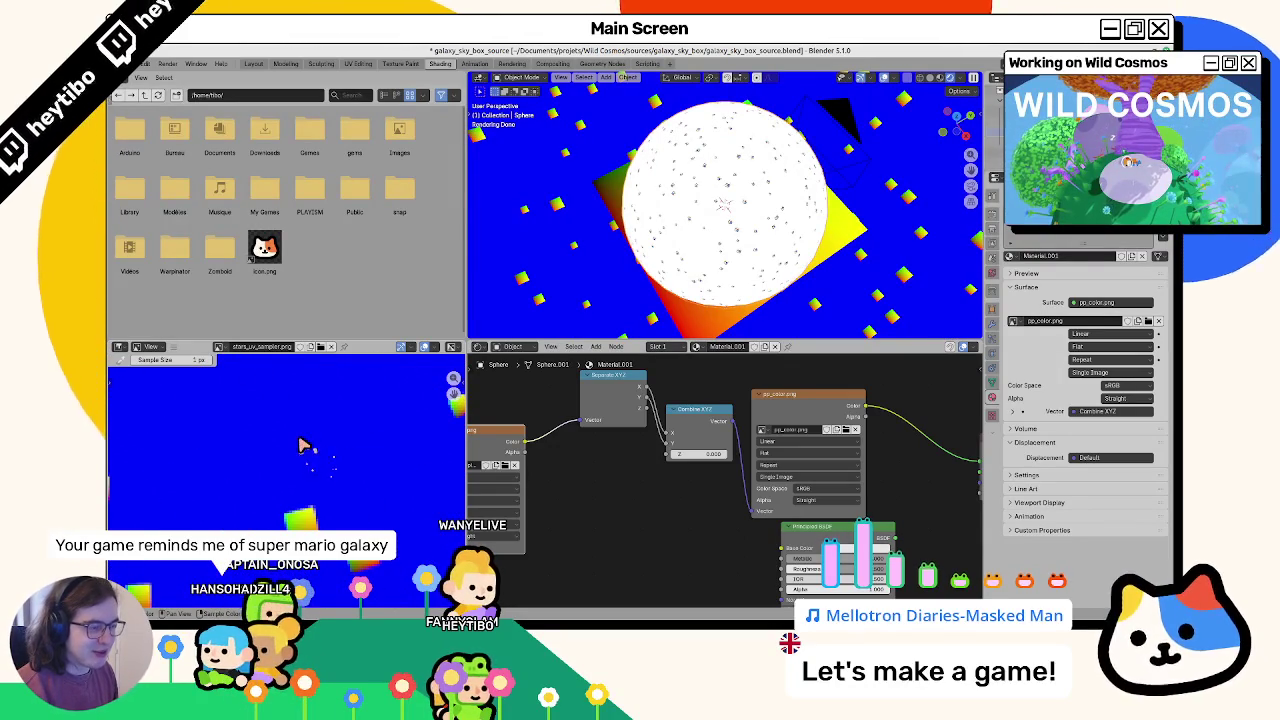
pyautogui.scroll(-2, 297, 444)
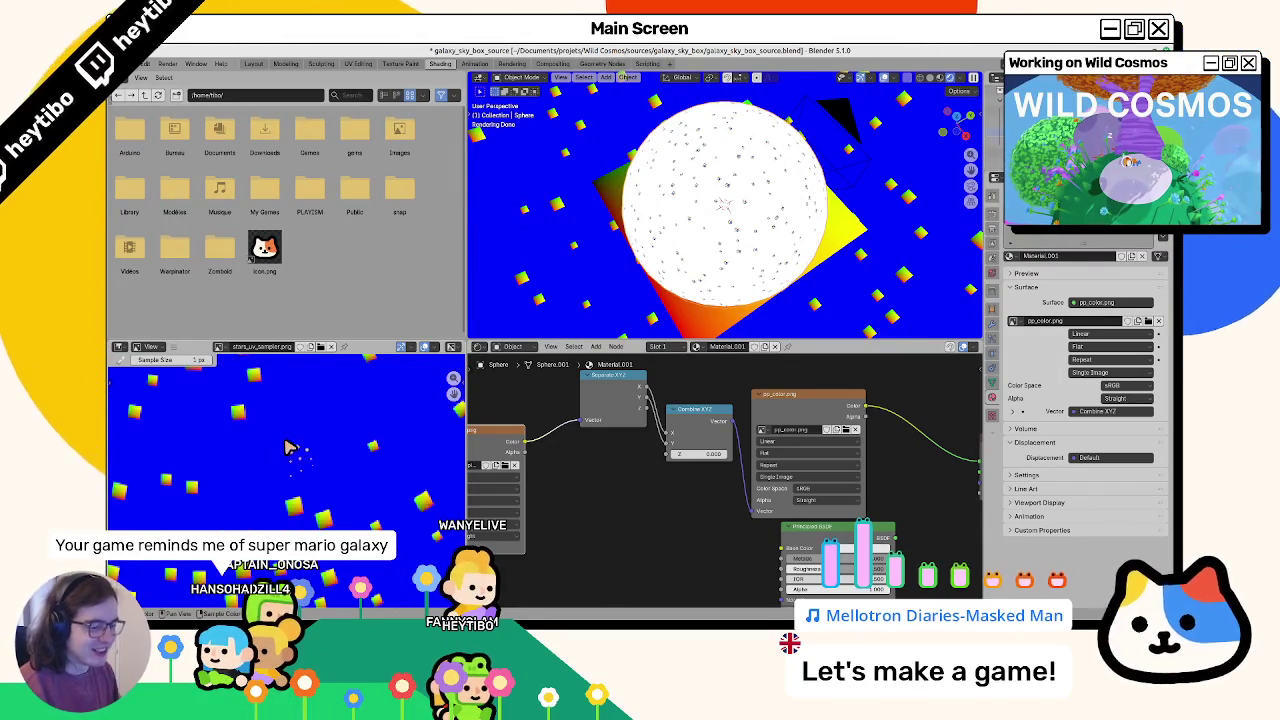
pyautogui.scroll(-2, 286, 443)
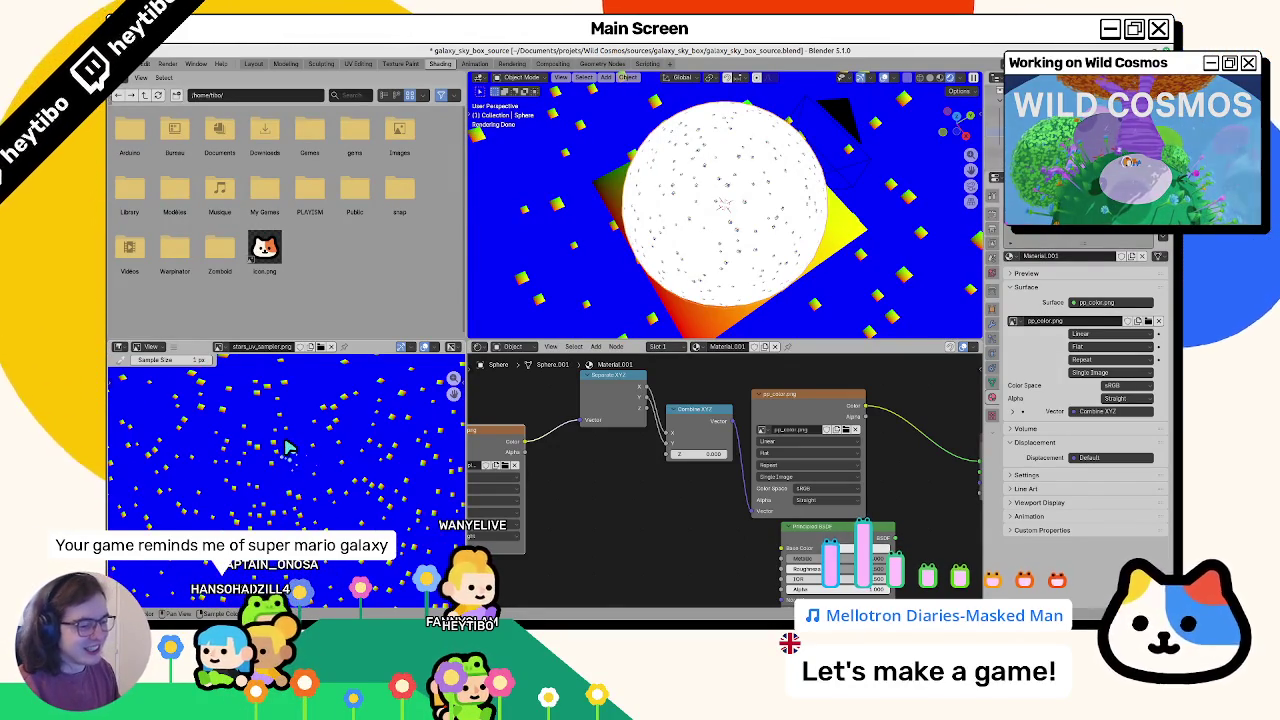
# Step: Browse the Output and Render property tabs, inspecting pixel filter width and film exposure
pyautogui.click(990, 226)
pyautogui.click(992, 250)
pyautogui.click(992, 270)
pyautogui.click(990, 226)
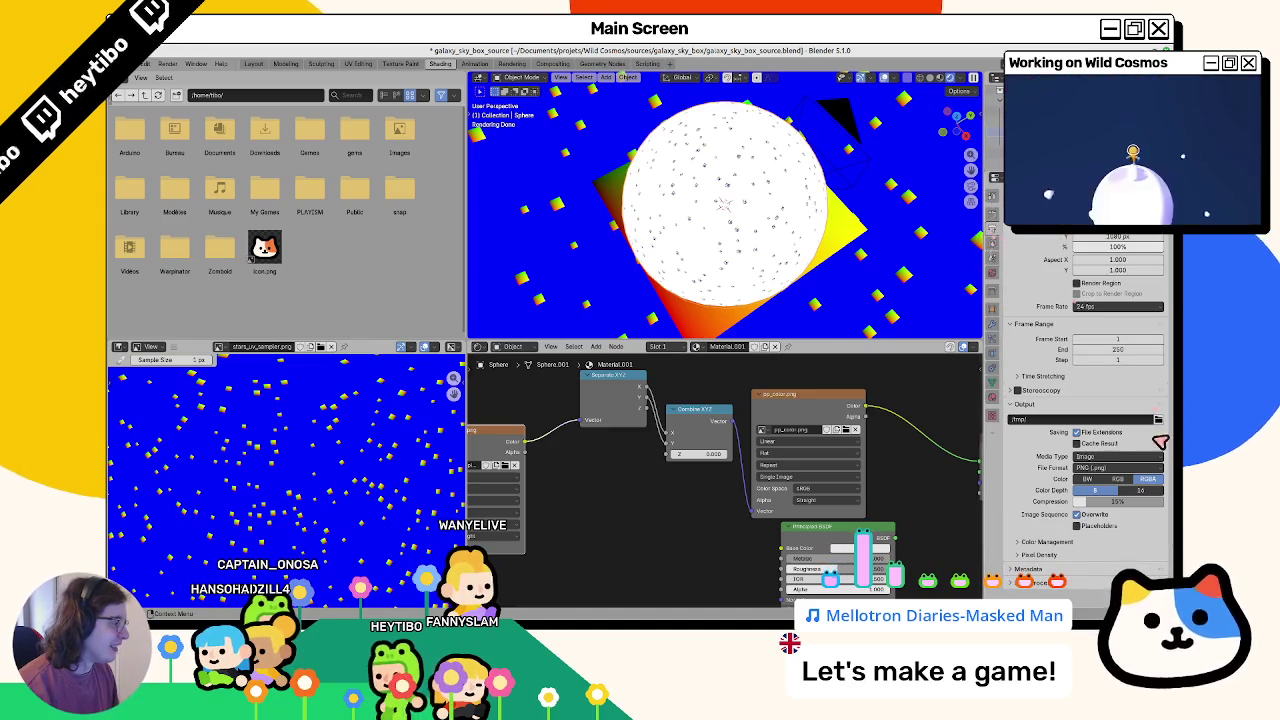
pyautogui.click(992, 212)
pyautogui.click(1131, 466)
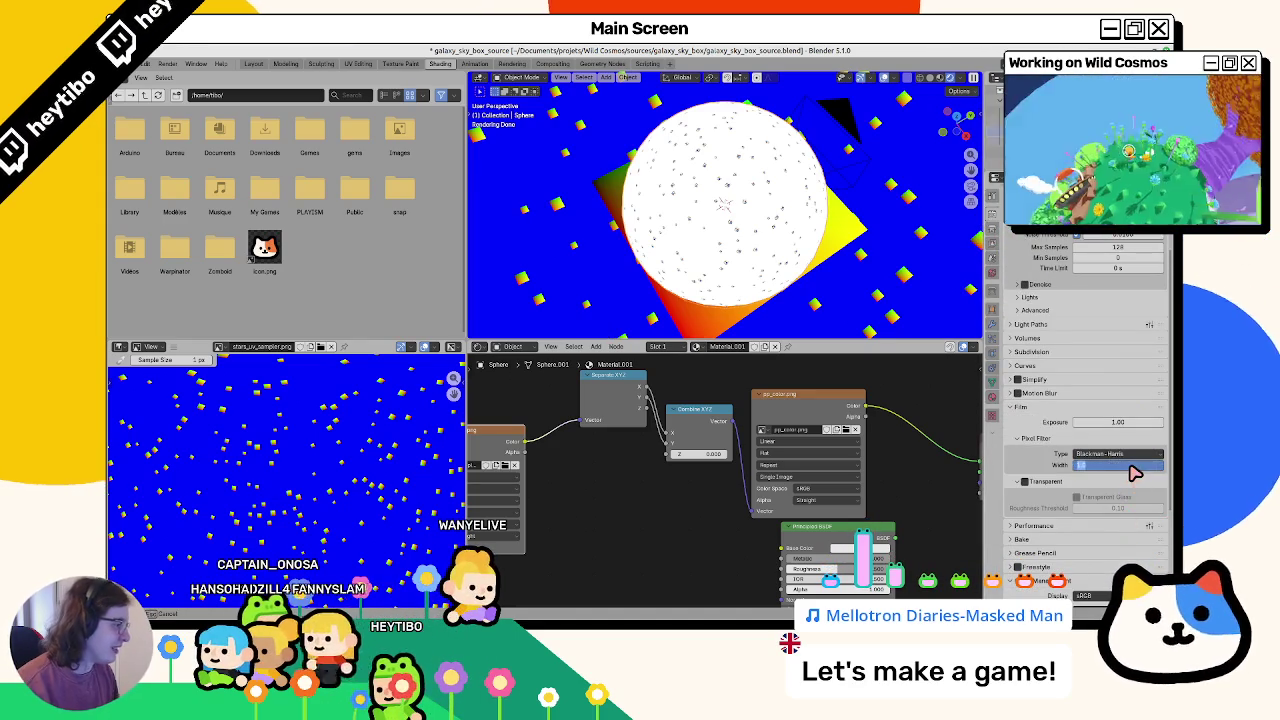
pyautogui.click(1097, 424)
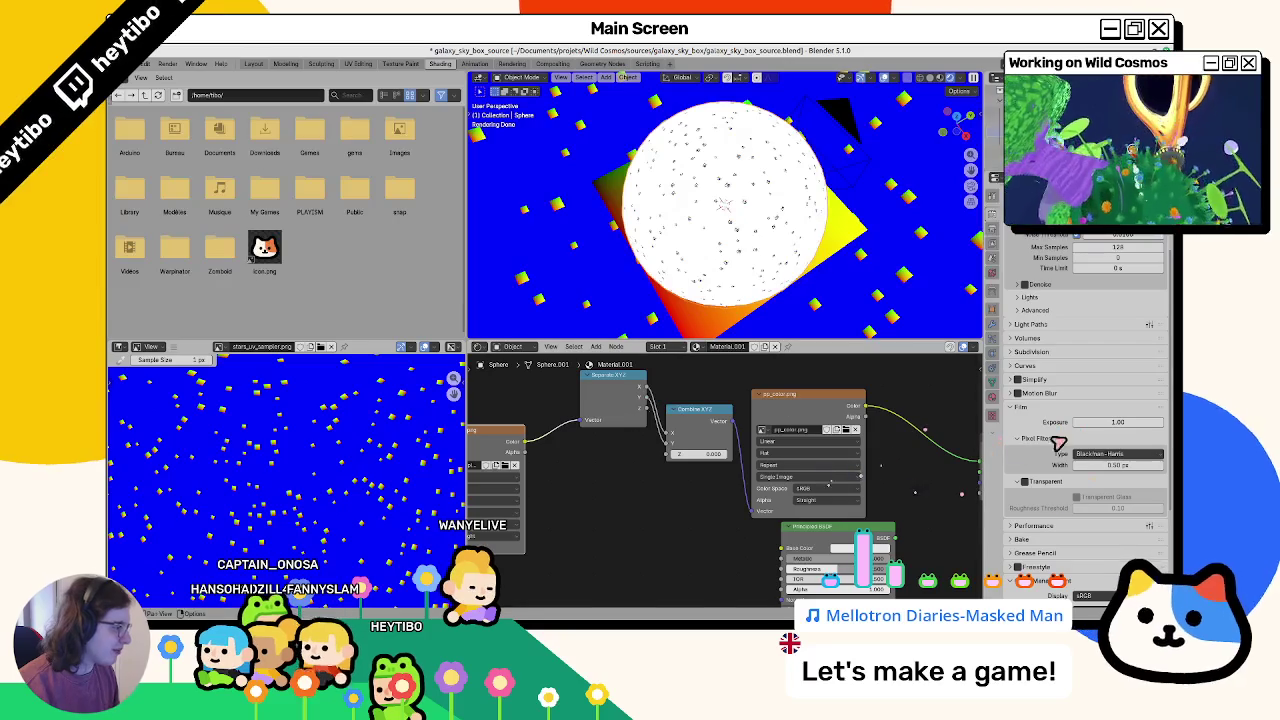
pyautogui.scroll(-5, 1035, 430)
# Step: Switch the display device to Display P3, then back to sRGB
pyautogui.click(1094, 453)
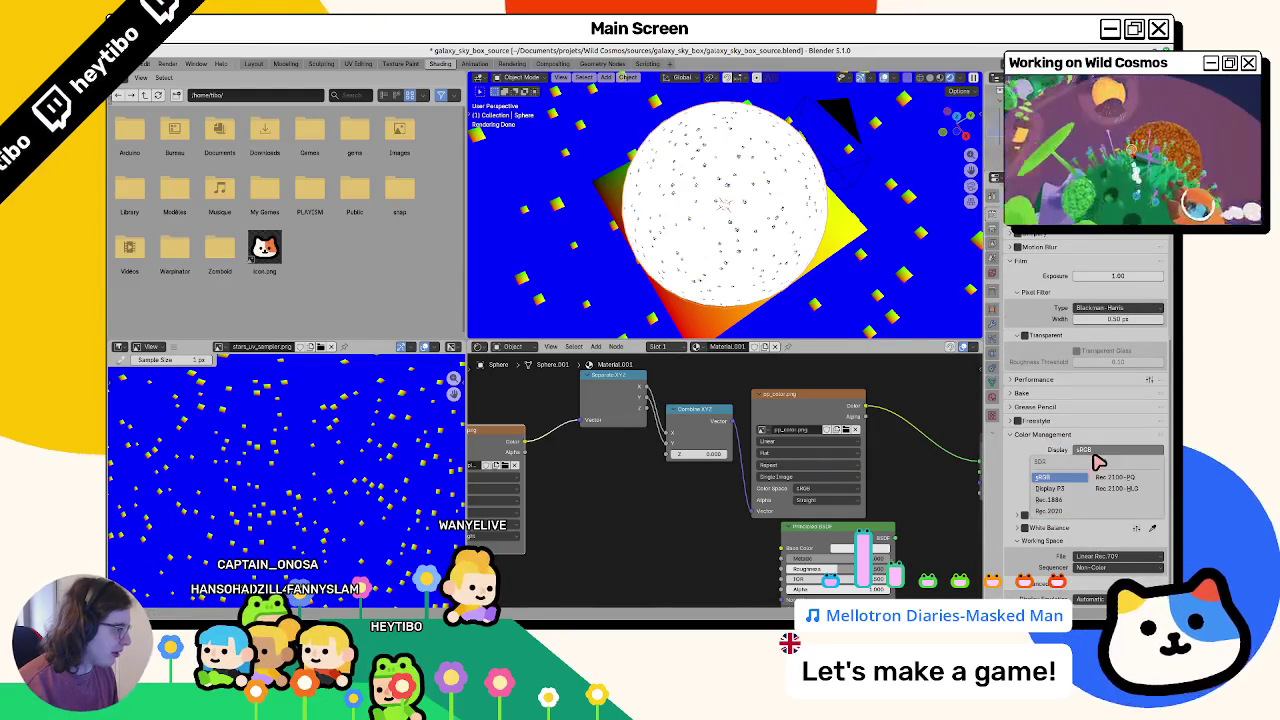
pyautogui.click(1070, 490)
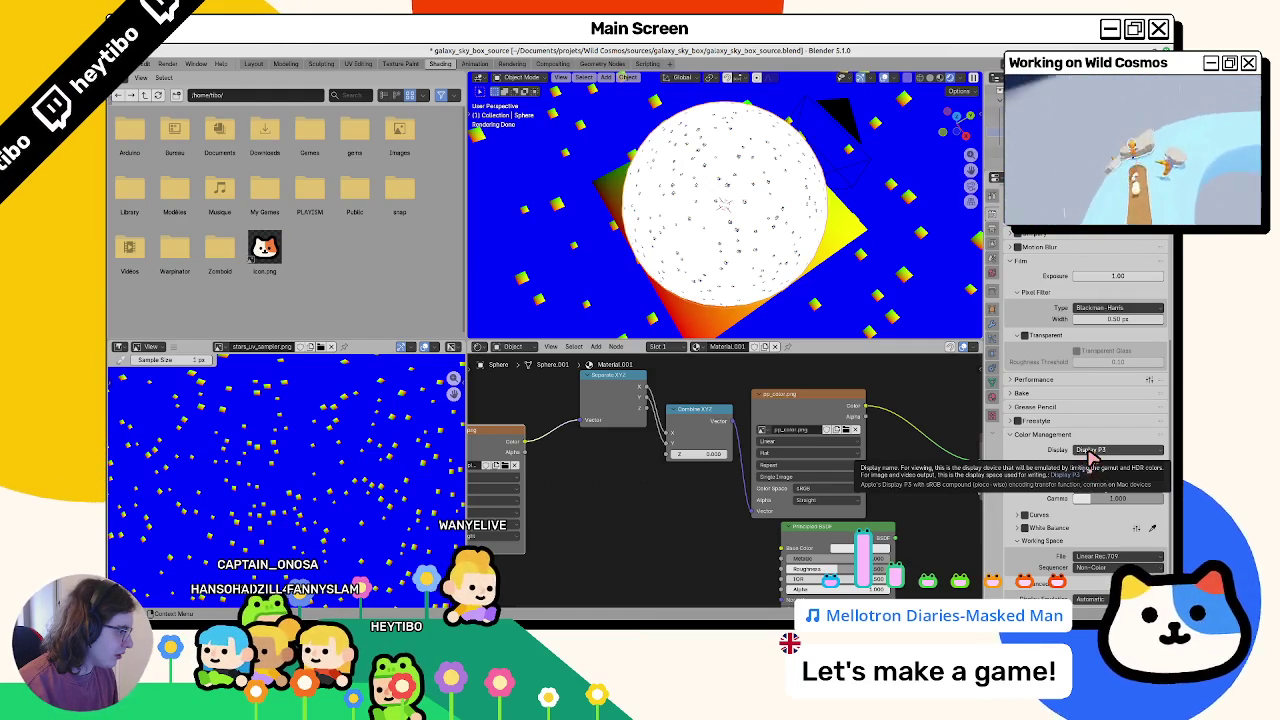
pyautogui.click(1090, 452)
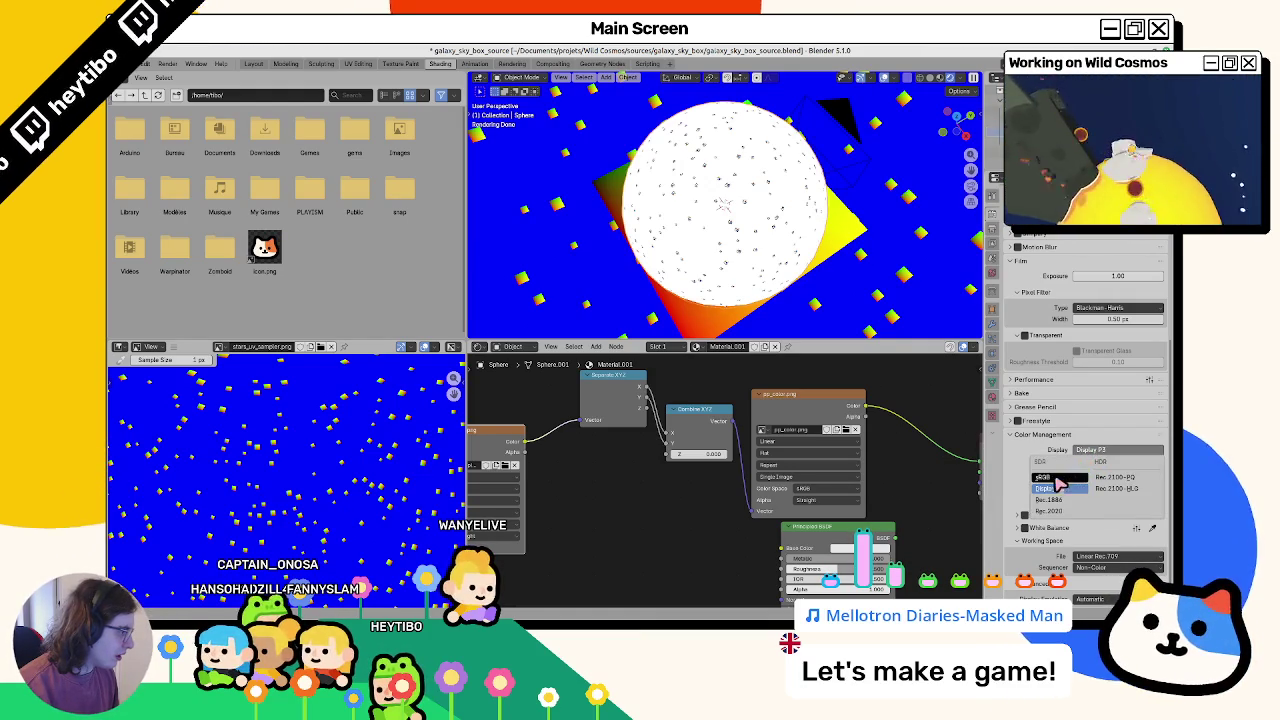
pyautogui.click(1058, 477)
# Step: Preview the Raw and False Color views, revert to Standard, and open the World colour picker
pyautogui.click(1090, 467)
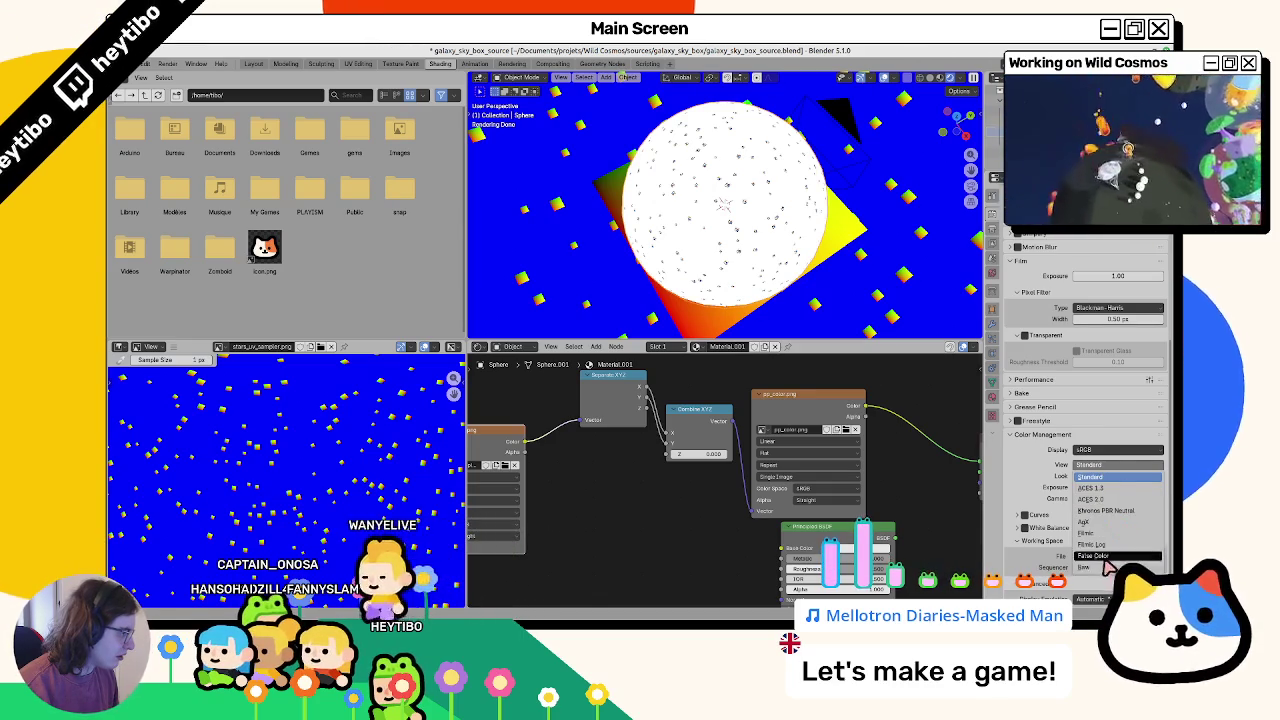
pyautogui.click(1105, 567)
pyautogui.click(1098, 465)
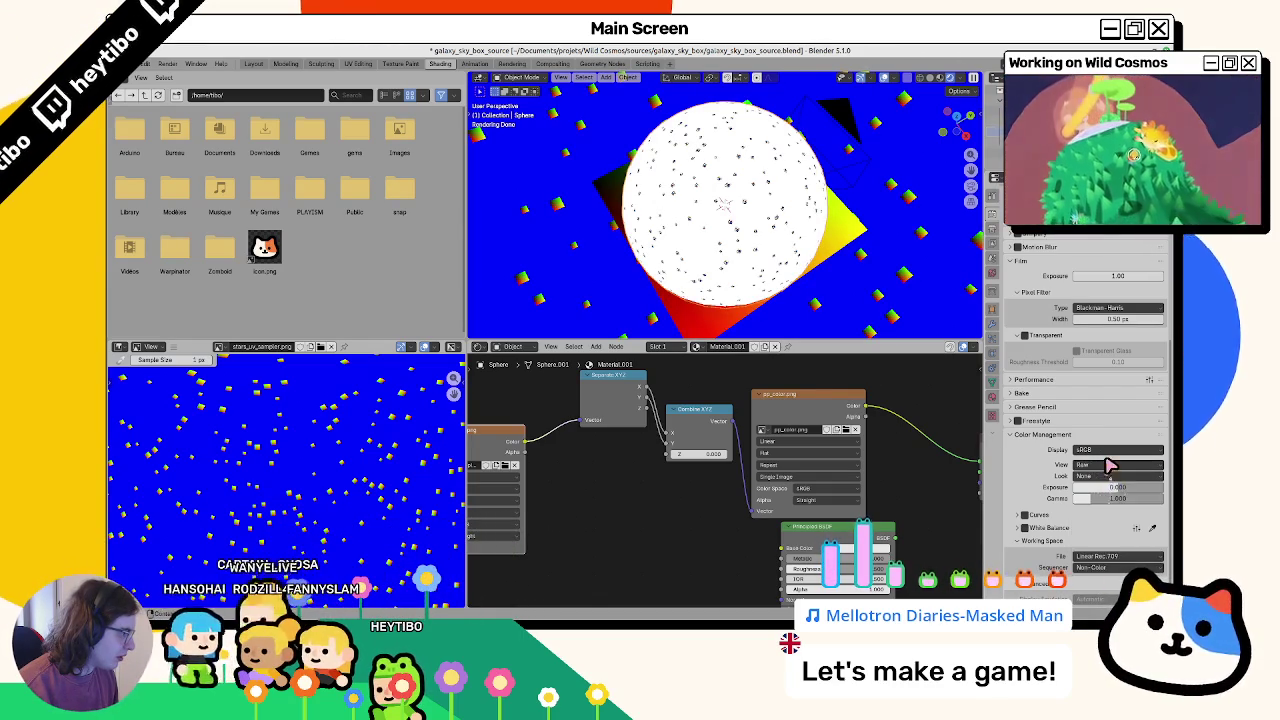
pyautogui.click(1097, 556)
pyautogui.hotkey('ctrl', 'z')
pyautogui.hotkey('ctrl', 'z')
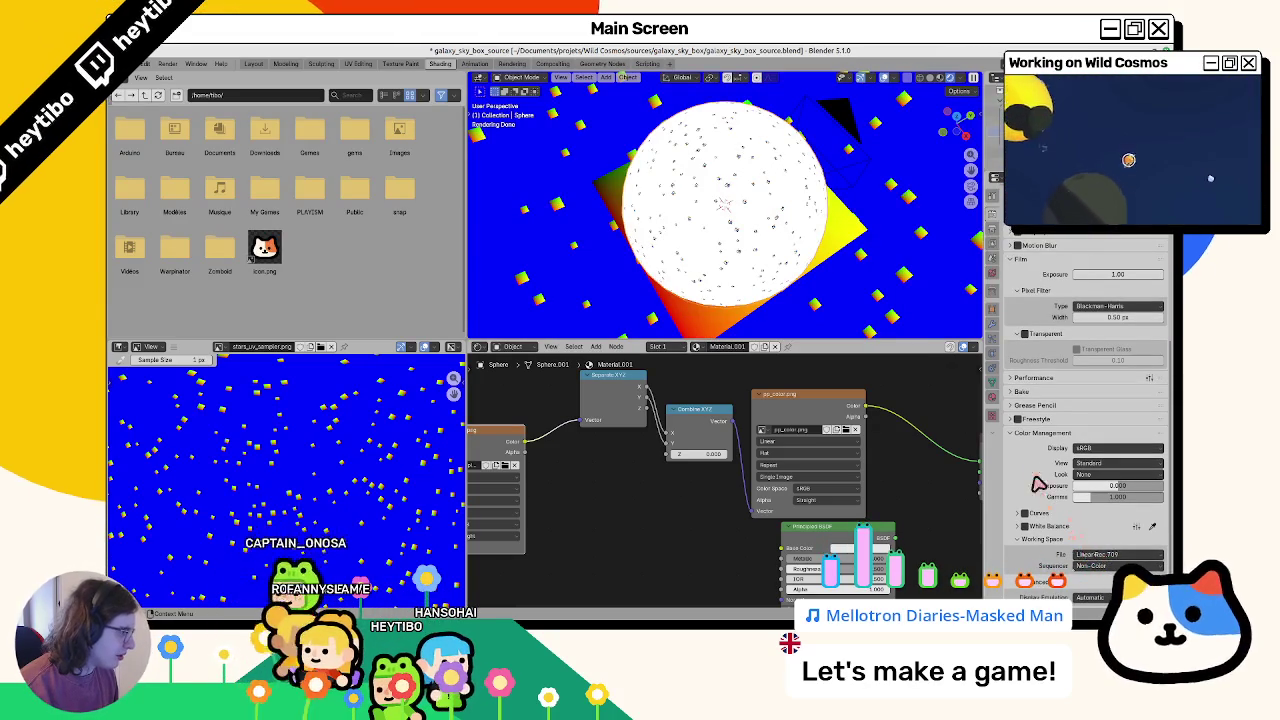
pyautogui.click(994, 278)
pyautogui.click(1113, 277)
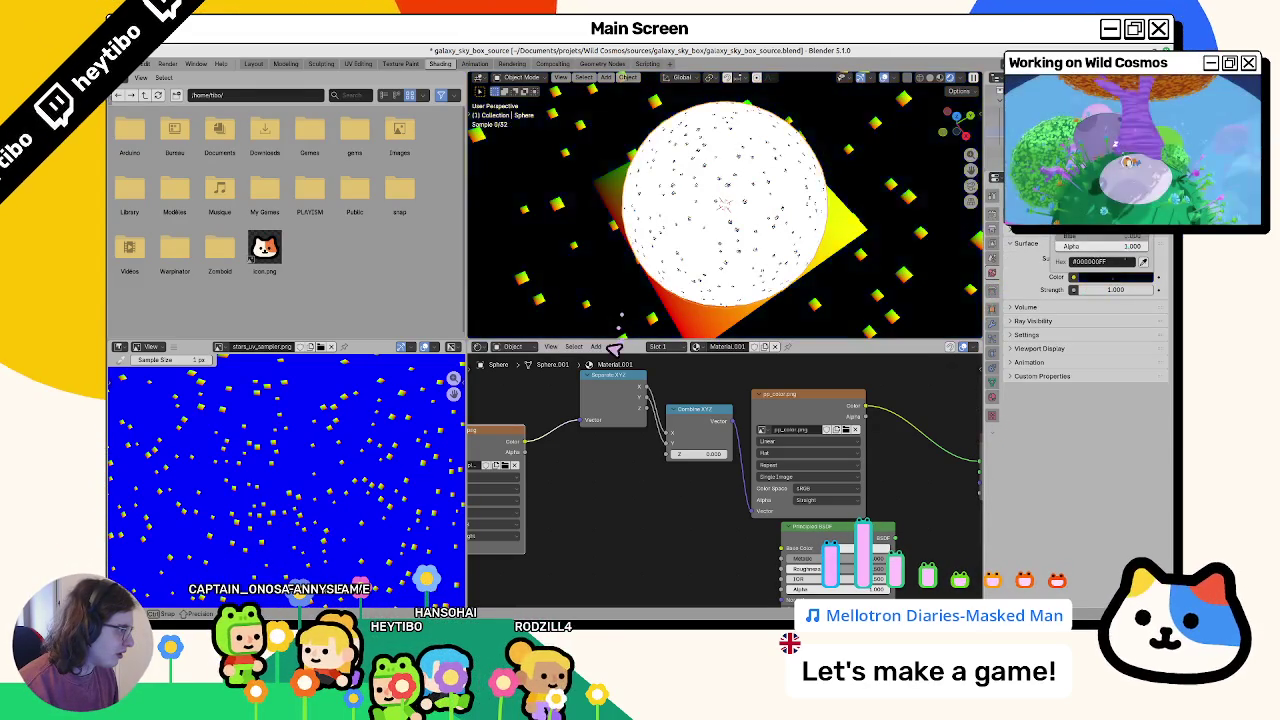
# Step: Set the World colour hex to FFFF00 yellow after trying 000000, FF0000 and FF00FF
pyautogui.write('000000')
pyautogui.press('Return')
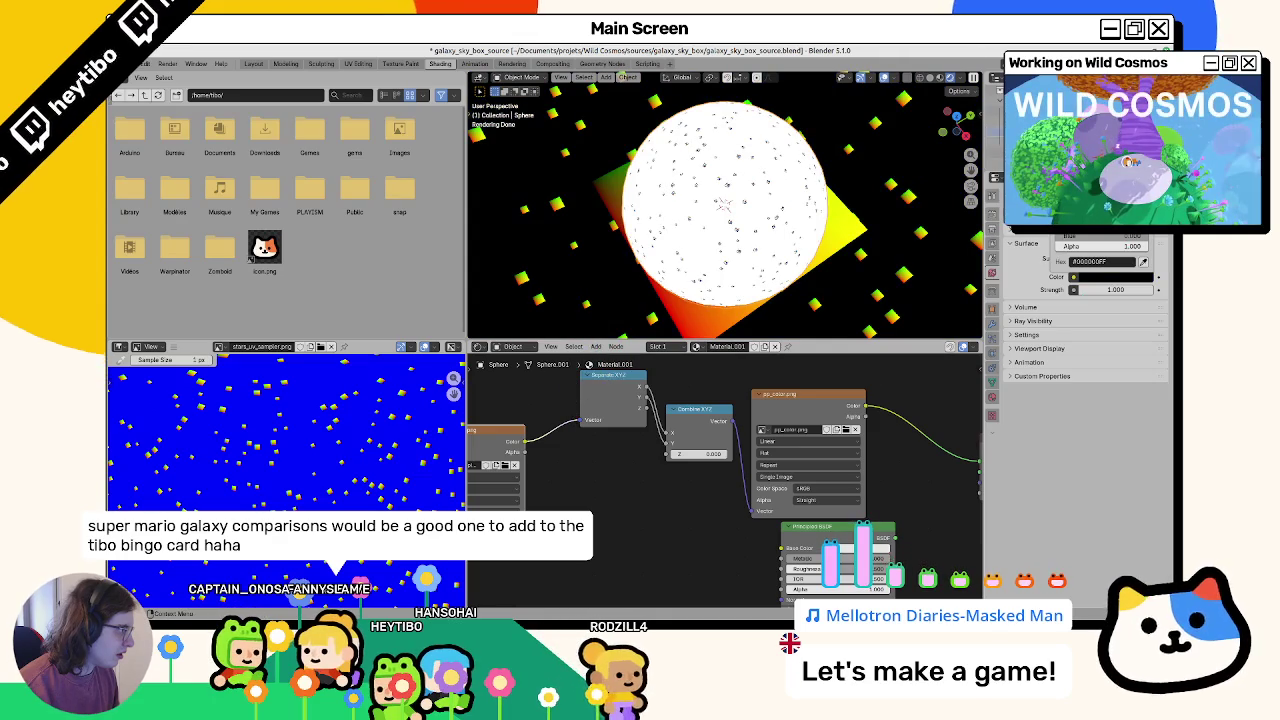
pyautogui.write('FF0000')
pyautogui.press('Return')
pyautogui.write('FF00FF')
pyautogui.press('Return')
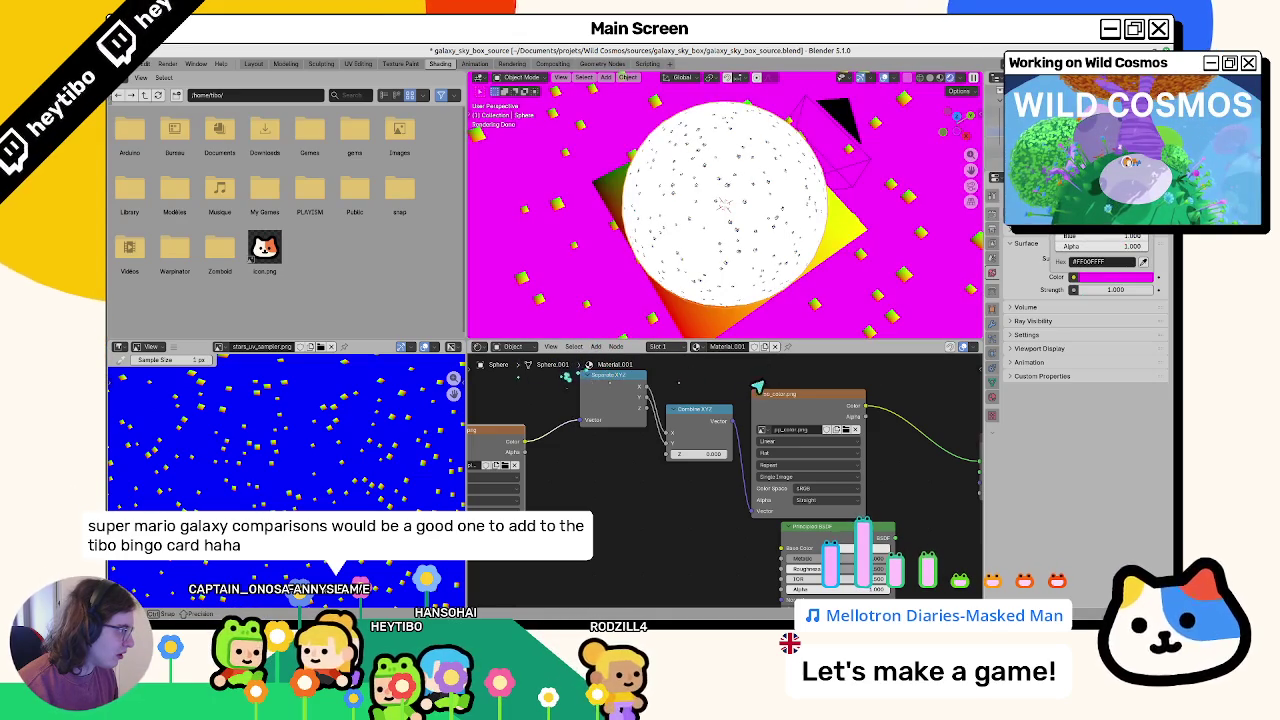
pyautogui.hotkey('ctrl', 'z')
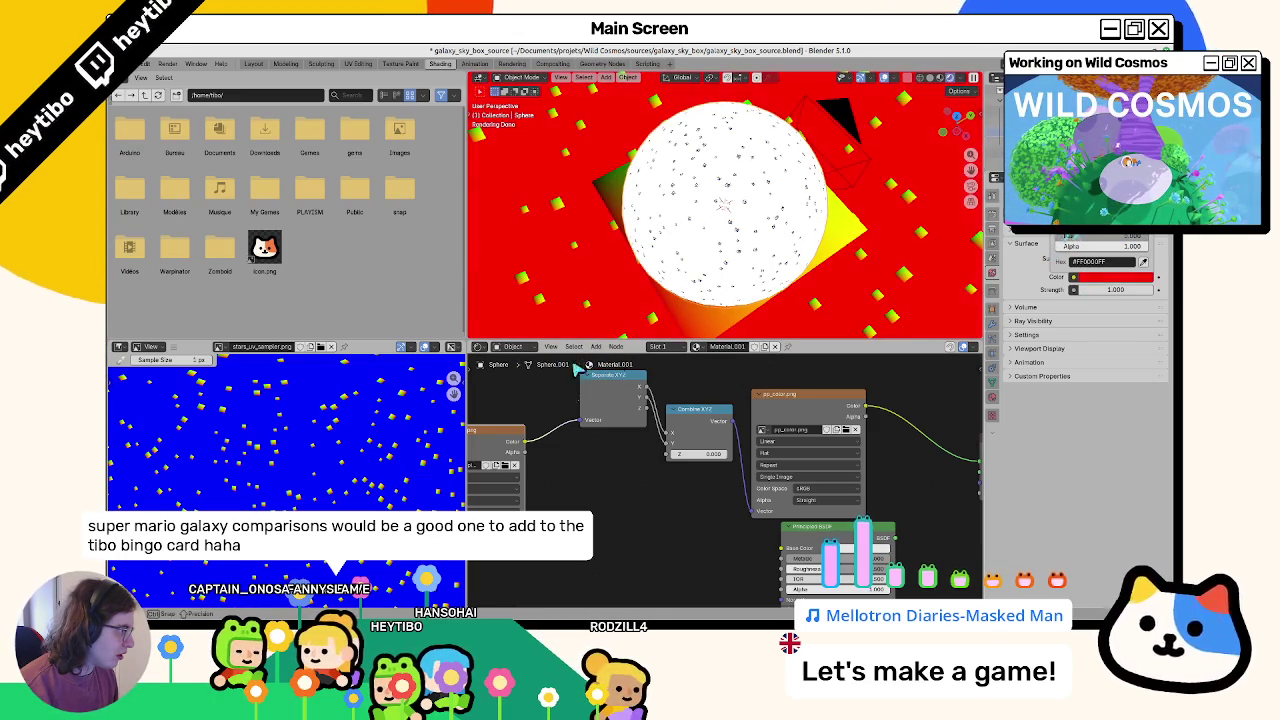
pyautogui.write('FFFF00')
pyautogui.press('Return')
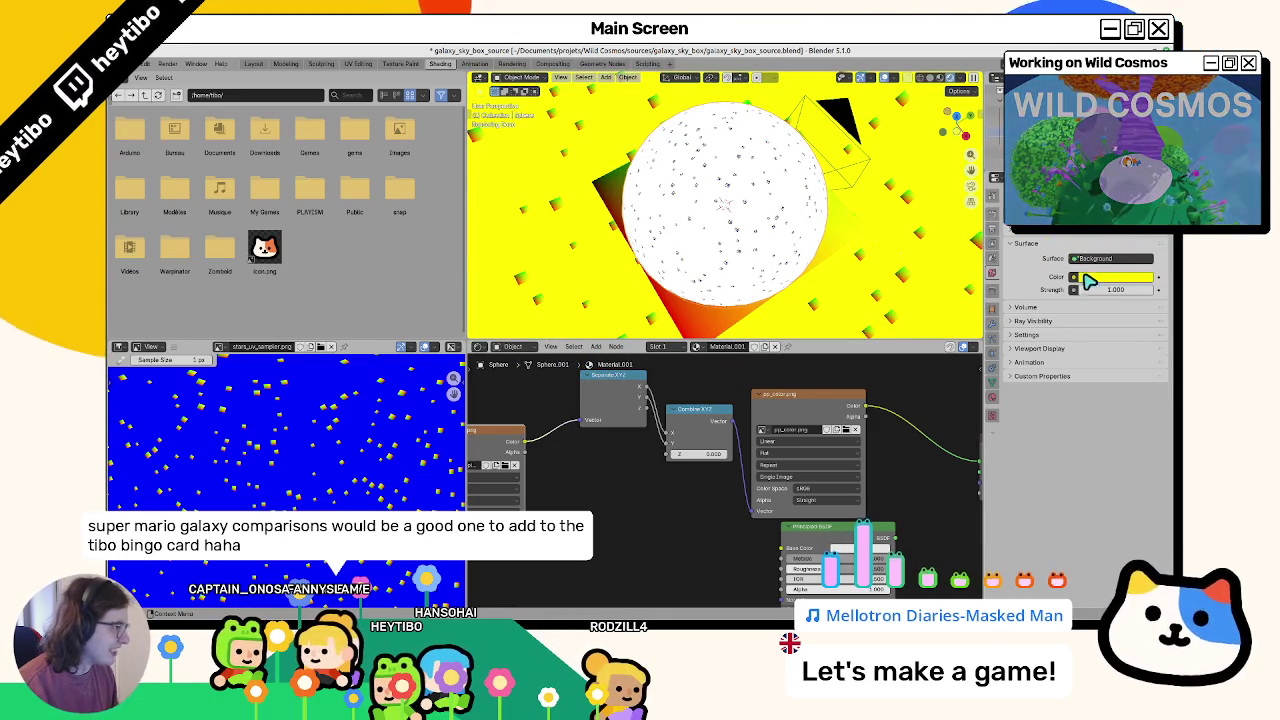
pyautogui.hotkey('ctrl', 'z')
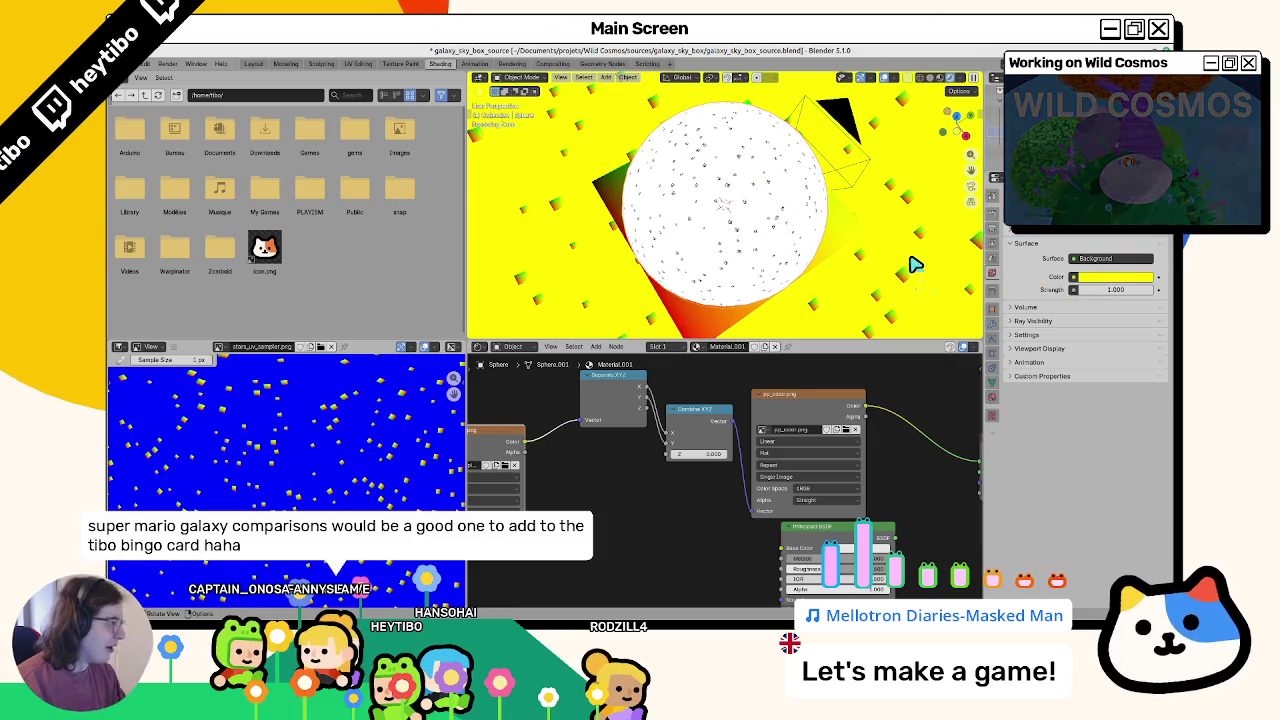
# Step: Render with F12 and save the result over stars_uv_sampler.png
pyautogui.press('F12')
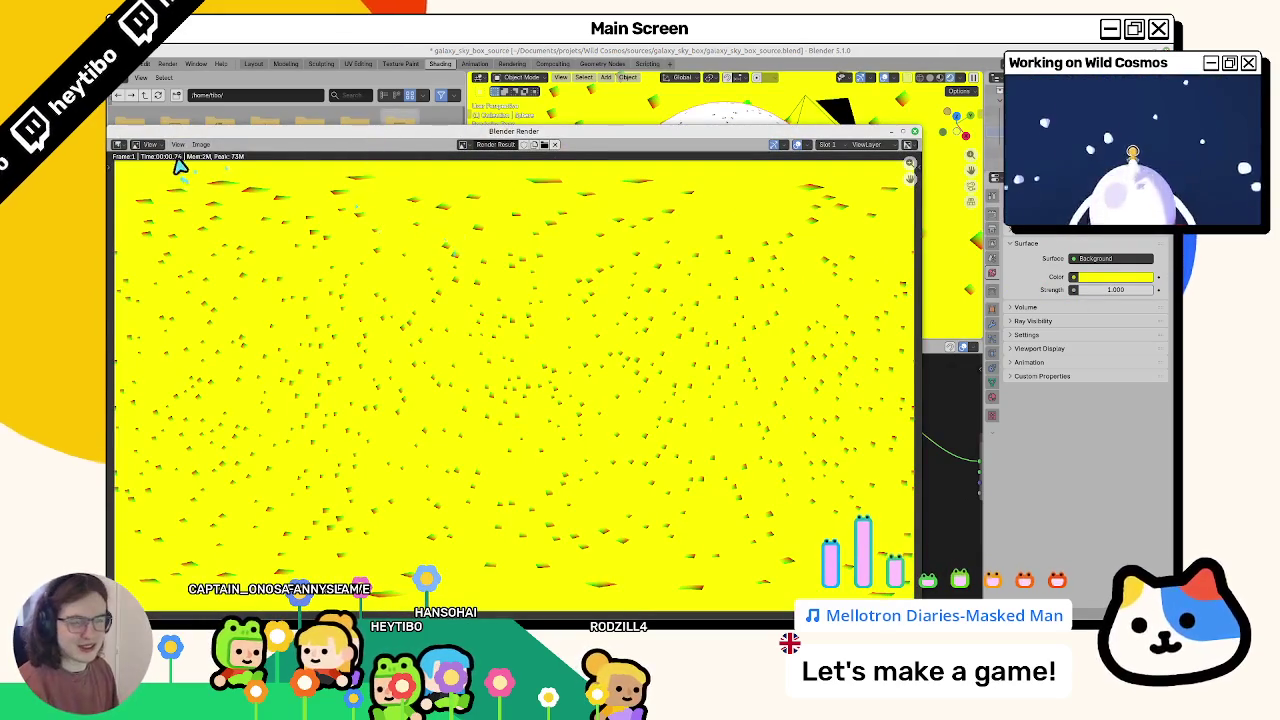
pyautogui.click(200, 144)
pyautogui.click(251, 226)
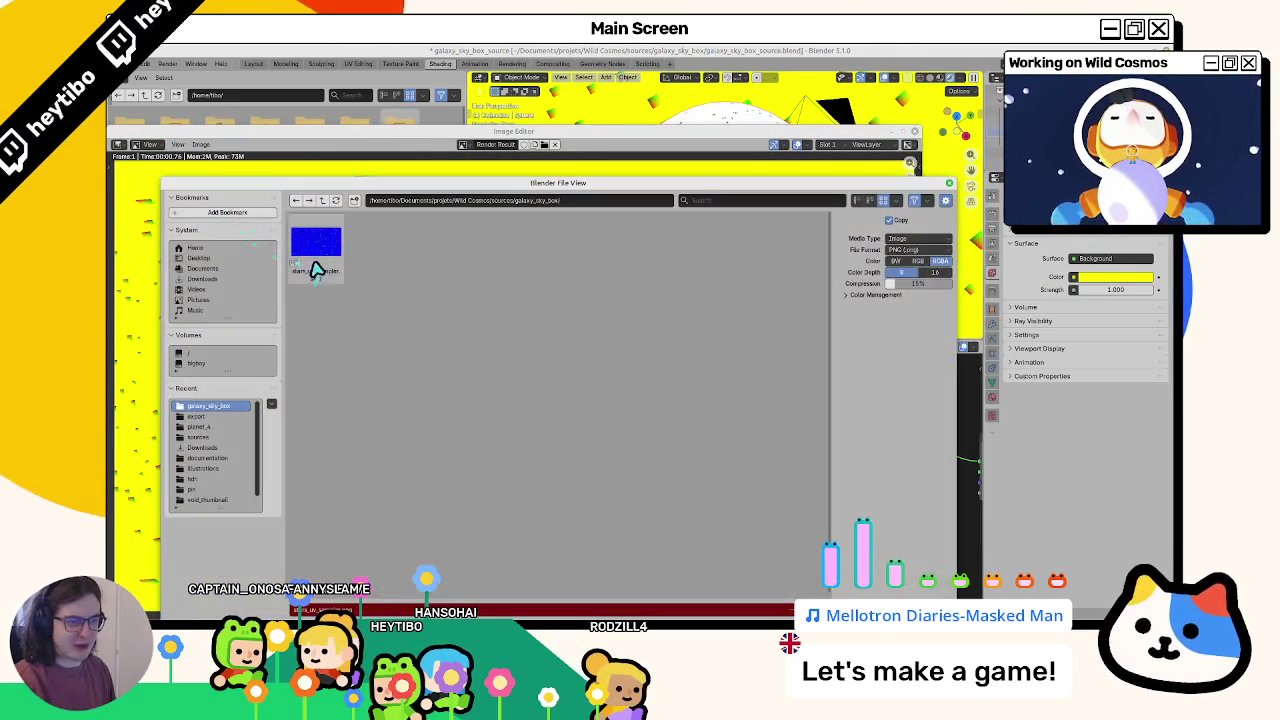
pyautogui.doubleClick(316, 268)
pyautogui.press('Escape')
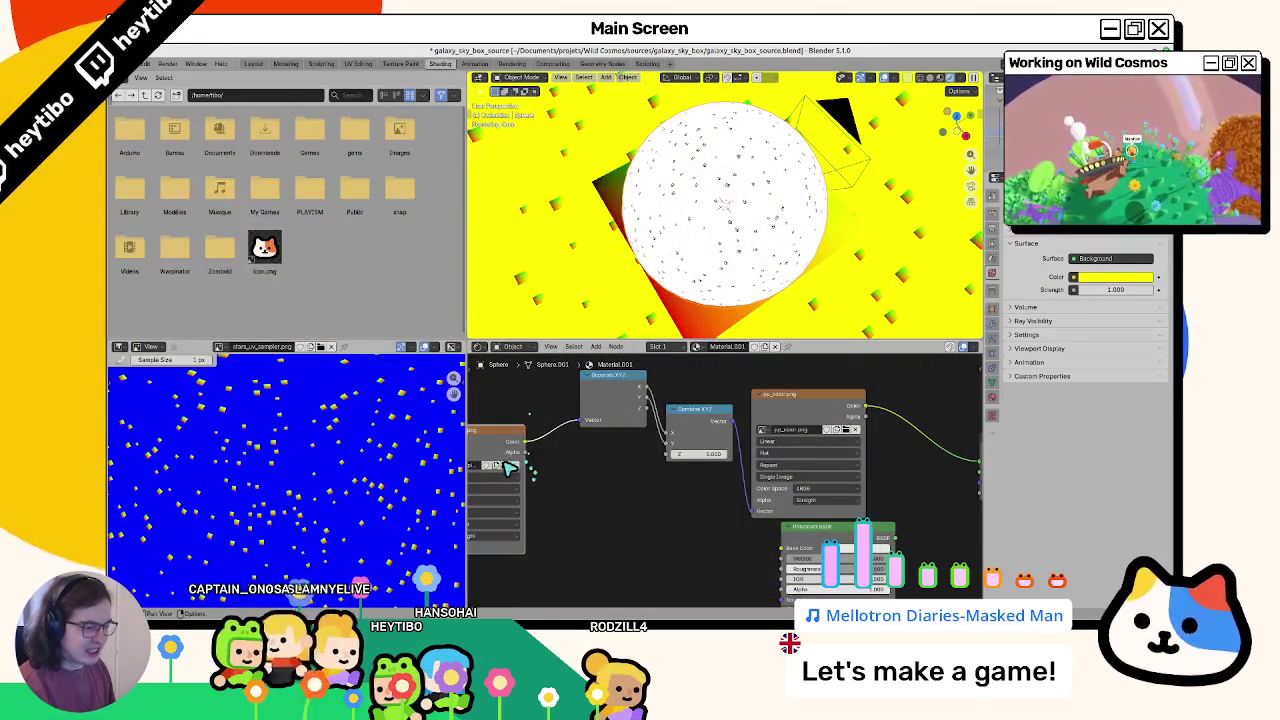
# Step: Show the yellow stars_uv_sampler.png in the Image Editor, then darken the world colour to near black
pyautogui.click(504, 476)
pyautogui.doubleClick(316, 268)
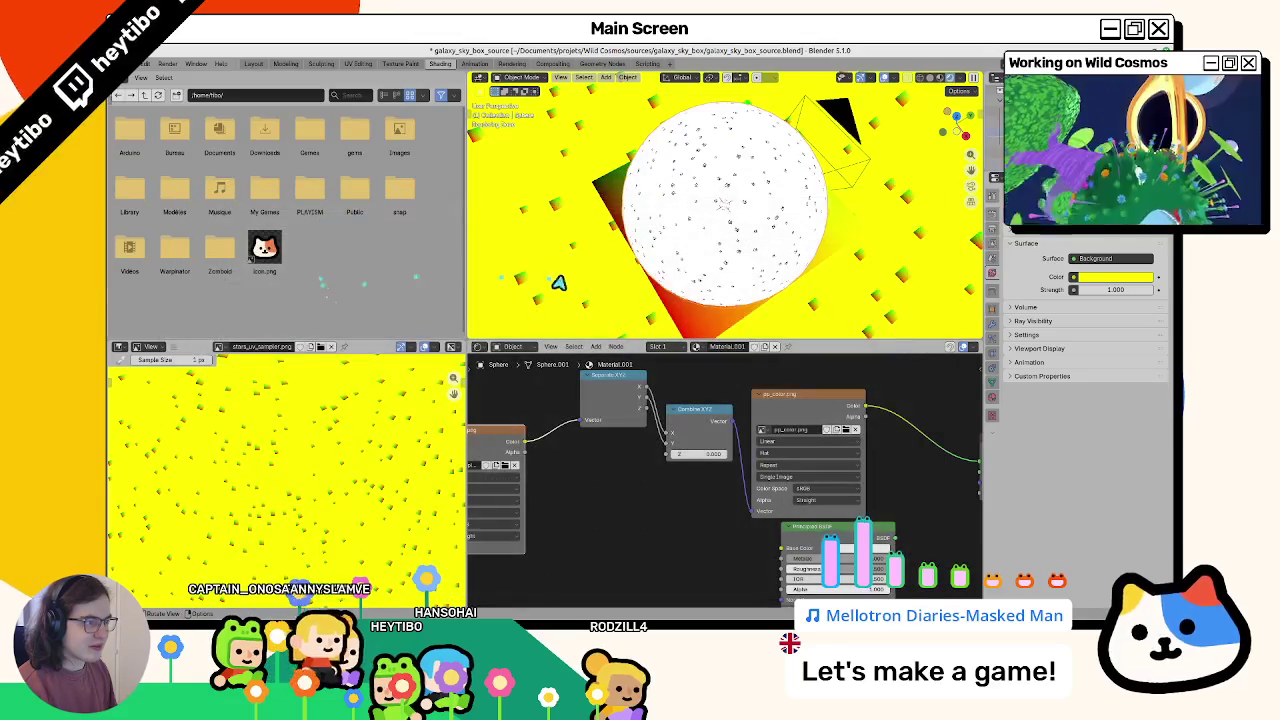
pyautogui.scroll(3, 600, 285)
pyautogui.scroll(3, 646, 274)
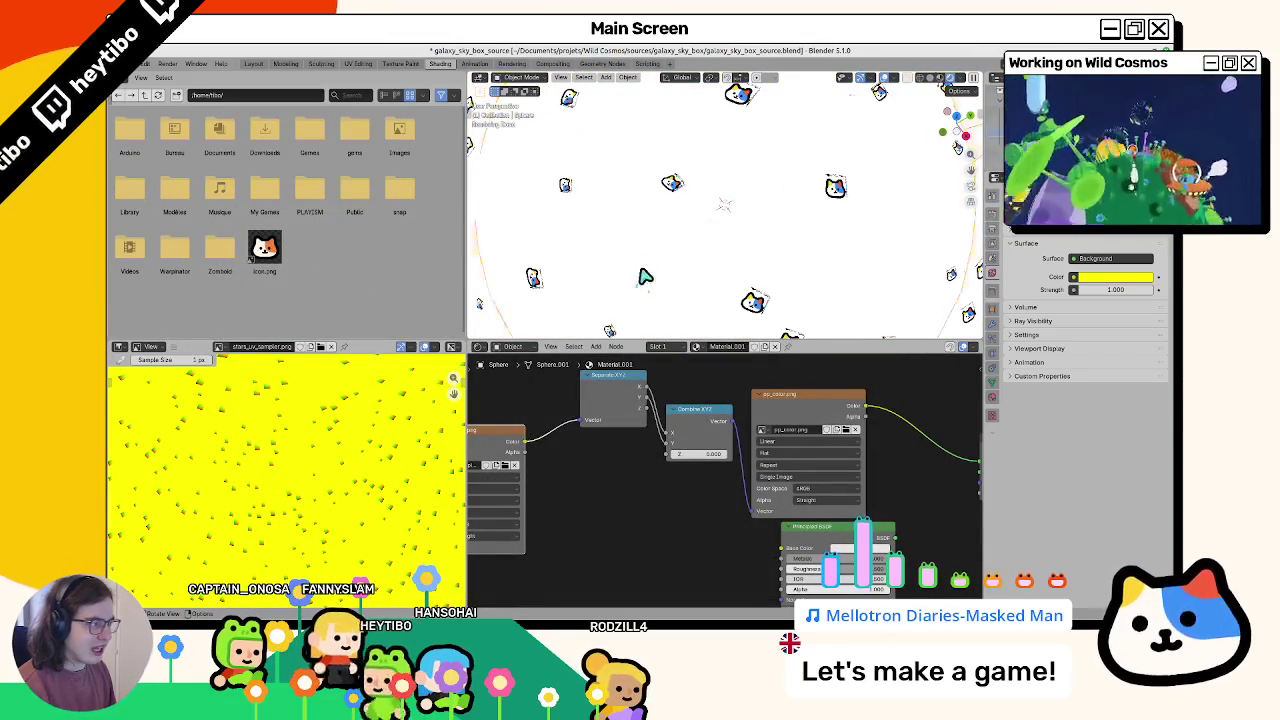
pyautogui.scroll(3, 680, 270)
pyautogui.scroll(3, 725, 300)
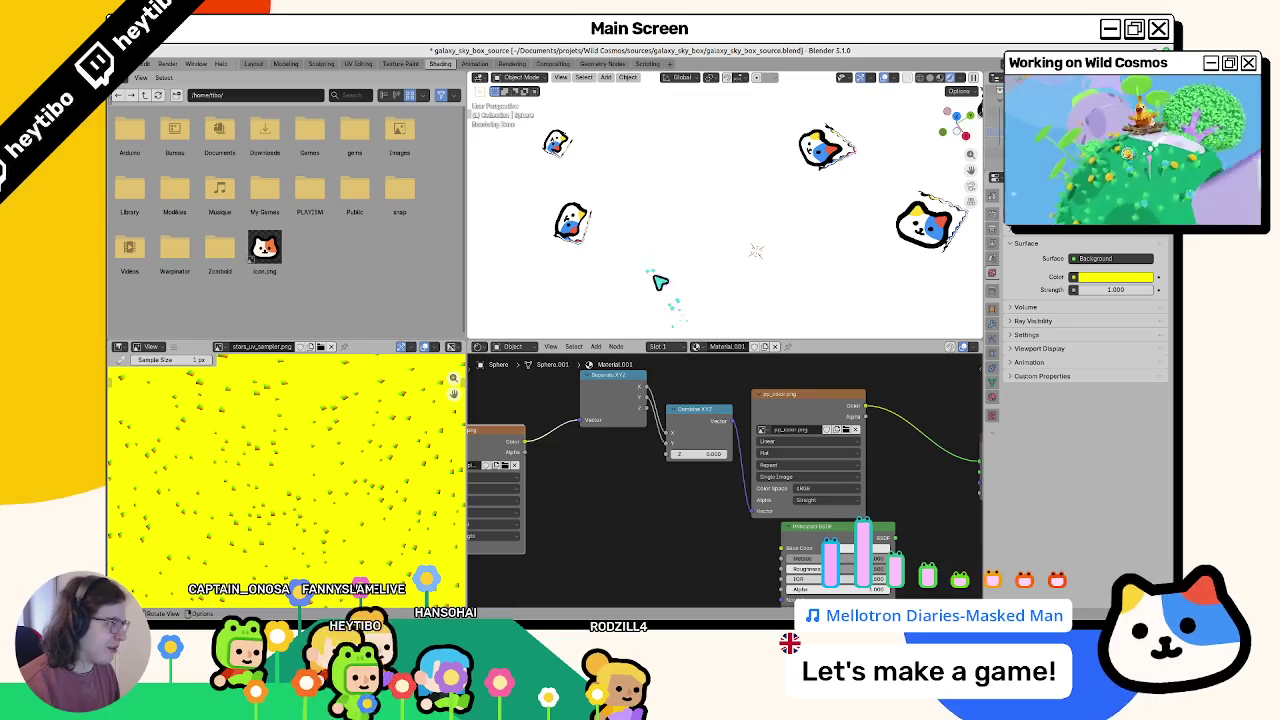
pyautogui.click(1102, 277)
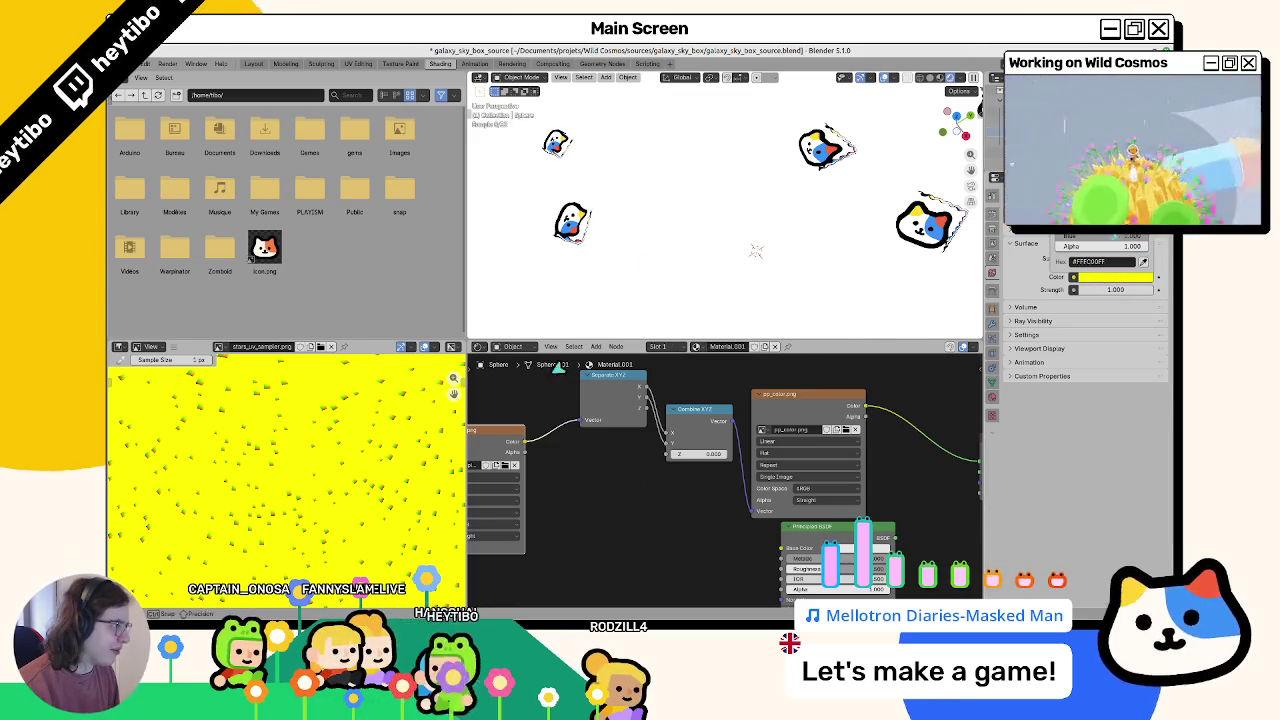
pyautogui.click(676, 367)
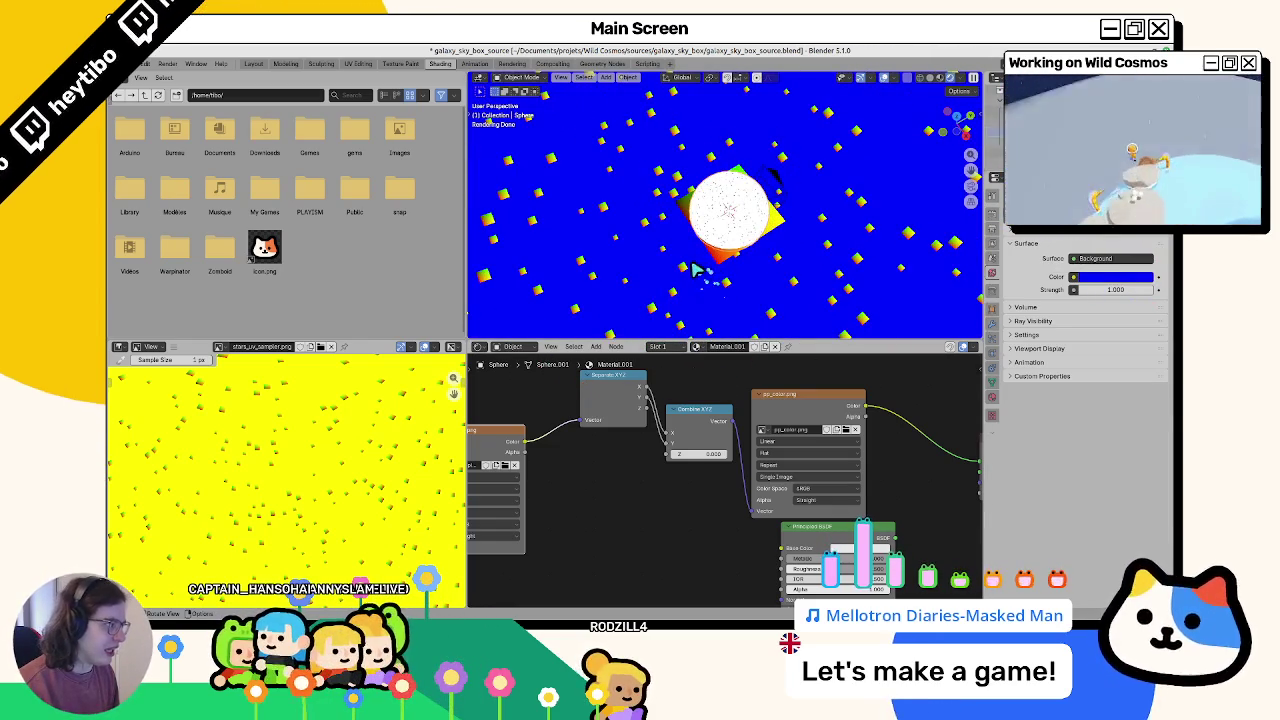
# Step: Render the blue starfield with F12, save it over the star sampler image, and close the render window
pyautogui.press('F12')
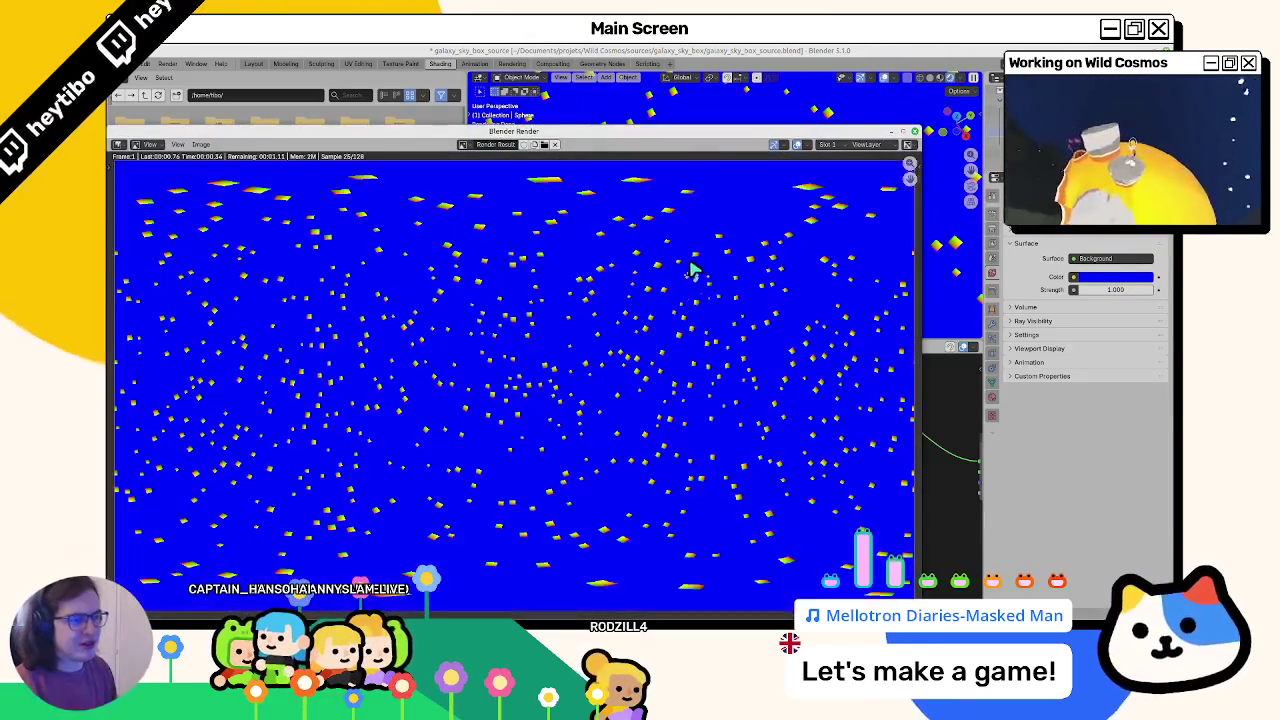
pyautogui.click(201, 145)
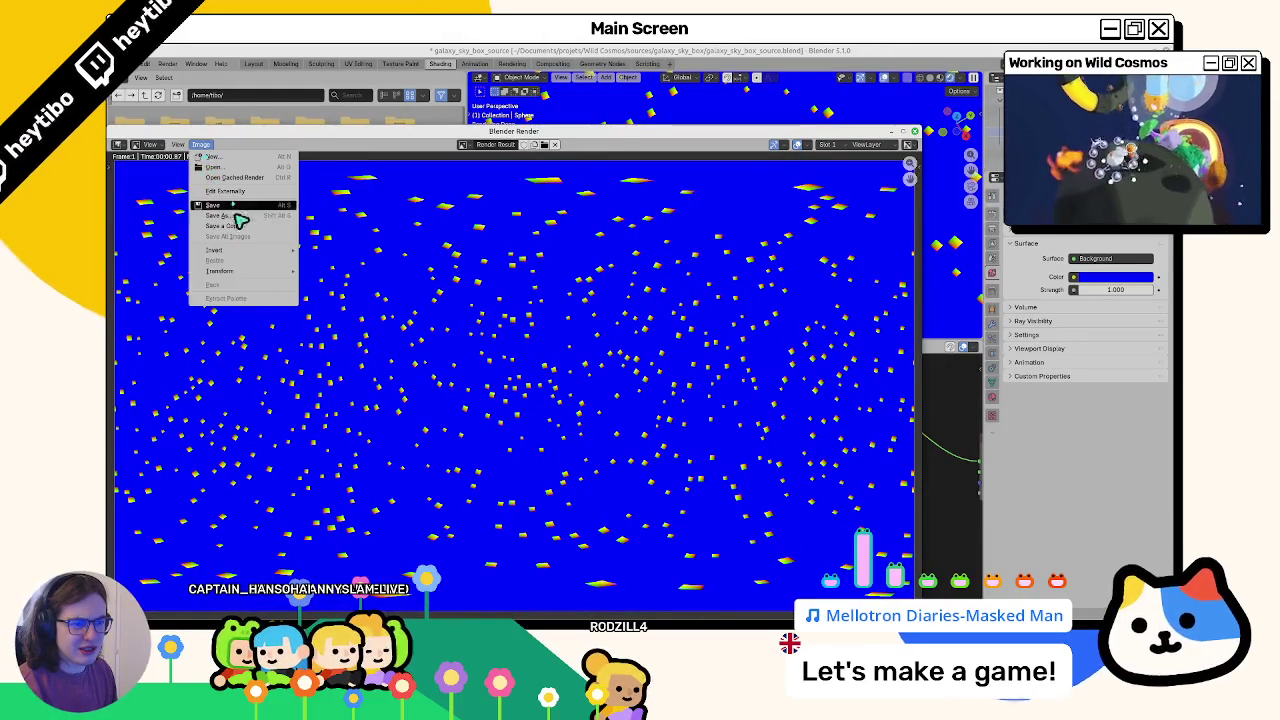
pyautogui.click(240, 218)
pyautogui.doubleClick(307, 270)
pyautogui.press('Escape')
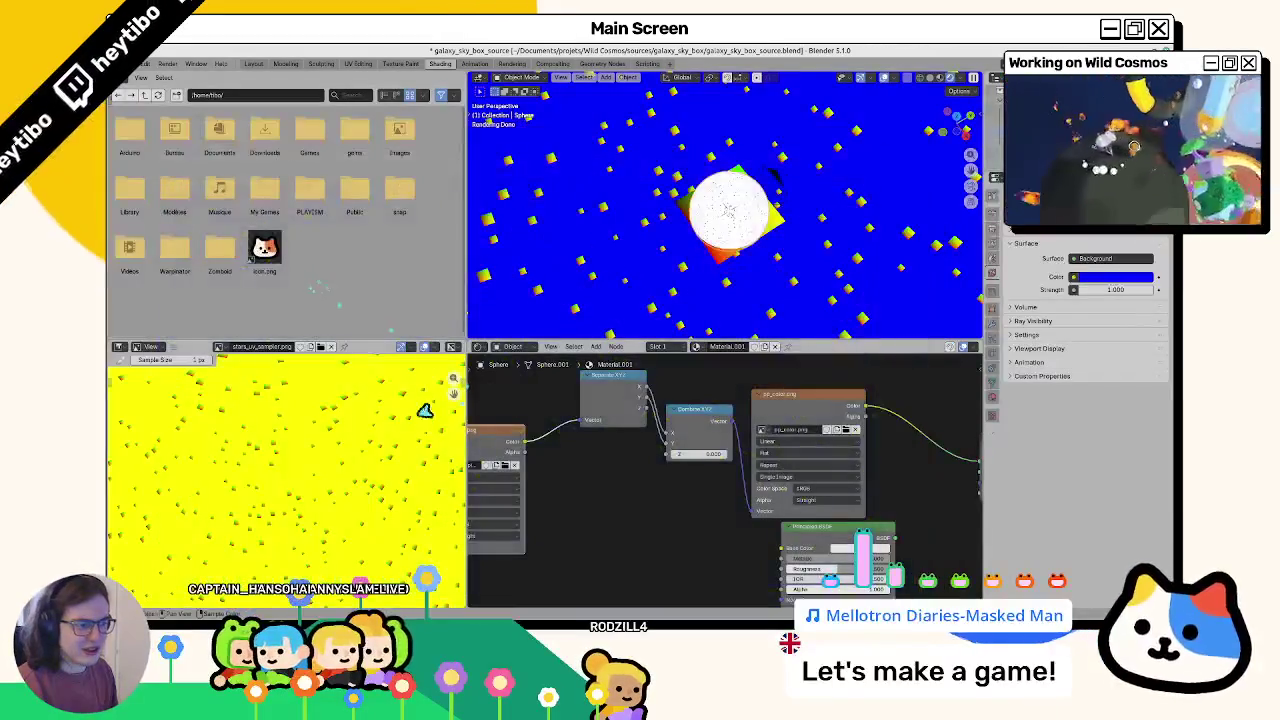
# Step: Reload the new star texture into the Image Texture node and relink its Color output into the chain
pyautogui.click(507, 468)
pyautogui.doubleClick(300, 262)
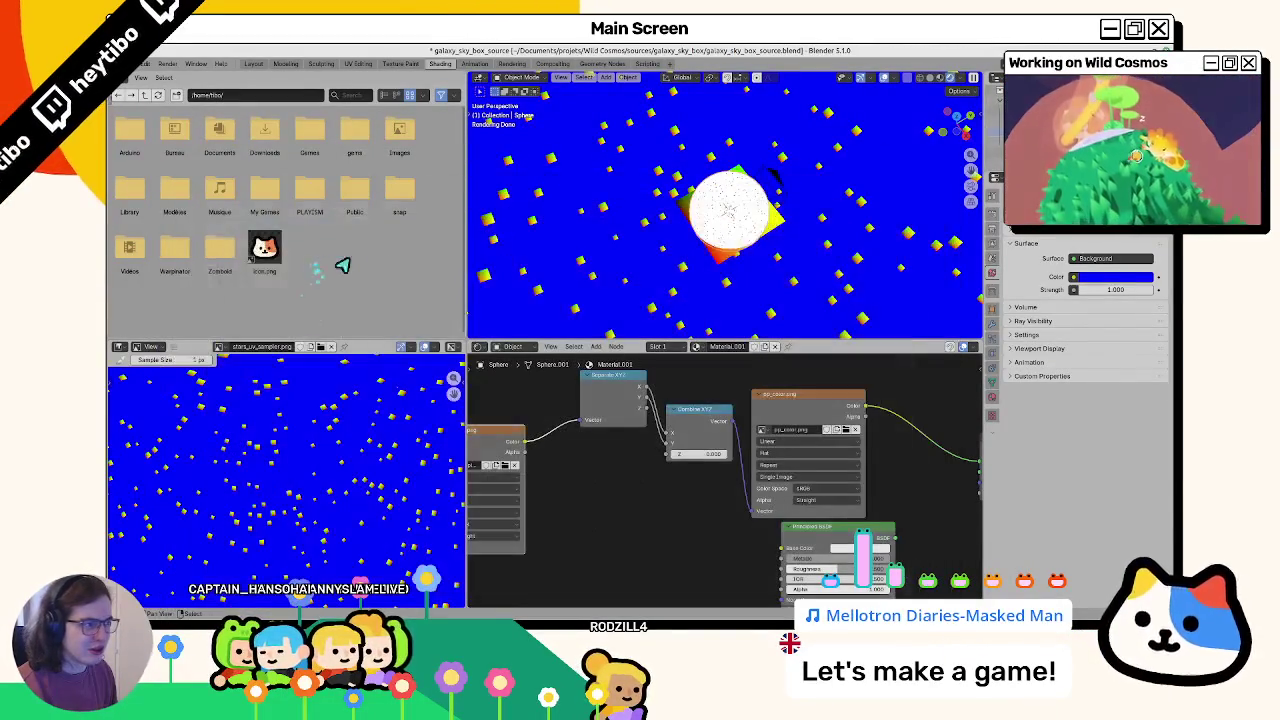
pyautogui.scroll(3, 734, 257)
pyautogui.scroll(4, 734, 257)
pyautogui.scroll(3, 734, 258)
pyautogui.scroll(-4, 713, 270)
pyautogui.moveTo(540, 473); pyautogui.dragTo(610, 466, button='middle')
pyautogui.moveTo(658, 459); pyautogui.dragTo(828, 495)
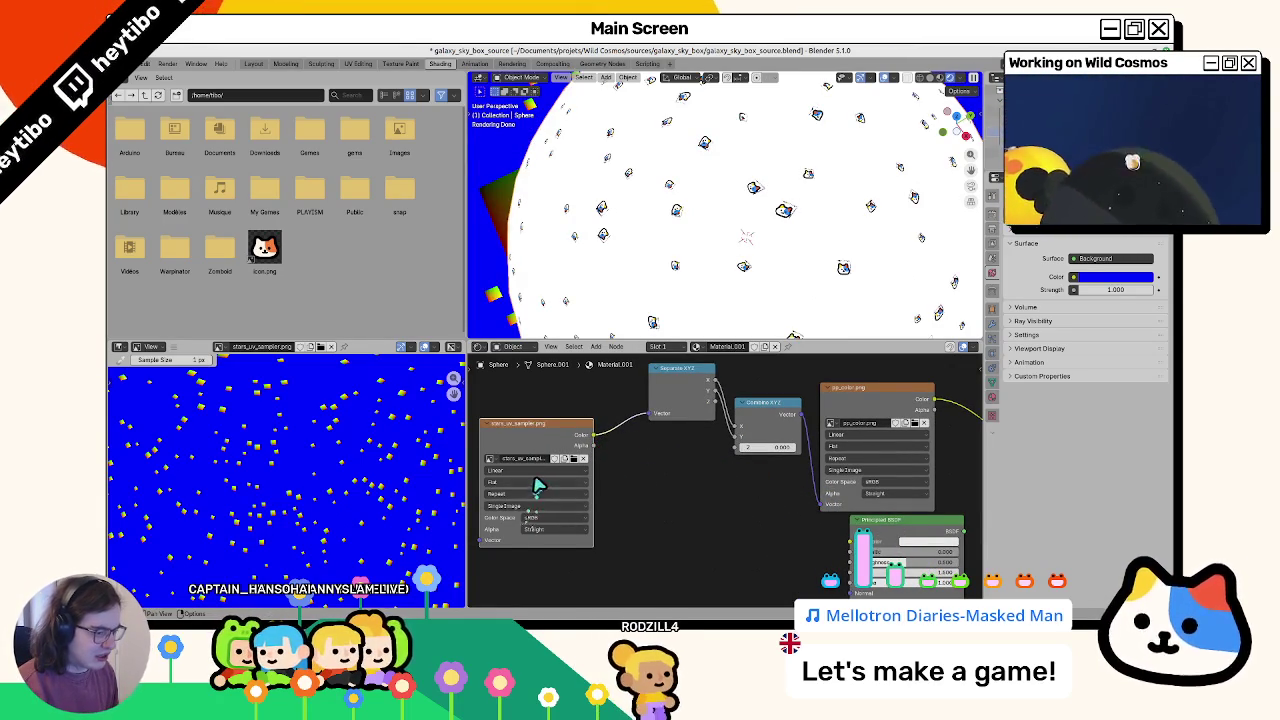
# Step: Switch to the Layout workspace with its single 3D viewport
pyautogui.scroll(2, 559, 264)
pyautogui.scroll(-3, 610, 240)
pyautogui.scroll(-3, 654, 218)
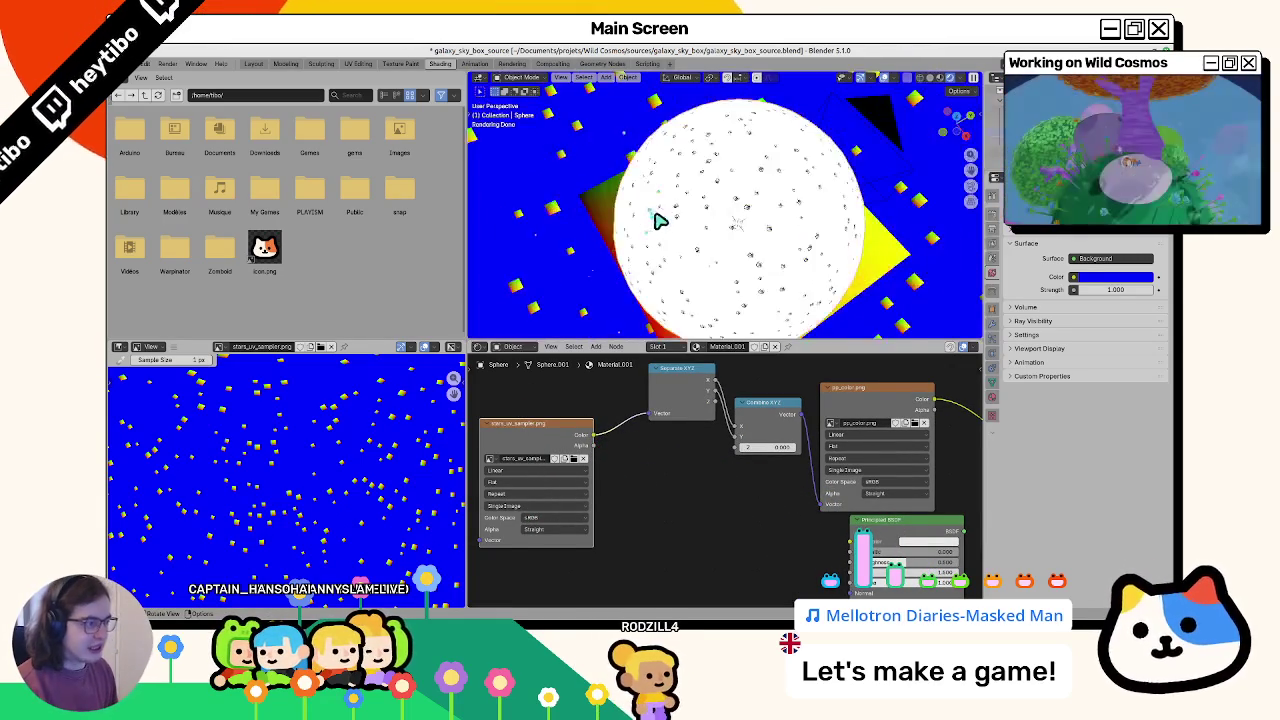
pyautogui.scroll(1, 652, 190)
pyautogui.scroll(2, 655, 177)
pyautogui.scroll(-3, 655, 177)
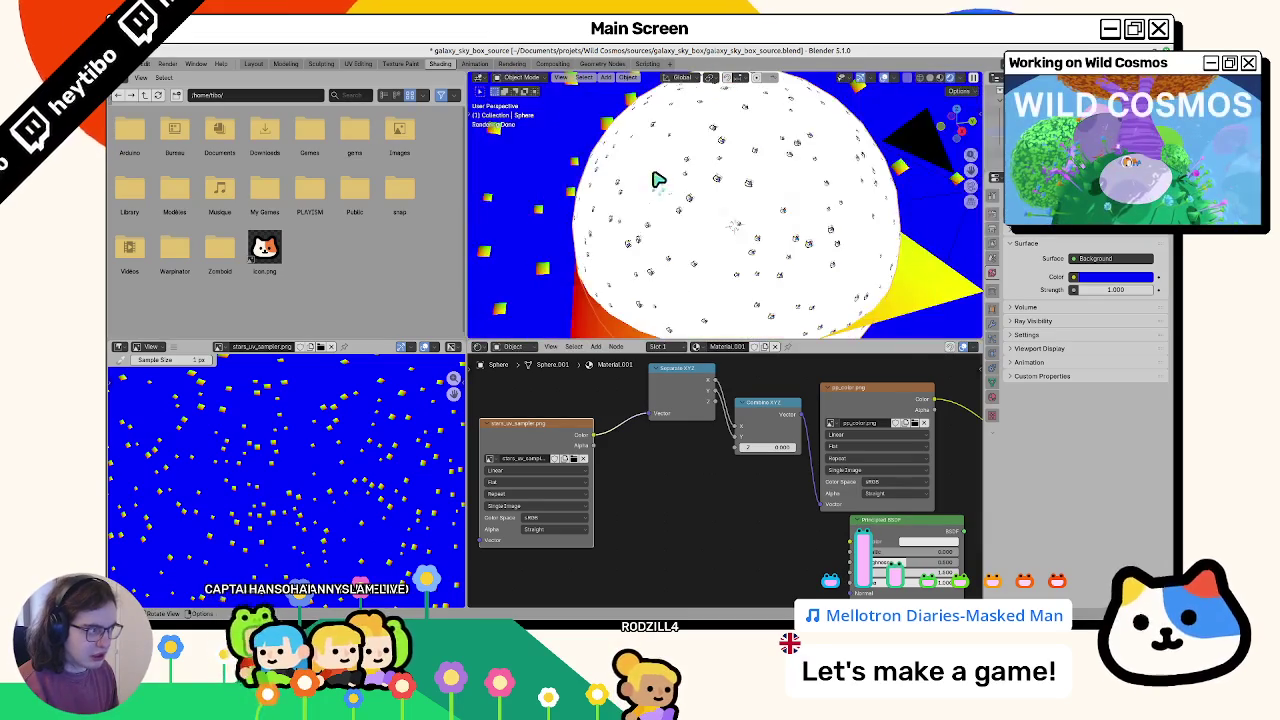
pyautogui.scroll(1, 654, 177)
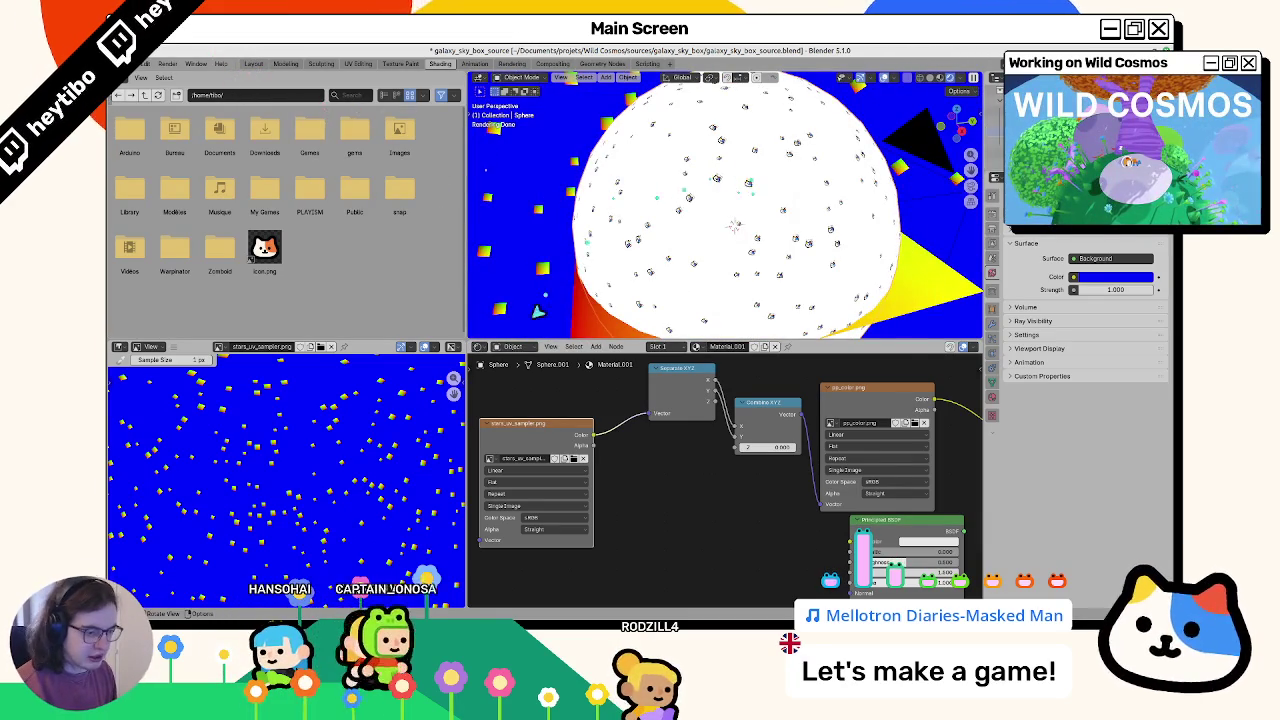
pyautogui.click(254, 64)
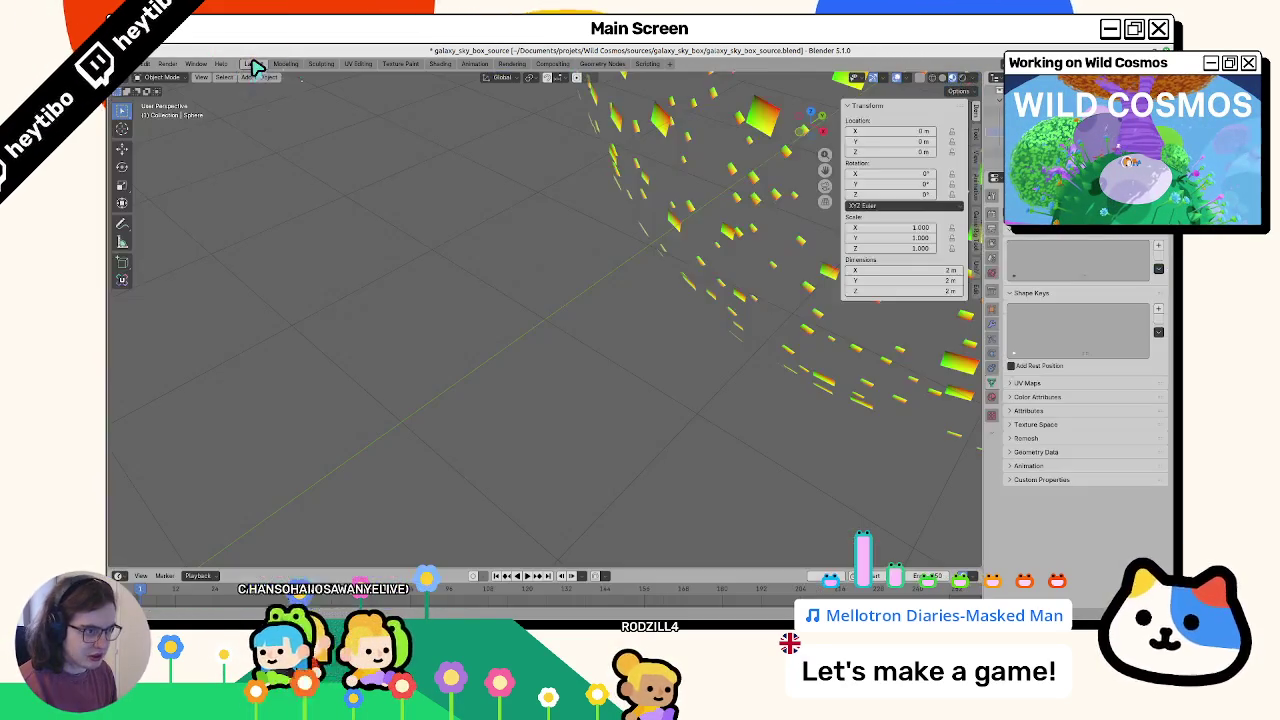
# Step: Frame the selected sphere with numpad period and orbit around the star shell
pyautogui.press('KP_Decimal')
pyautogui.scroll(5, 560, 225)
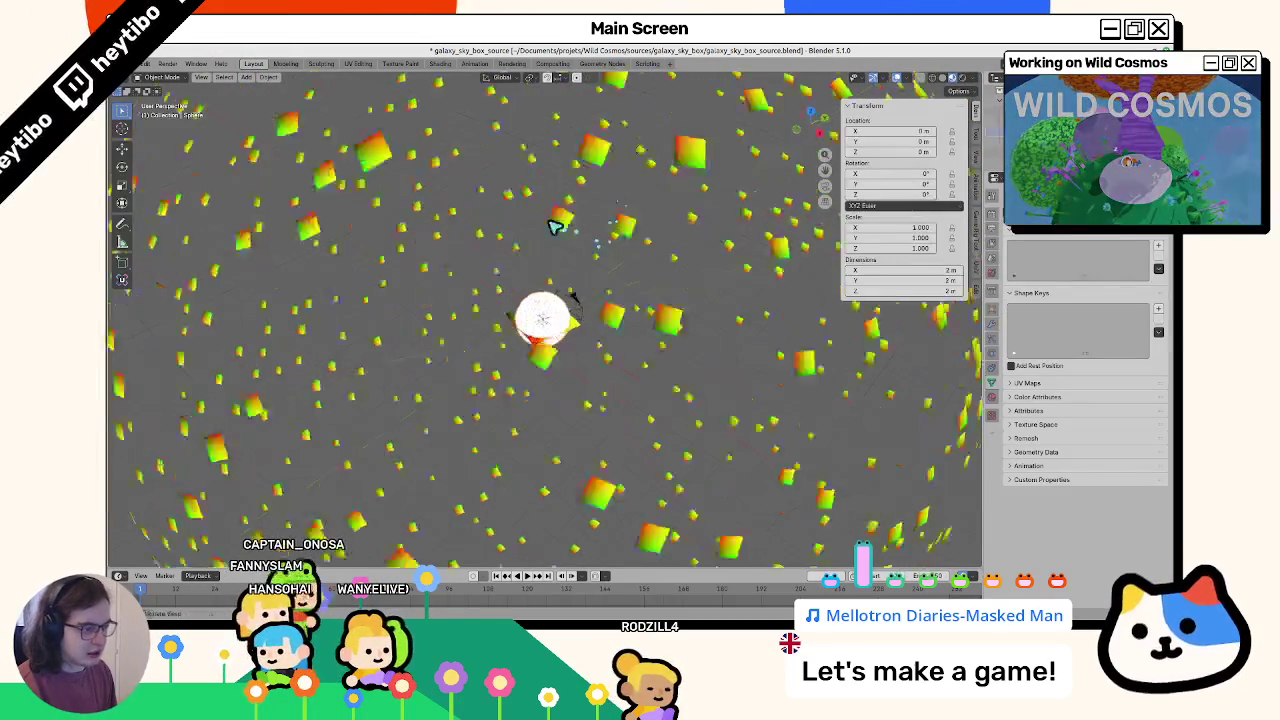
pyautogui.scroll(3, 540, 212)
pyautogui.moveTo(537, 212); pyautogui.dragTo(541, 215, button='middle')
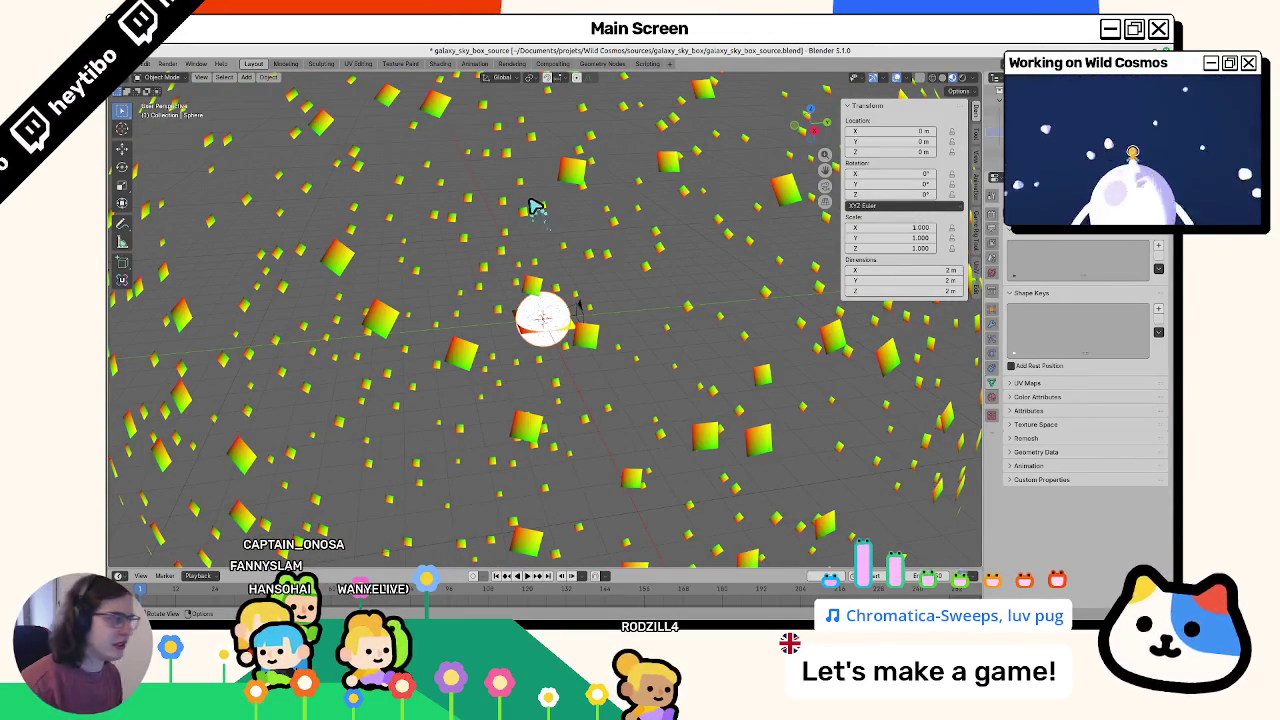
# Step: Show Render Properties and briefly preview the viewport in Rendered shading against the blue world
pyautogui.click(990, 220)
pyautogui.scroll(-5, 600, 275)
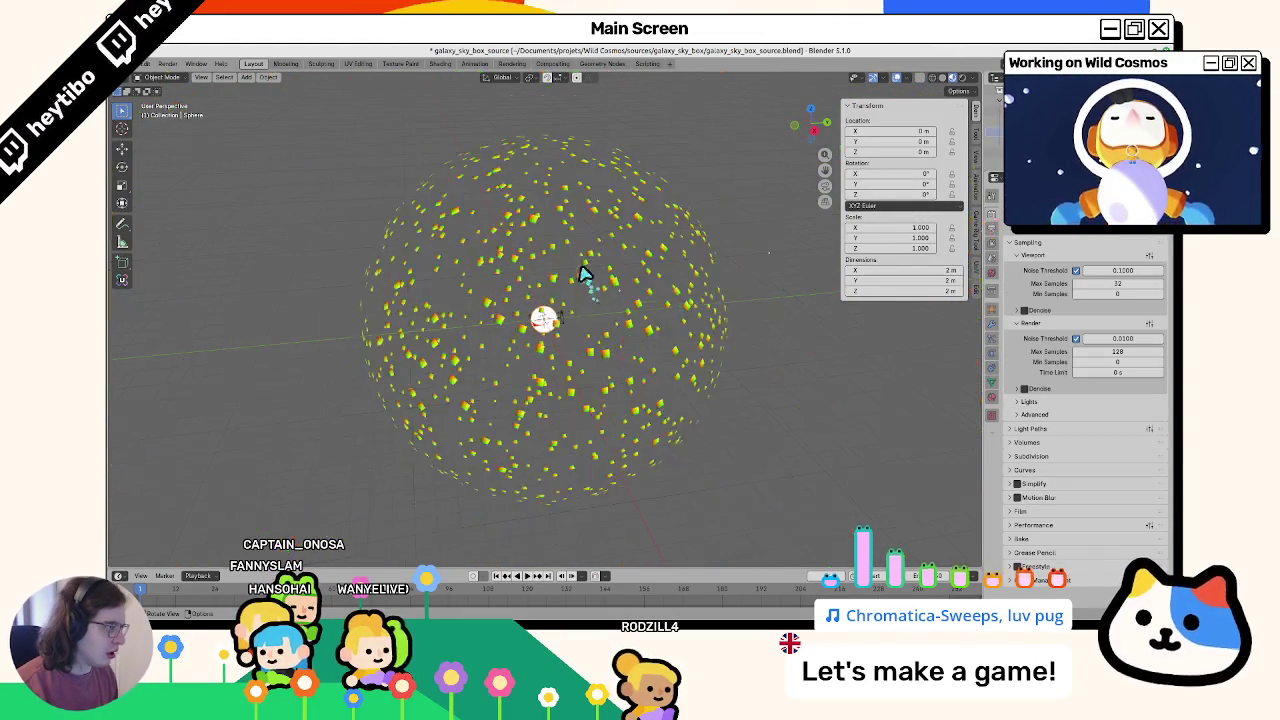
pyautogui.scroll(5, 516, 318)
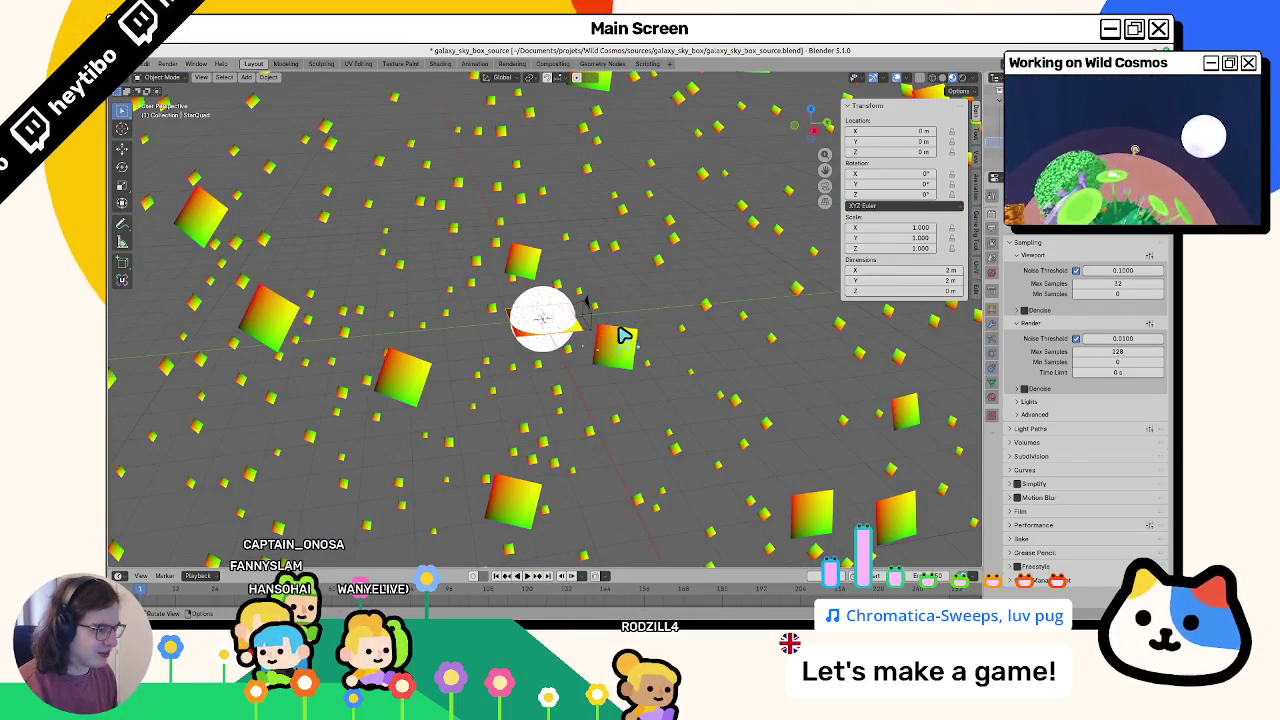
pyautogui.press('z')
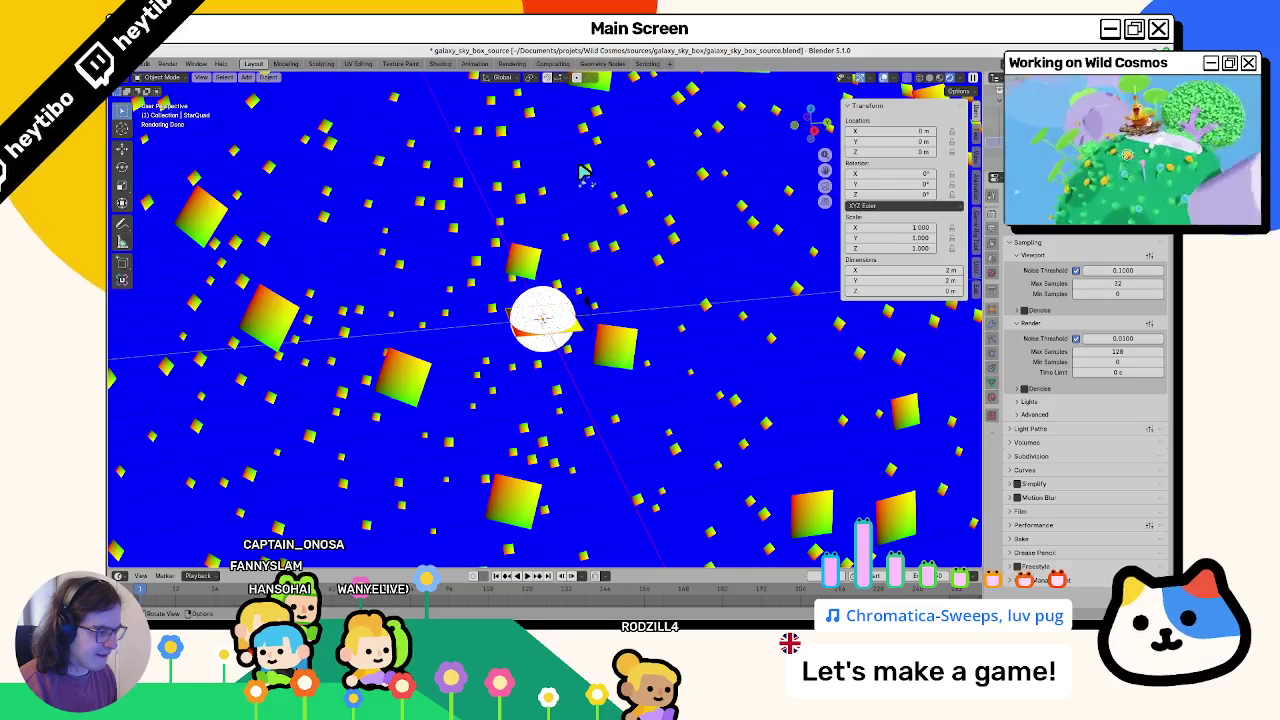
pyautogui.click(582, 318)
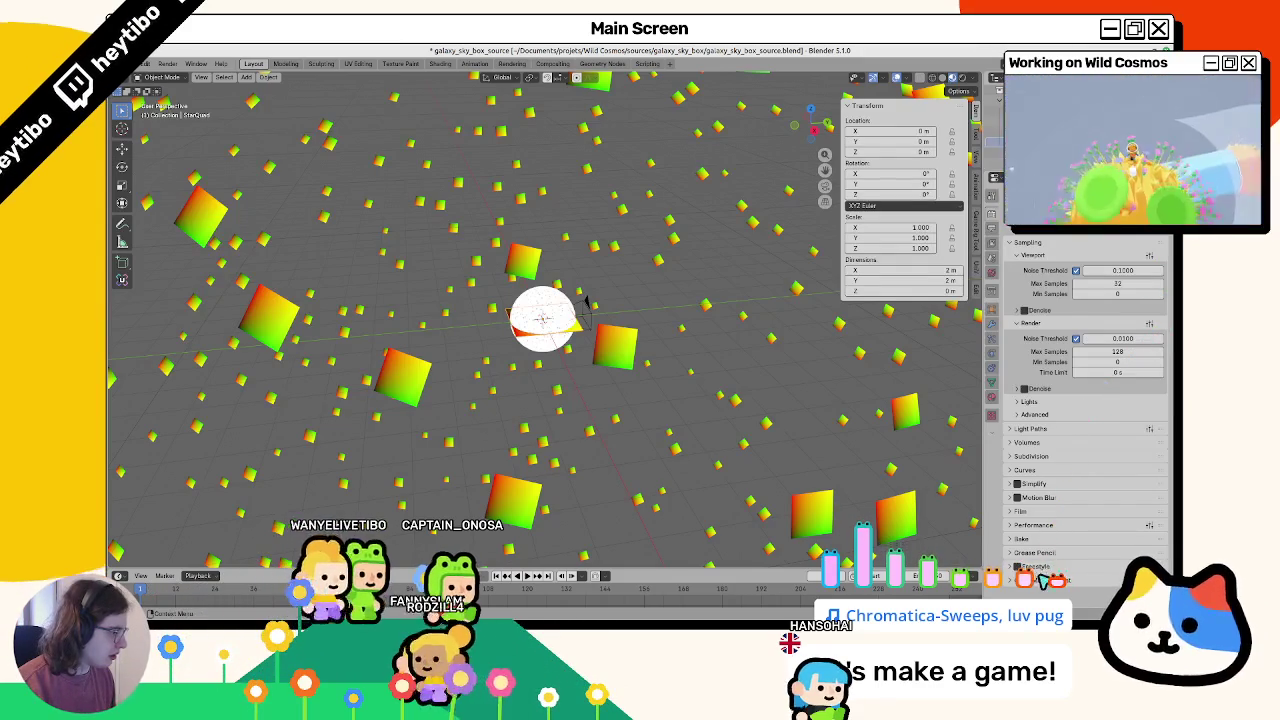
pyautogui.scroll(-3, 1040, 585)
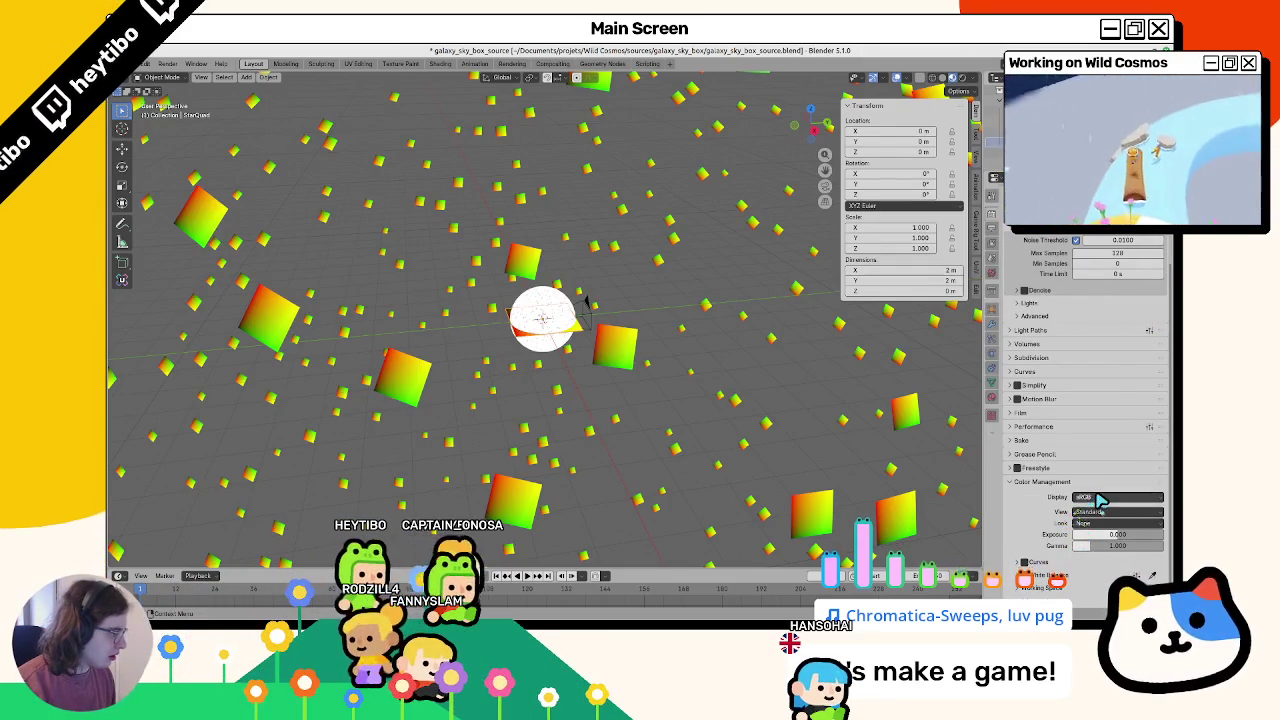
pyautogui.click(1098, 497)
pyautogui.click(1040, 537)
pyautogui.click(1100, 498)
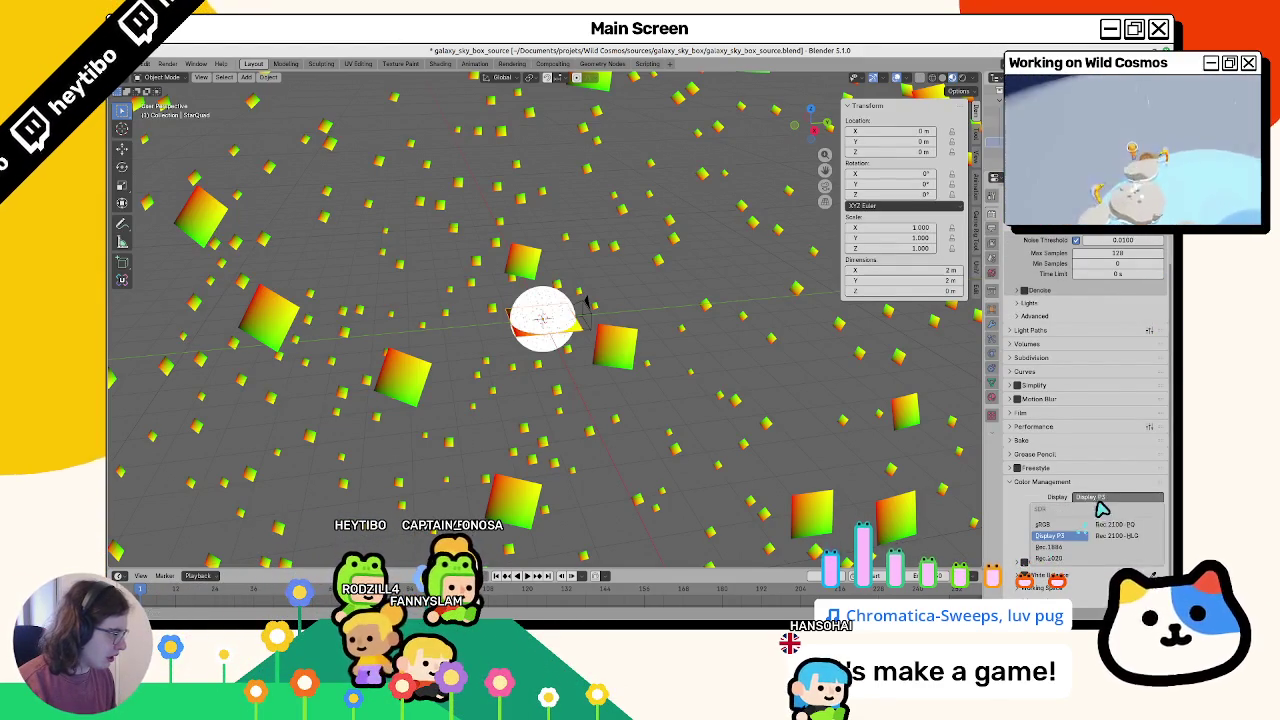
pyautogui.click(1055, 536)
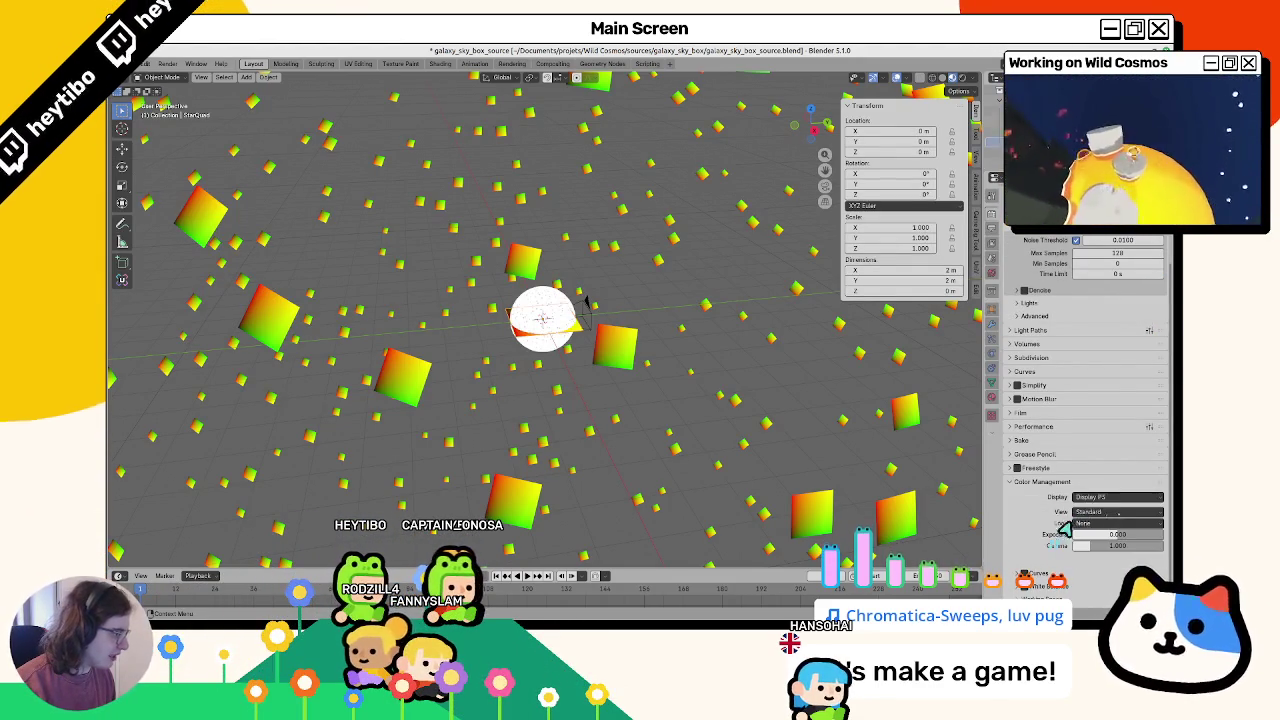
pyautogui.click(1100, 500)
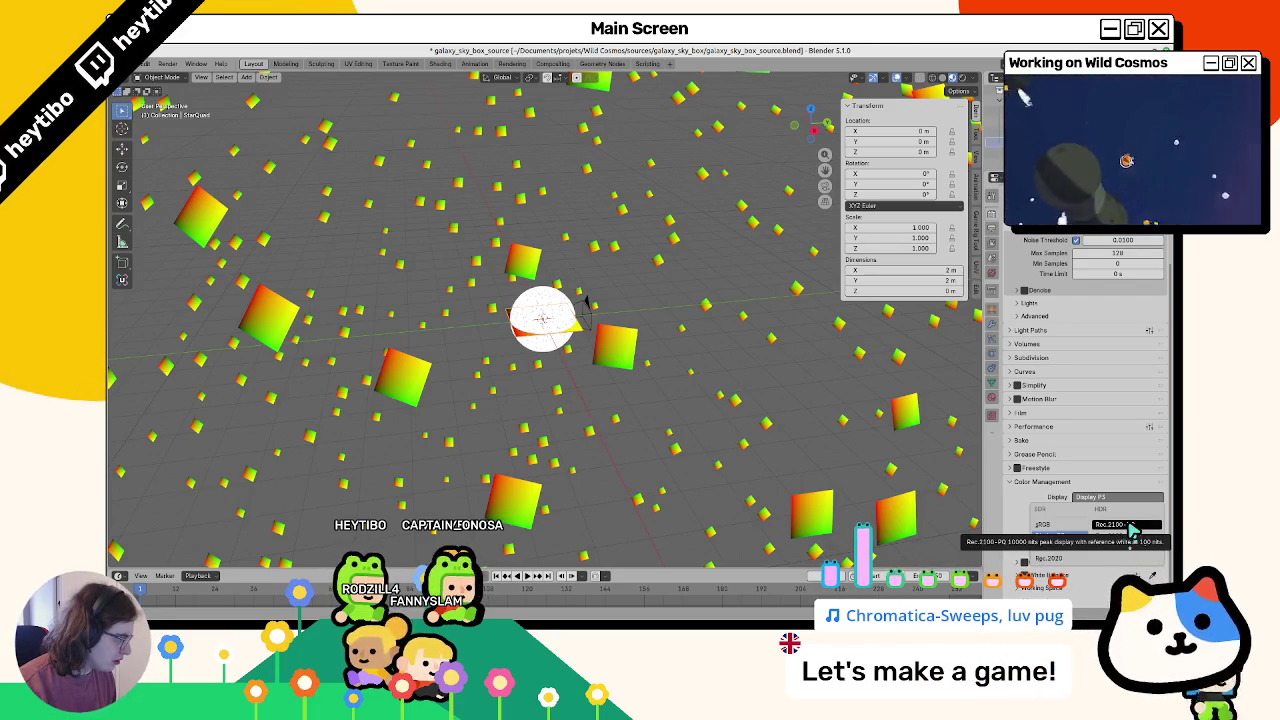
pyautogui.click(1043, 524)
pyautogui.click(1085, 512)
pyautogui.click(1075, 515)
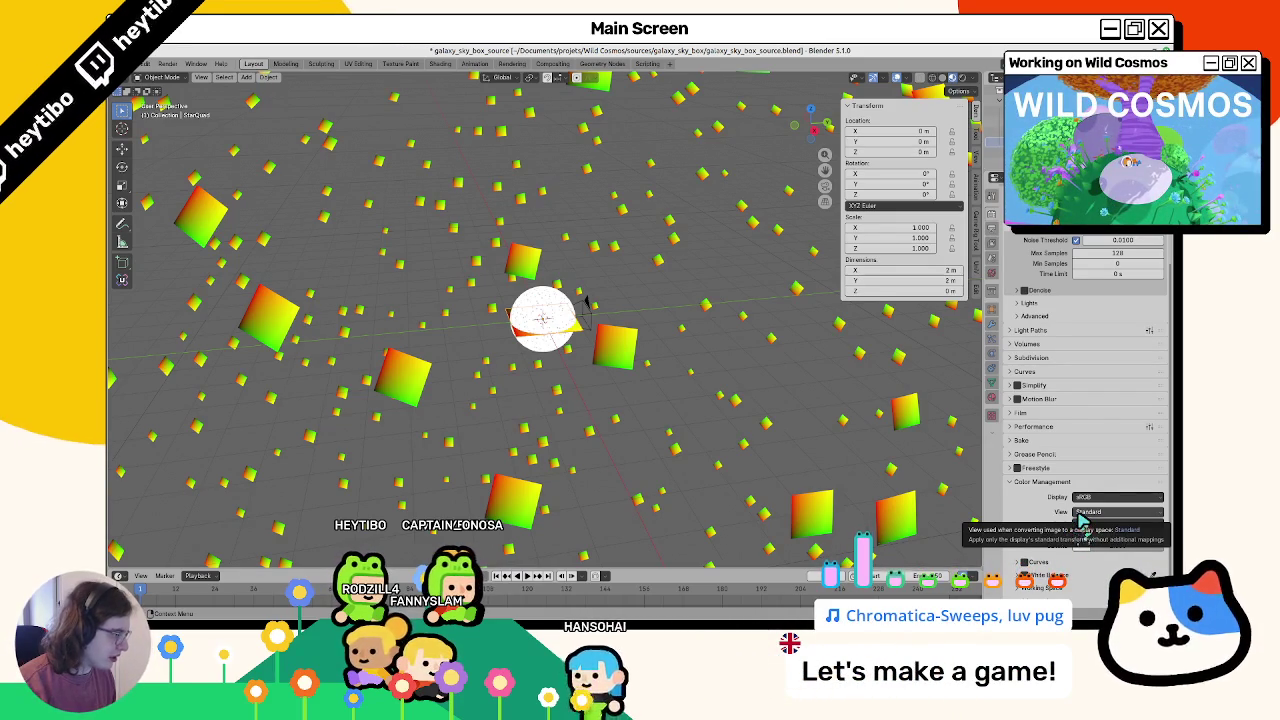
pyautogui.click(602, 63)
# Step: Create a new compositor tree and insert a Convert to Display node between Render Layers and outputs
pyautogui.click(556, 64)
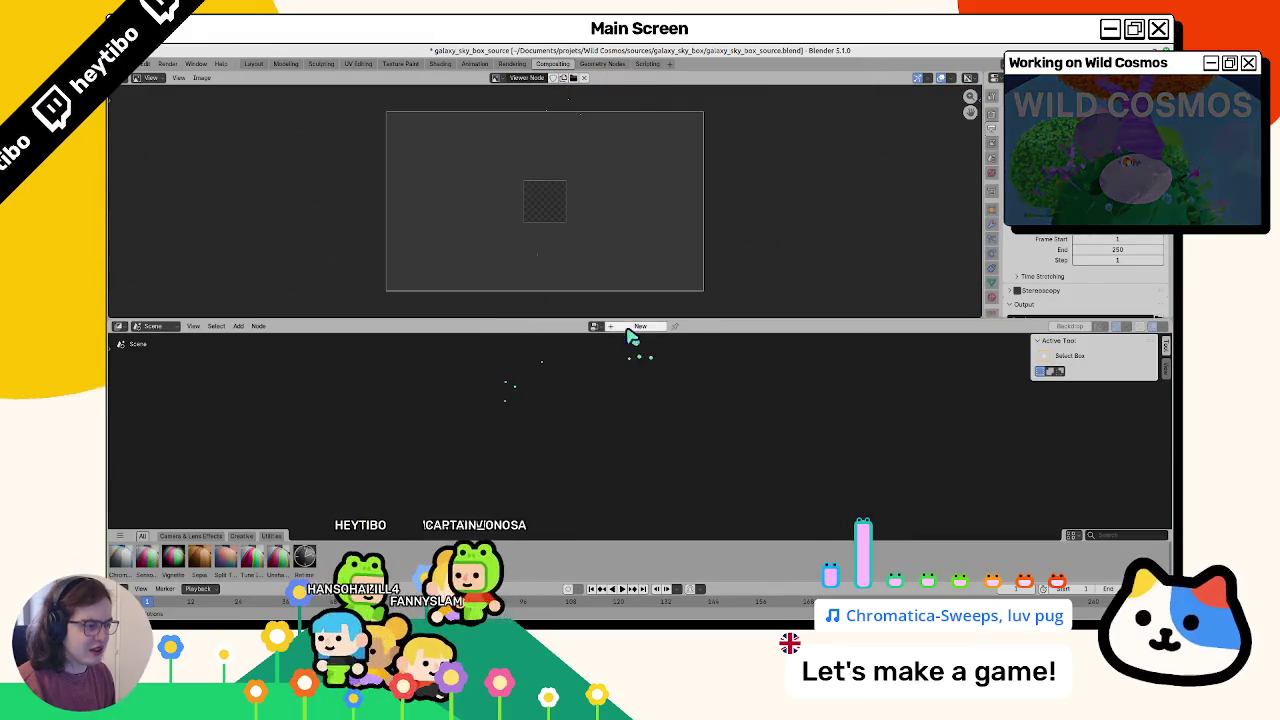
pyautogui.click(622, 326)
pyautogui.scroll(2, 646, 421)
pyautogui.press('F3')
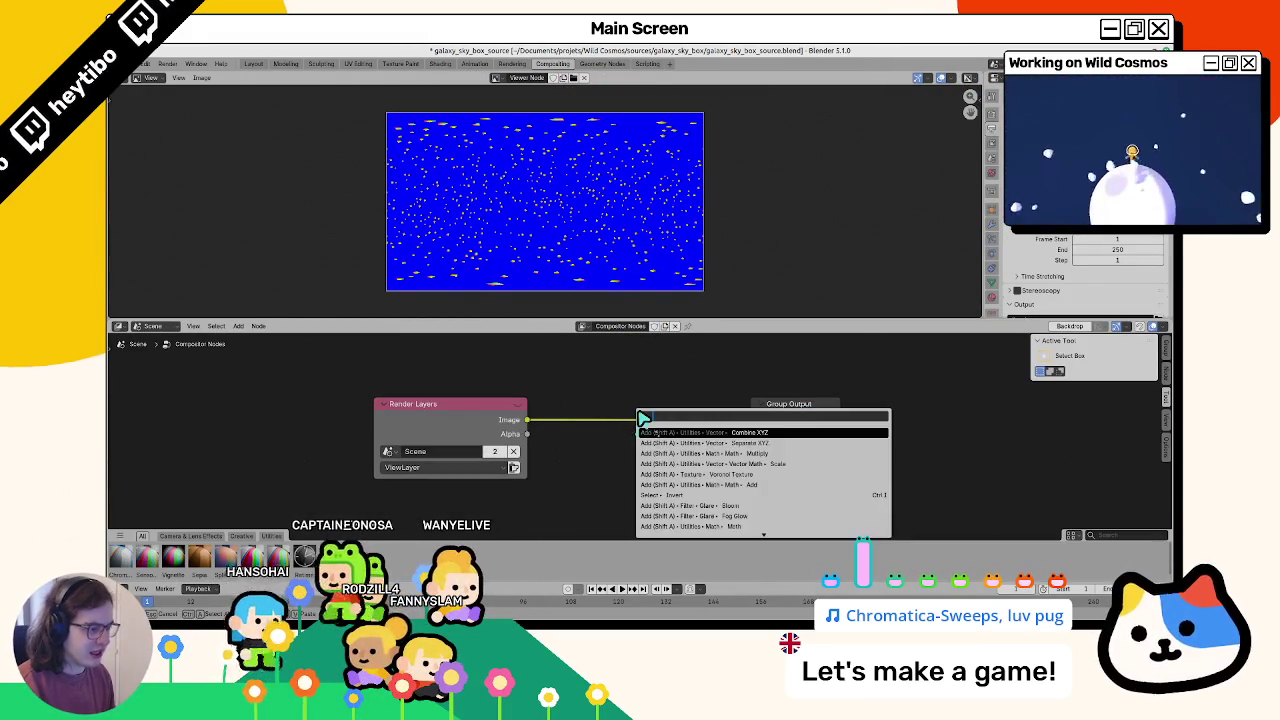
pyautogui.press('Escape')
pyautogui.press('F3')
pyautogui.write('color spa')
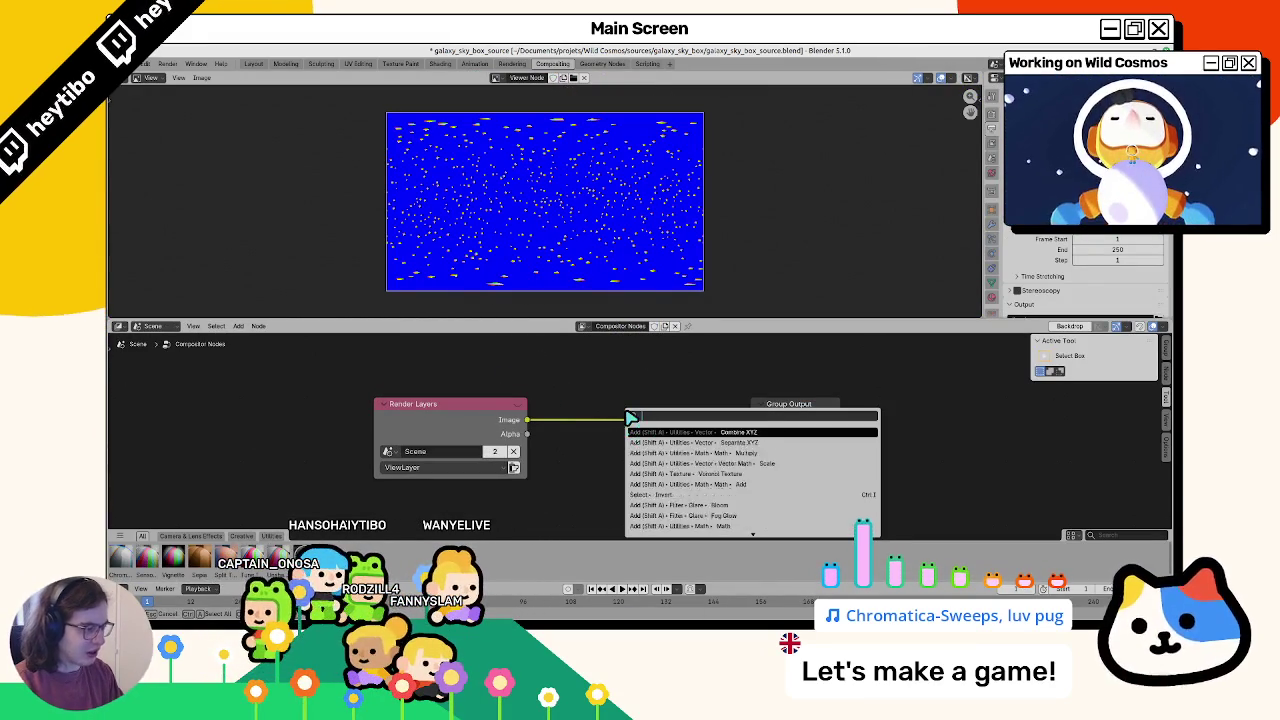
pyautogui.write('c')
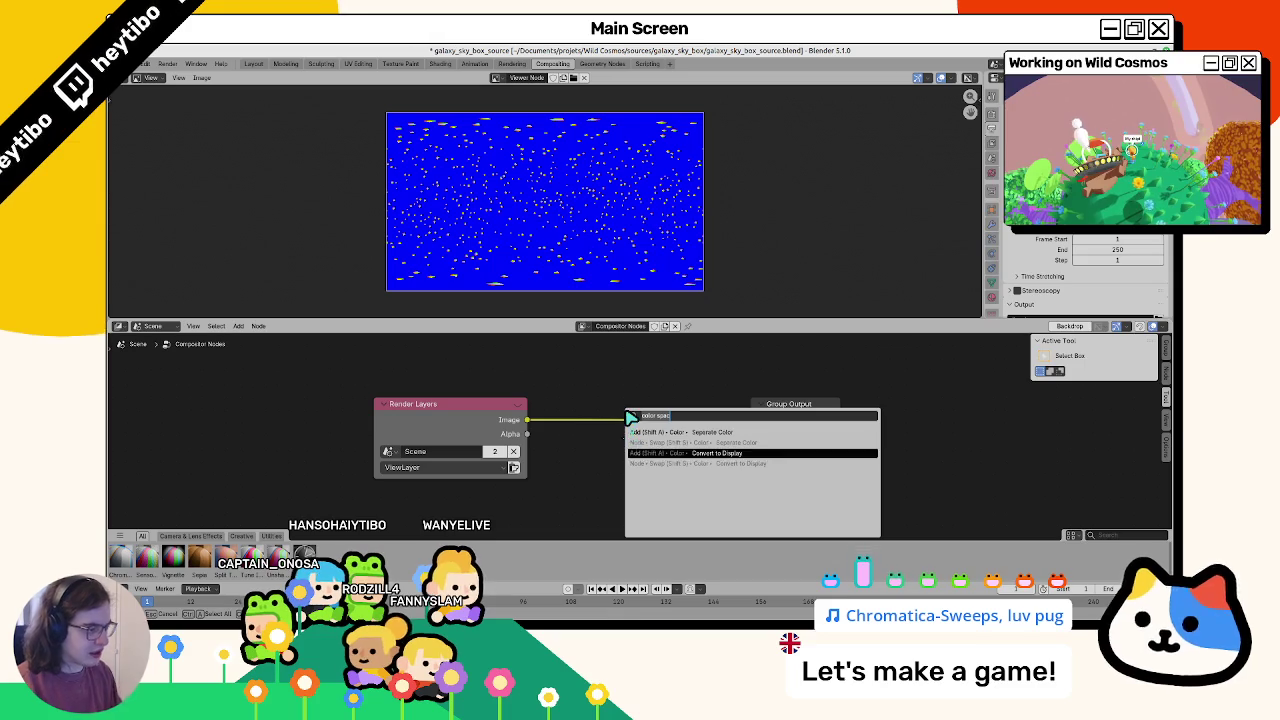
pyautogui.click(690, 453)
pyautogui.click(620, 448)
# Step: Set Convert to Display to sRGB display, None look and Standard view, undoing a trial of AgX
pyautogui.click(670, 449)
pyautogui.click(678, 452)
pyautogui.click(673, 481)
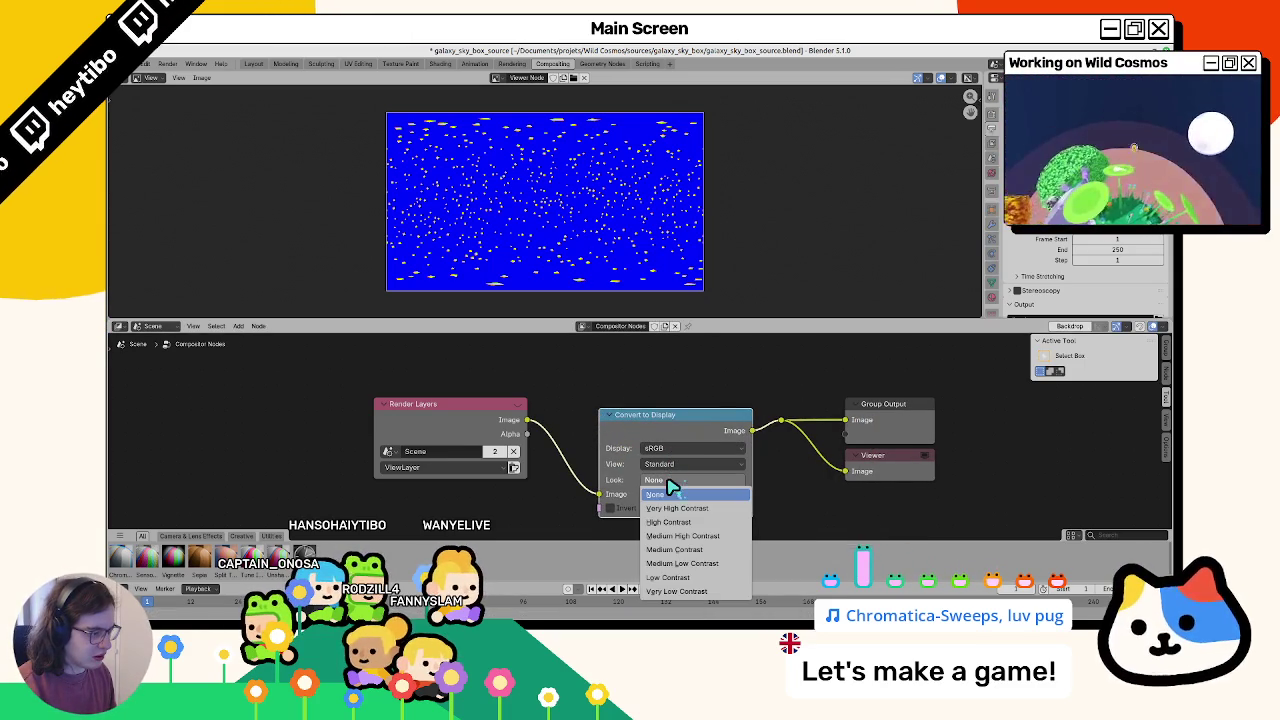
pyautogui.click(668, 480)
pyautogui.click(668, 448)
pyautogui.click(668, 448)
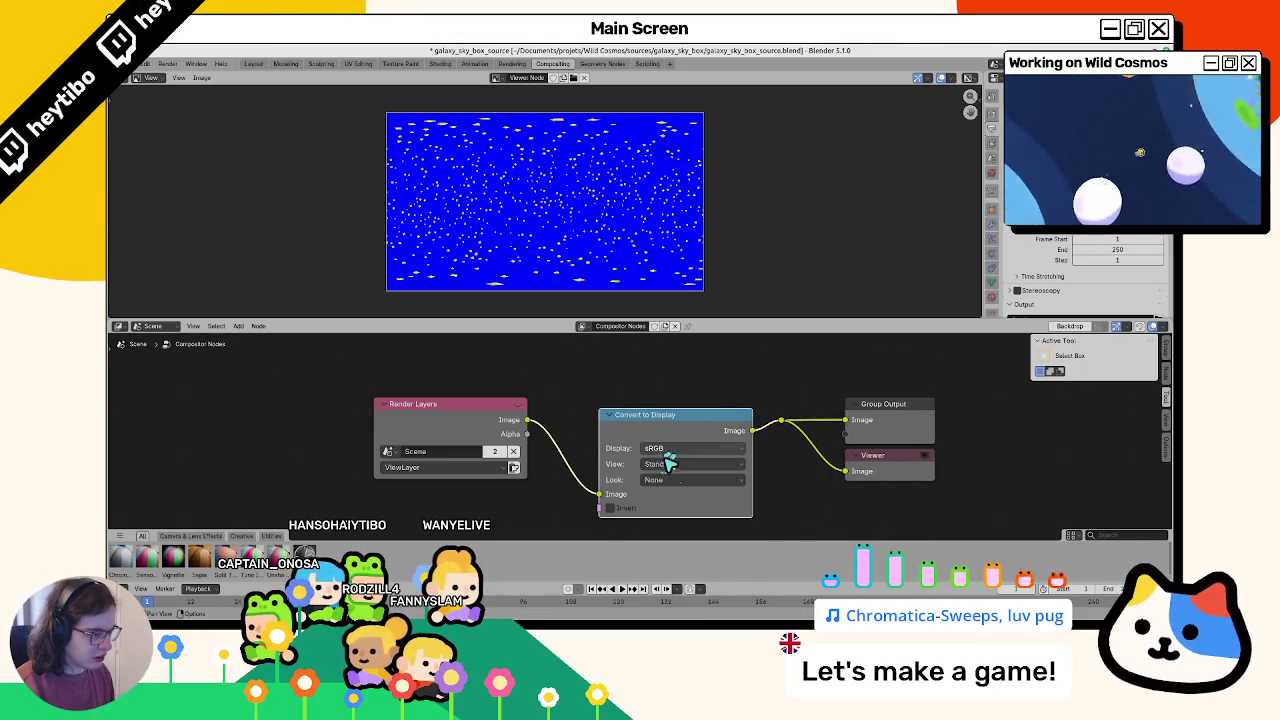
pyautogui.click(667, 464)
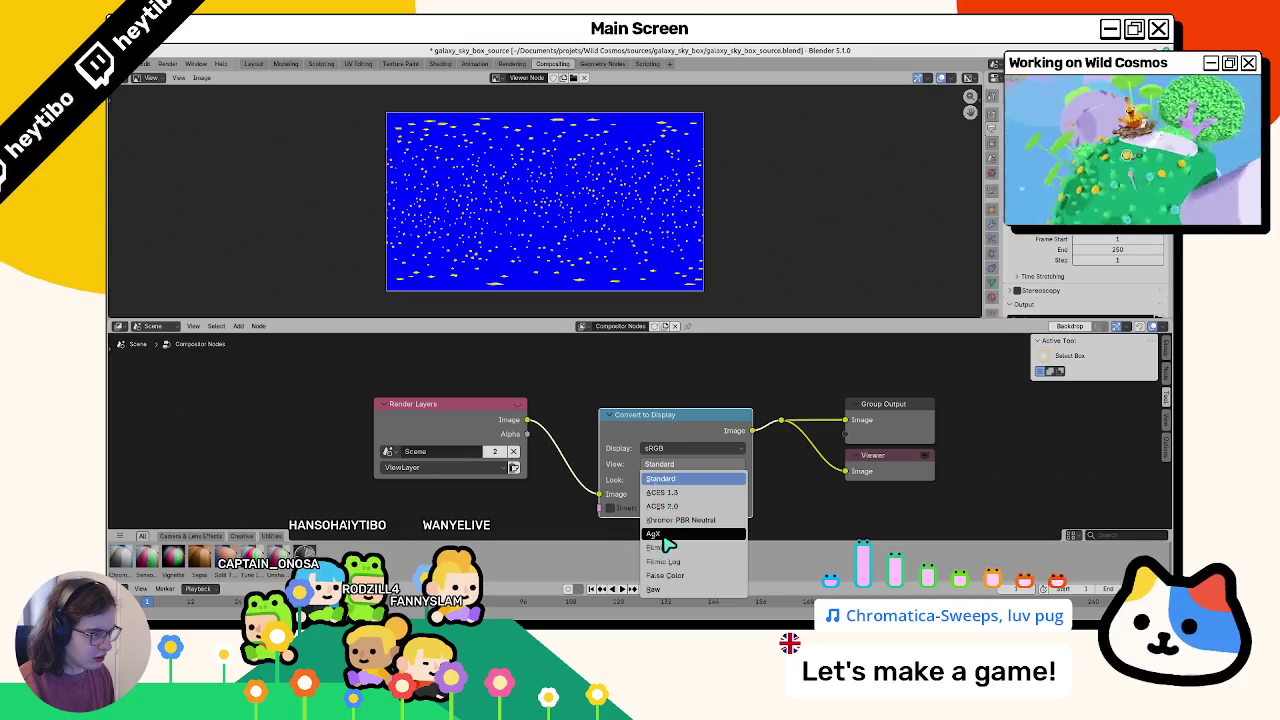
pyautogui.click(668, 536)
pyautogui.hotkey('ctrl', 'z')
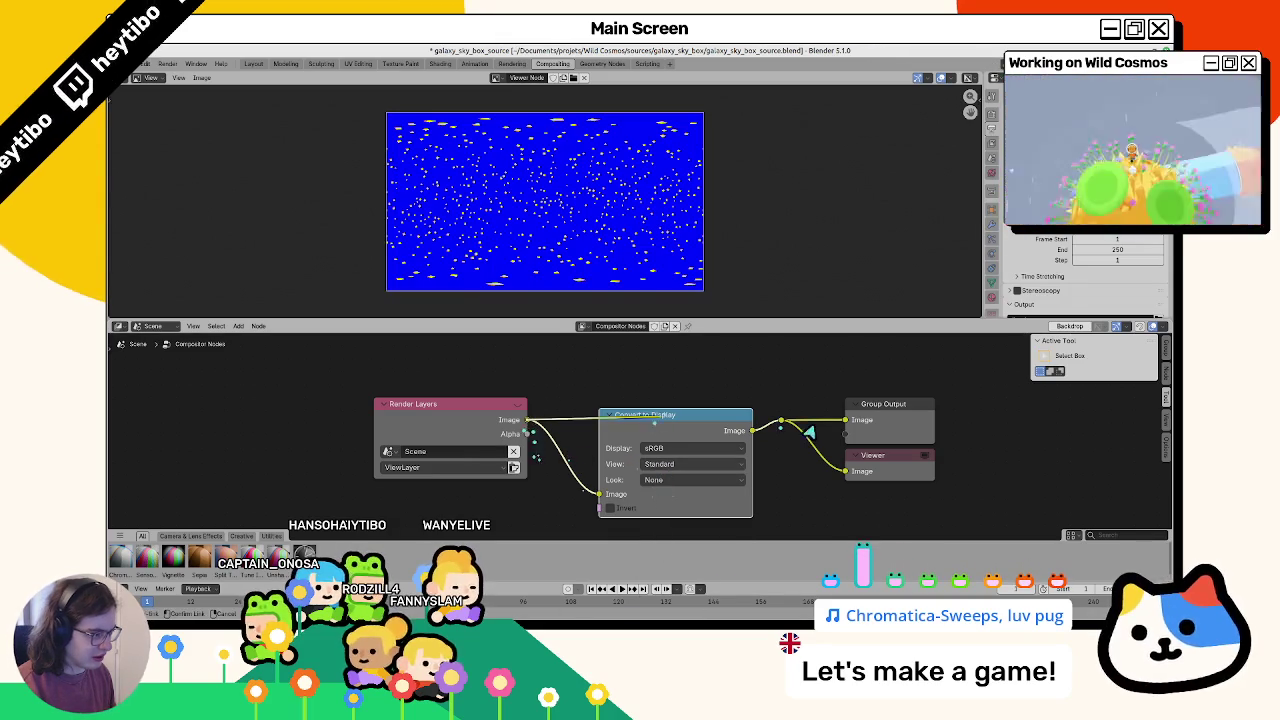
# Step: Recheck the node's view transform and display device options, leaving them unchanged
pyautogui.scroll(5, 595, 235)
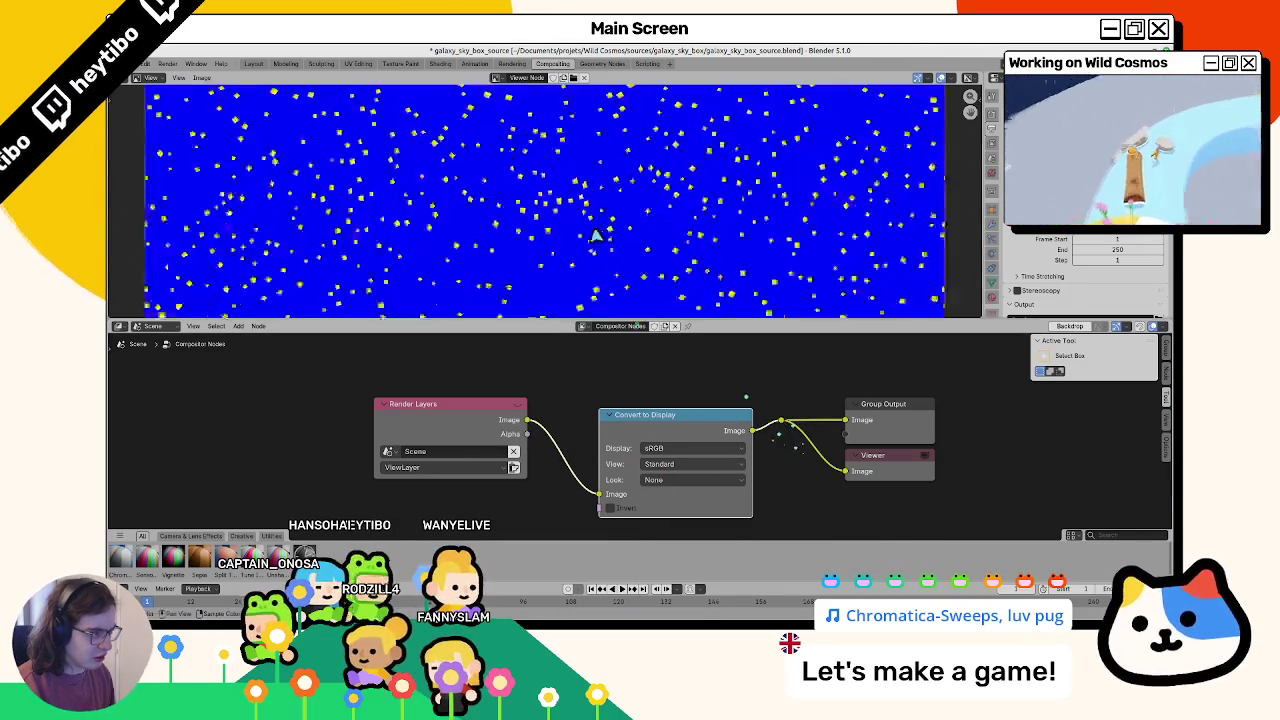
pyautogui.scroll(4, 600, 240)
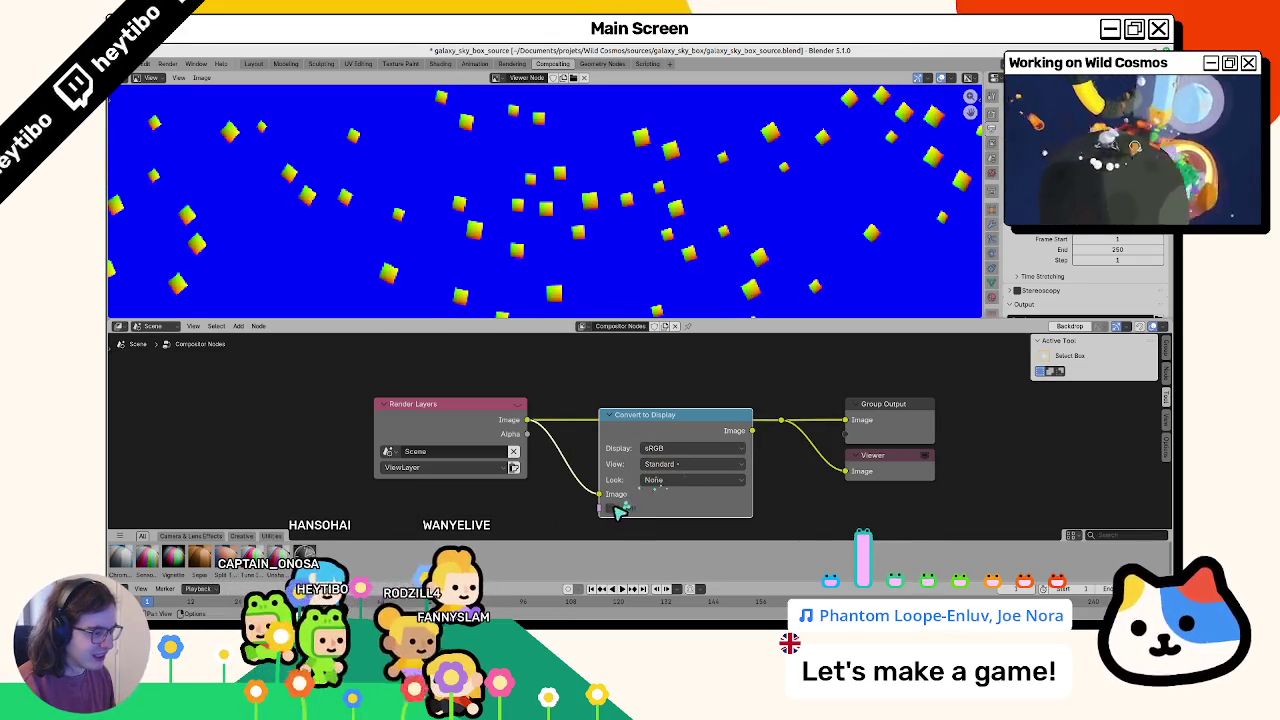
pyautogui.click(668, 466)
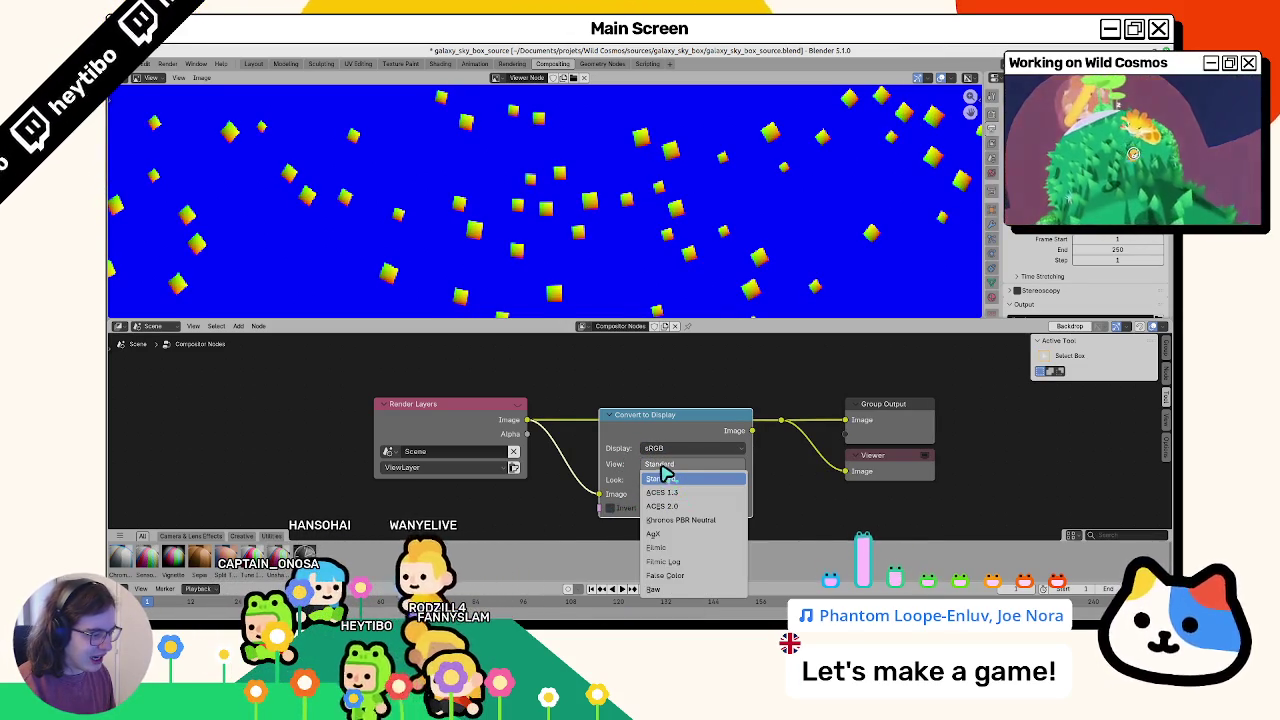
pyautogui.click(654, 447)
pyautogui.press('Escape')
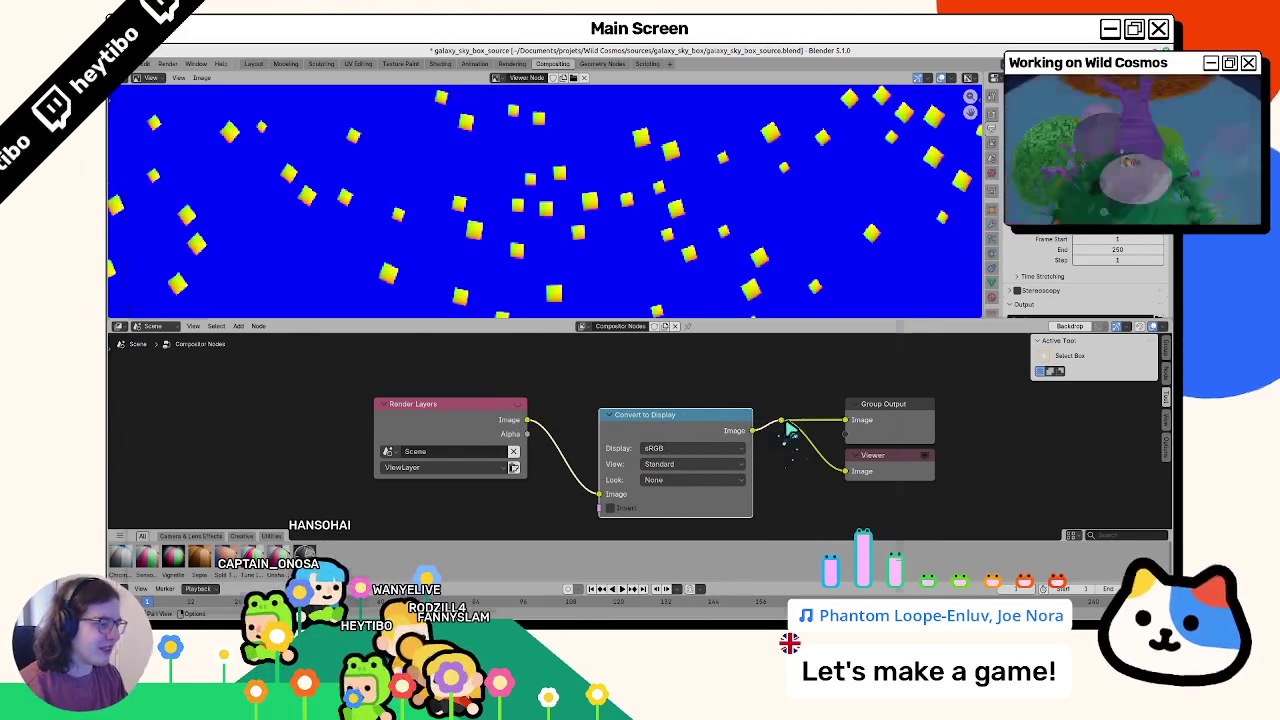
# Step: Render with F12, reseat Convert to Display on the render link, and start saving the image
pyautogui.press('F12')
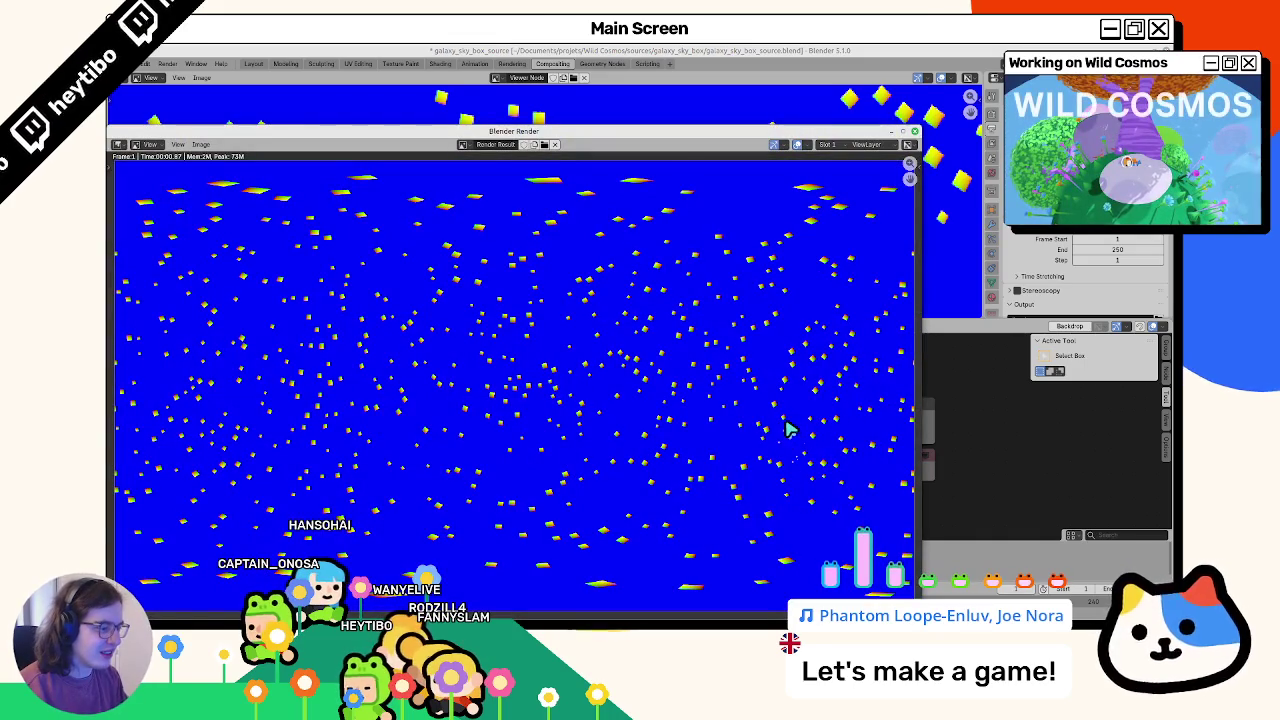
pyautogui.scroll(3, 785, 428)
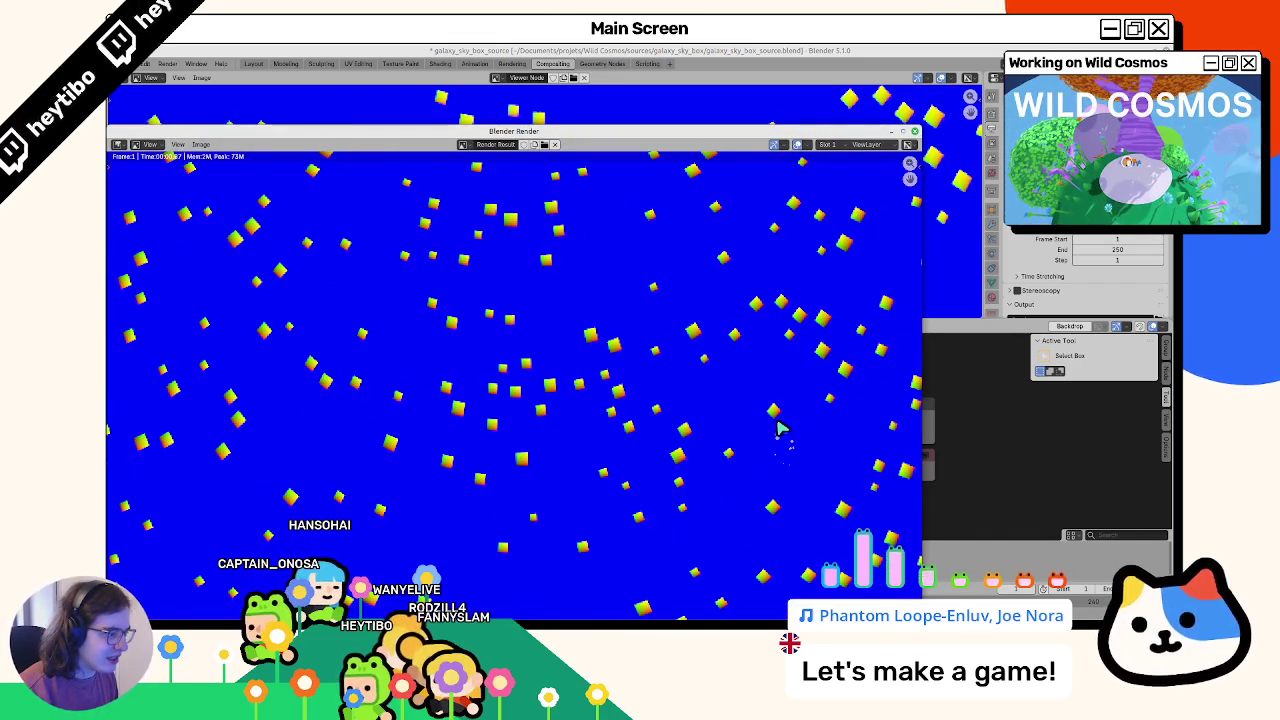
pyautogui.moveTo(770, 128)
pyautogui.mouseDown()
pyautogui.moveTo(197, 124)
pyautogui.moveTo(67, 97)
pyautogui.mouseUp()
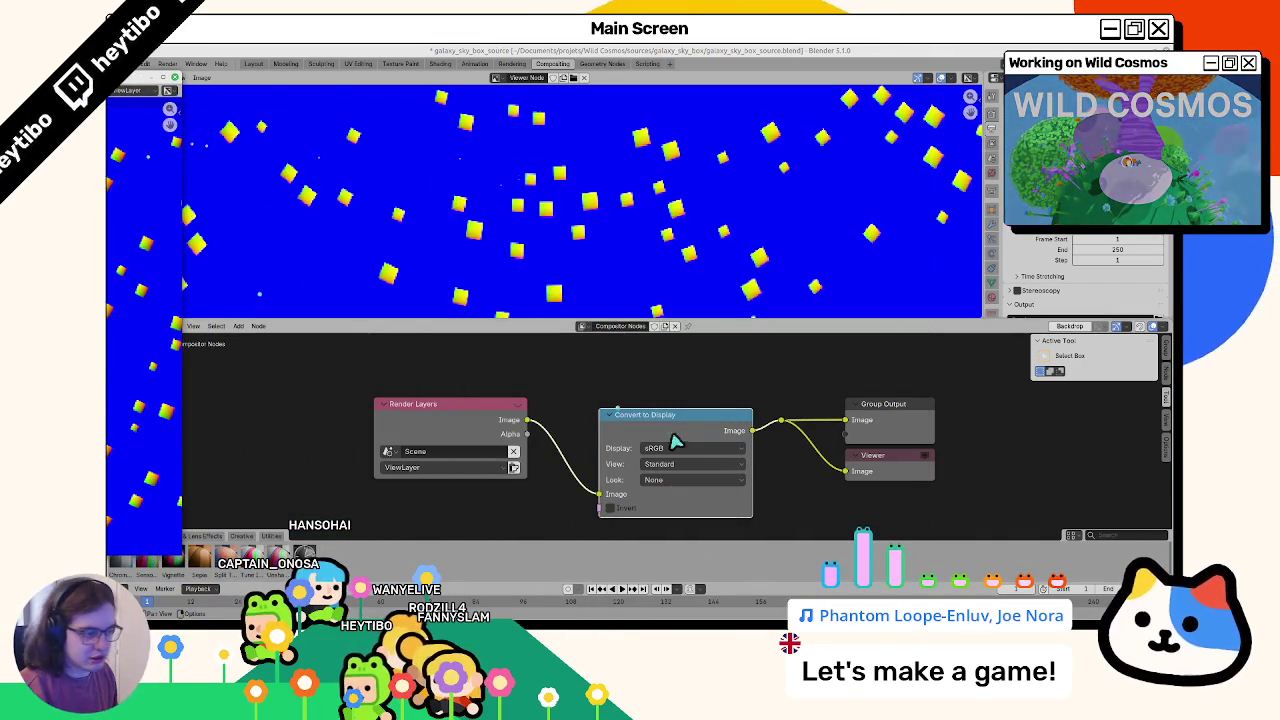
pyautogui.moveTo(527, 421); pyautogui.dragTo(768, 428)
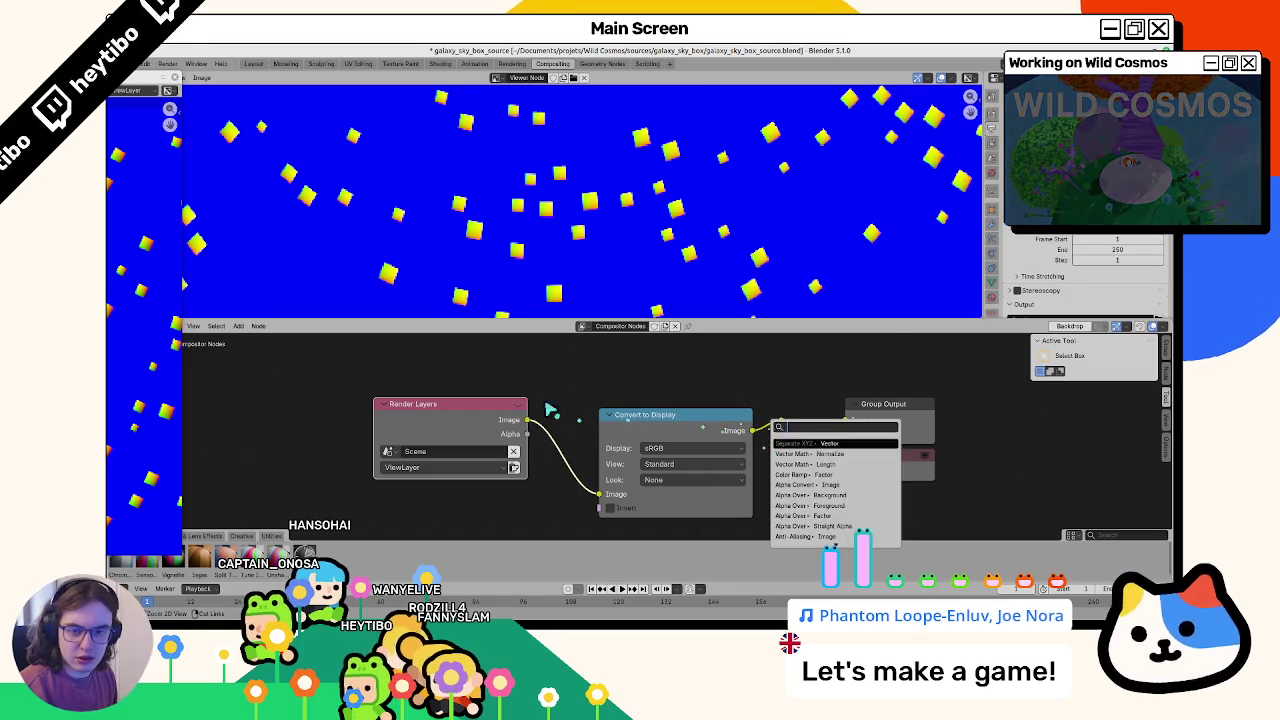
pyautogui.press('Escape')
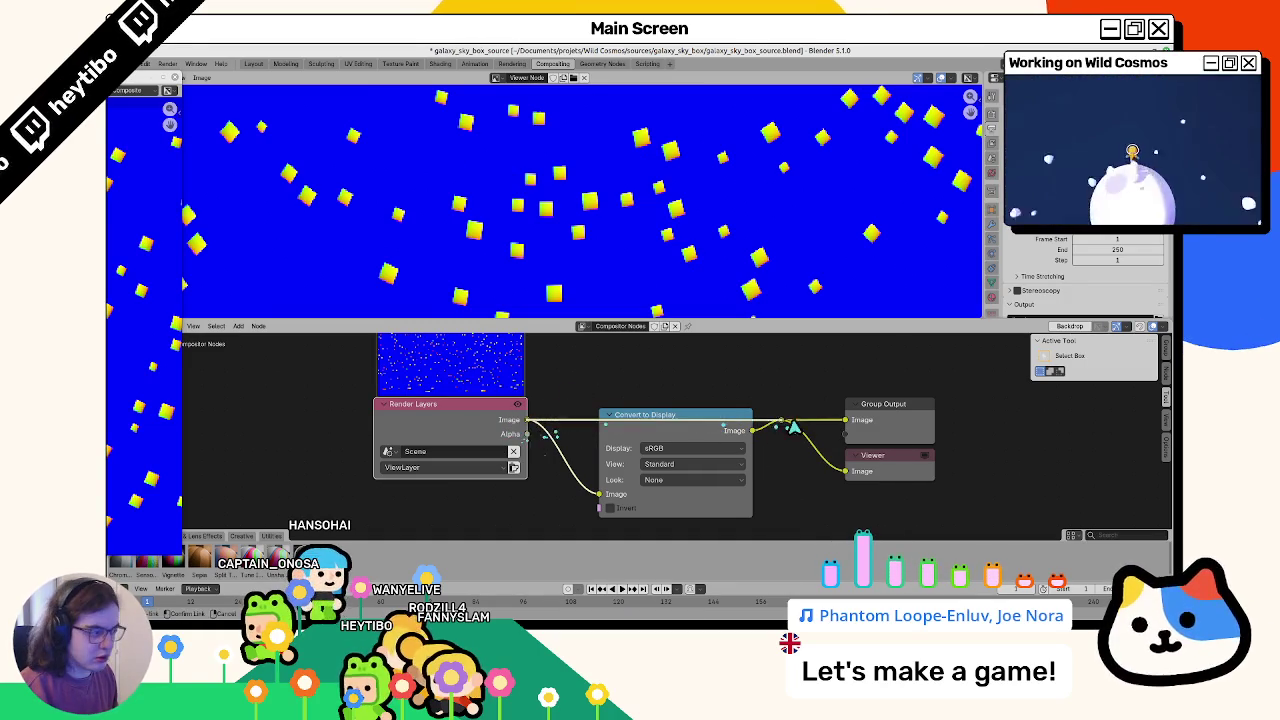
pyautogui.click(790, 428)
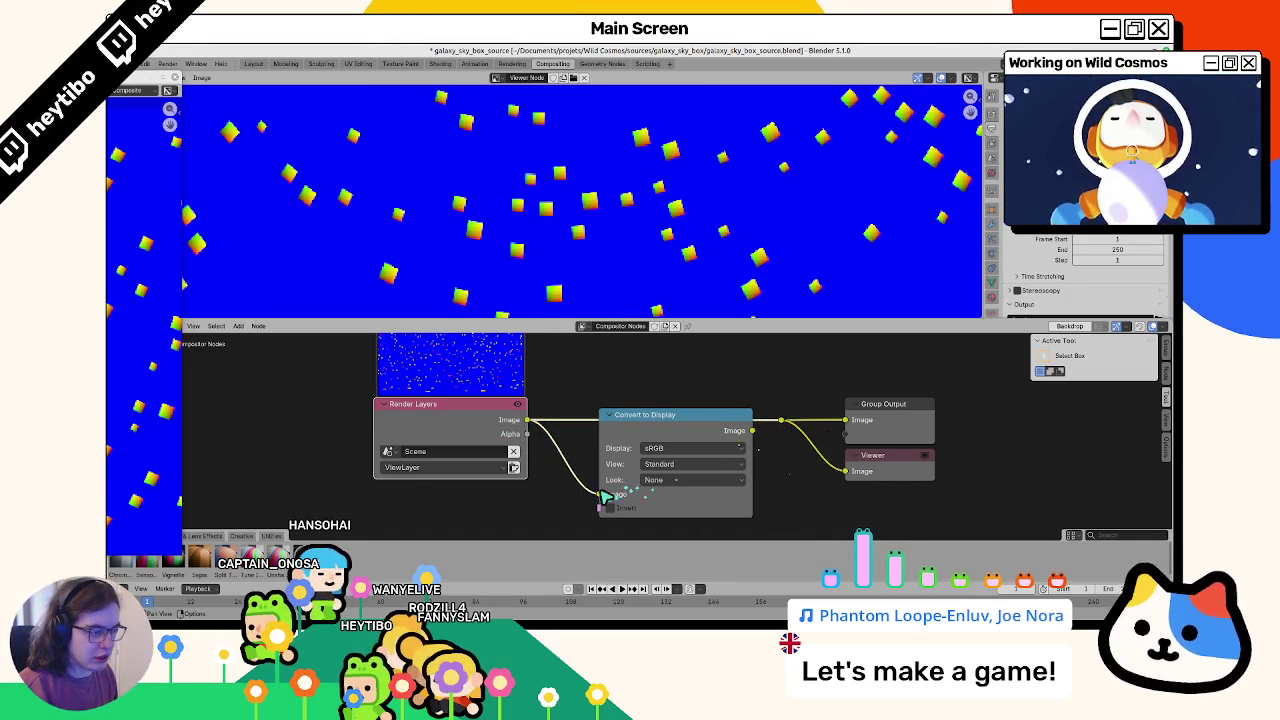
pyautogui.click(755, 438)
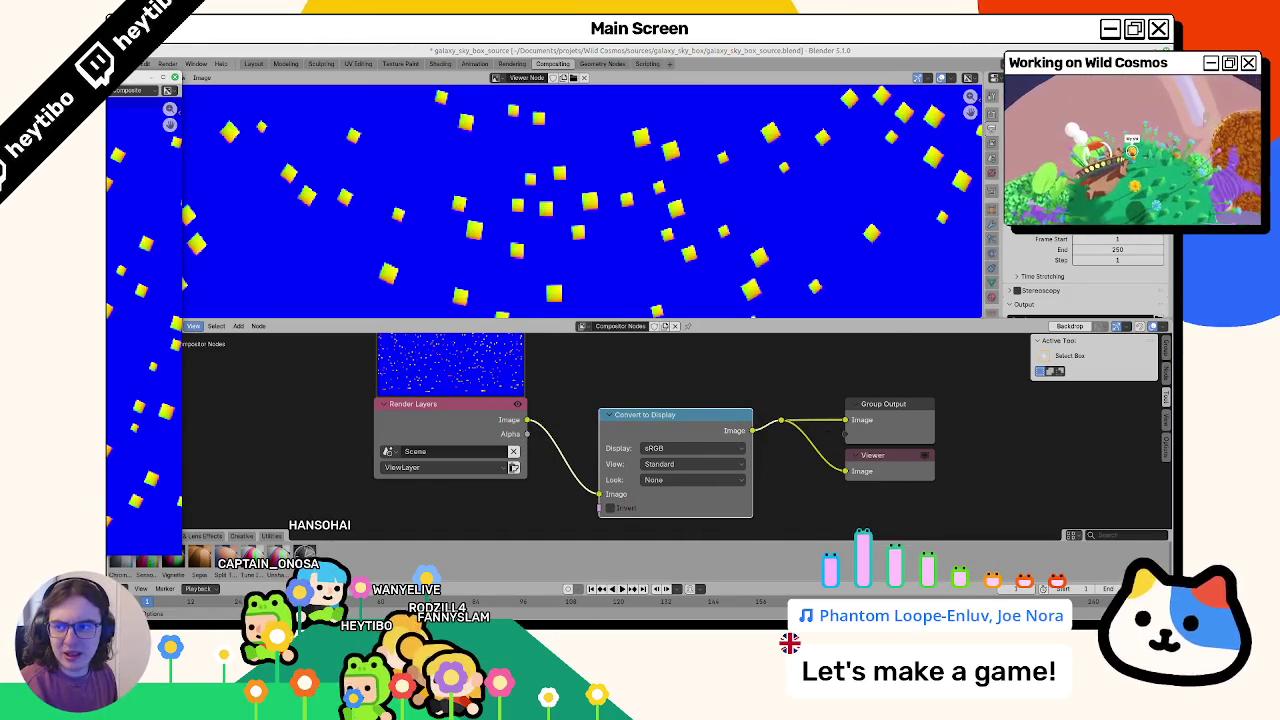
pyautogui.hotkey('shift', 'alt', 's')
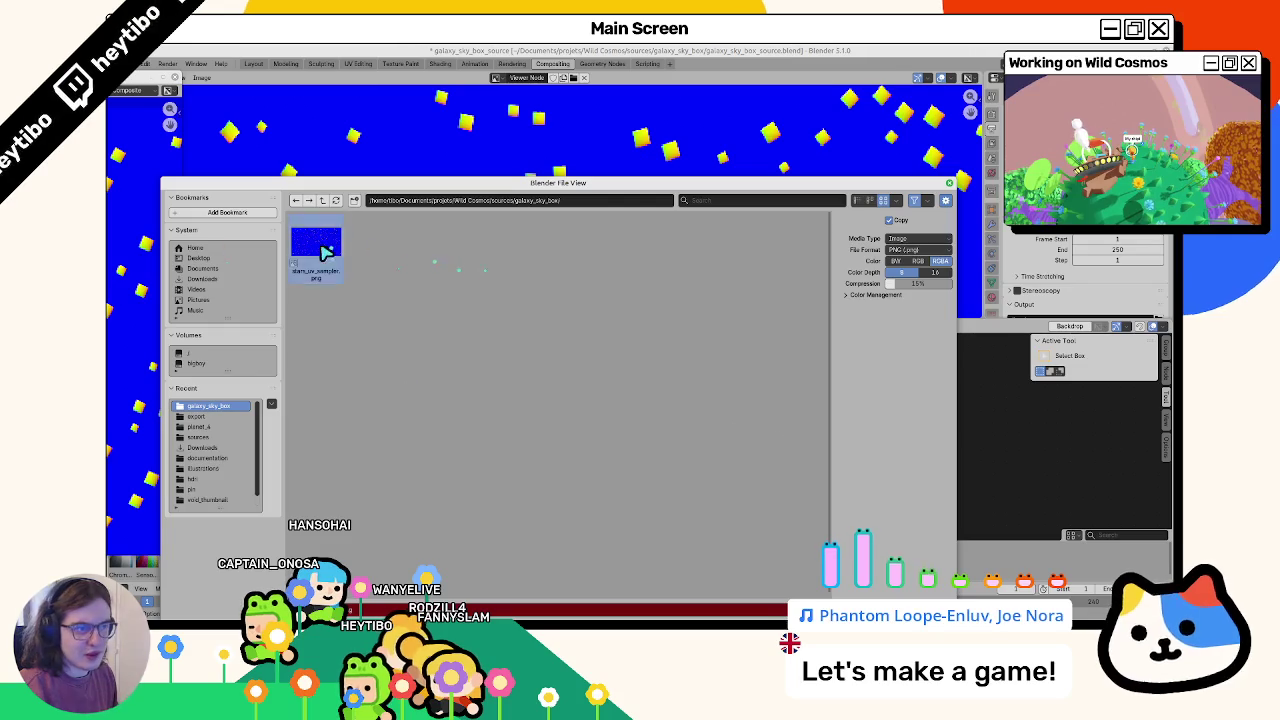
# Step: Save the render over stars_uv_sampler.png, then go through Layout to the Shading workspace
pyautogui.doubleClick(325, 253)
pyautogui.click(268, 64)
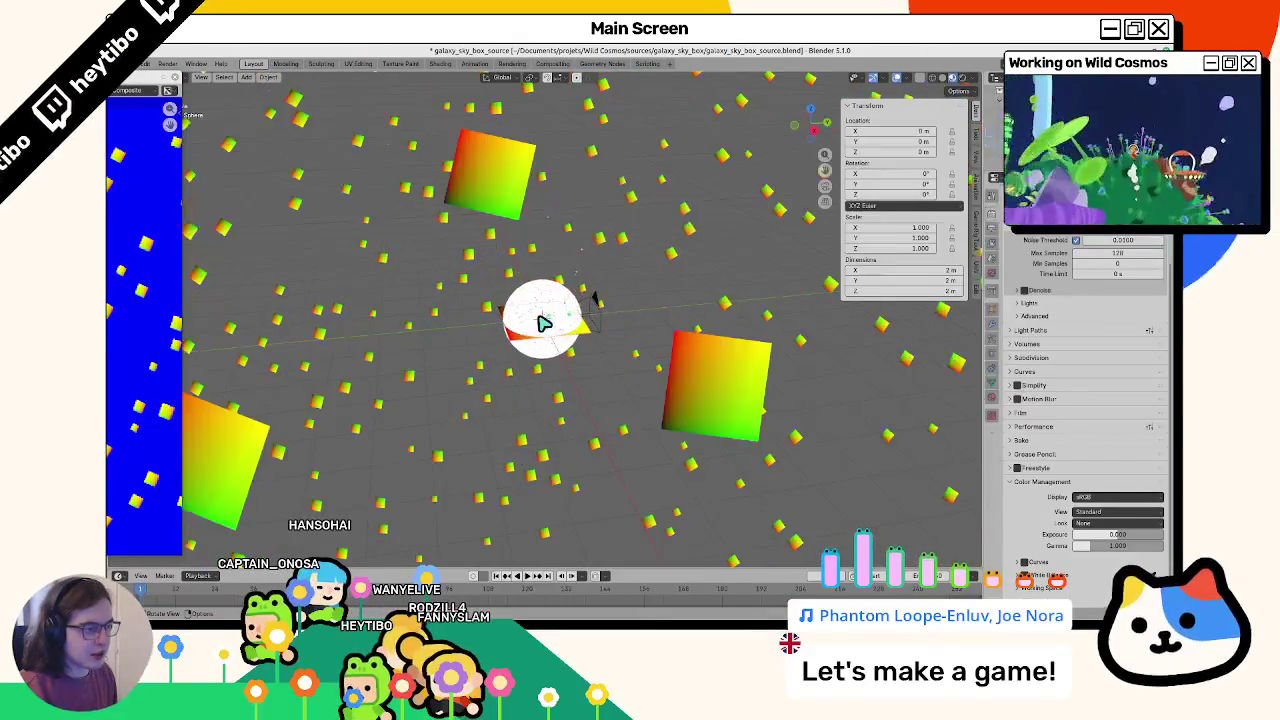
pyautogui.scroll(5, 449, 266)
pyautogui.scroll(2, 449, 266)
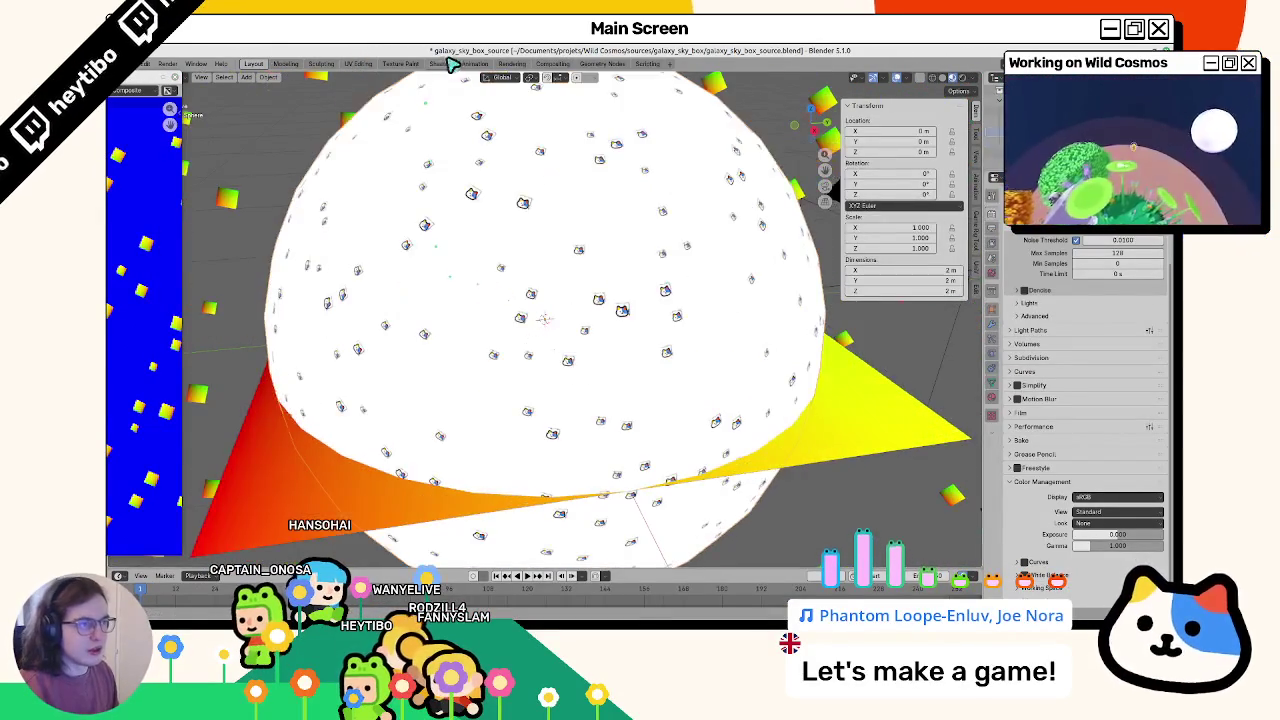
pyautogui.click(440, 64)
pyautogui.scroll(1, 578, 468)
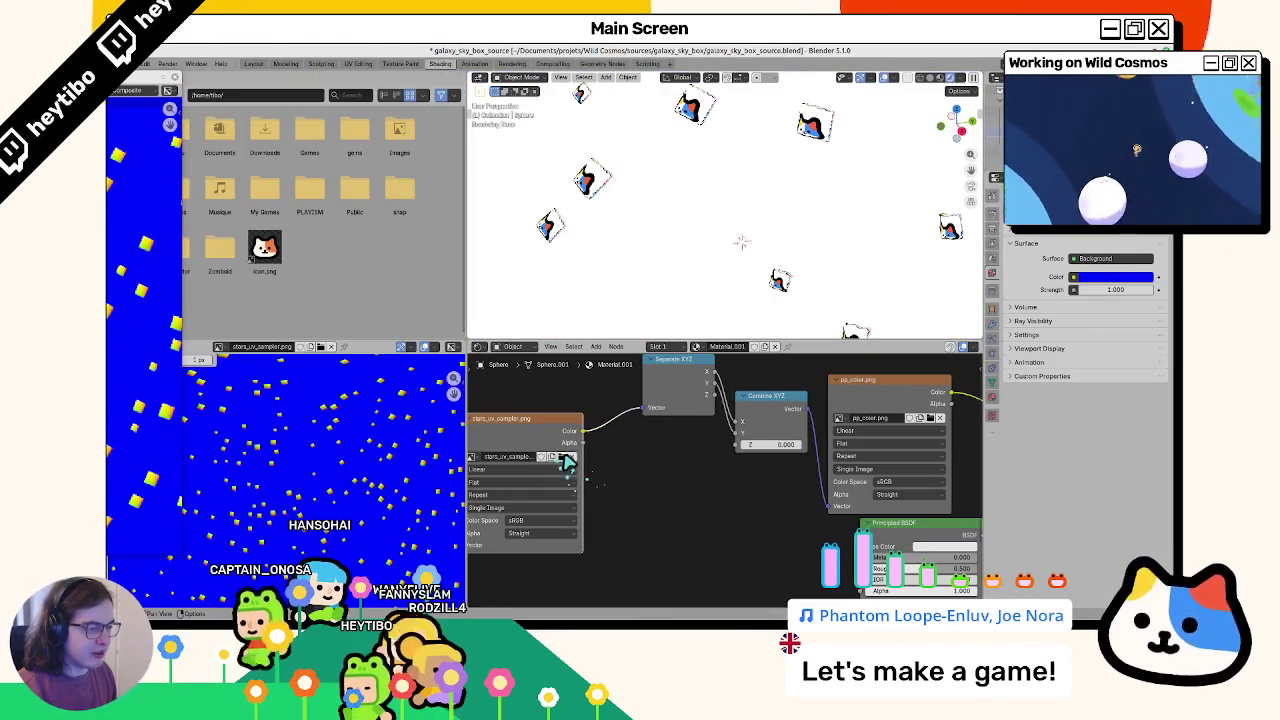
# Step: Check the Image Texture node's image and keep its Color Space at sRGB
pyautogui.click(563, 456)
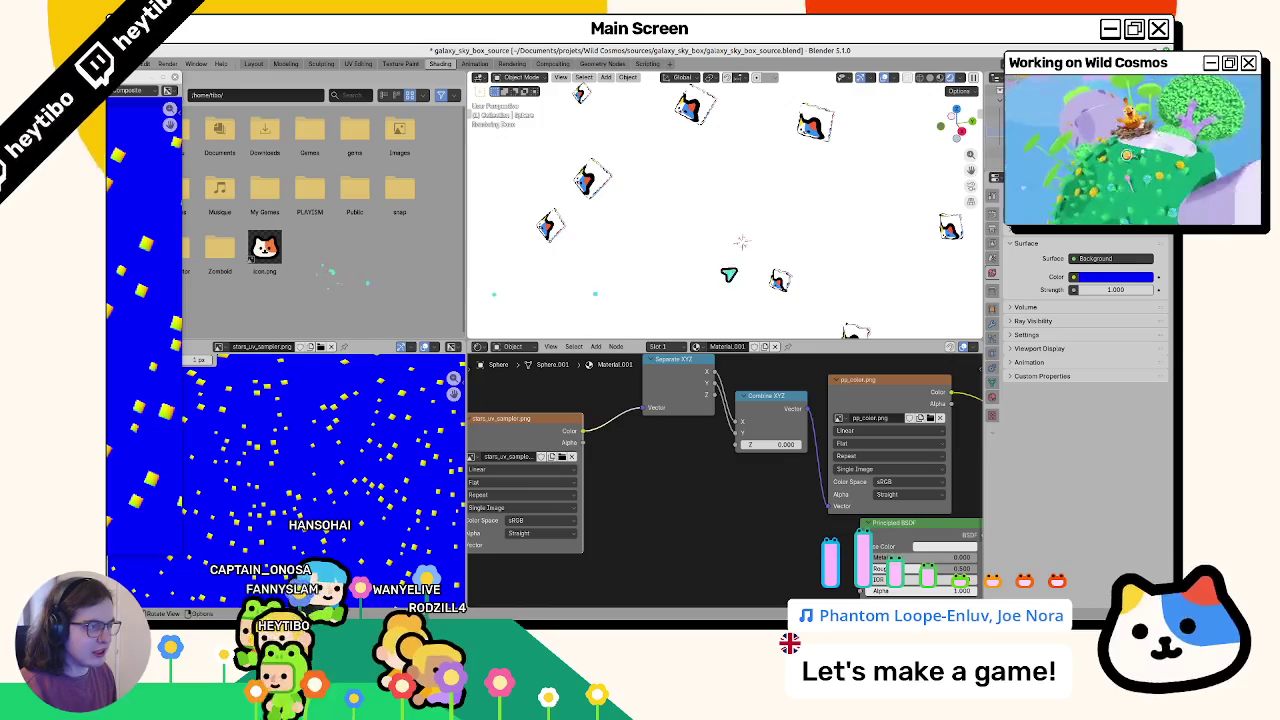
pyautogui.click(540, 533)
pyautogui.click(540, 520)
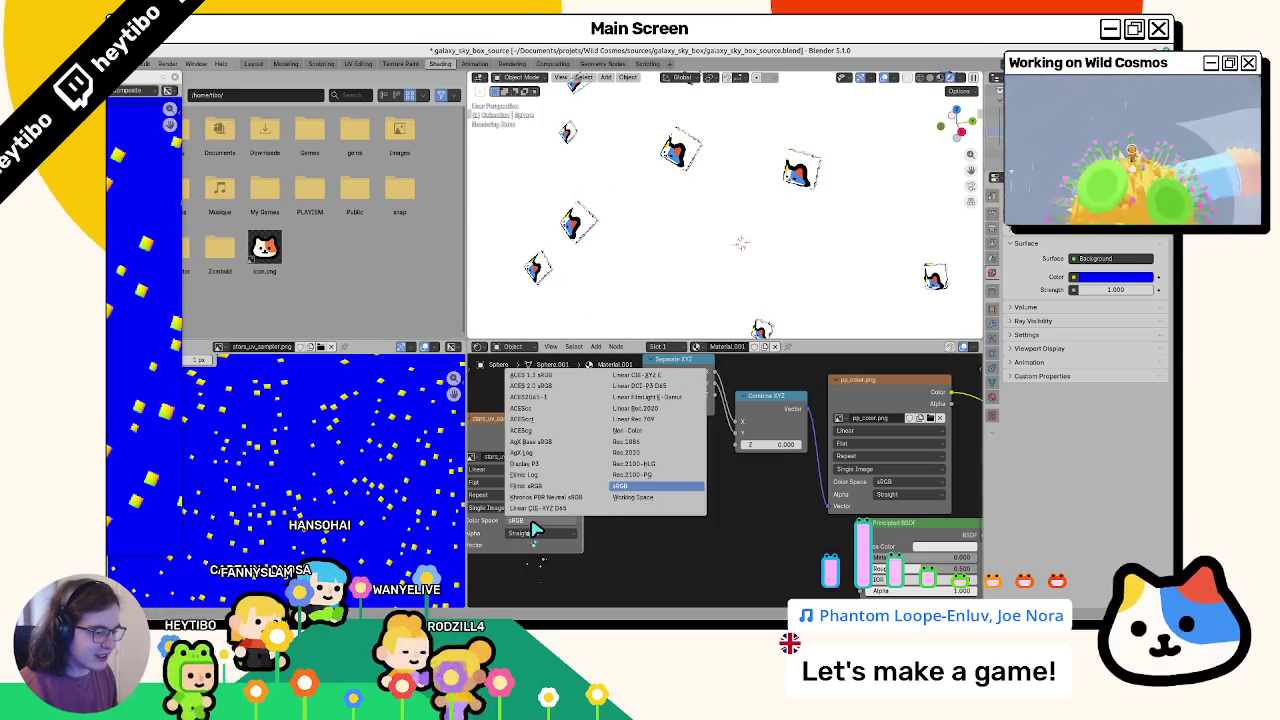
pyautogui.click(638, 485)
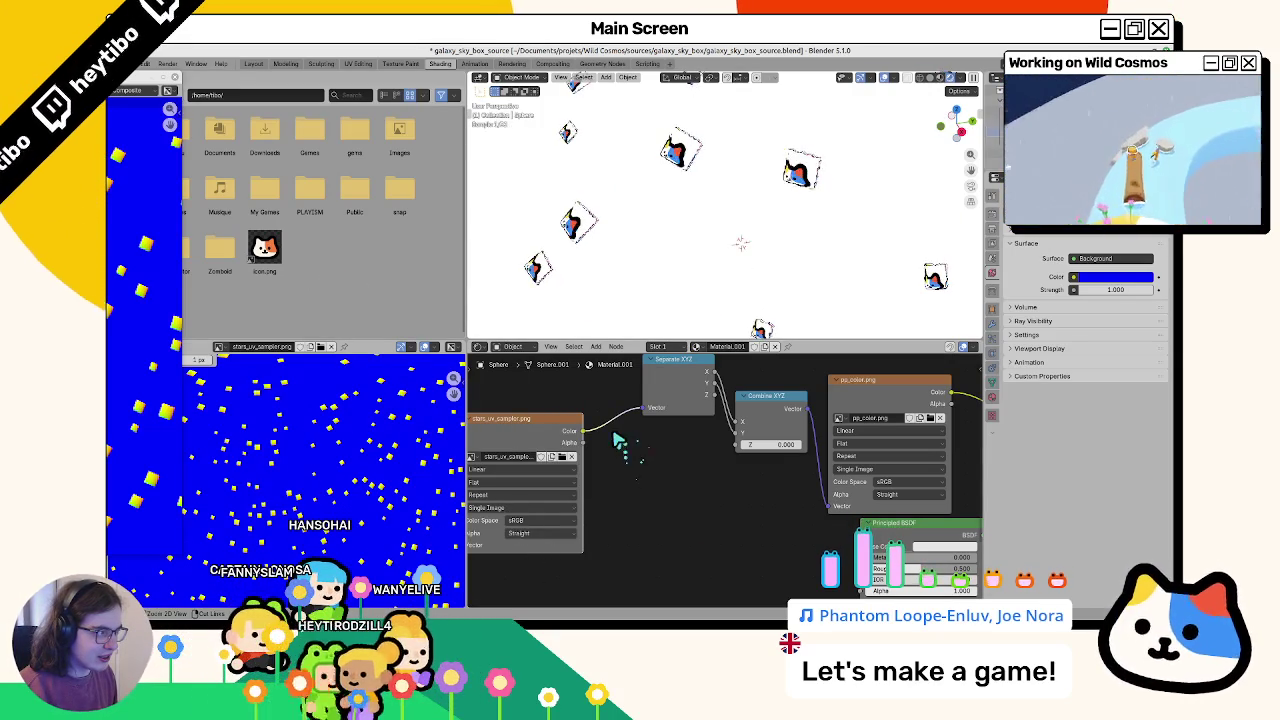
pyautogui.scroll(-3, 651, 237)
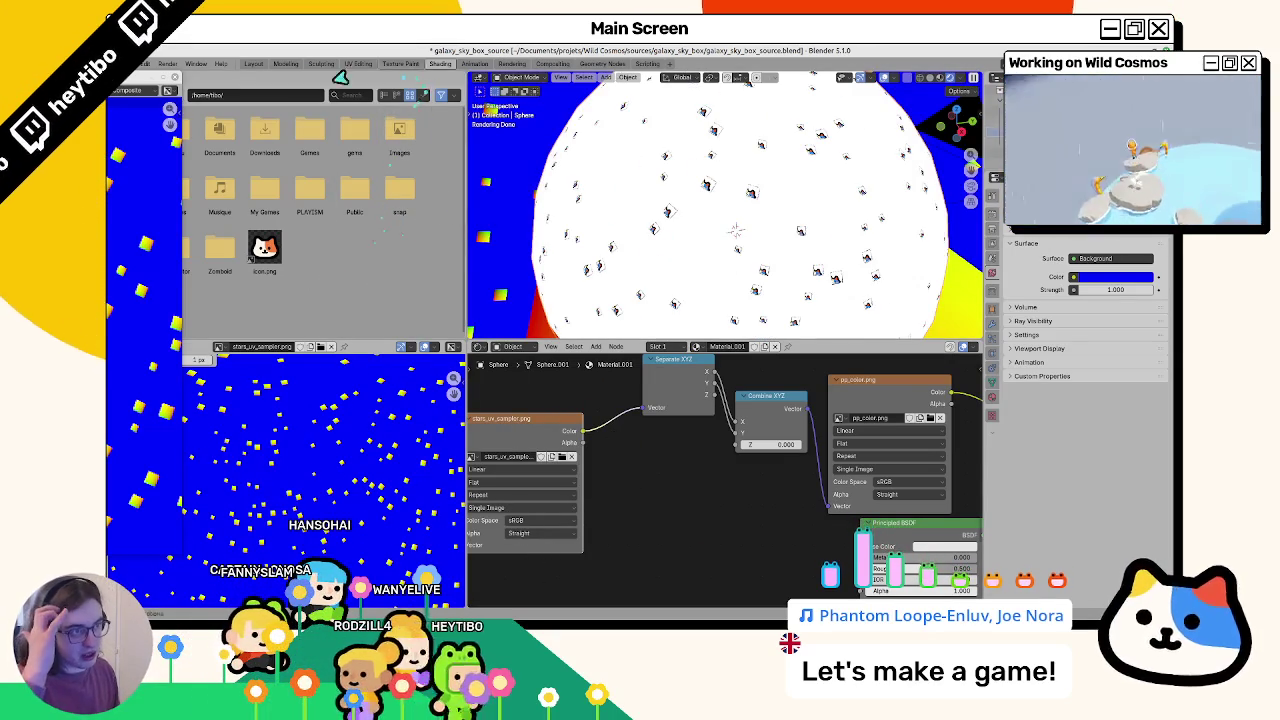
pyautogui.click(602, 63)
pyautogui.click(551, 63)
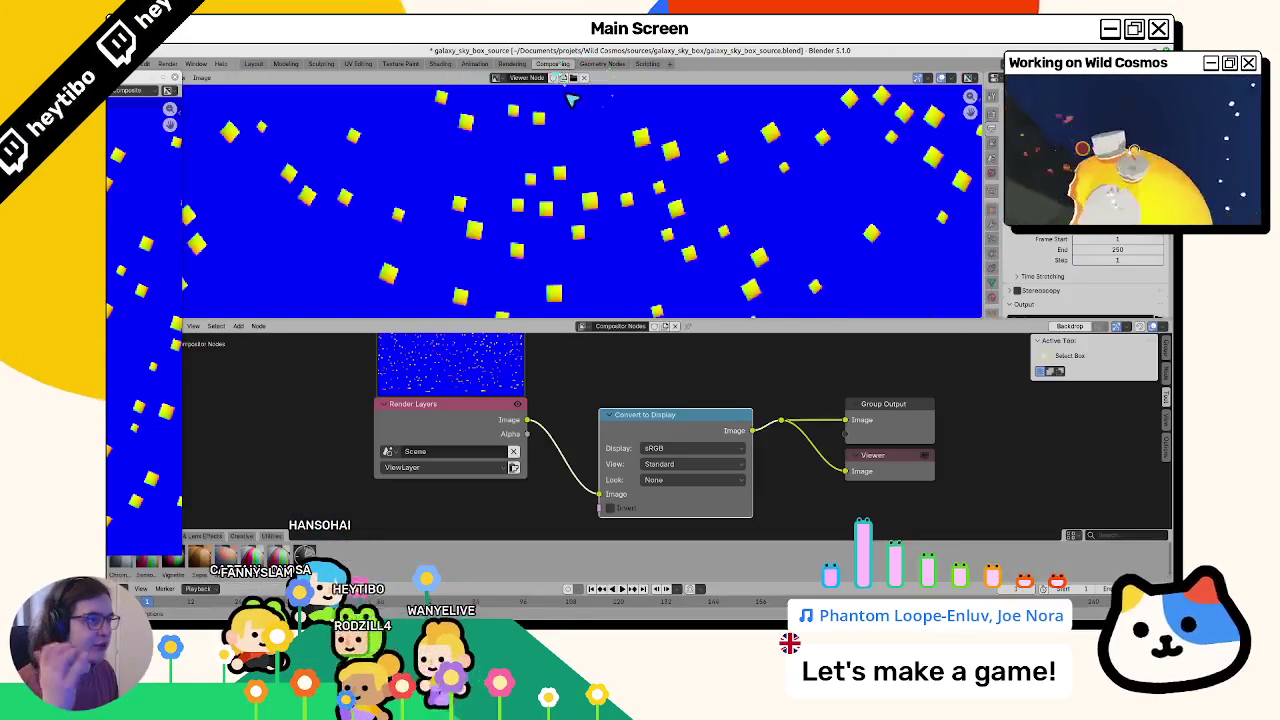
# Step: Delete the Convert to Display node and render the star field, fitting the image in view
pyautogui.click(668, 428)
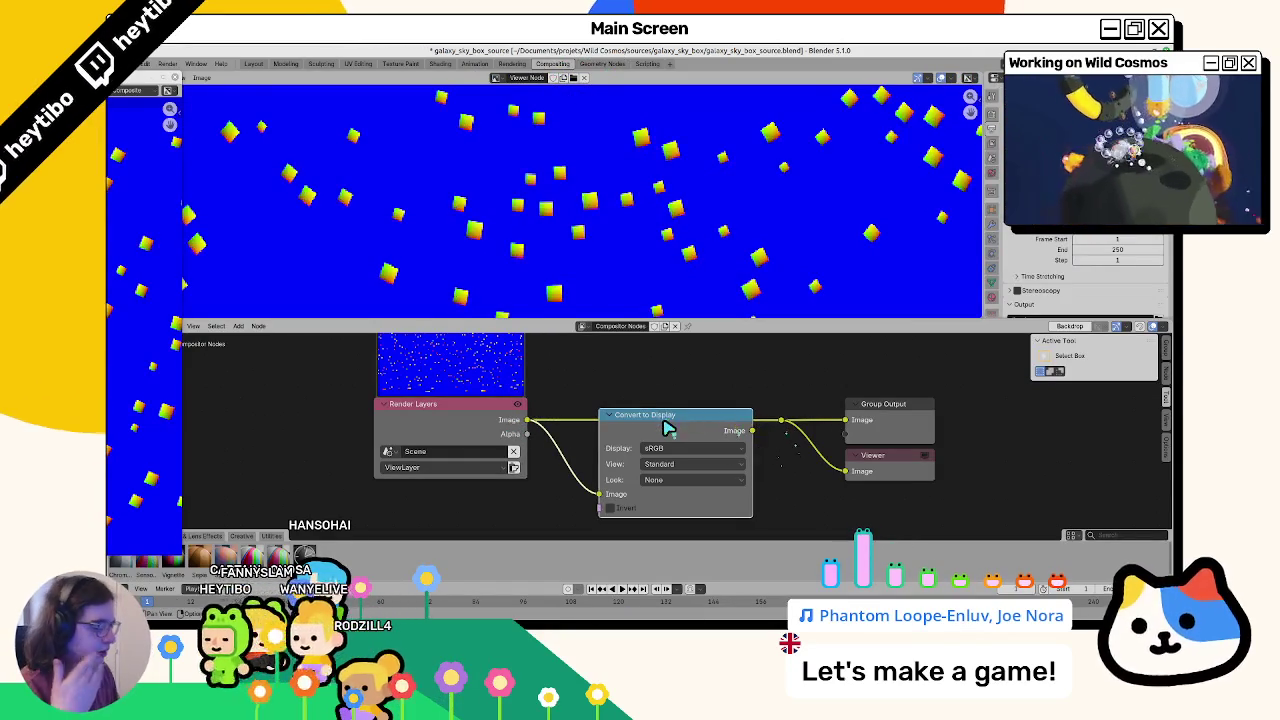
pyautogui.hotkey('ctrl', 'x')
pyautogui.press('F12')
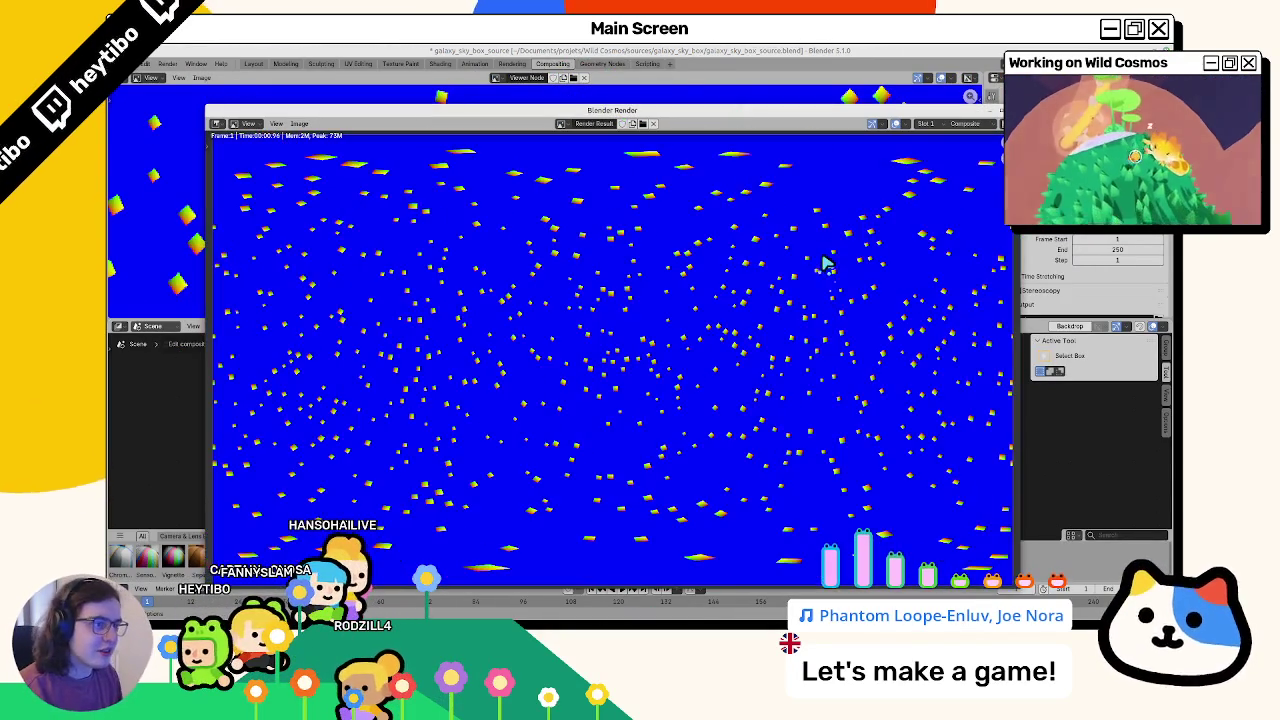
pyautogui.scroll(3, 824, 263)
pyautogui.scroll(3, 809, 266)
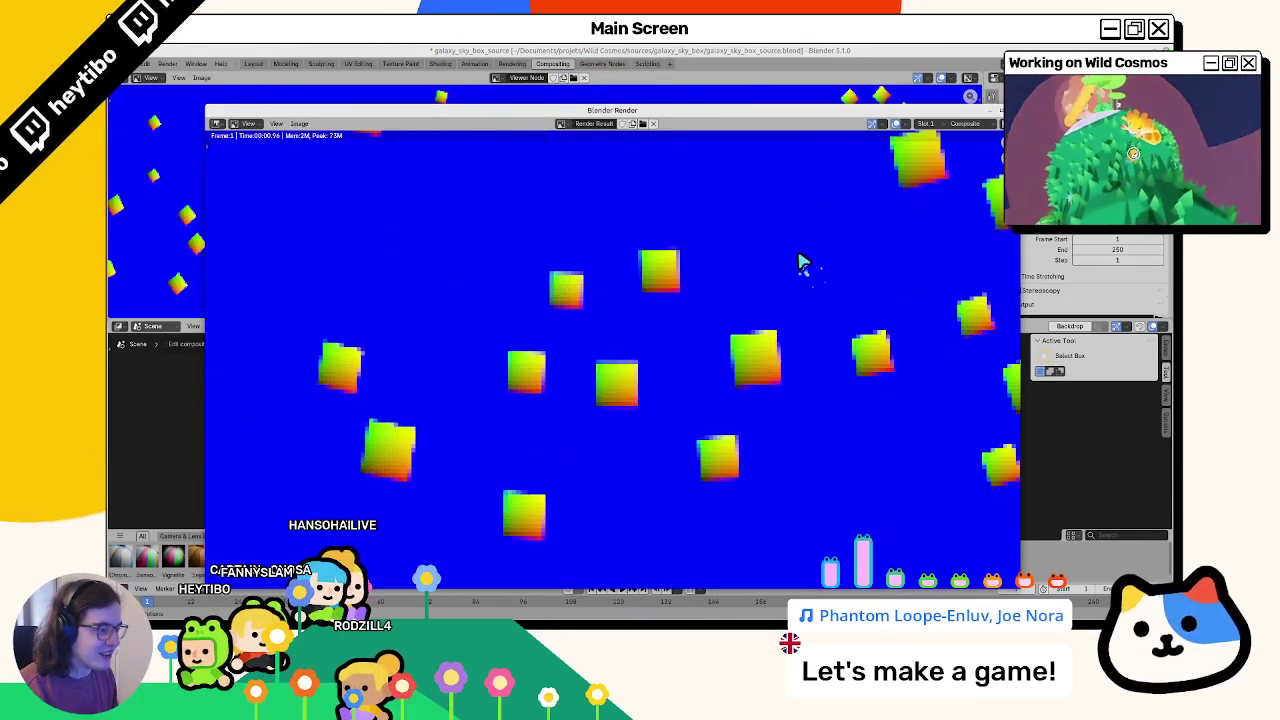
pyautogui.scroll(-2, 803, 263)
pyautogui.press('Home')
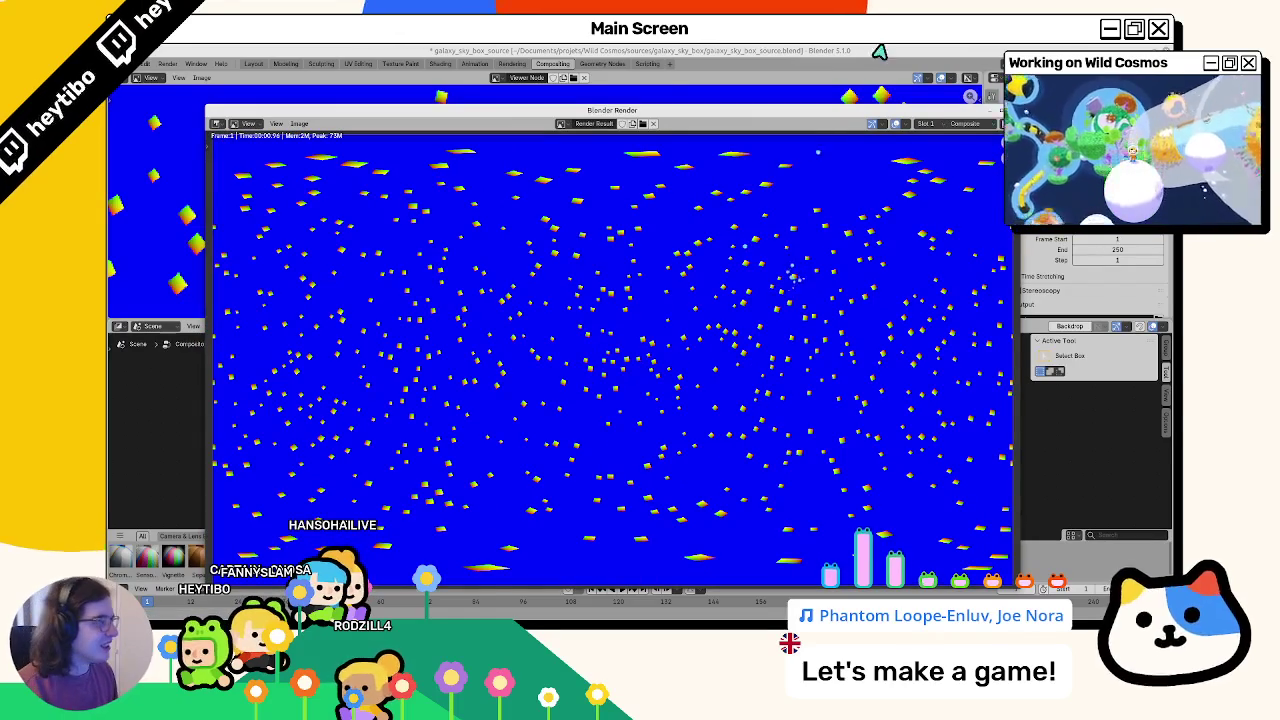
pyautogui.moveTo(612, 110); pyautogui.dragTo(519, 113)
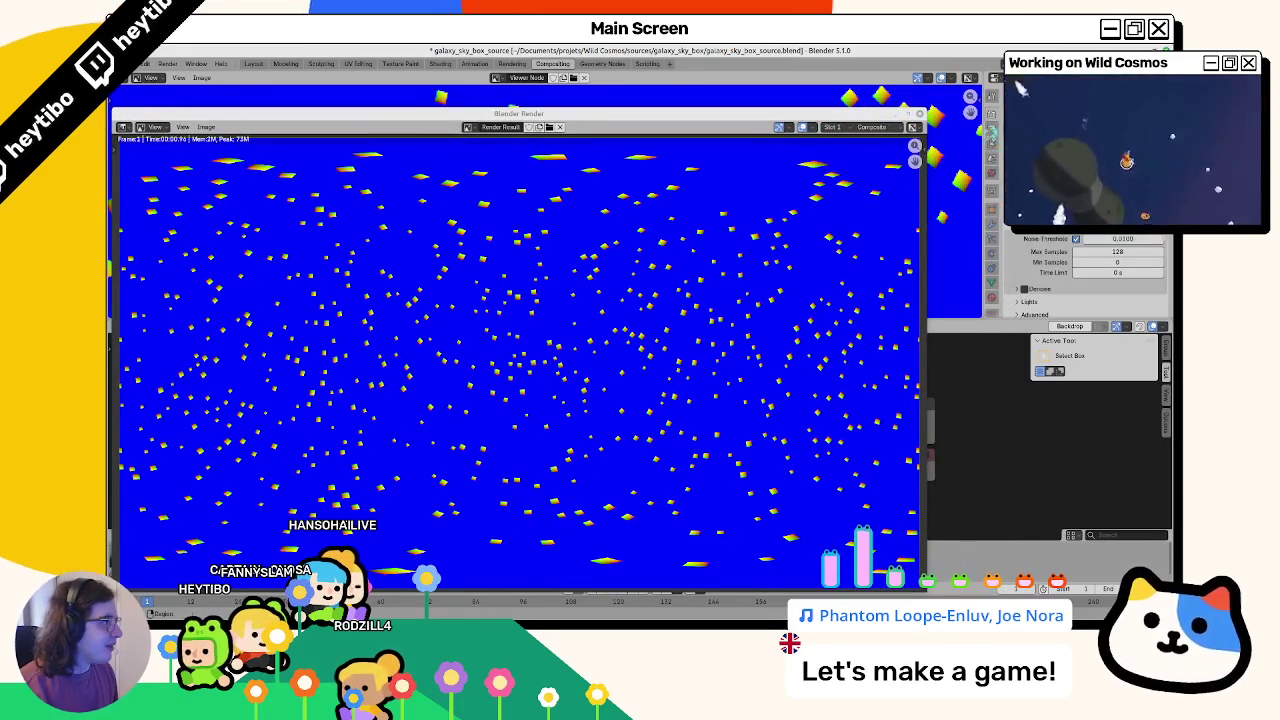
# Step: Re-render the star field, save it over the existing star PNG, and return to Layout
pyautogui.click(992, 140)
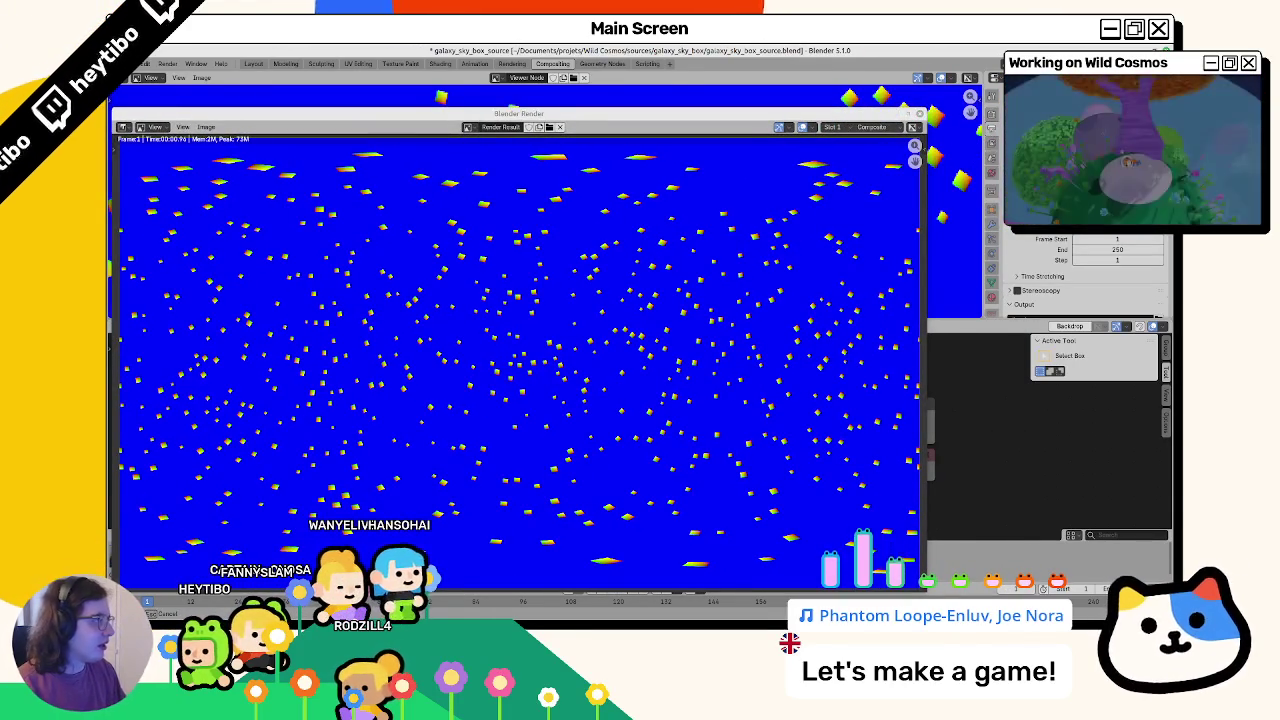
pyautogui.press('F12')
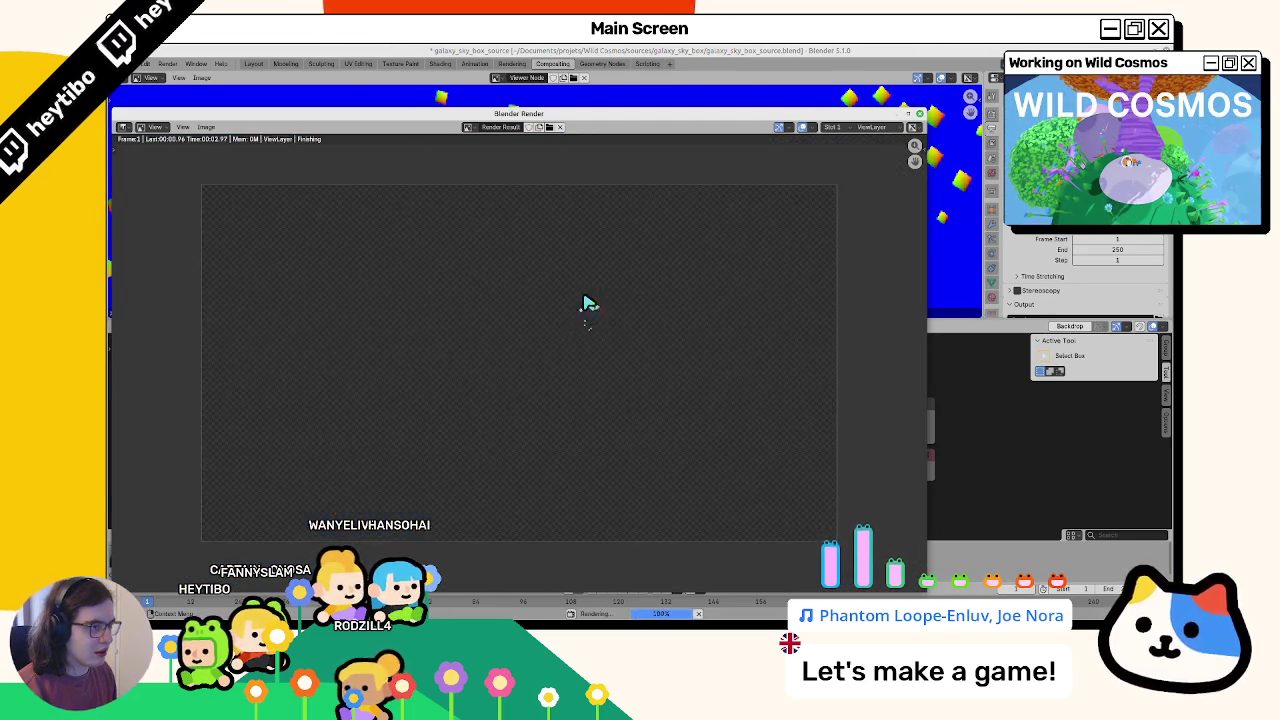
pyautogui.scroll(3, 586, 302)
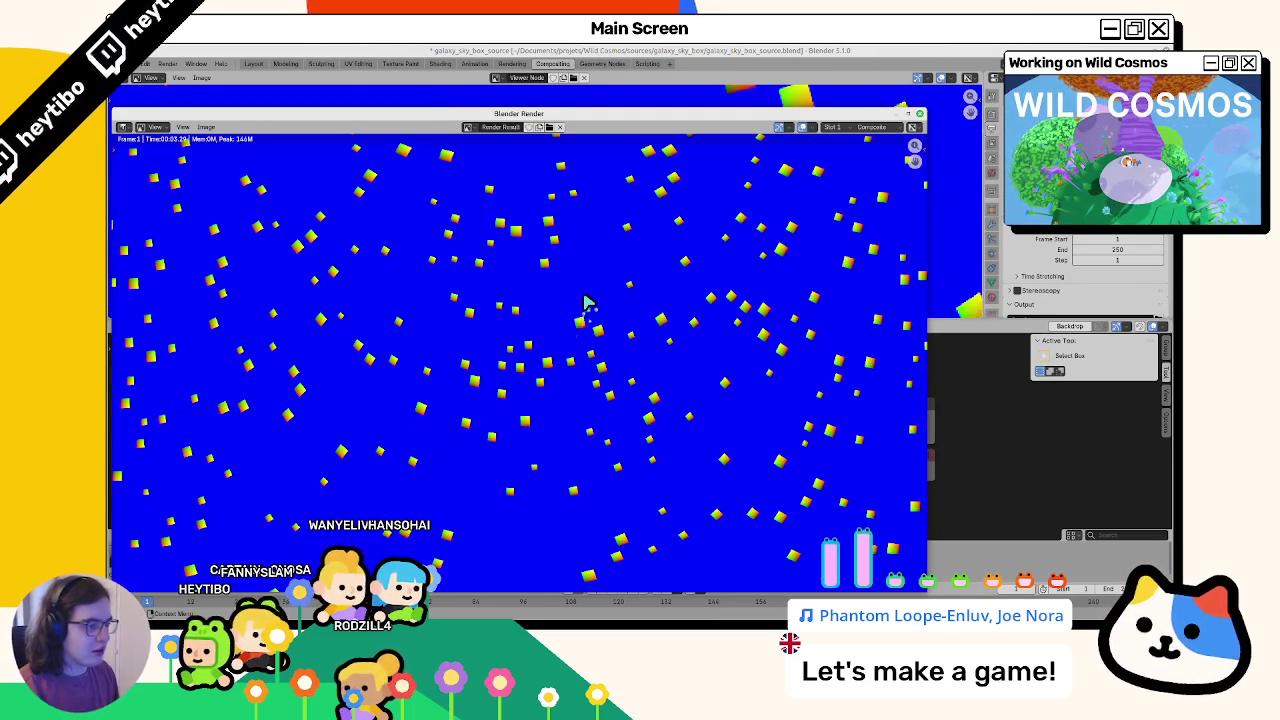
pyautogui.click(206, 127)
pyautogui.click(225, 198)
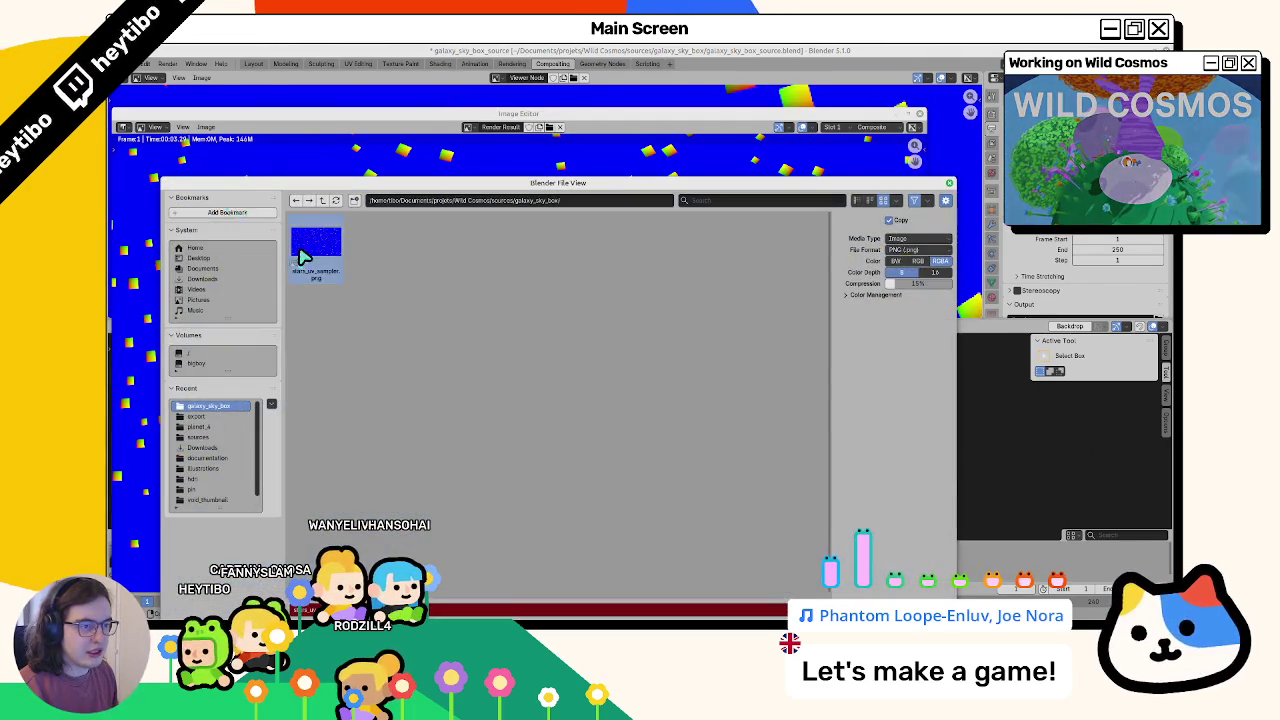
pyautogui.doubleClick(304, 258)
pyautogui.press('Escape')
pyautogui.click(253, 63)
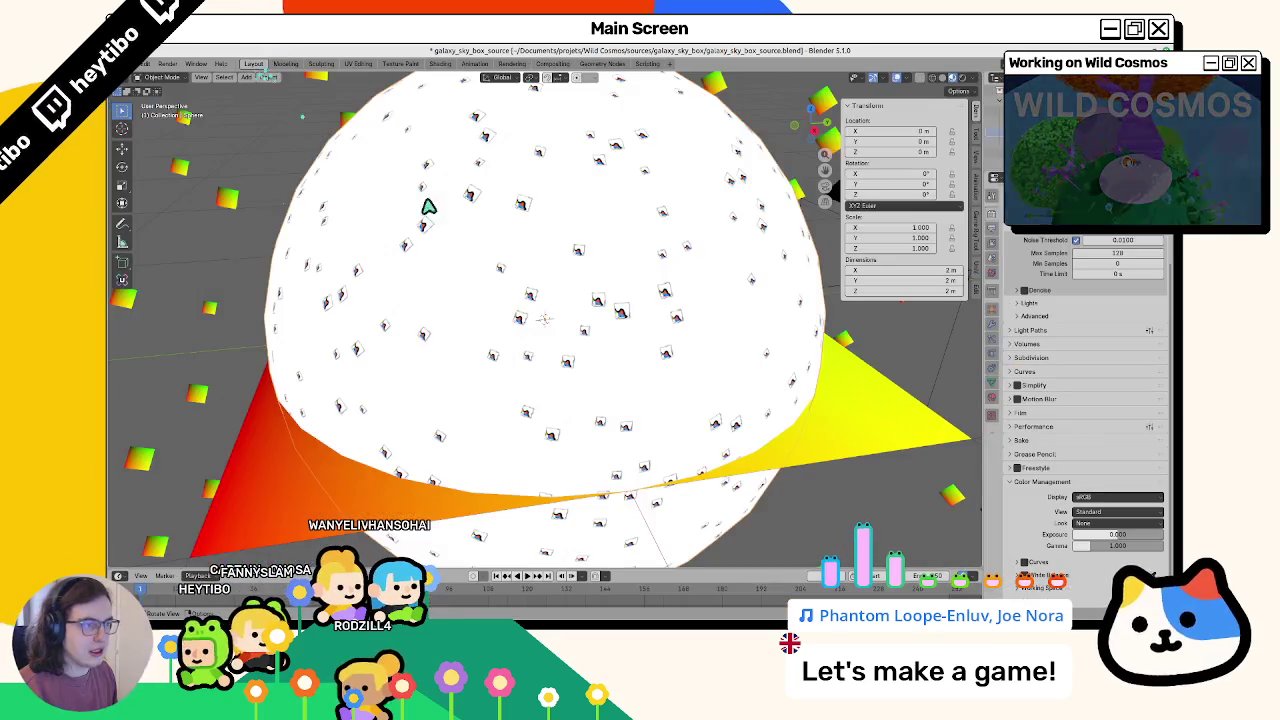
# Step: In Shading, reload the star PNG into the sphere's image texture and rearrange the coordinate nodes
pyautogui.click(440, 63)
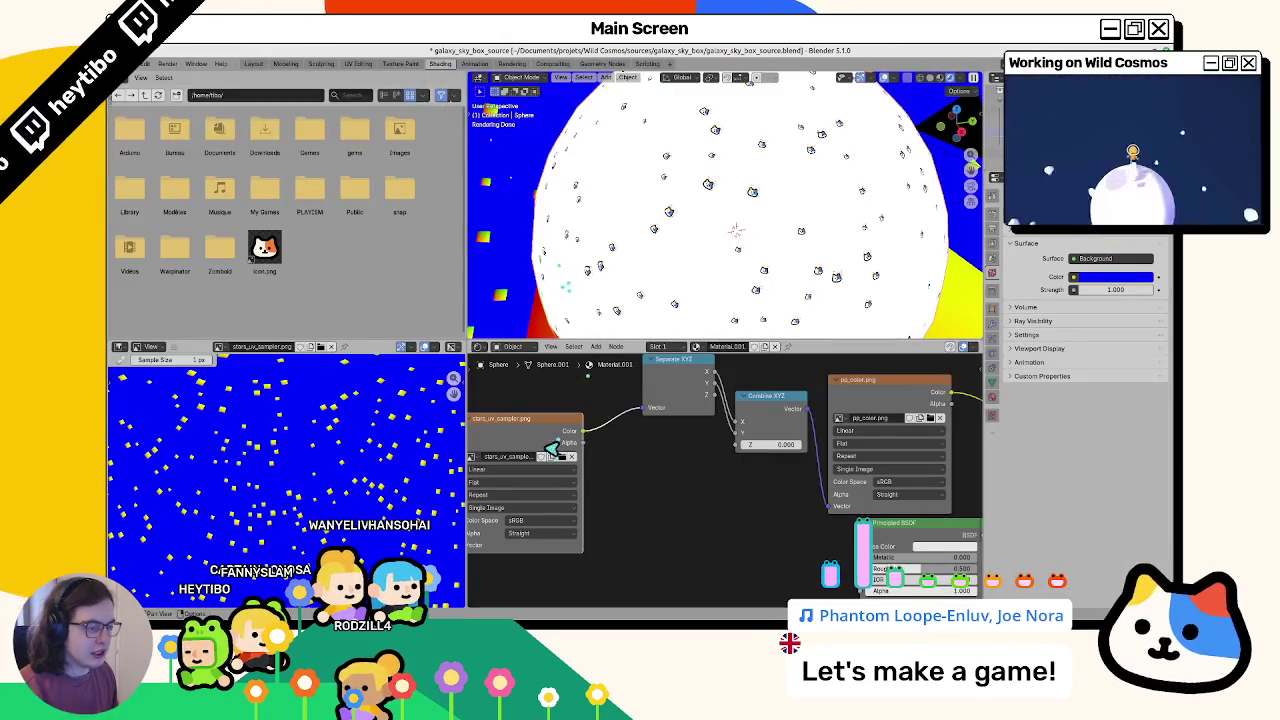
pyautogui.click(563, 457)
pyautogui.doubleClick(340, 262)
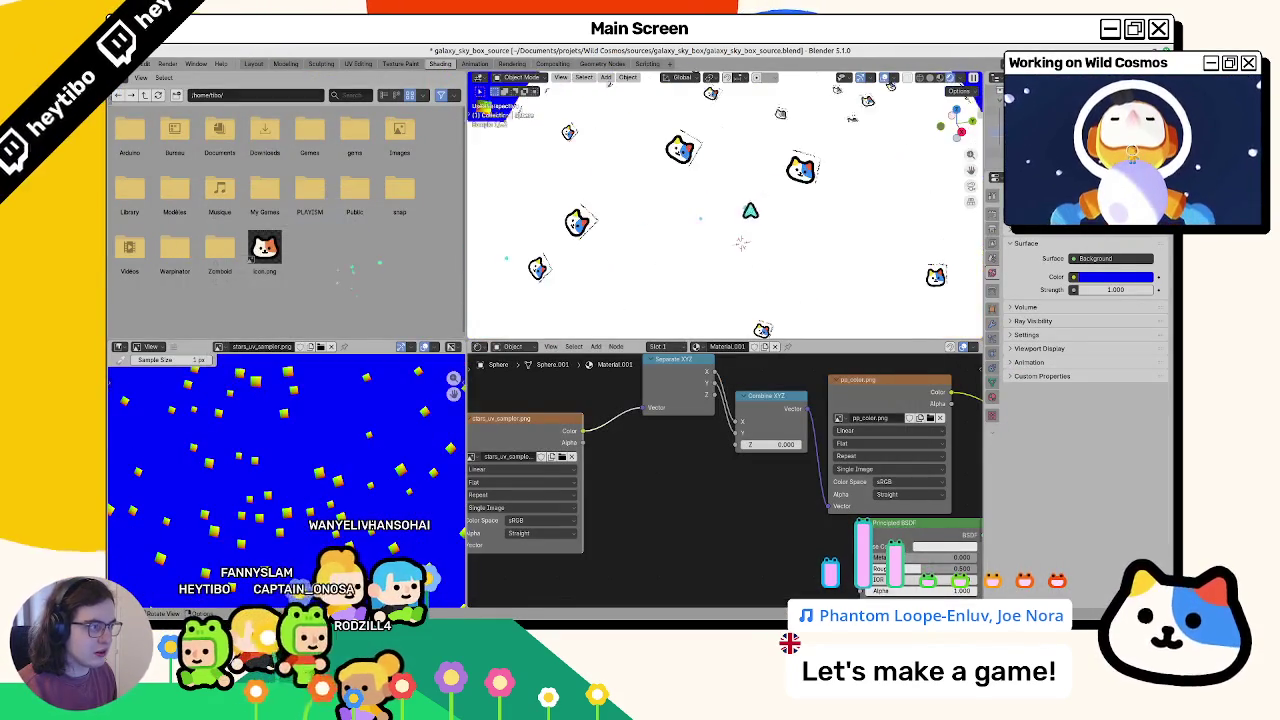
pyautogui.scroll(3, 670, 265)
pyautogui.scroll(1, 672, 270)
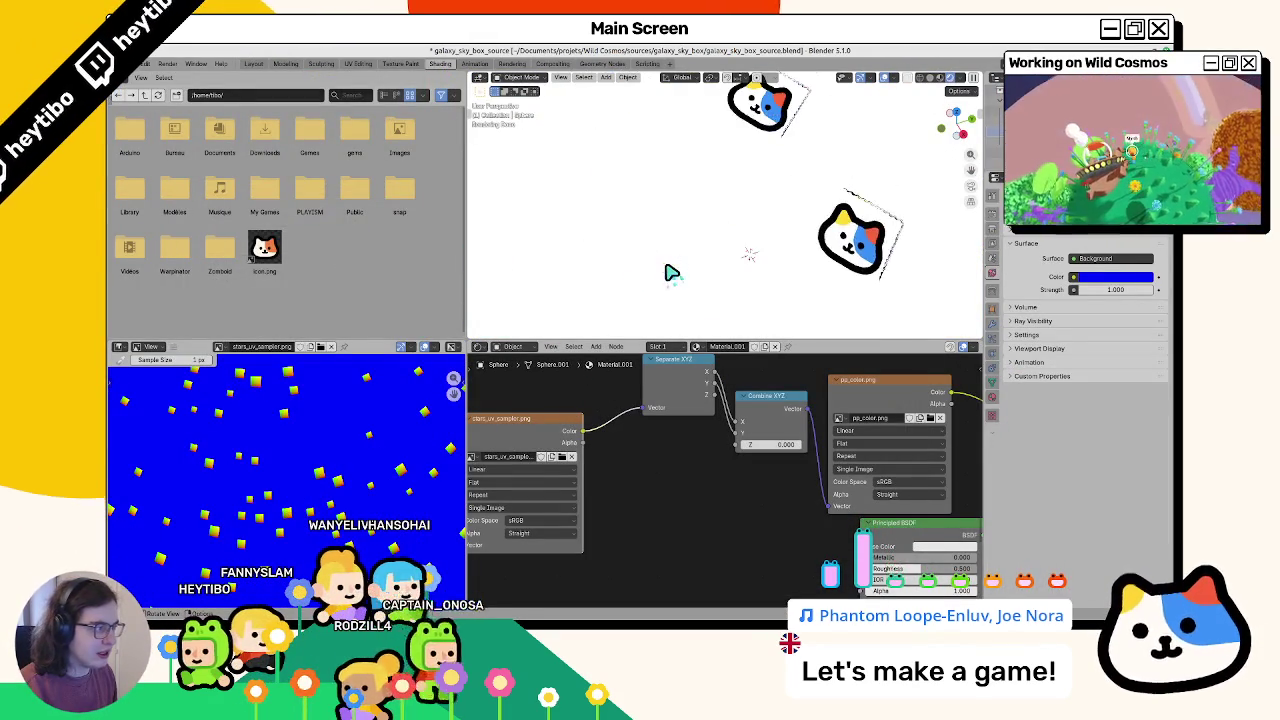
pyautogui.scroll(2, 662, 273)
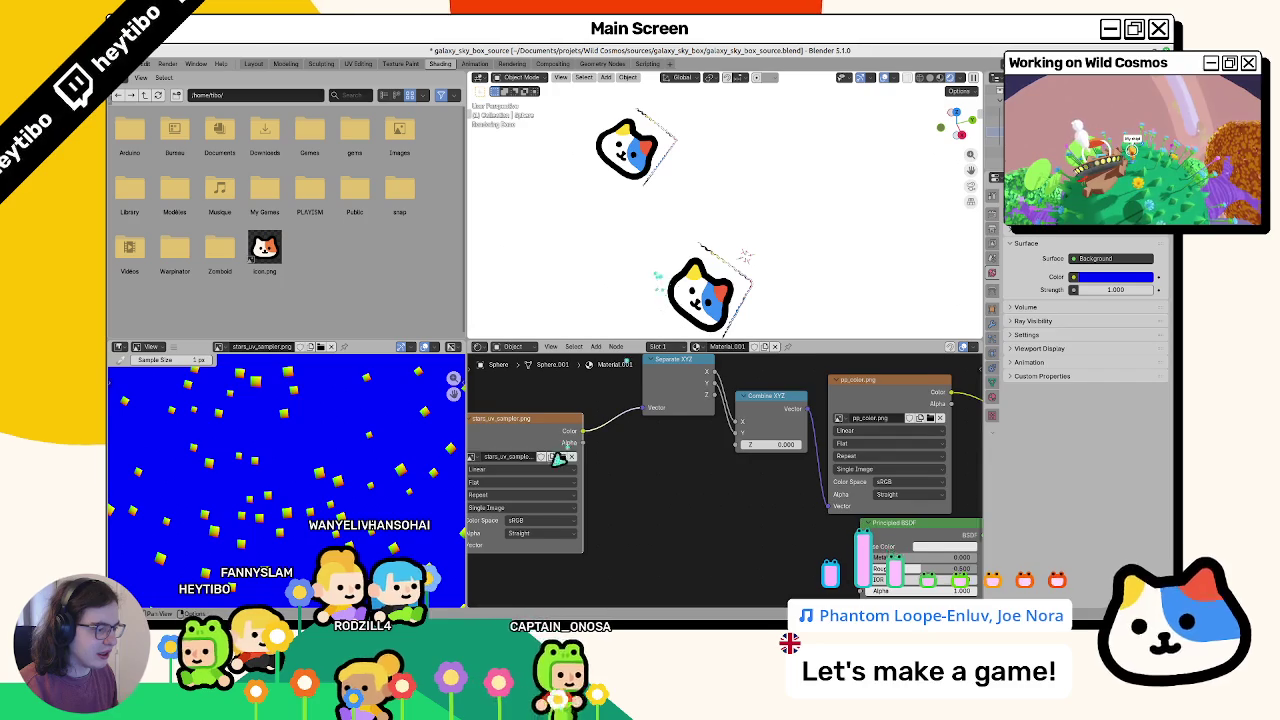
pyautogui.scroll(-1, 725, 450)
pyautogui.click(725, 452)
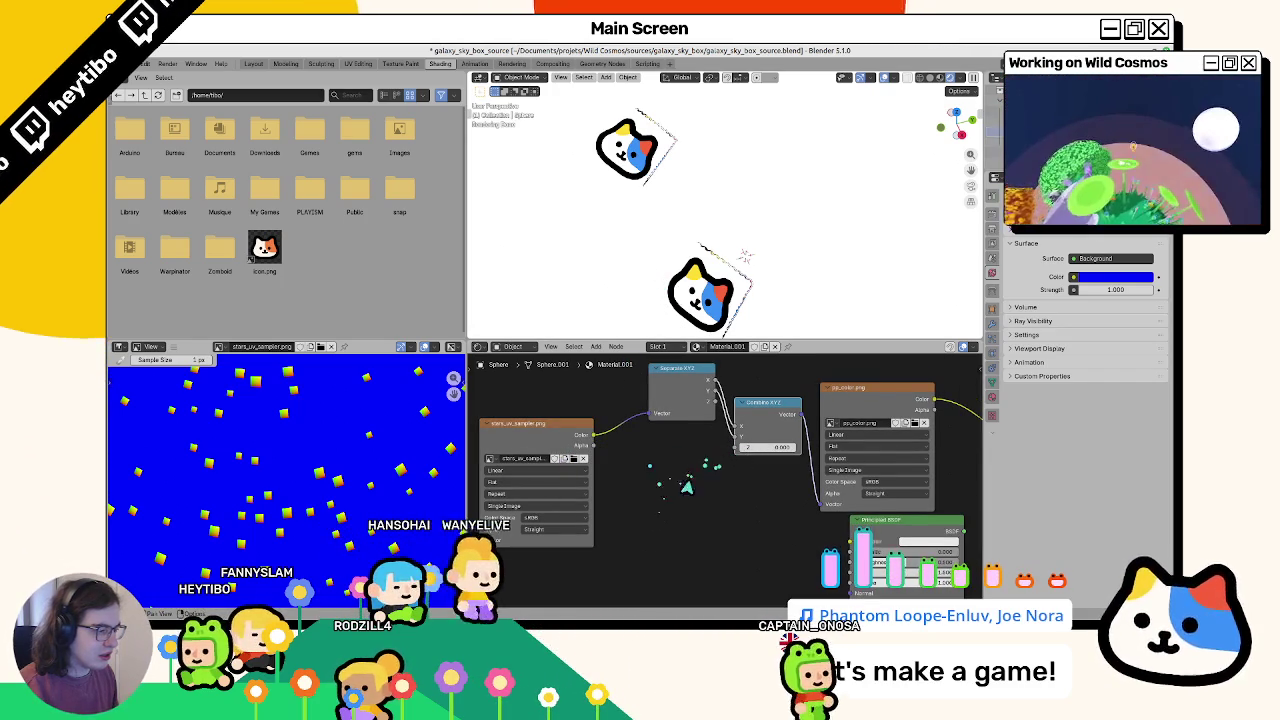
pyautogui.moveTo(688, 407); pyautogui.dragTo(550, 429)
# Step: Try dropping a searched Clamp node onto the texture link, then undo it
pyautogui.press('F3')
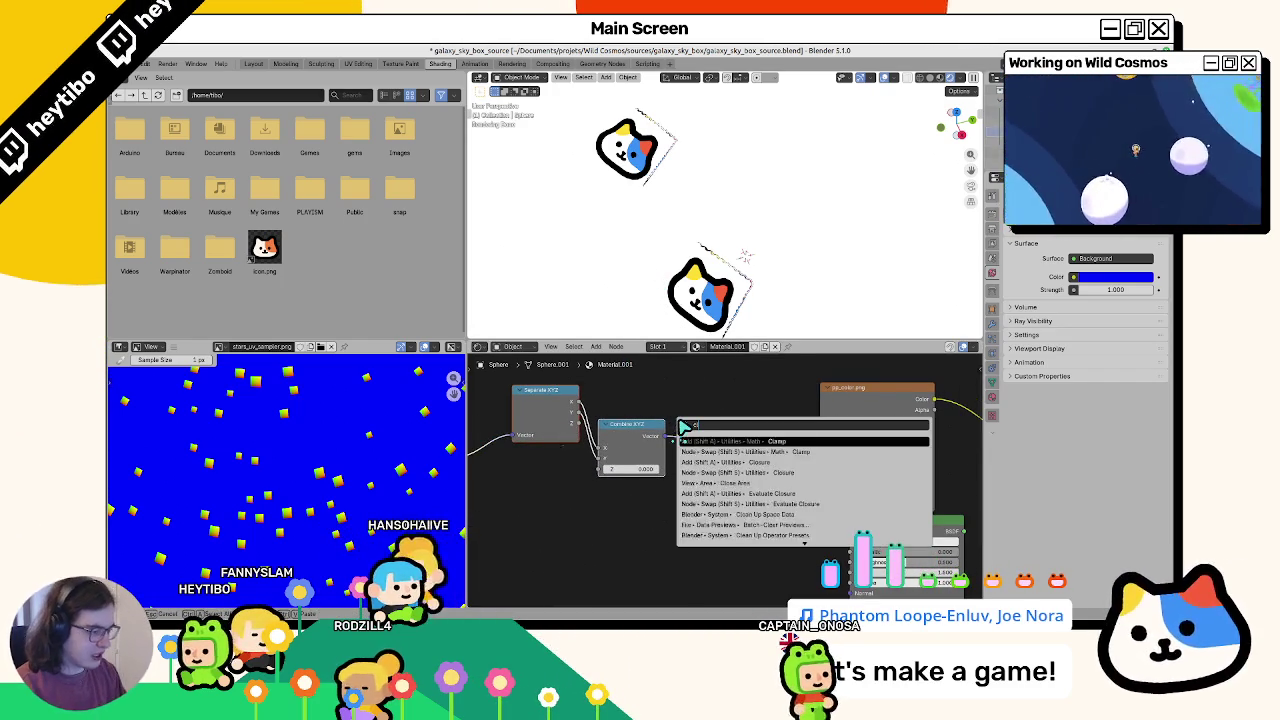
pyautogui.write('clamp')
pyautogui.press('Return')
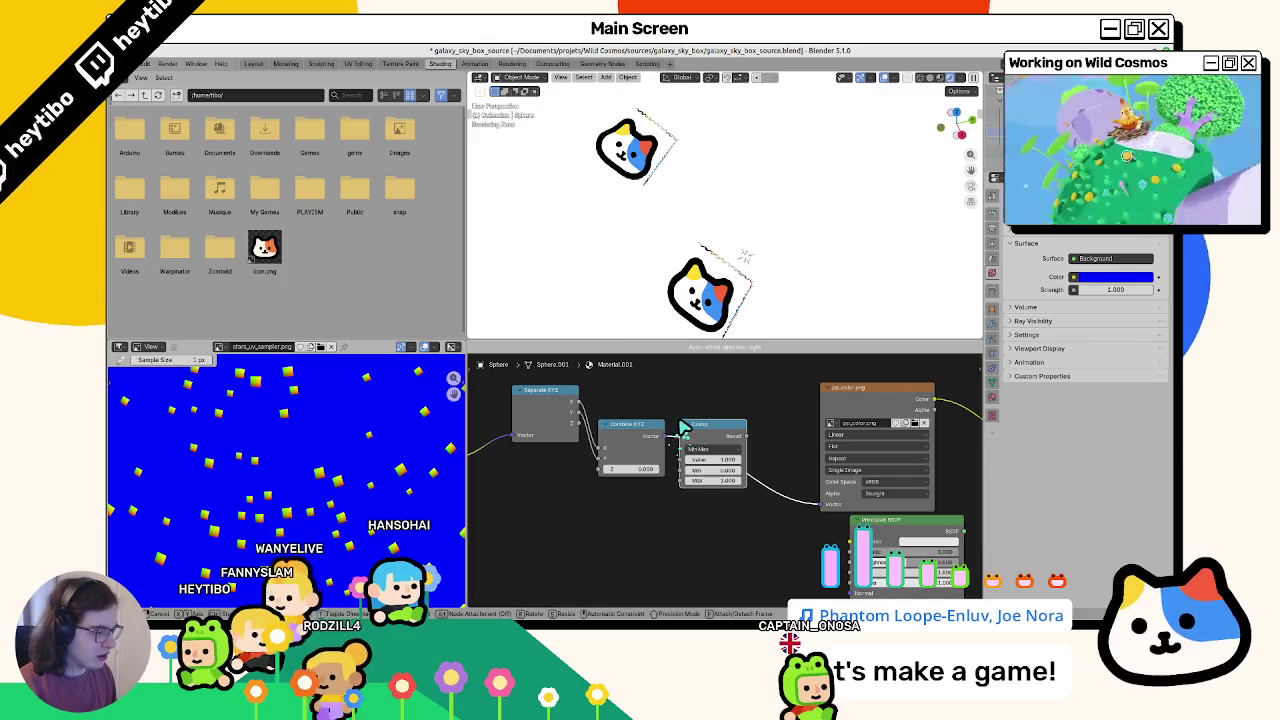
pyautogui.click(706, 452)
pyautogui.hotkey('ctrl', 'z')
pyautogui.press('F3')
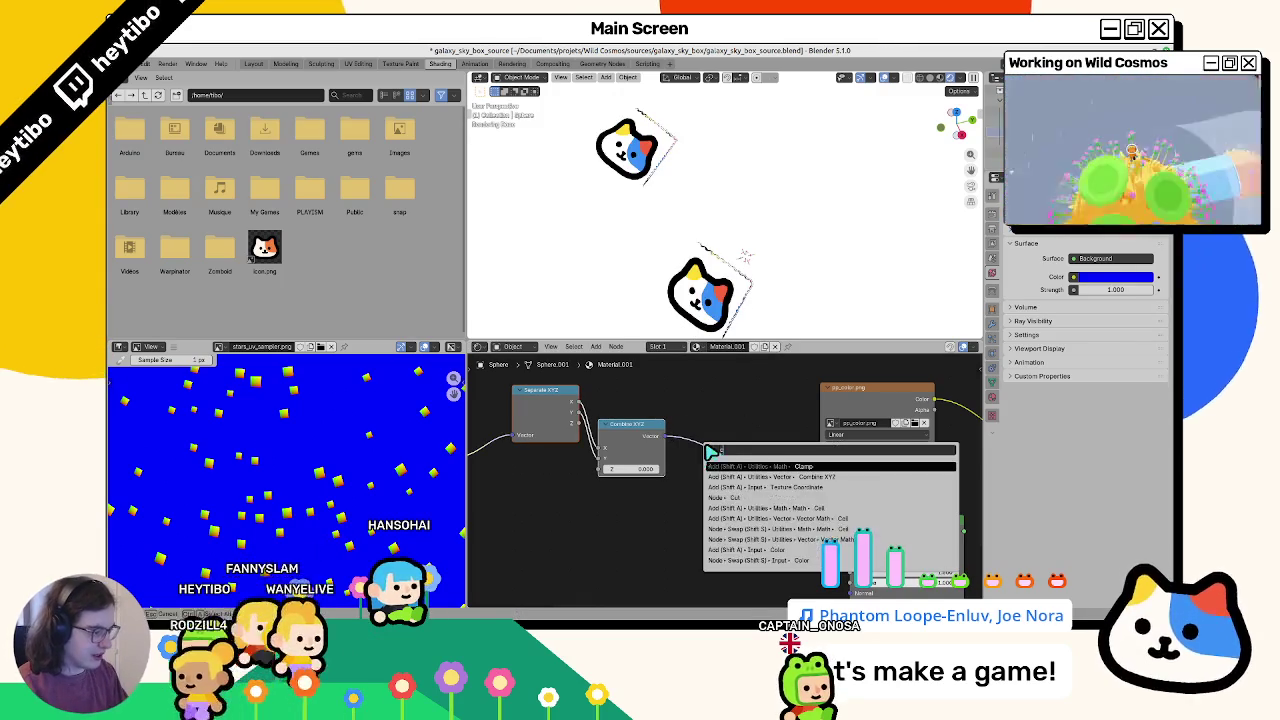
pyautogui.write('clamp')
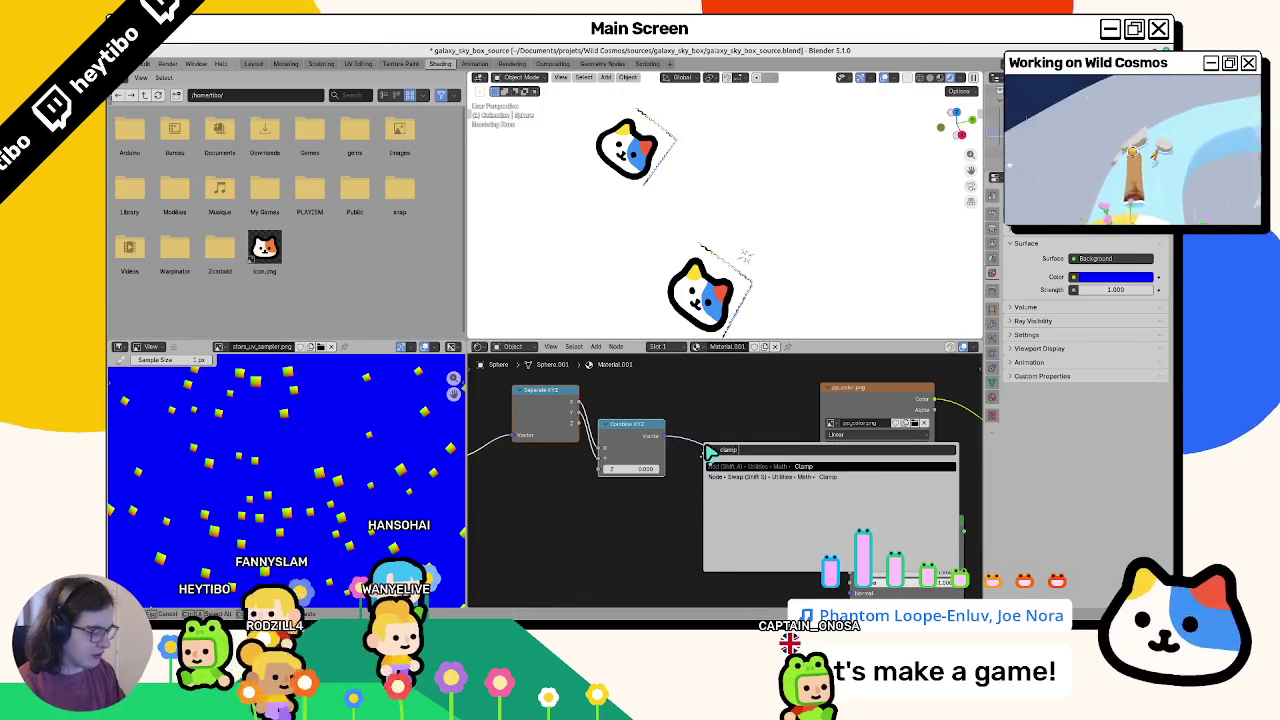
pyautogui.press('BackSpace')
pyautogui.press('BackSpace')
pyautogui.press('BackSpace')
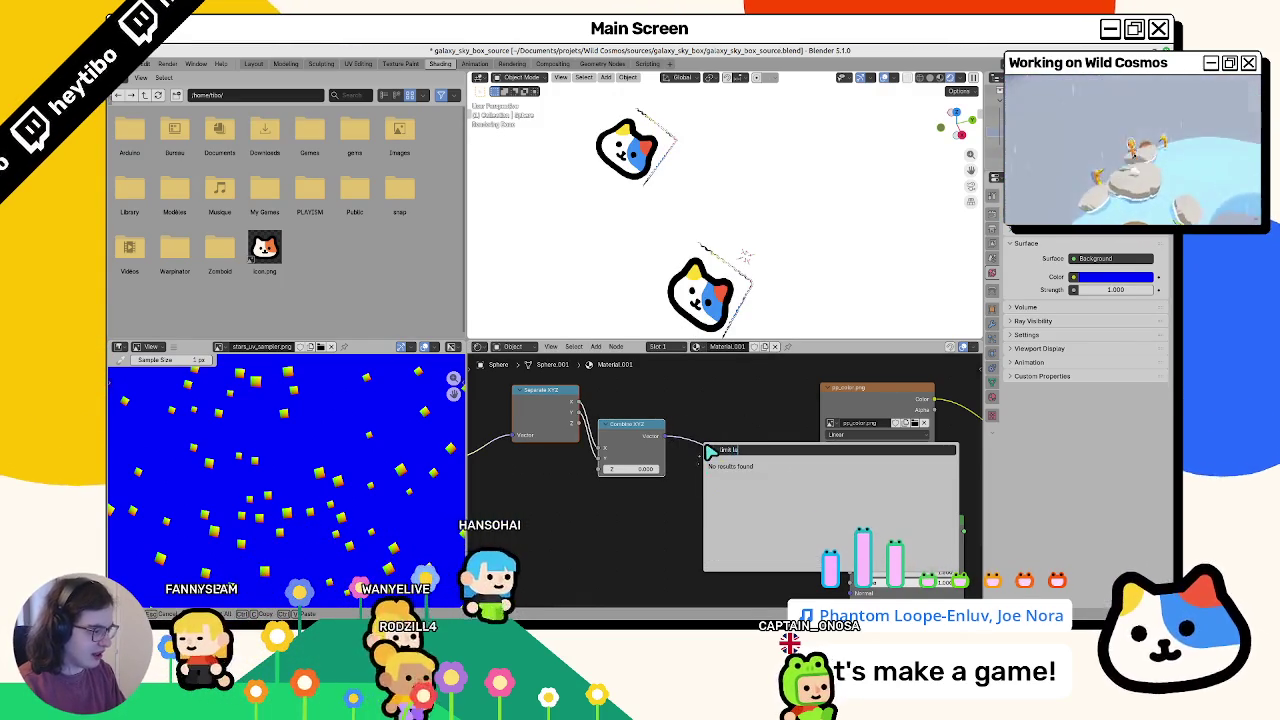
pyautogui.press('Escape')
# Step: Insert a Clamp node between Separate XYZ and Combine XYZ, adjust Min/Max, then remove it
pyautogui.moveTo(540, 389); pyautogui.dragTo(518, 411)
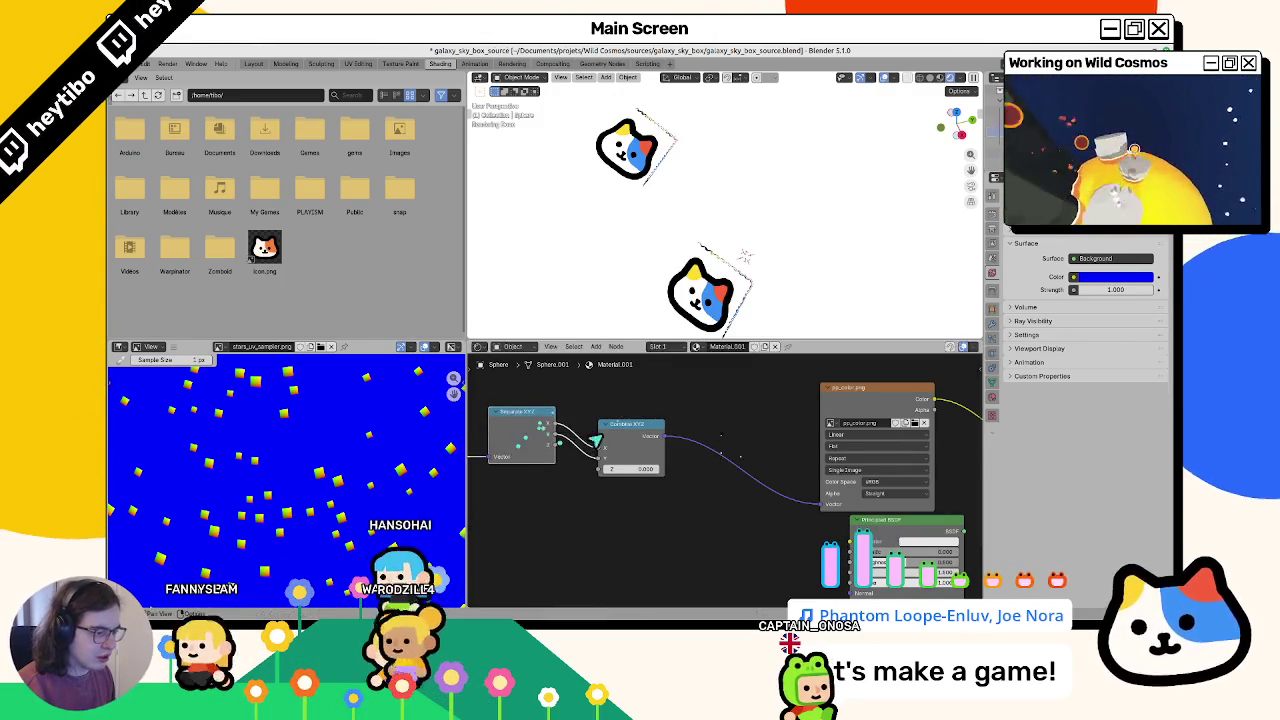
pyautogui.moveTo(630, 424); pyautogui.dragTo(722, 409)
pyautogui.press('F3')
pyautogui.click(700, 443)
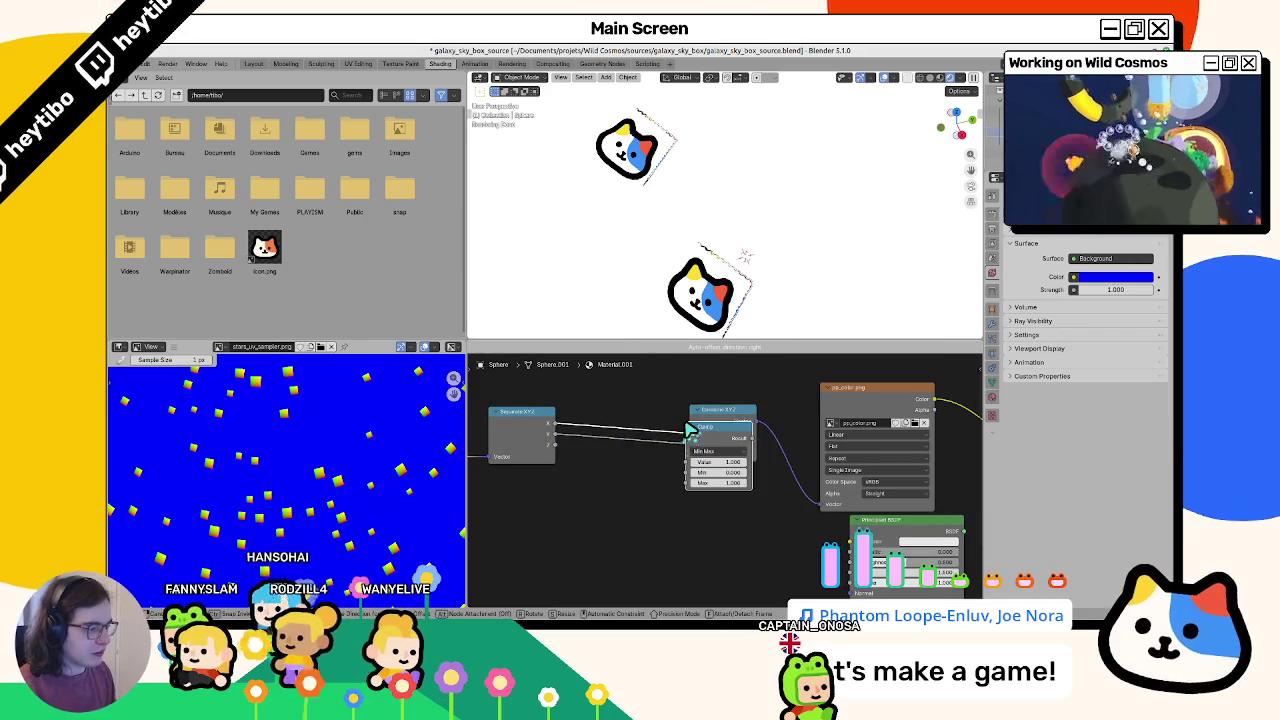
pyautogui.click(641, 412)
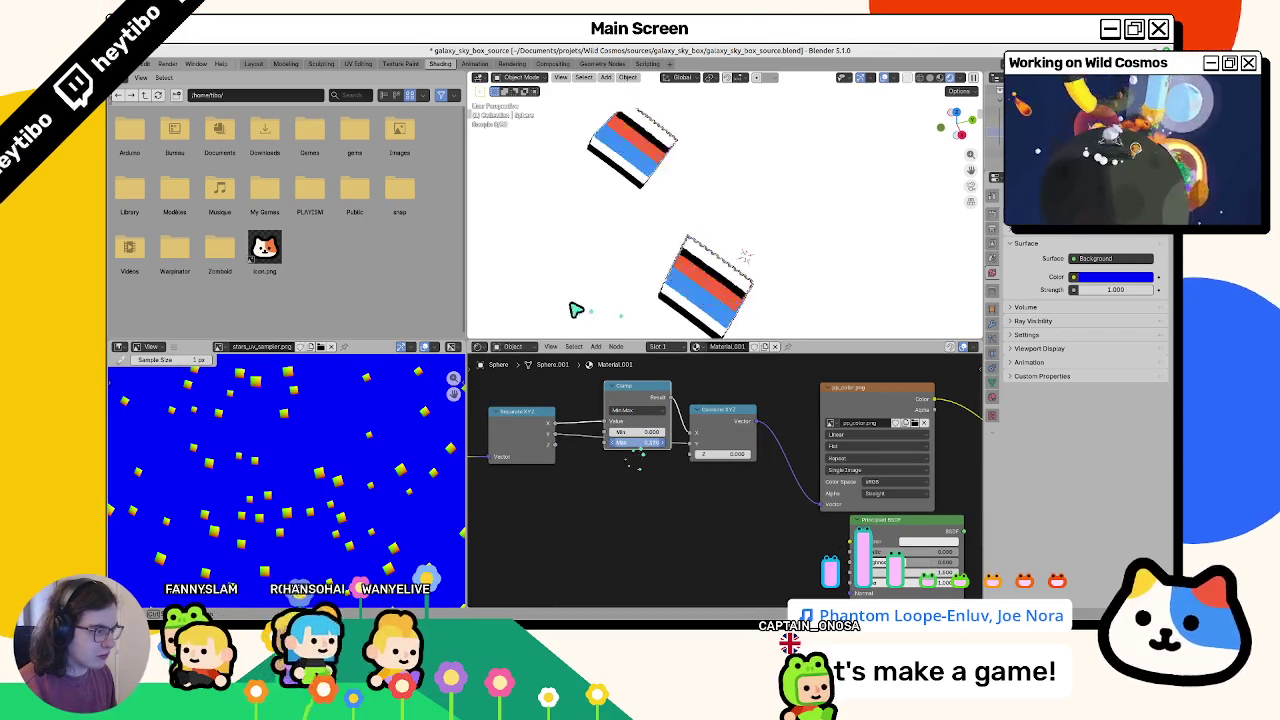
pyautogui.moveTo(641, 438); pyautogui.dragTo(660, 438)
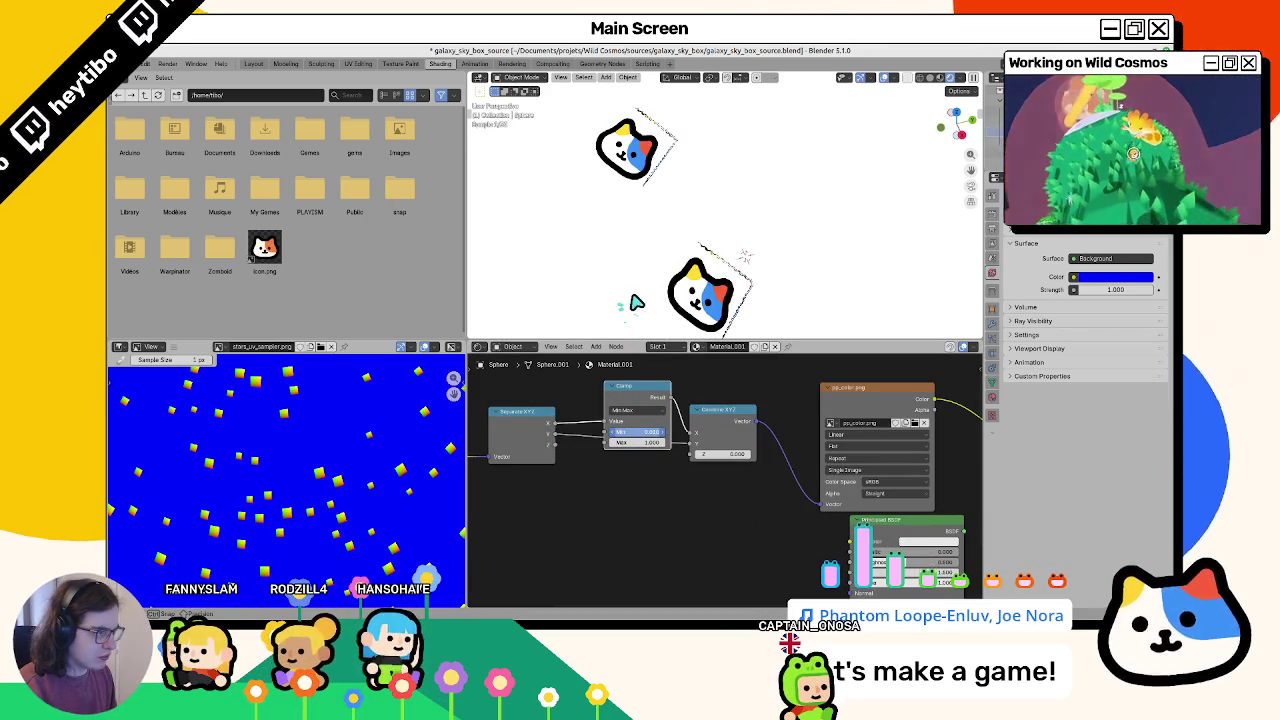
pyautogui.press('Return')
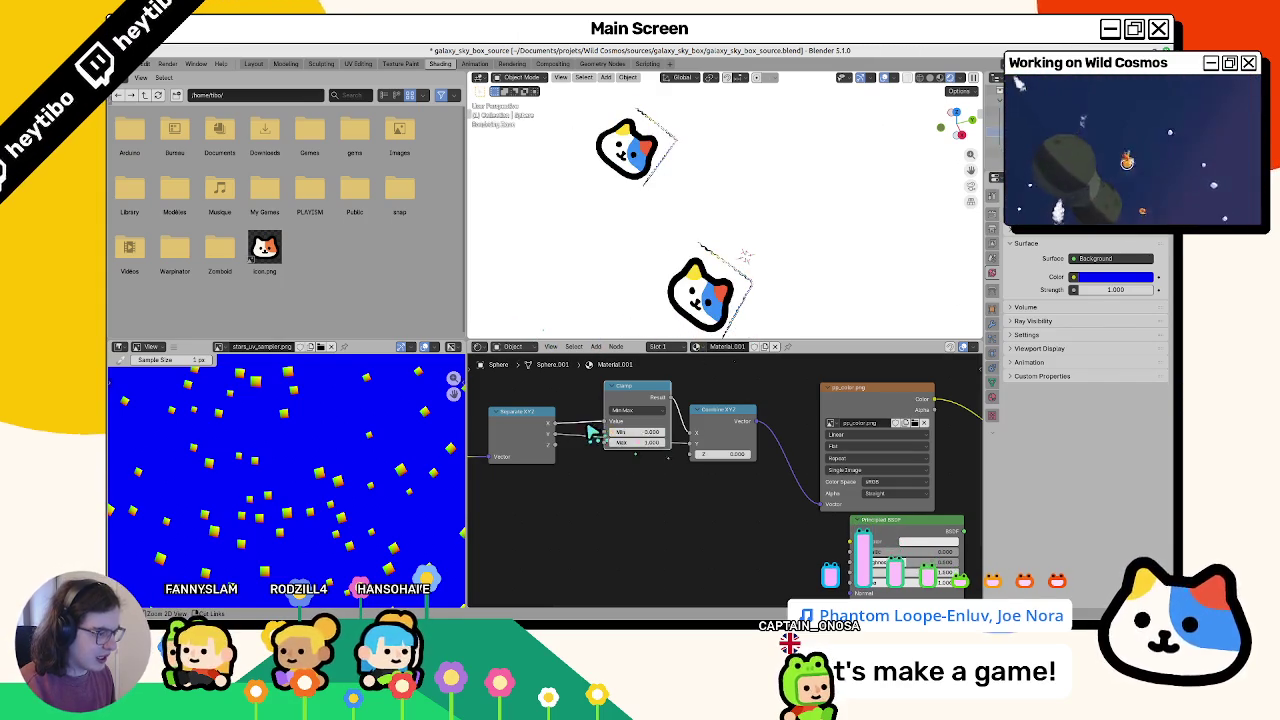
pyautogui.hotkey('ctrl', 'x')
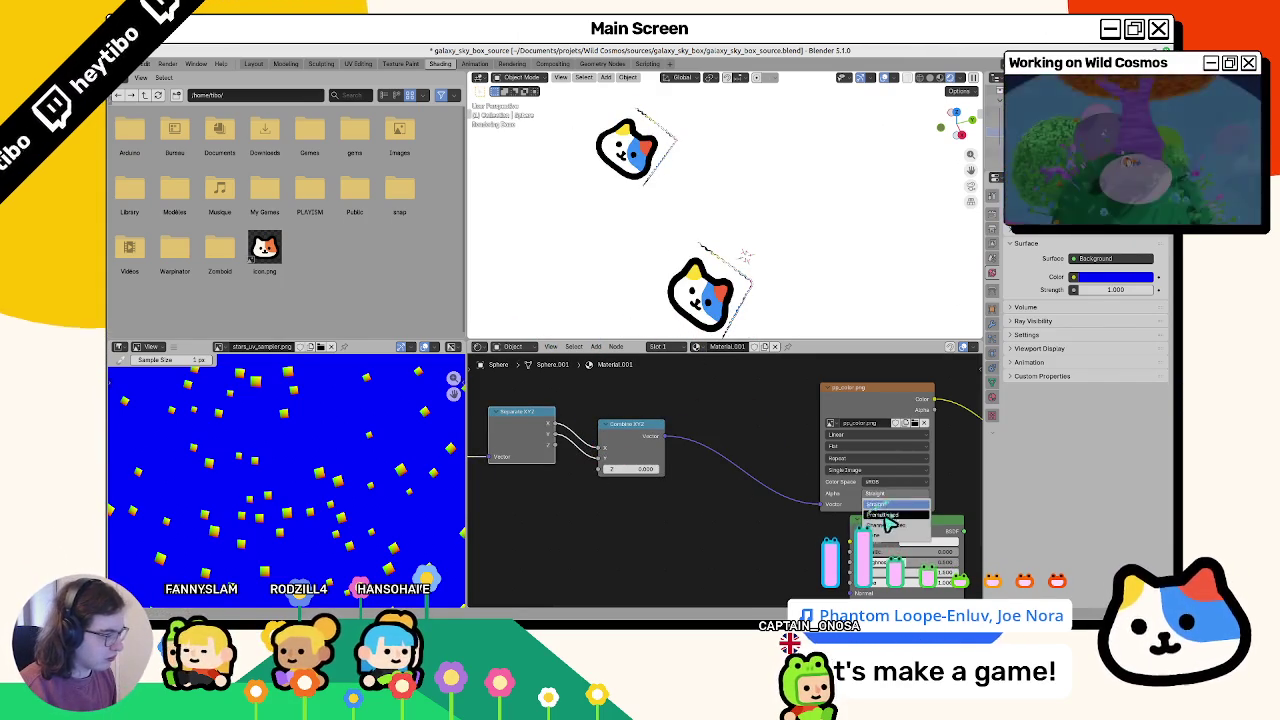
# Step: Set the pp_color.png texture's Alpha to Premultiplied and its Extension to Extend
pyautogui.click(888, 514)
pyautogui.click(895, 510)
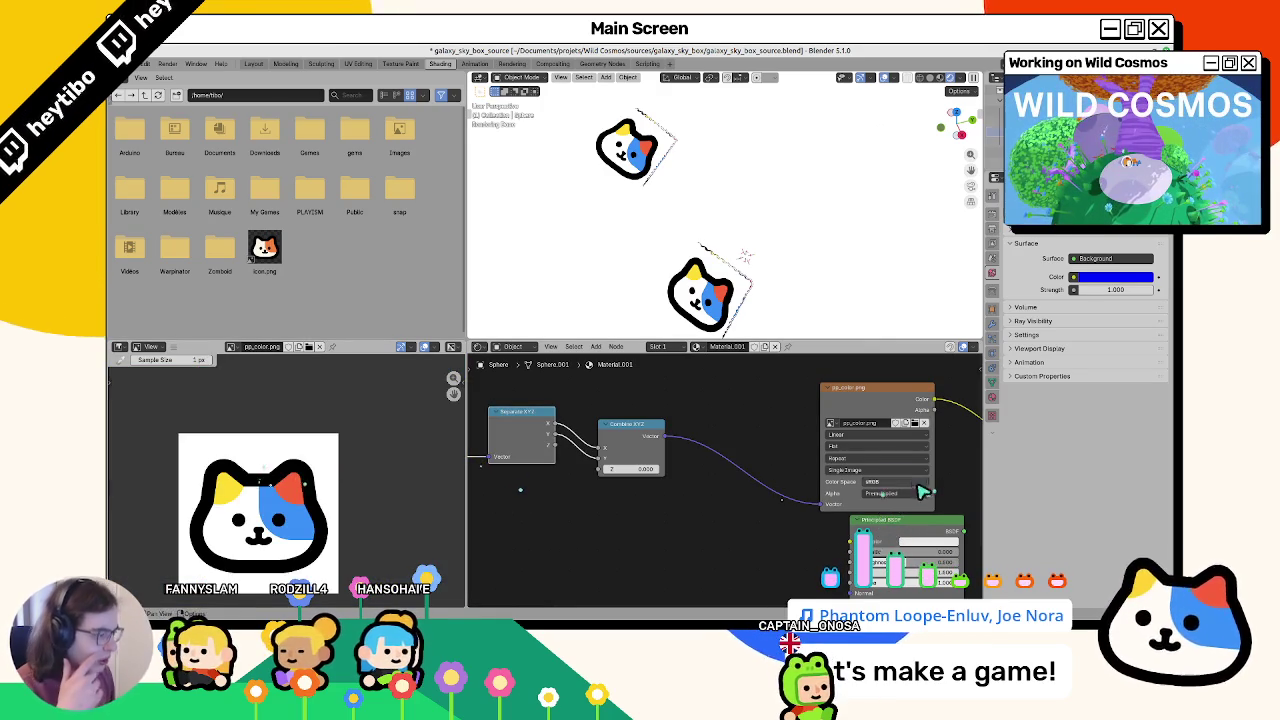
pyautogui.click(874, 458)
pyautogui.click(850, 503)
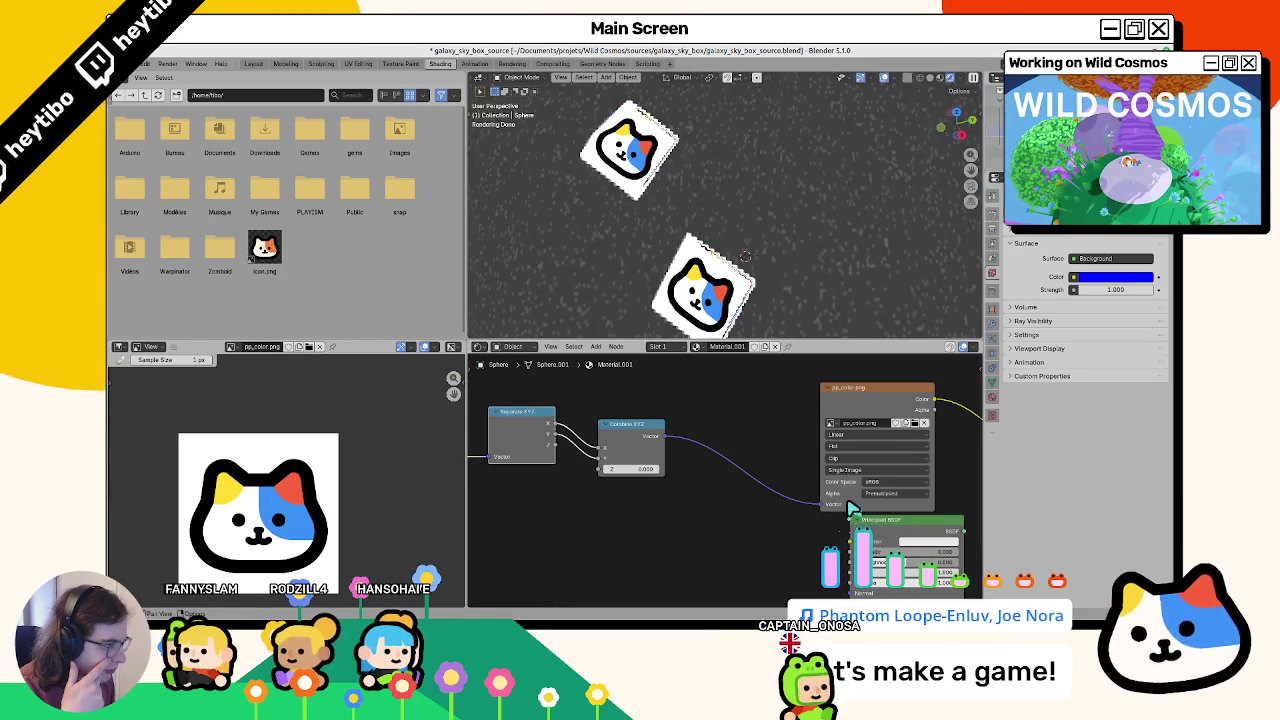
pyautogui.click(848, 460)
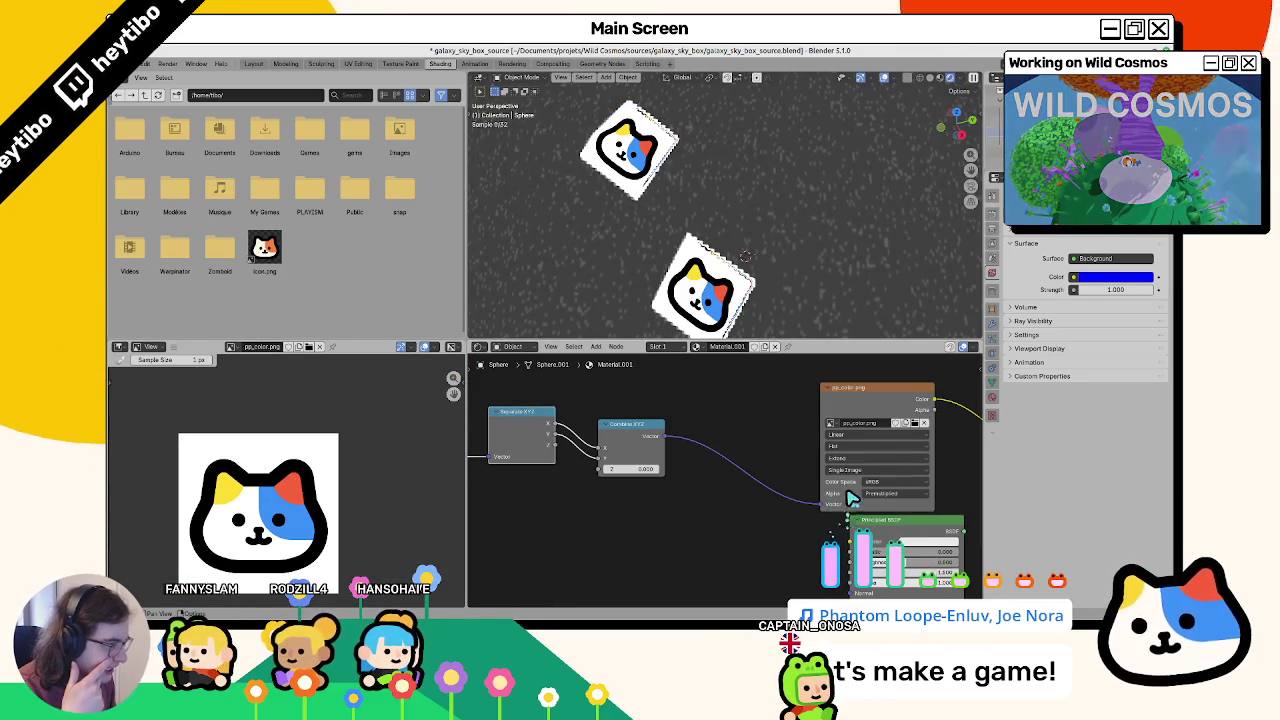
pyautogui.click(848, 492)
pyautogui.click(848, 447)
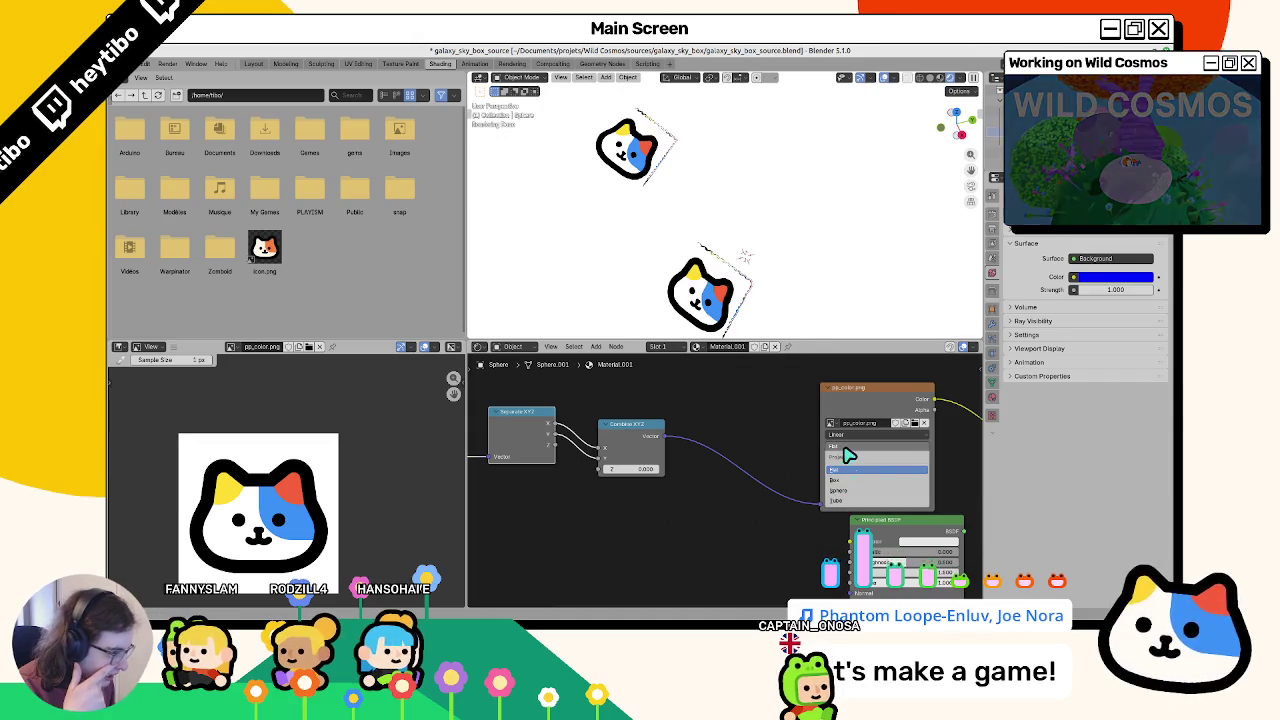
pyautogui.moveTo(667, 518); pyautogui.dragTo(815, 503, button='middle')
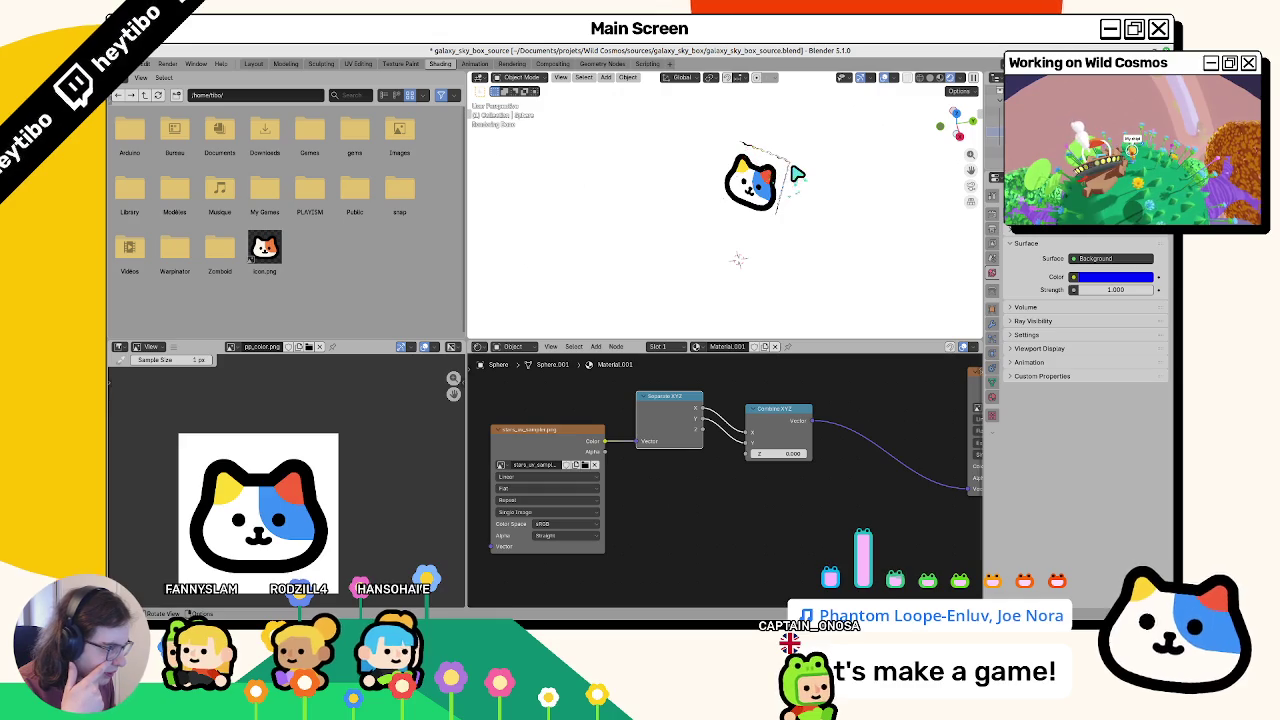
pyautogui.scroll(-3, 792, 180)
pyautogui.moveTo(901, 88); pyautogui.dragTo(678, 256, button='middle')
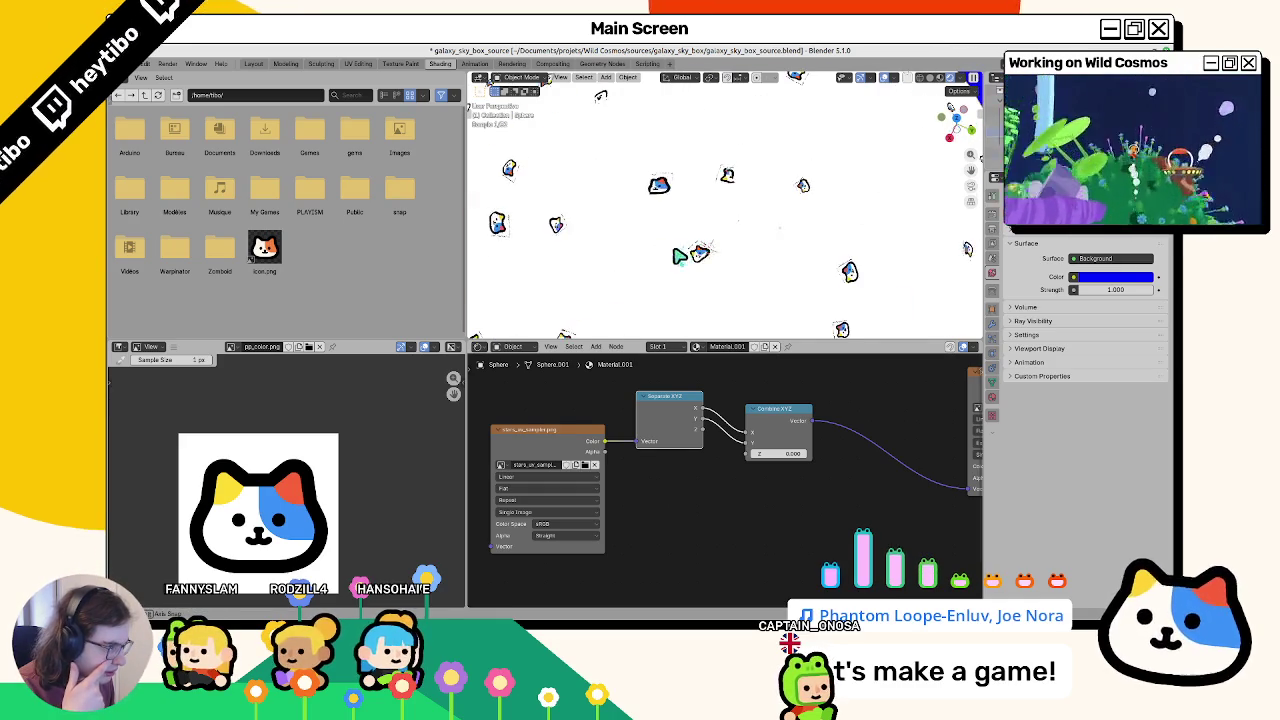
# Step: Display stars_uv_sampler.png in the Image Editor and zoom in on the star squares
pyautogui.click(493, 453)
pyautogui.scroll(2, 274, 471)
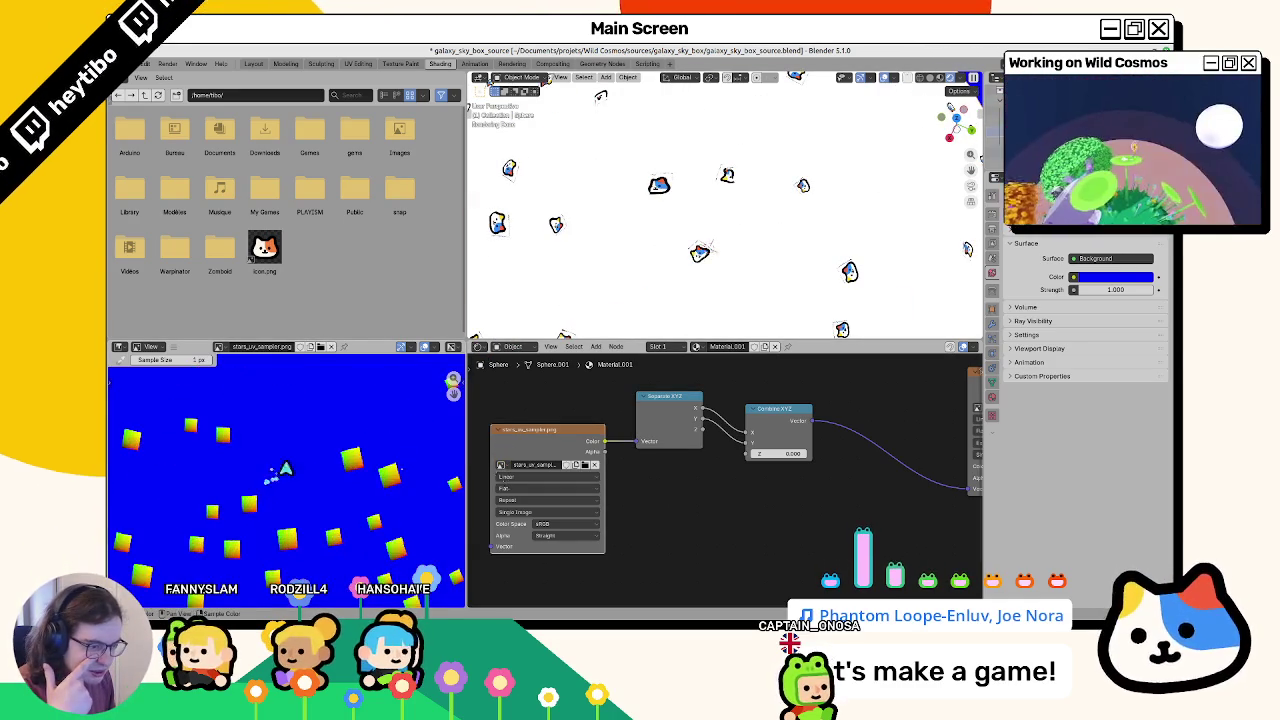
pyautogui.scroll(2, 290, 470)
pyautogui.scroll(2, 320, 472)
pyautogui.scroll(-5, 328, 475)
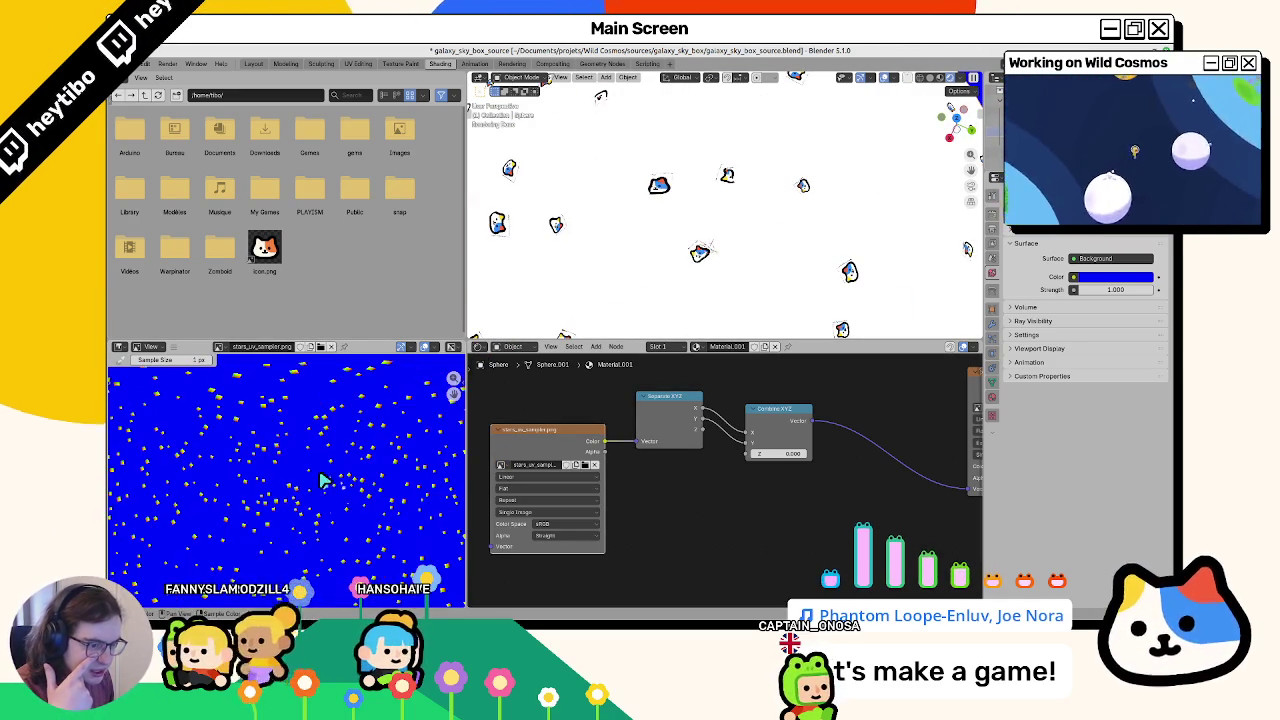
pyautogui.scroll(5, 273, 493)
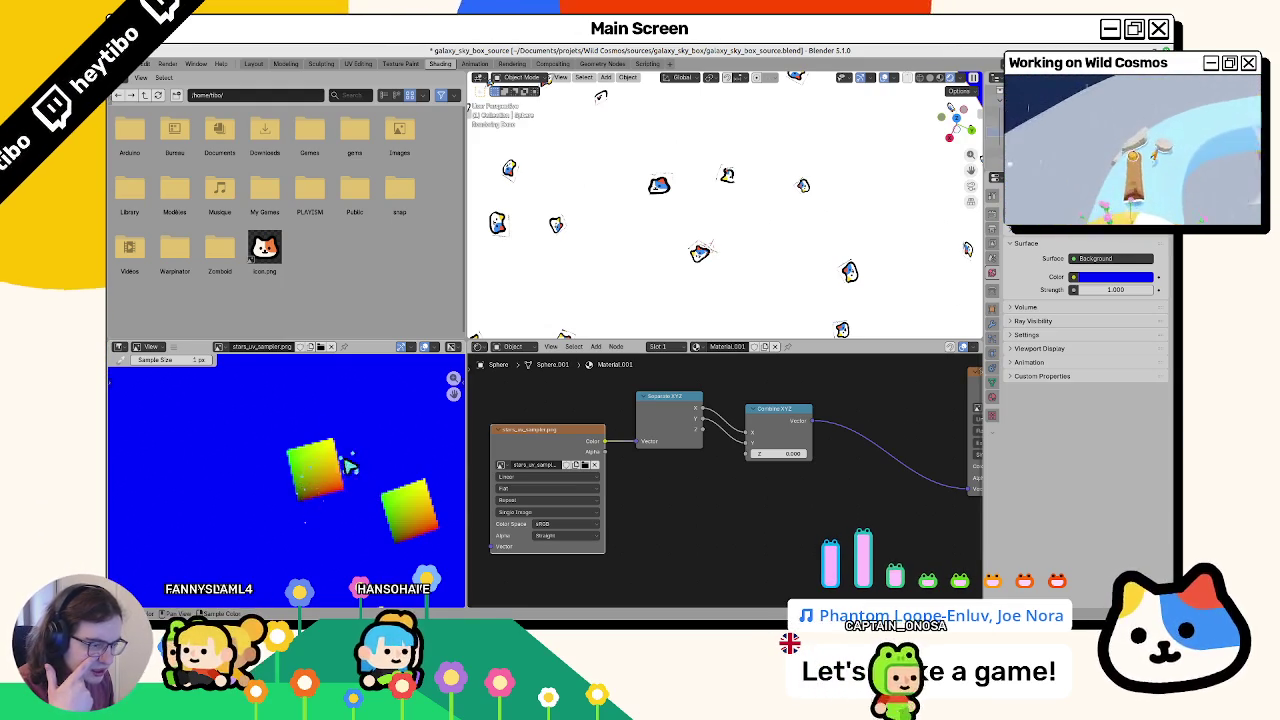
pyautogui.moveTo(334, 457); pyautogui.dragTo(300, 476, button='middle')
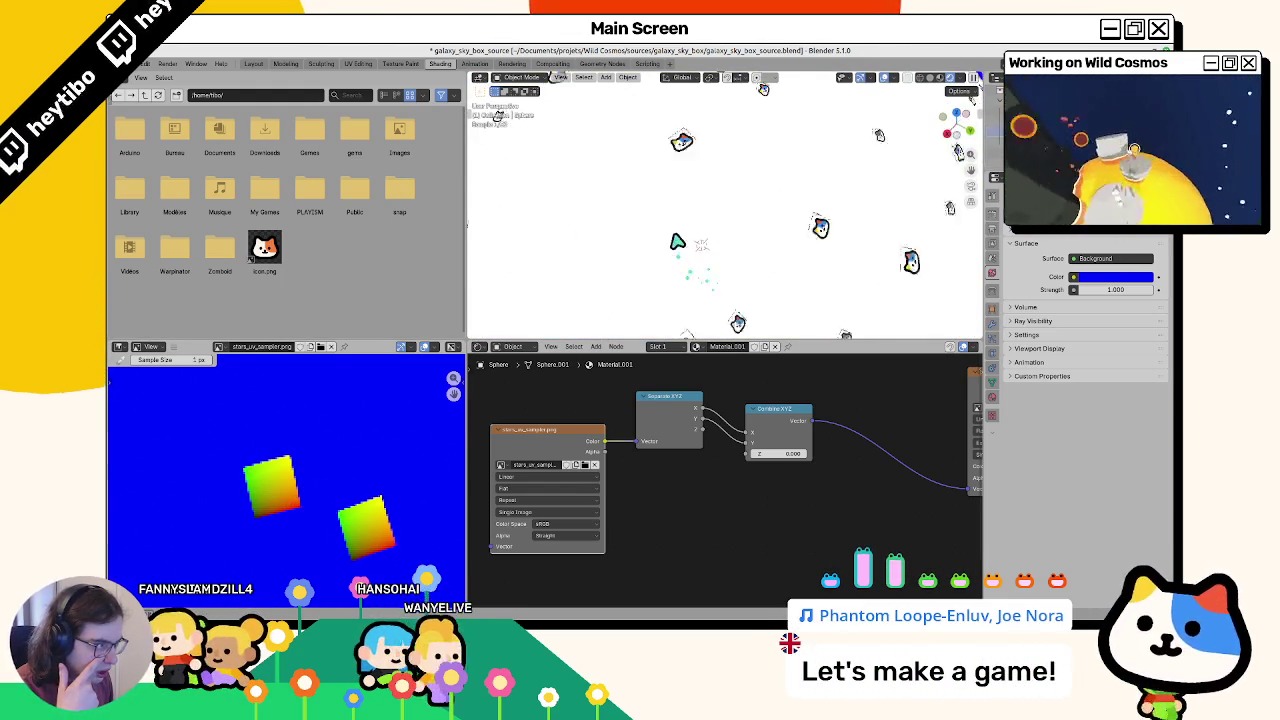
# Step: Orbit and zoom the viewport to inspect the star sprites on the sky sphere
pyautogui.moveTo(702, 243); pyautogui.dragTo(697, 226, button='middle')
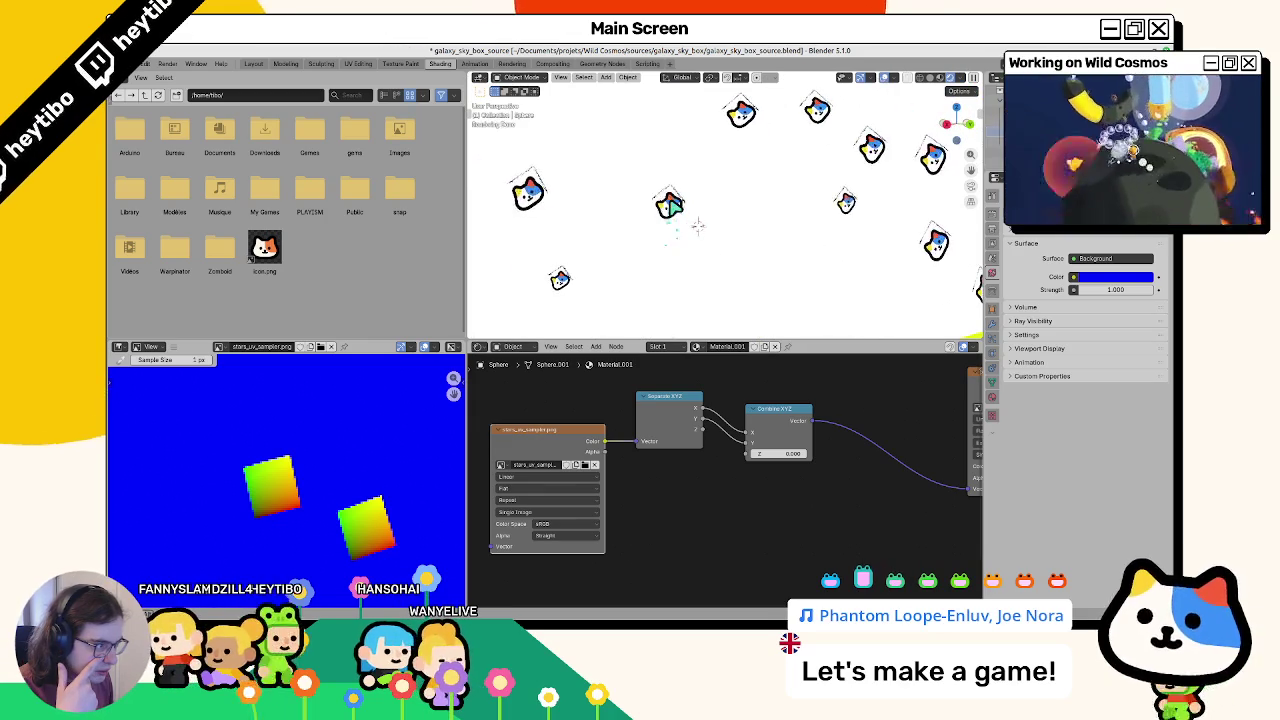
pyautogui.scroll(-5, 680, 222)
pyautogui.scroll(4, 678, 223)
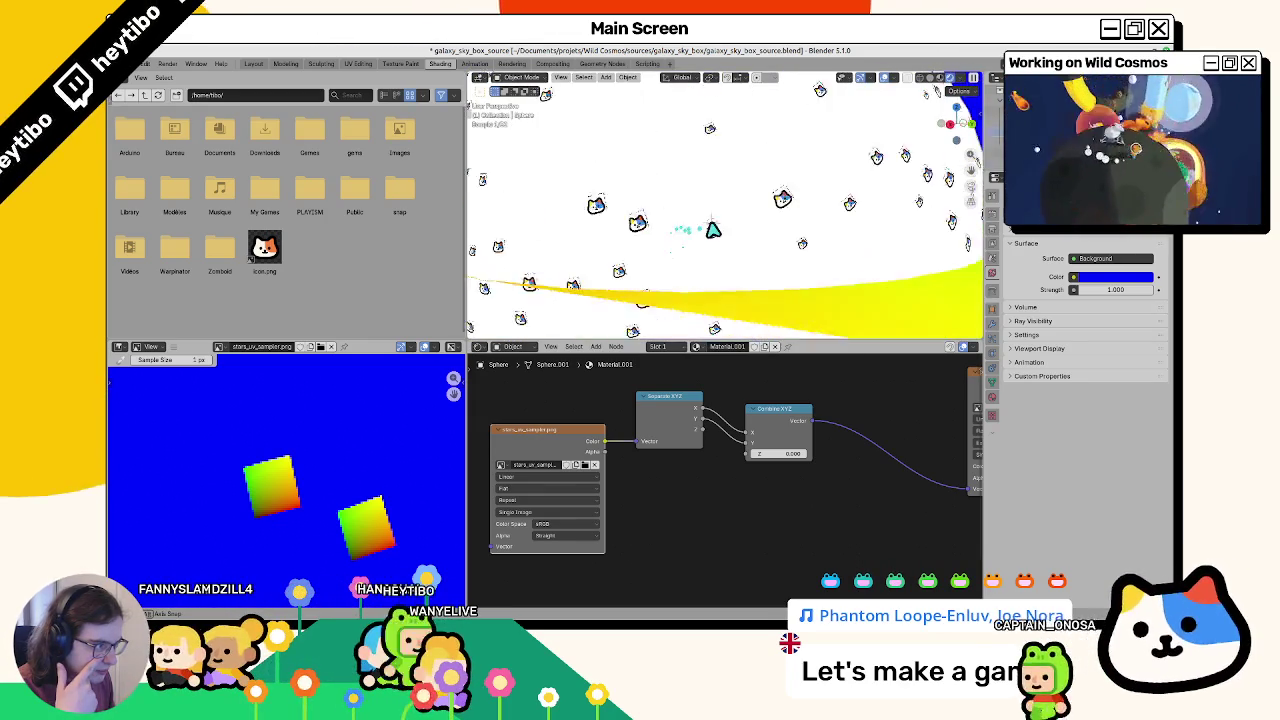
pyautogui.moveTo(742, 236)
pyautogui.mouseDown(button='middle')
pyautogui.moveTo(733, 268)
pyautogui.moveTo(590, 268)
pyautogui.mouseUp(button='middle')
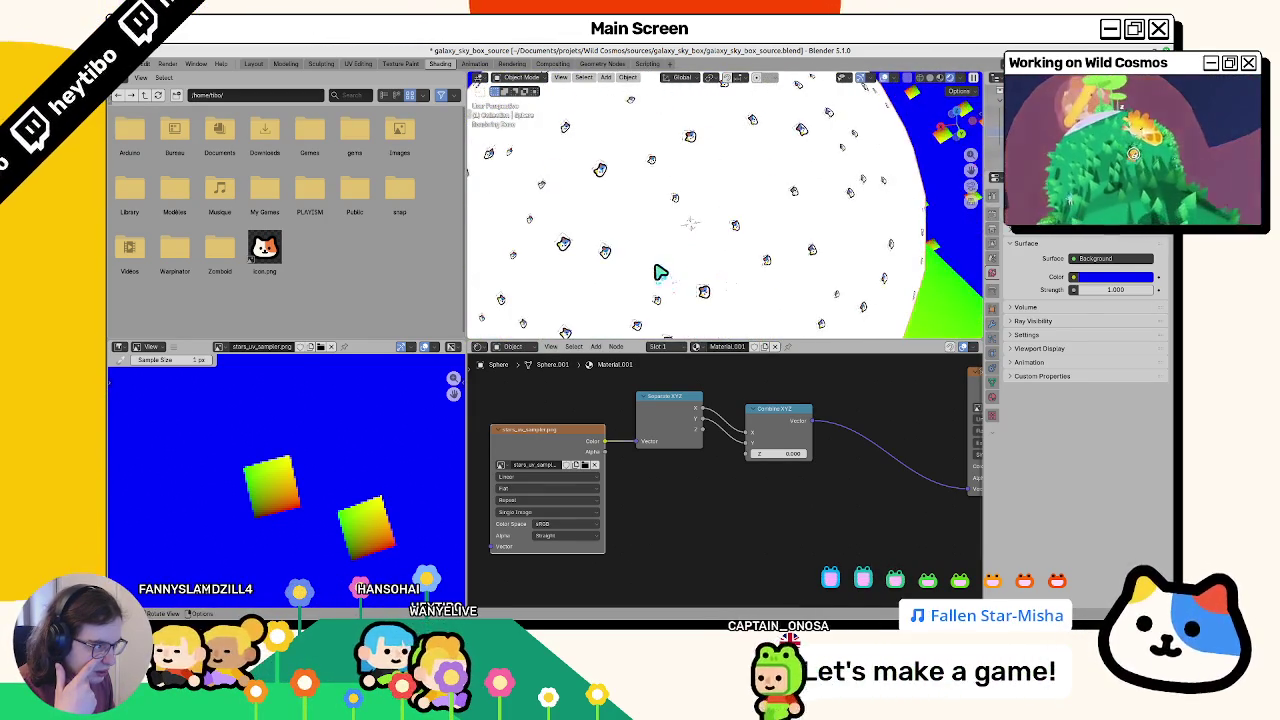
pyautogui.scroll(3, 600, 270)
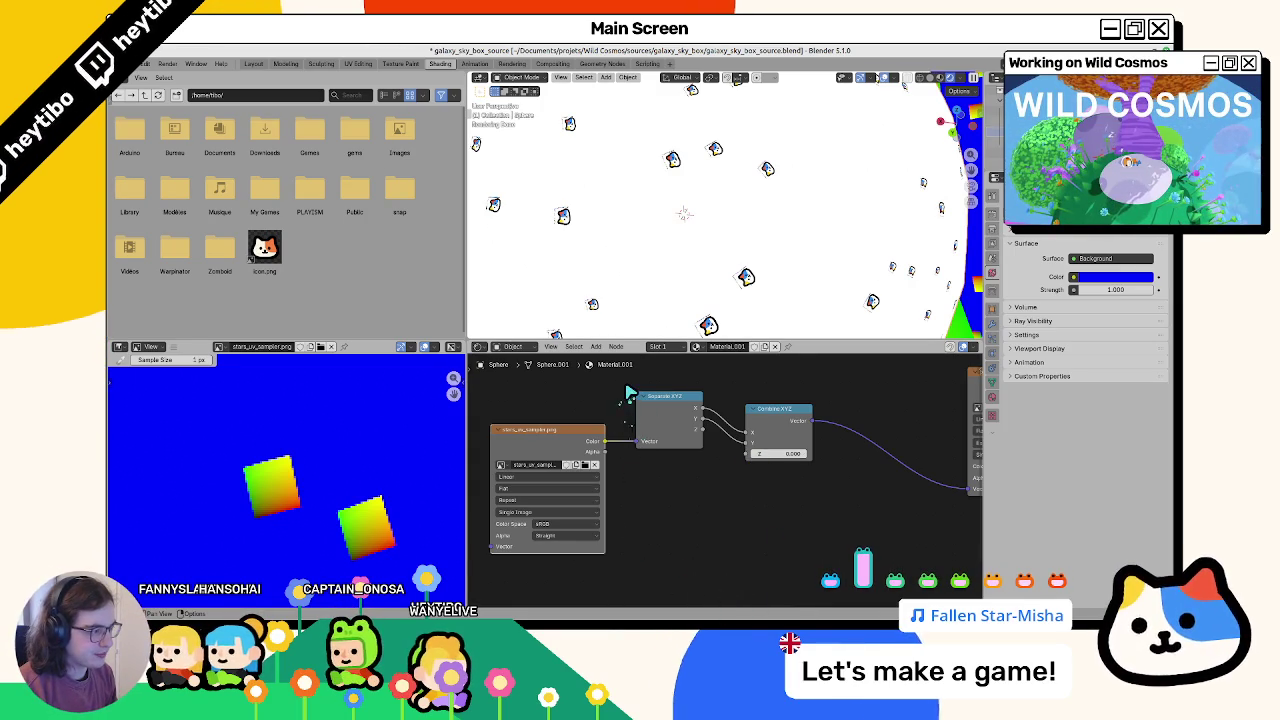
pyautogui.scroll(3, 652, 277)
pyautogui.scroll(2, 680, 280)
pyautogui.scroll(2, 707, 283)
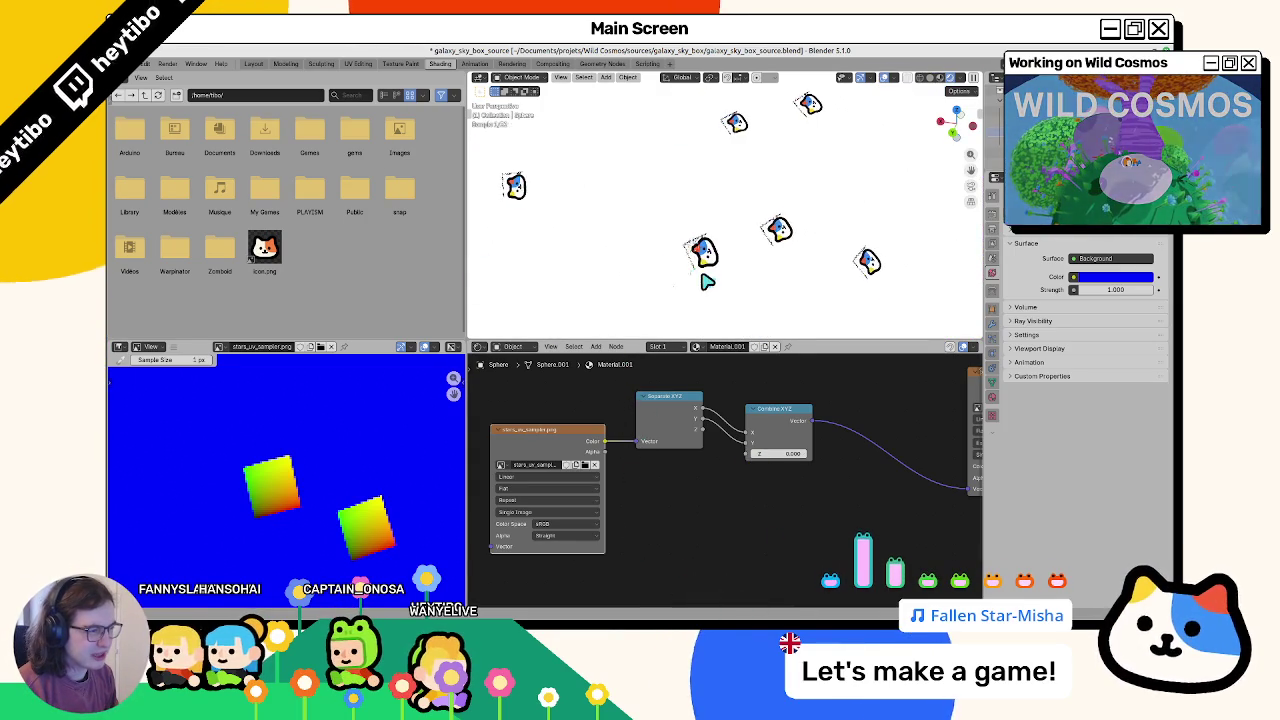
pyautogui.scroll(-3, 650, 275)
pyautogui.scroll(1, 610, 262)
pyautogui.scroll(4, 593, 258)
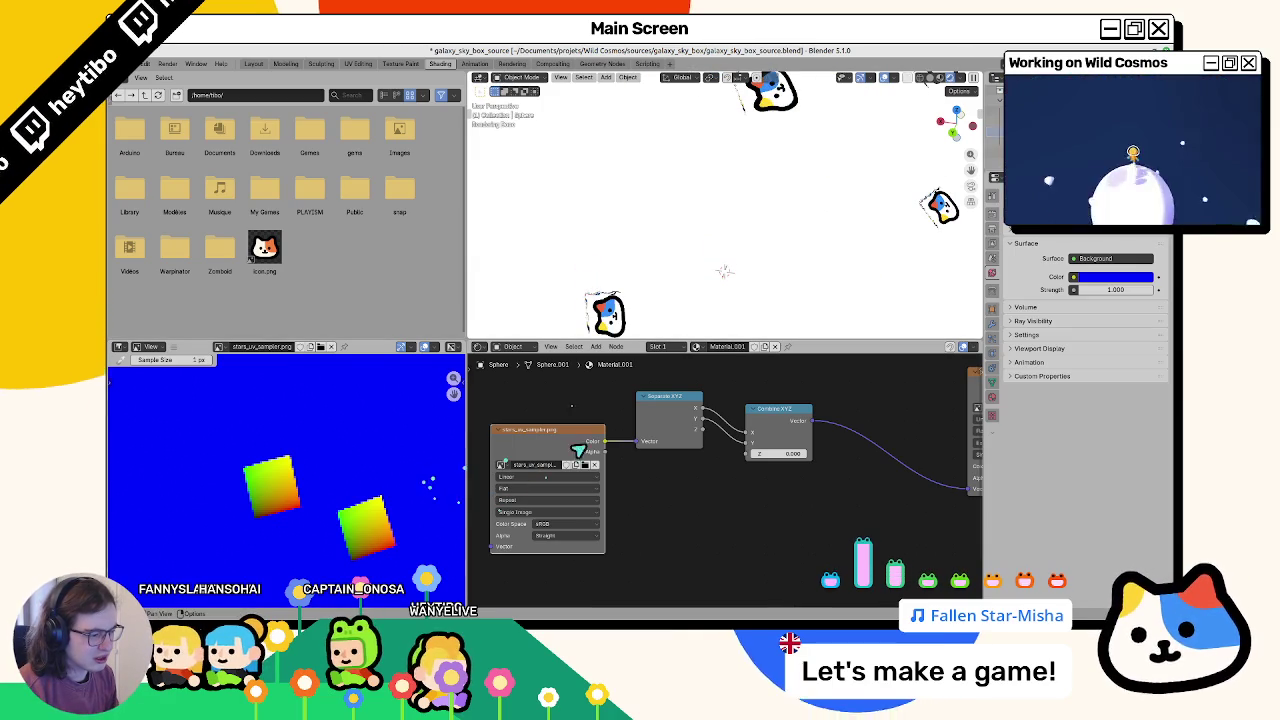
# Step: Pan the node editor to the pp_color.png node and show it in the image viewer
pyautogui.click(584, 466)
pyautogui.press('Escape')
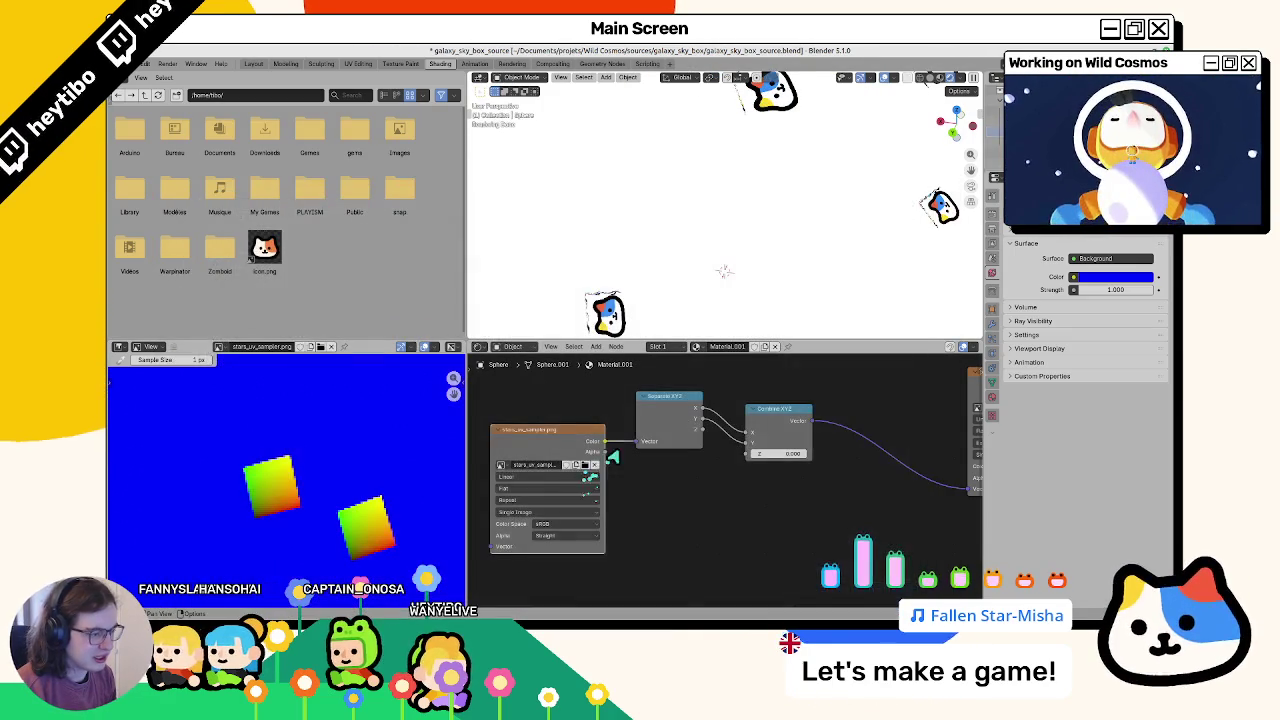
pyautogui.hscroll(1, 650, 475)
pyautogui.hscroll(3, 738, 485)
pyautogui.click(772, 482)
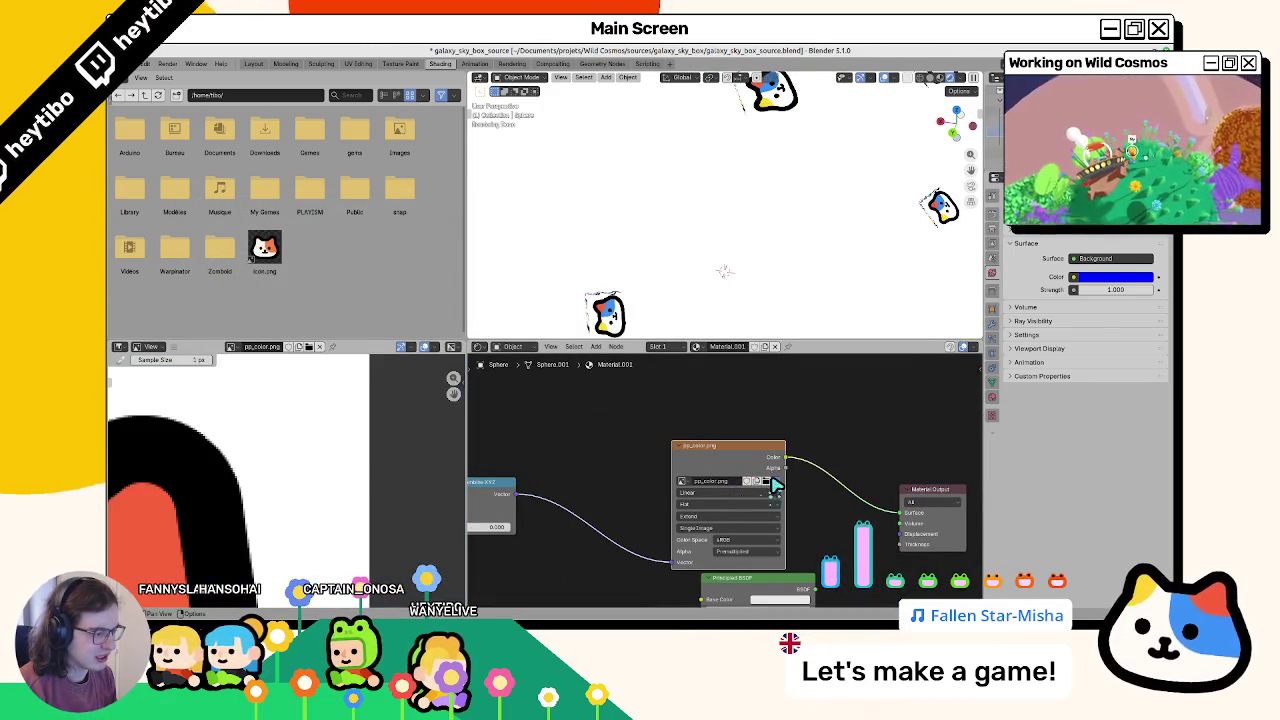
pyautogui.click(765, 482)
pyautogui.scroll(-2, 645, 478)
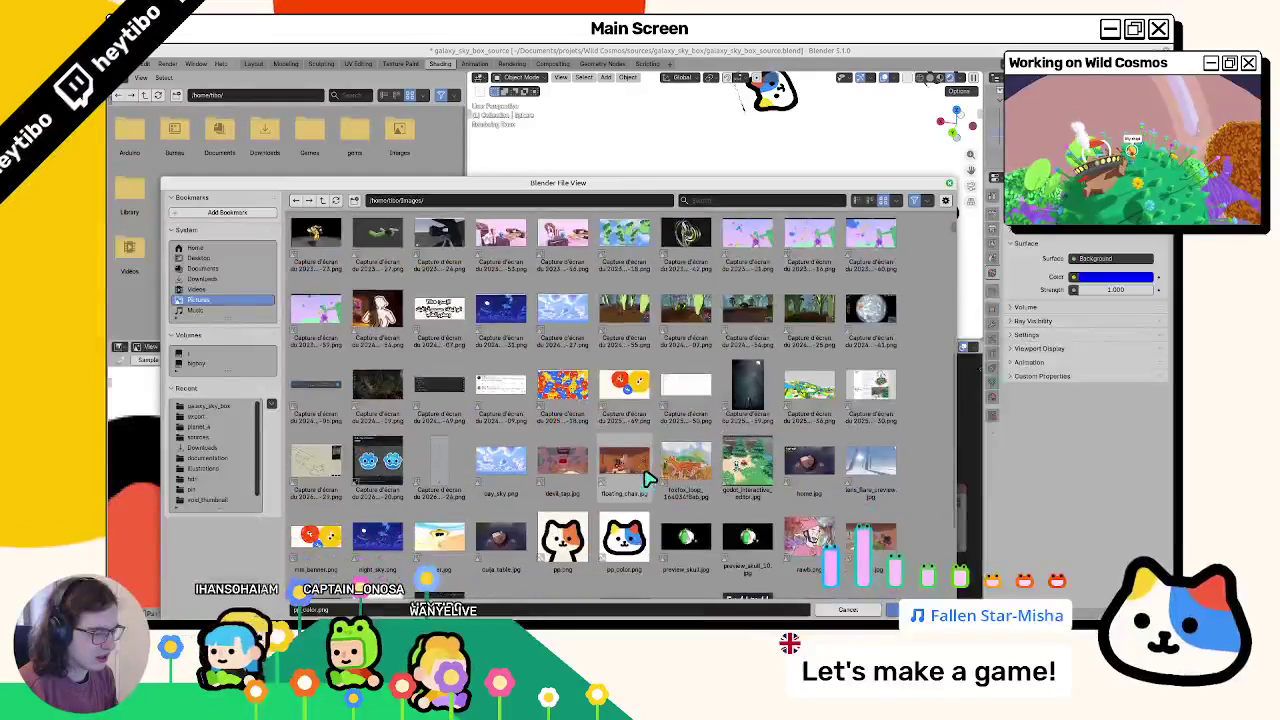
pyautogui.scroll(-2, 650, 478)
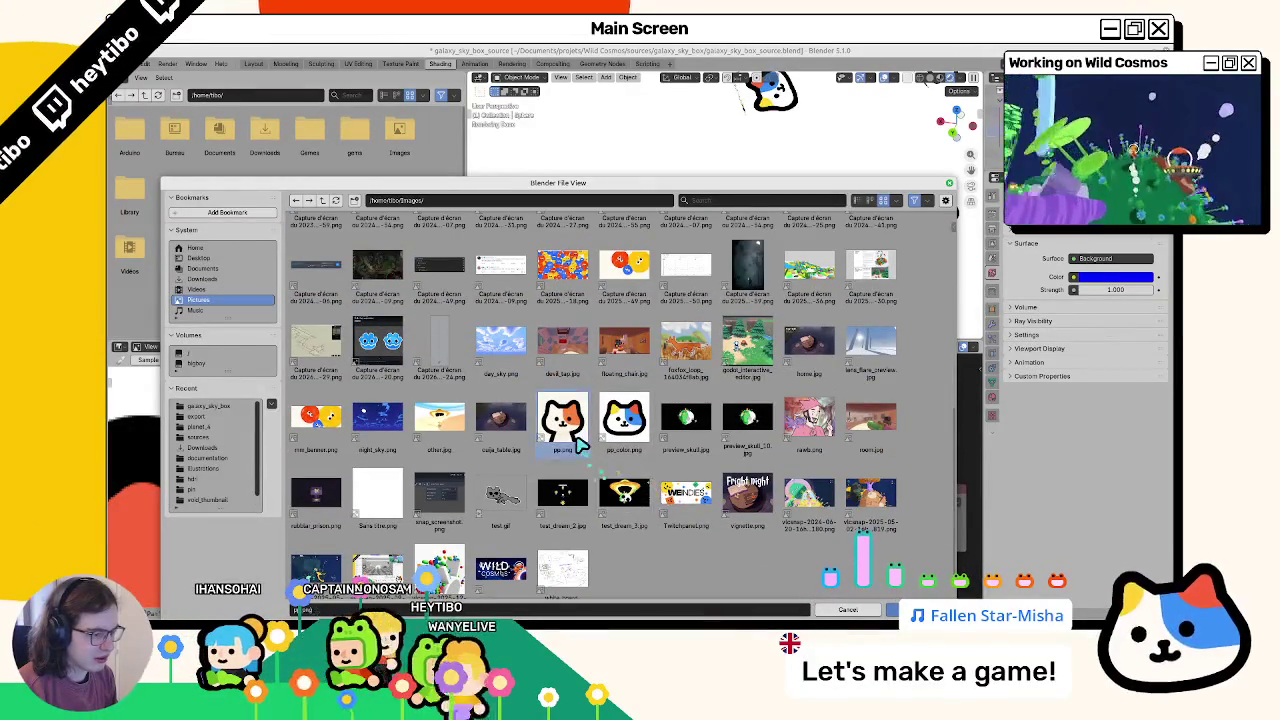
pyautogui.doubleClick(562, 397)
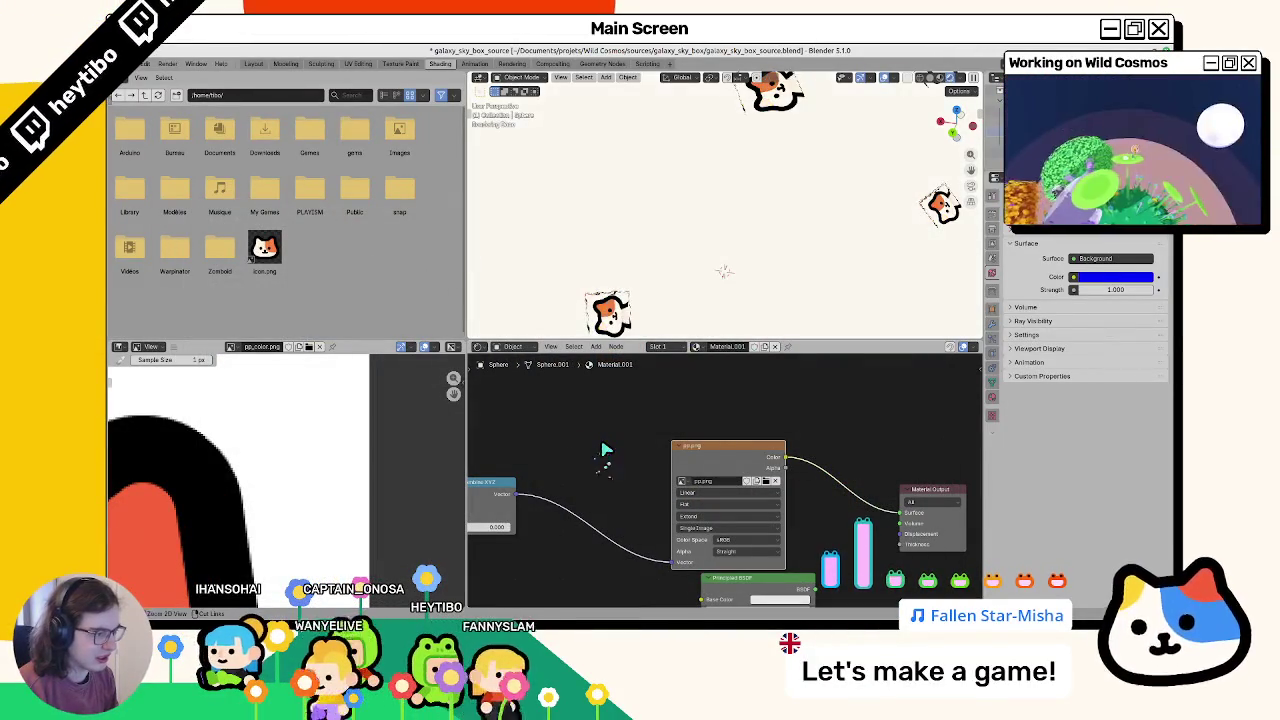
pyautogui.hotkey('ctrl', 'z')
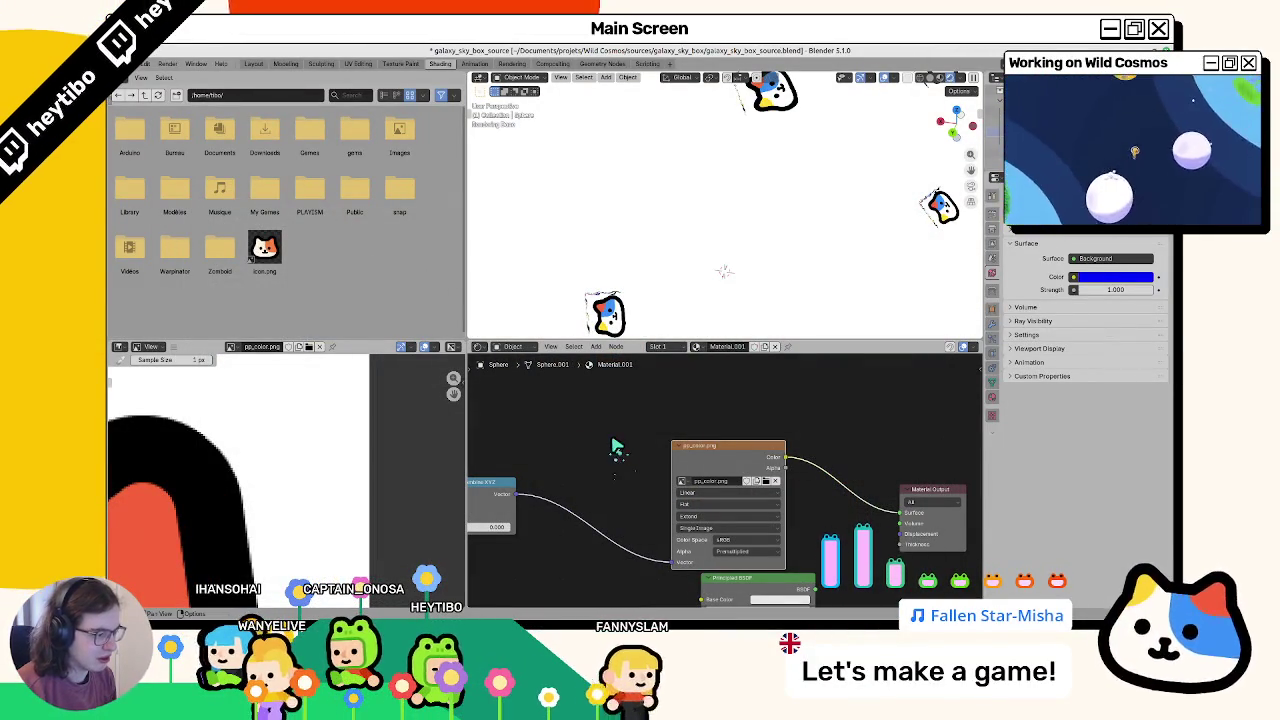
pyautogui.moveTo(619, 445); pyautogui.dragTo(626, 396, button='middle')
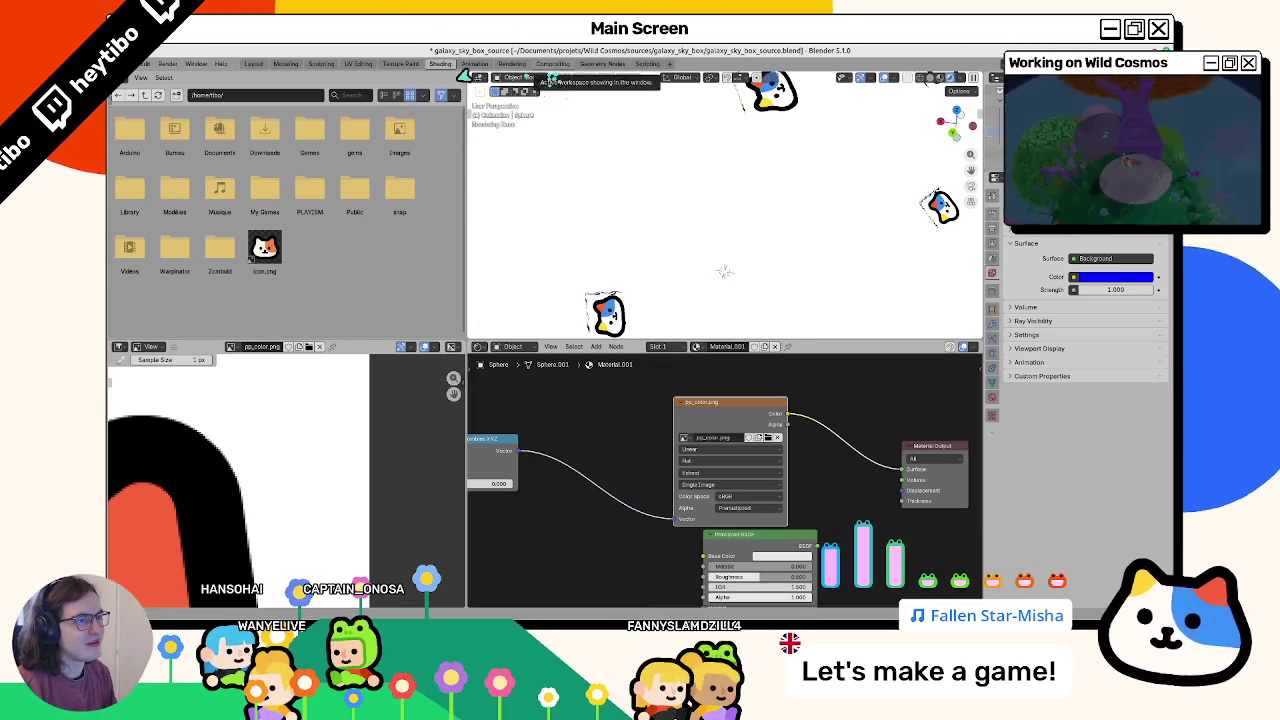
pyautogui.click(358, 63)
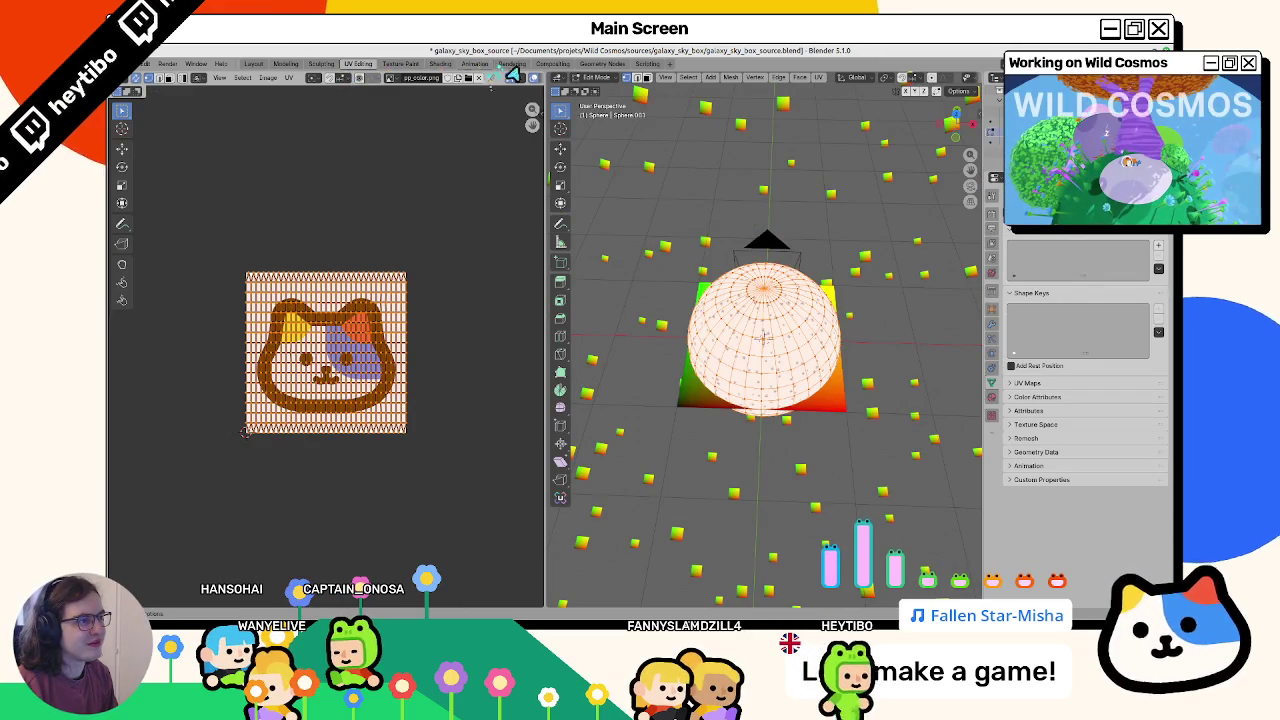
# Step: In Compositing, try a 'depth' node search and an Alpha-to-viewer link, then undo it
pyautogui.click(553, 63)
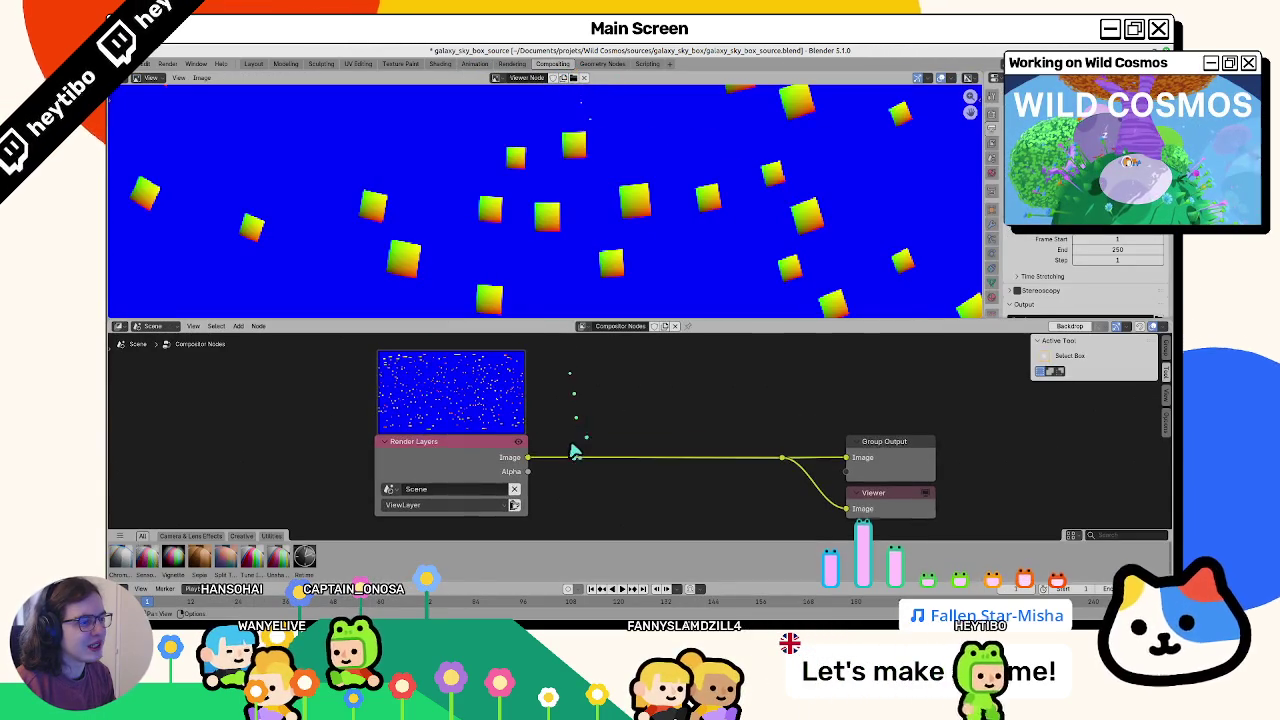
pyautogui.press('F3')
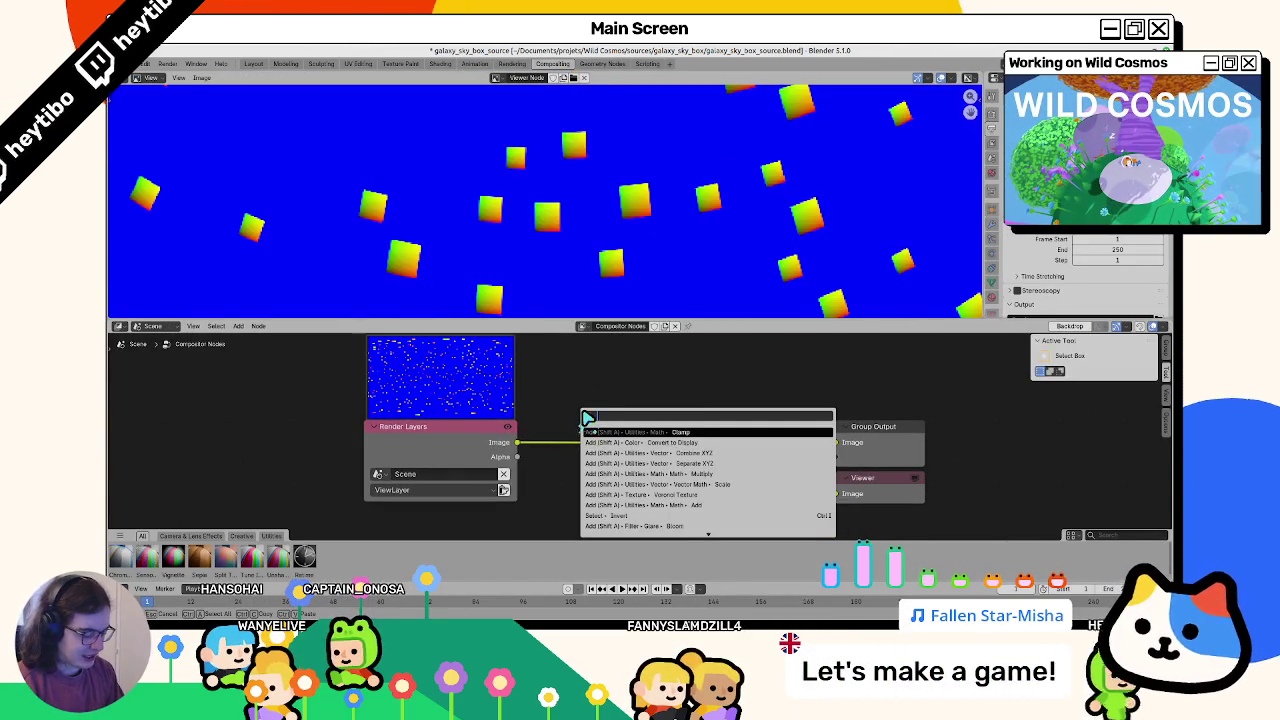
pyautogui.write('depth')
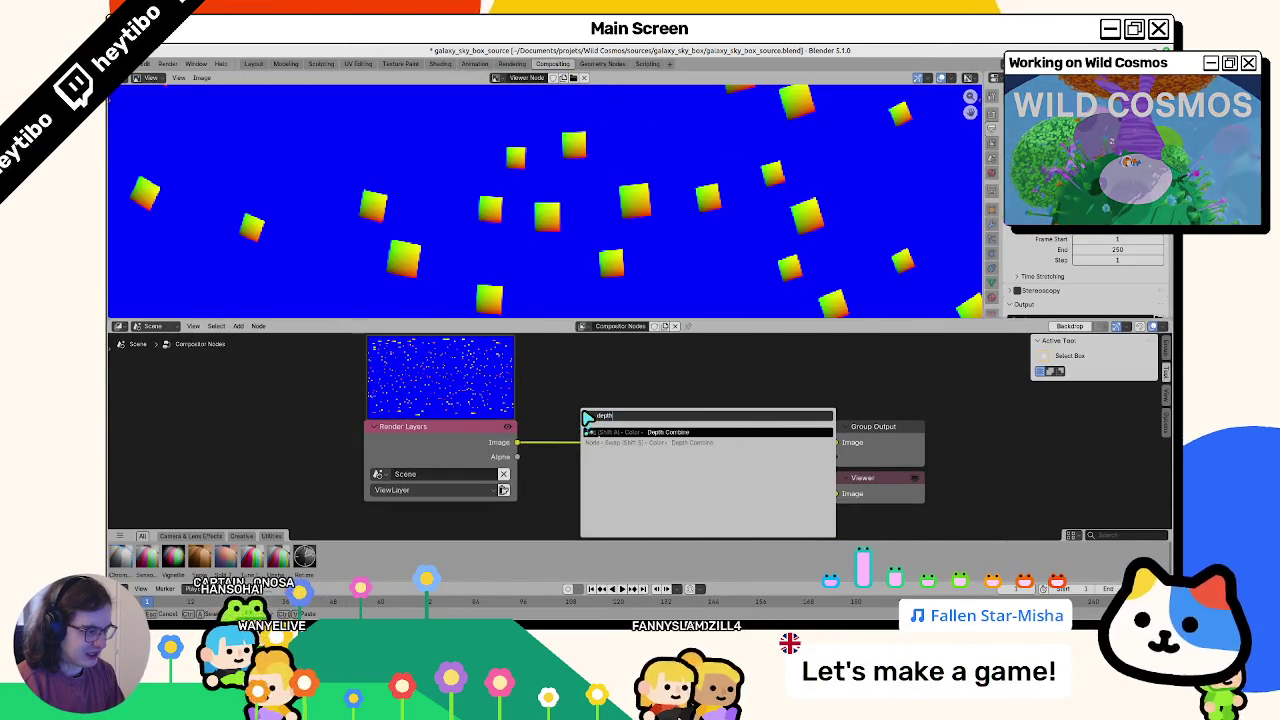
pyautogui.press('Escape')
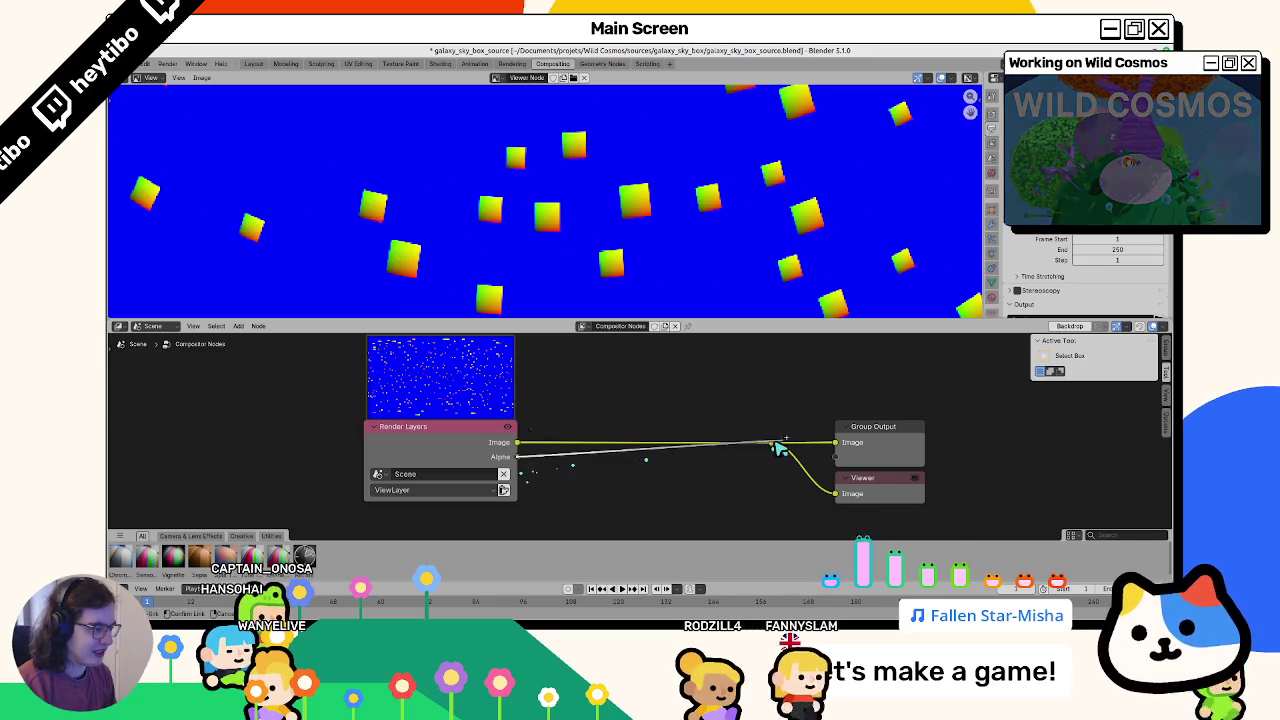
pyautogui.moveTo(521, 454); pyautogui.dragTo(775, 445)
pyautogui.hotkey('ctrl', 'z')
# Step: Enable Transparent under Render Properties > Film and render the star squares
pyautogui.click(991, 132)
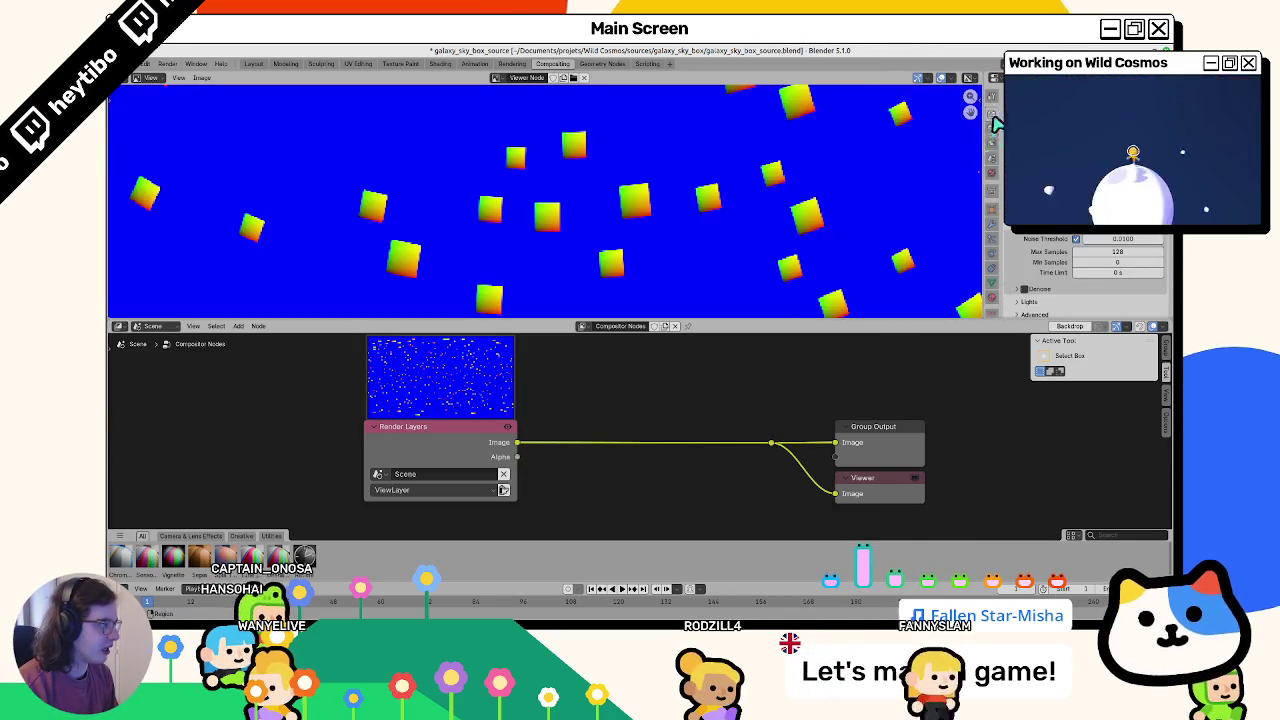
pyautogui.scroll(-5, 1037, 285)
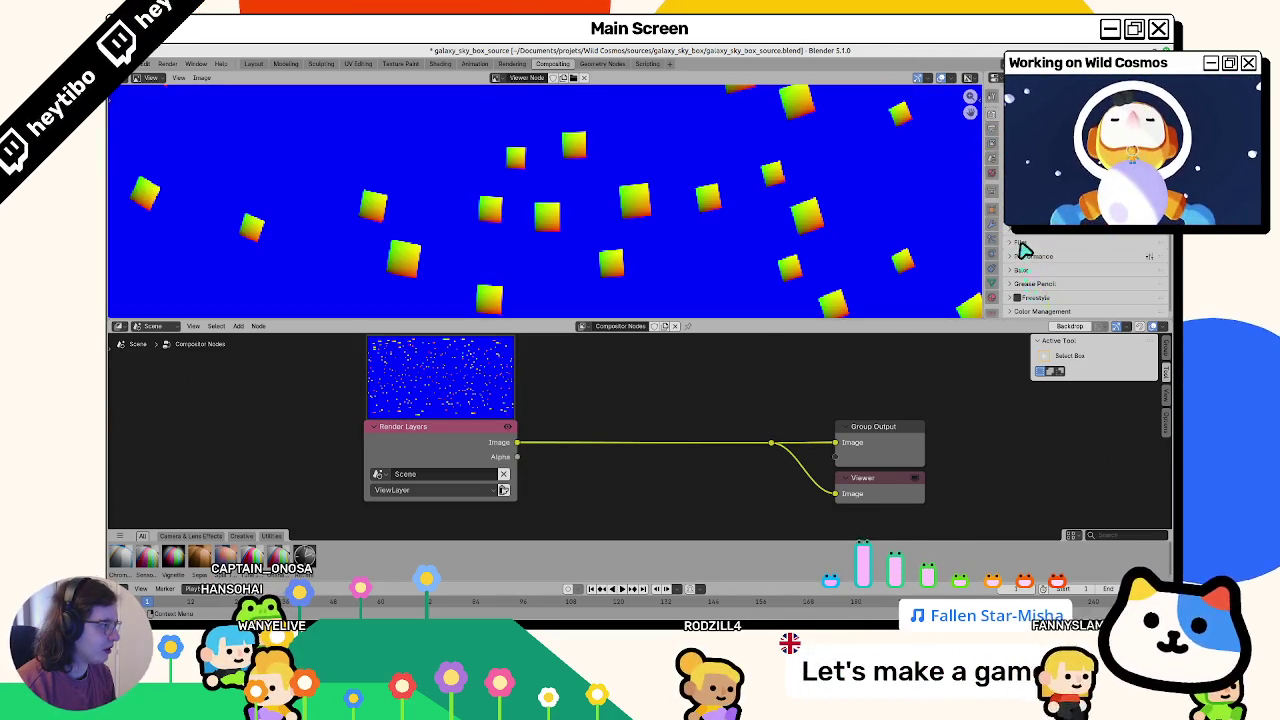
pyautogui.click(1022, 242)
pyautogui.scroll(-2, 1040, 303)
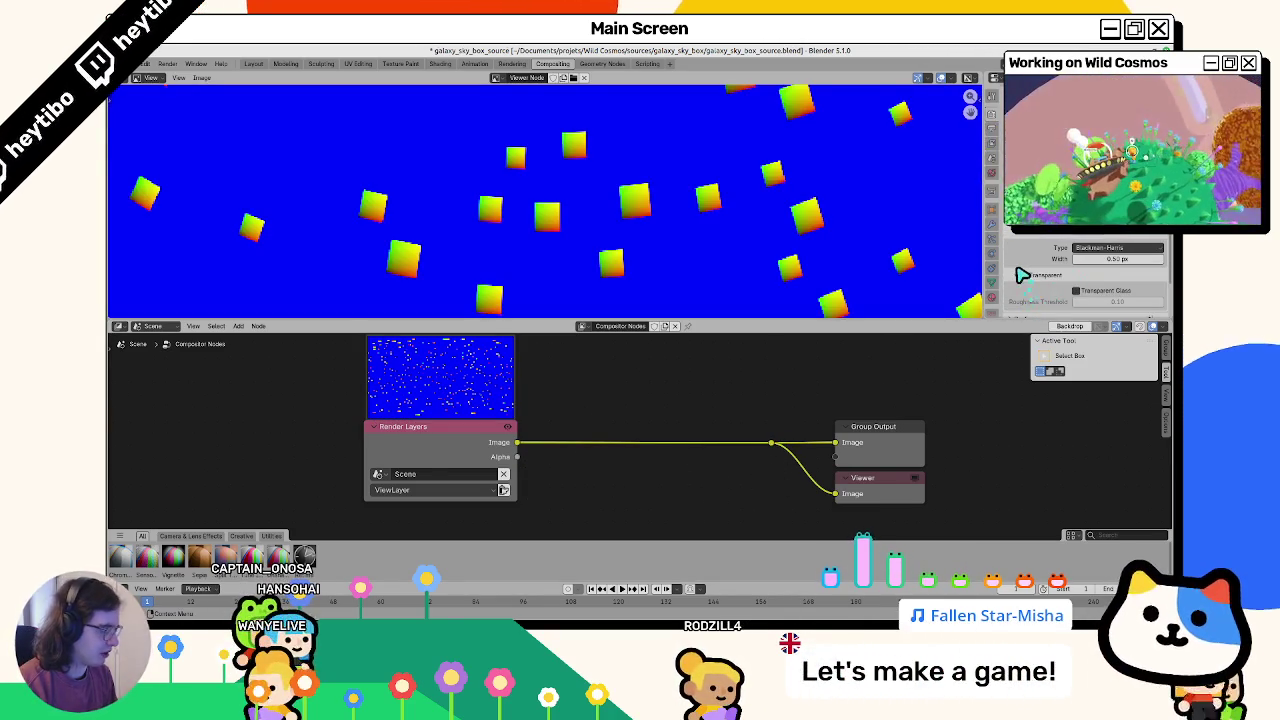
pyautogui.press('F12')
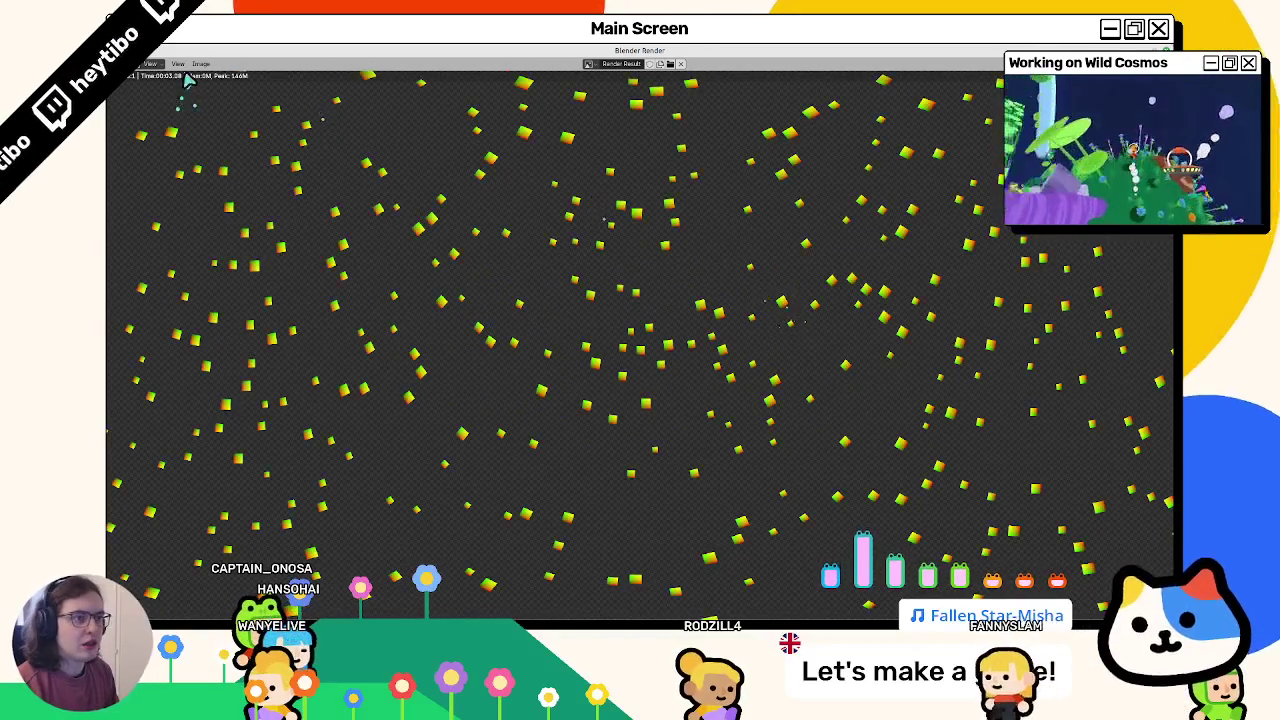
# Step: Save the render over stars_uv_sampler.png and return to the Shading workspace
pyautogui.click(201, 64)
pyautogui.click(237, 135)
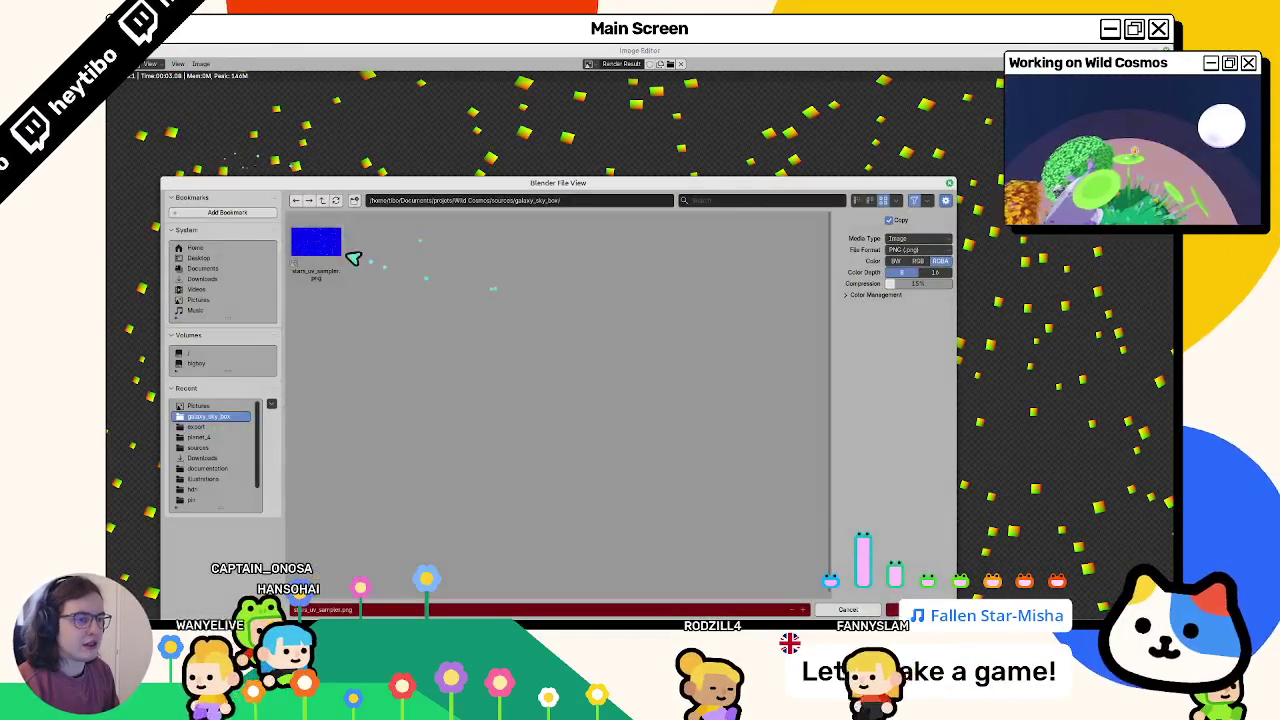
pyautogui.doubleClick(334, 258)
pyautogui.press('Escape')
pyautogui.click(270, 64)
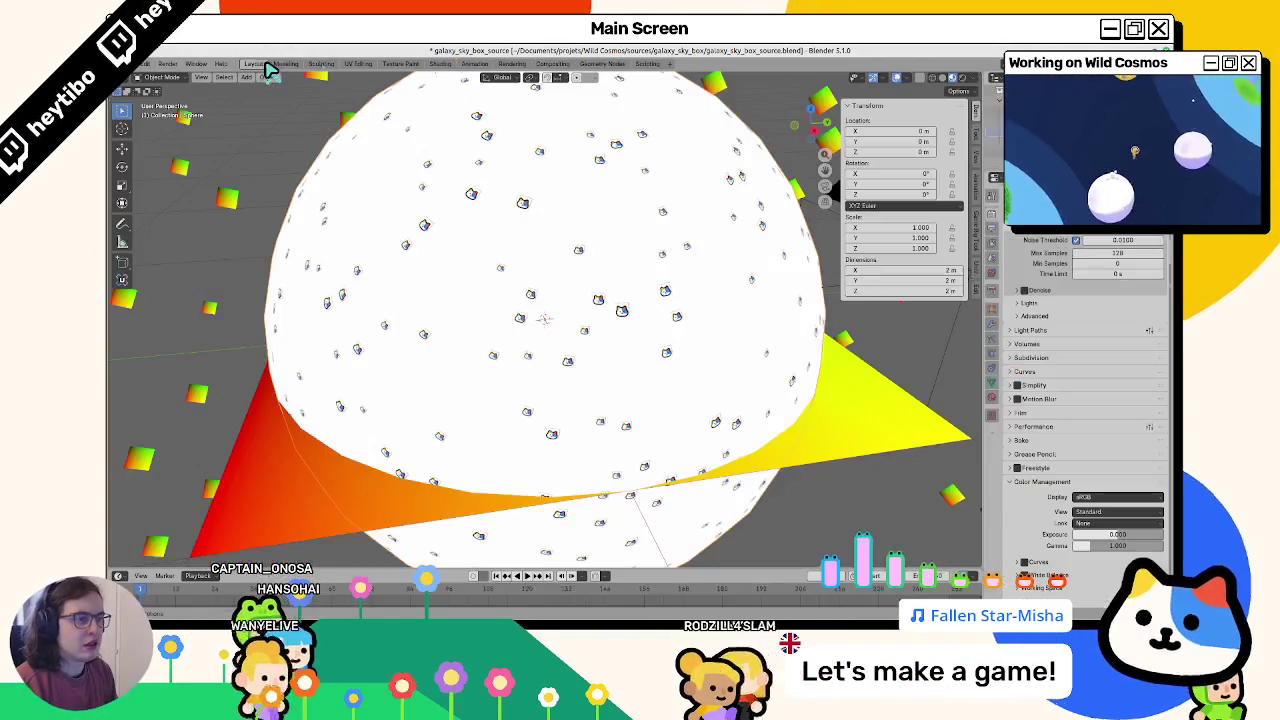
pyautogui.click(440, 63)
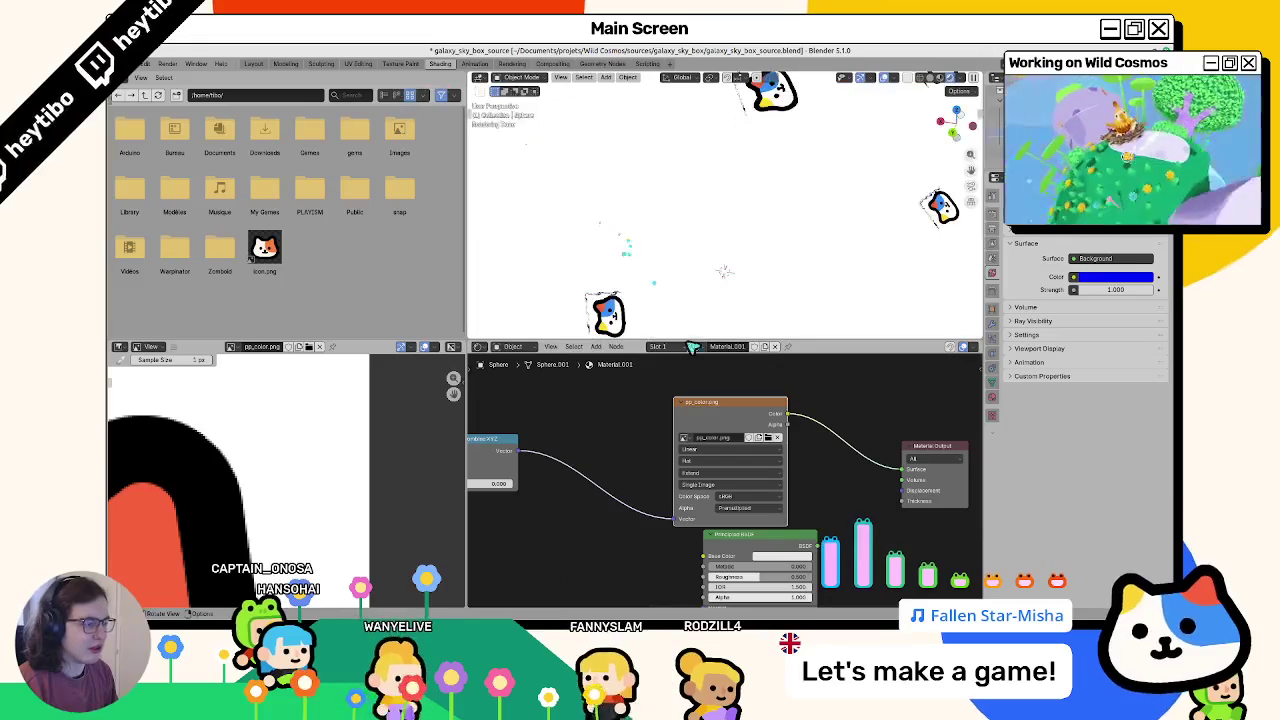
# Step: Reload stars_uv_sampler.png, link its Alpha to Combine XYZ, and set Alpha to Premultiplied
pyautogui.moveTo(500, 500); pyautogui.dragTo(843, 500, button='middle')
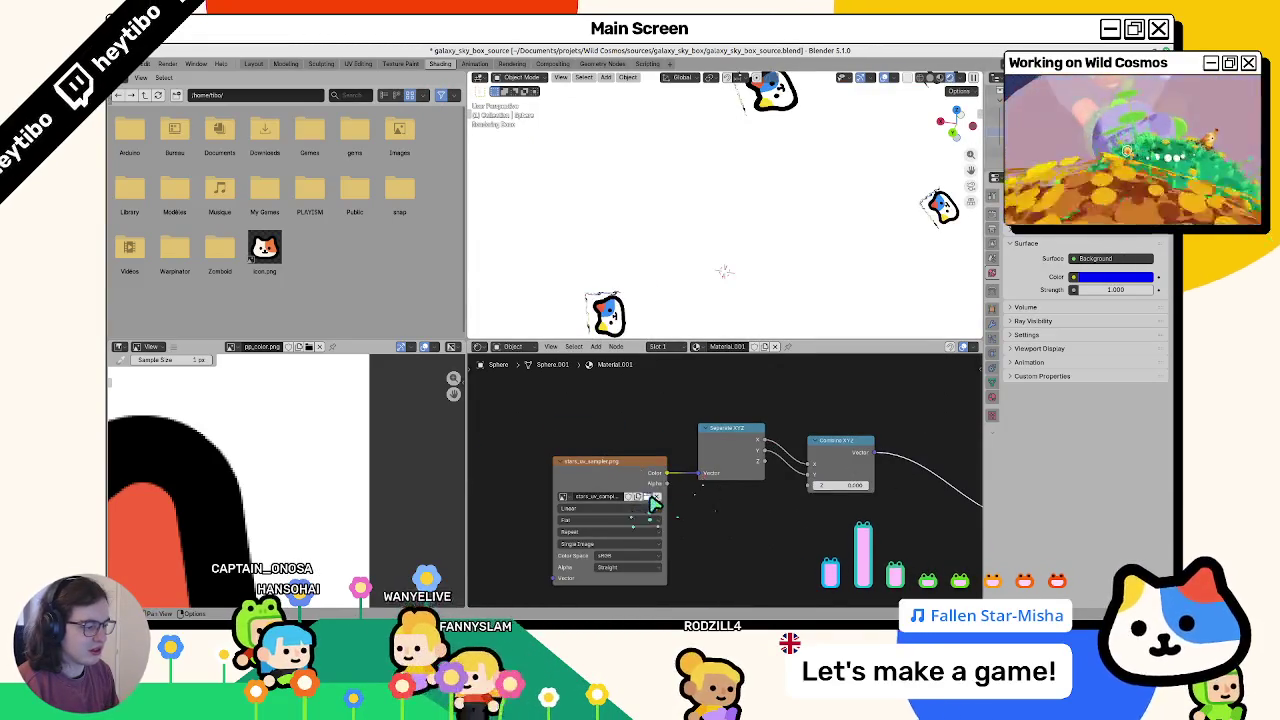
pyautogui.click(655, 497)
pyautogui.doubleClick(320, 255)
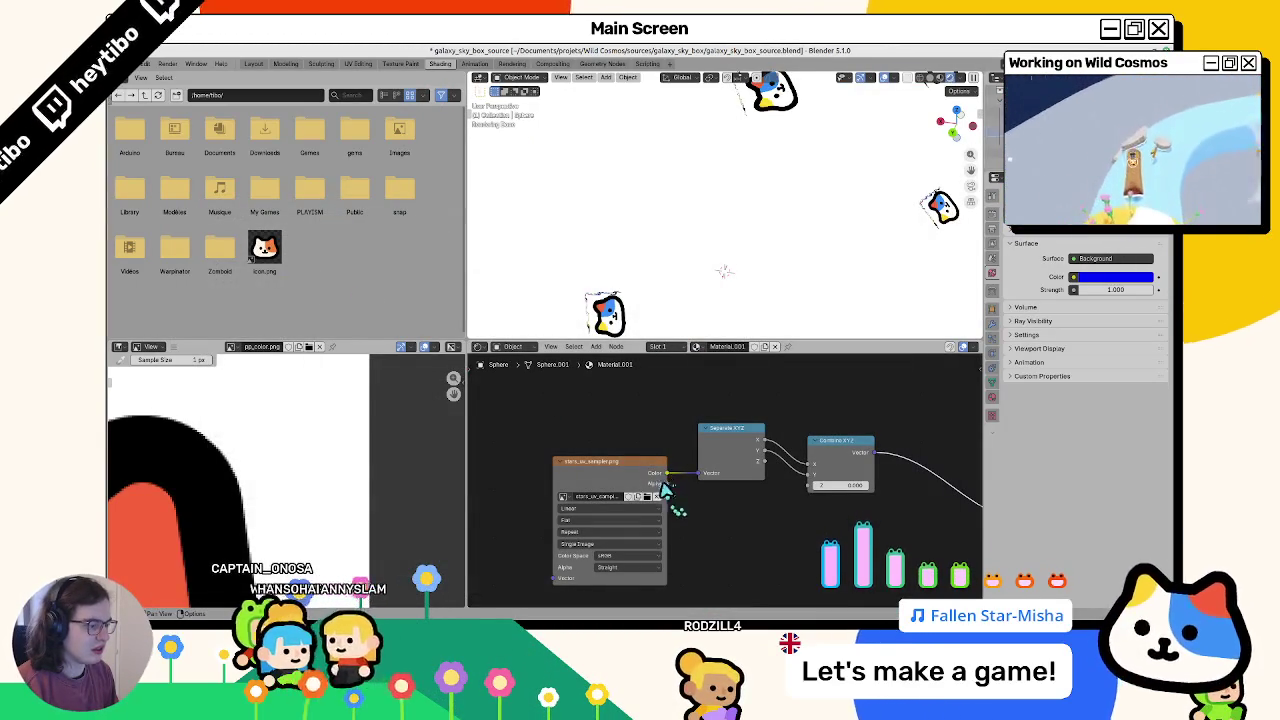
pyautogui.moveTo(665, 485); pyautogui.dragTo(810, 487)
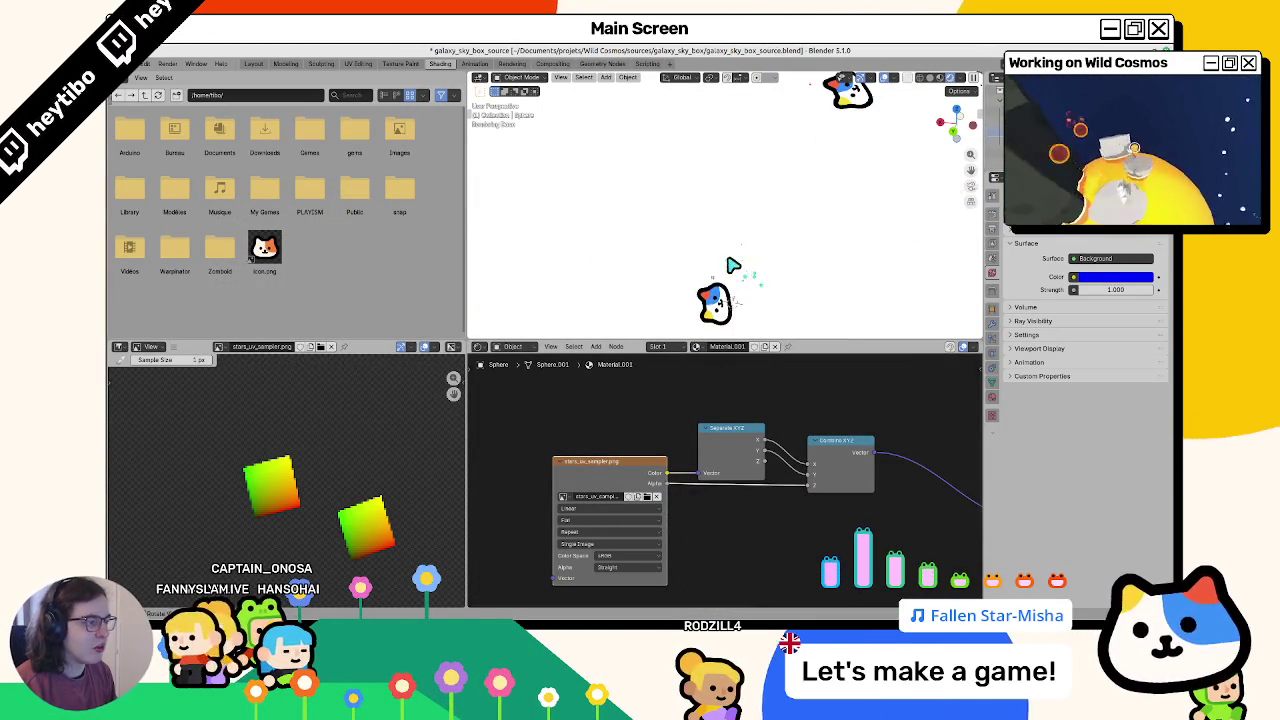
pyautogui.click(612, 567)
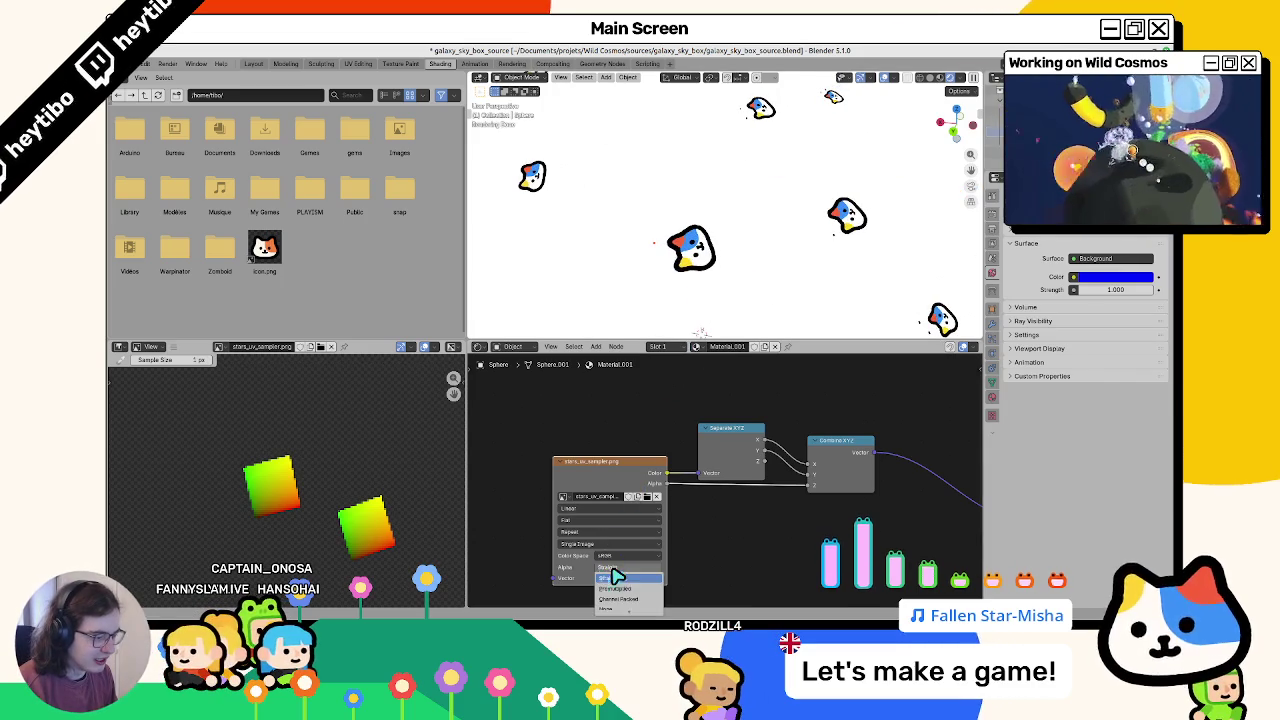
pyautogui.scroll(-5, 713, 333)
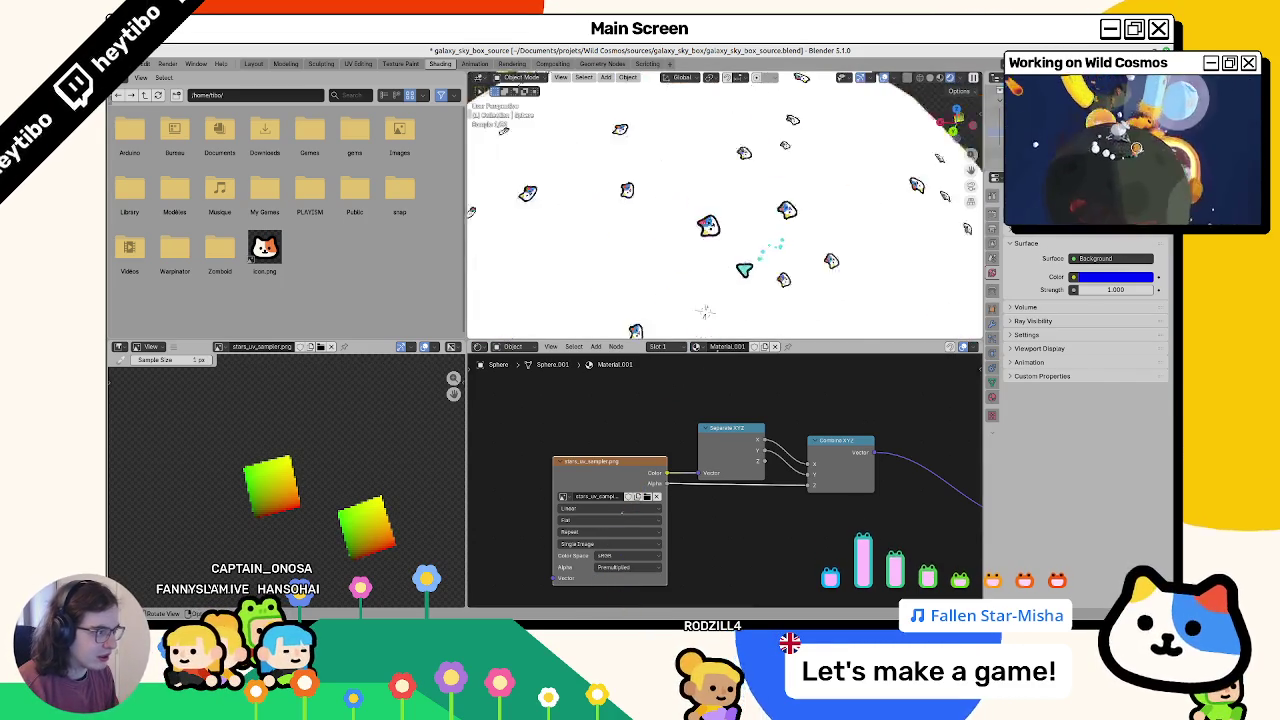
pyautogui.scroll(5, 690, 300)
# Step: Orbit and zoom around the star sphere, then view it in the Layout workspace
pyautogui.moveTo(680, 295); pyautogui.dragTo(660, 288, button='middle')
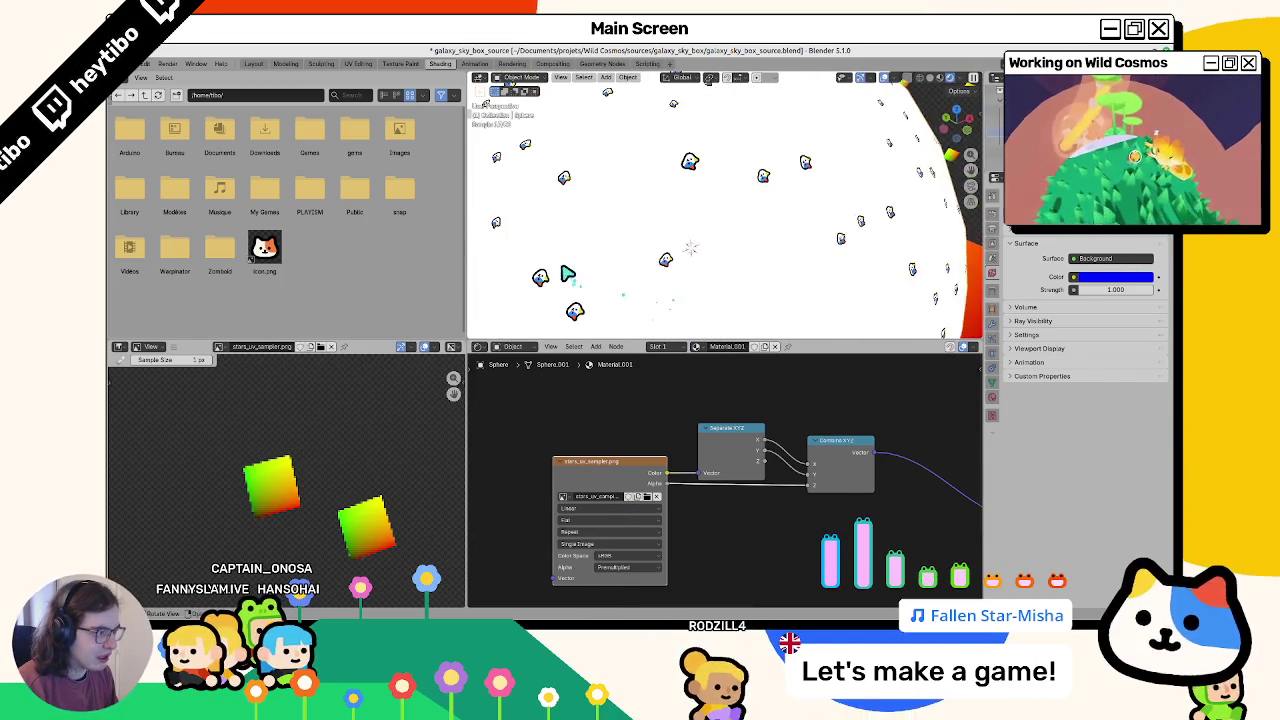
pyautogui.scroll(5, 640, 260)
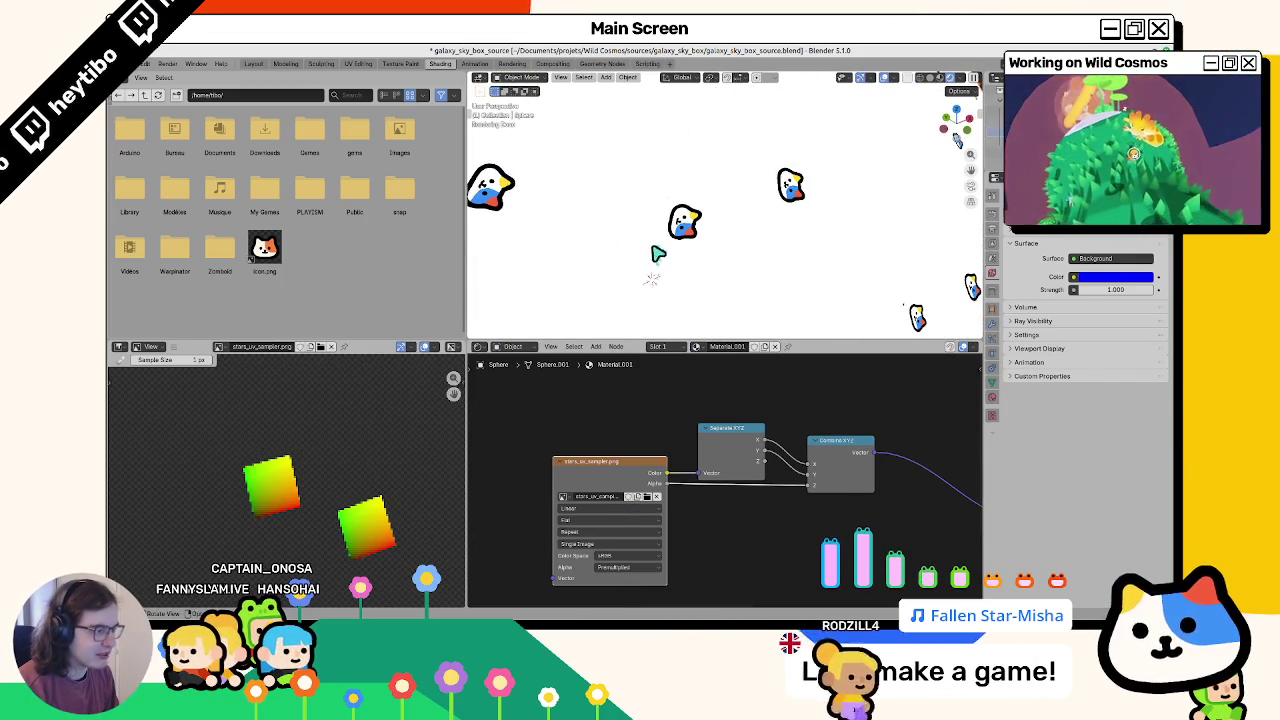
pyautogui.scroll(4, 657, 251)
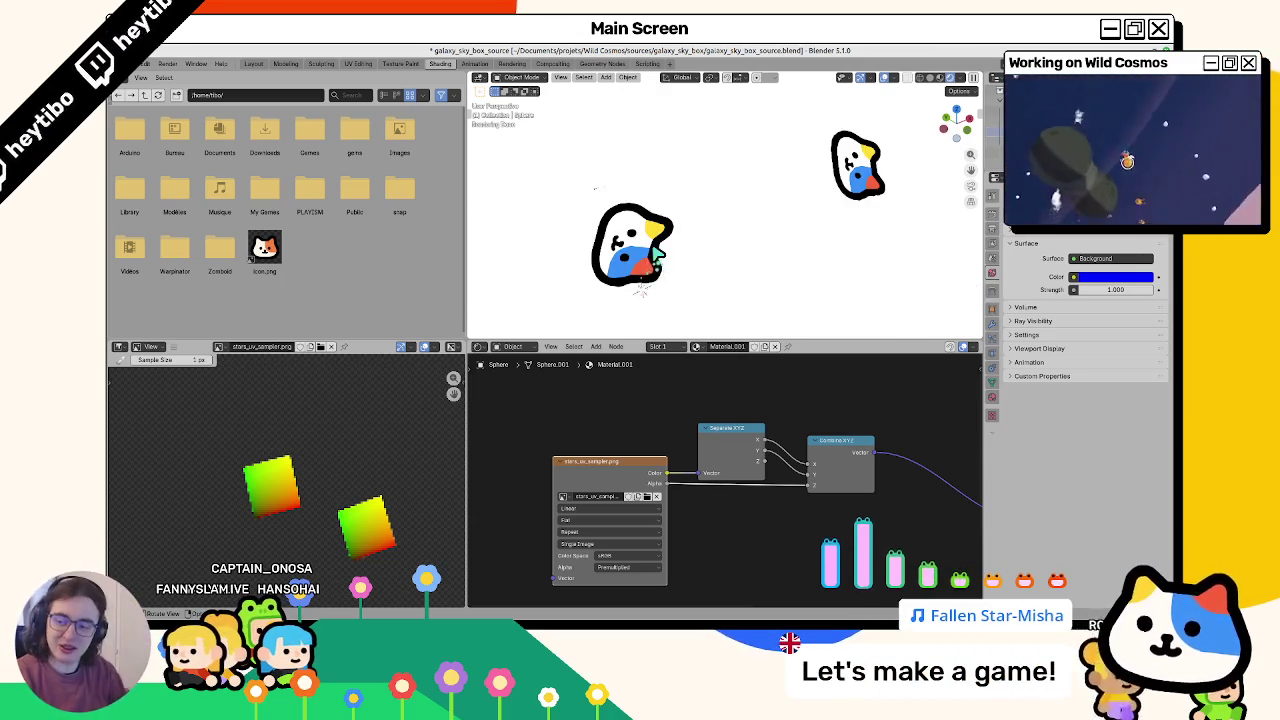
pyautogui.scroll(-4, 570, 222)
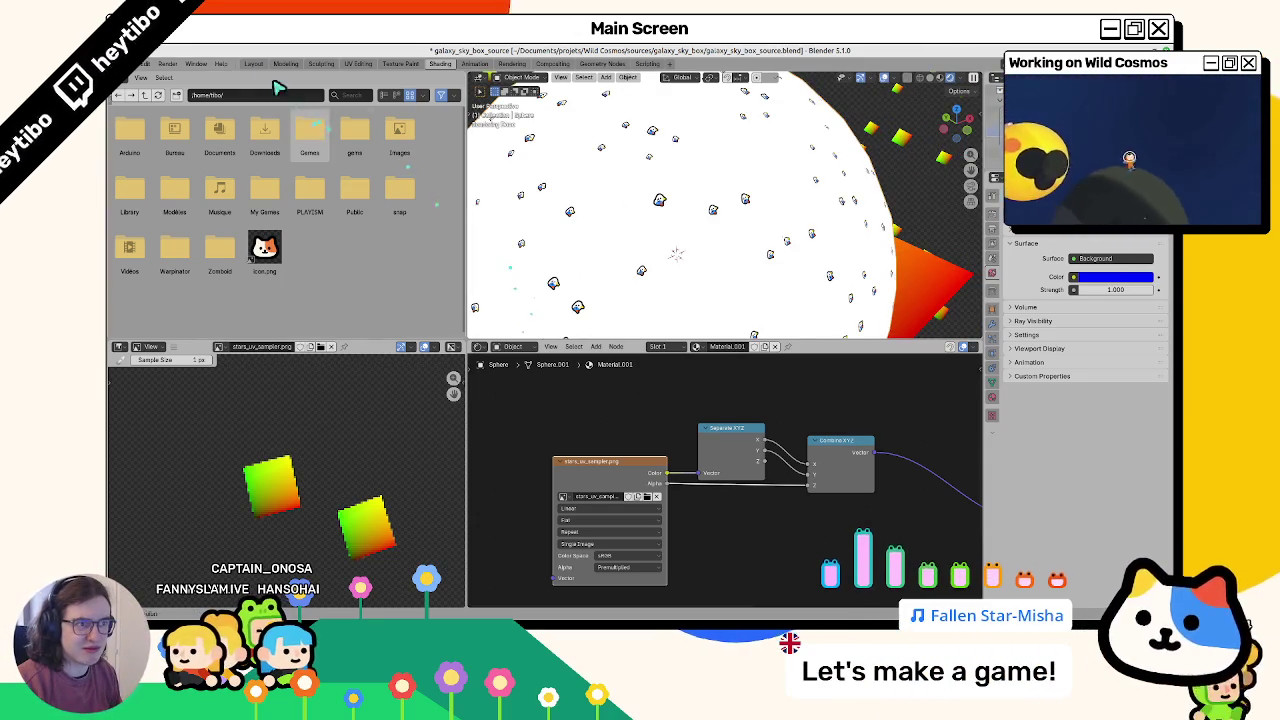
pyautogui.click(253, 63)
pyautogui.scroll(4, 506, 280)
pyautogui.scroll(2, 516, 342)
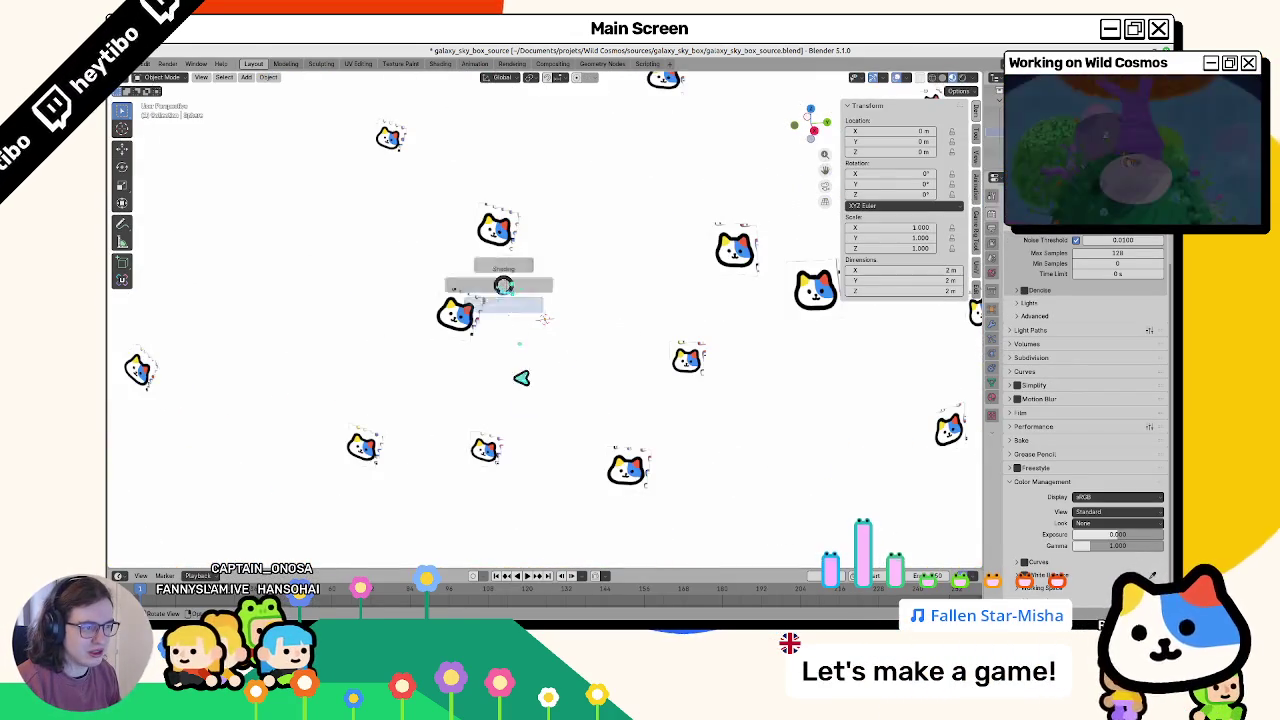
# Step: Try different viewport shading modes from the Z pie, then return to Shading and bring up Godot
pyautogui.press('z')
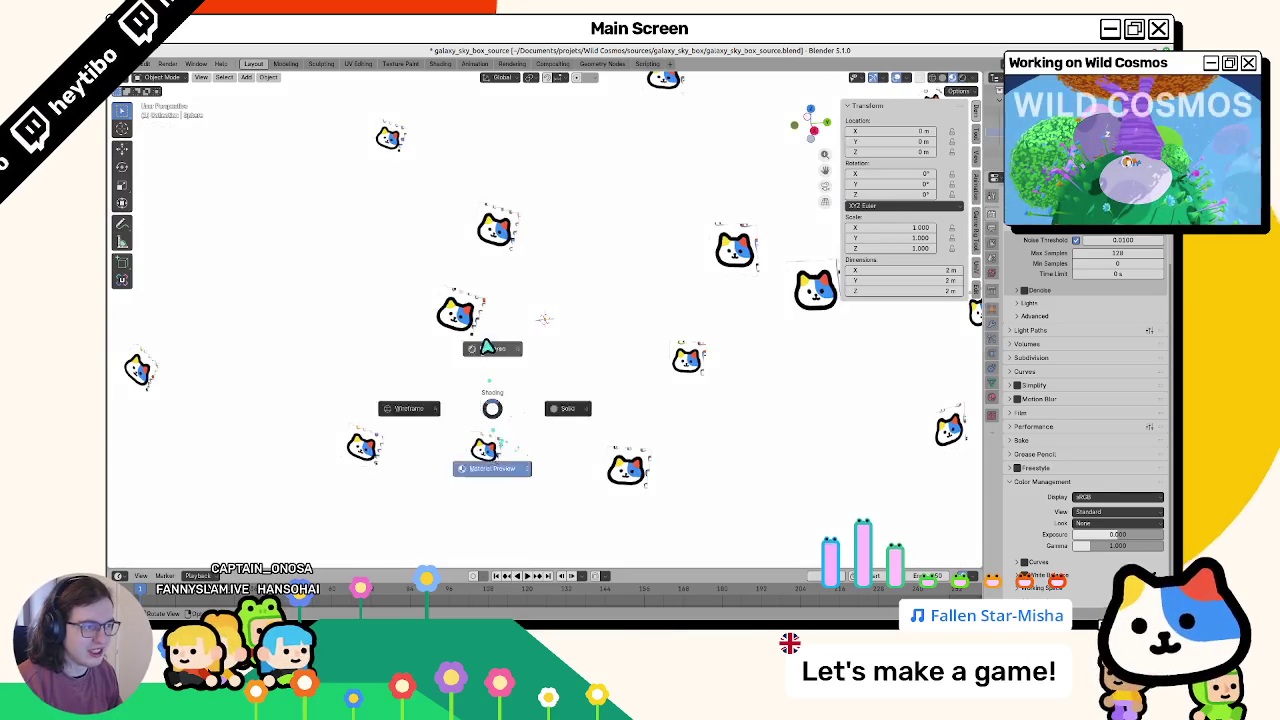
pyautogui.click(486, 347)
pyautogui.moveTo(486, 351); pyautogui.dragTo(600, 351, button='middle')
pyautogui.press('z')
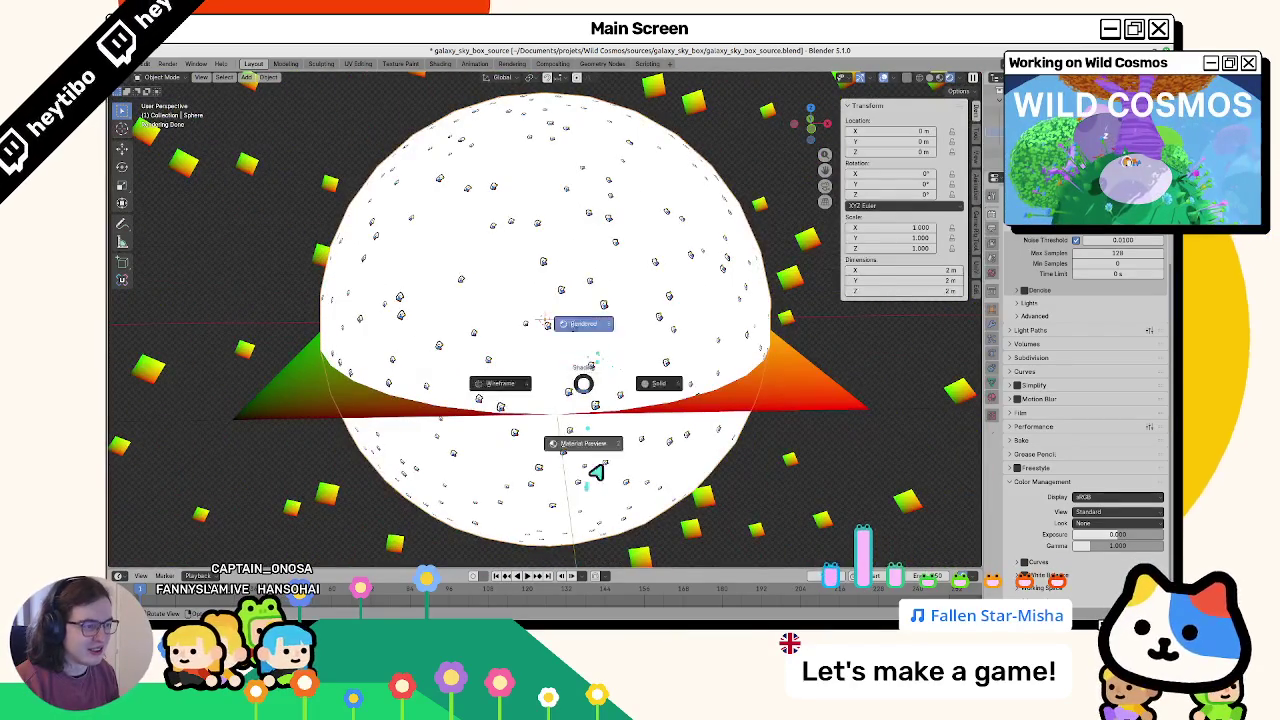
pyautogui.click(585, 484)
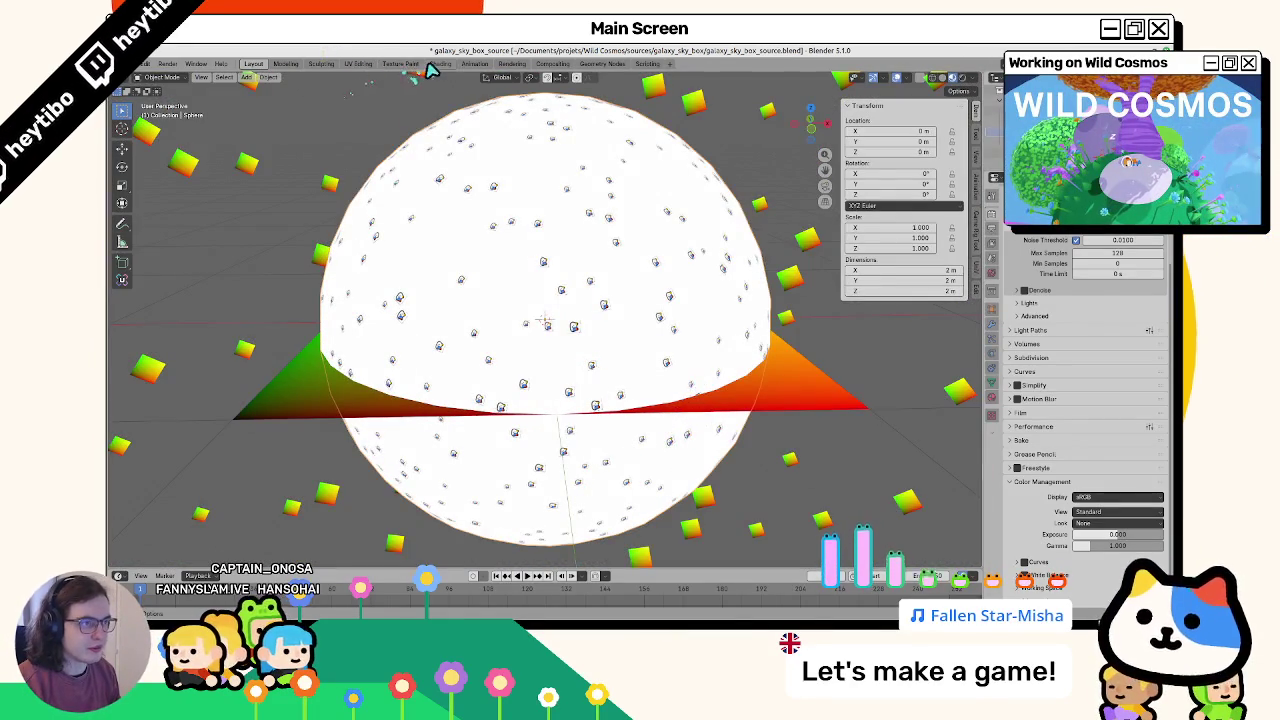
pyautogui.click(432, 64)
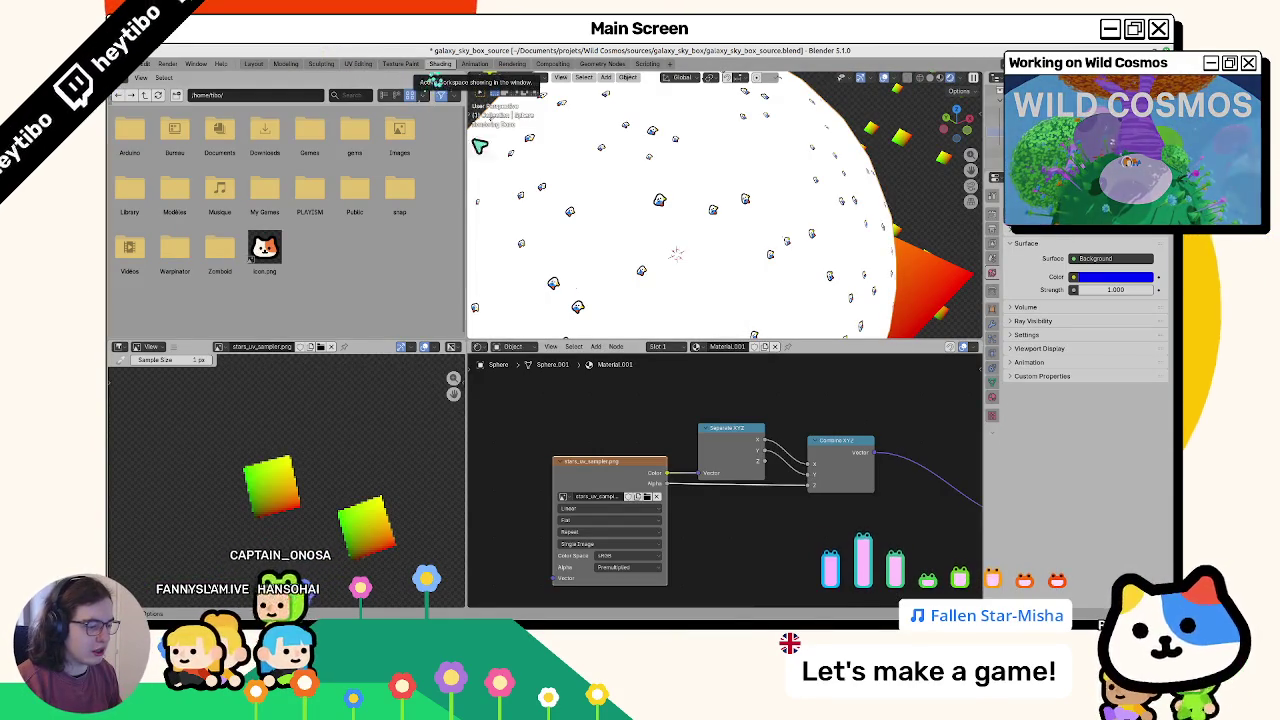
pyautogui.click(391, 585)
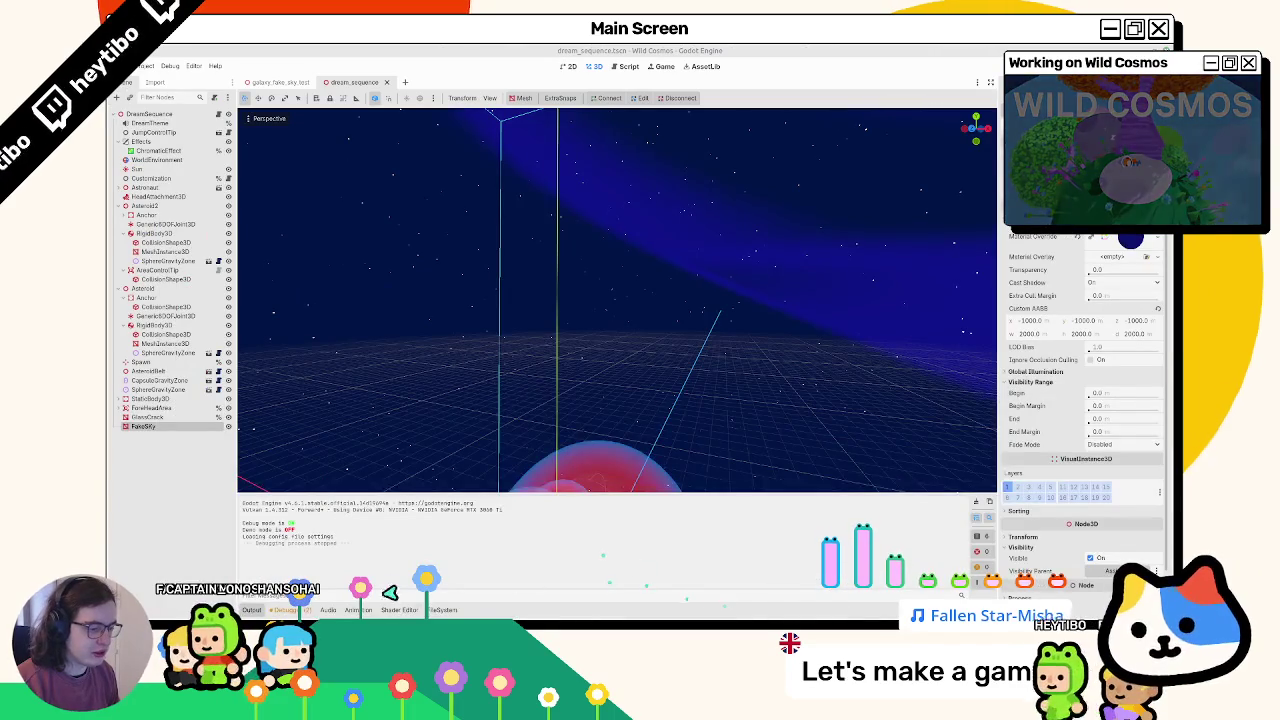
# Step: Show the galaxy fake sky project's files in Godot's FileSystem panel, then switch to GIMP
pyautogui.click(443, 609)
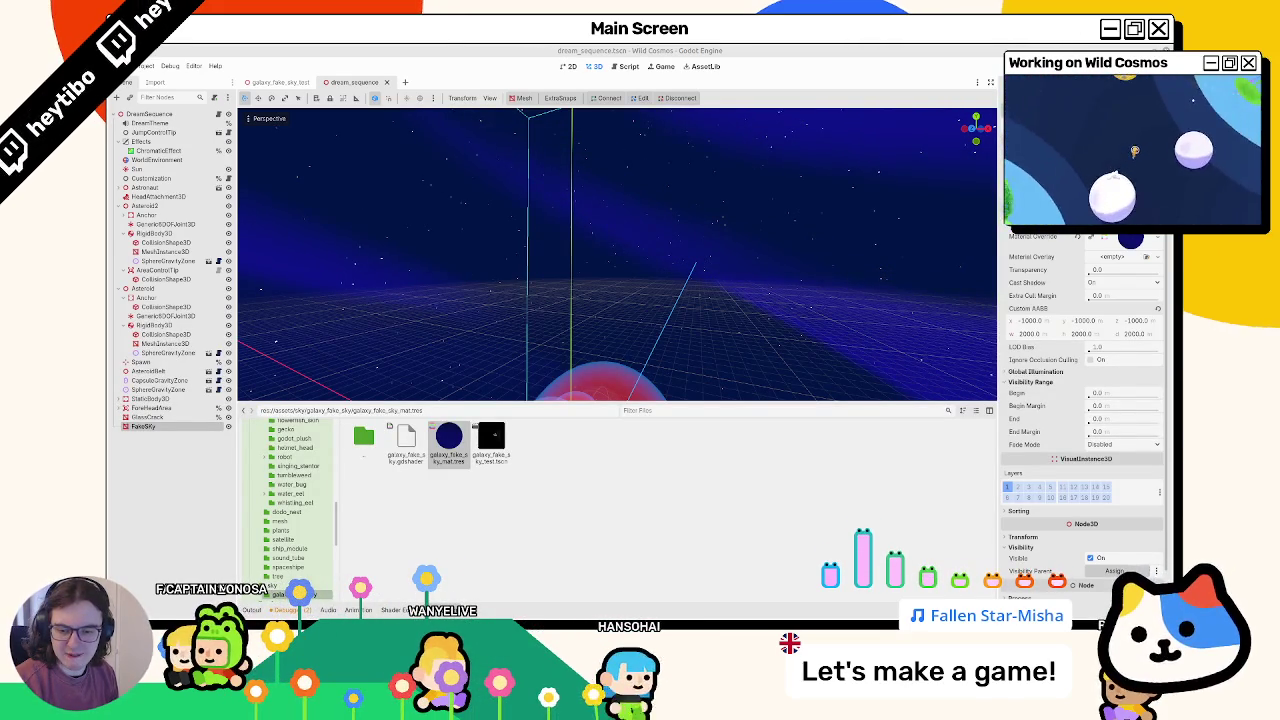
pyautogui.hotkey('alt', 'Tab')
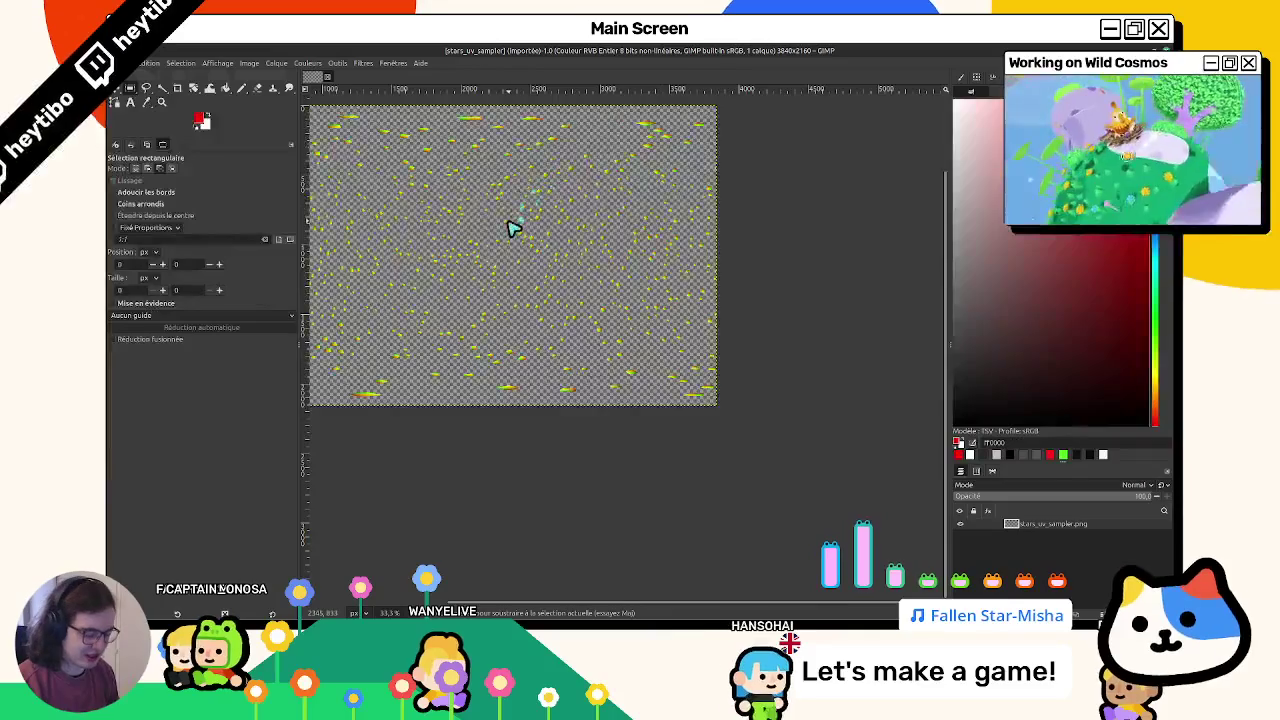
# Step: Export the transparent star image as stars_uv_sampler_test.png, then return to Godot
pyautogui.hotkey('ctrl', 'shift', 'e')
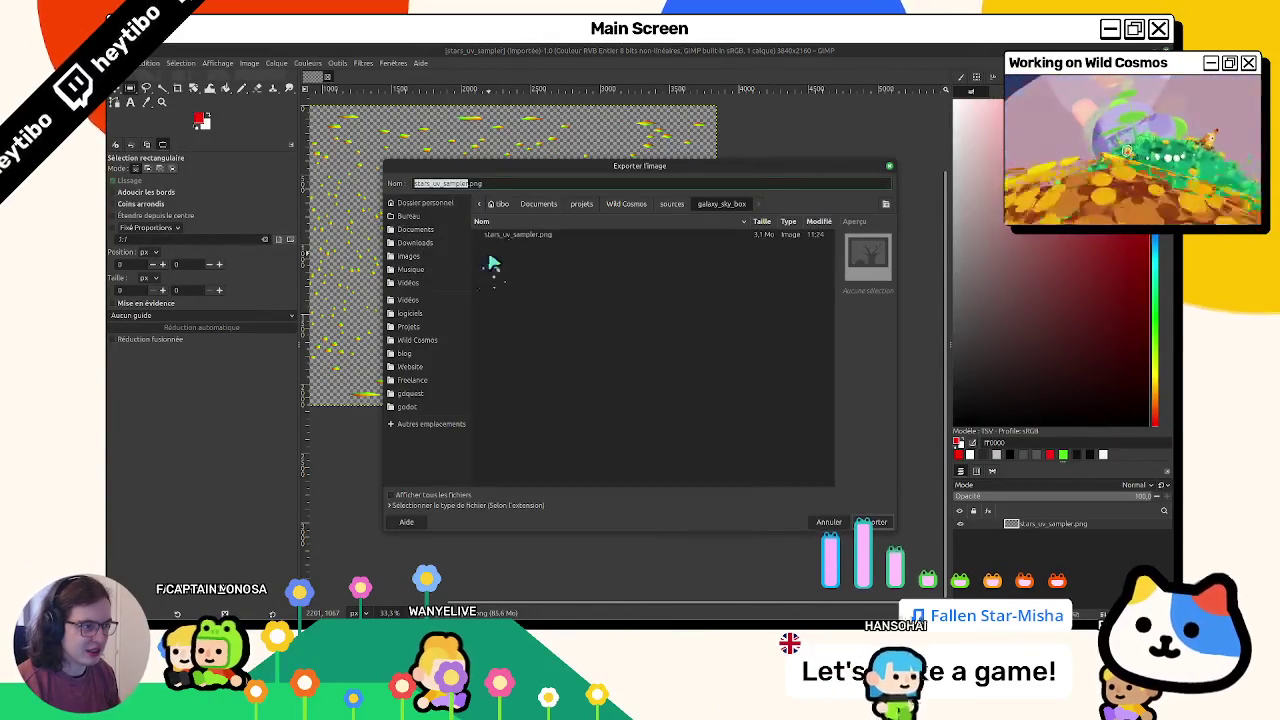
pyautogui.press('Right')
pyautogui.write('_test')
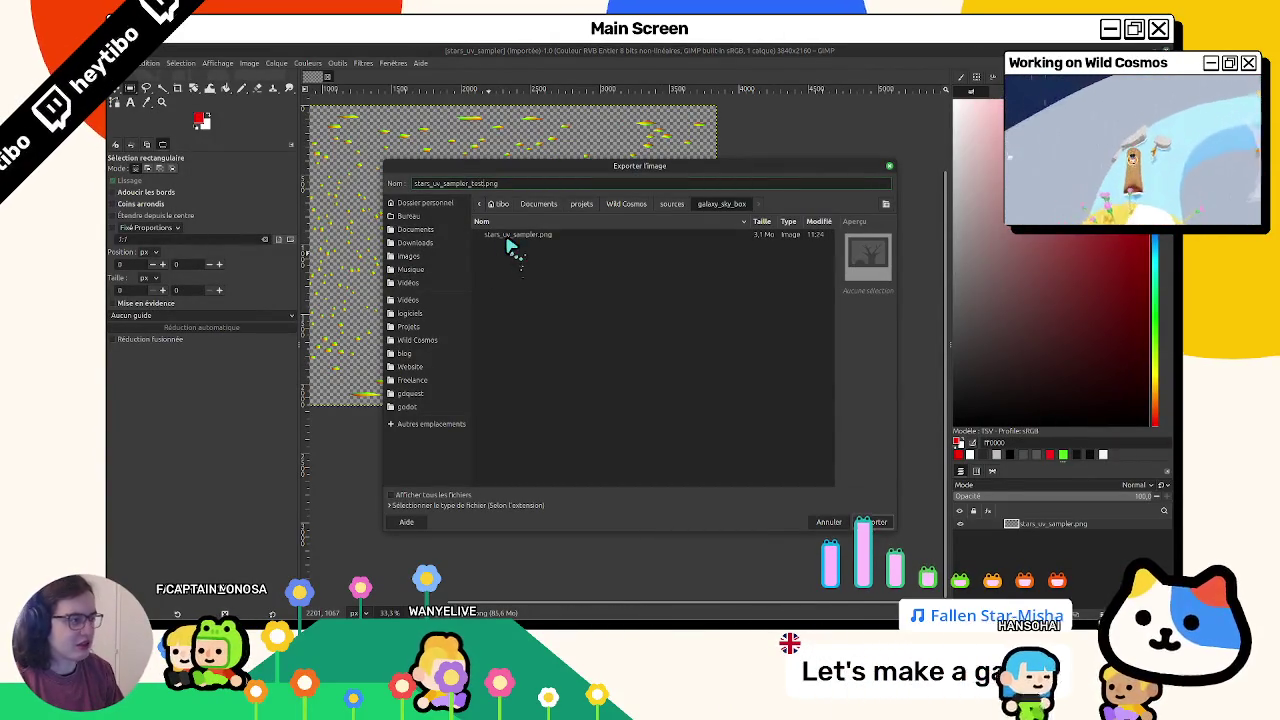
pyautogui.press('Return')
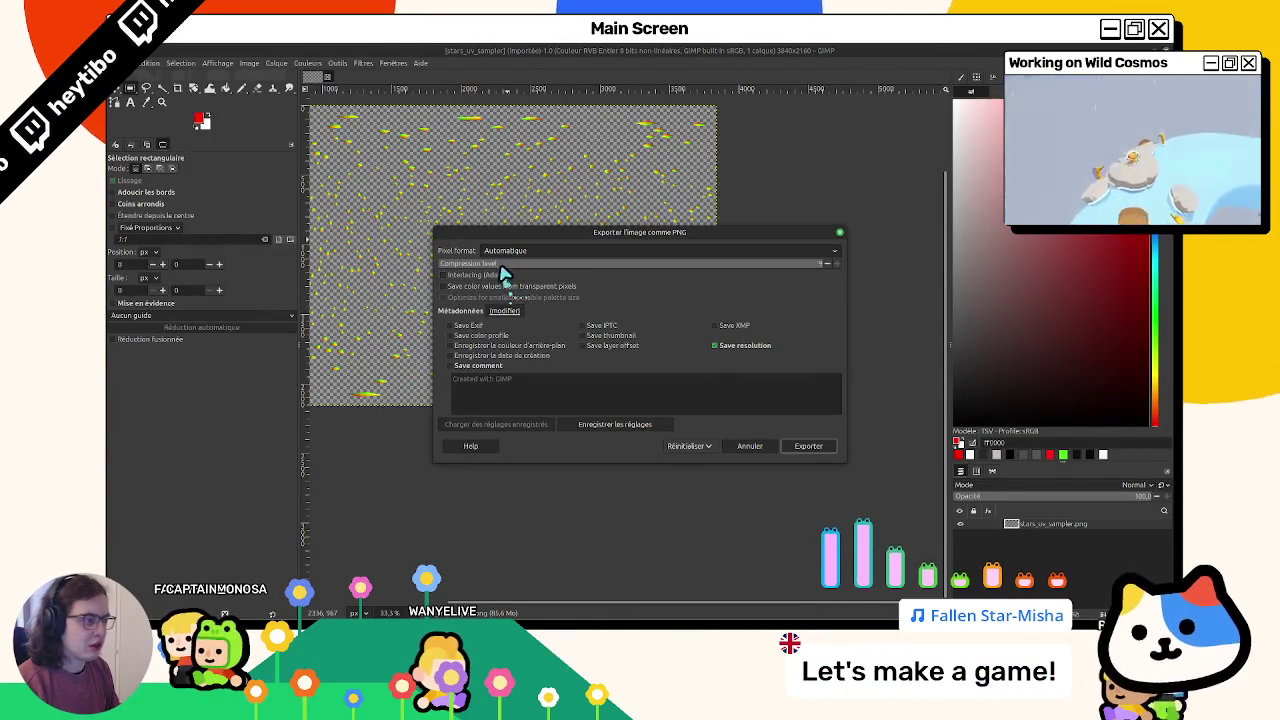
pyautogui.click(810, 447)
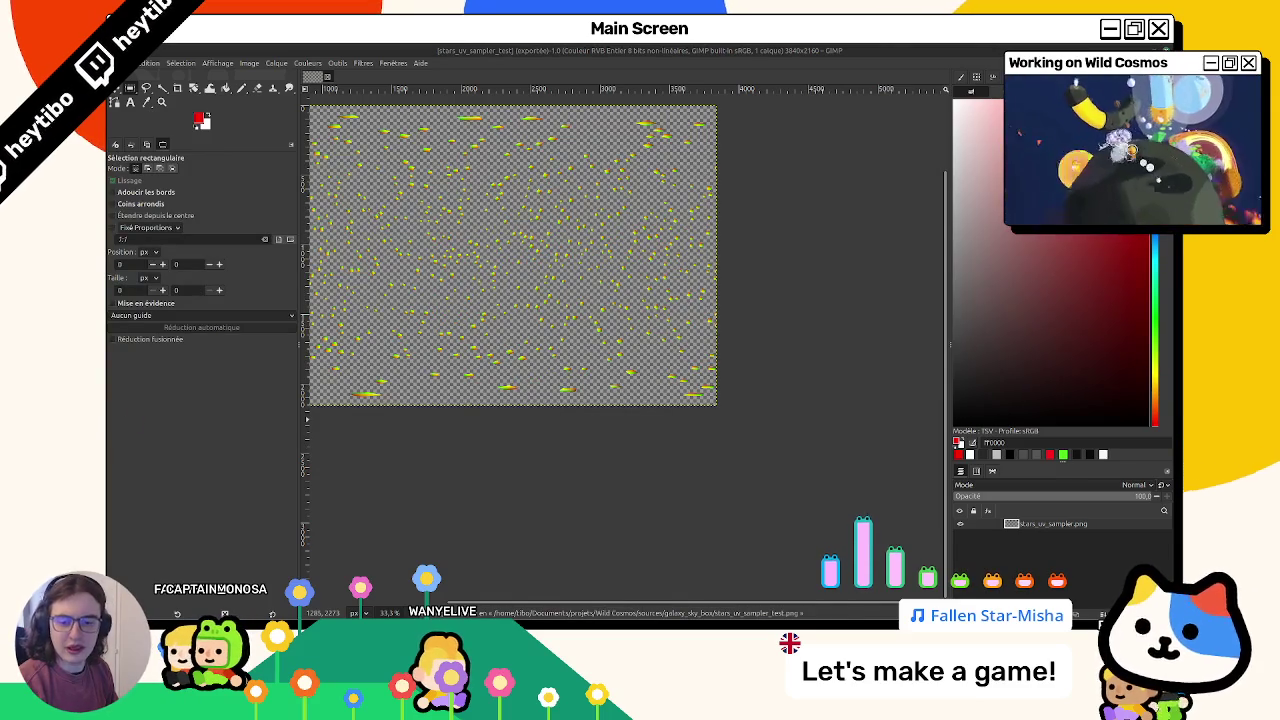
pyautogui.hotkey('alt', 'Tab')
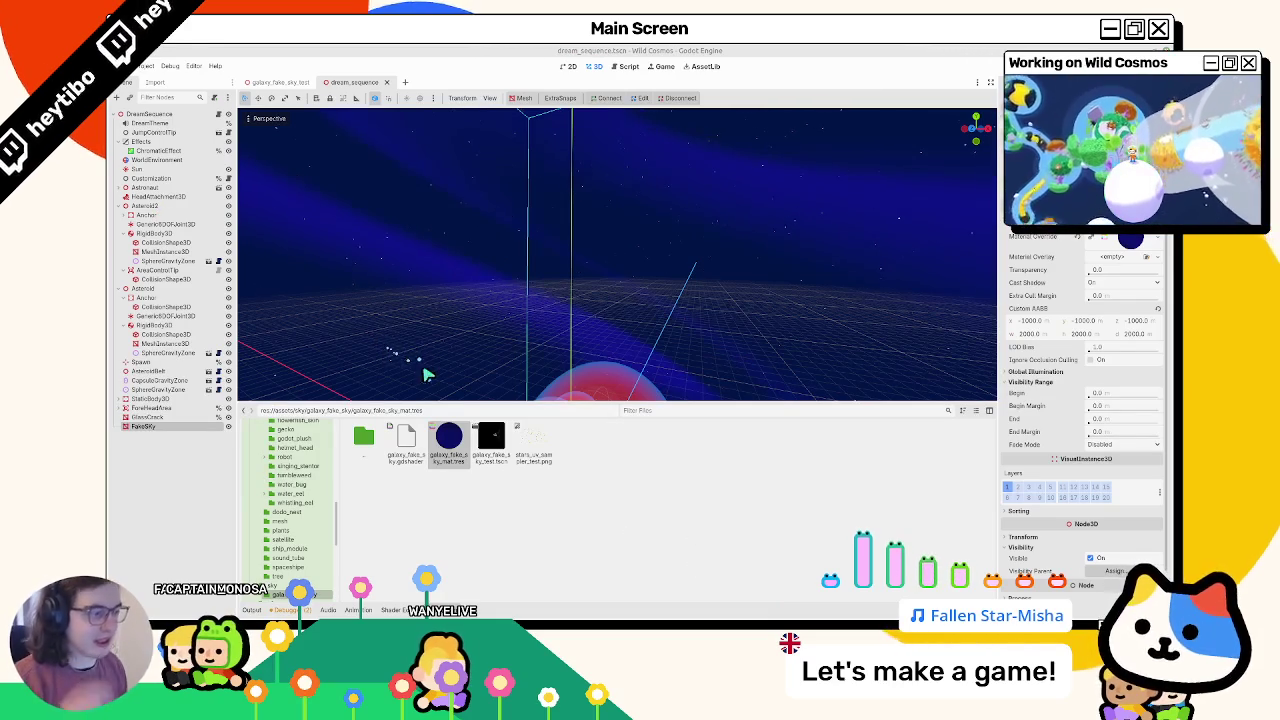
# Step: Open the galaxy_fake_sky_test scene, select galaxy_fake_sky_mat.tres, and collapse the CurveTexture preview
pyautogui.scroll(-2, 540, 302)
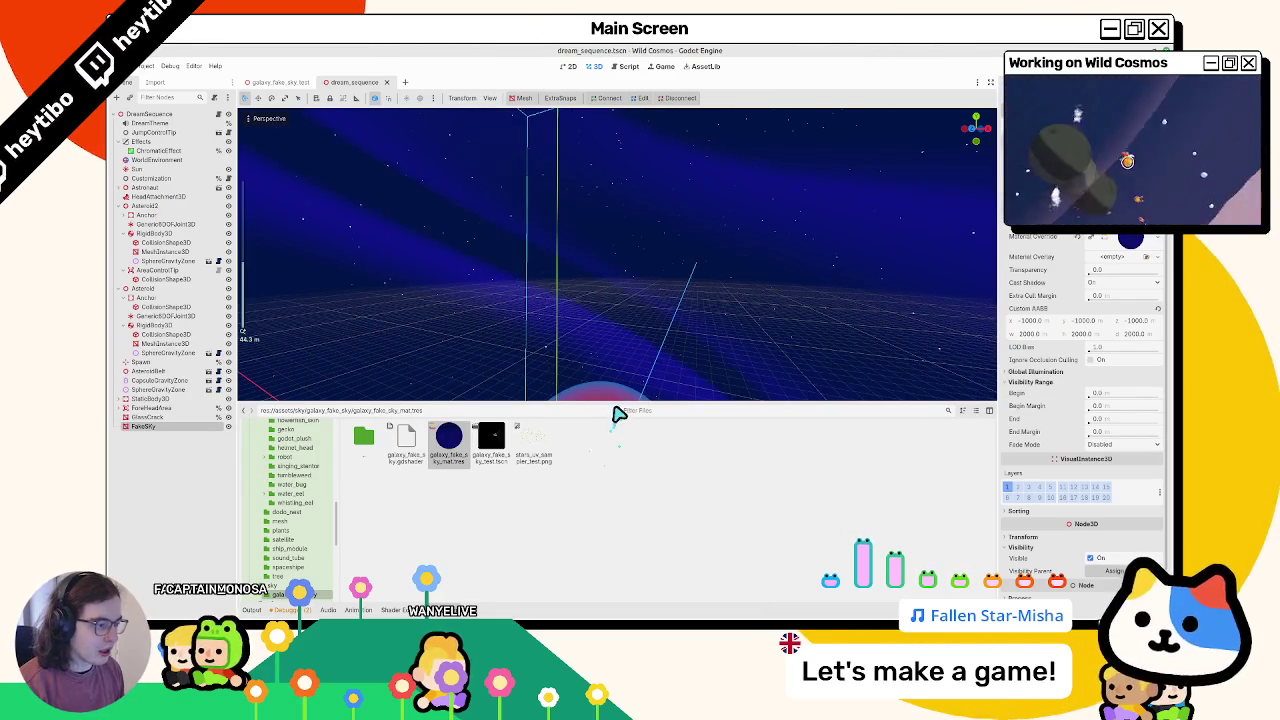
pyautogui.click(295, 82)
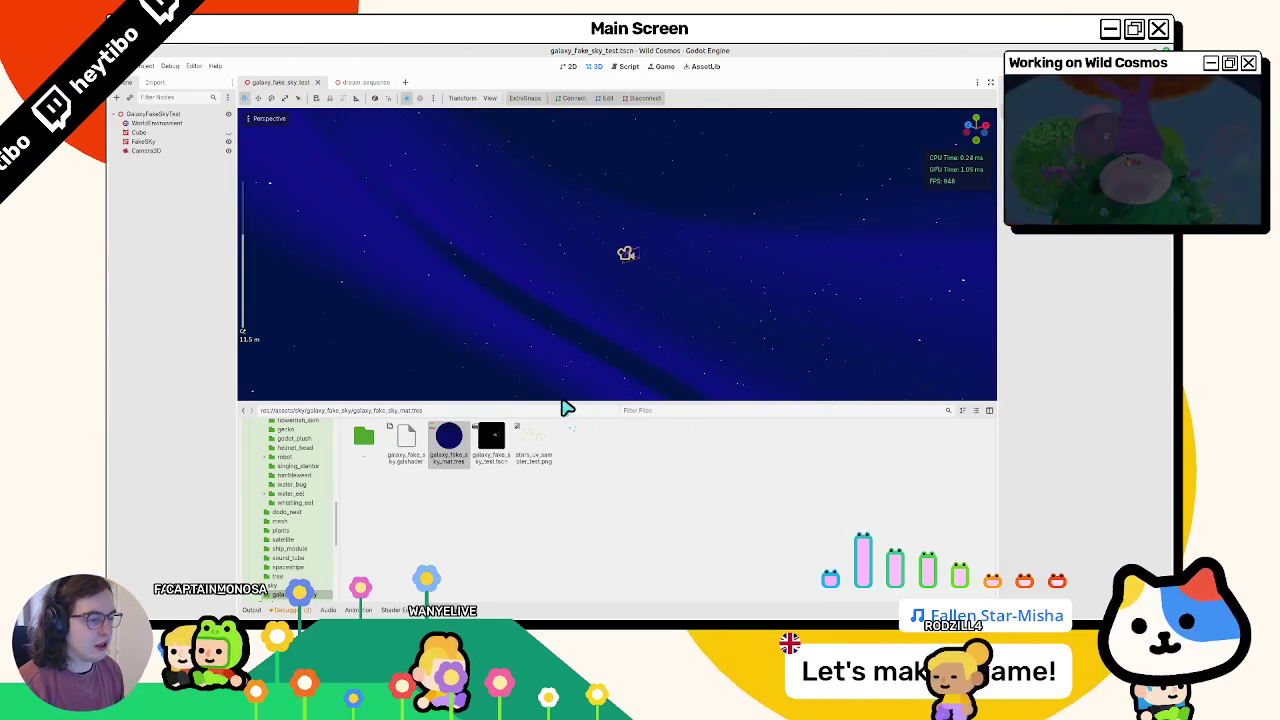
pyautogui.click(646, 380)
pyautogui.click(1110, 243)
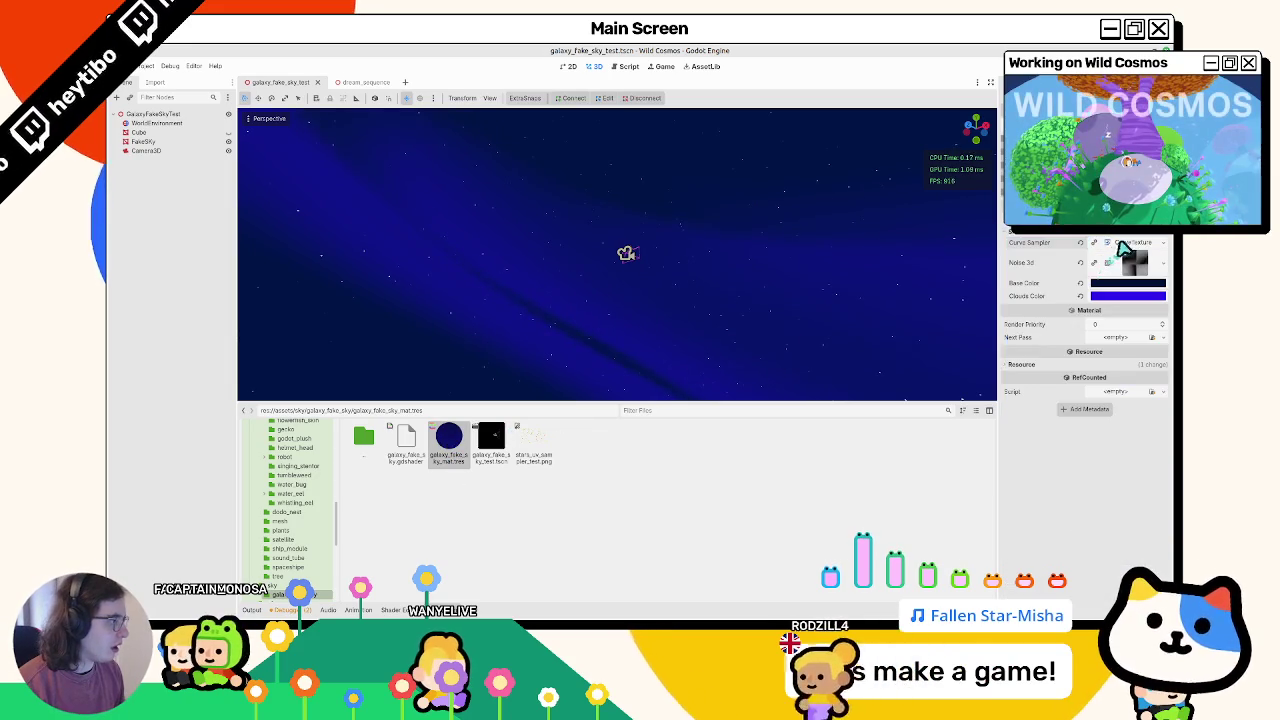
# Step: Open the galaxy fake sky shader and add a new line after DEPTH = 0.0;
pyautogui.doubleClick(405, 440)
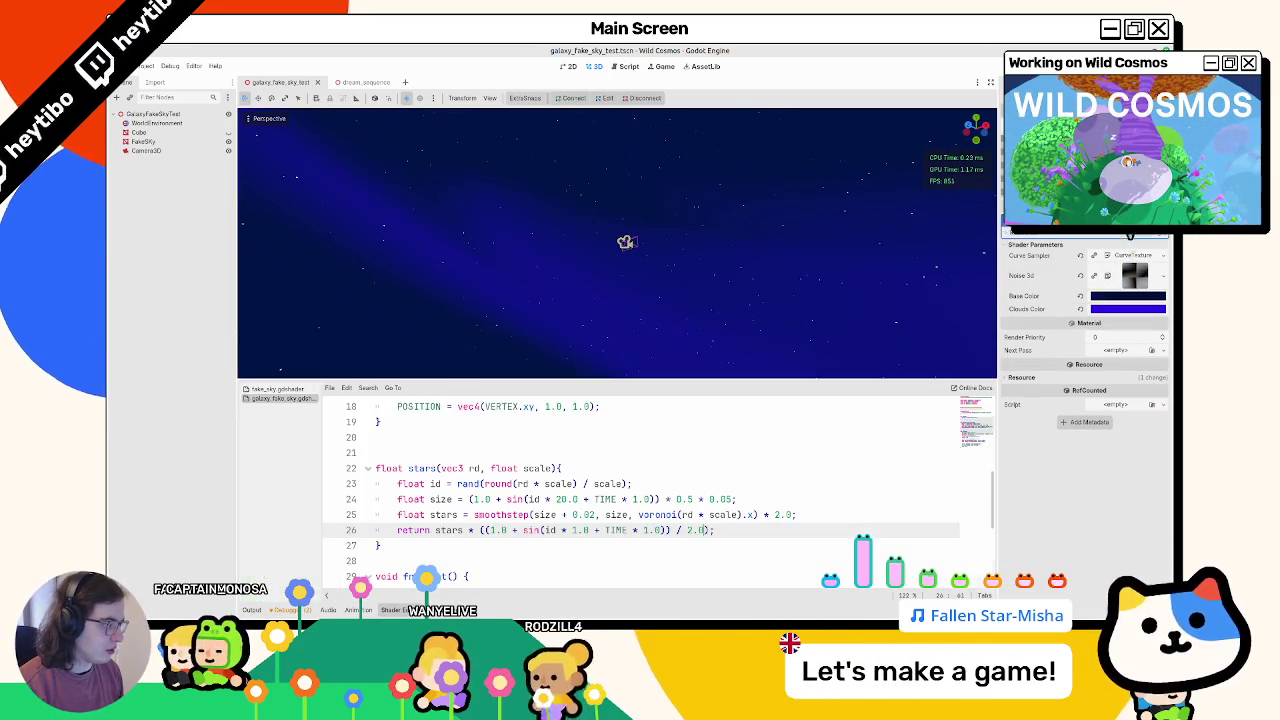
pyautogui.scroll(-3, 540, 500)
pyautogui.click(536, 567)
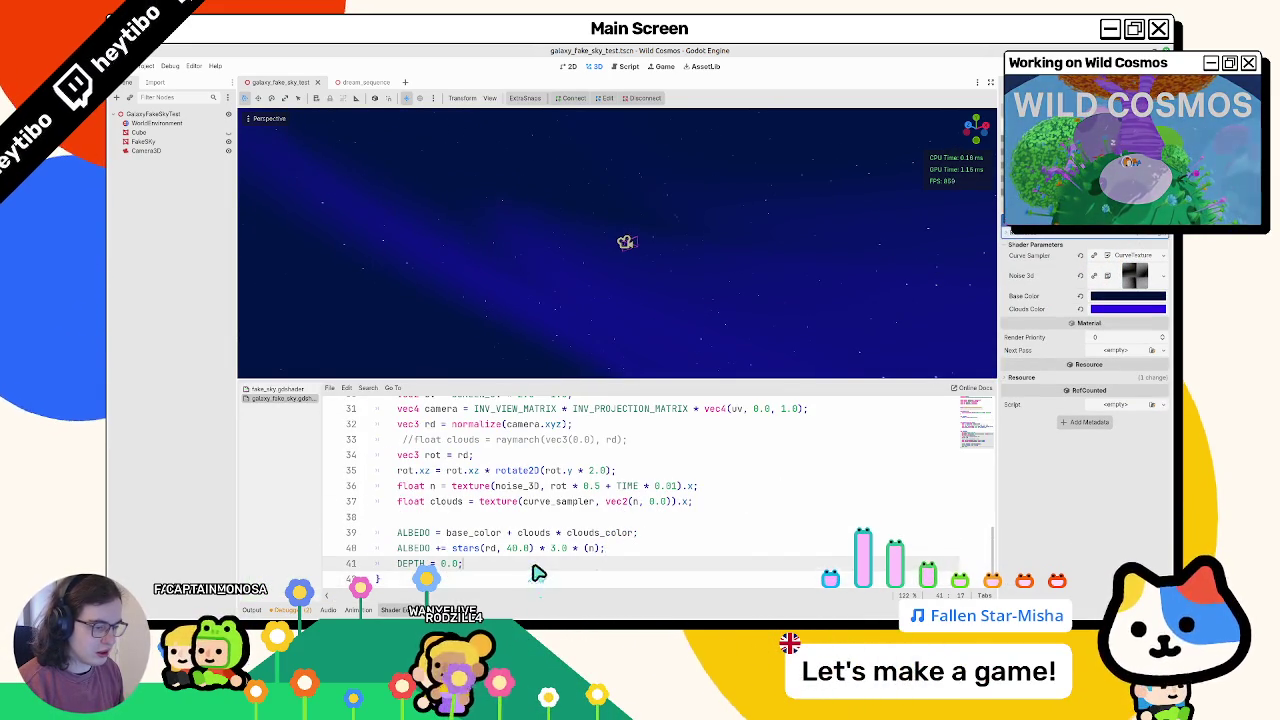
pyautogui.press('Return')
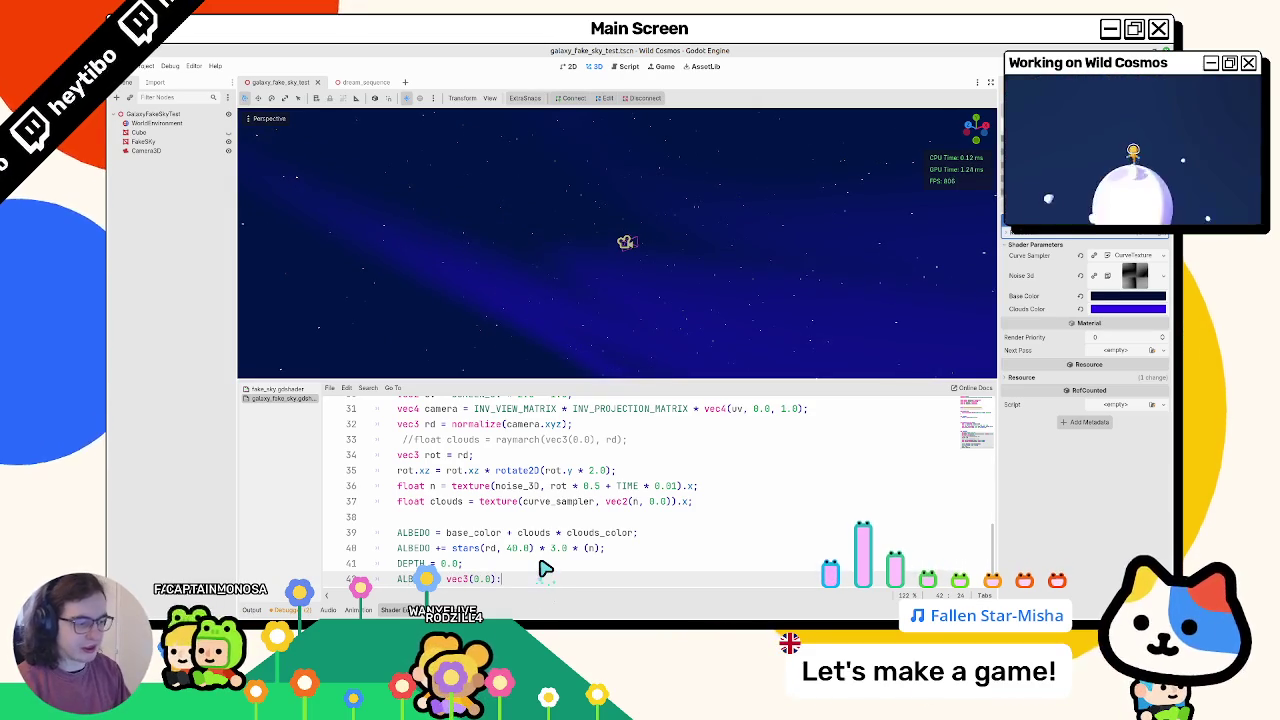
pyautogui.write(';')
pyautogui.press('Return')
# Step: Edit the debug line to ALBEDO = vec3(0.0, rd.y, 0.0), orbiting to view the gradient
pyautogui.scroll(-3, 541, 286)
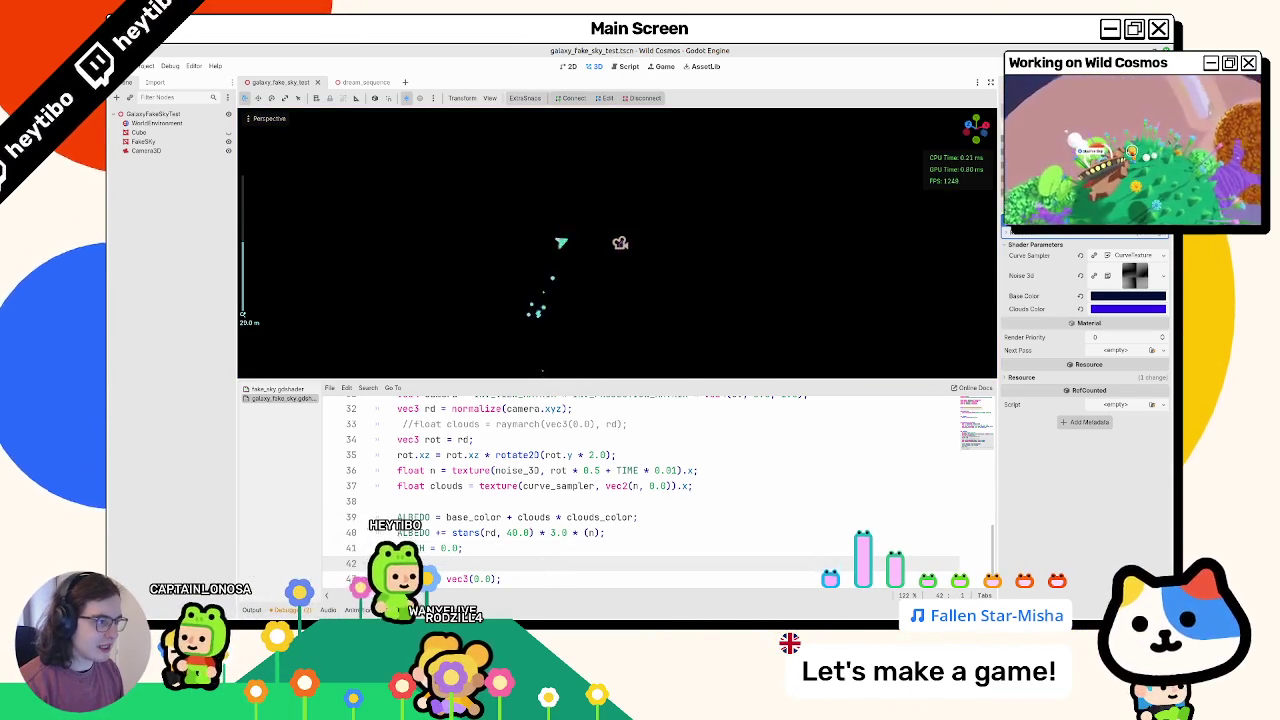
pyautogui.doubleClick(481, 578)
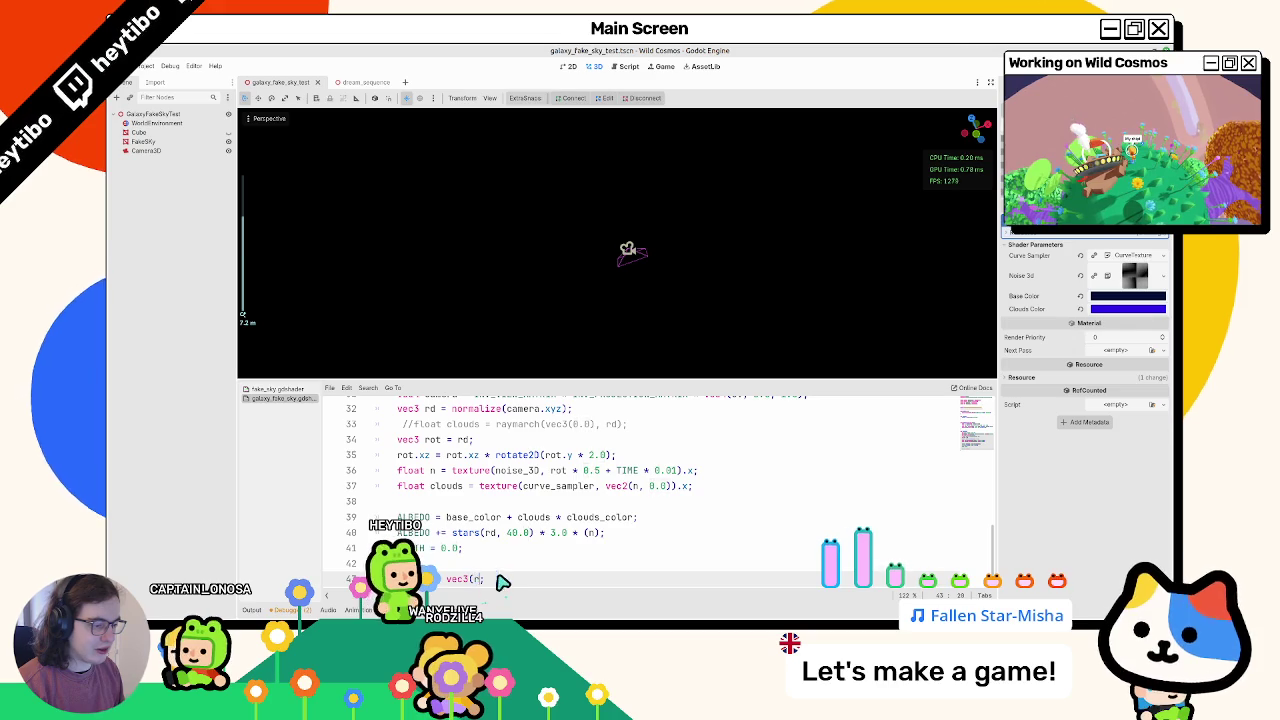
pyautogui.write('d);')
pyautogui.moveTo(653, 372)
pyautogui.mouseDown(button='middle')
pyautogui.moveTo(723, 211)
pyautogui.moveTo(737, 257)
pyautogui.moveTo(399, 253)
pyautogui.moveTo(606, 243)
pyautogui.moveTo(760, 271)
pyautogui.moveTo(631, 236)
pyautogui.moveTo(578, 257)
pyautogui.mouseUp(button='middle')
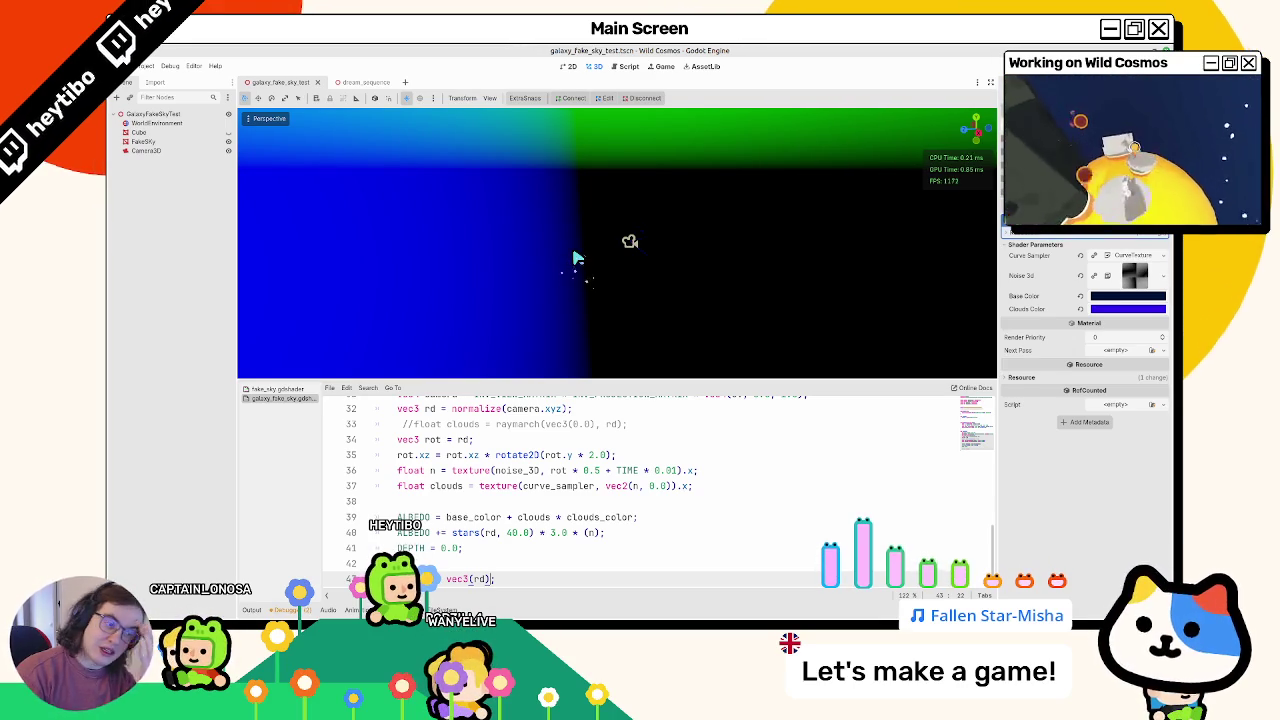
pyautogui.write('xy, 0.0')
pyautogui.press('BackSpace')
pyautogui.press('BackSpace')
pyautogui.press('BackSpace')
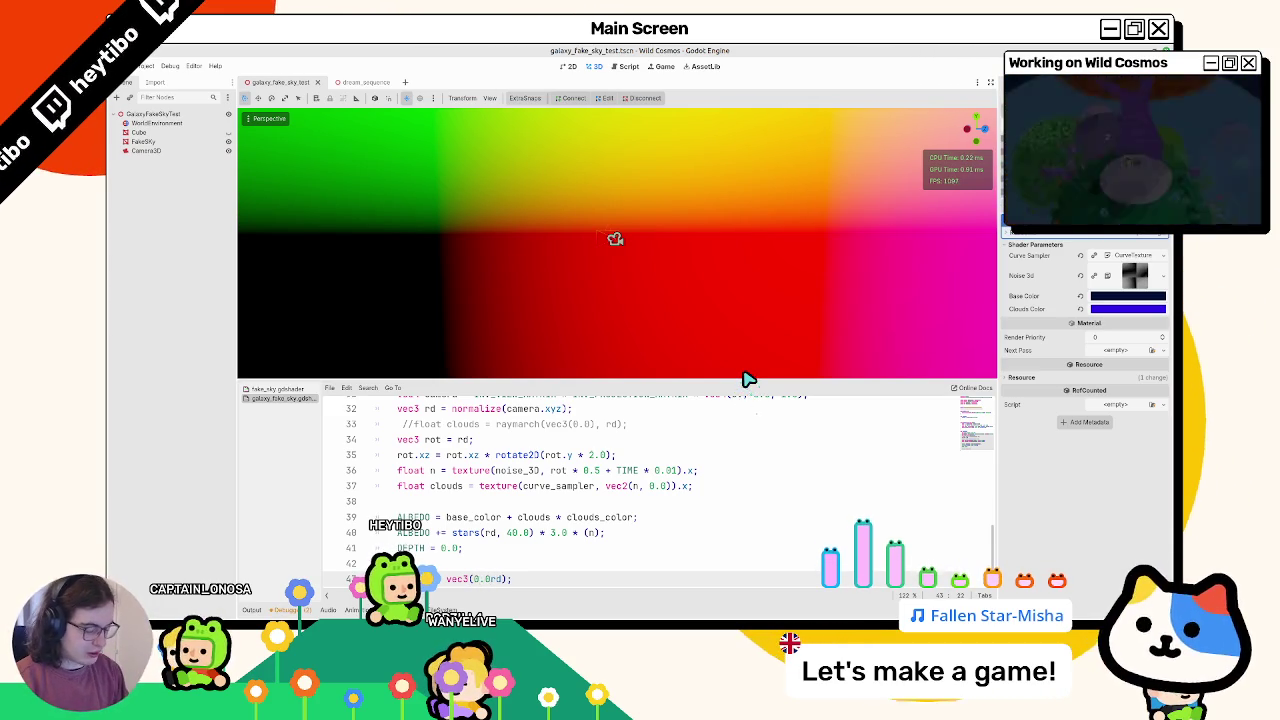
pyautogui.write('.y')
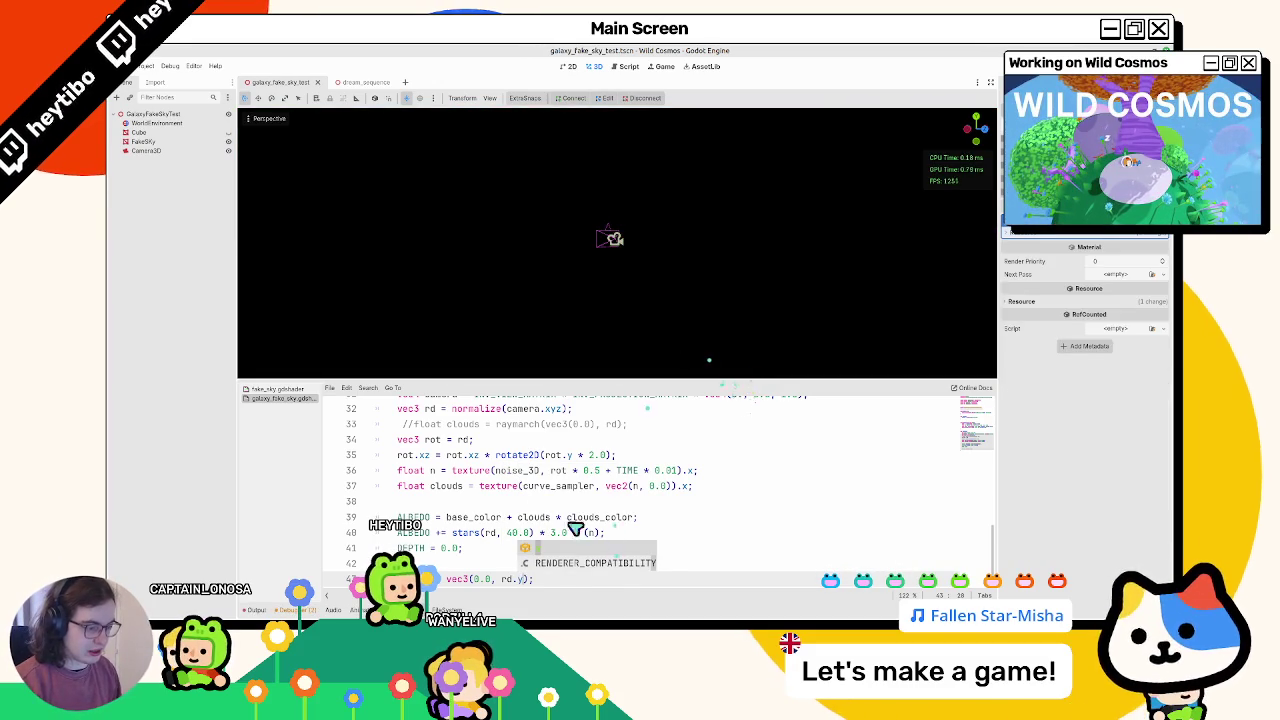
pyautogui.click(489, 555)
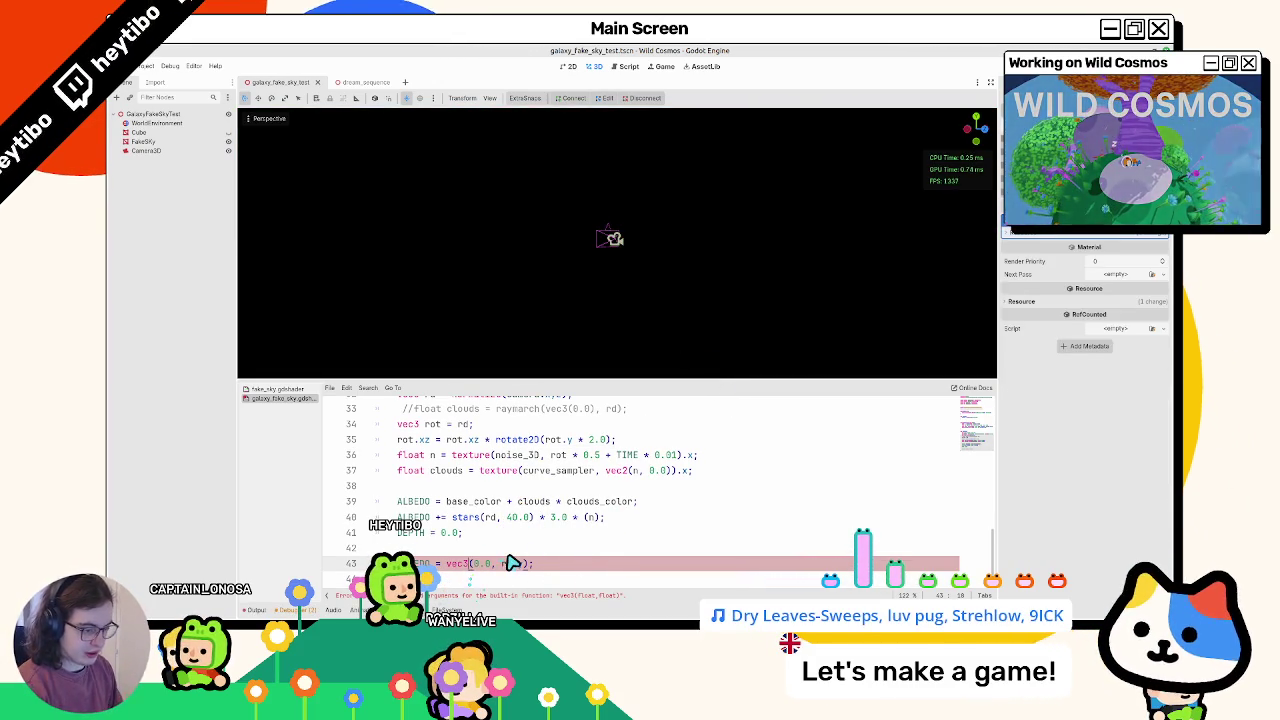
pyautogui.write('2')
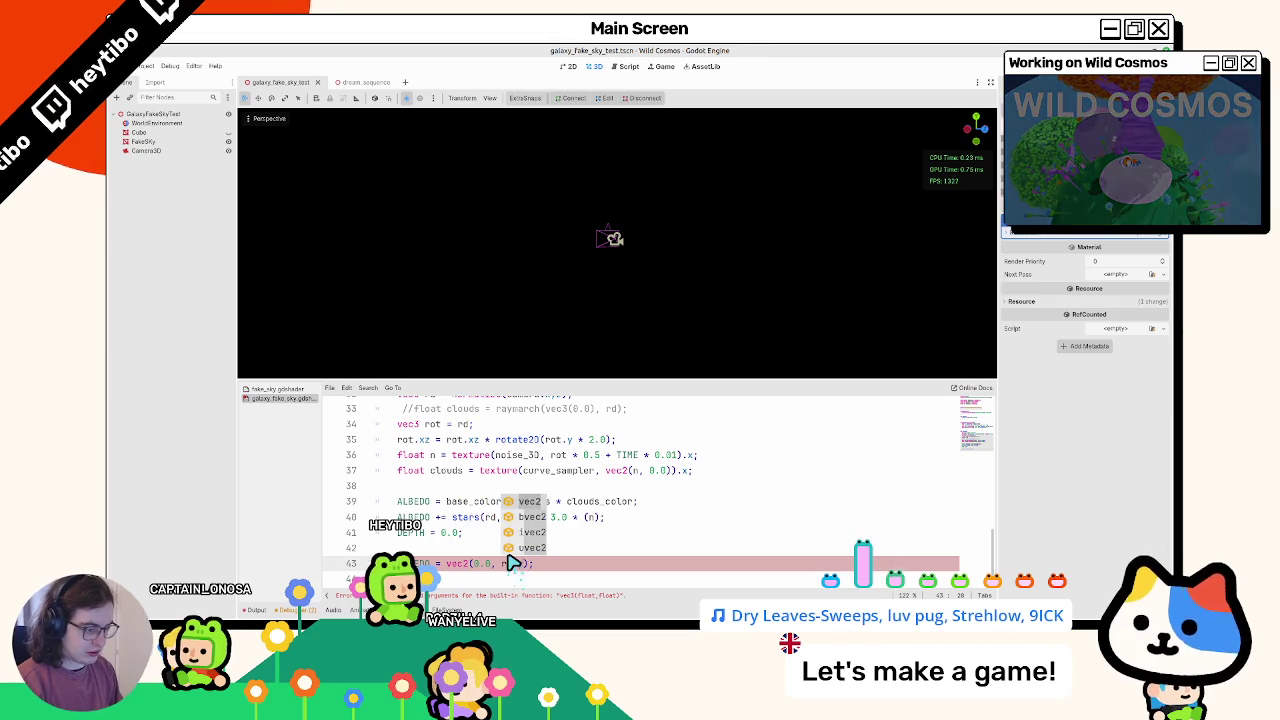
pyautogui.write(', 0.0')
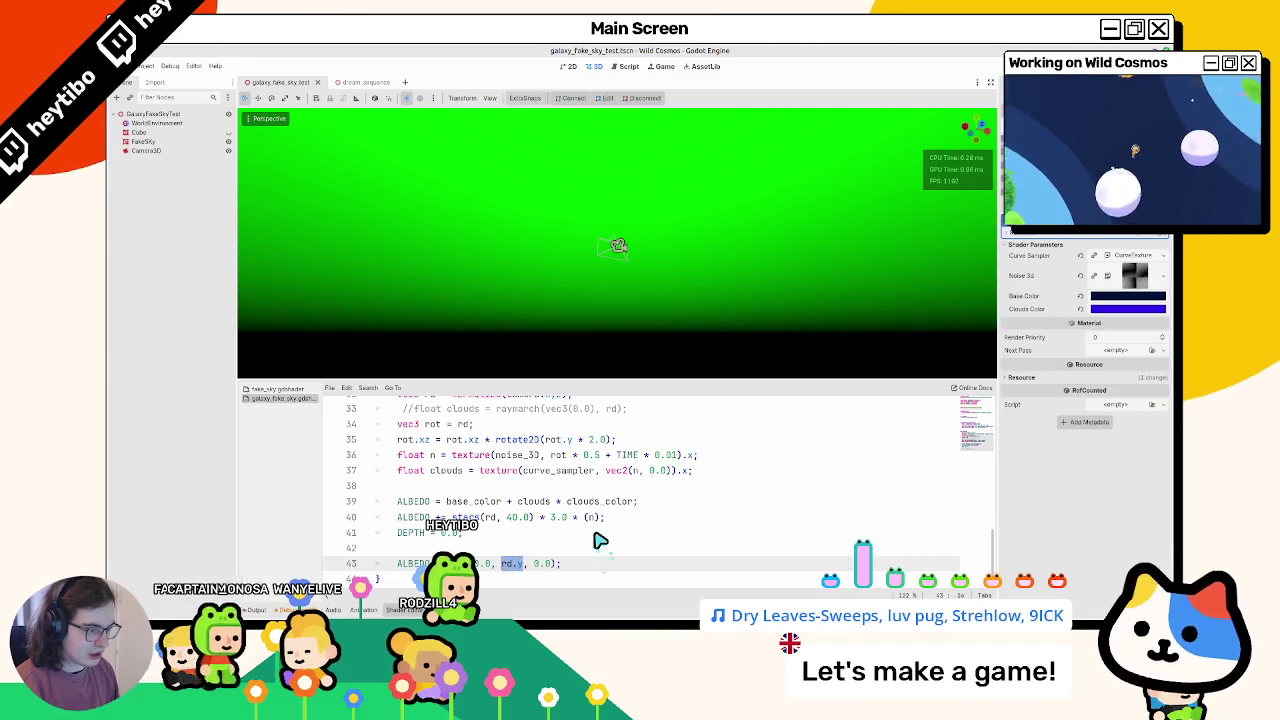
pyautogui.scroll(2, 600, 541)
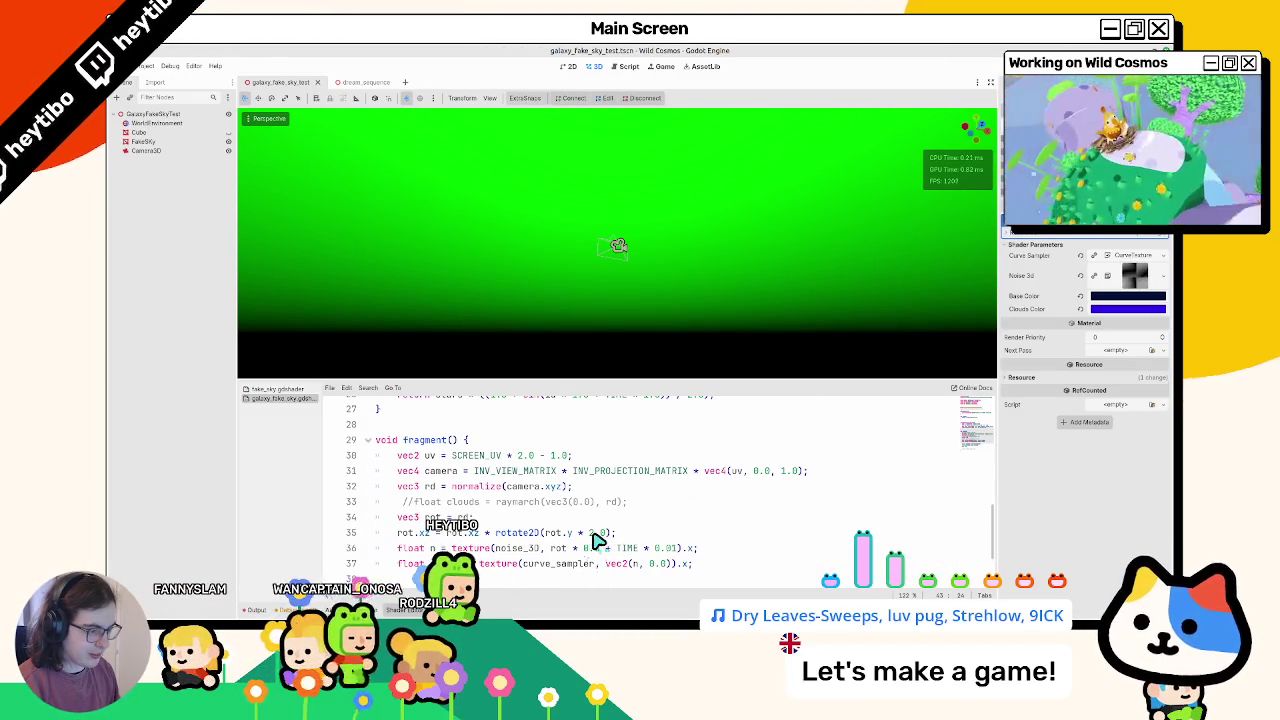
pyautogui.scroll(-2, 597, 541)
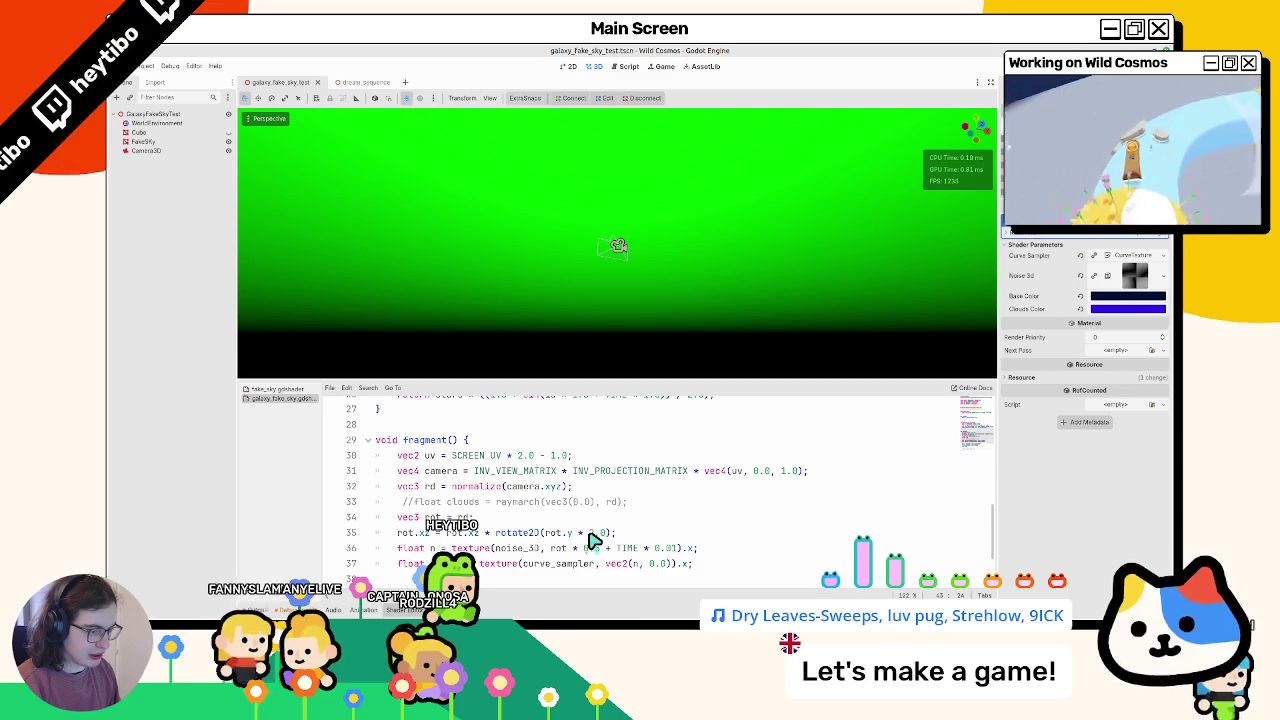
pyautogui.doubleClick(478, 486)
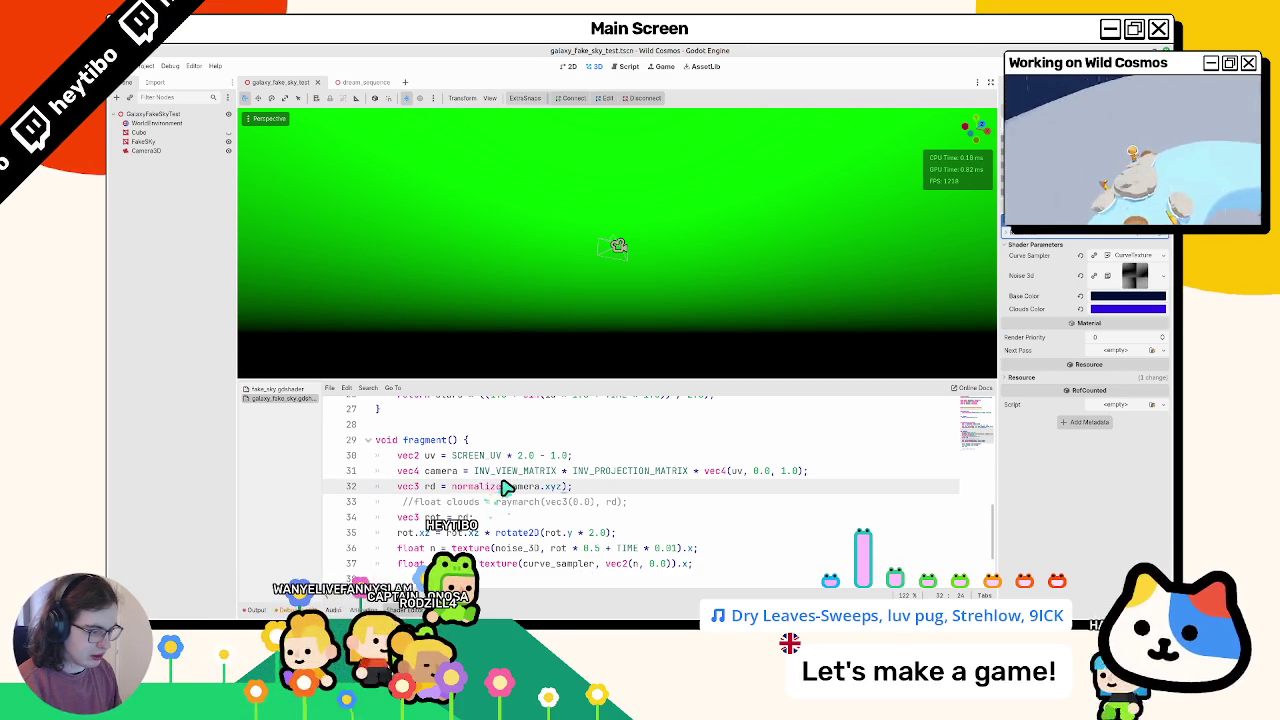
pyautogui.scroll(-2, 512, 486)
pyautogui.doubleClick(510, 563)
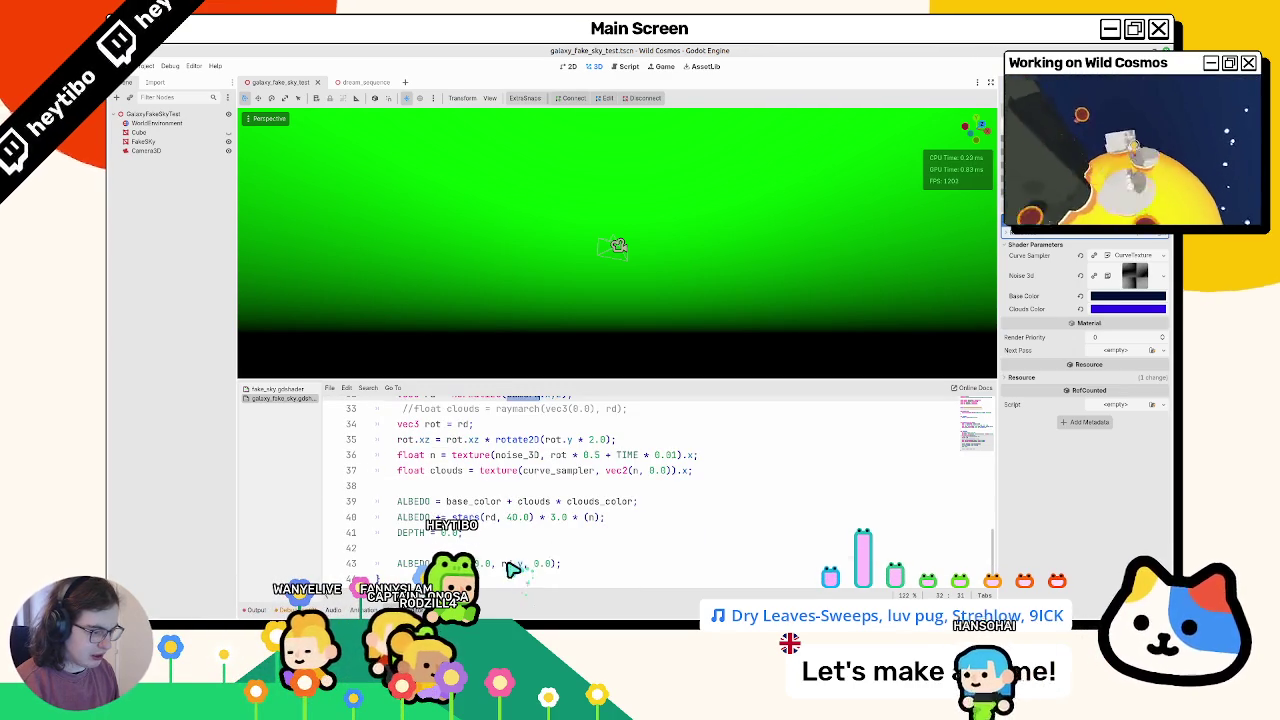
pyautogui.write('camera')
pyautogui.doubleClick(515, 563)
pyautogui.write('rd')
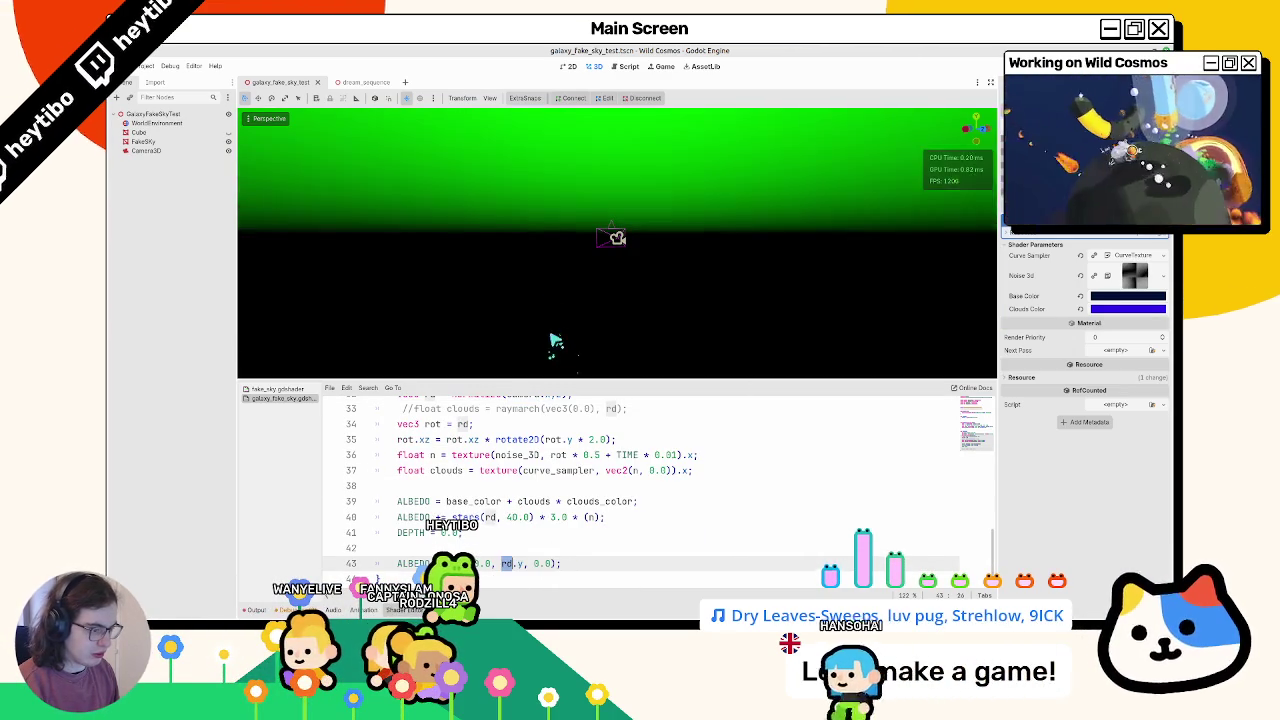
pyautogui.scroll(1, 517, 503)
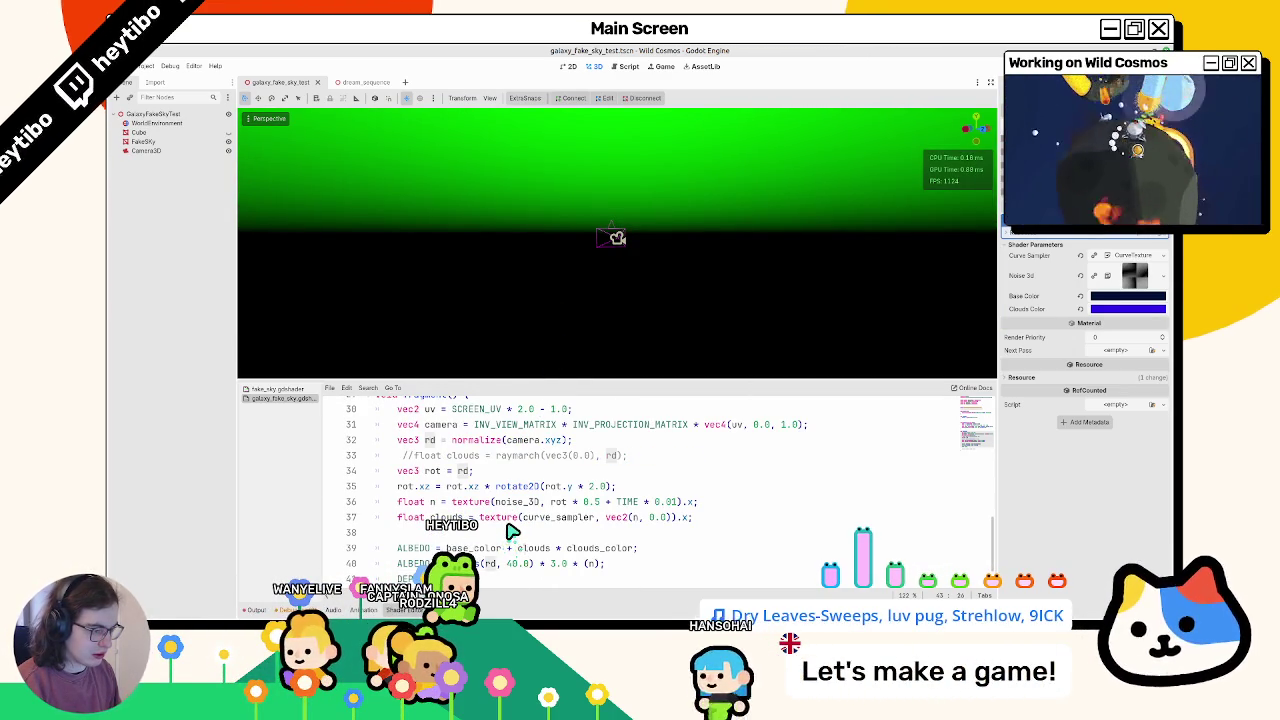
pyautogui.scroll(-1, 510, 530)
pyautogui.doubleClick(512, 563)
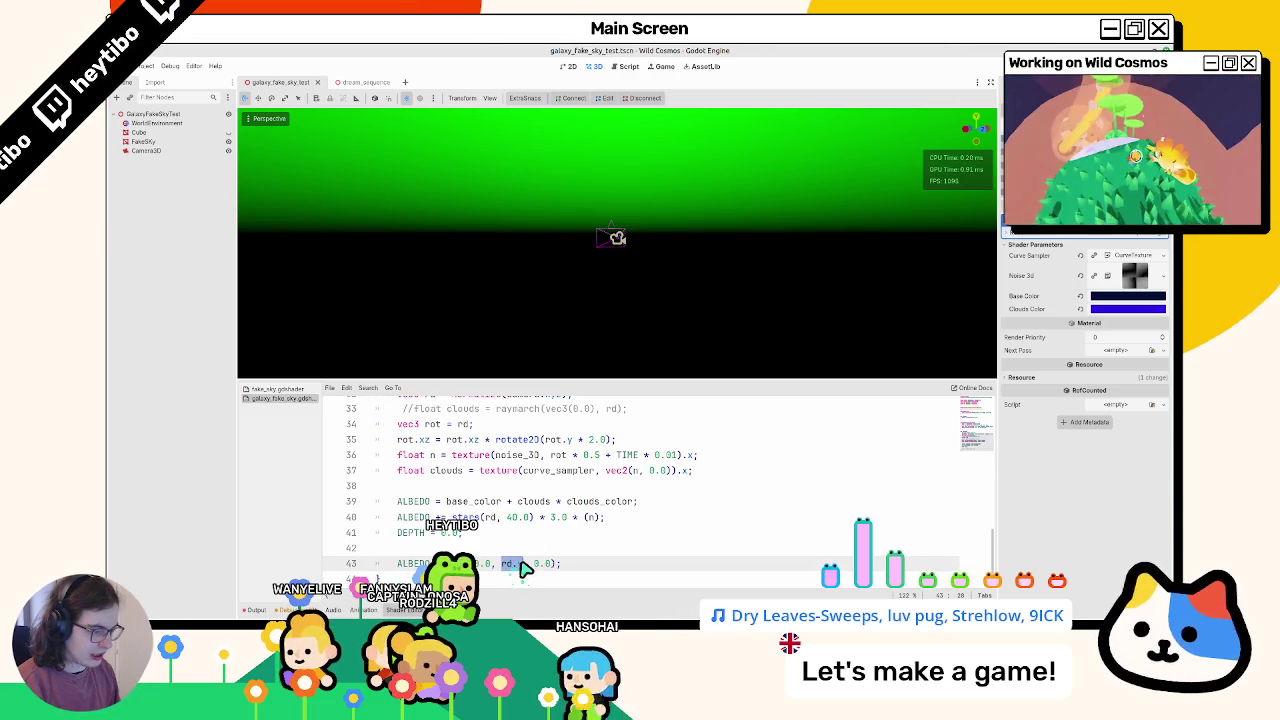
pyautogui.press('Right')
pyautogui.write('*')
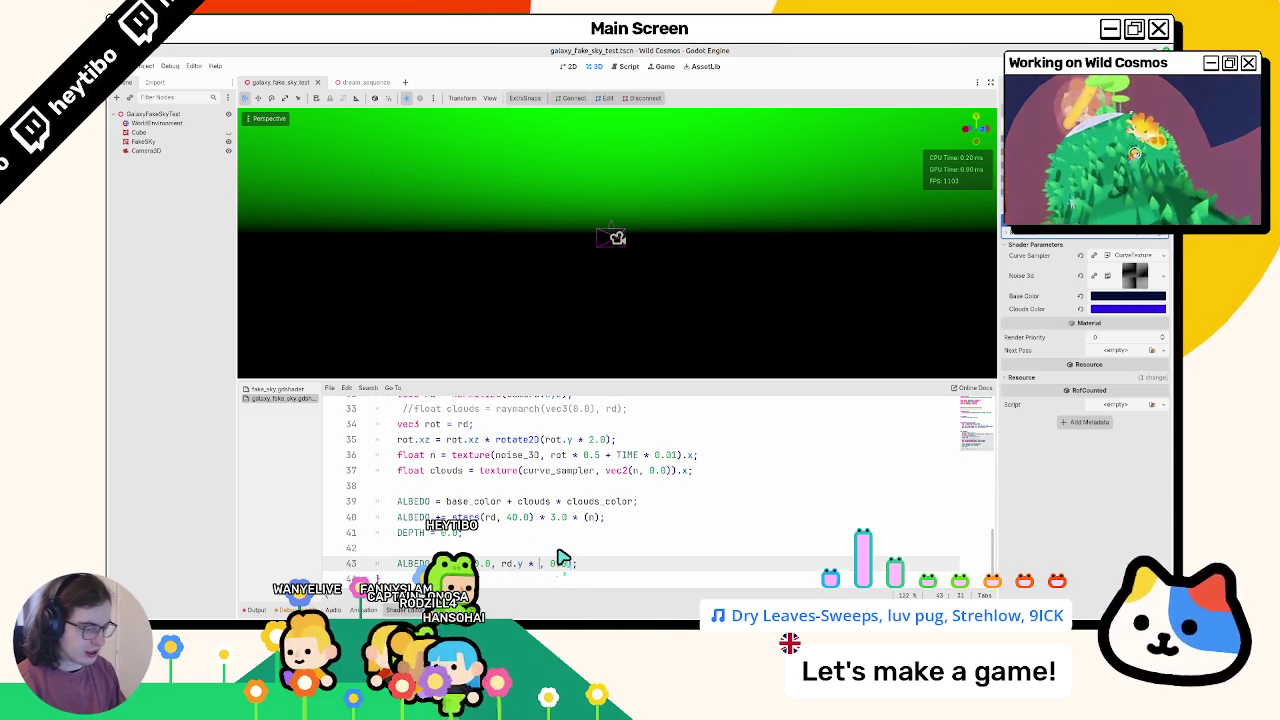
pyautogui.scroll(2, 575, 480)
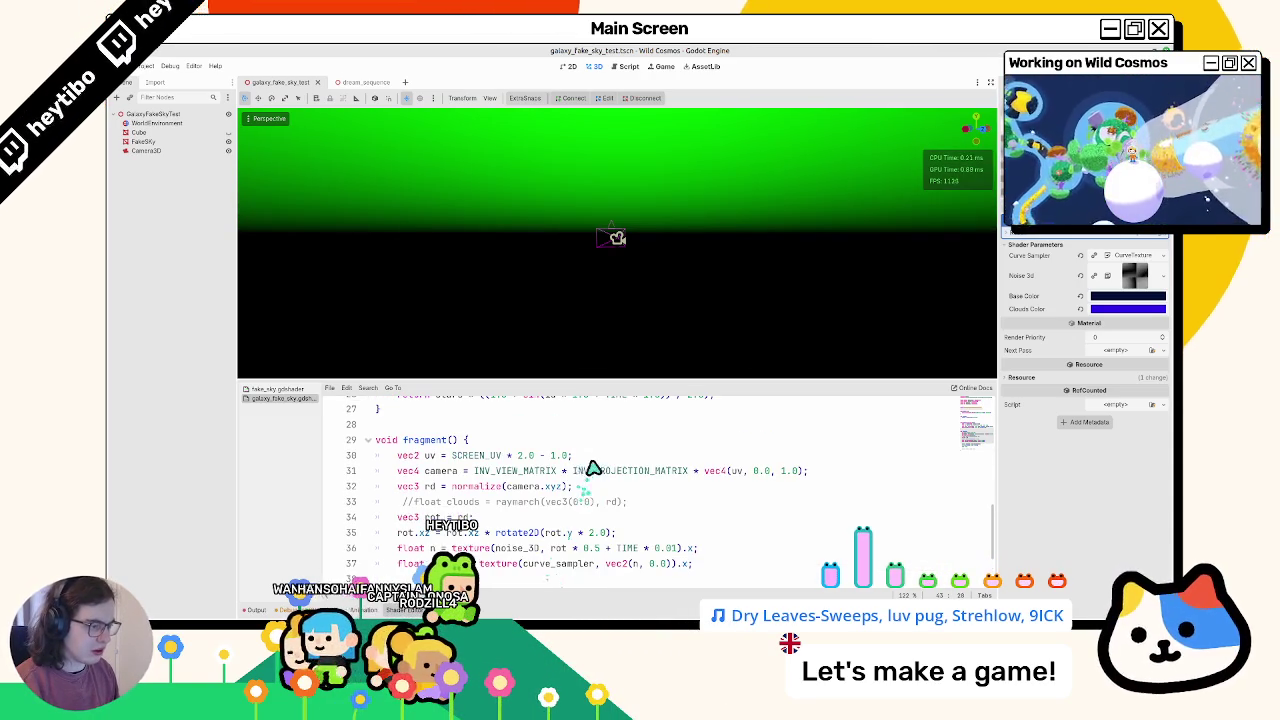
pyautogui.moveTo(572, 455); pyautogui.dragTo(500, 457)
pyautogui.click(545, 457)
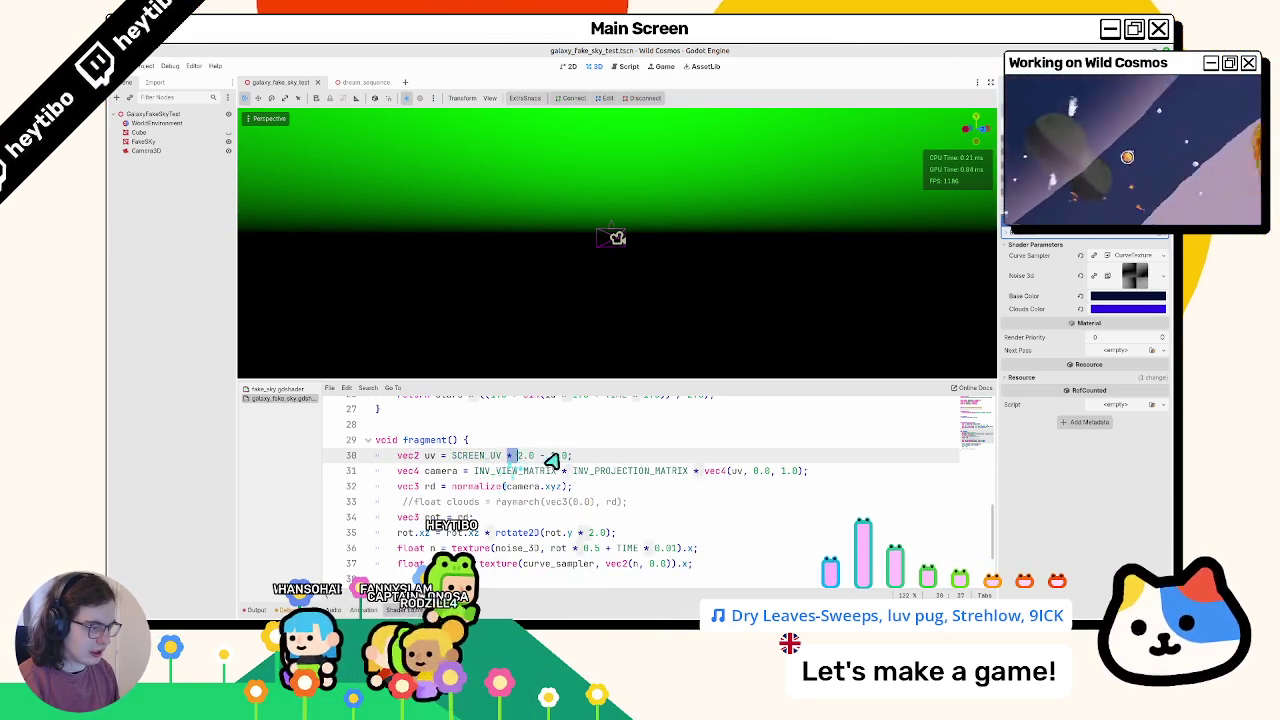
pyautogui.press('BackSpace')
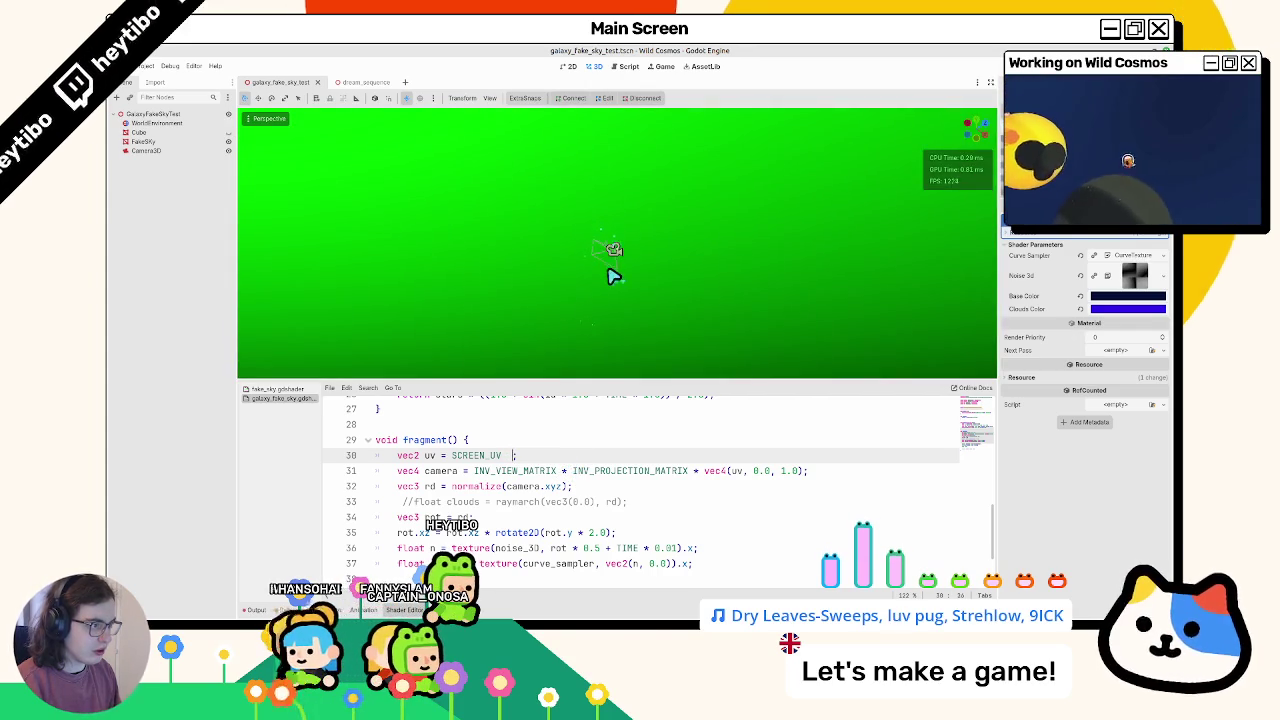
pyautogui.hotkey('ctrl', 'z')
pyautogui.moveTo(537, 455); pyautogui.dragTo(570, 457)
pyautogui.press('BackSpace')
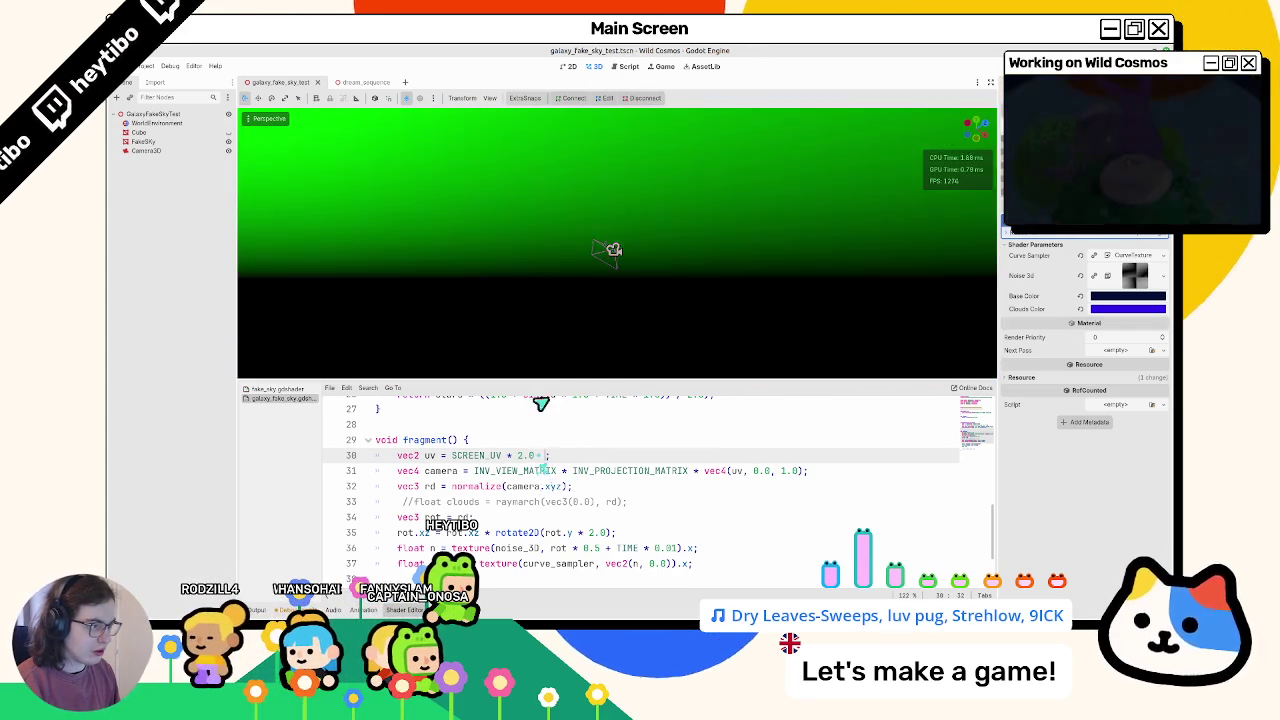
pyautogui.hotkey('ctrl', 'z')
pyautogui.scroll(-2, 578, 494)
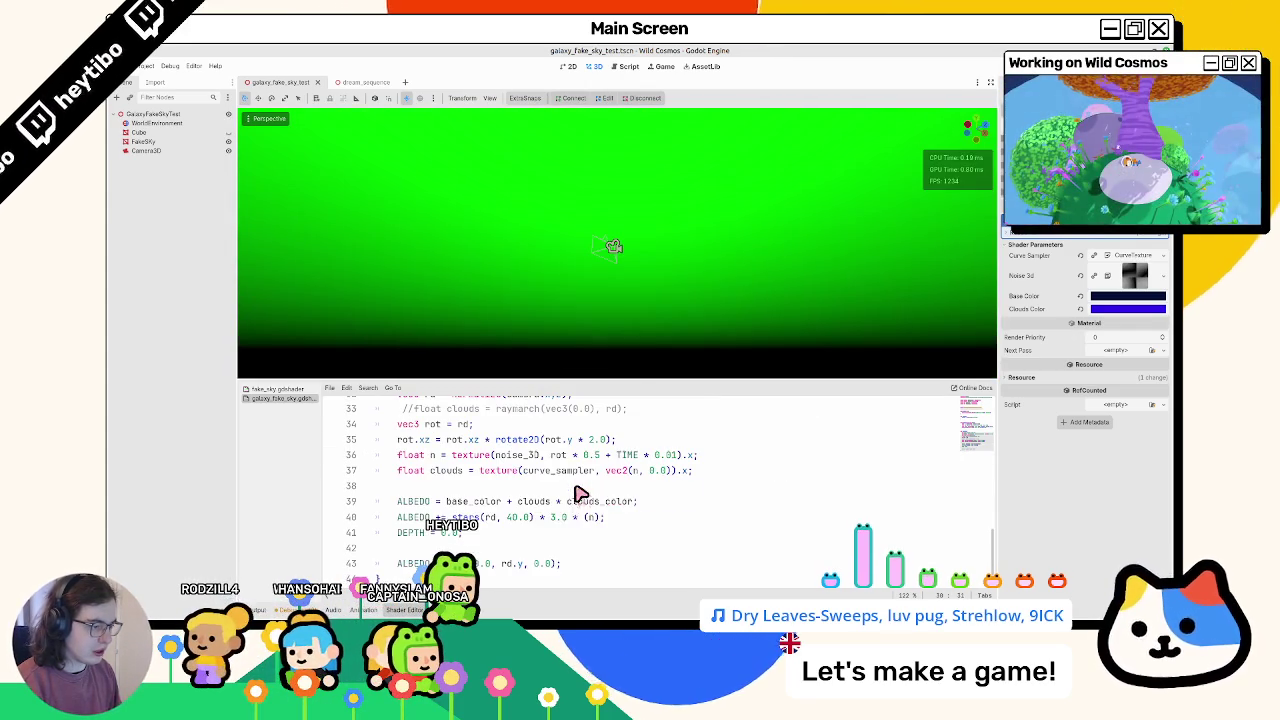
pyautogui.click(525, 564)
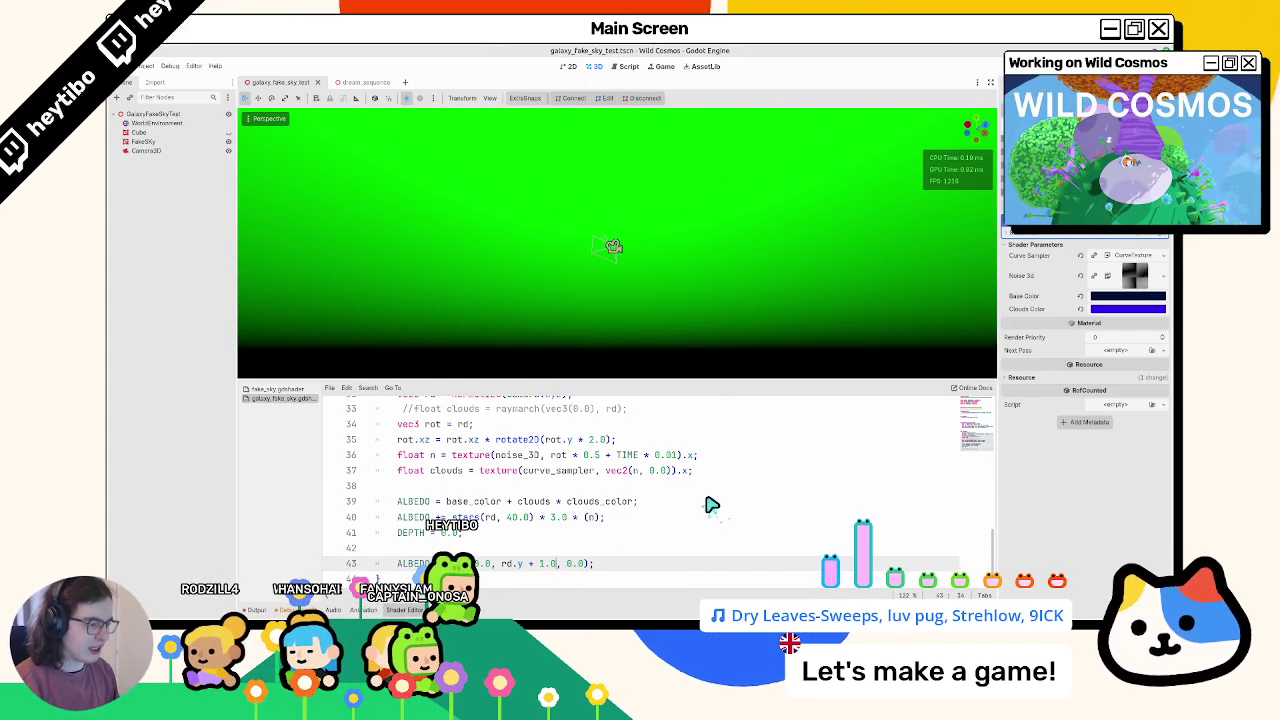
pyautogui.moveTo(697, 309); pyautogui.dragTo(778, 176, button='middle')
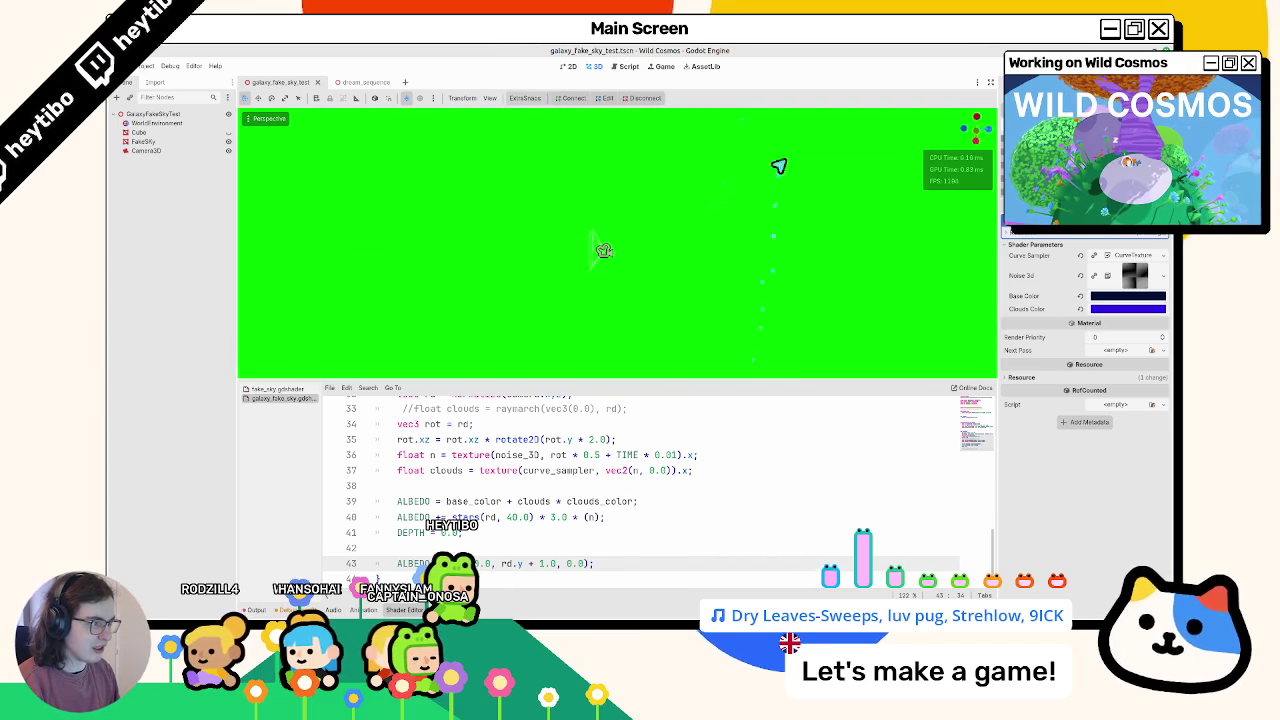
pyautogui.moveTo(789, 340); pyautogui.dragTo(767, 340, button='middle')
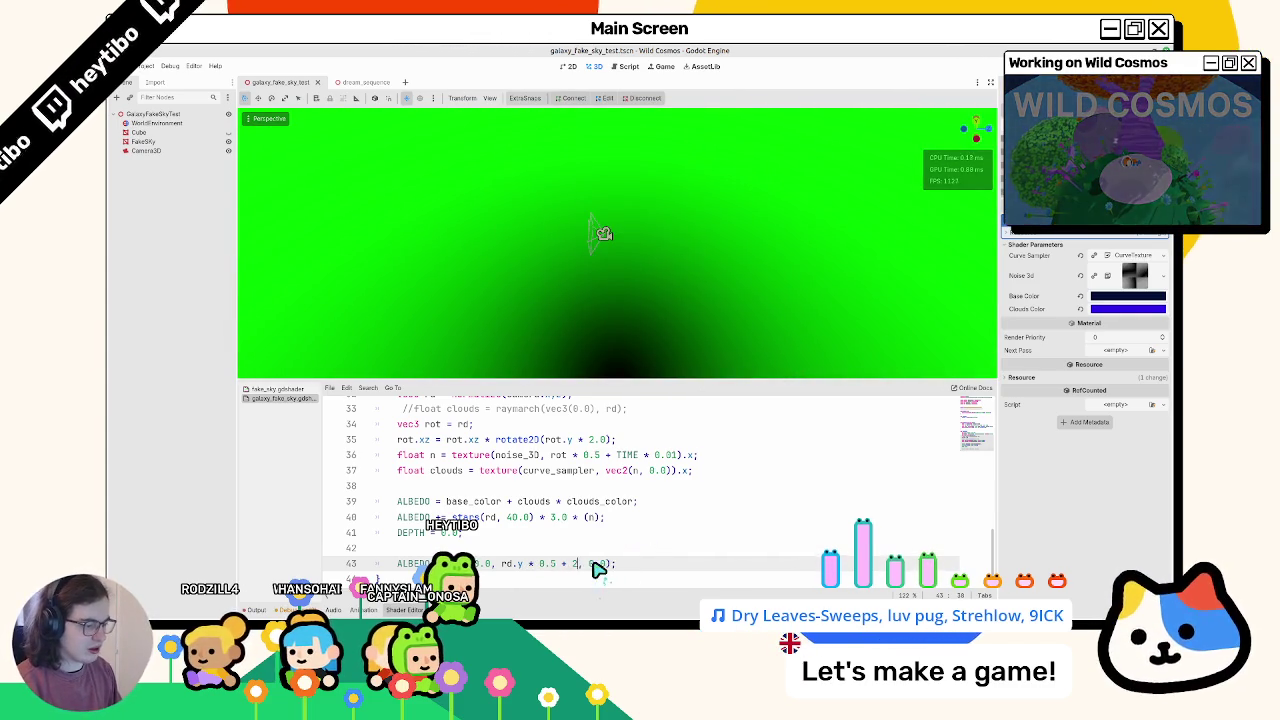
pyautogui.write('.0')
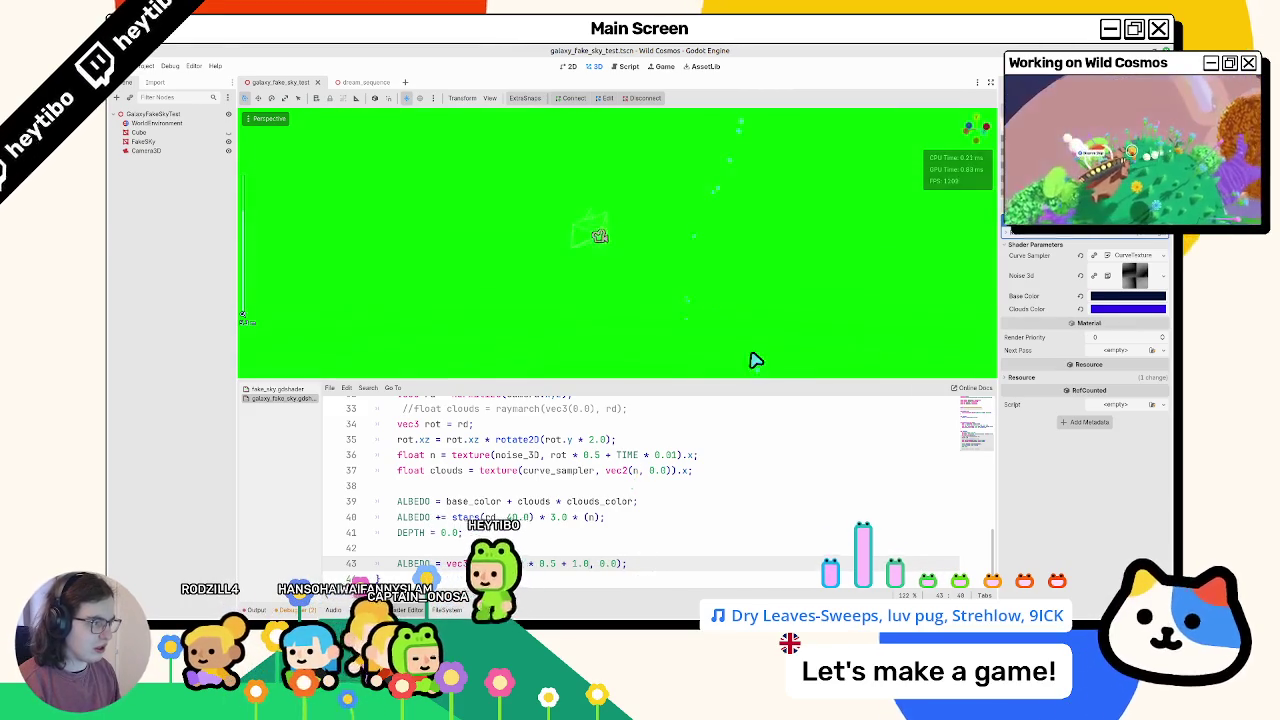
pyautogui.moveTo(757, 366); pyautogui.dragTo(777, 177, button='middle')
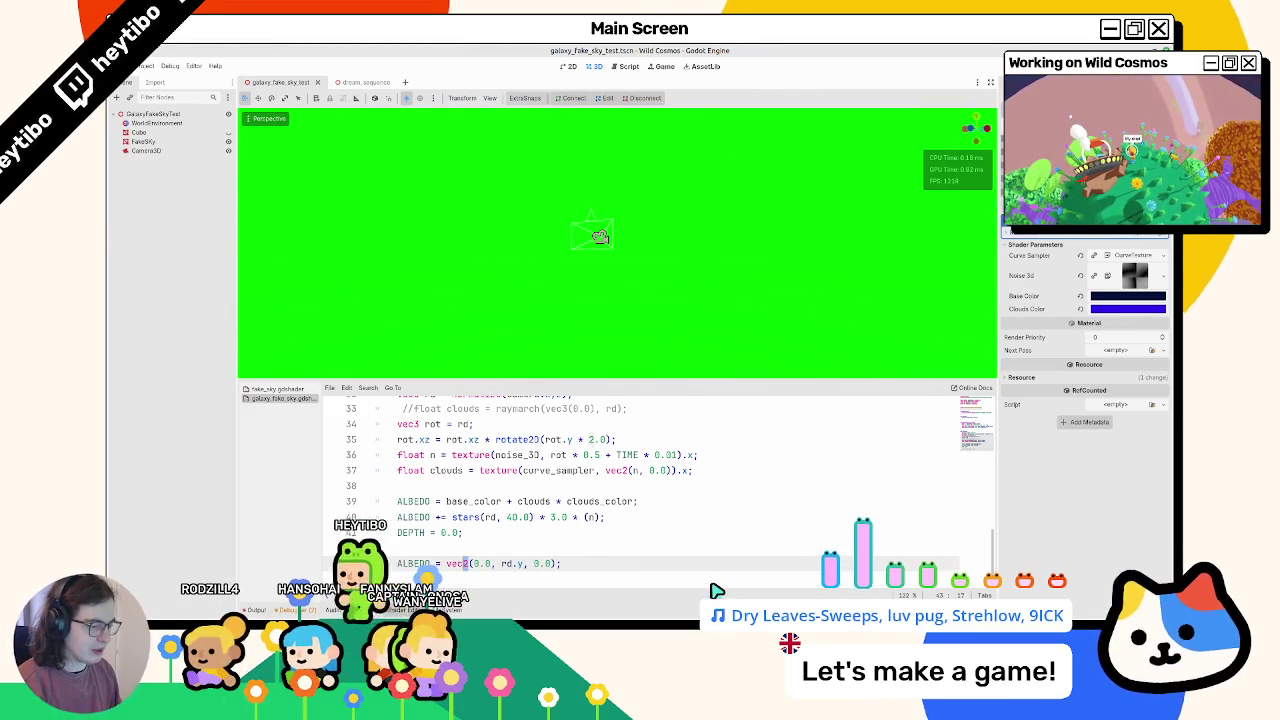
pyautogui.hotkey('ctrl', 'z')
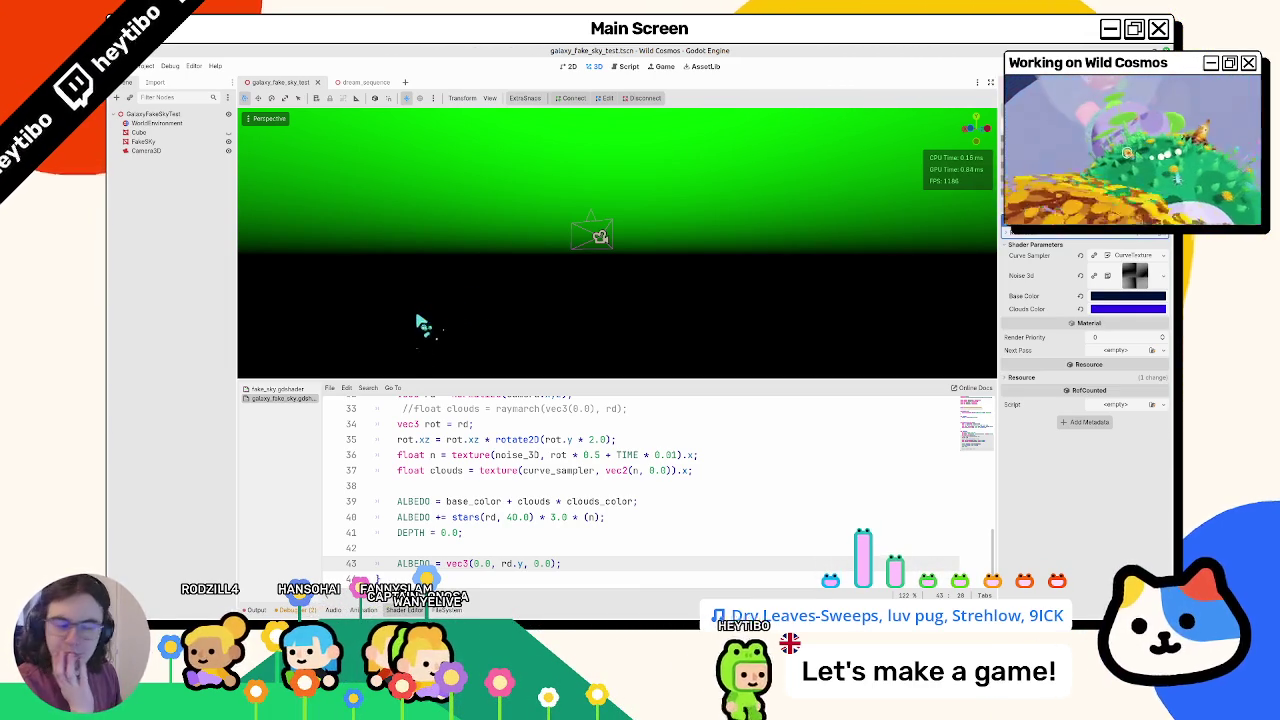
# Step: Go to line 43 of the sky shader and orbit the view to inspect the horizon gradient
pyautogui.scroll(2, 443, 459)
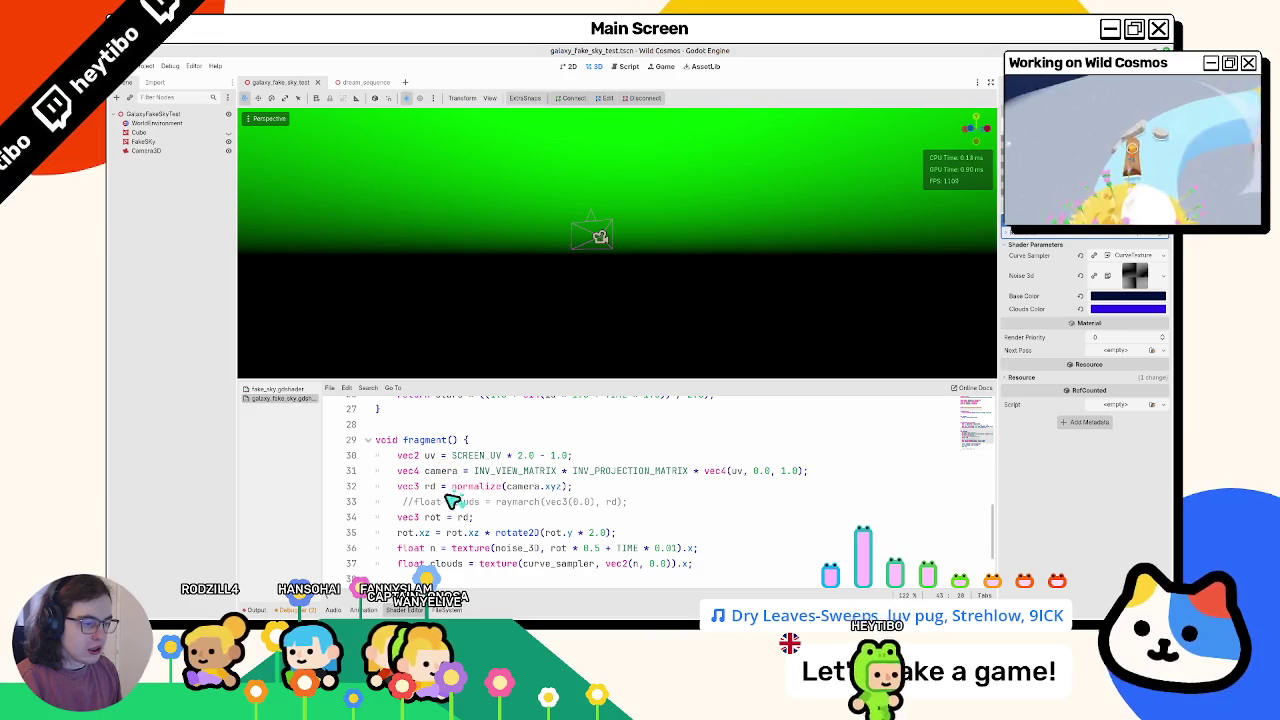
pyautogui.click(507, 488)
pyautogui.scroll(-2, 510, 498)
pyautogui.click(507, 566)
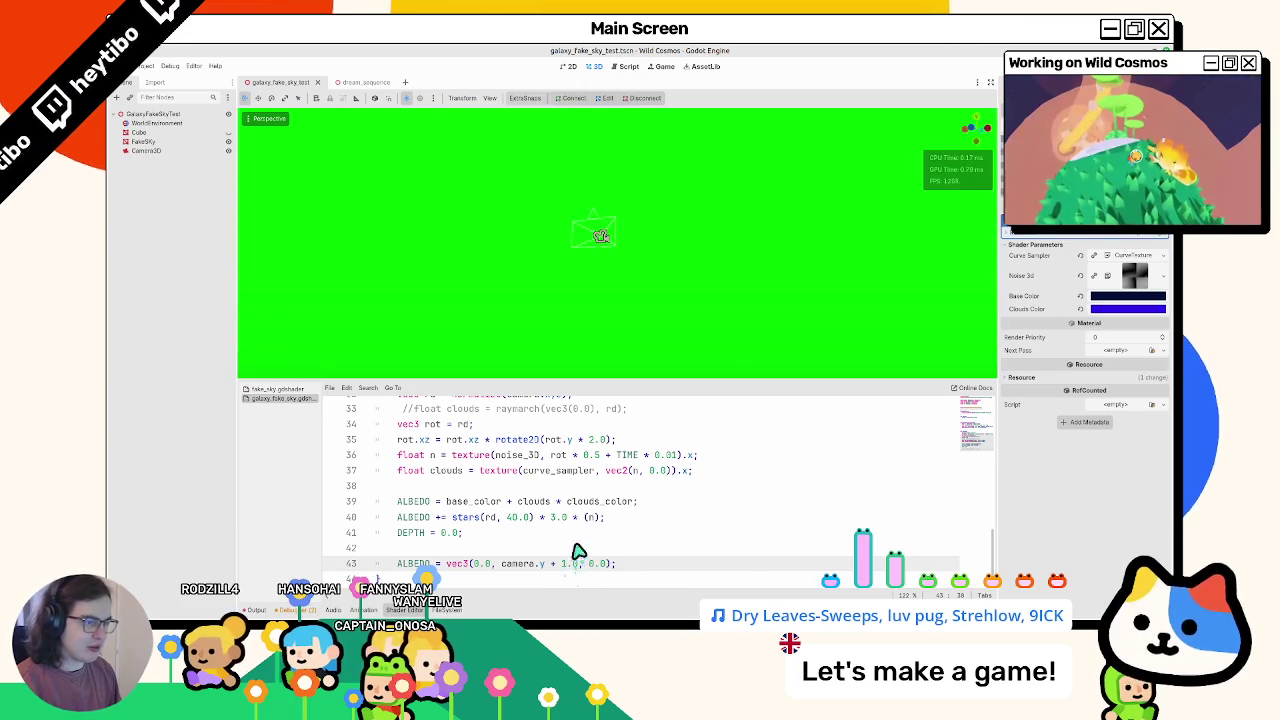
pyautogui.moveTo(692, 330)
pyautogui.mouseDown(button='middle')
pyautogui.moveTo(689, 126)
pyautogui.moveTo(638, 352)
pyautogui.moveTo(651, 320)
pyautogui.mouseUp(button='middle')
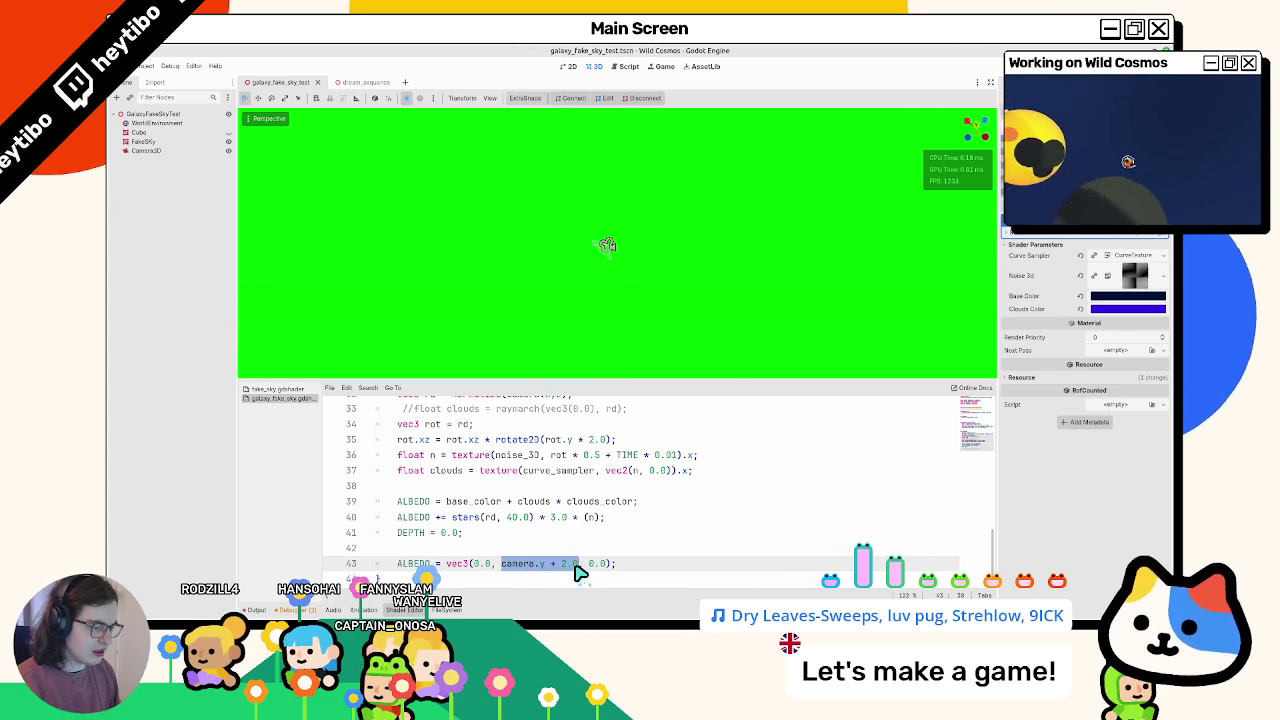
# Step: Try normalize() and camera.y + 2.0 on line 43, then revert the output to rd.y
pyautogui.write('orm')
pyautogui.press('Return')
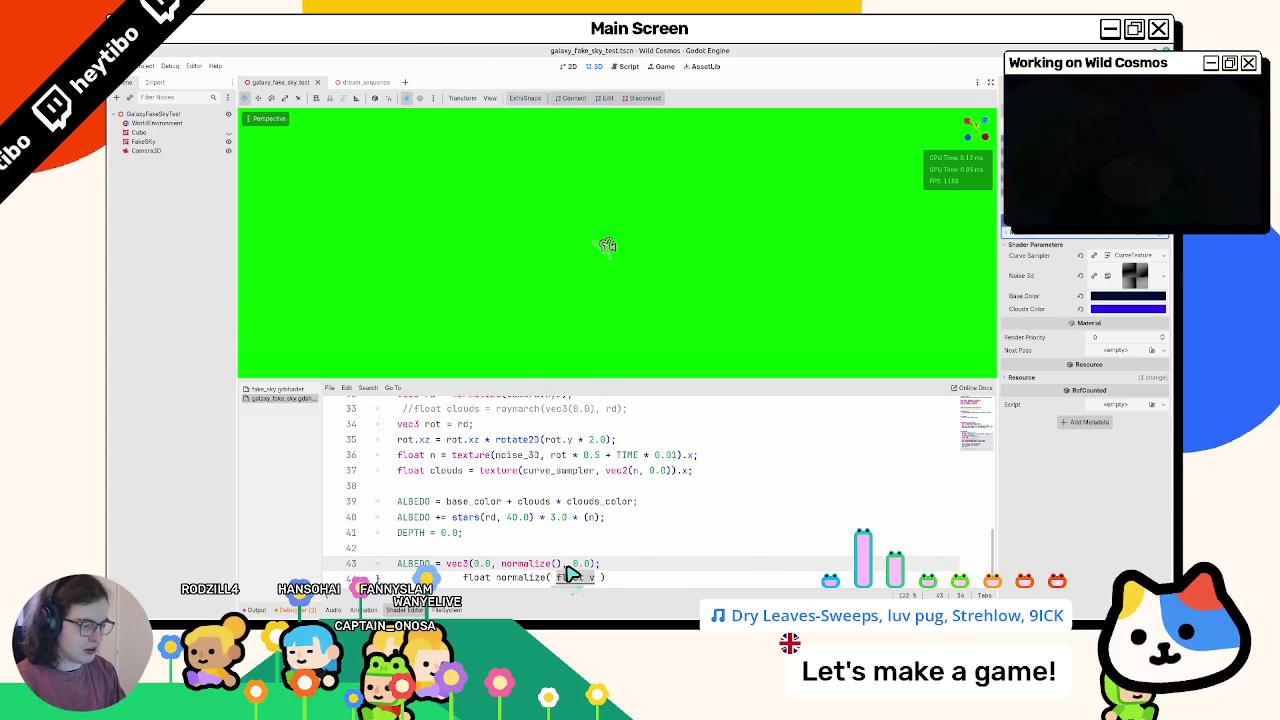
pyautogui.write('camera.y + 2.0')
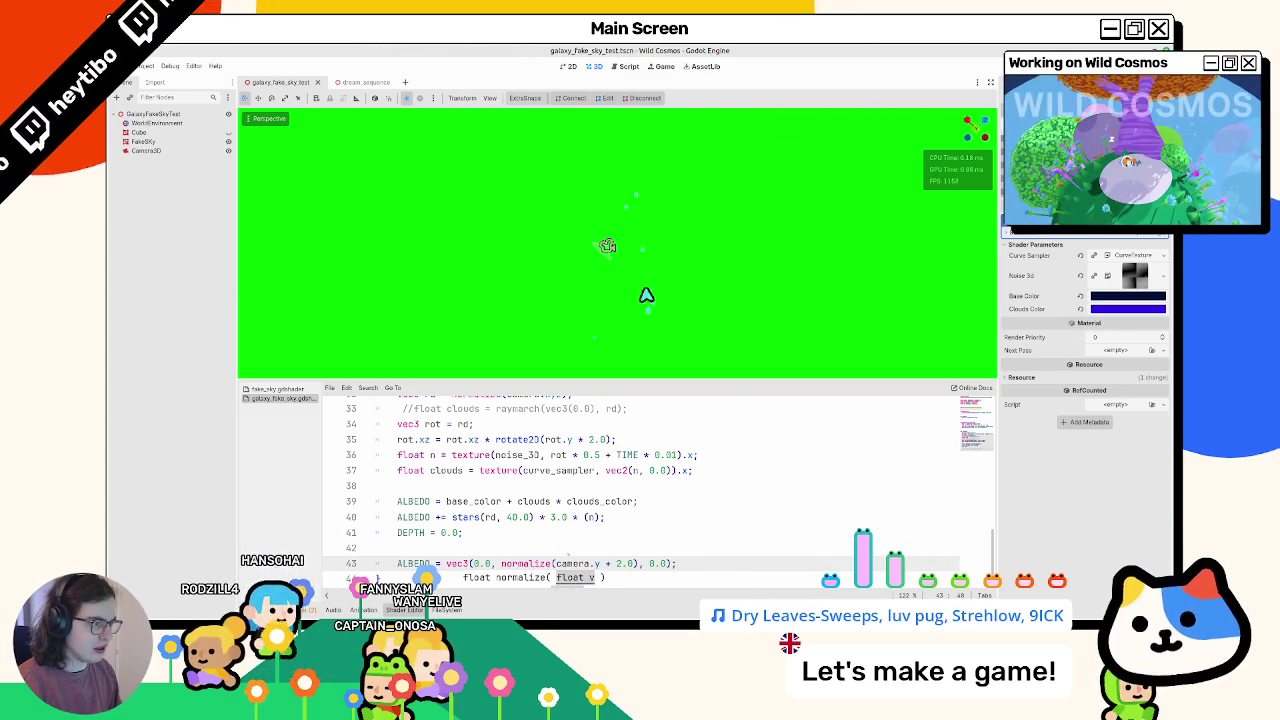
pyautogui.press('BackSpace')
pyautogui.press('BackSpace')
pyautogui.press('BackSpace')
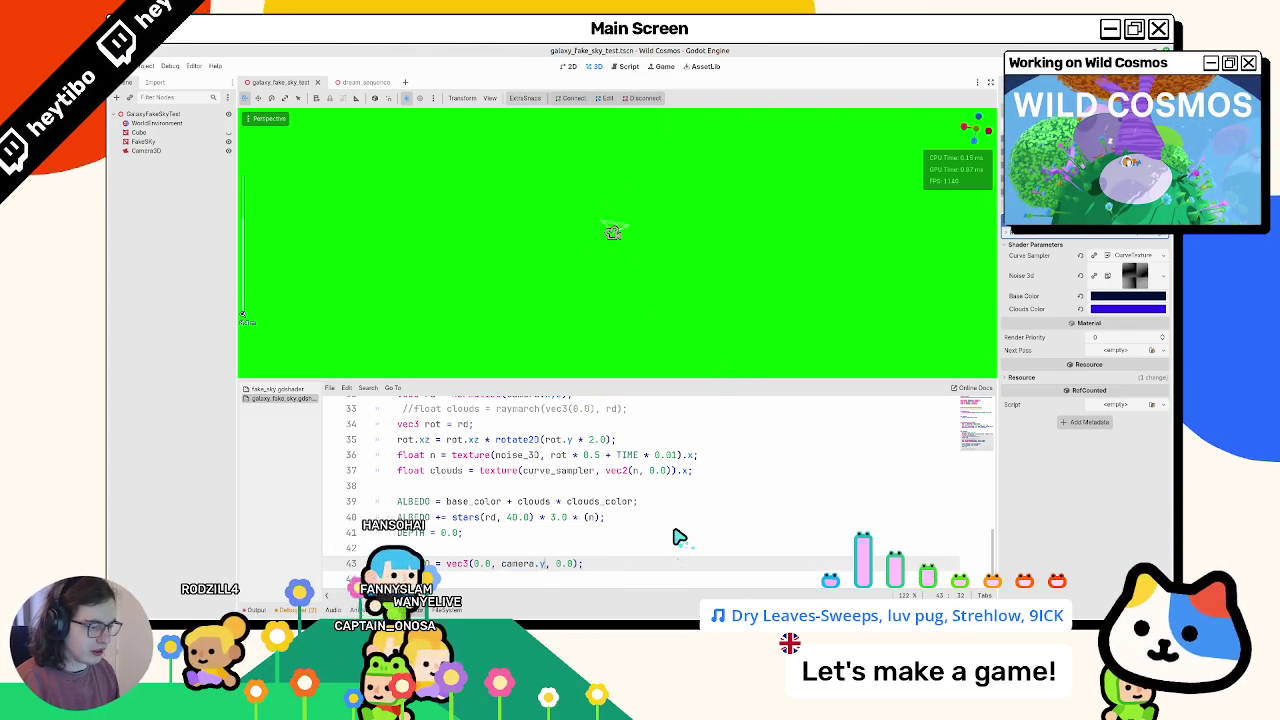
pyautogui.press('BackSpace')
pyautogui.press('BackSpace')
pyautogui.press('BackSpace')
pyautogui.write('rd')
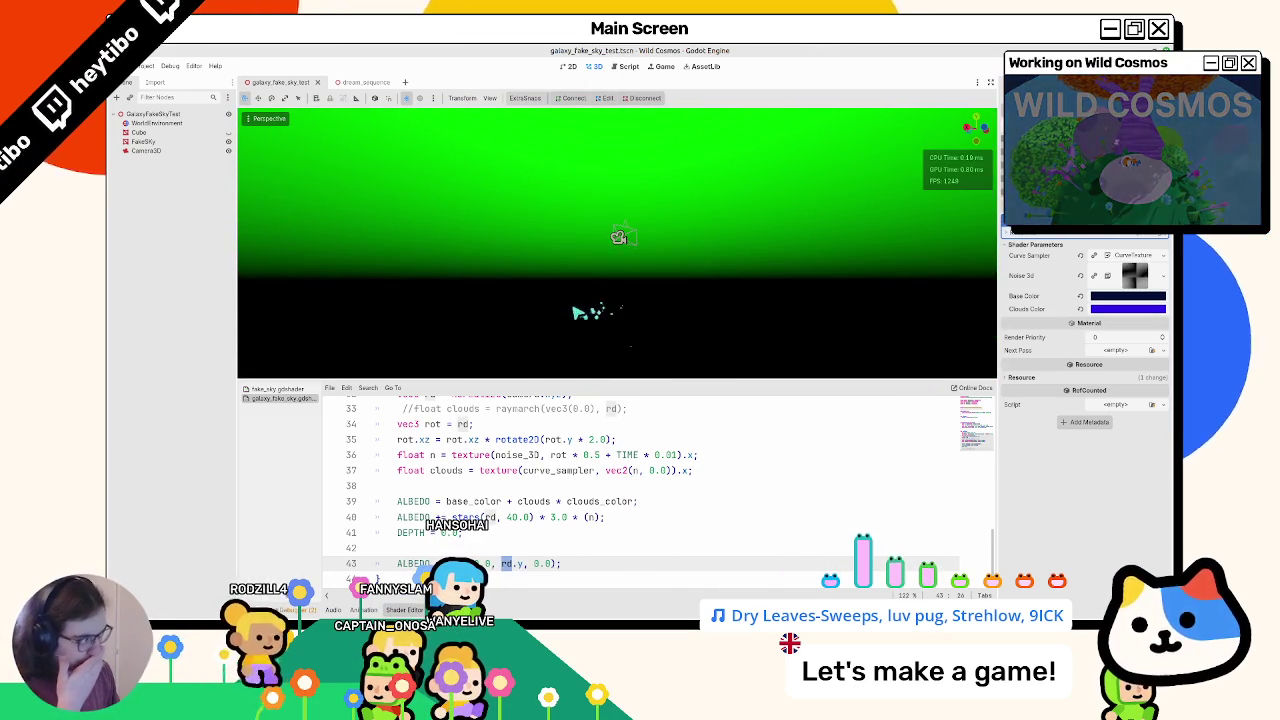
# Step: Hide the FakeSky node in the Scene dock, then show it again
pyautogui.scroll(2, 523, 483)
pyautogui.scroll(2, 502, 474)
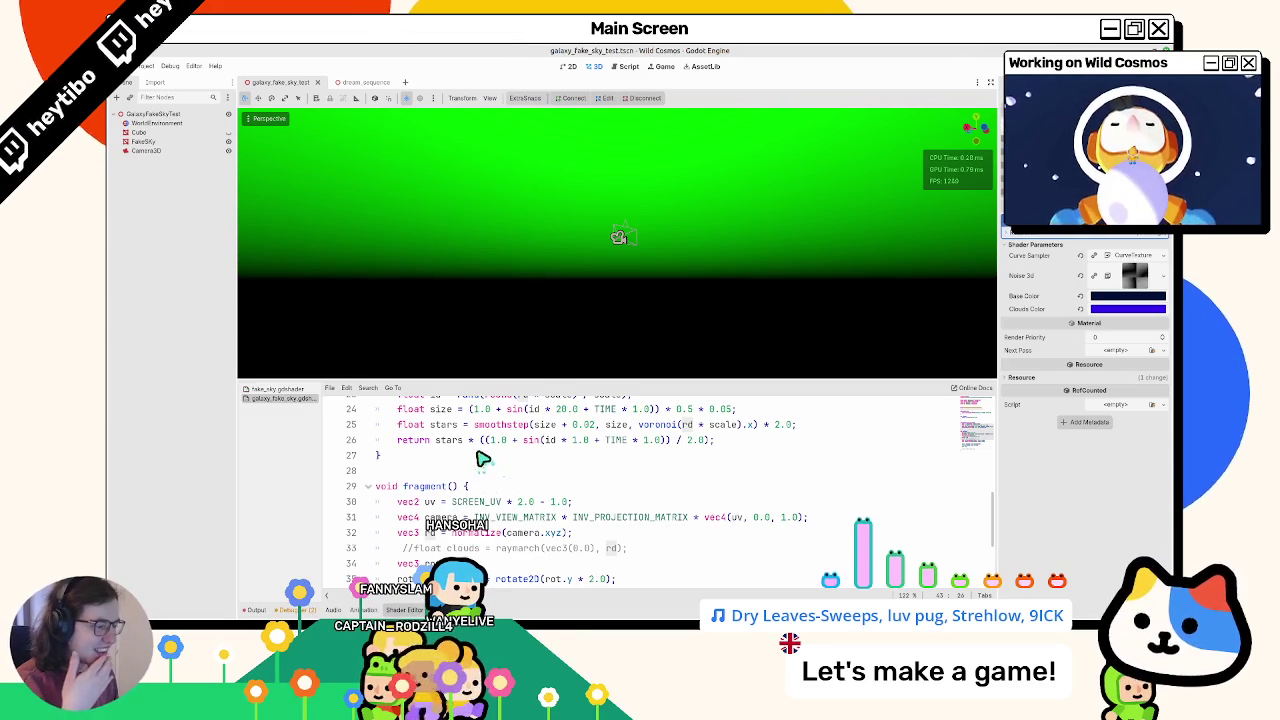
pyautogui.scroll(-3, 475, 458)
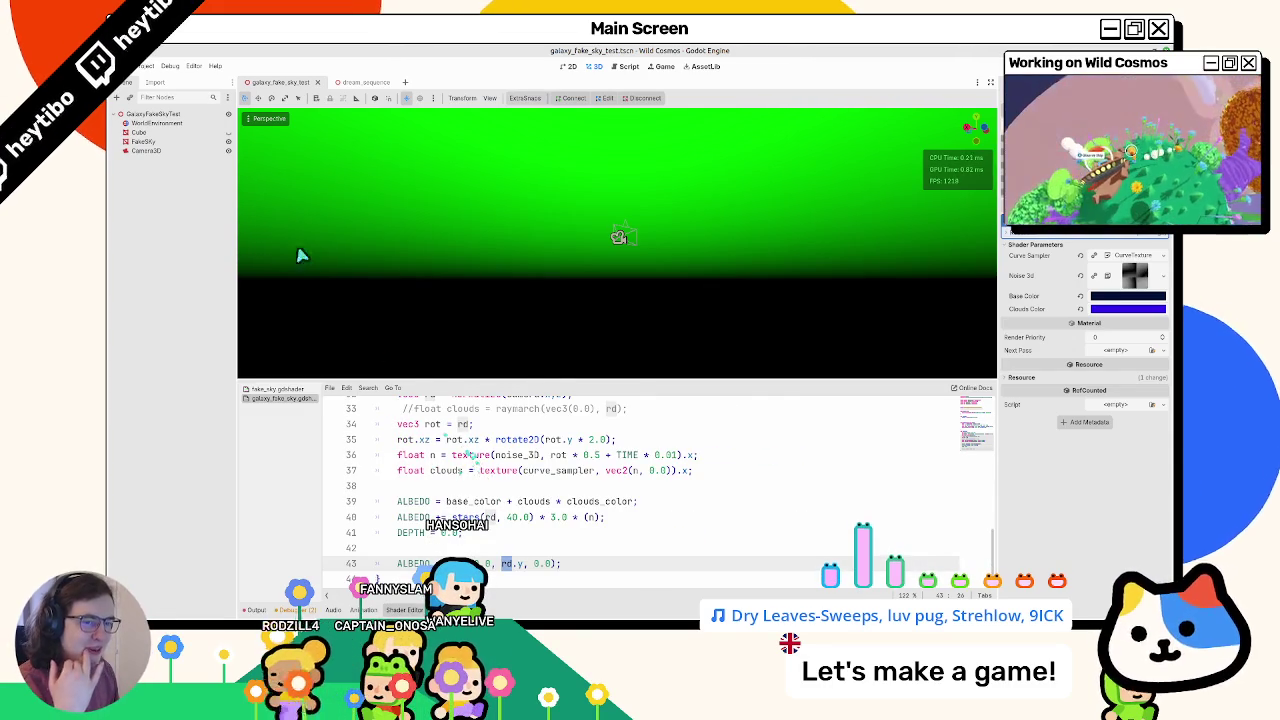
pyautogui.click(228, 142)
pyautogui.click(228, 142)
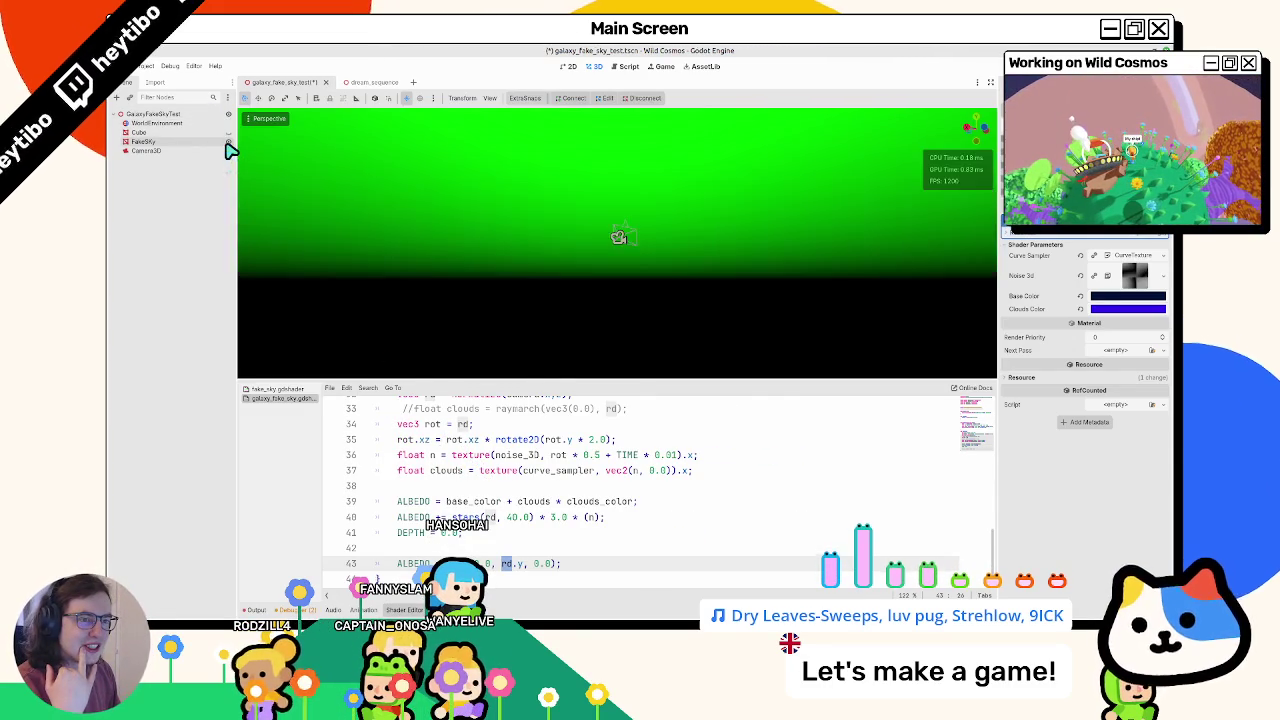
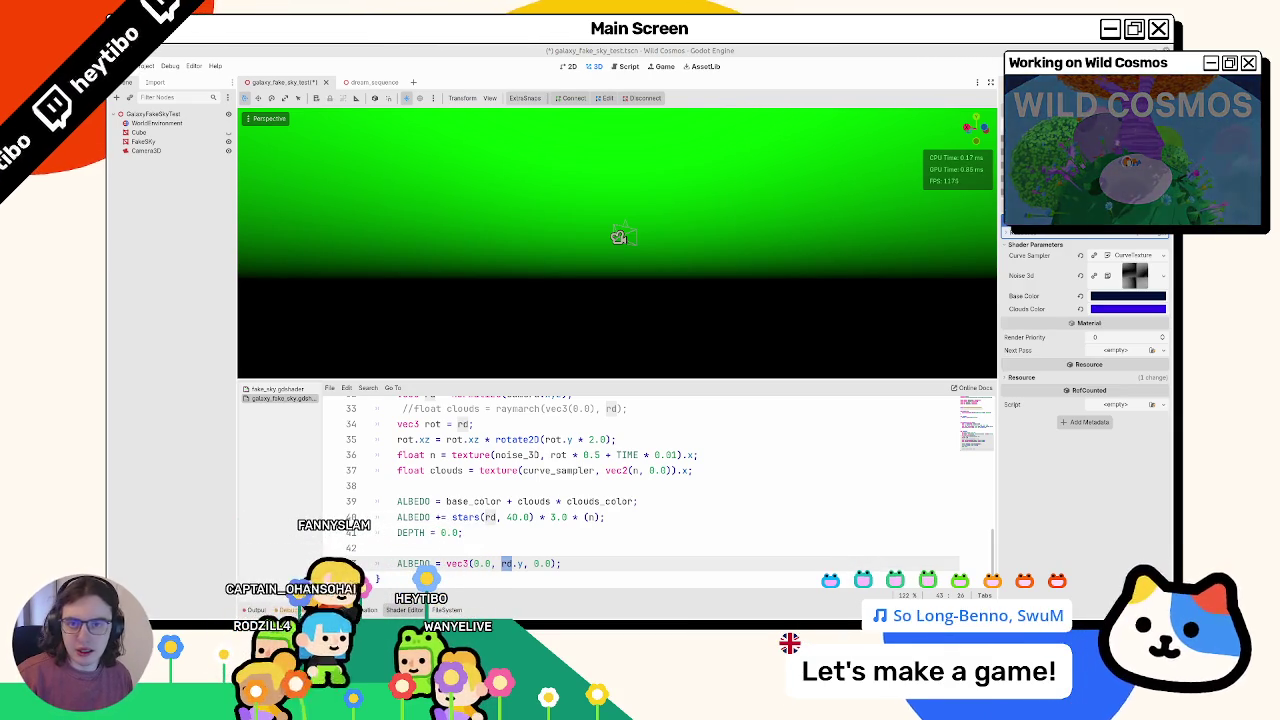
# Step: Output rd.y as the green channel of the sky ALBEDO and save to preview the gradient
pyautogui.moveTo(720, 277)
pyautogui.mouseDown(button='middle')
pyautogui.moveTo(742, 190)
pyautogui.moveTo(676, 325)
pyautogui.mouseUp(button='middle')
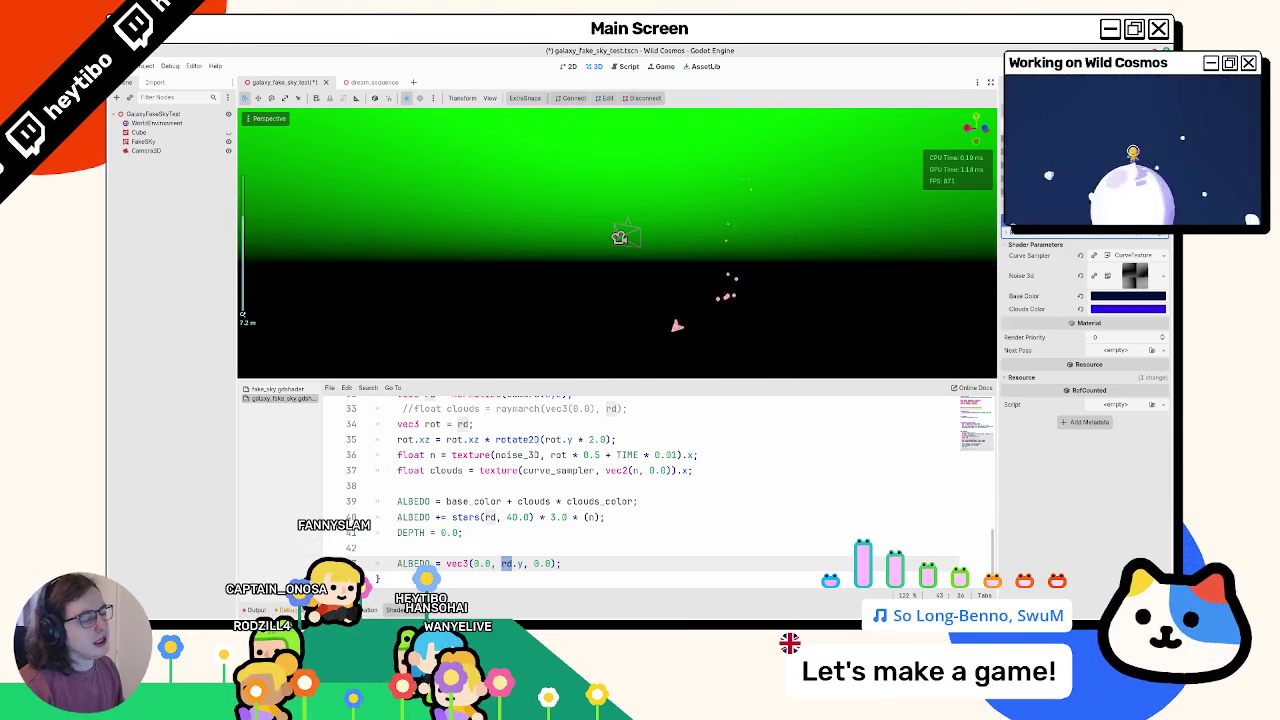
pyautogui.doubleClick(516, 564)
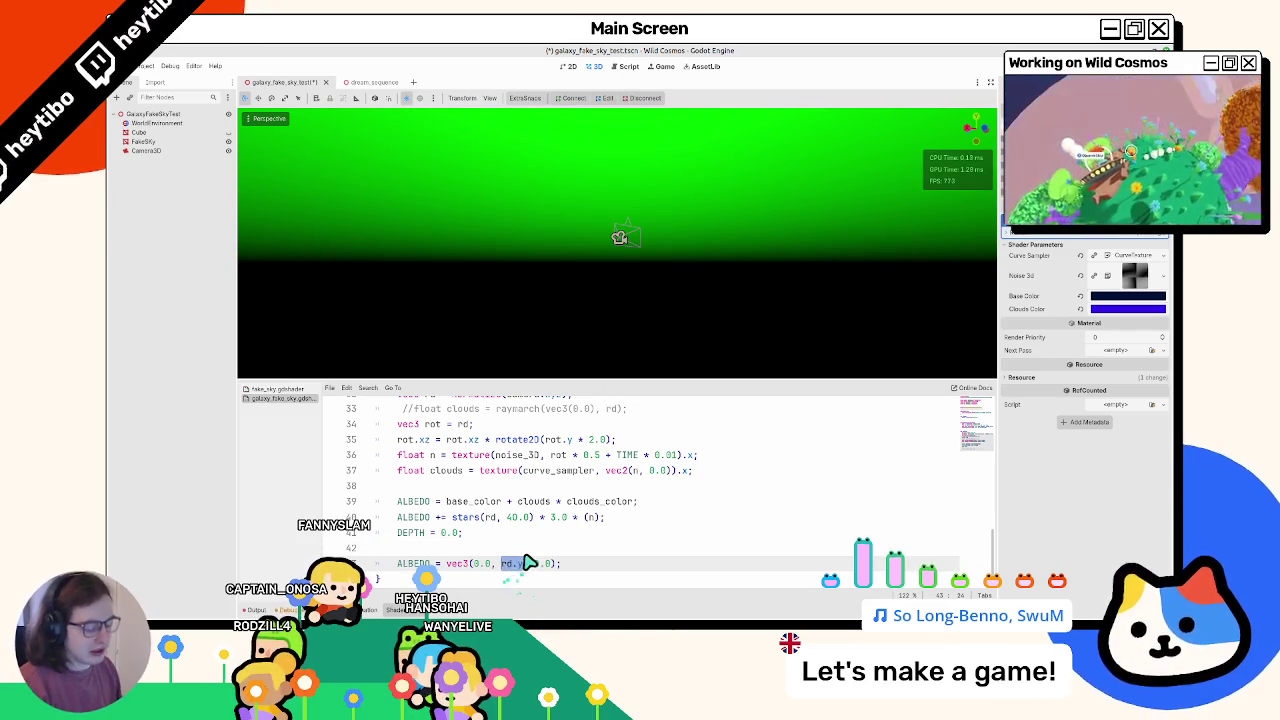
pyautogui.write('fractrd.y),')
pyautogui.hotkey('ctrl', 's')
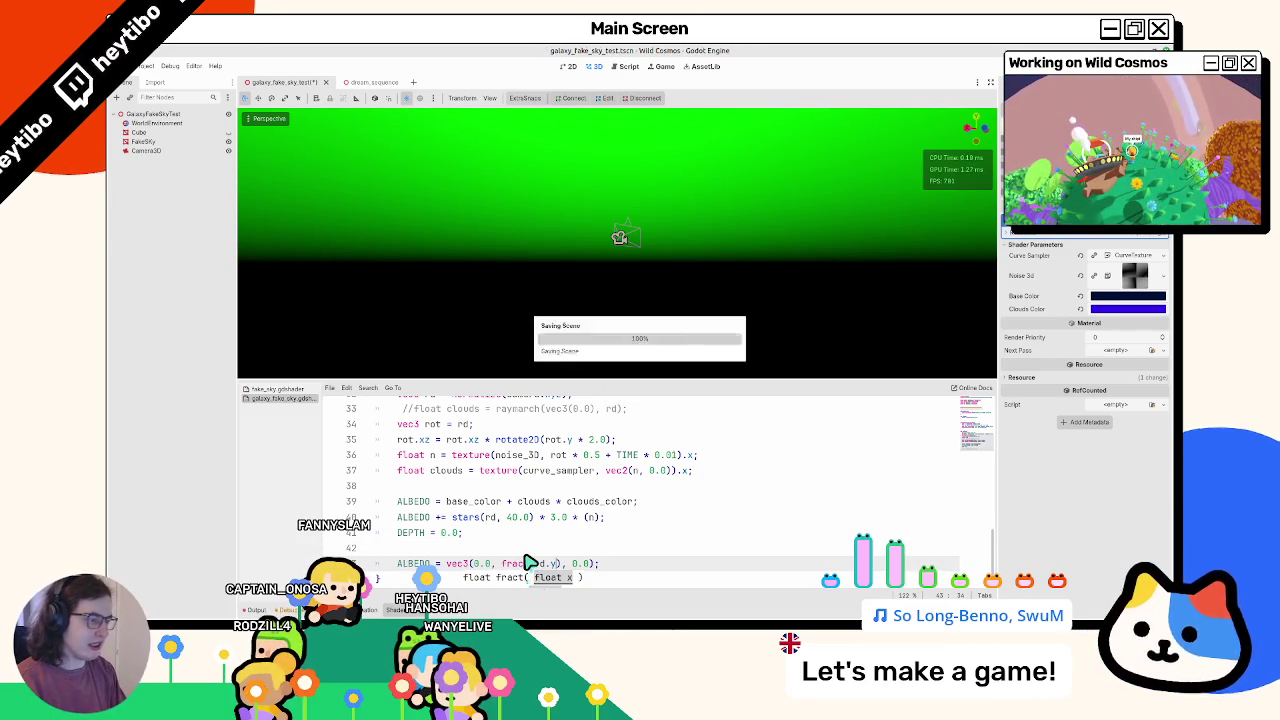
pyautogui.moveTo(492, 360)
pyautogui.mouseDown(button='middle')
pyautogui.moveTo(486, 334)
pyautogui.moveTo(480, 363)
pyautogui.moveTo(486, 257)
pyautogui.moveTo(511, 250)
pyautogui.moveTo(526, 383)
pyautogui.mouseUp(button='middle')
pyautogui.moveTo(536, 252)
pyautogui.mouseDown(button='middle')
pyautogui.moveTo(520, 166)
pyautogui.moveTo(497, 299)
pyautogui.mouseUp(button='middle')
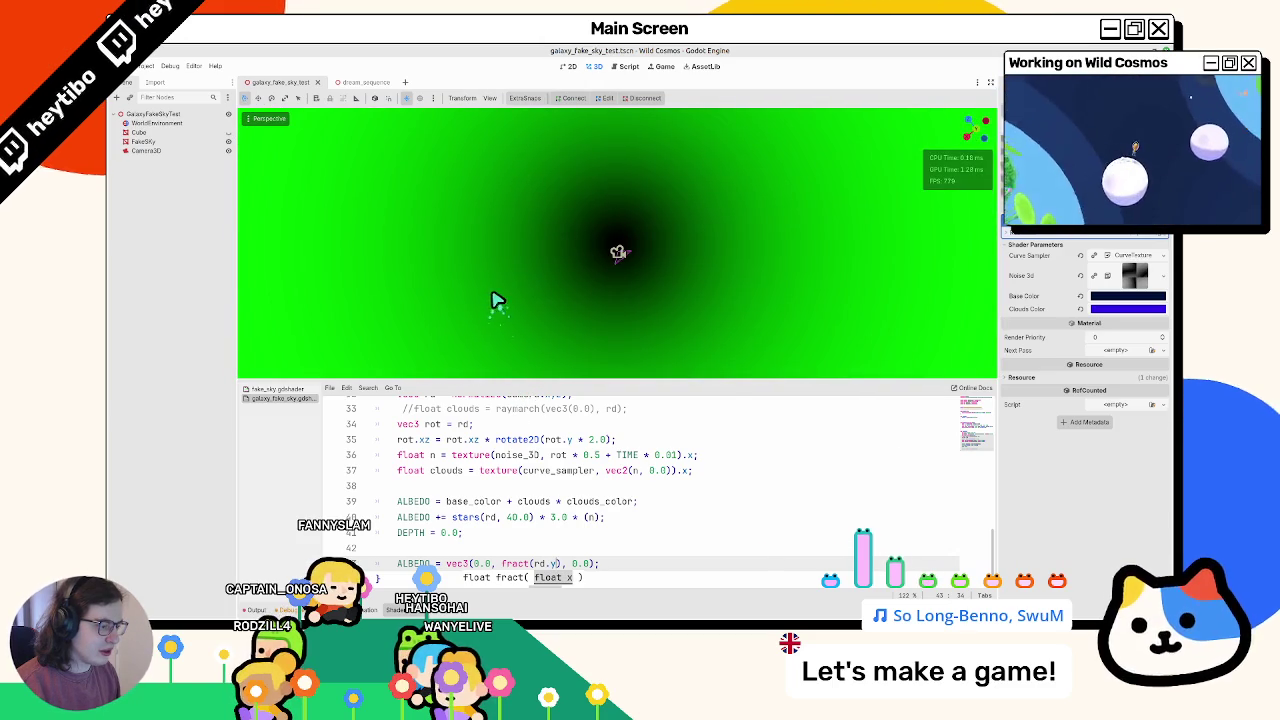
# Step: Offset the green term on line 43 to rd.y + 1.0 and check the nearly all-green sky
pyautogui.write('rd.y')
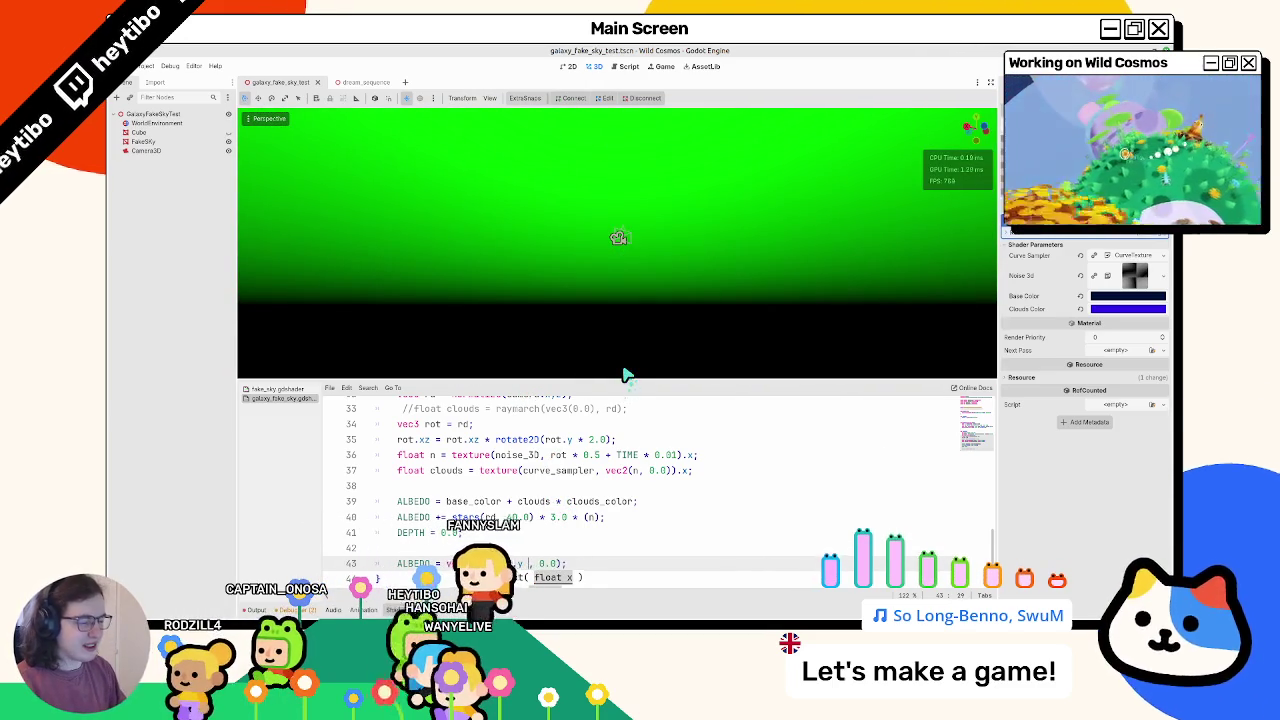
pyautogui.write(' + 0.5')
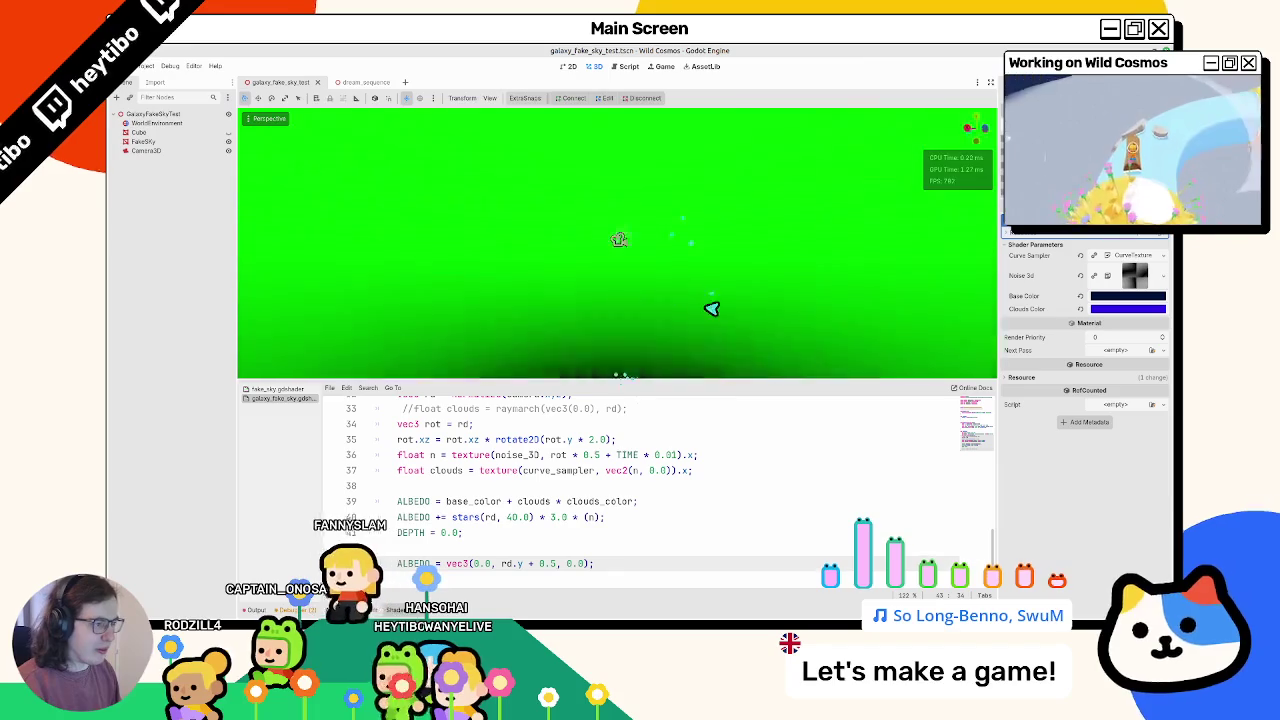
pyautogui.press('BackSpace')
pyautogui.press('BackSpace')
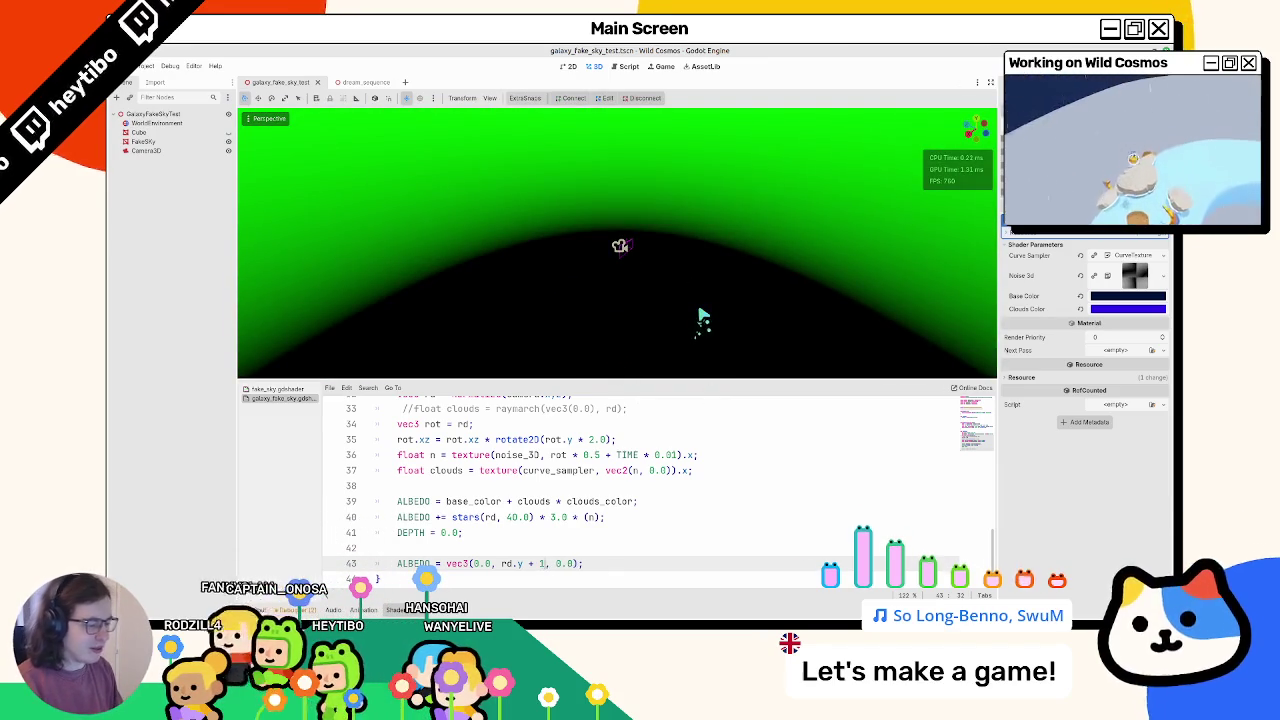
pyautogui.write('1.0')
pyautogui.moveTo(703, 315)
pyautogui.mouseDown(button='middle')
pyautogui.moveTo(686, 371)
pyautogui.moveTo(691, 134)
pyautogui.mouseUp(button='middle')
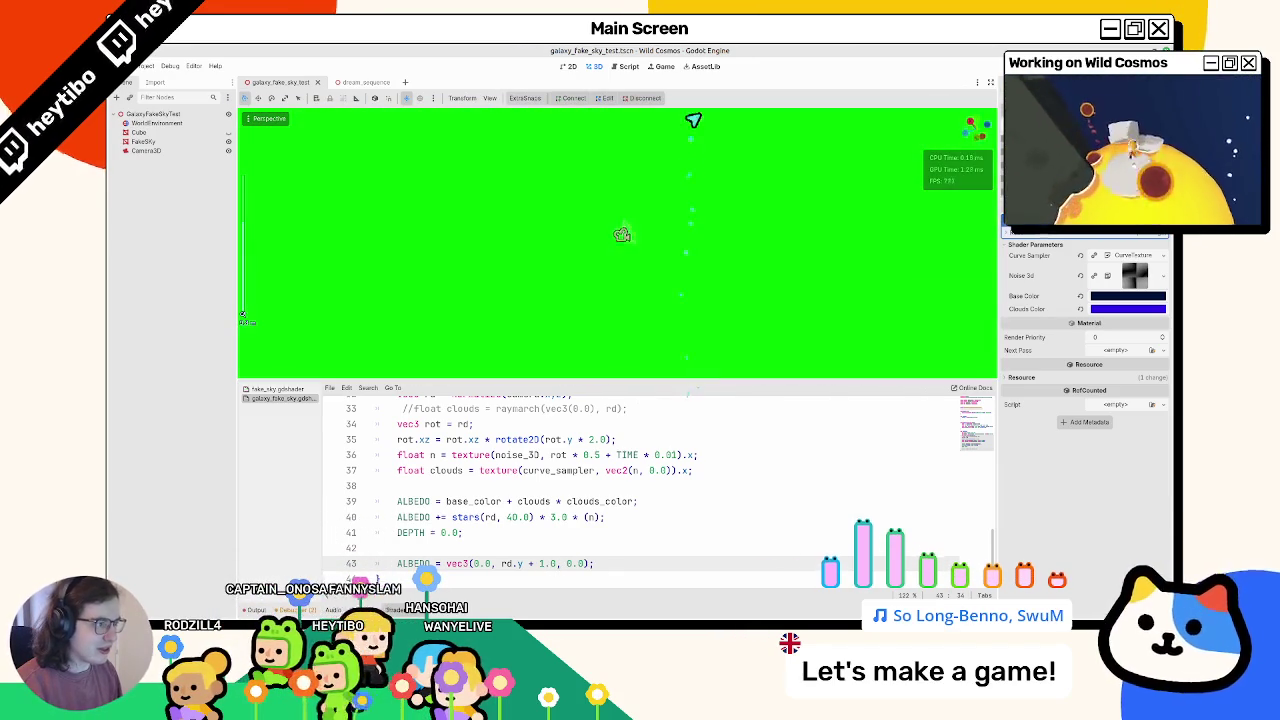
pyautogui.doubleClick(509, 564)
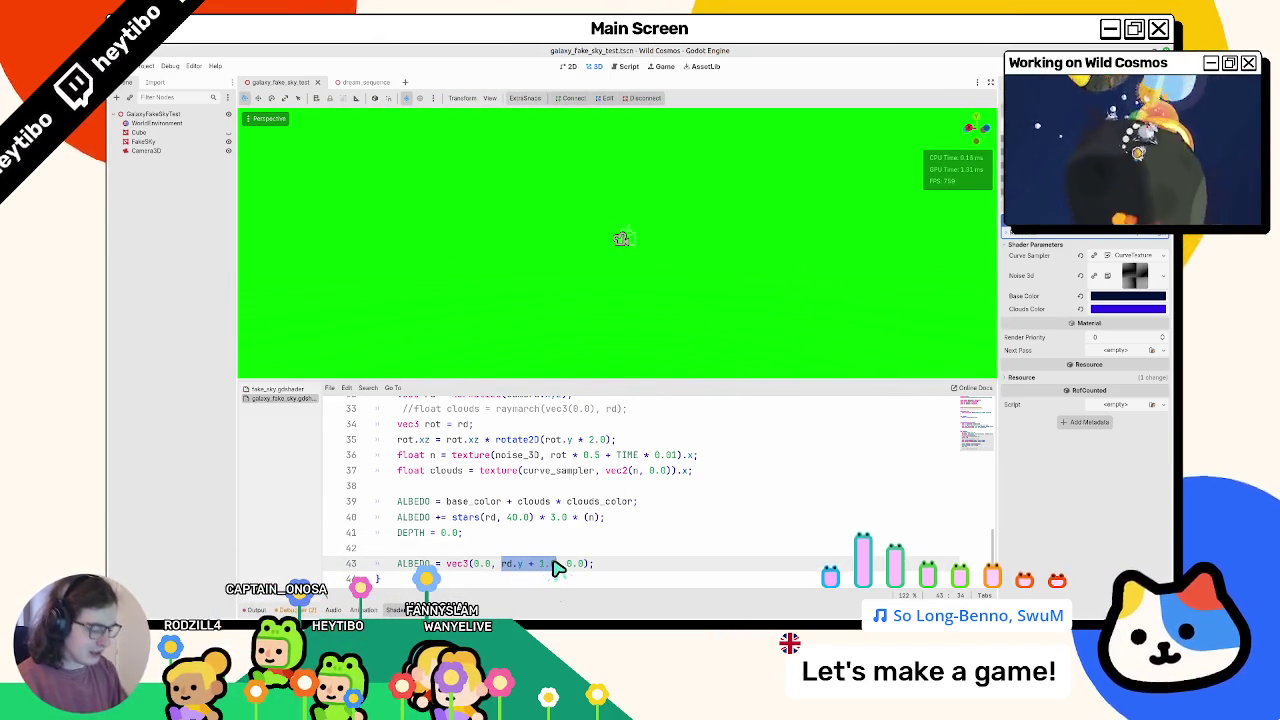
pyautogui.write('normal')
pyautogui.press('Return')
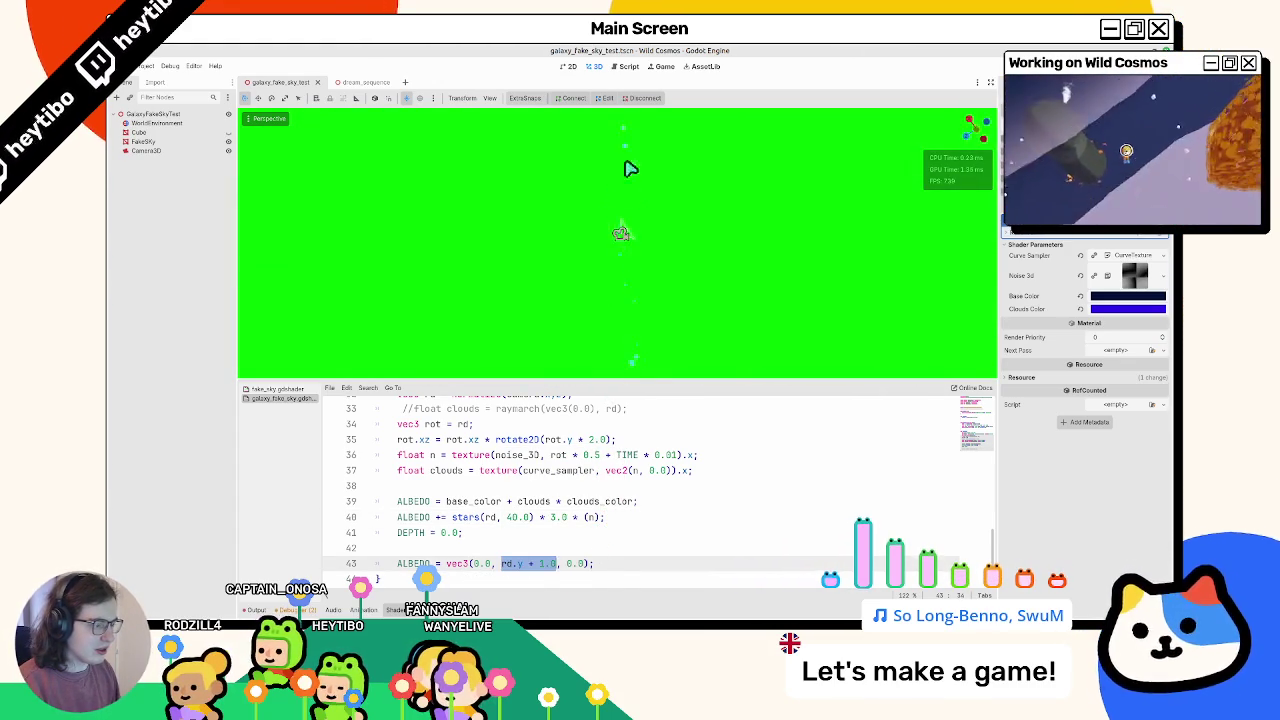
pyautogui.moveTo(502, 564); pyautogui.dragTo(529, 564)
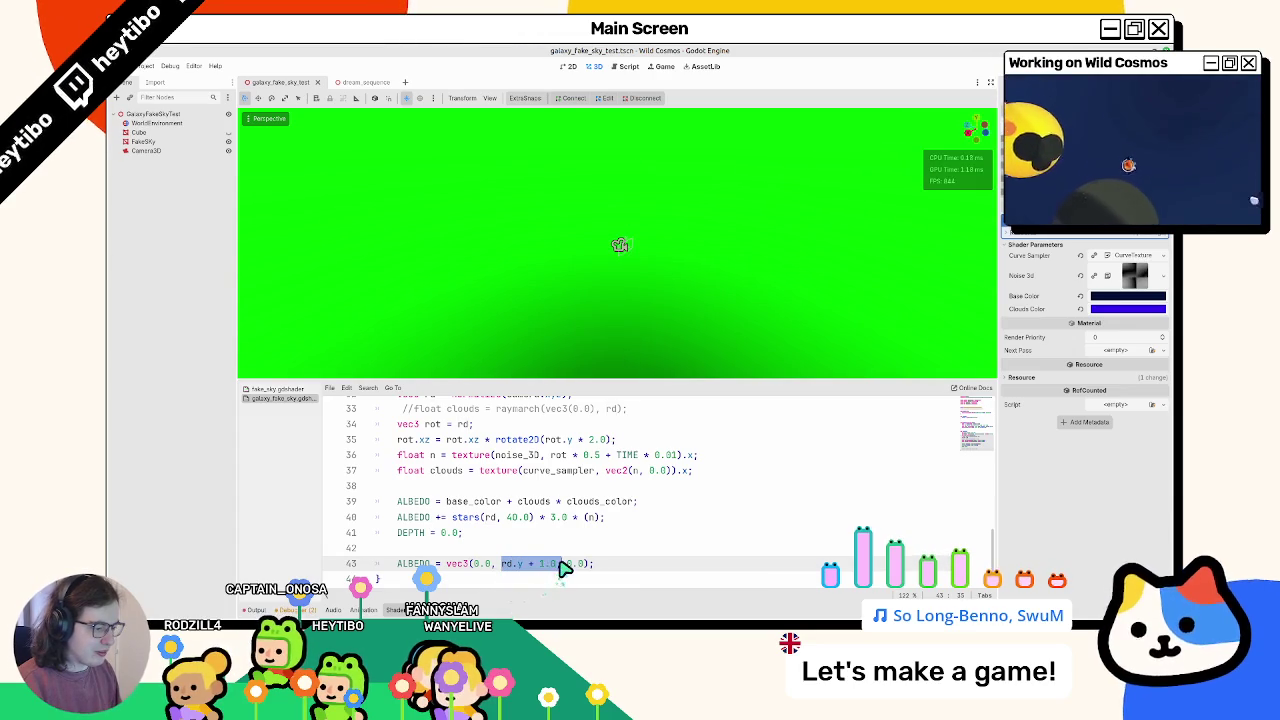
# Step: Multiply the (rd.y + 1.0) green term by 0.5 on line 43 and save
pyautogui.write('* 0.5')
pyautogui.press('BackSpace')
pyautogui.press('BackSpace')
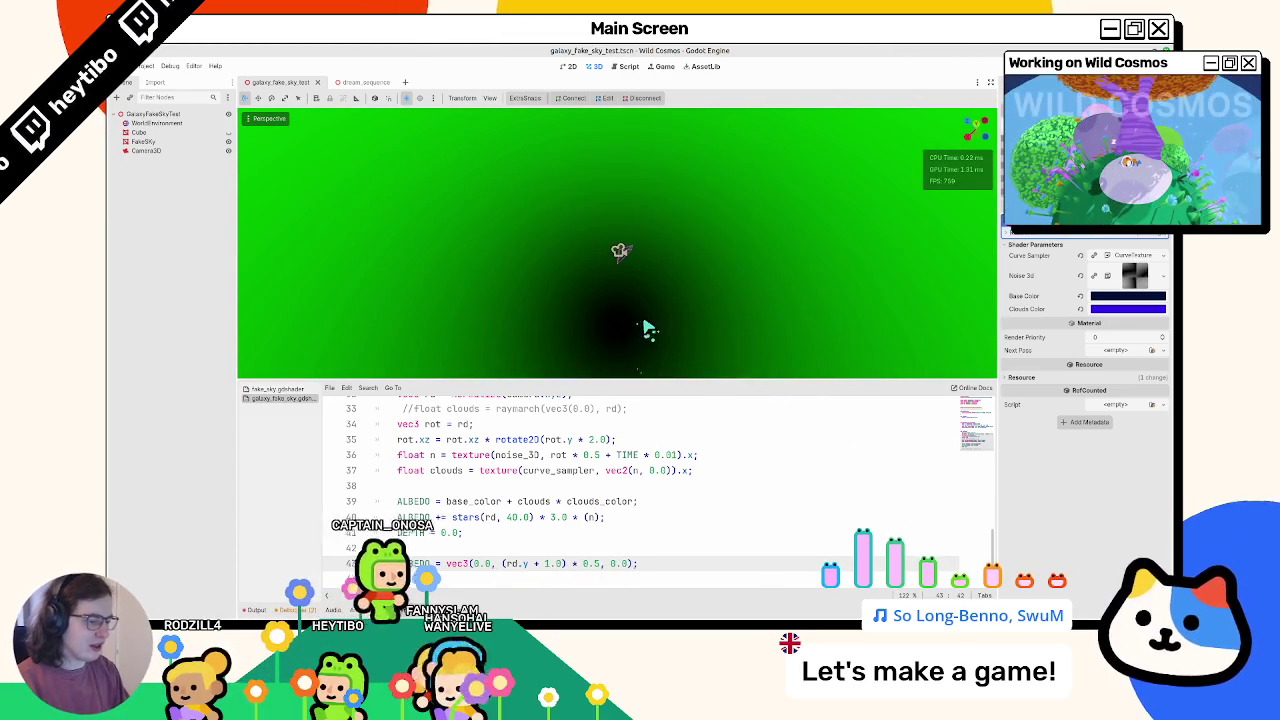
pyautogui.write('.25')
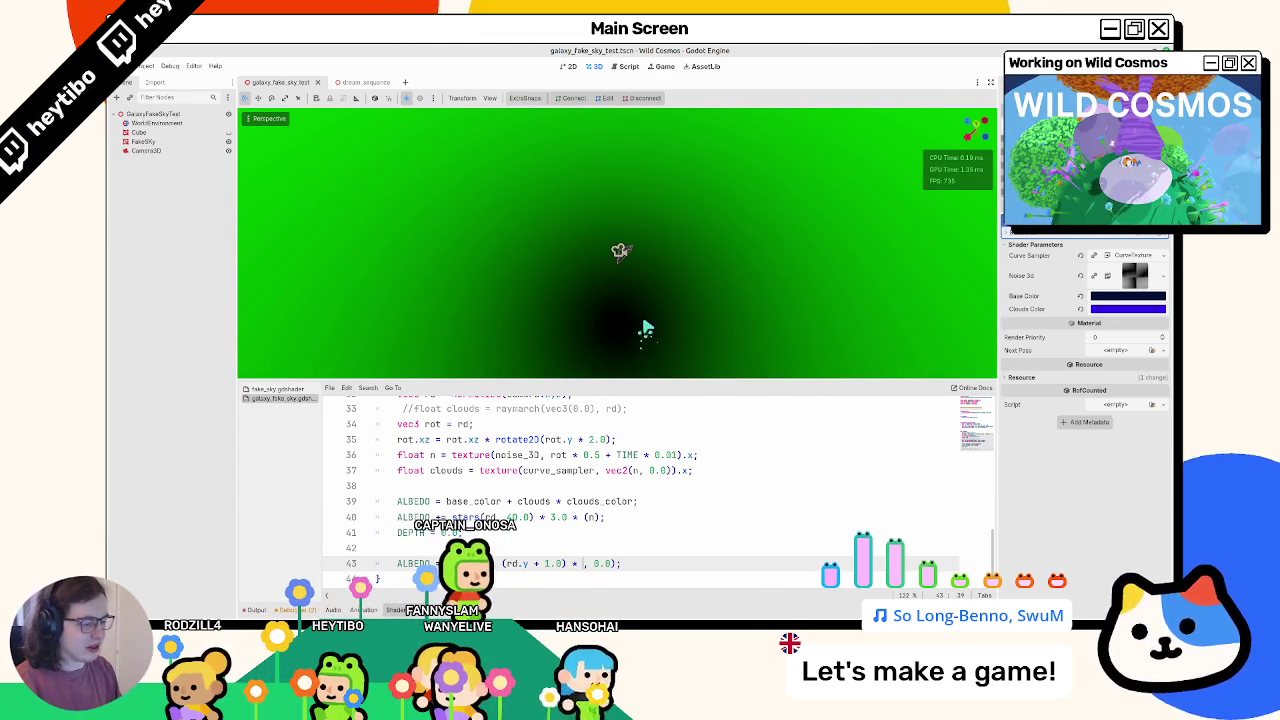
pyautogui.hotkey('ctrl', 's')
pyautogui.write('0.5')
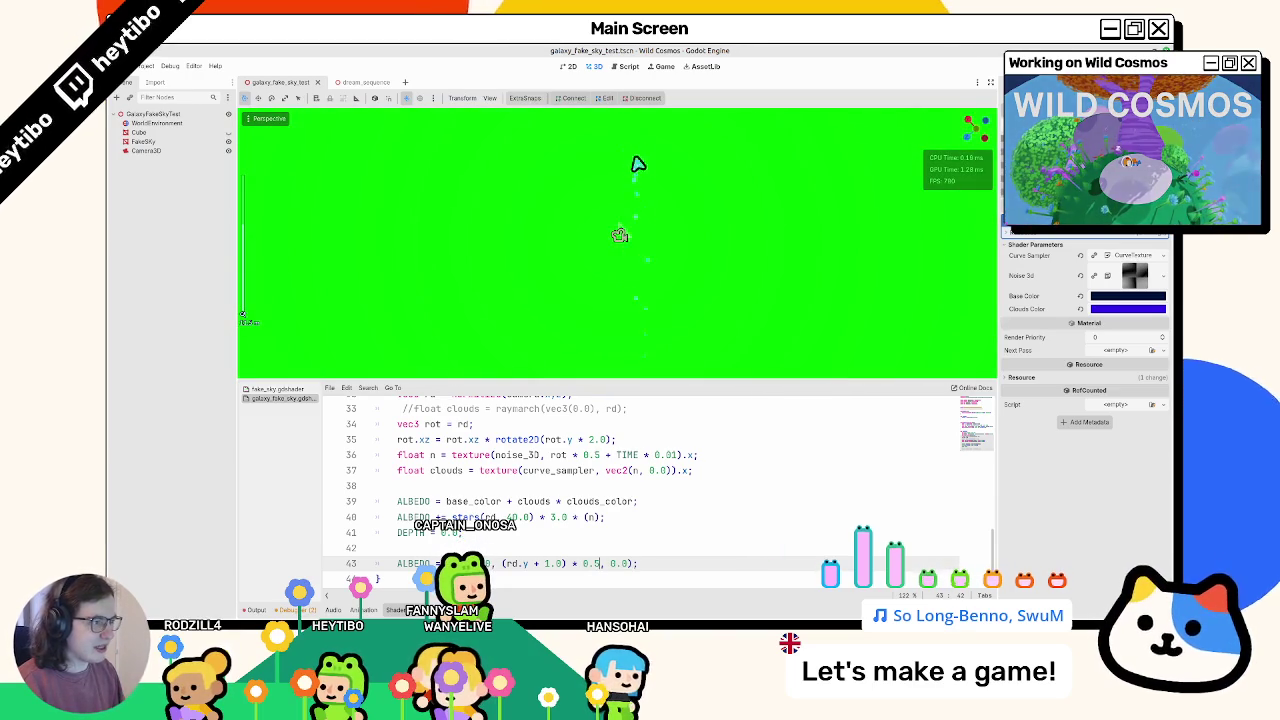
# Step: Try camera in place of rd, revert it, and insert a blank line above ALBEDO
pyautogui.doubleClick(512, 563)
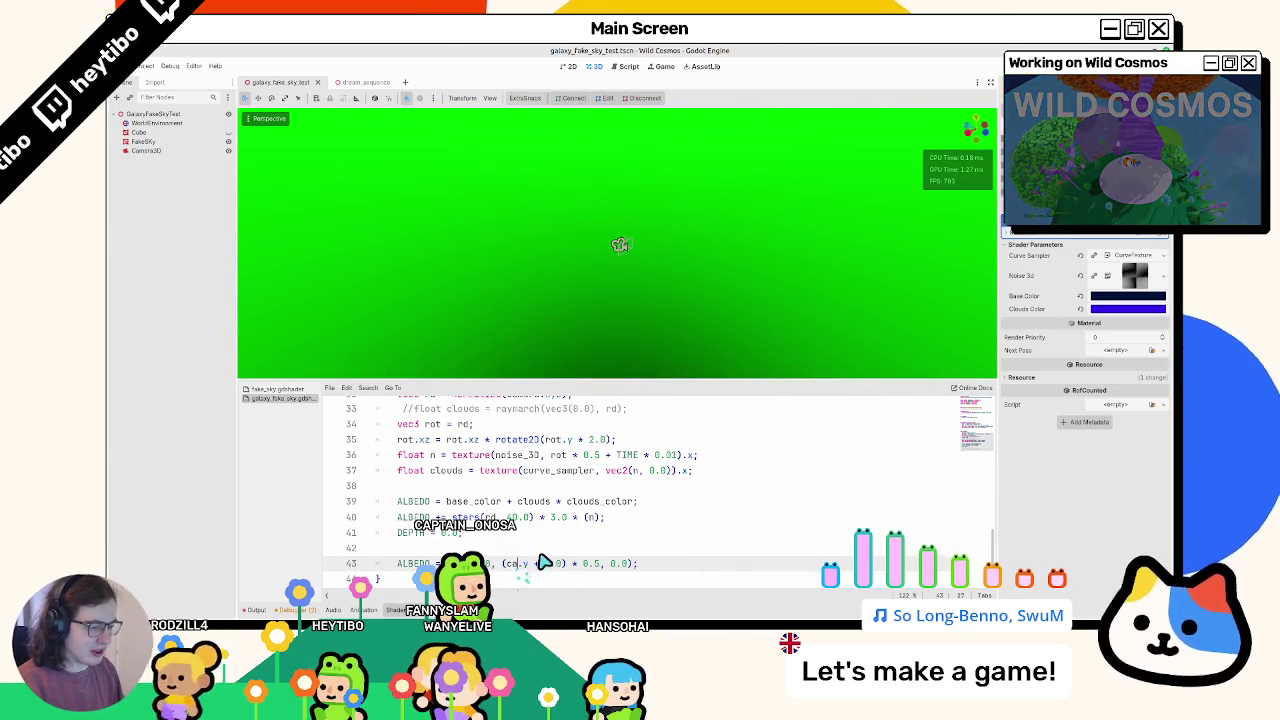
pyautogui.write('am')
pyautogui.press('Escape')
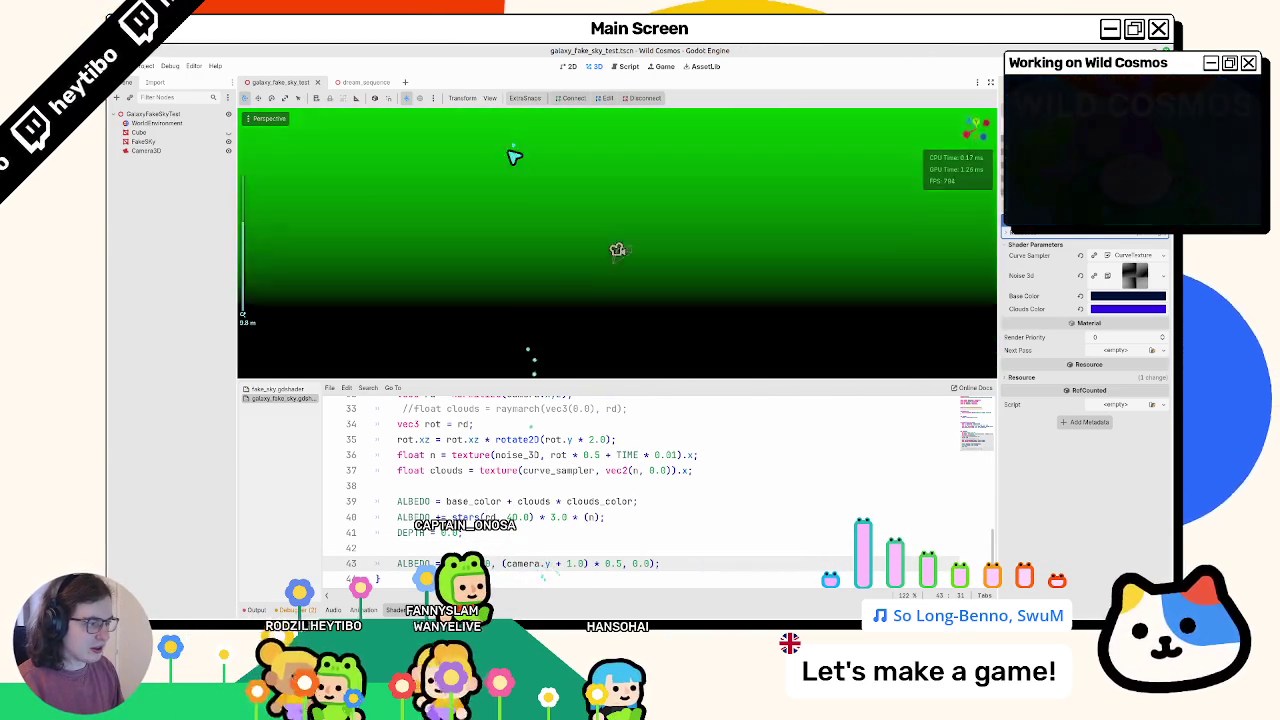
pyautogui.hotkey('ctrl', 'z')
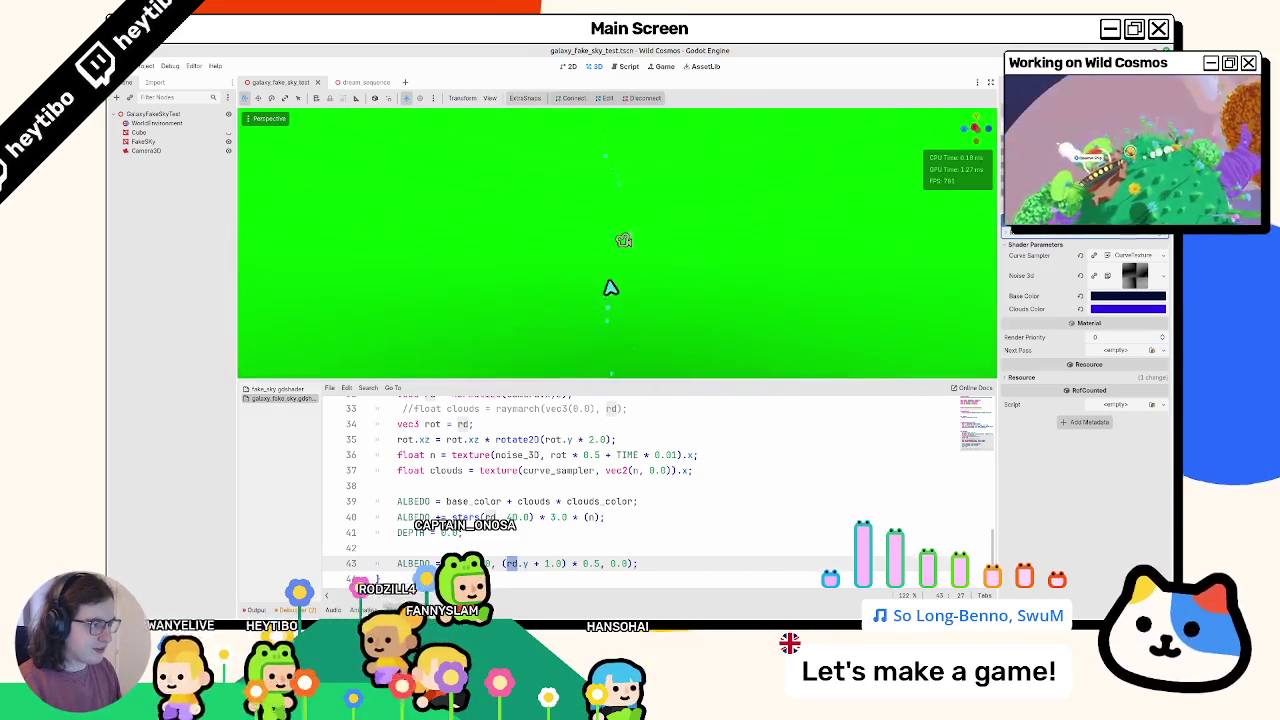
pyautogui.moveTo(603, 216)
pyautogui.mouseDown(button='middle')
pyautogui.moveTo(563, 120)
pyautogui.moveTo(563, 149)
pyautogui.mouseUp(button='middle')
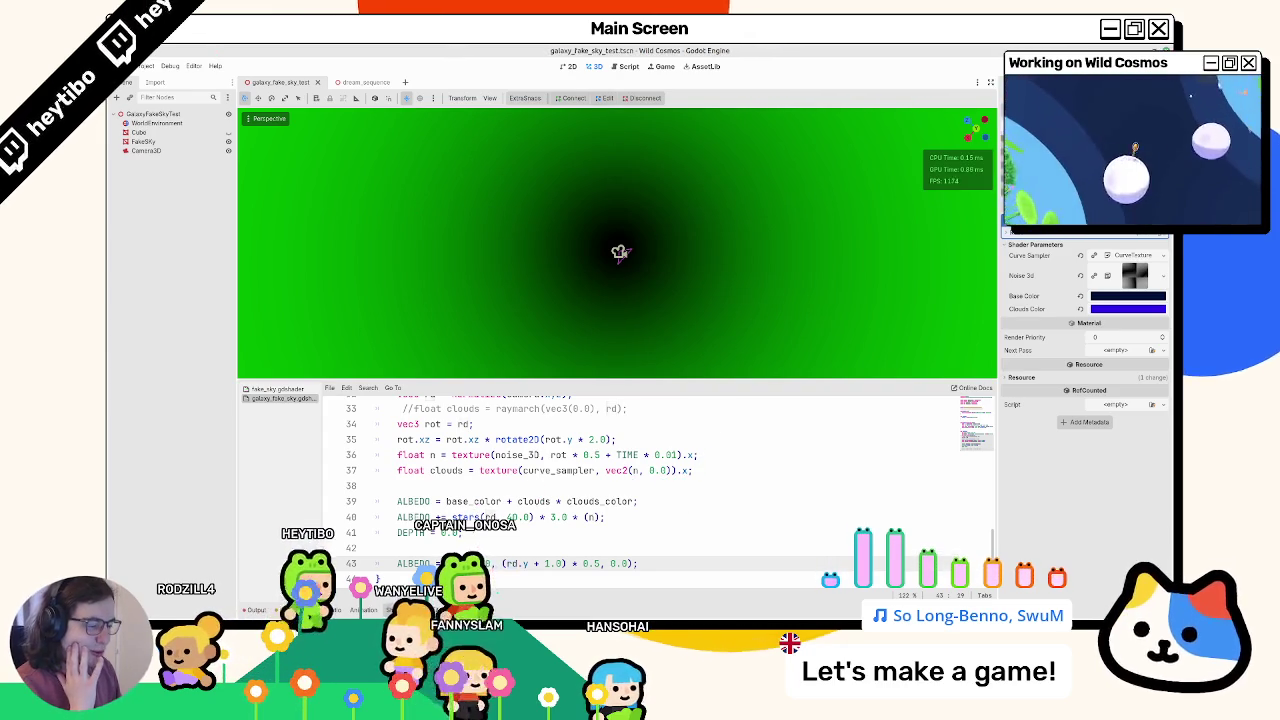
pyautogui.press('Return')
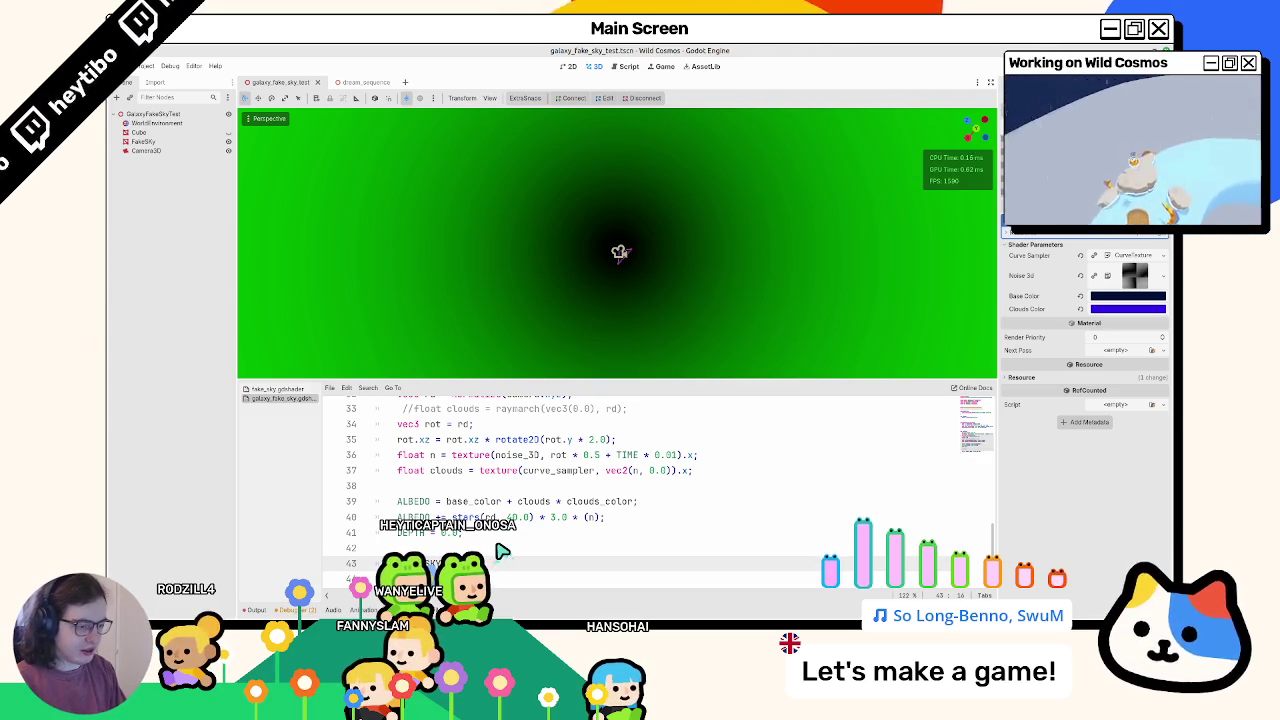
# Step: Start a vec2 SKY_UV on line 43 with (rd.y + 1.0) * 0.5 as its second component
pyautogui.write('(rd.y + 1.0) * 0.5, 0.0);')
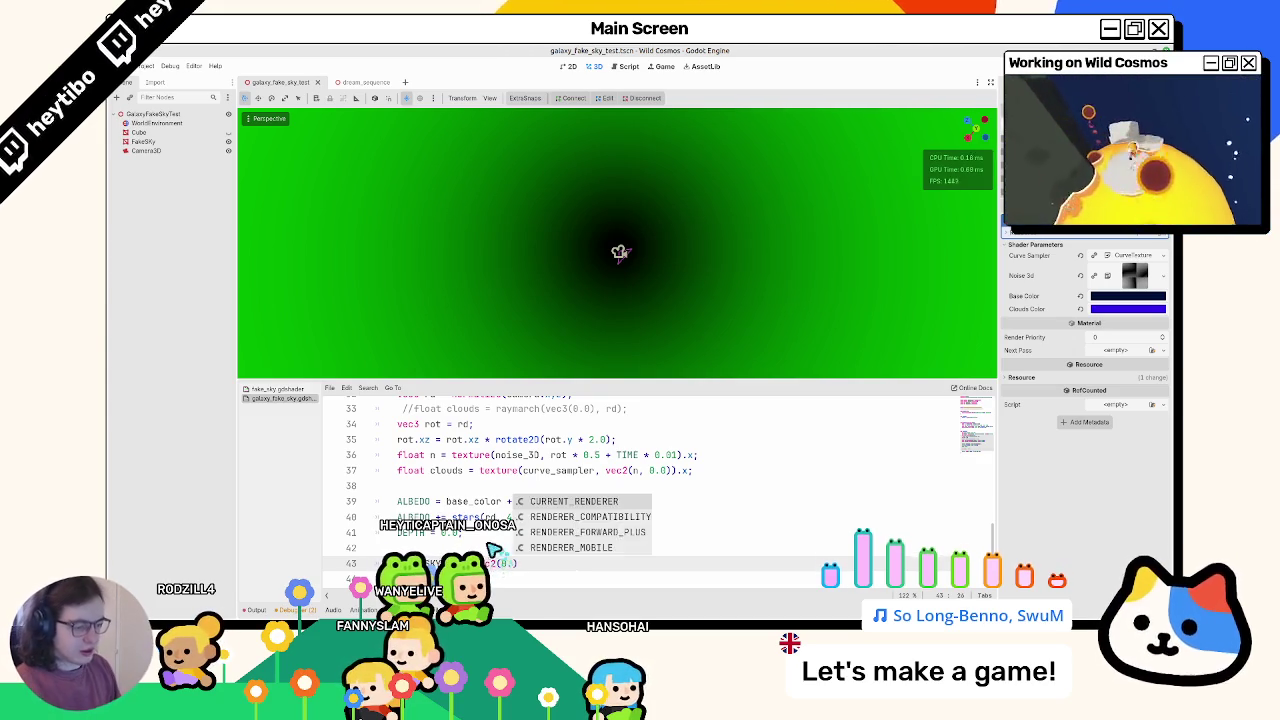
pyautogui.write(',')
pyautogui.moveTo(501, 564); pyautogui.dragTo(592, 564)
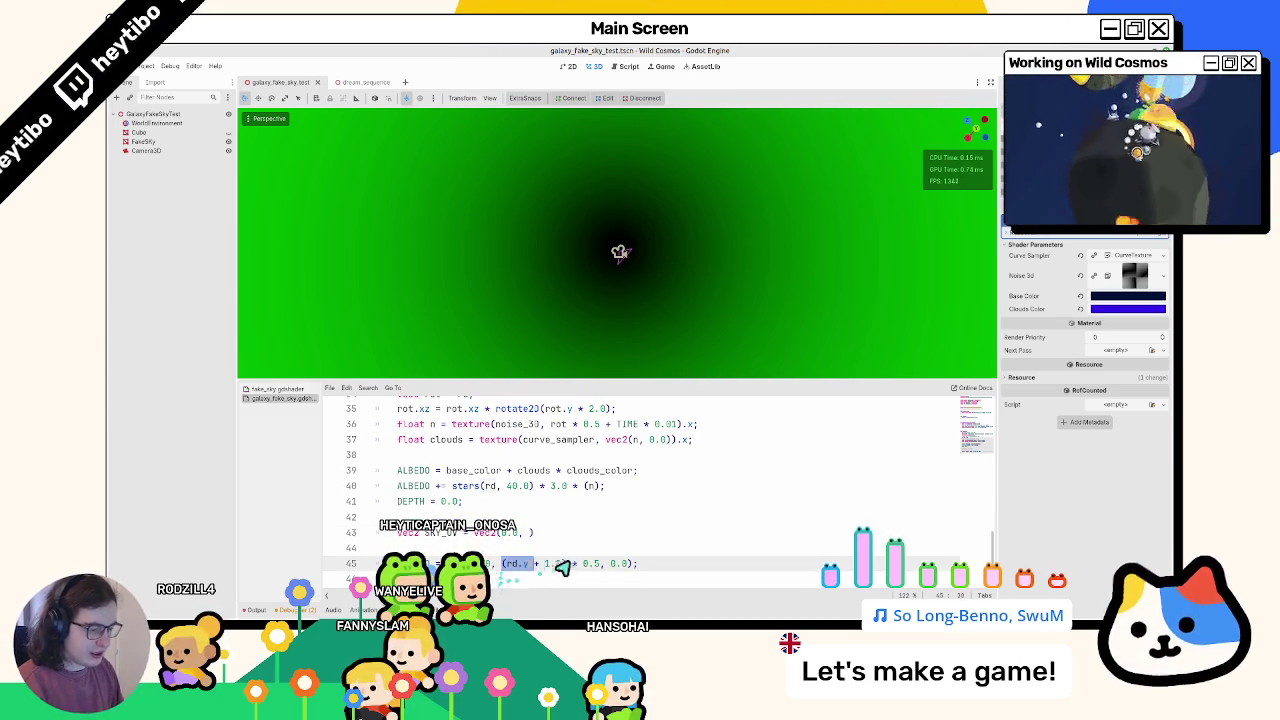
pyautogui.hotkey('ctrl', 'c')
pyautogui.click(530, 533)
pyautogui.hotkey('ctrl', 'v')
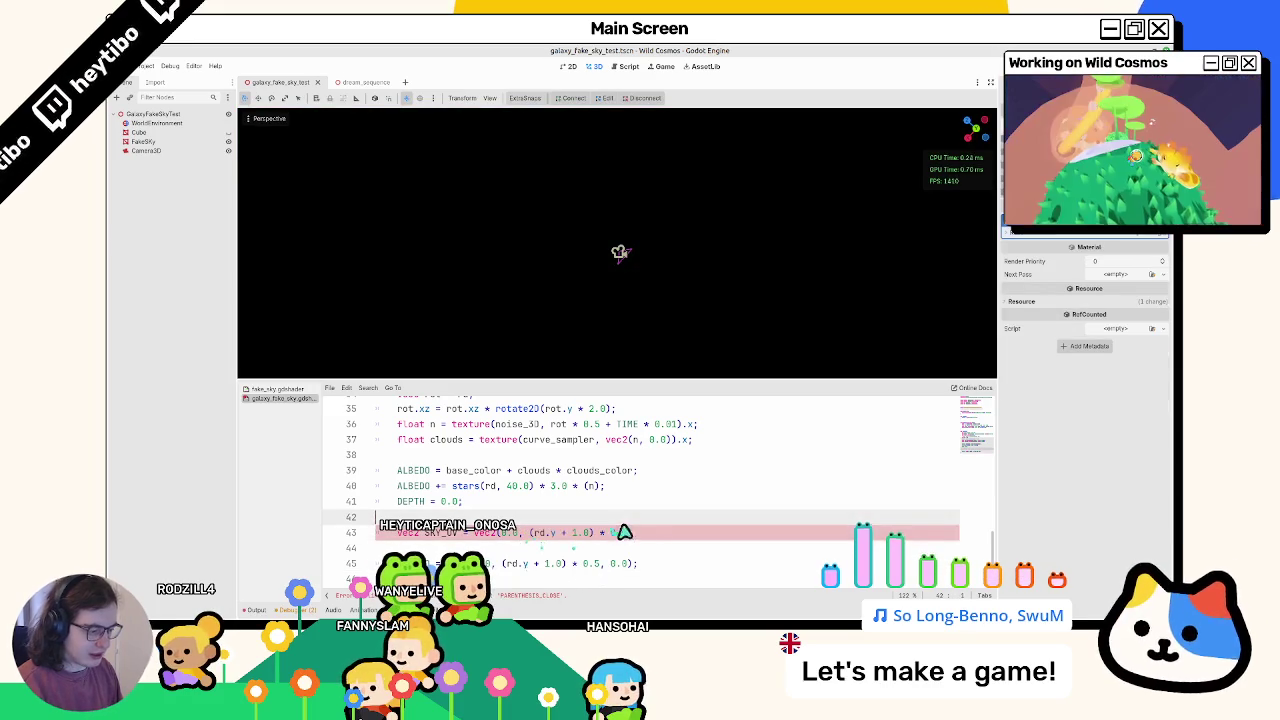
pyautogui.write(';')
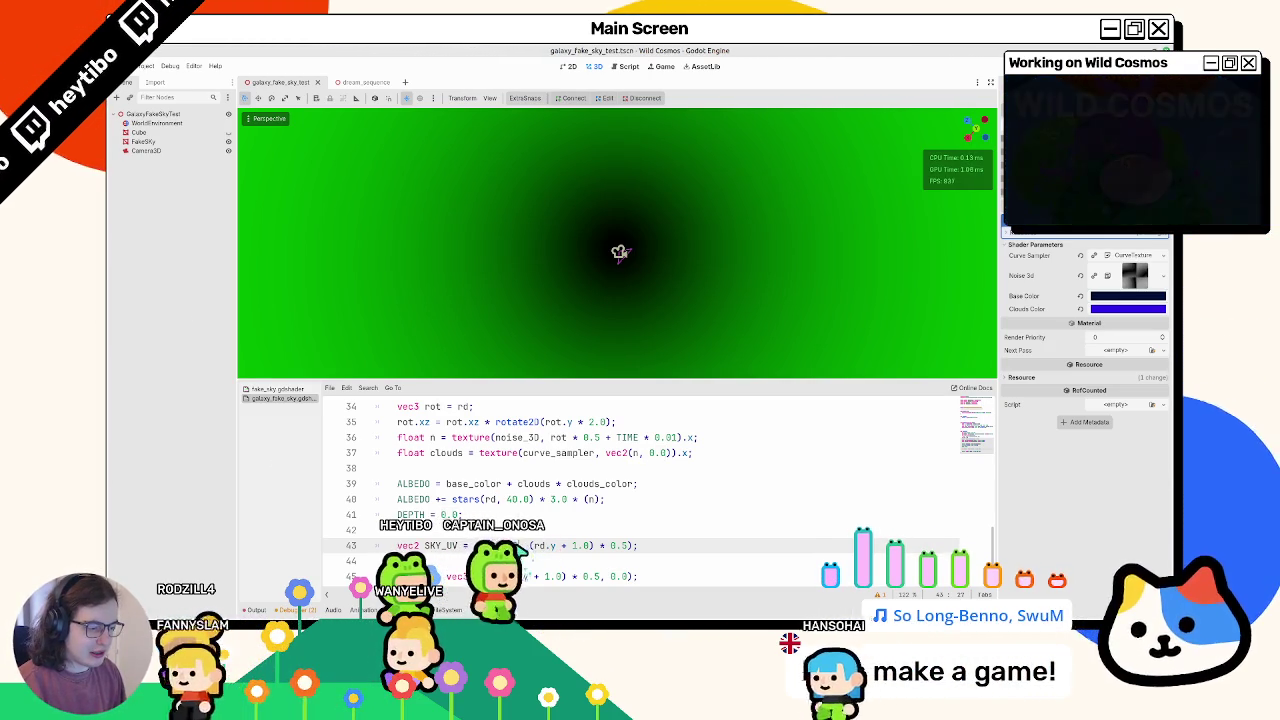
# Step: Add atan(rd.x, rd.y) as SKY_UV's first component and feed SKY_UV into ALBEDO
pyautogui.write('atan(')
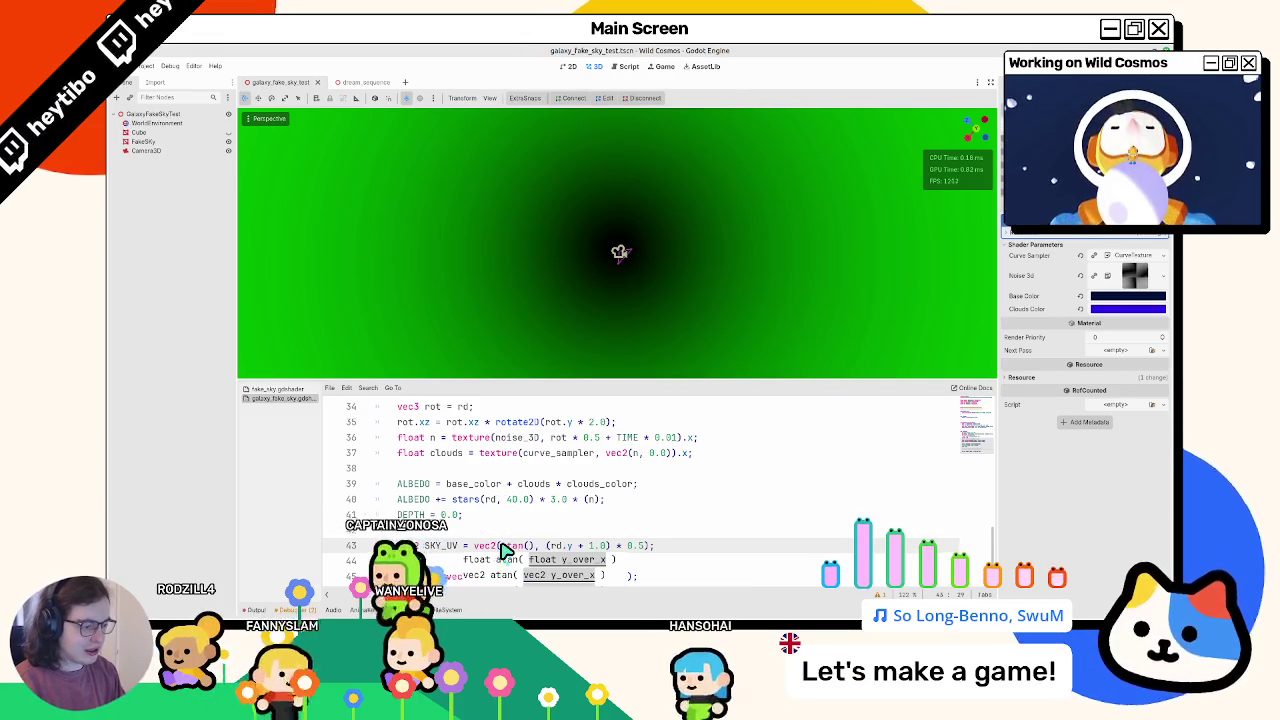
pyautogui.write('rd.x, rd')
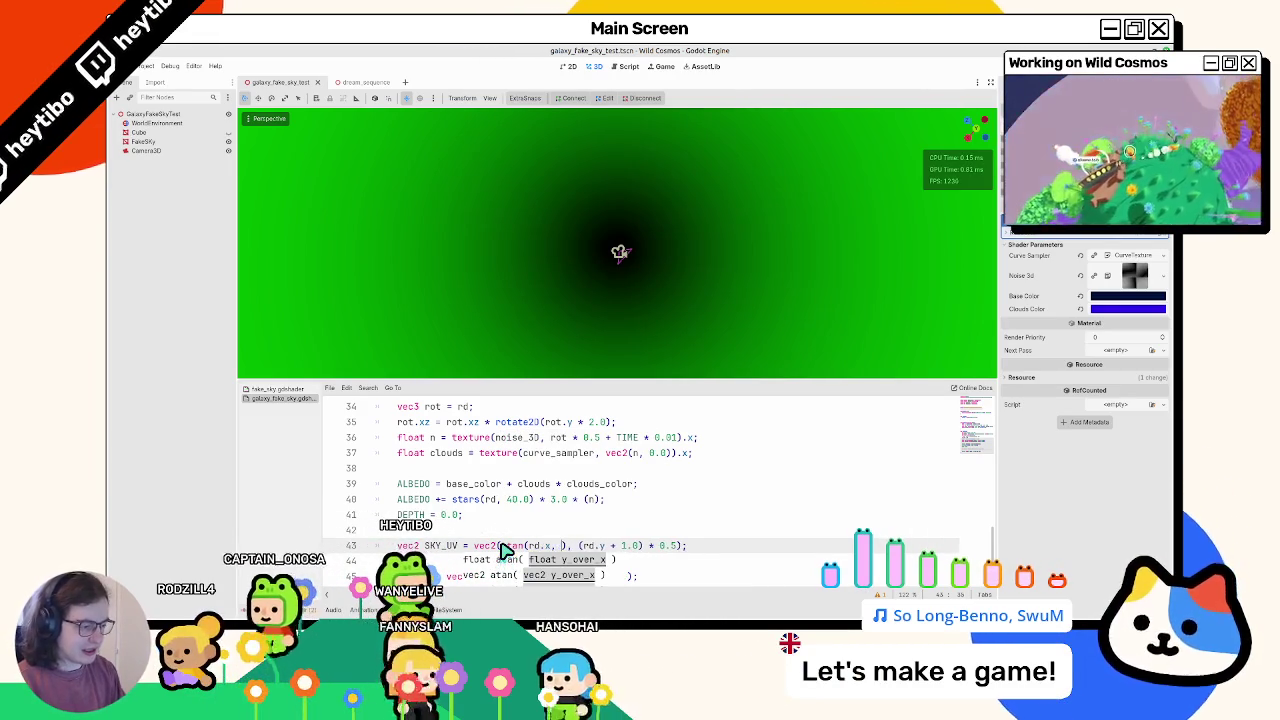
pyautogui.write('.y')
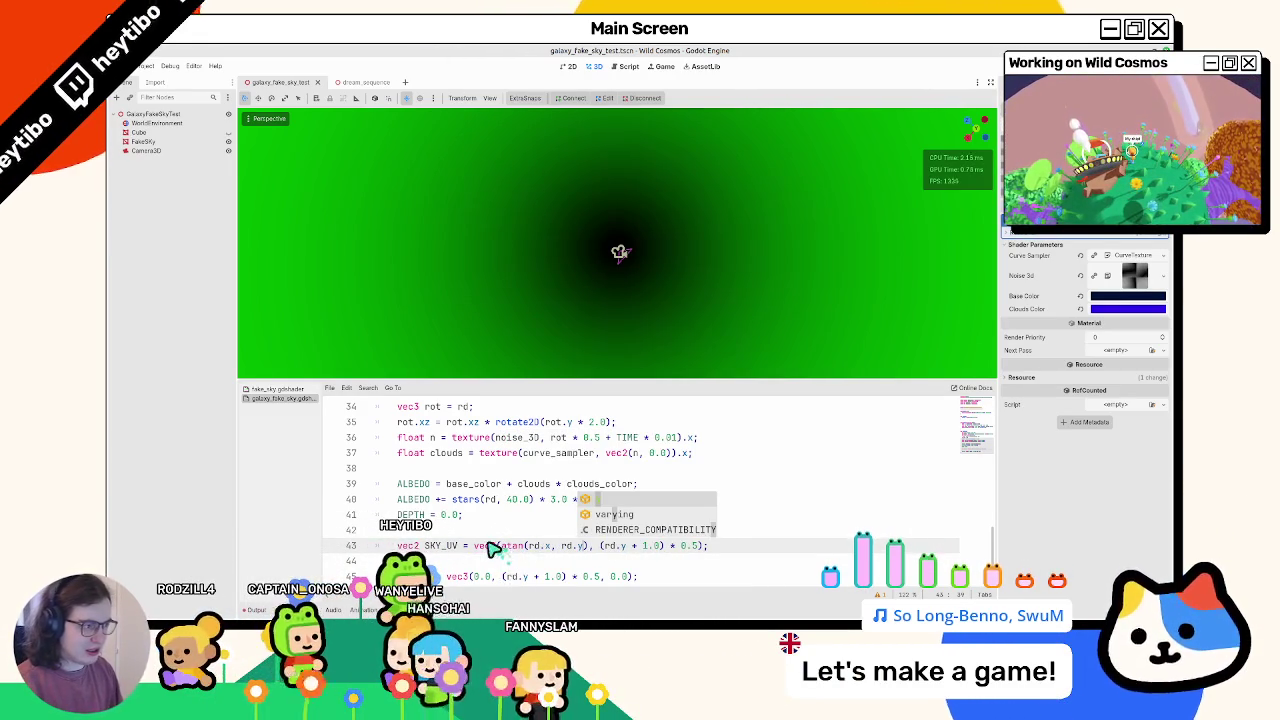
pyautogui.press('Escape')
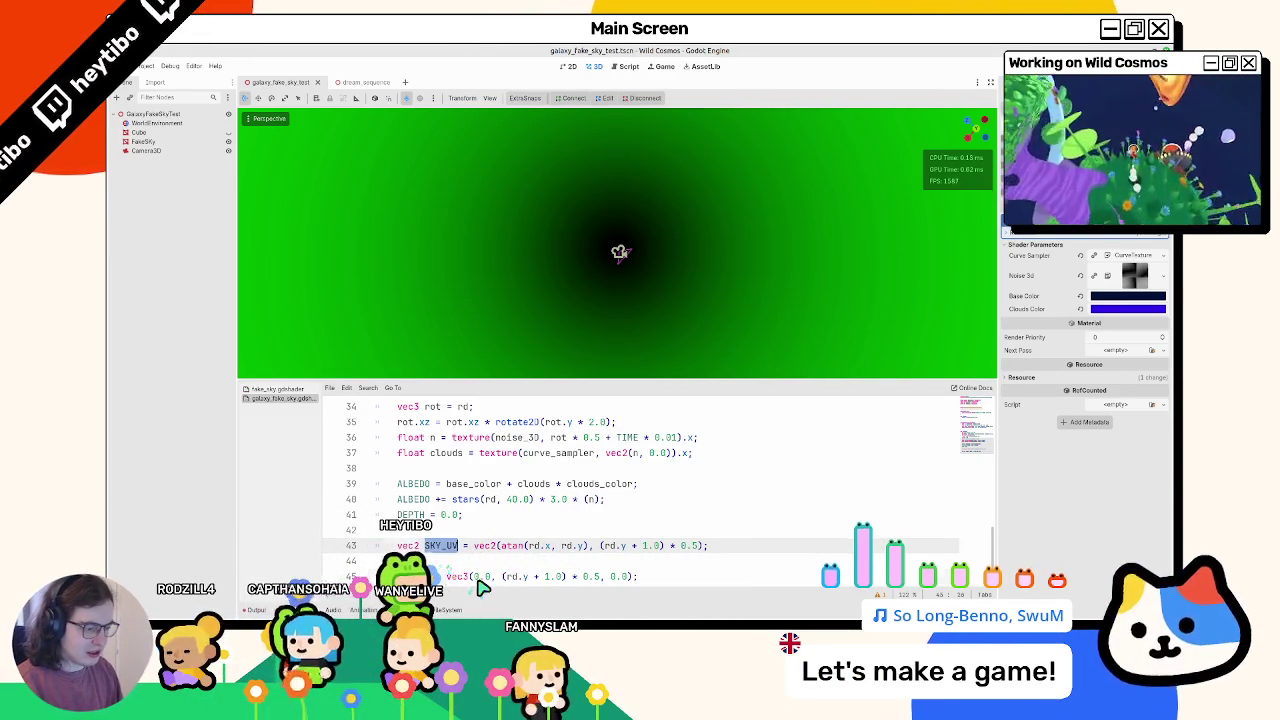
pyautogui.click(479, 580)
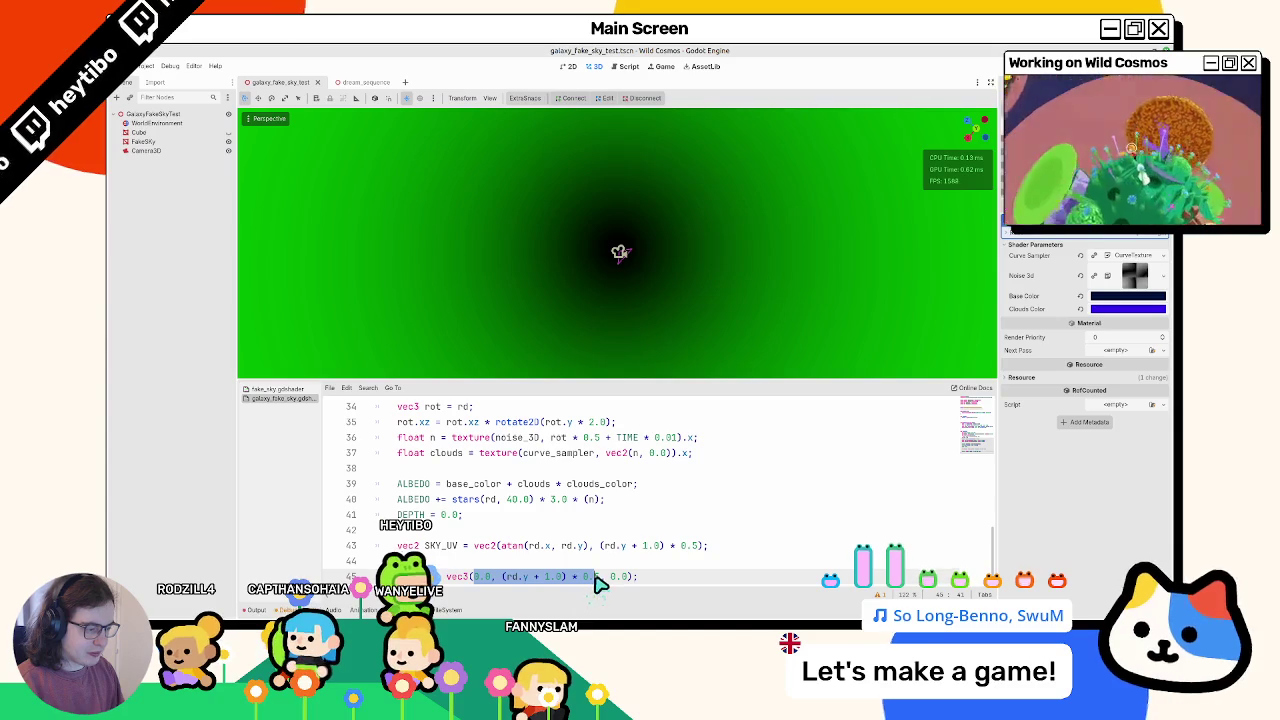
pyautogui.moveTo(569, 320)
pyautogui.mouseDown(button='middle')
pyautogui.moveTo(326, 145)
pyautogui.moveTo(890, 216)
pyautogui.mouseUp(button='middle')
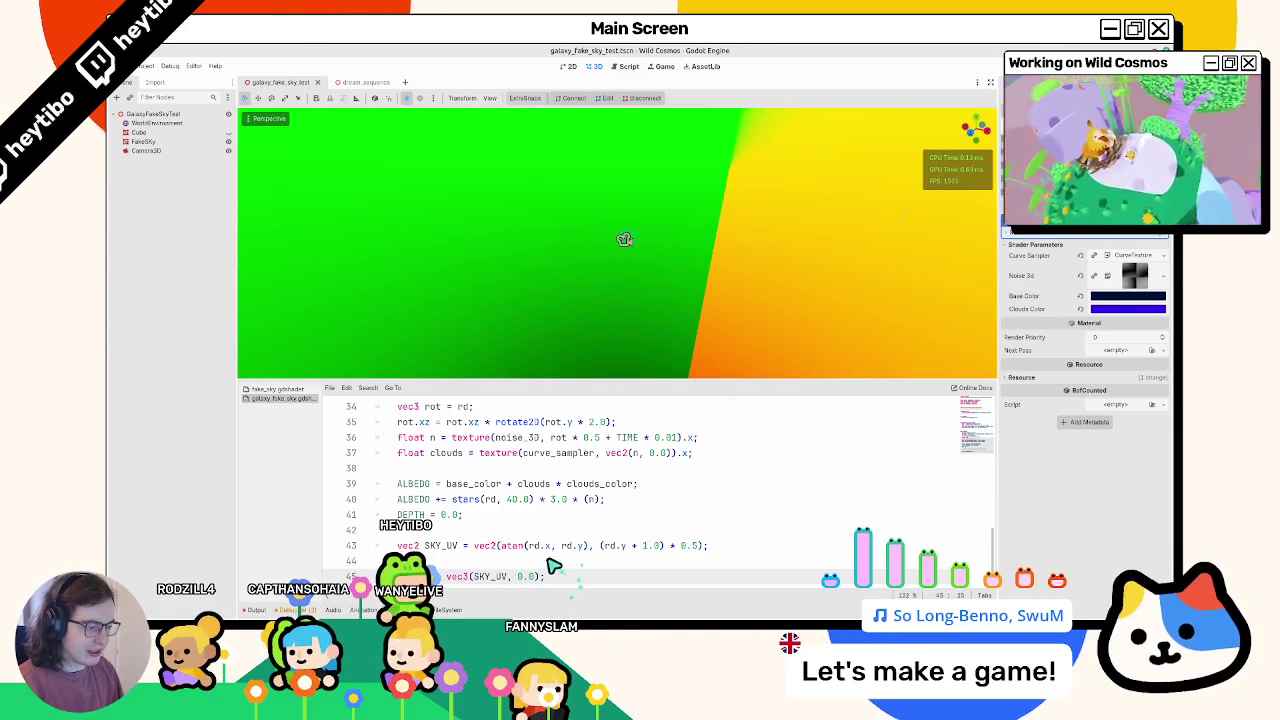
# Step: Try camera instead of rd inside the atan call, then revert to rd
pyautogui.click(586, 547)
pyautogui.write('z')
pyautogui.moveTo(638, 310)
pyautogui.mouseDown(button='middle')
pyautogui.moveTo(857, 357)
pyautogui.moveTo(851, 374)
pyautogui.moveTo(986, 346)
pyautogui.moveTo(1000, 262)
pyautogui.moveTo(314, 163)
pyautogui.moveTo(491, 171)
pyautogui.mouseUp(button='middle')
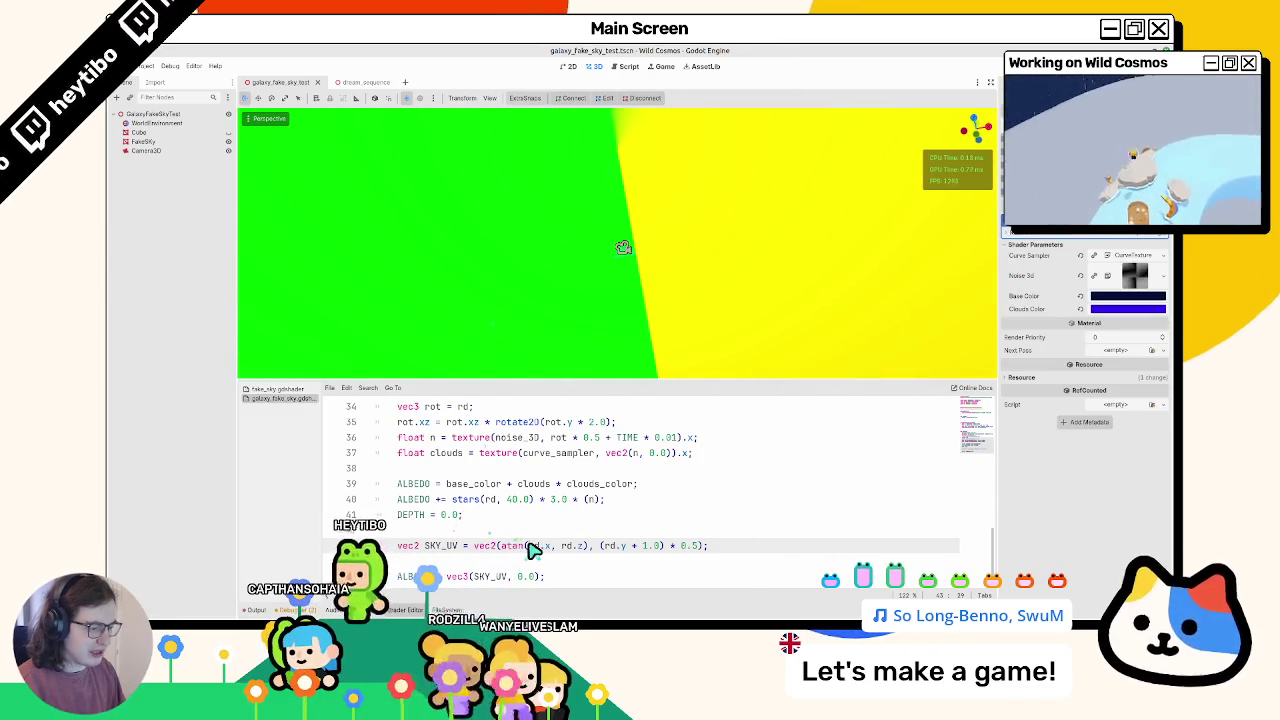
pyautogui.doubleClick(538, 546)
pyautogui.hotkey('ctrl', 'd')
pyautogui.write('cam')
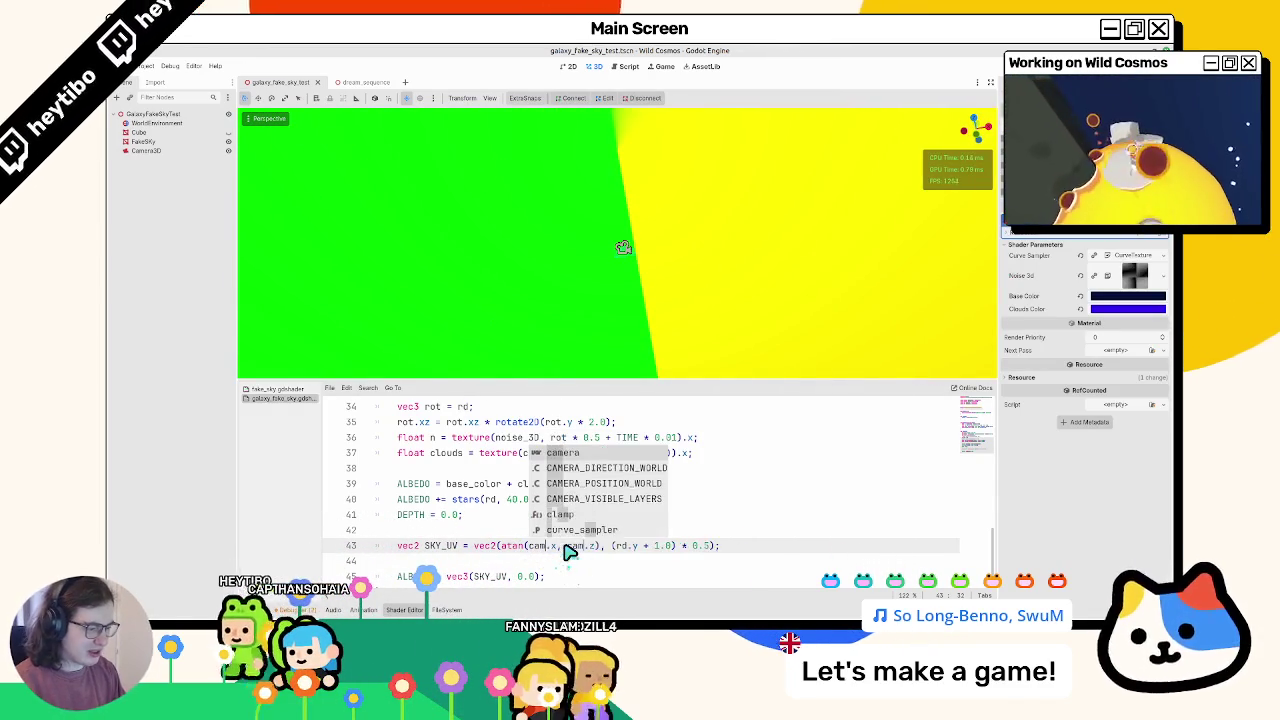
pyautogui.write('era')
pyautogui.hotkey('ctrl', 's')
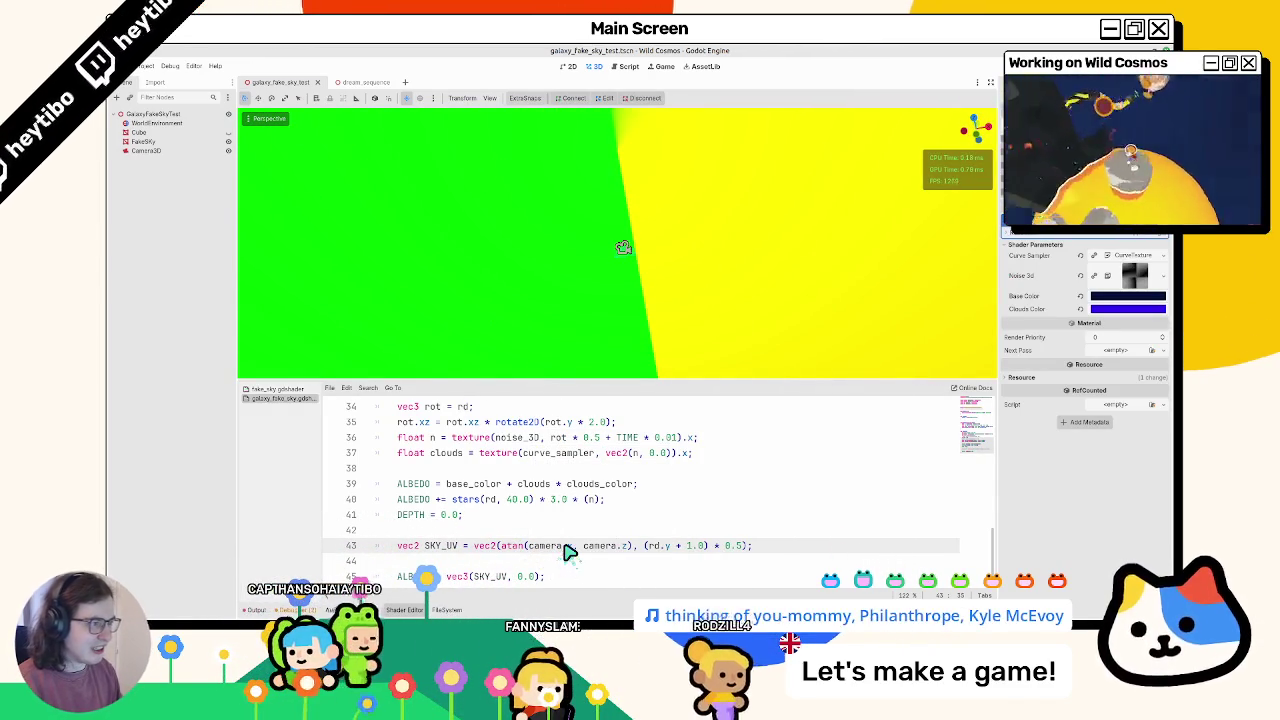
pyautogui.hotkey('ctrl', 'z')
pyautogui.hotkey('ctrl', 'z')
pyautogui.moveTo(623, 247); pyautogui.dragTo(608, 244, button='middle')
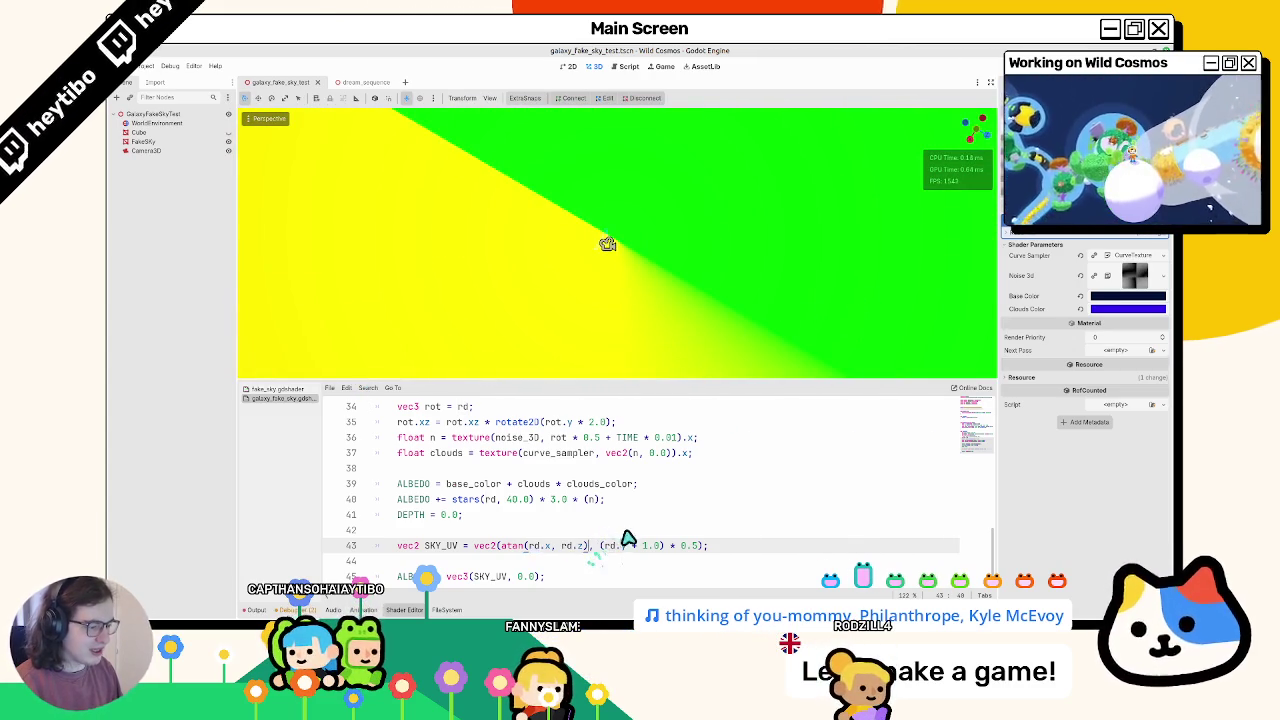
# Step: Set the multiplier to 0.5, remove the stray space after rd.z), and inspect the sky colours
pyautogui.write('5')
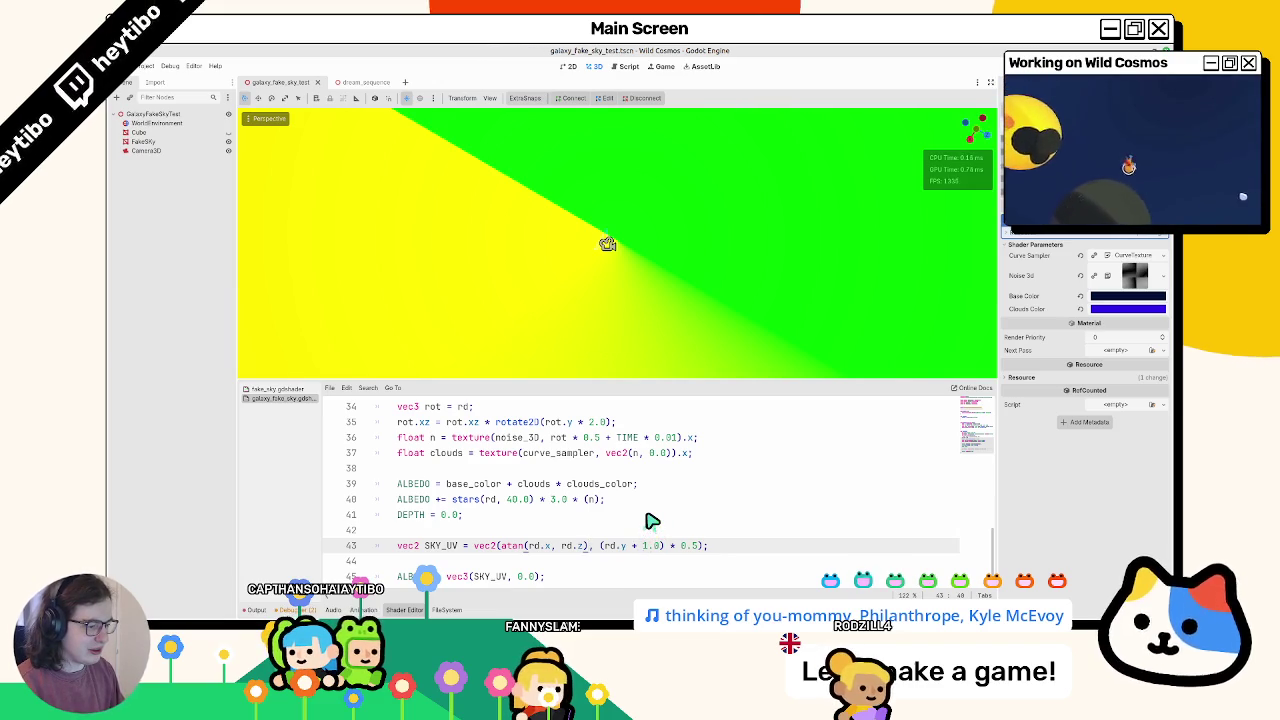
pyautogui.press('Delete')
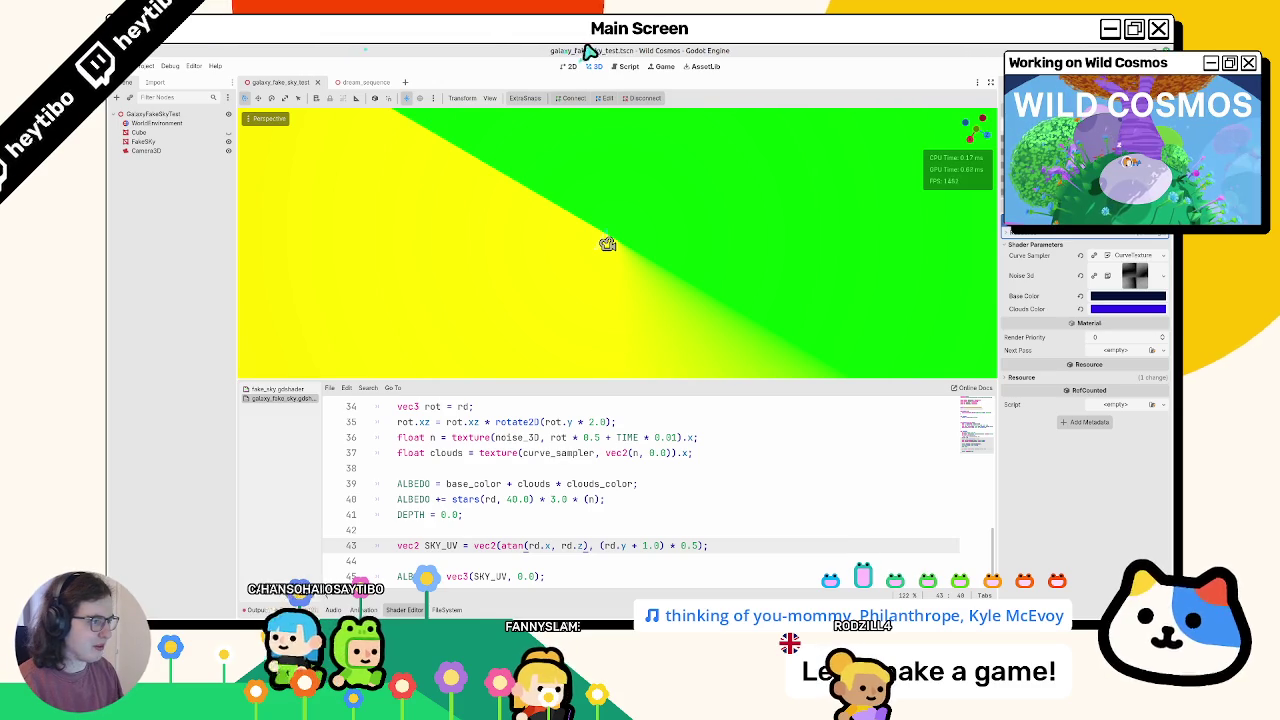
pyautogui.moveTo(695, 127)
pyautogui.mouseDown(button='middle')
pyautogui.moveTo(400, 280)
pyautogui.moveTo(738, 267)
pyautogui.mouseUp(button='middle')
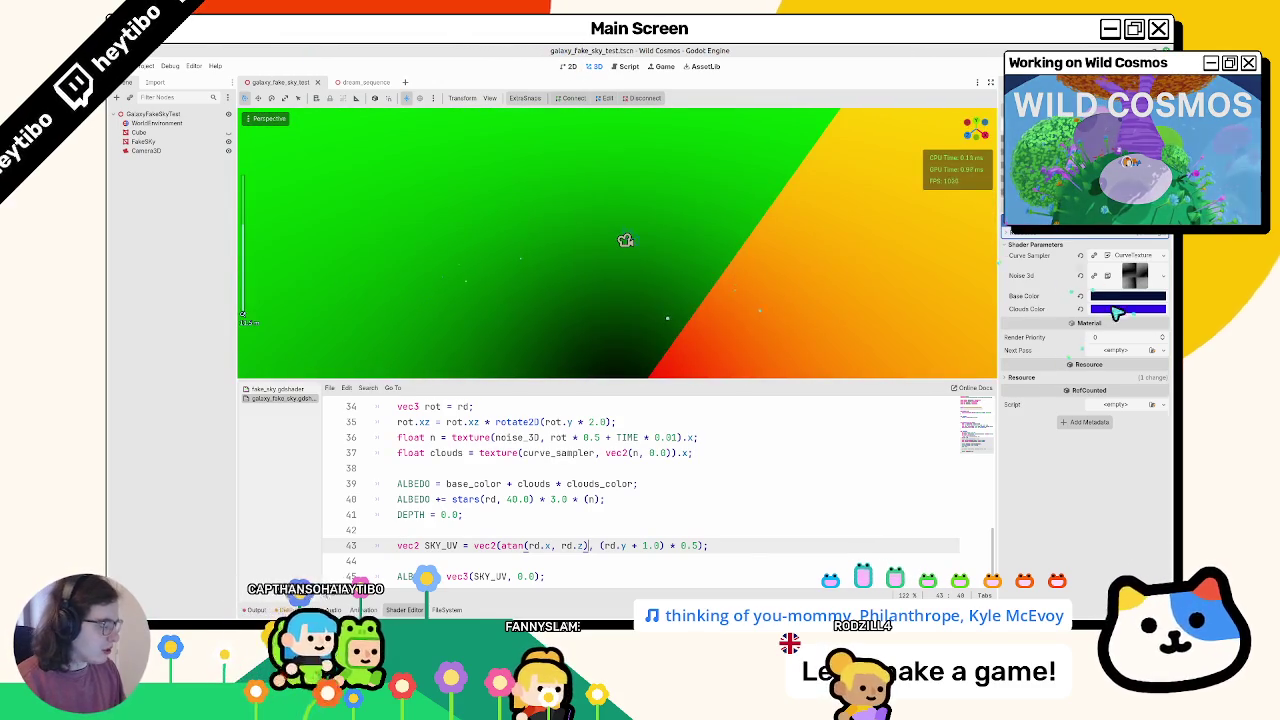
pyautogui.scroll(3, 640, 517)
pyautogui.scroll(7, 490, 522)
pyautogui.scroll(1, 505, 522)
pyautogui.click(508, 517)
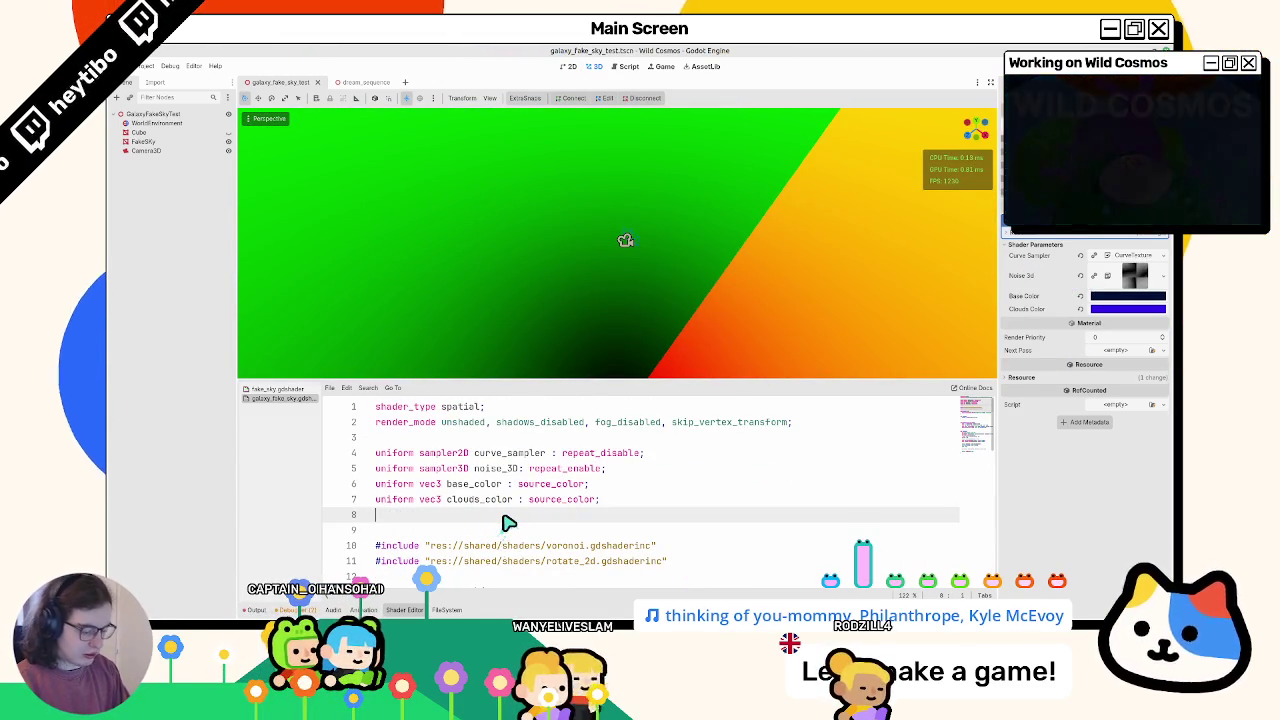
# Step: Declare uniform sampler2D stars_uv_sampler : repeat_disable and assign stars_uv_sampler_test.png to it
pyautogui.write('uniform ')
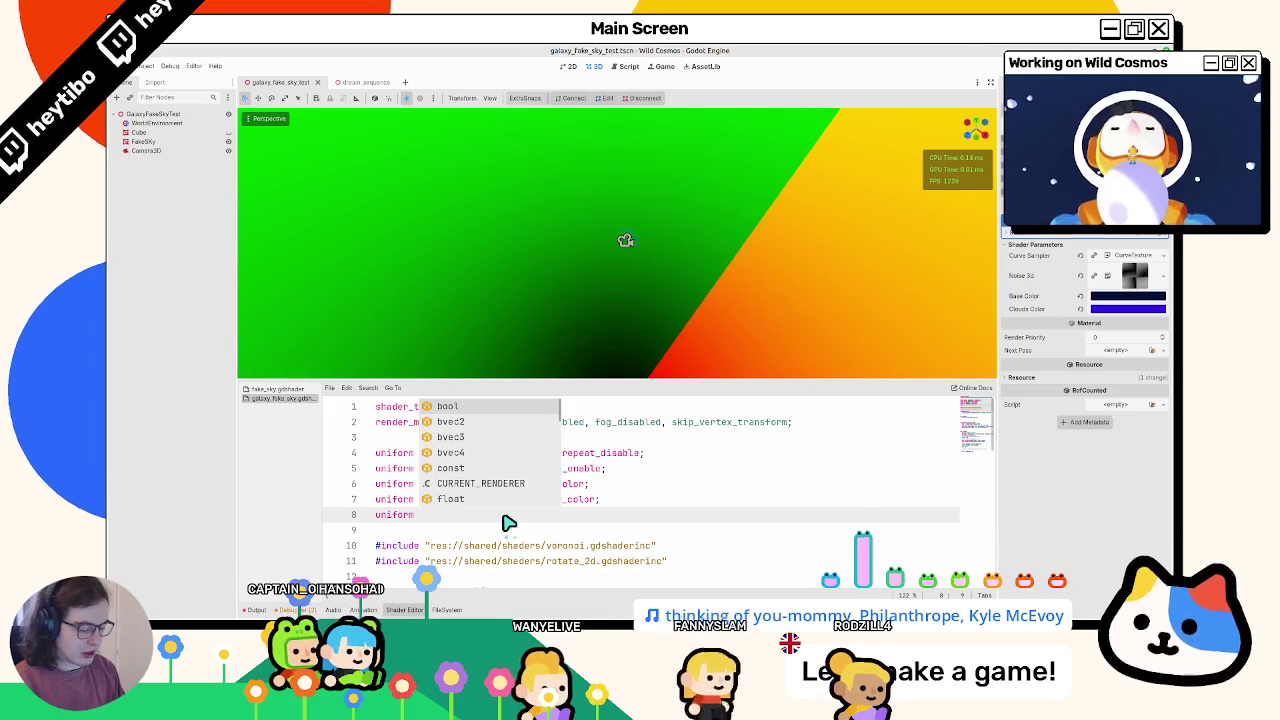
pyautogui.write('sample')
pyautogui.press('Return')
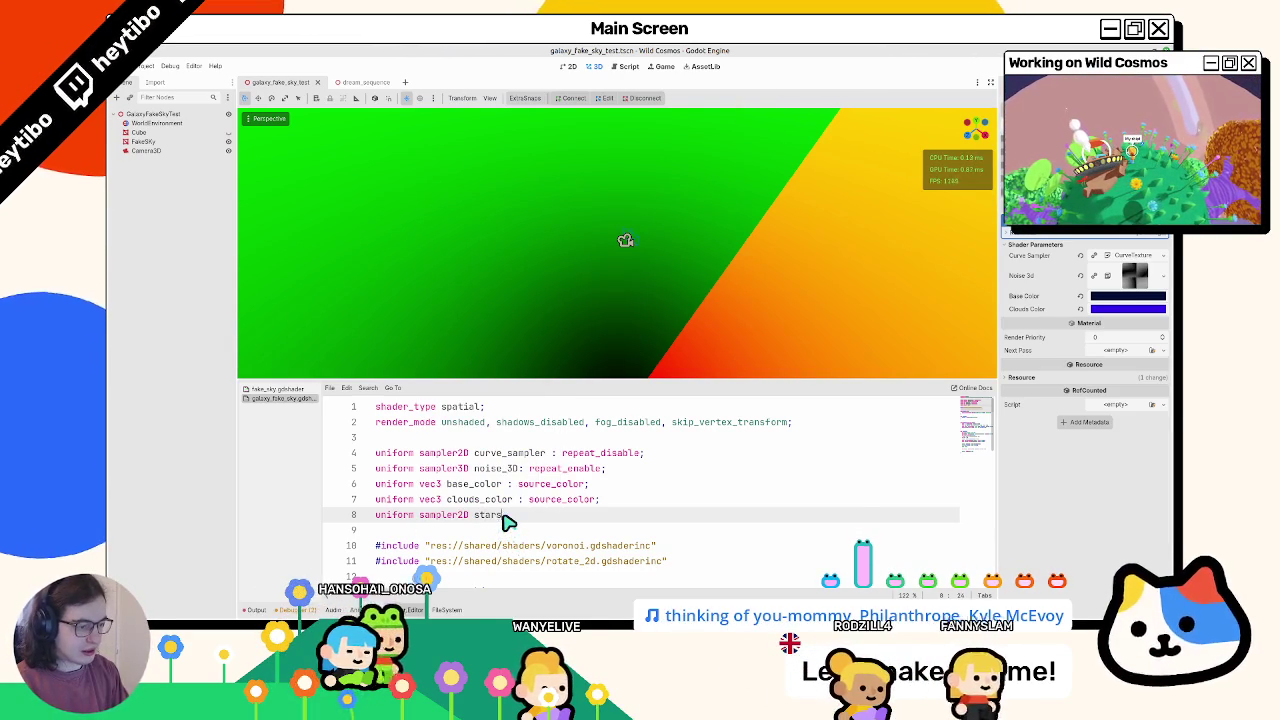
pyautogui.write('stars_uv_s')
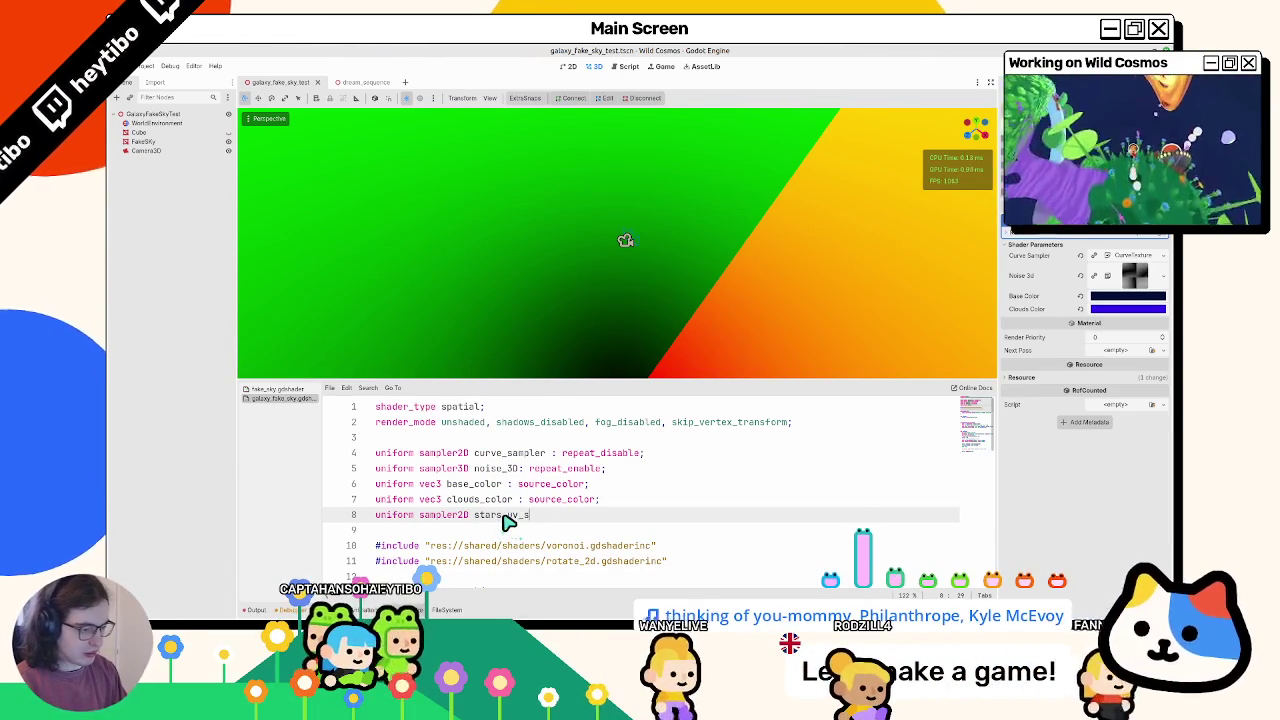
pyautogui.write('ampler : ')
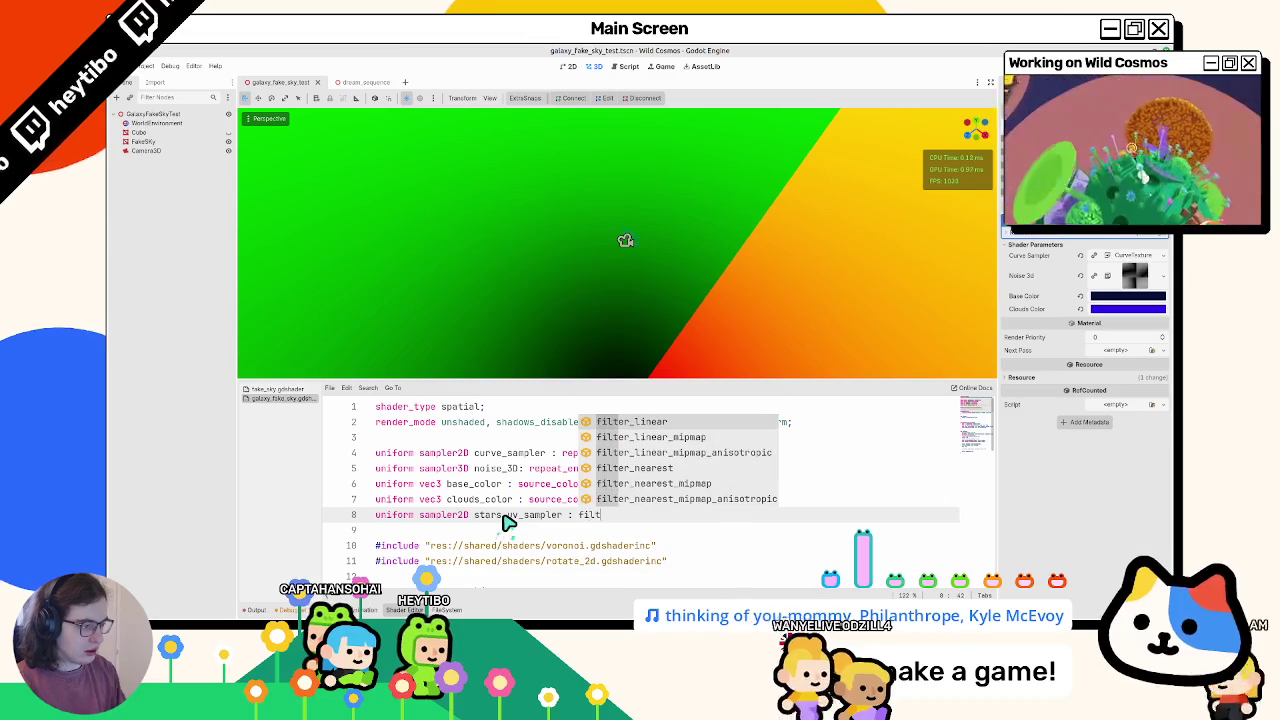
pyautogui.write('re')
pyautogui.press('Return')
pyautogui.write(';')
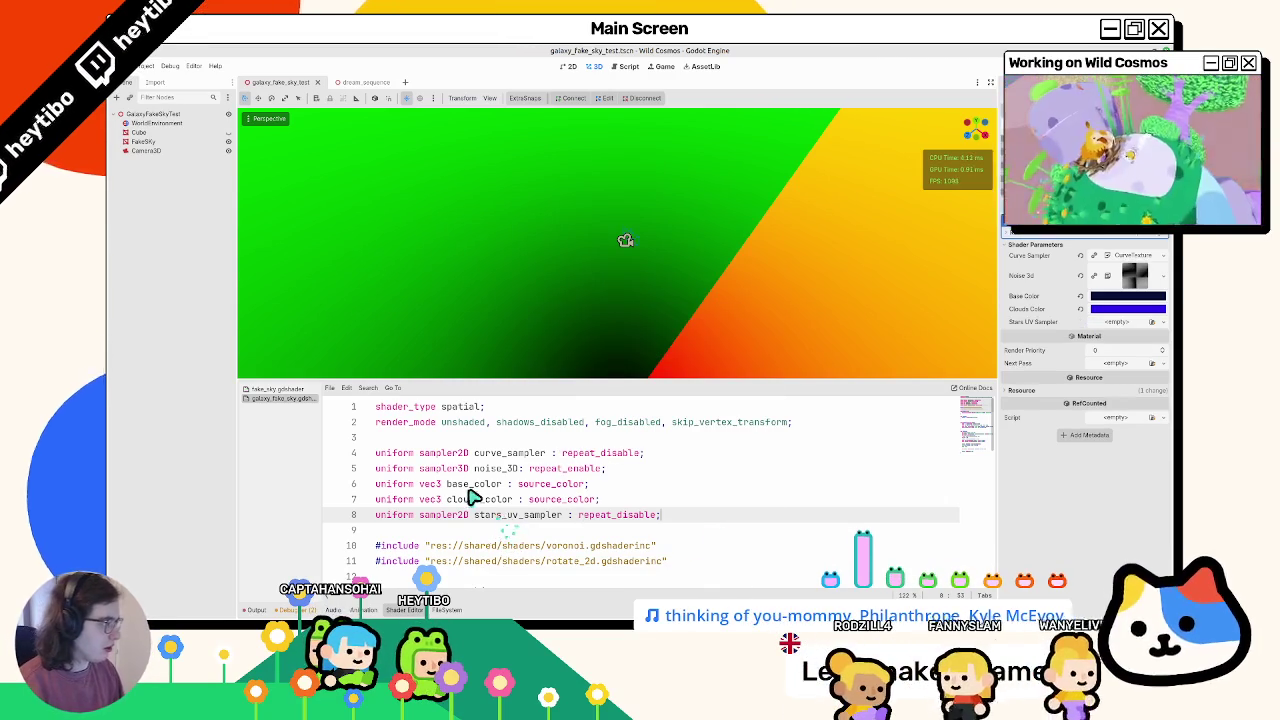
pyautogui.click(463, 607)
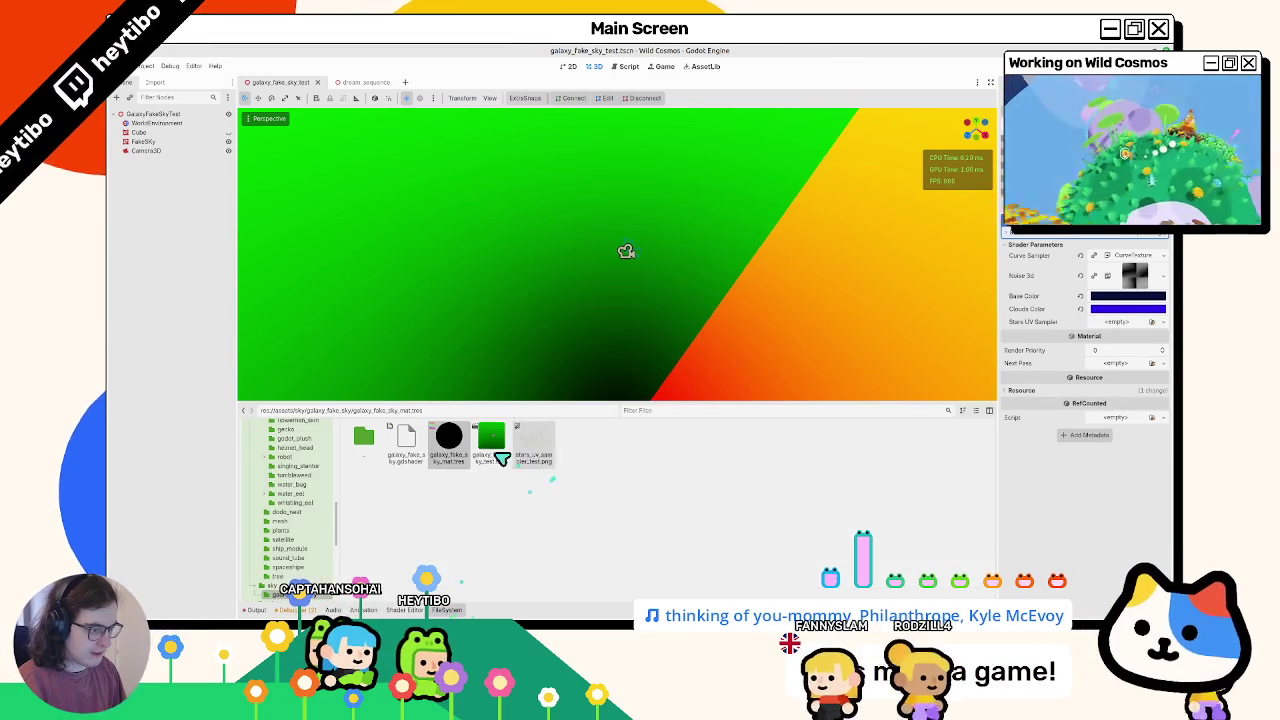
pyautogui.moveTo(534, 444); pyautogui.dragTo(1128, 328)
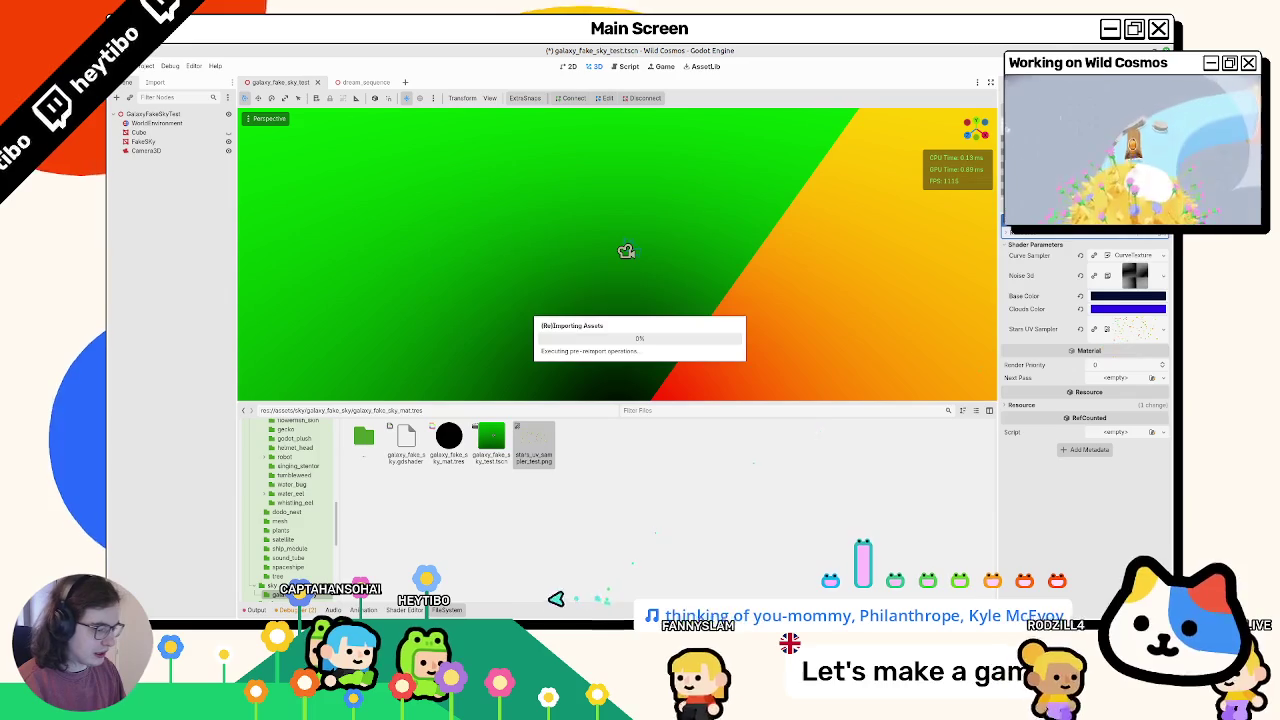
pyautogui.click(404, 609)
# Step: Set ALBEDO to texture(stars_uv_sampler, SKY_UV).rgb on line 45
pyautogui.doubleClick(480, 516)
pyautogui.hotkey('ctrl', 'c')
pyautogui.scroll(-10, 494, 532)
pyautogui.doubleClick(460, 562)
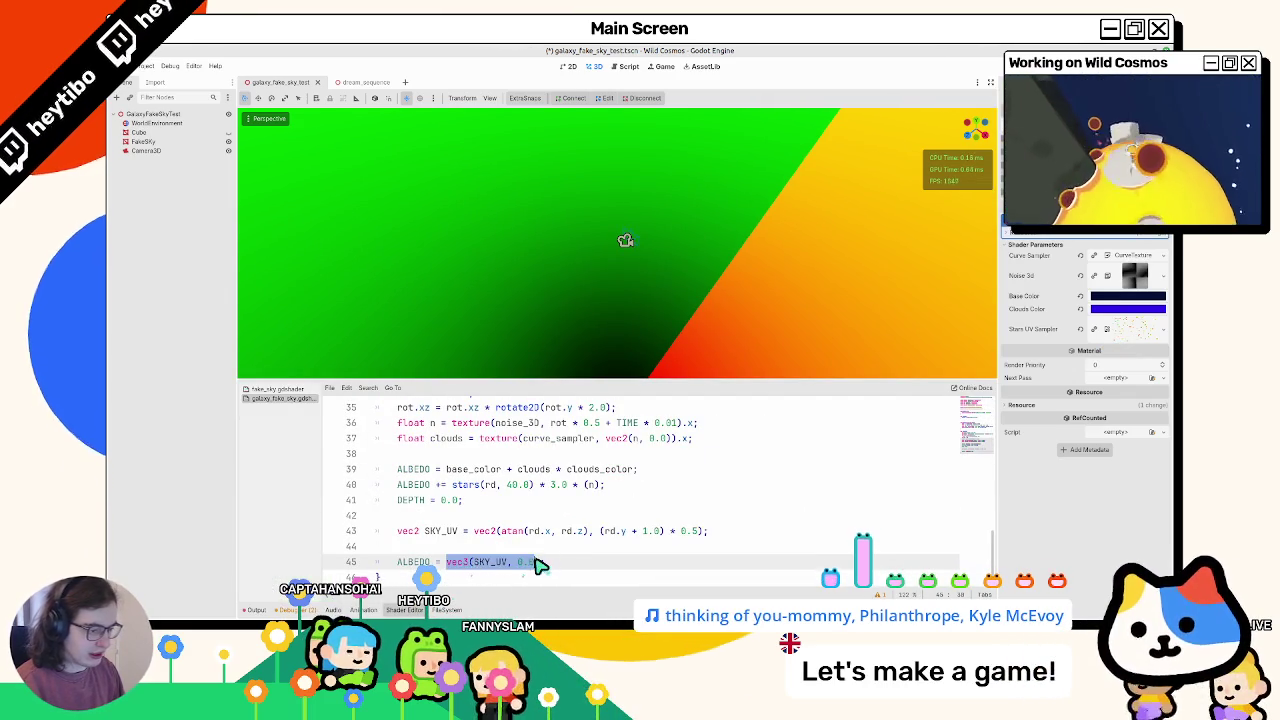
pyautogui.write('texture(')
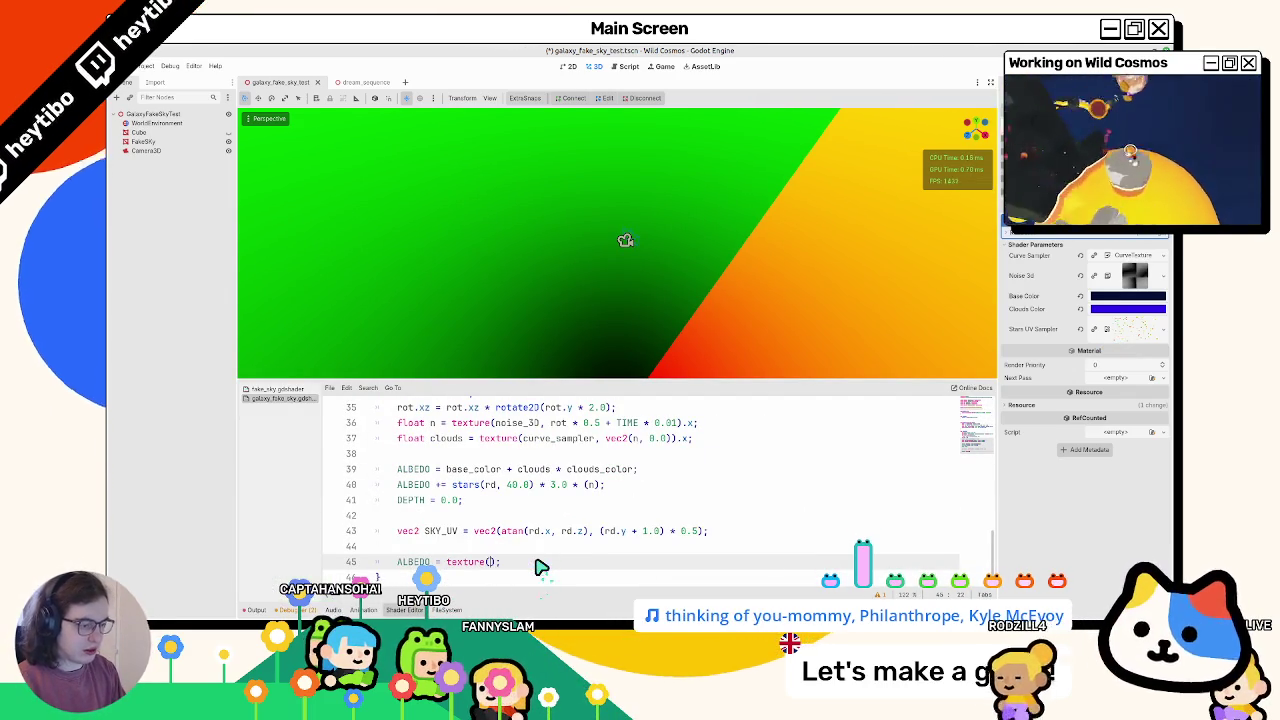
pyautogui.hotkey('ctrl', 'v')
pyautogui.write(', SKY_UV)')
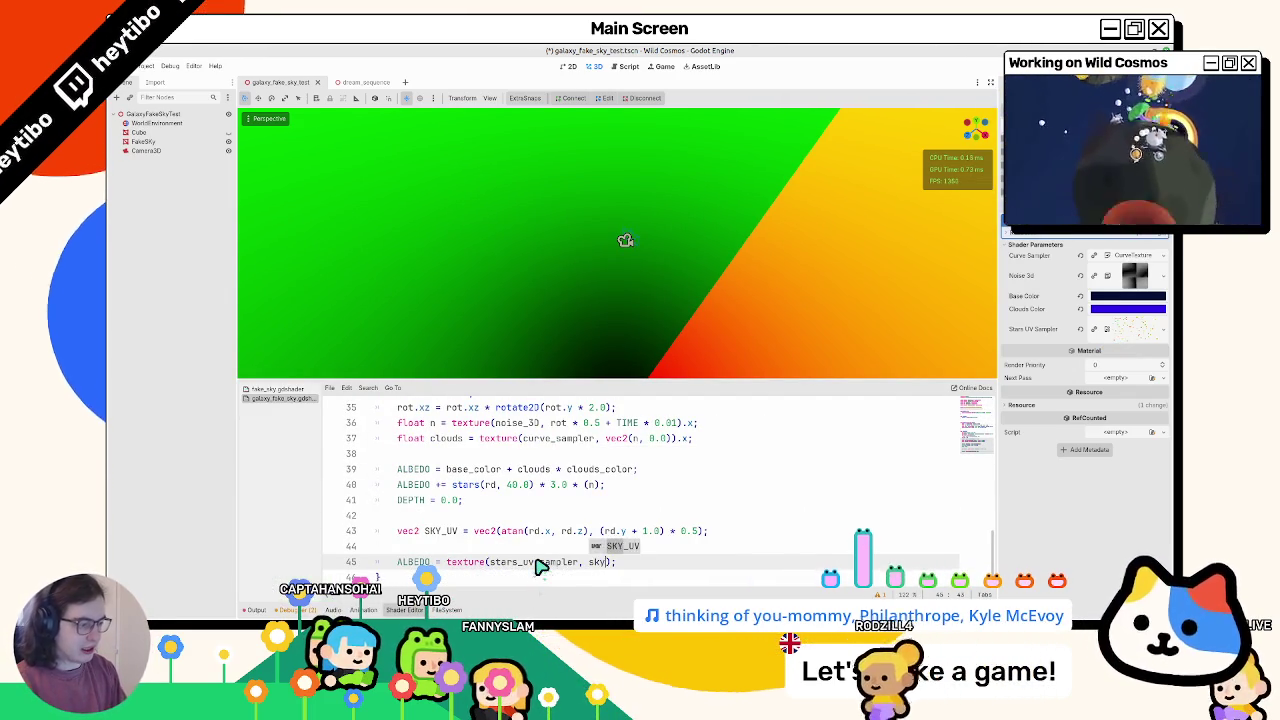
pyautogui.write('.')
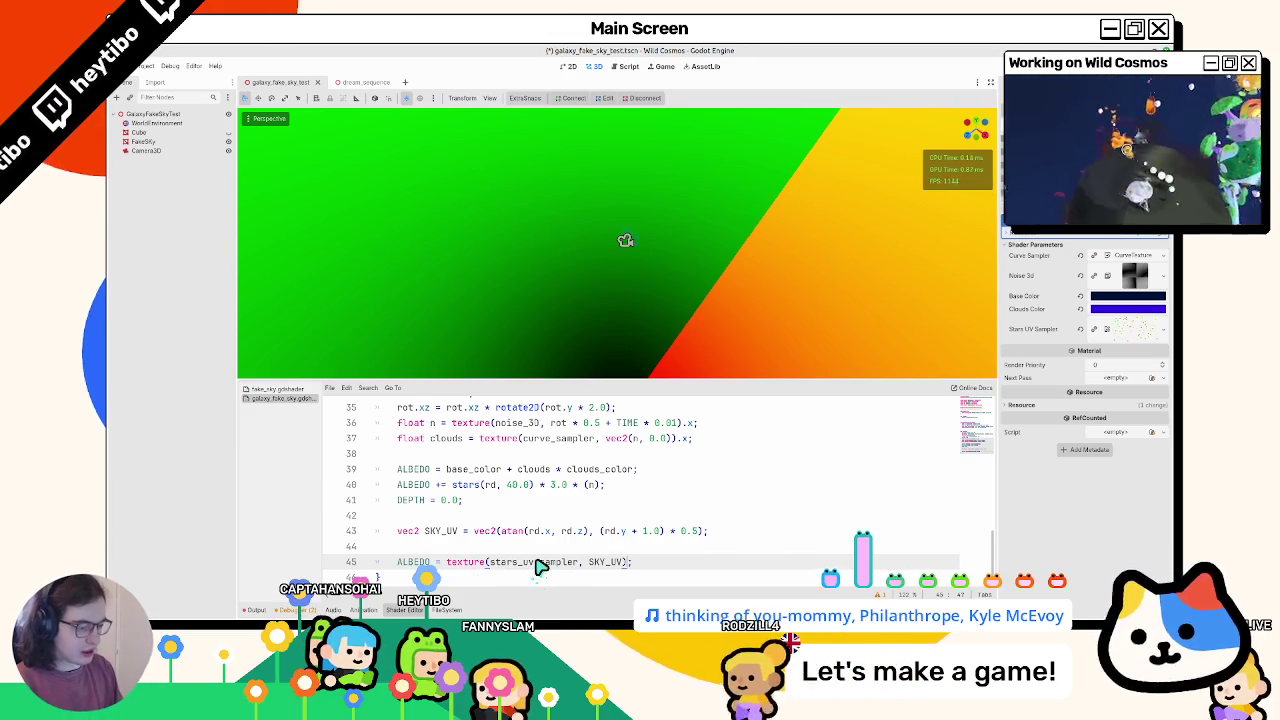
pyautogui.write('rgb')
# Step: Save the shader and orbit the sky to view the star texture's yellow bands
pyautogui.hotkey('ctrl', 's')
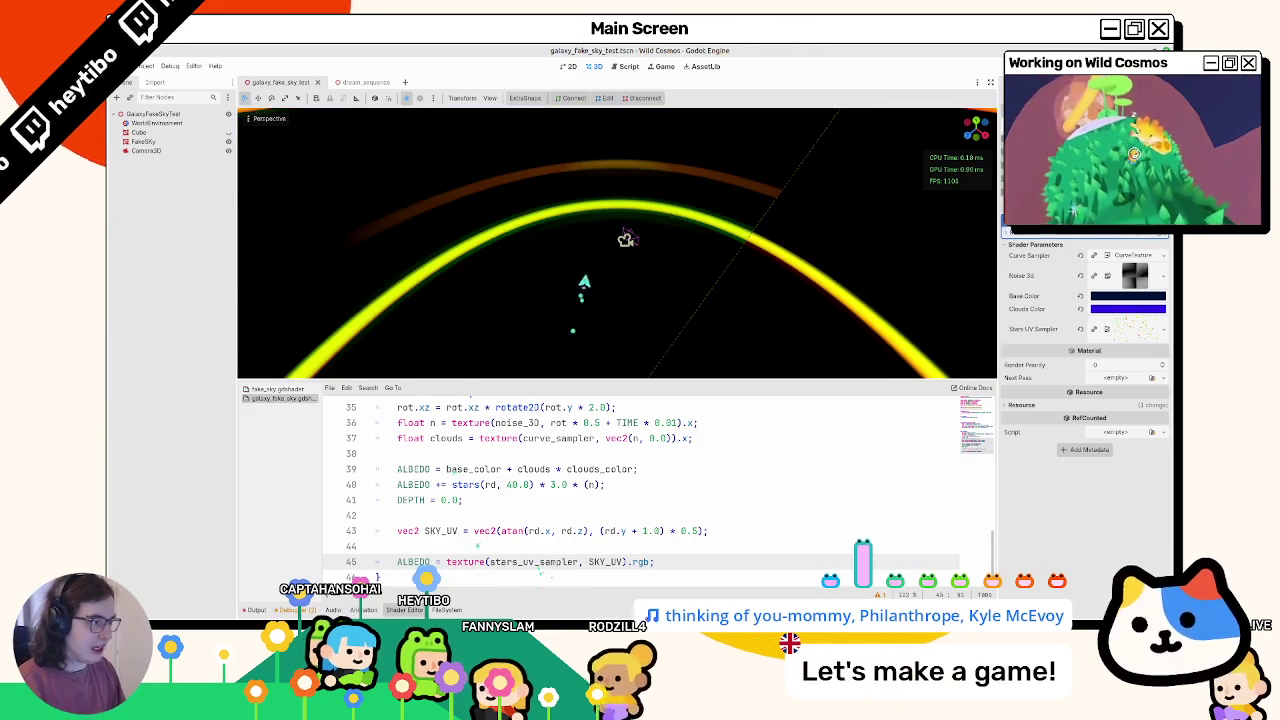
pyautogui.moveTo(560, 133)
pyautogui.mouseDown(button='middle')
pyautogui.moveTo(313, 362)
pyautogui.moveTo(306, 137)
pyautogui.moveTo(302, 231)
pyautogui.mouseUp(button='middle')
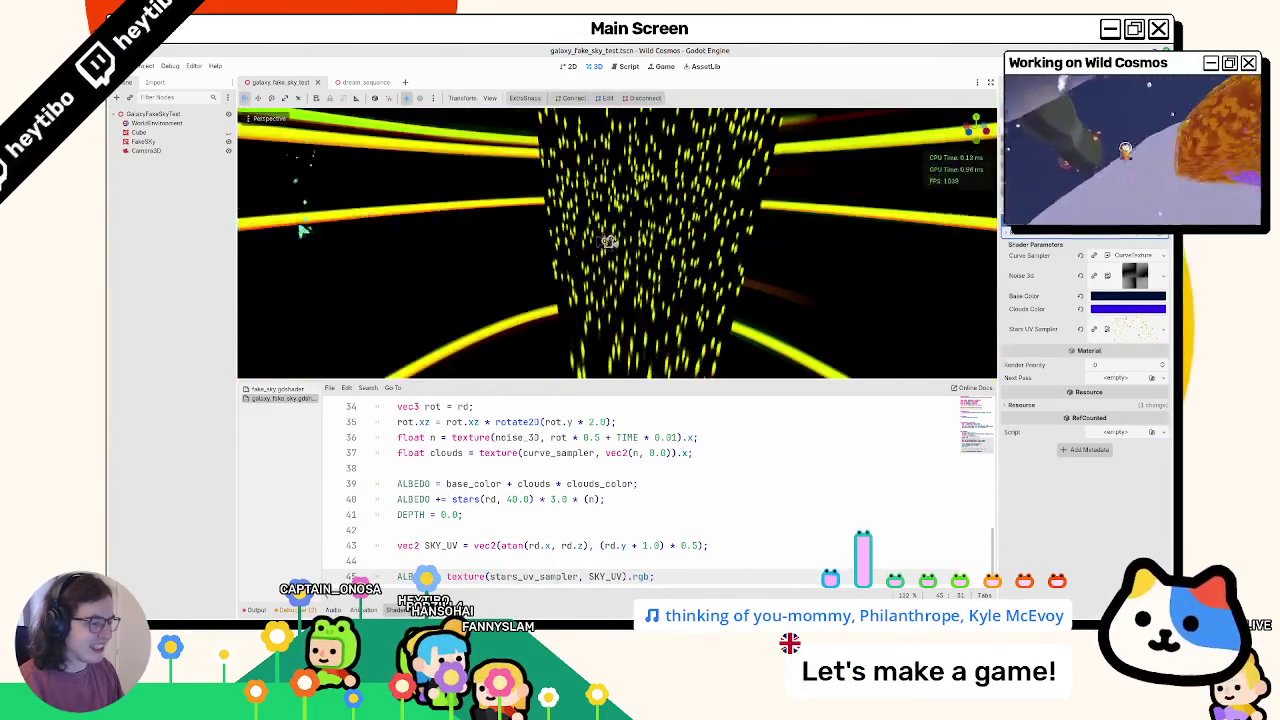
pyautogui.moveTo(556, 360)
pyautogui.mouseDown(button='middle')
pyautogui.moveTo(603, 328)
pyautogui.moveTo(609, 381)
pyautogui.mouseUp(button='middle')
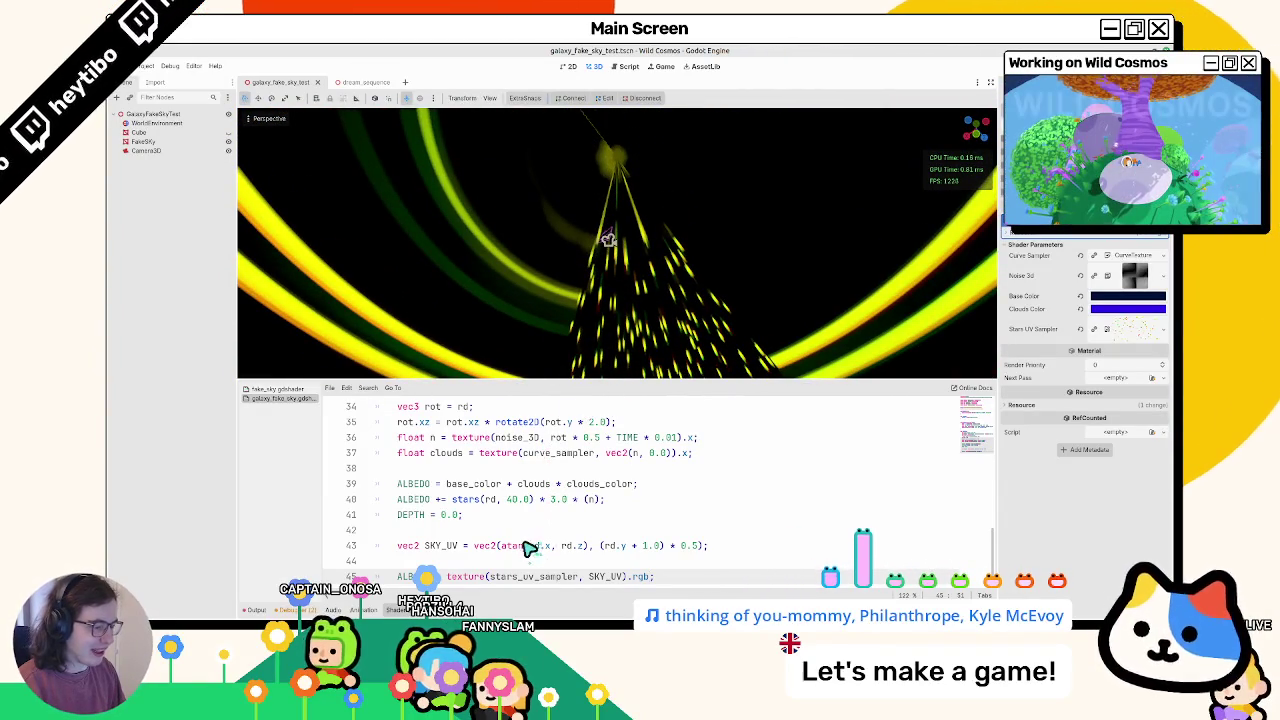
pyautogui.scroll(2, 527, 547)
pyautogui.scroll(-1, 527, 547)
pyautogui.click(548, 421)
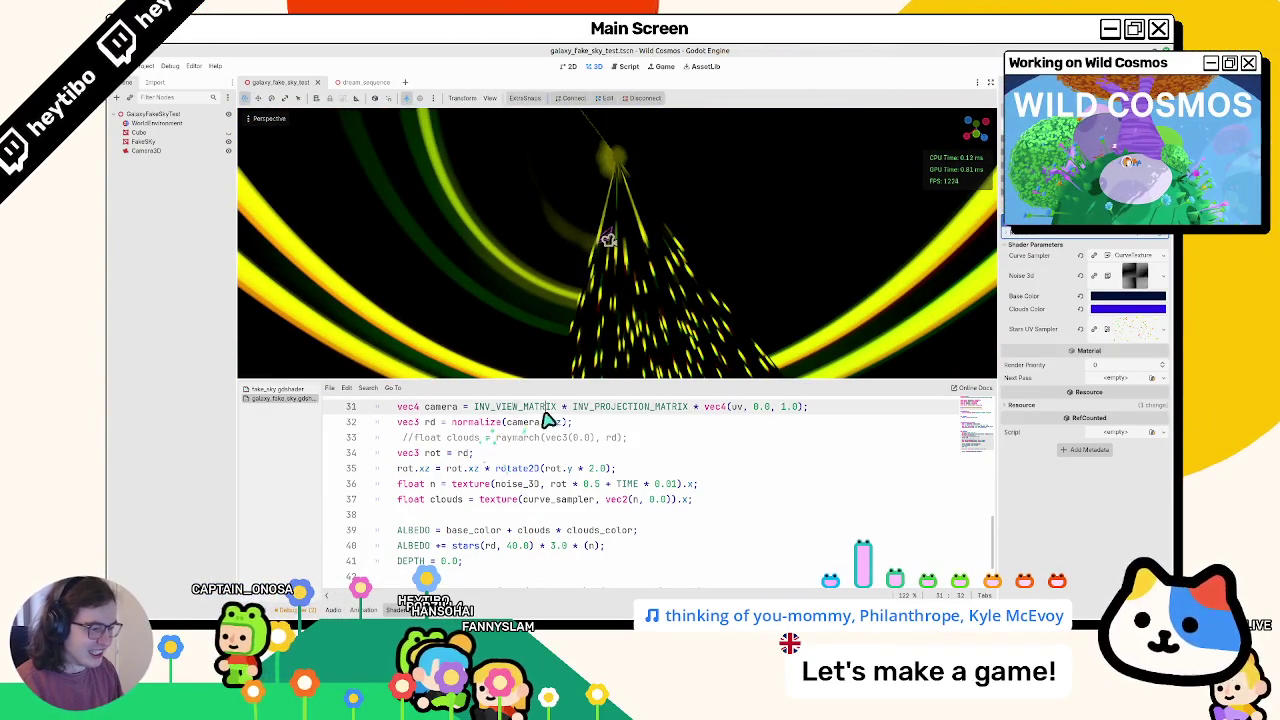
pyautogui.scroll(-2, 540, 500)
# Step: Try adding 1.0 to the atan term and dividing it by TAU on line 43
pyautogui.click(567, 537)
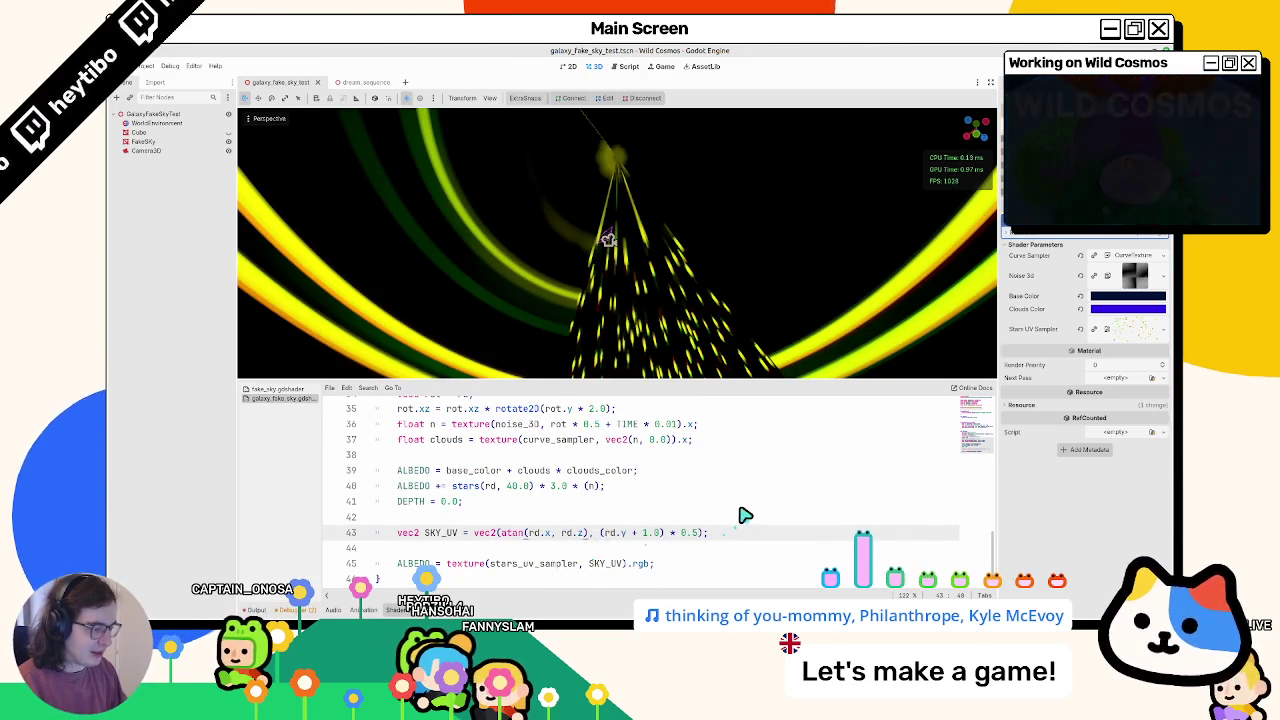
pyautogui.write(' + 1.0 * ')
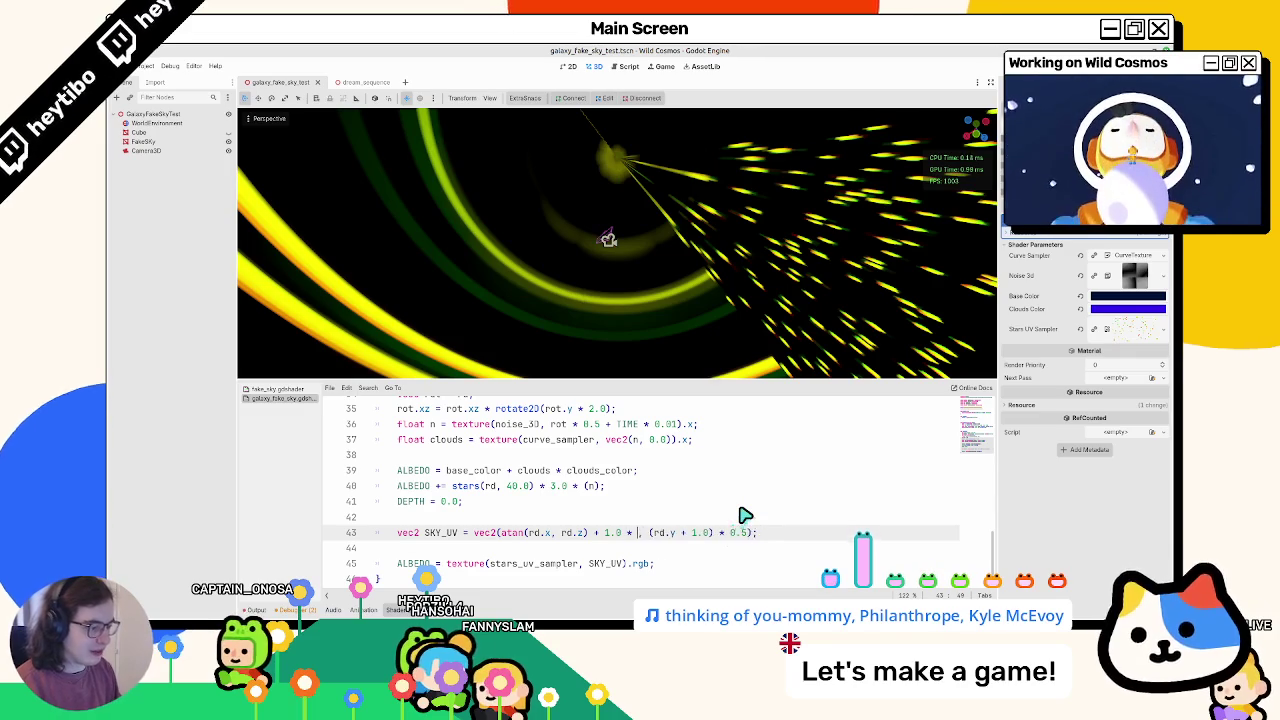
pyautogui.write('0.5')
pyautogui.moveTo(621, 533); pyautogui.dragTo(510, 535)
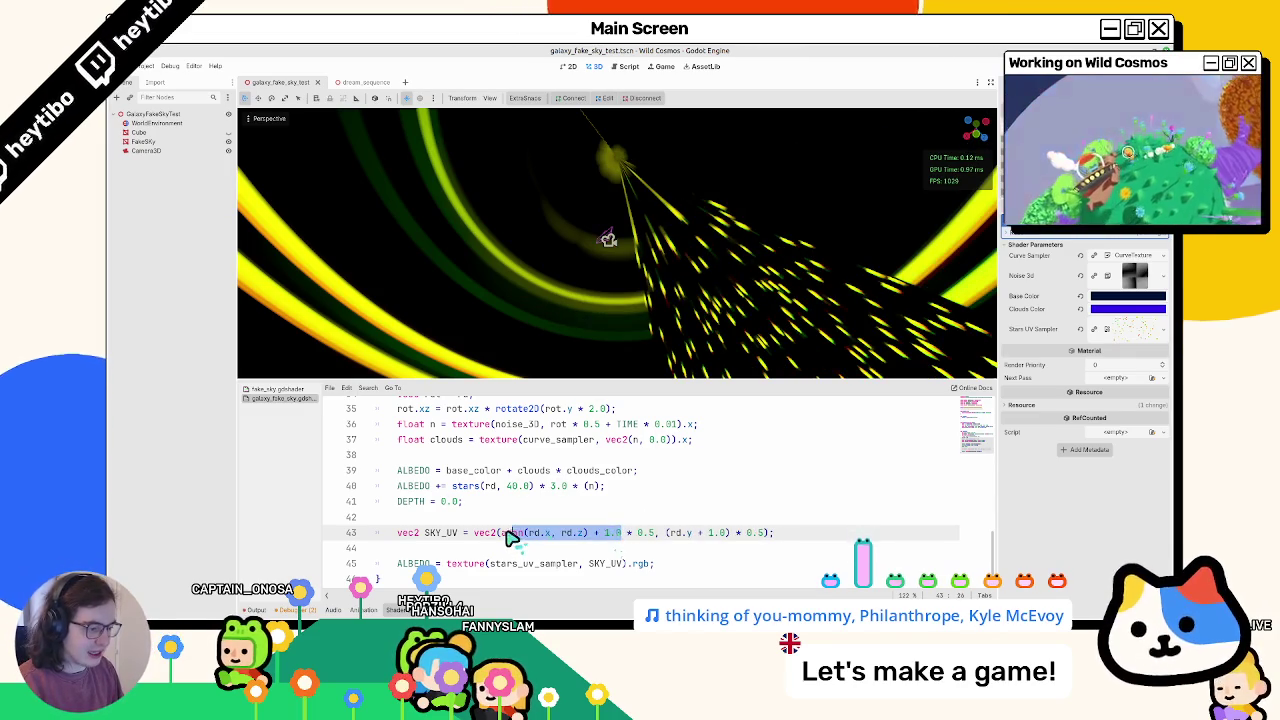
pyautogui.write('(')
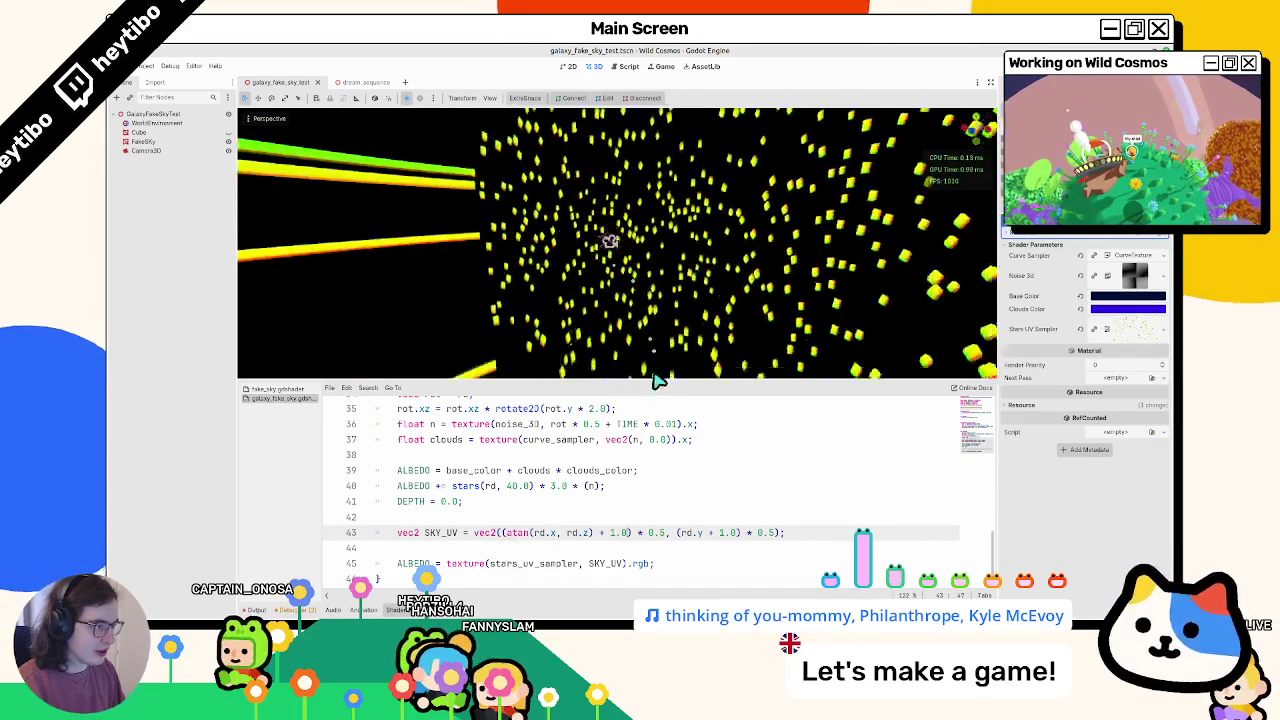
pyautogui.moveTo(720, 117); pyautogui.dragTo(729, 257, button='middle')
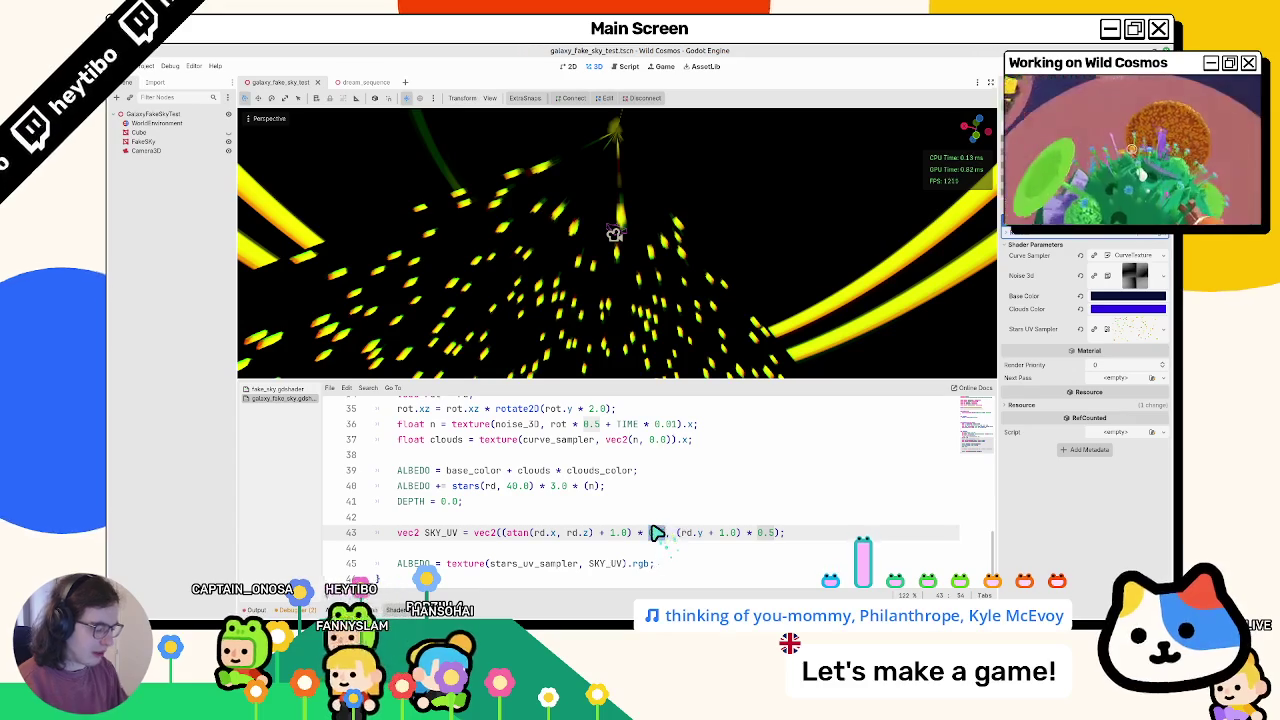
pyautogui.write('PI')
pyautogui.write('I')
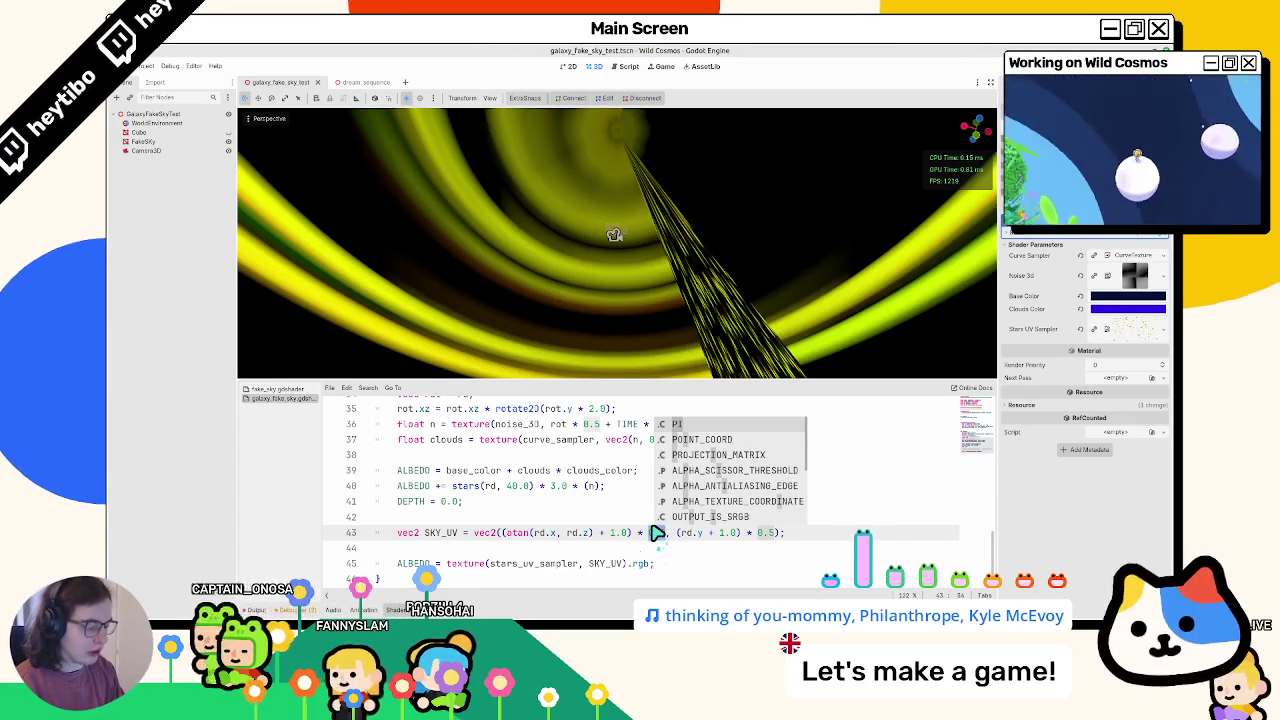
pyautogui.press('BackSpace')
pyautogui.press('BackSpace')
pyautogui.write('TAU')
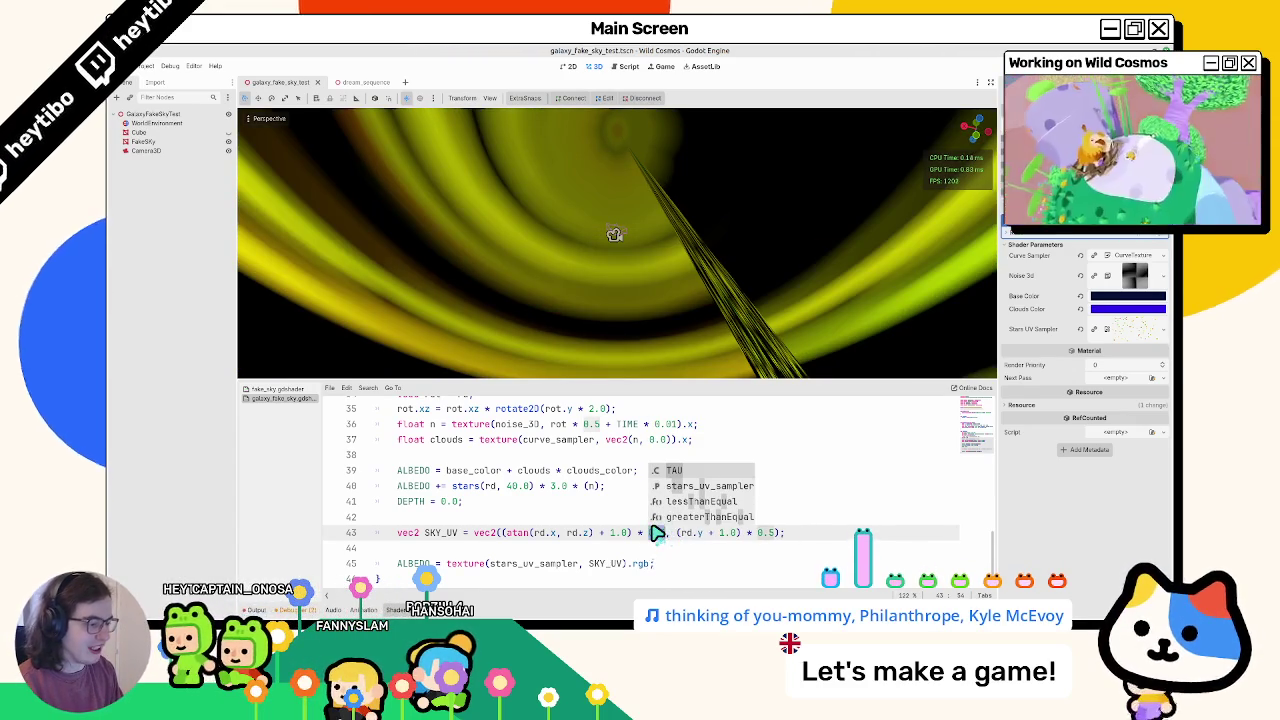
pyautogui.press('BackSpace')
pyautogui.press('BackSpace')
pyautogui.press('BackSpace')
pyautogui.write('TAU')
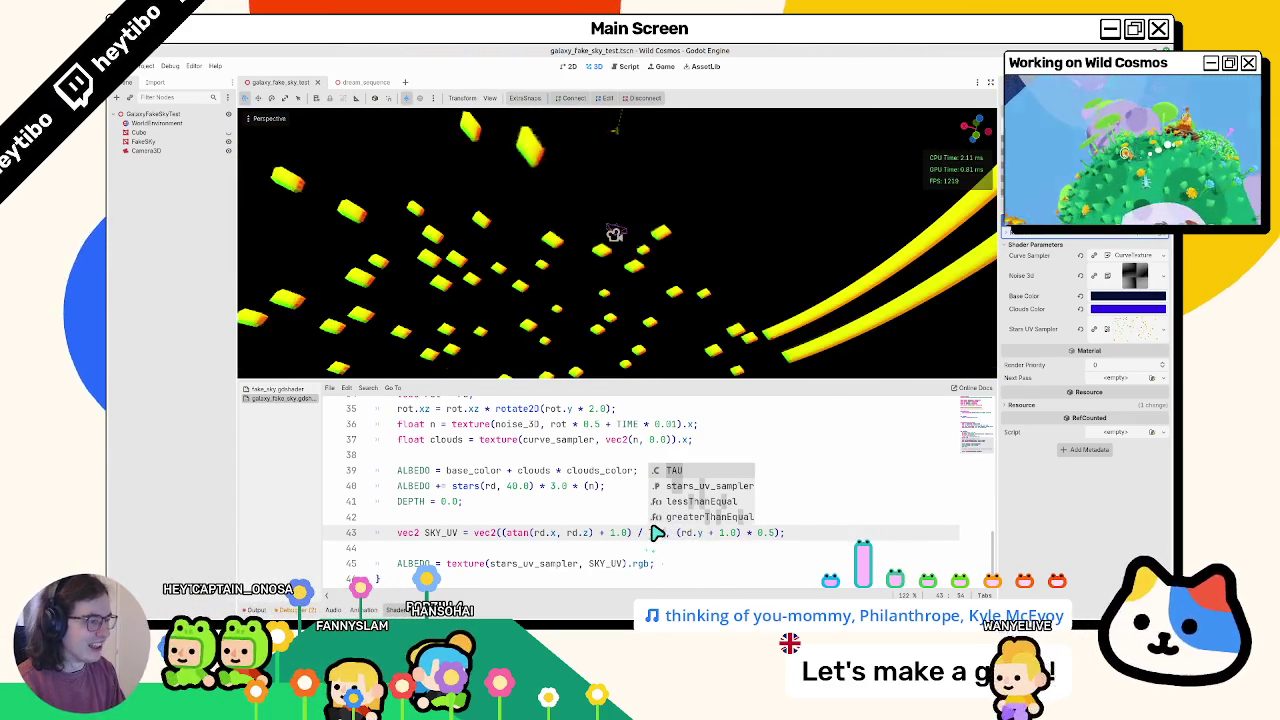
# Step: Remove the 1.0 offset from the atan term and inspect the resulting star field
pyautogui.moveTo(585, 254)
pyautogui.mouseDown(button='middle')
pyautogui.moveTo(795, 195)
pyautogui.moveTo(700, 250)
pyautogui.mouseUp(button='middle')
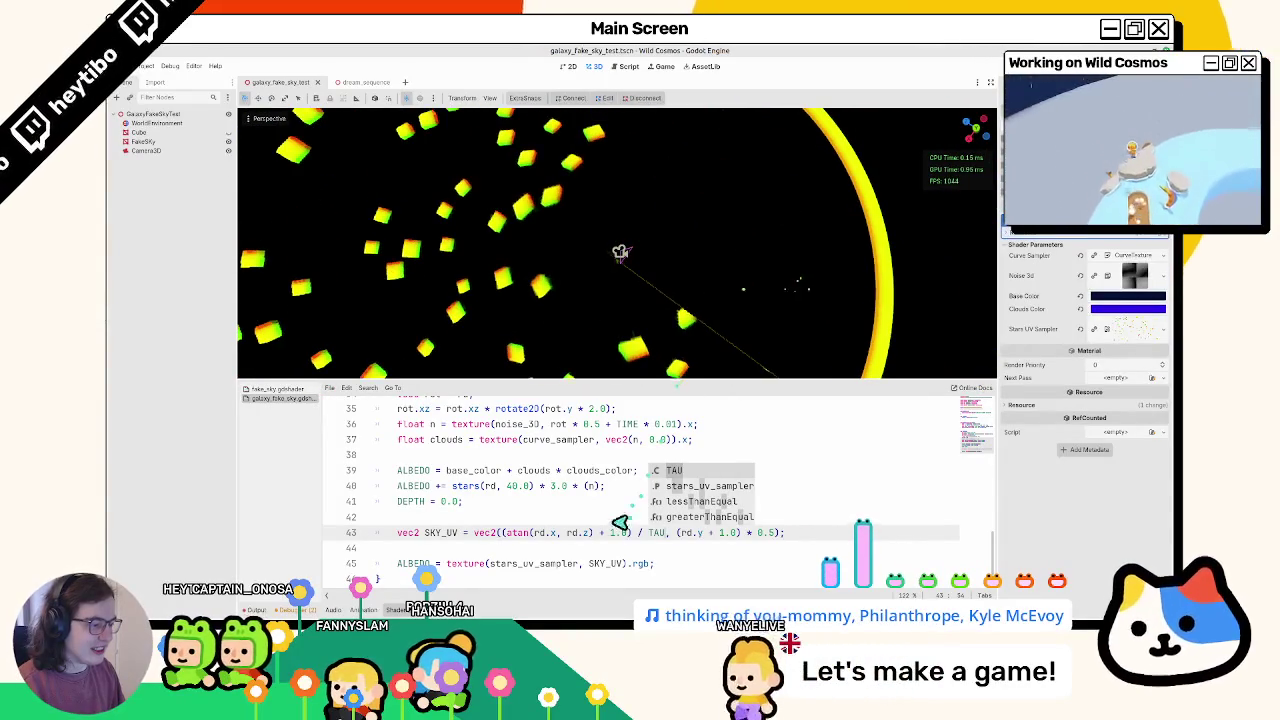
pyautogui.moveTo(629, 533); pyautogui.dragTo(597, 535)
pyautogui.press('BackSpace')
pyautogui.moveTo(694, 366); pyautogui.dragTo(709, 354, button='middle')
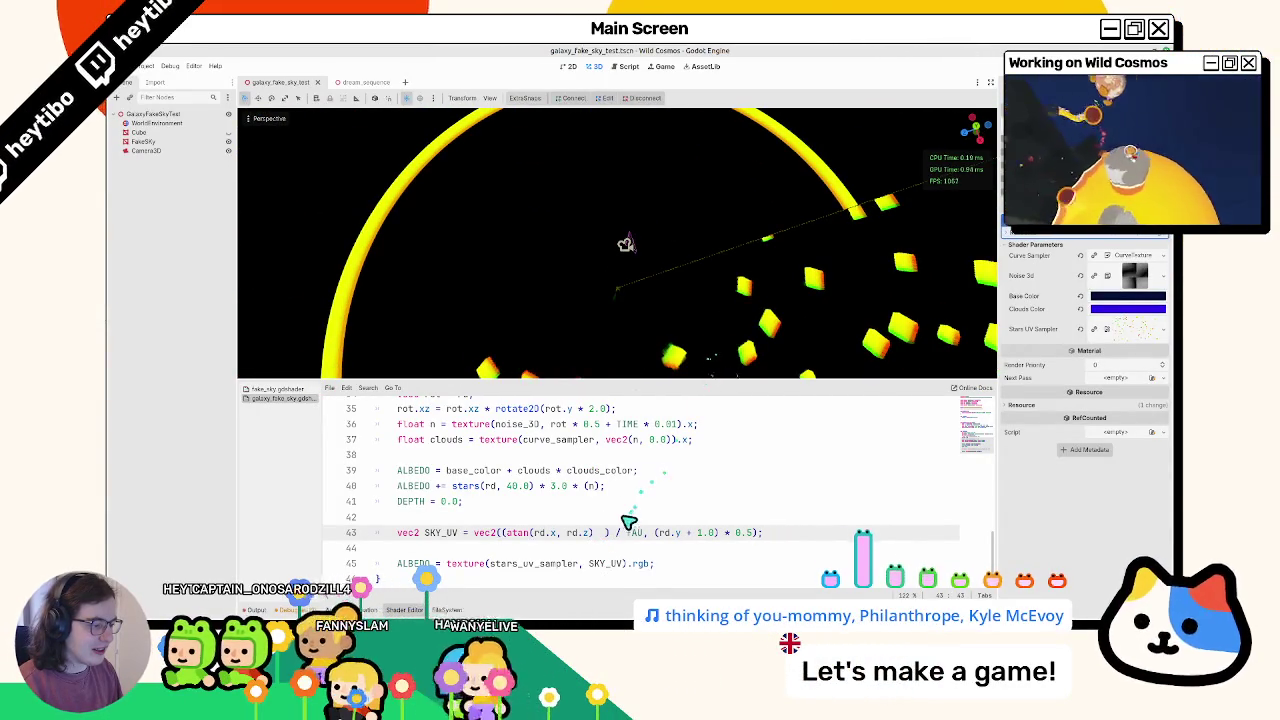
pyautogui.moveTo(620, 300); pyautogui.dragTo(610, 240, button='middle')
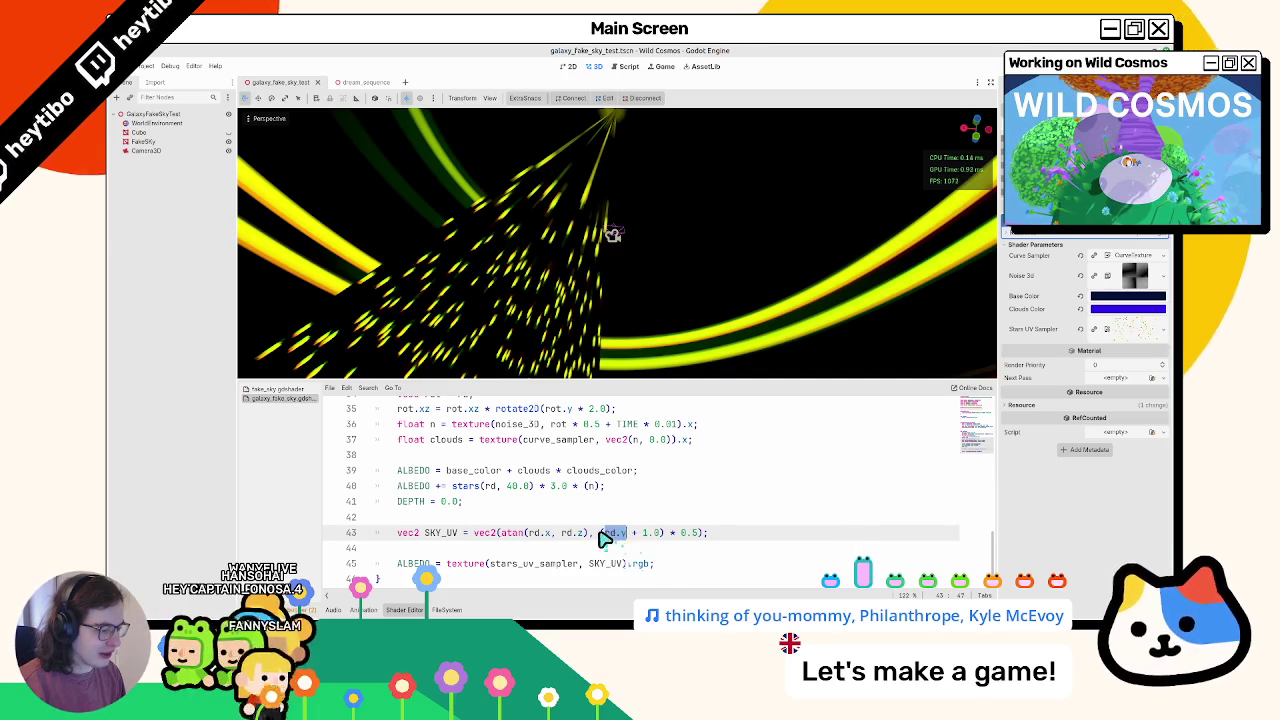
pyautogui.moveTo(600, 533); pyautogui.dragTo(700, 533)
pyautogui.write('rd.y')
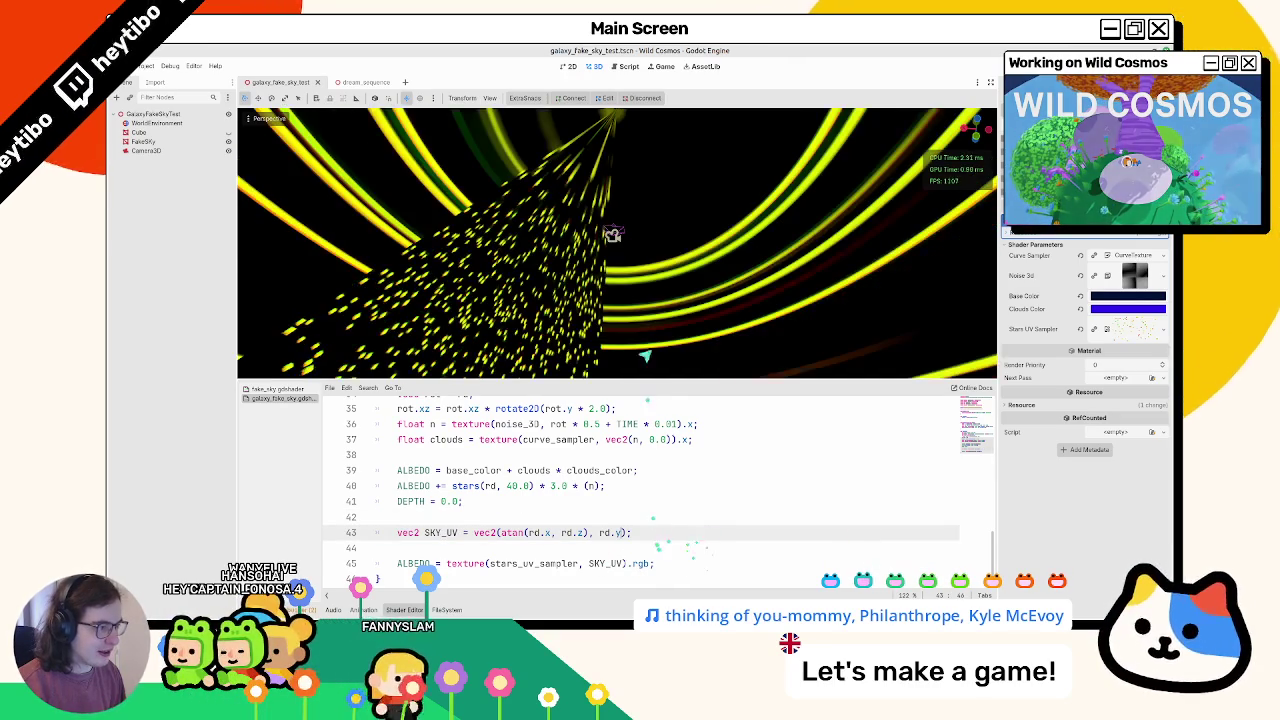
pyautogui.hotkey('ctrl', 'z')
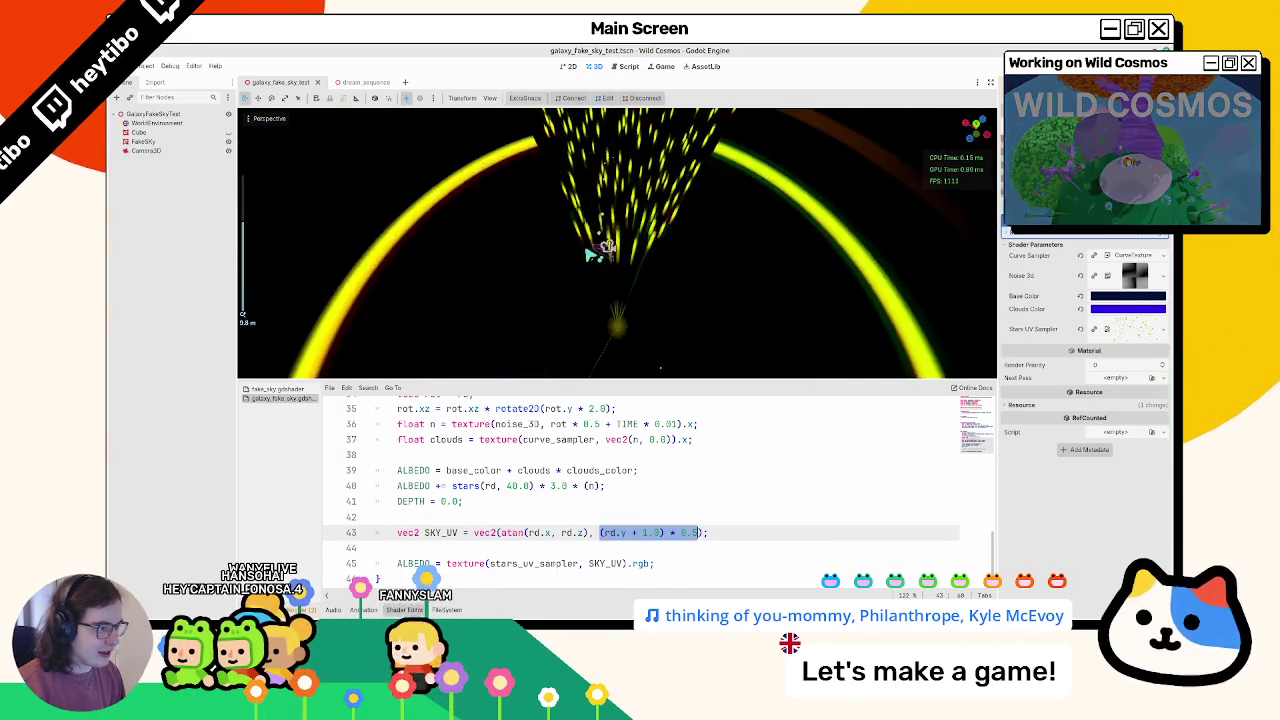
pyautogui.write('rd.y')
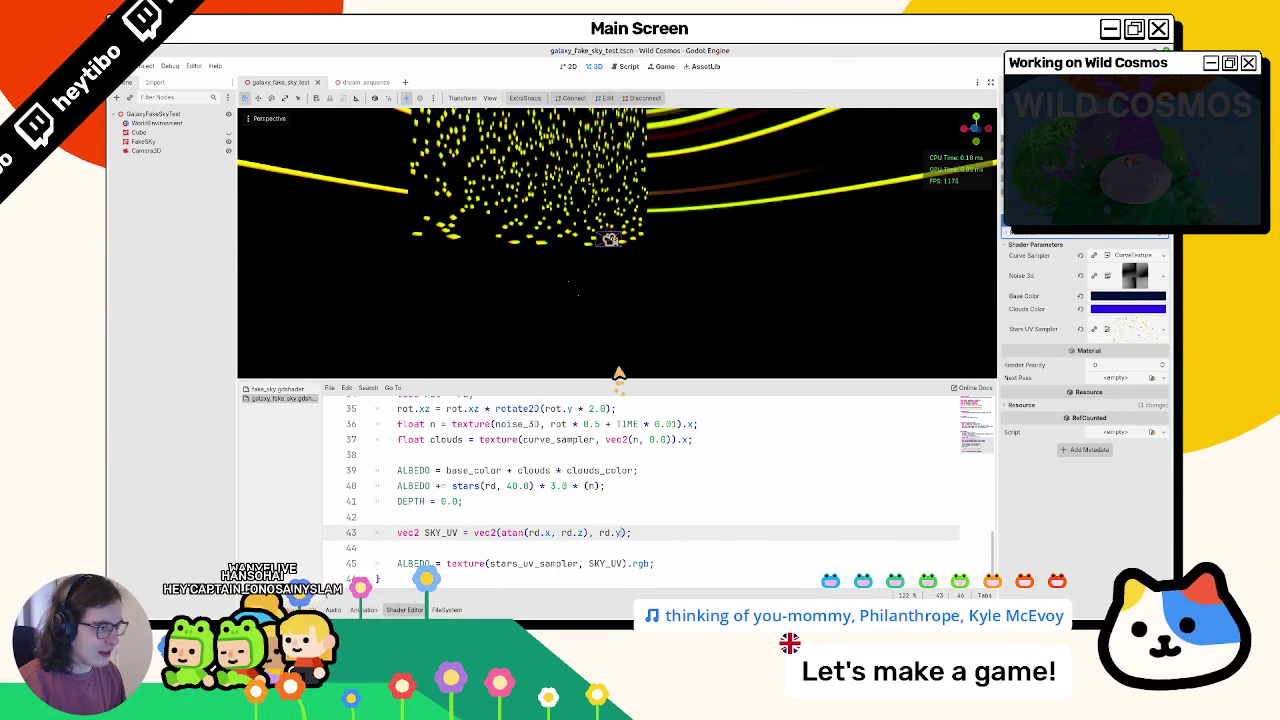
pyautogui.hotkey('ctrl', 'z')
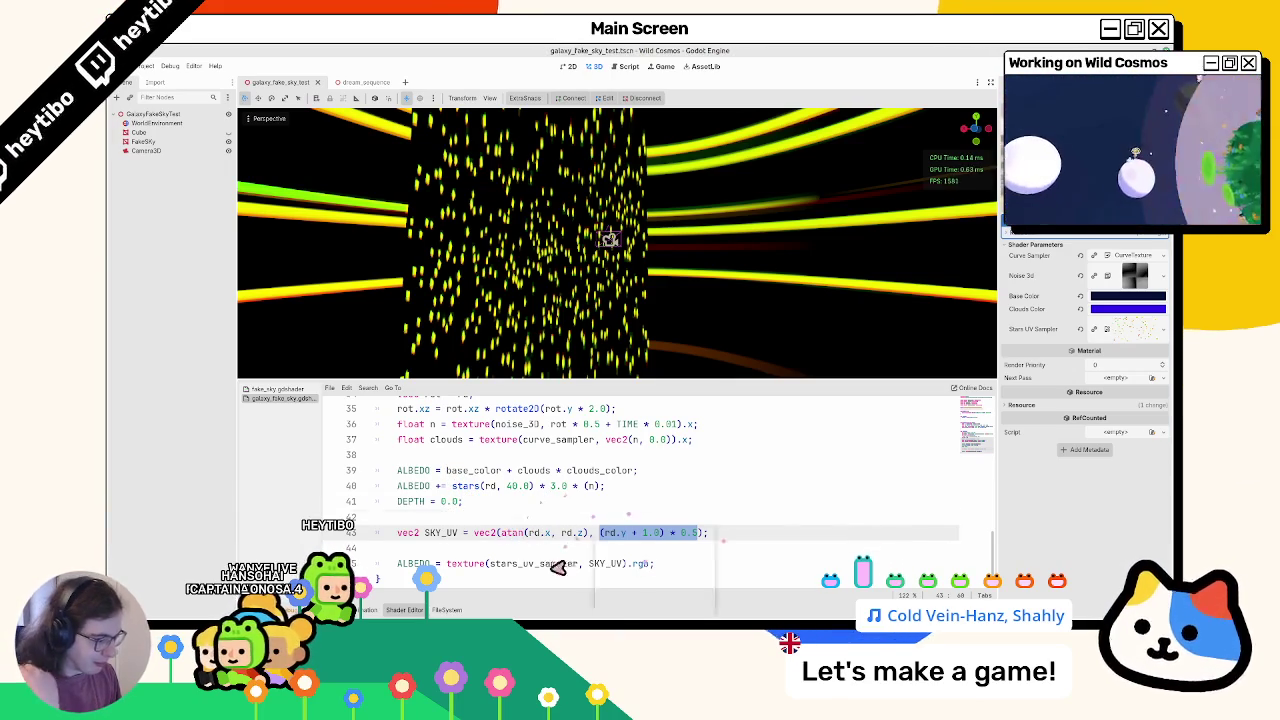
pyautogui.press('Left')
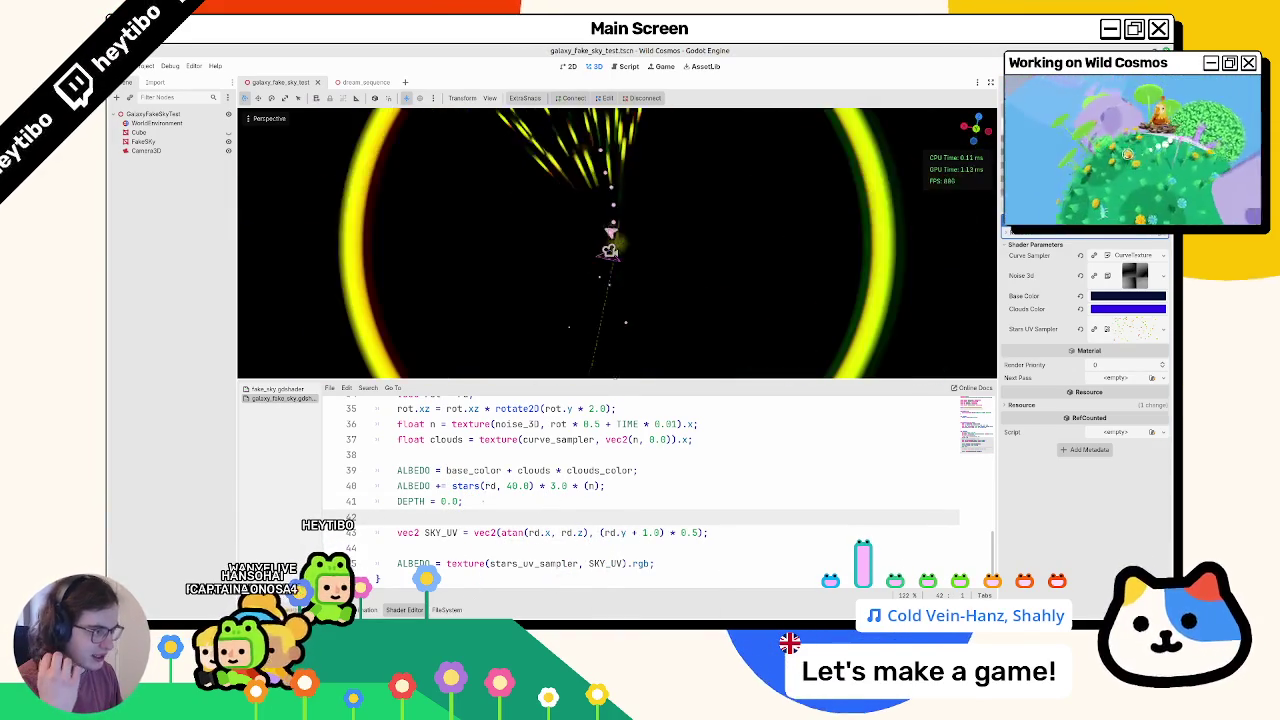
pyautogui.moveTo(600, 250); pyautogui.dragTo(640, 262, button='middle')
pyautogui.moveTo(652, 216)
pyautogui.mouseDown(button='middle')
pyautogui.moveTo(620, 168)
pyautogui.moveTo(608, 207)
pyautogui.mouseUp(button='middle')
pyautogui.scroll(3, 575, 465)
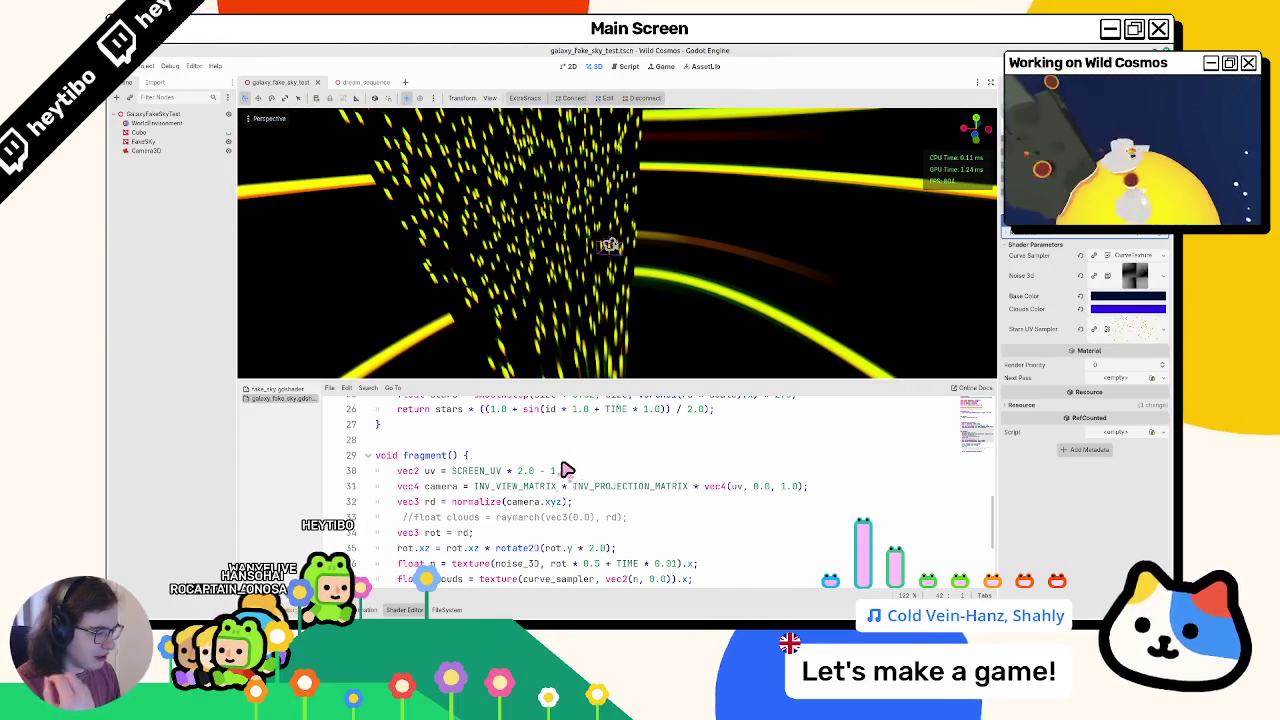
pyautogui.scroll(-1, 566, 470)
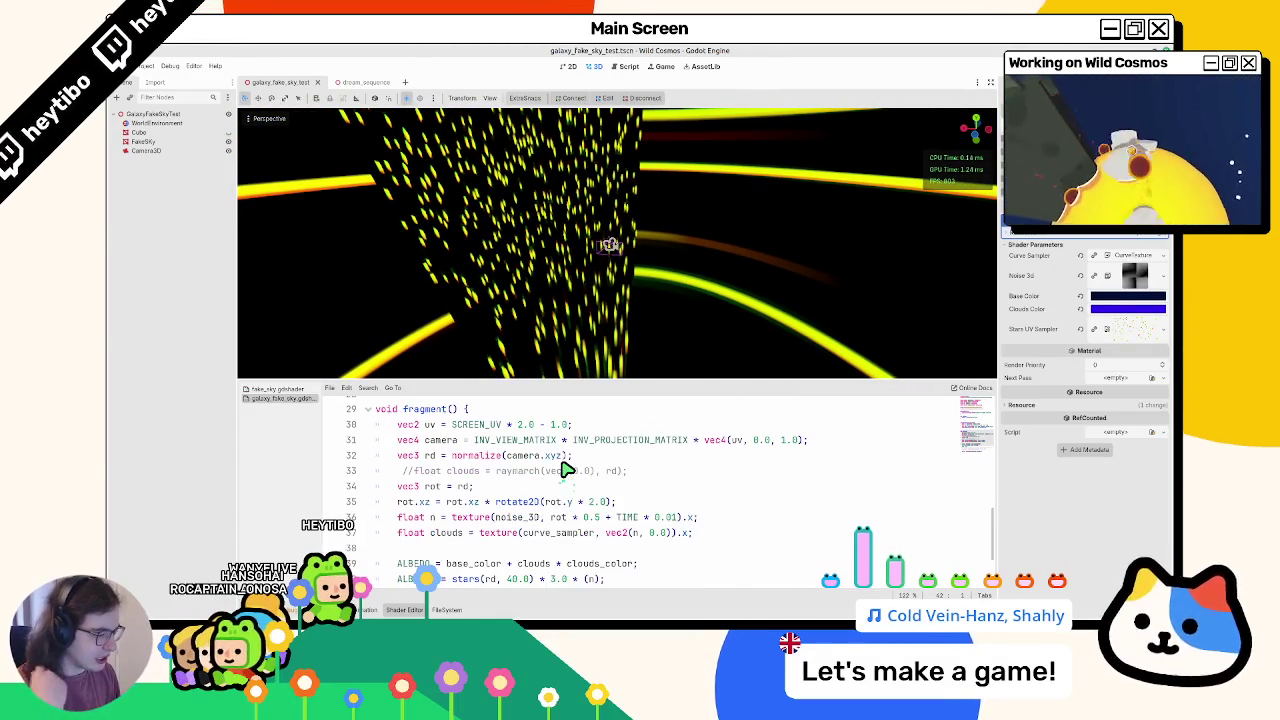
pyautogui.doubleClick(430, 460)
pyautogui.scroll(-2, 433, 468)
pyautogui.scroll(4, 433, 468)
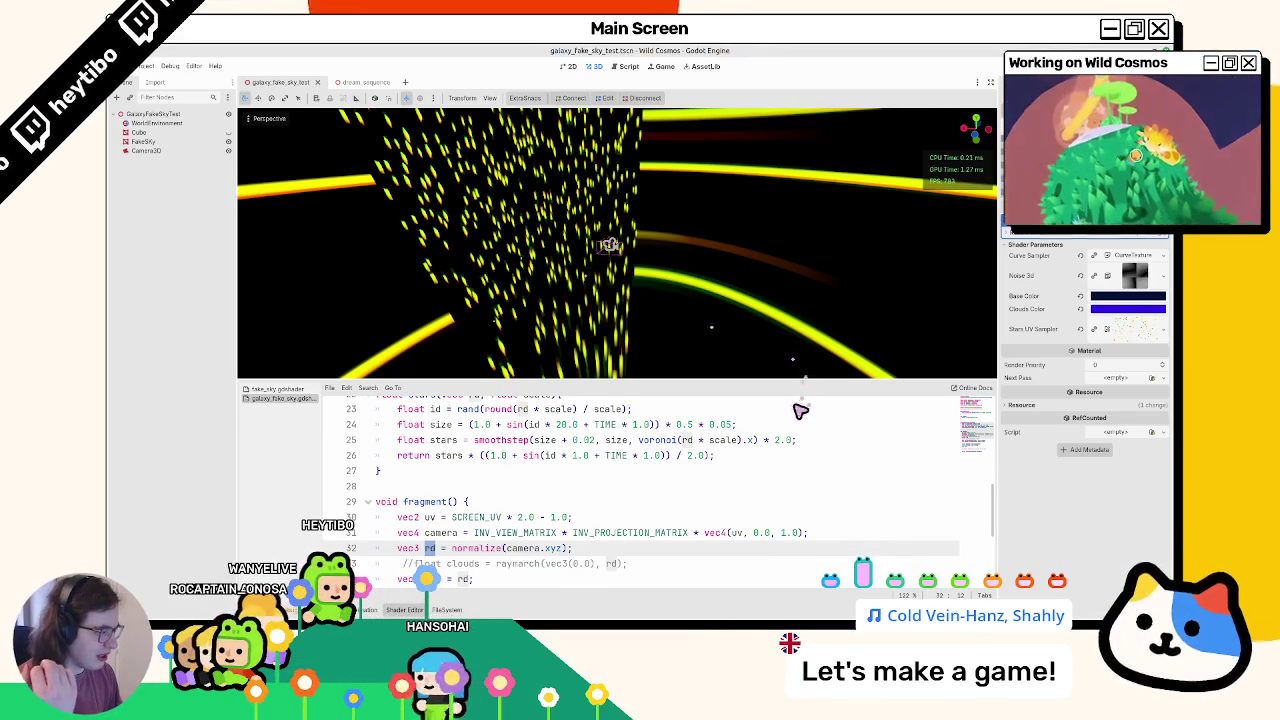
pyautogui.click(440, 609)
# Step: Set stars_uv_sampler.png's Compress Mode to Lossless, reimport it, and return to the shader code
pyautogui.click(531, 474)
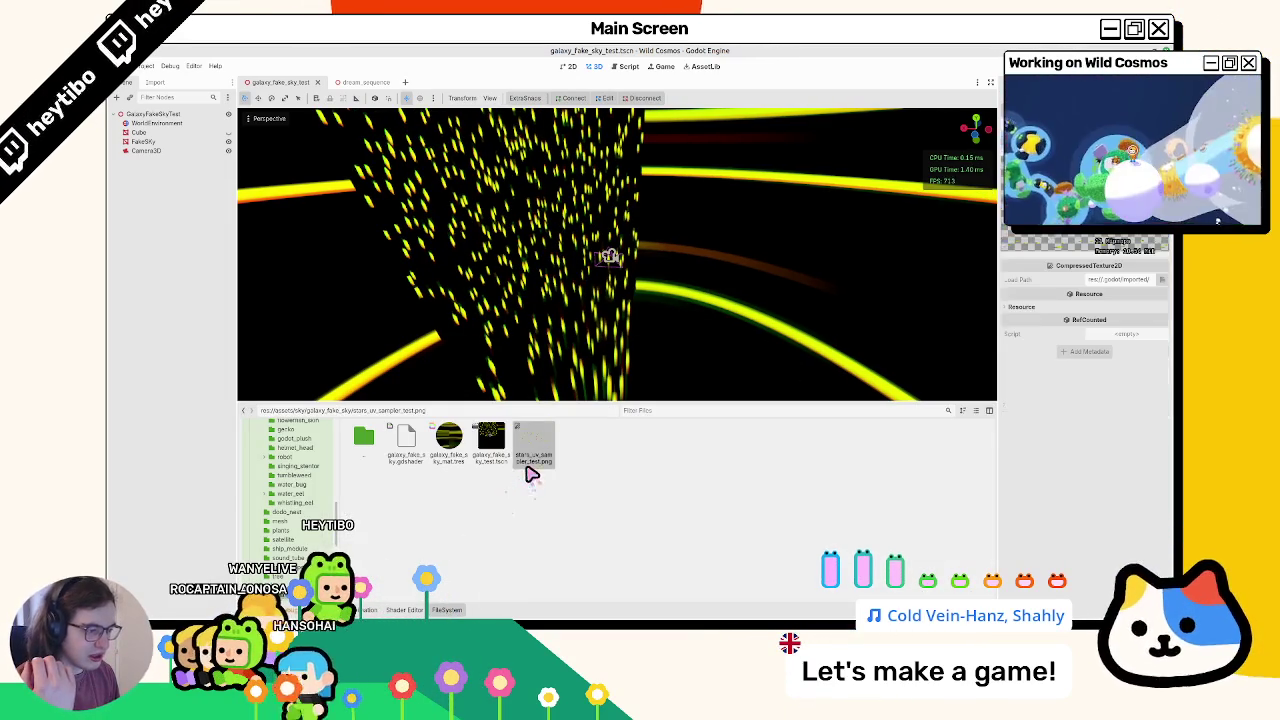
pyautogui.click(156, 84)
pyautogui.click(228, 153)
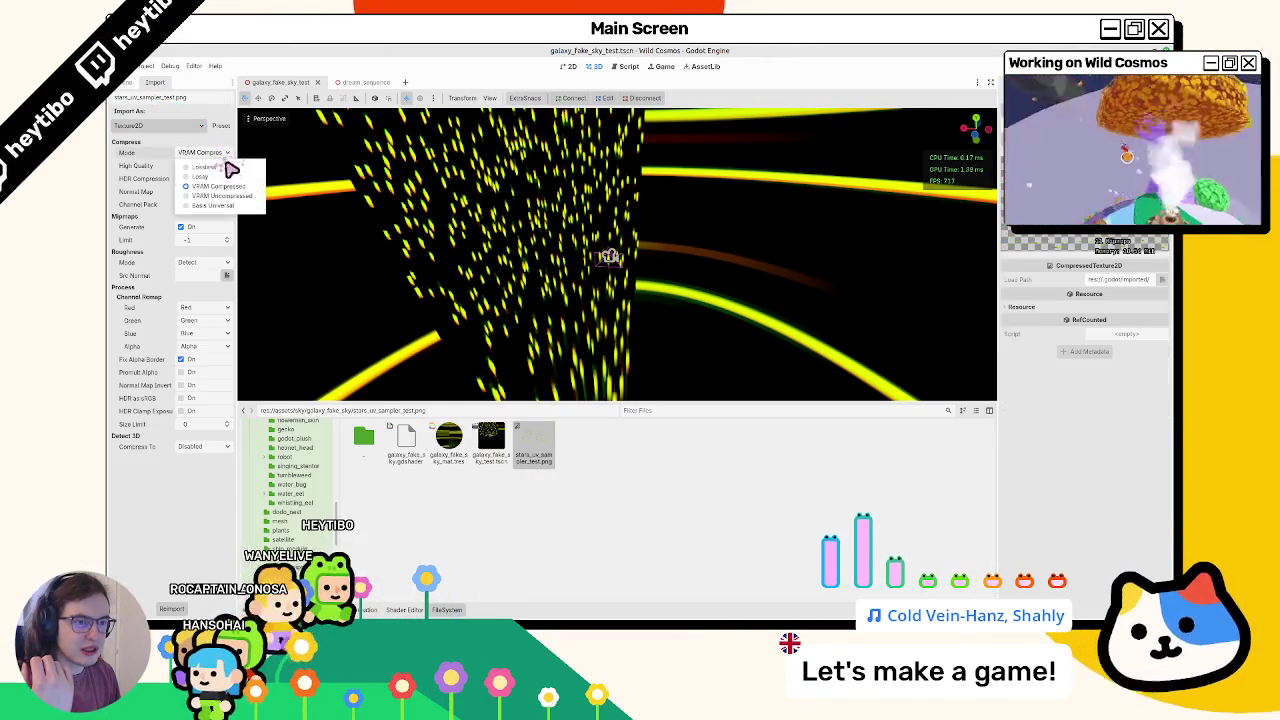
pyautogui.click(222, 167)
pyautogui.click(170, 609)
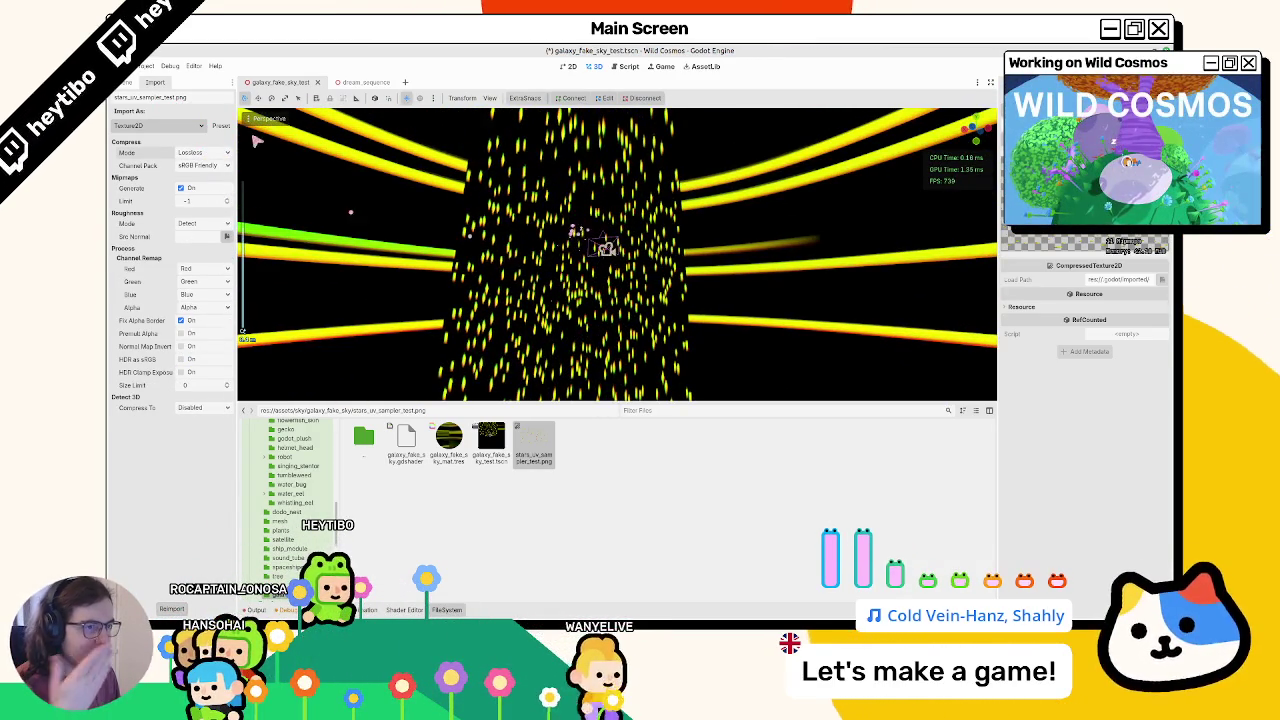
pyautogui.click(126, 82)
pyautogui.click(405, 609)
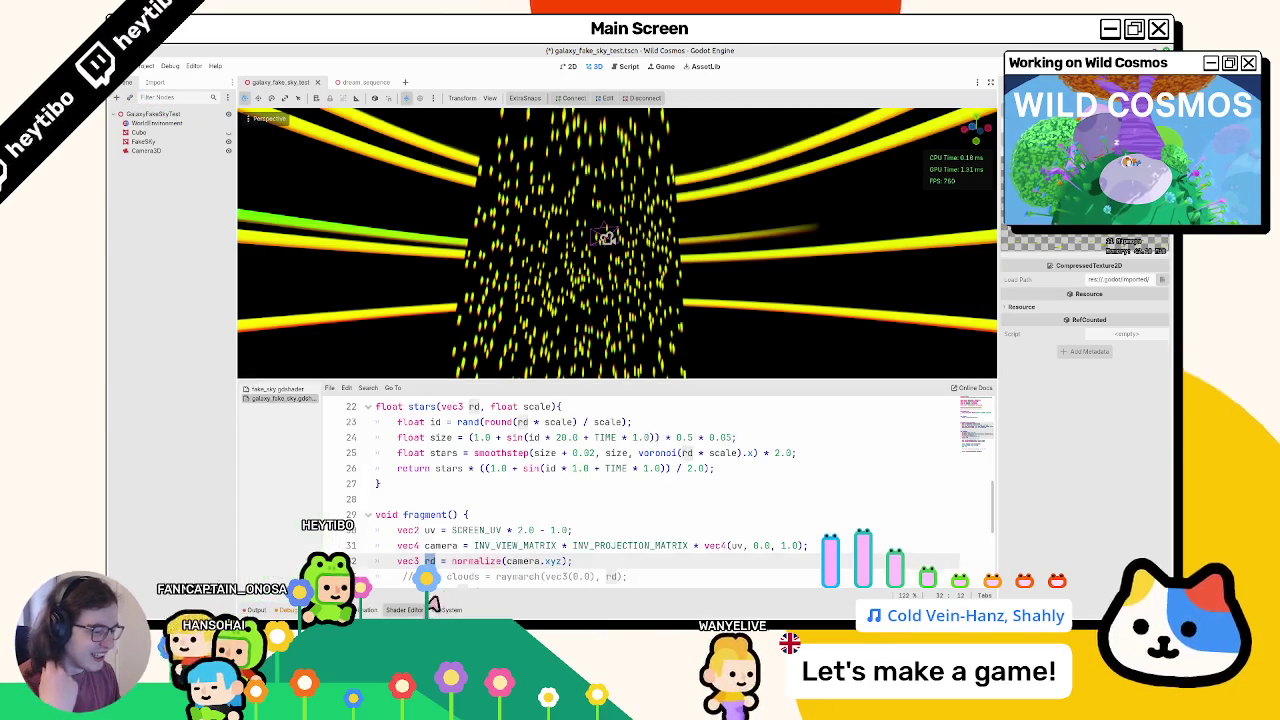
pyautogui.scroll(-3, 552, 530)
pyautogui.scroll(-3, 552, 530)
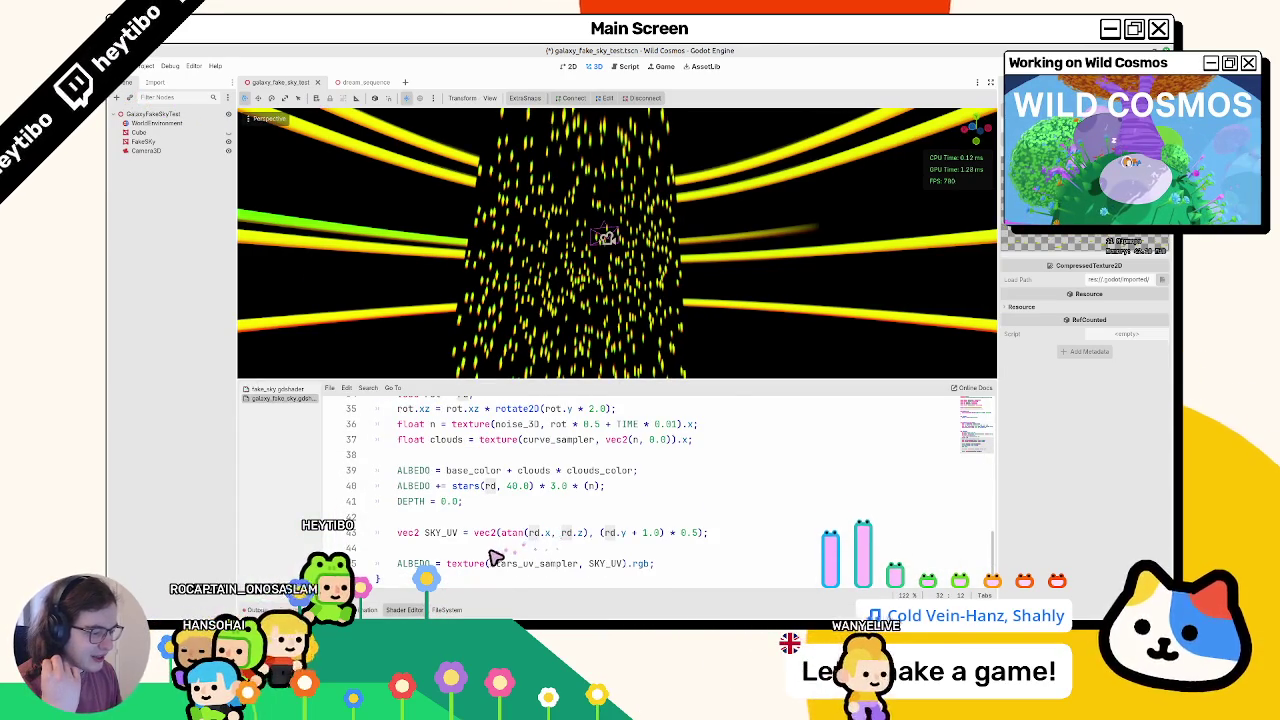
pyautogui.doubleClick(448, 533)
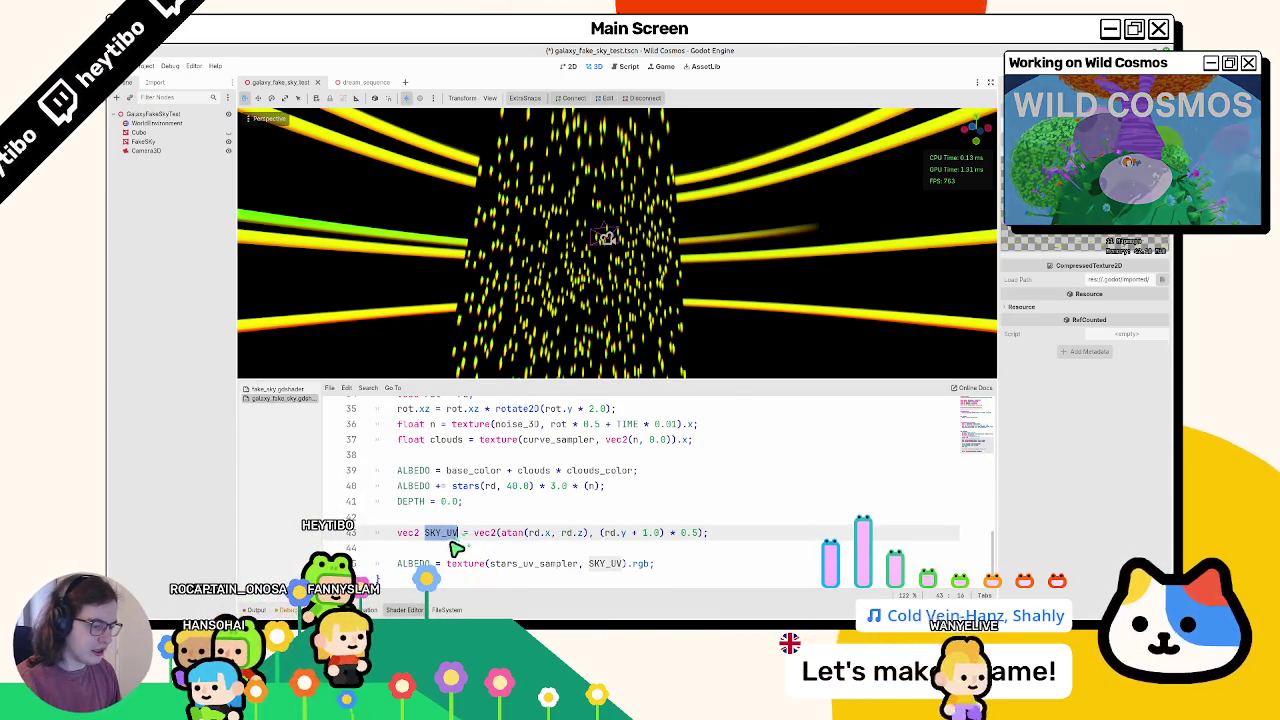
pyautogui.click(603, 565)
pyautogui.write('norm')
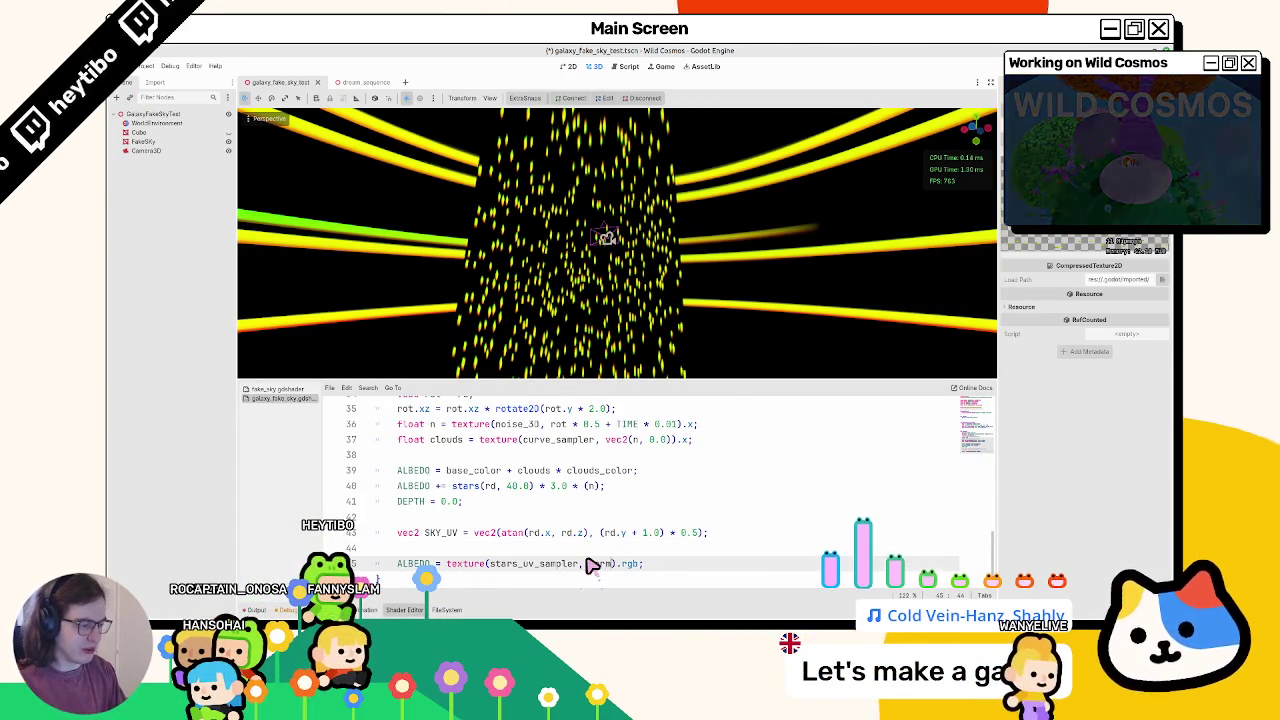
pyautogui.press('Return')
pyautogui.hotkey('ctrl', 's')
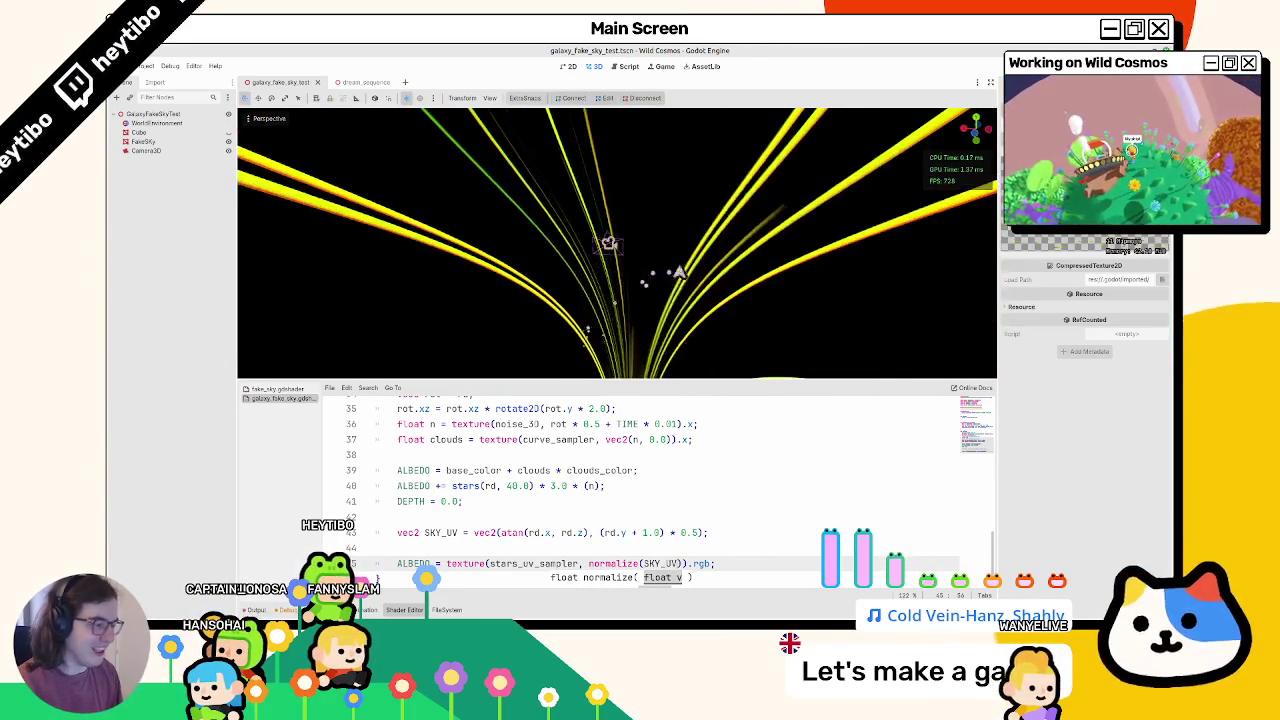
pyautogui.doubleClick(643, 534)
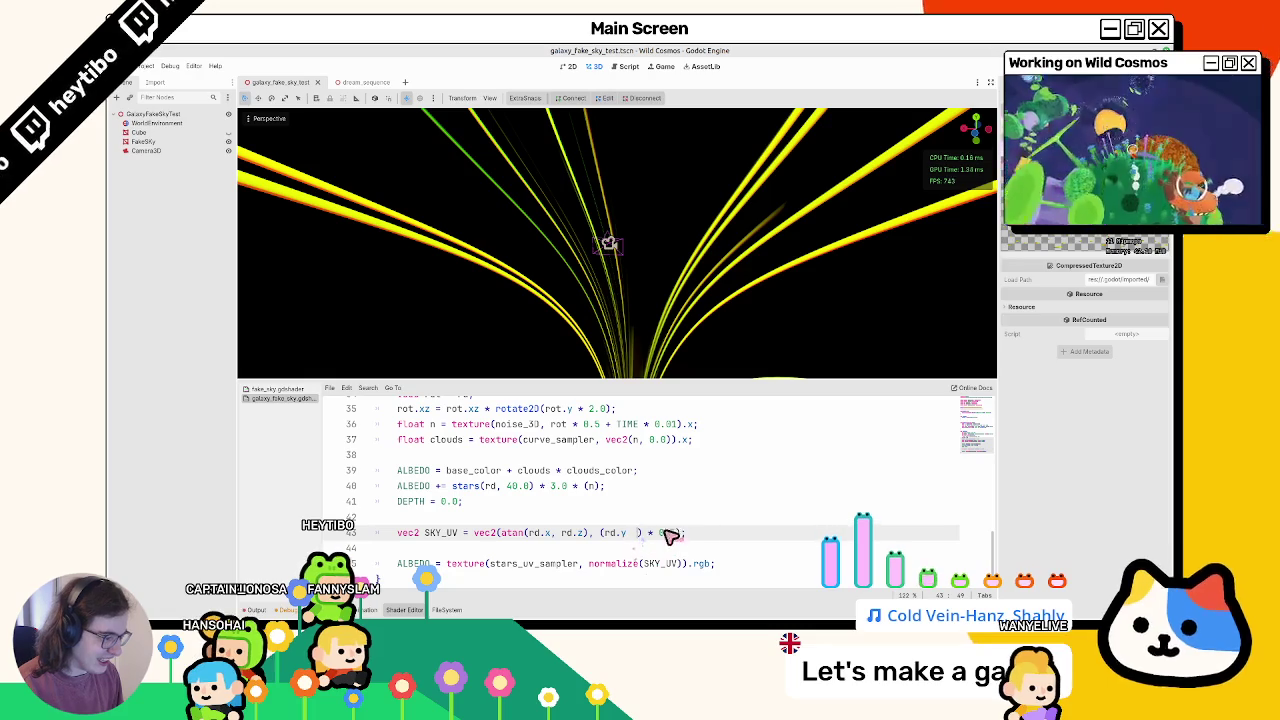
pyautogui.hotkey('ctrl', 'z')
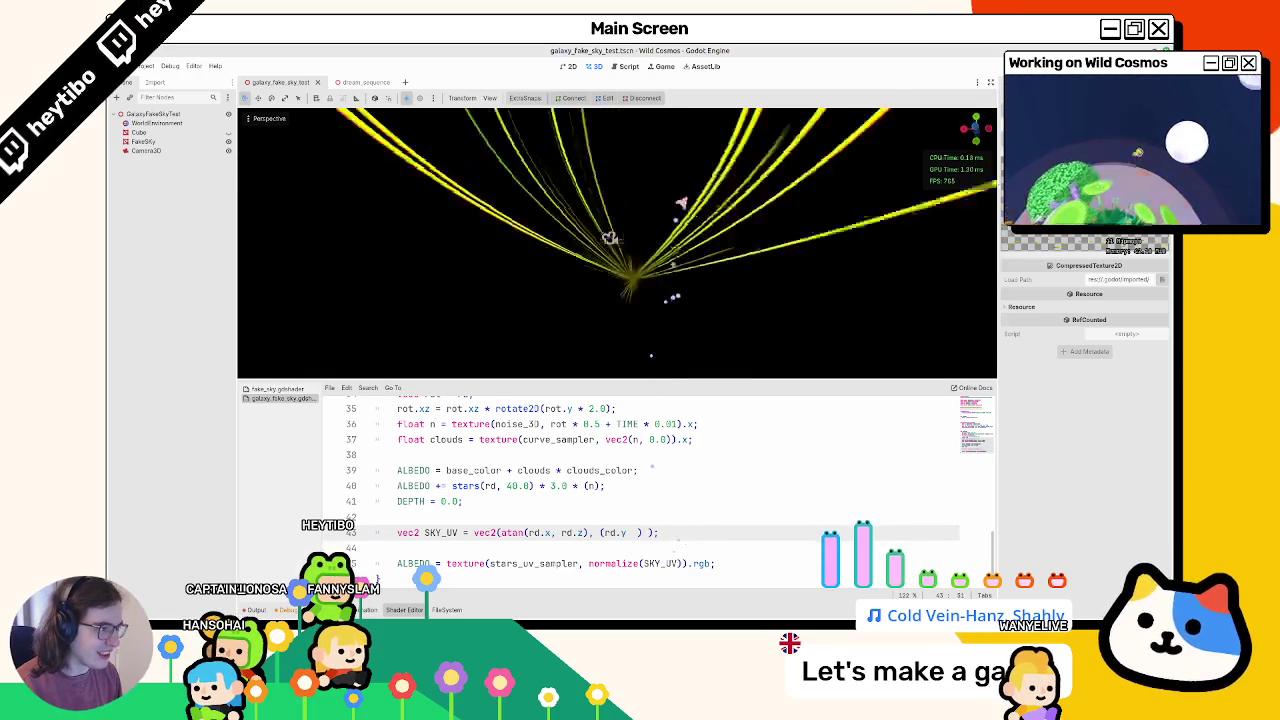
pyautogui.hotkey('ctrl', 'z')
pyautogui.hotkey('ctrl', 'z')
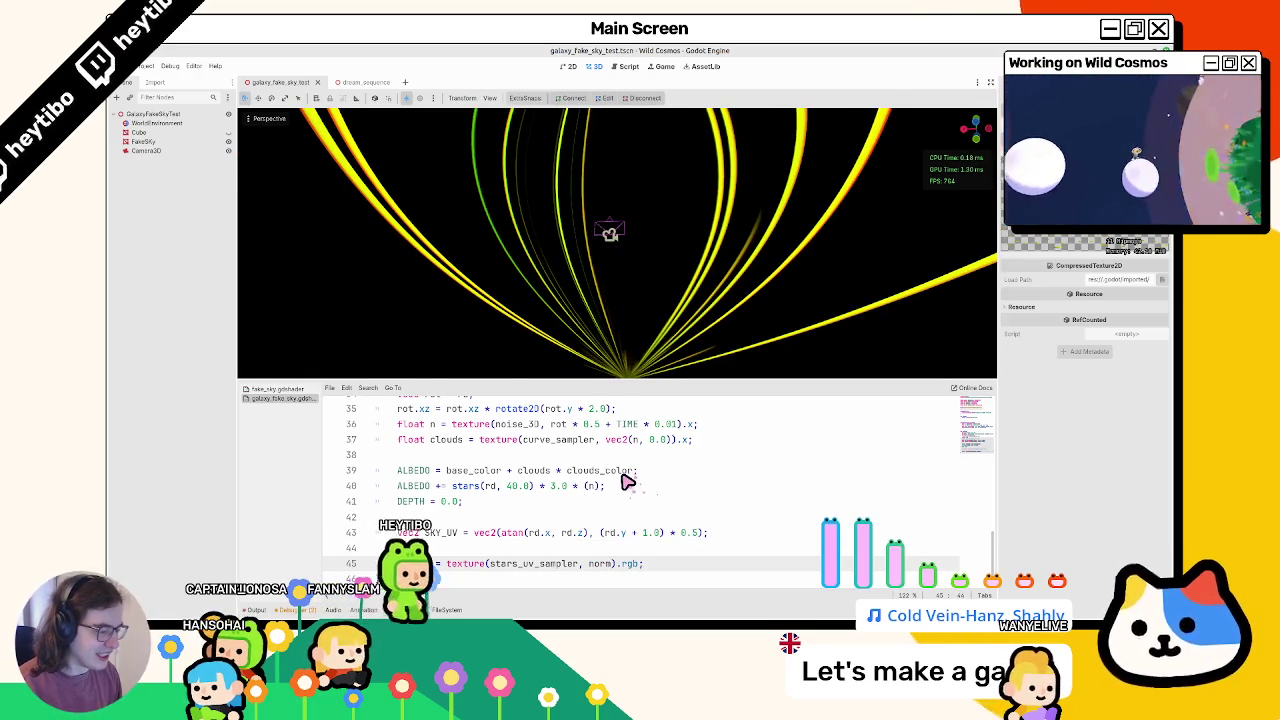
pyautogui.doubleClick(600, 563)
pyautogui.write('SKY_UV')
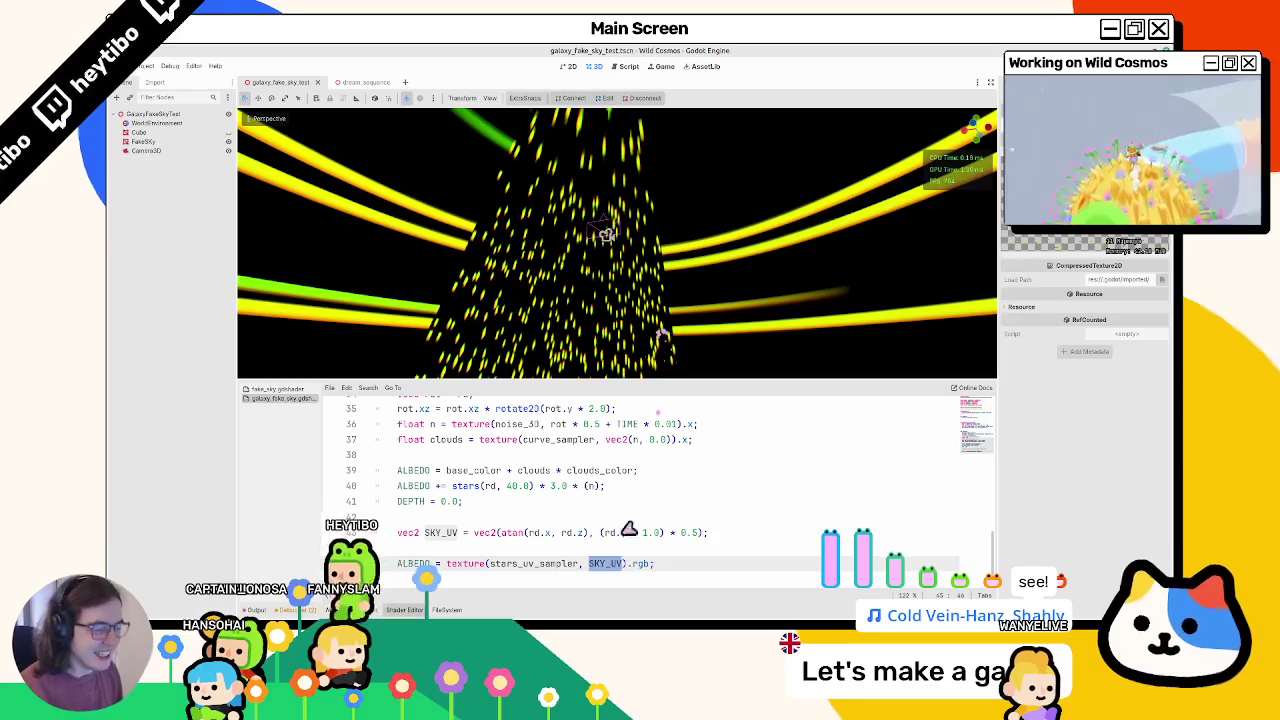
pyautogui.press('Up')
pyautogui.press('Up')
pyautogui.press('Up')
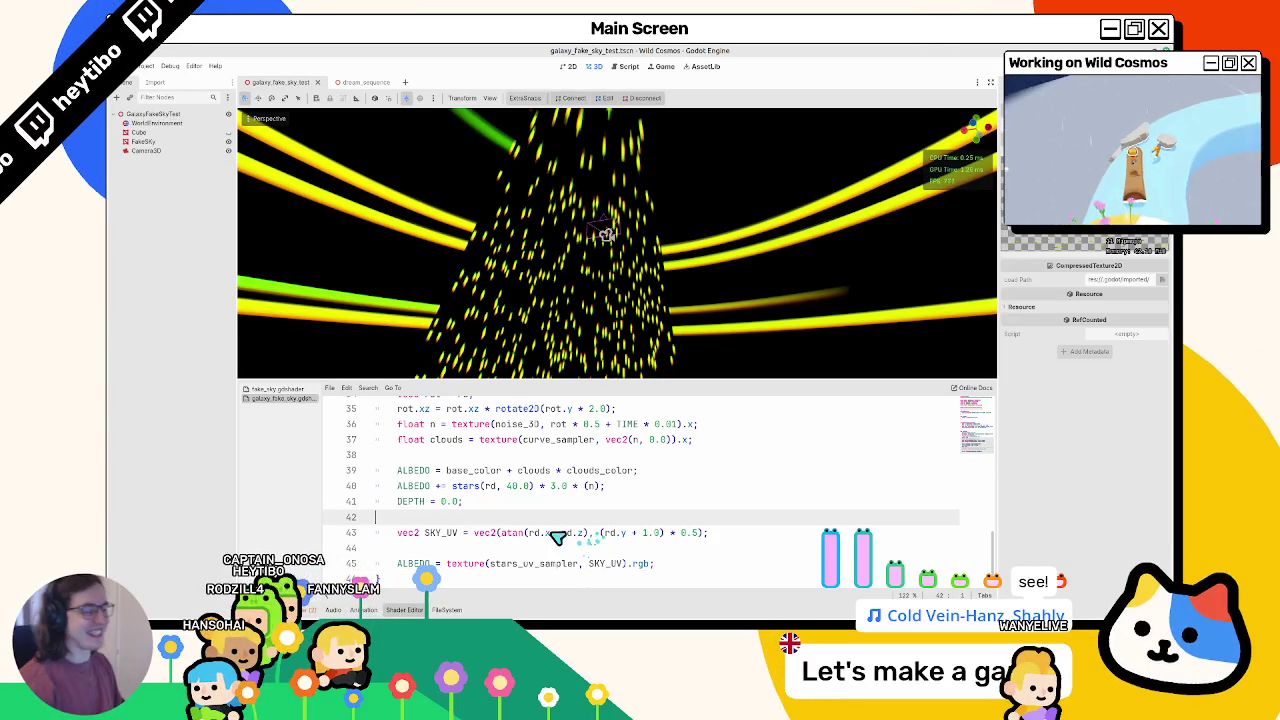
# Step: Experiment with 1.5, 0.1 and + 1.0 modifiers on rd.x and rd.z, then remove them
pyautogui.click(550, 532)
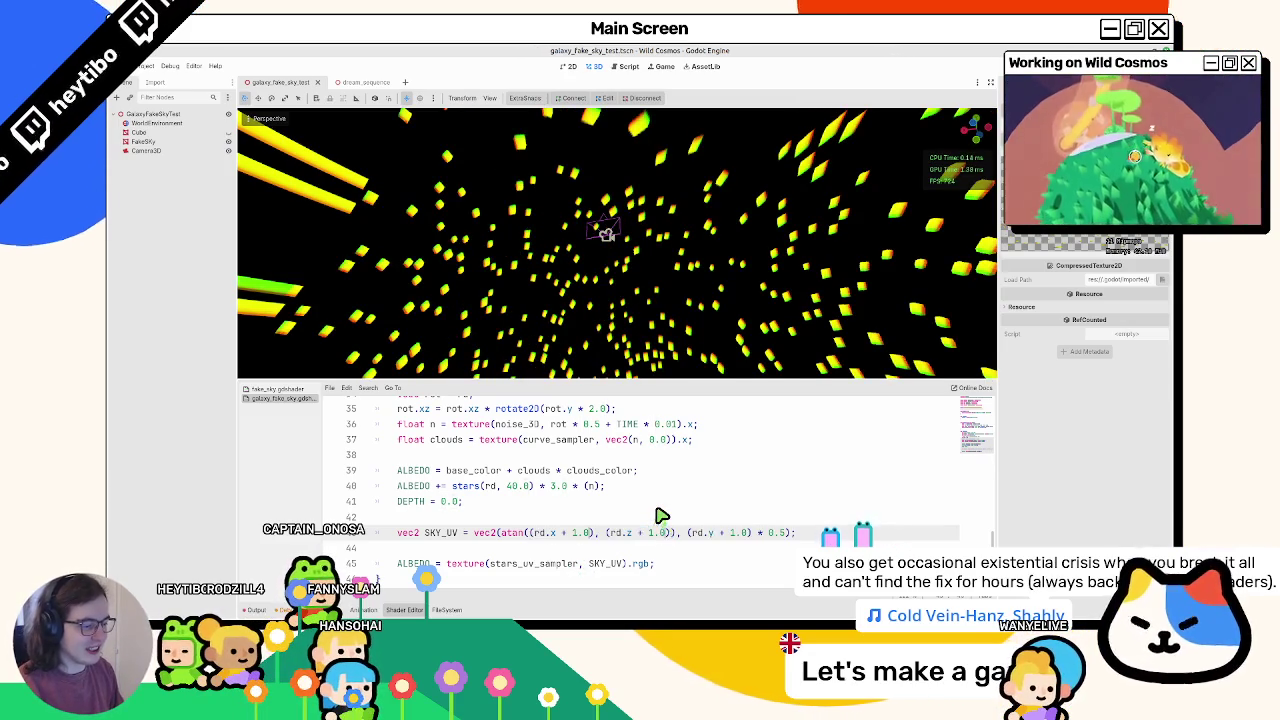
pyautogui.write('5')
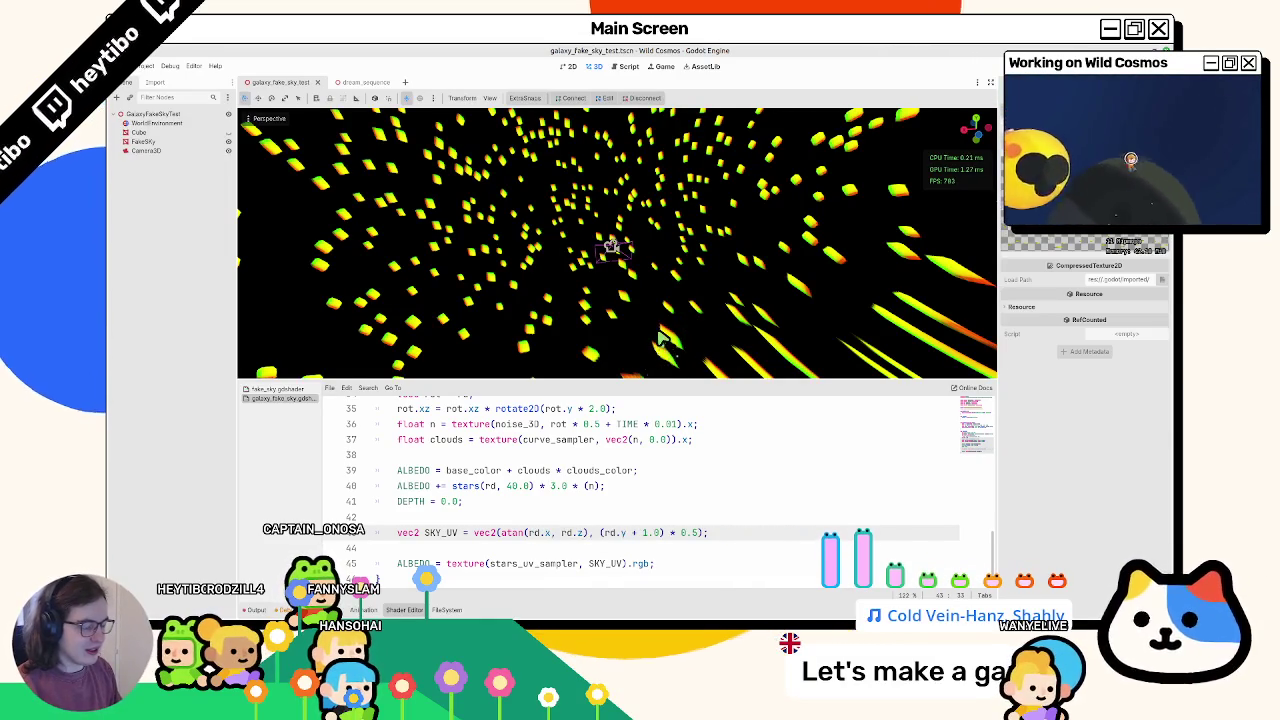
pyautogui.write('* 1.5')
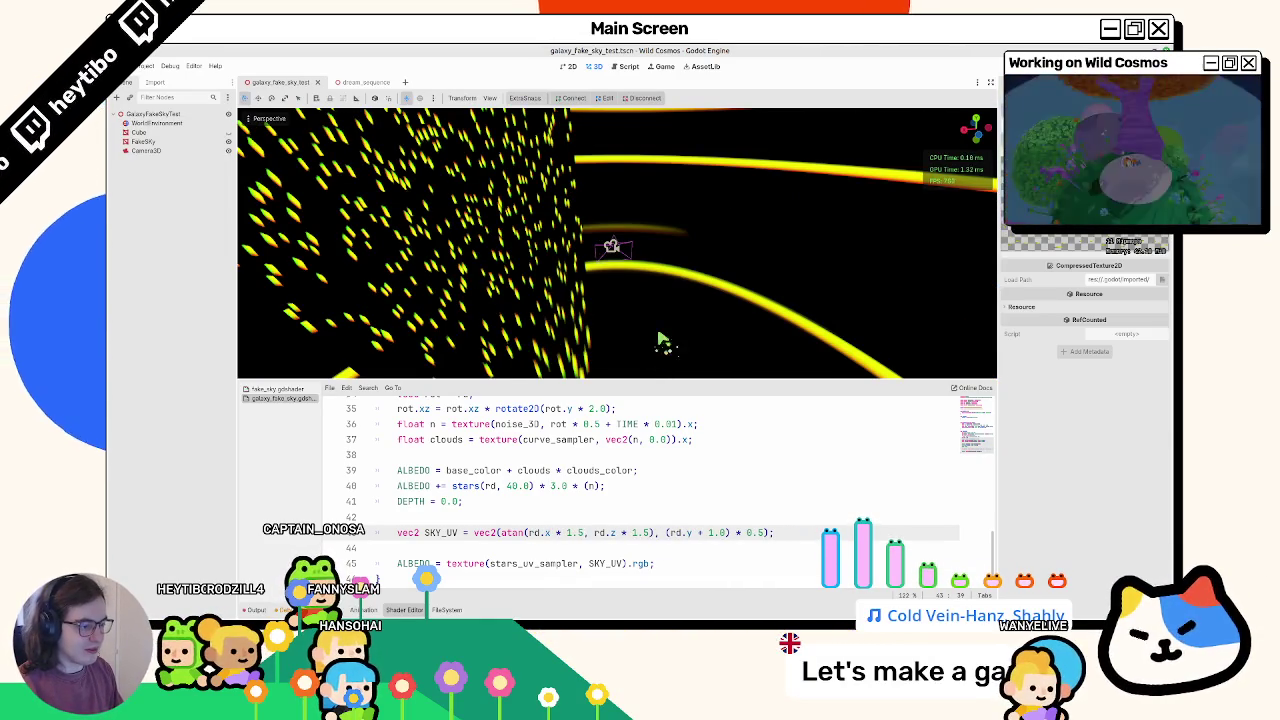
pyautogui.press('BackSpace')
pyautogui.press('BackSpace')
pyautogui.press('BackSpace')
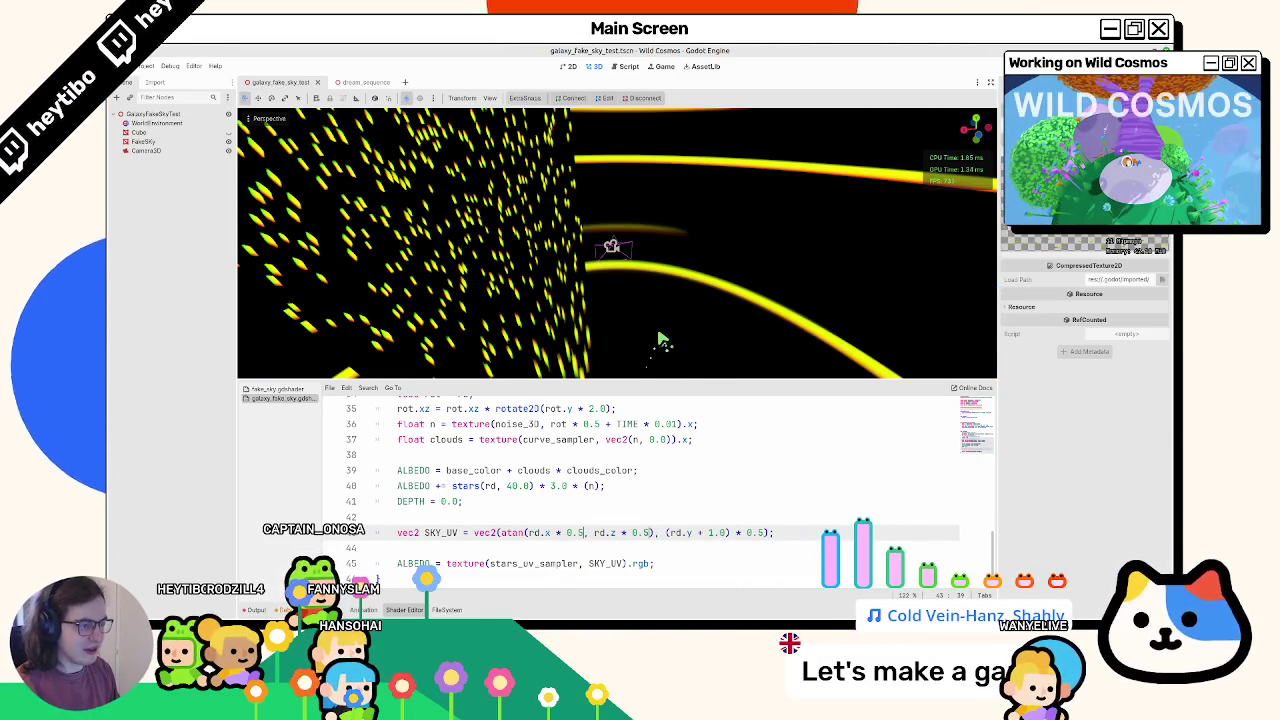
pyautogui.press('BackSpace')
pyautogui.press('BackSpace')
pyautogui.press('BackSpace')
pyautogui.press('BackSpace')
pyautogui.press('BackSpace')
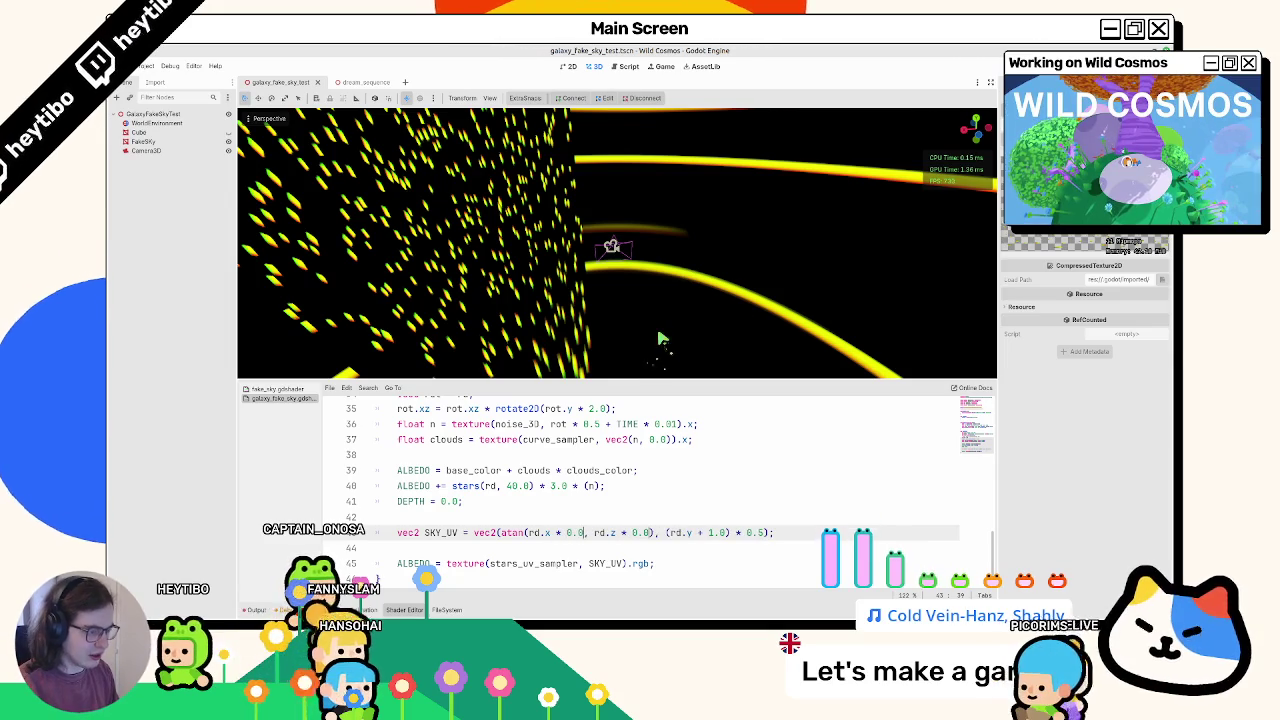
pyautogui.press('BackSpace')
pyautogui.write('1')
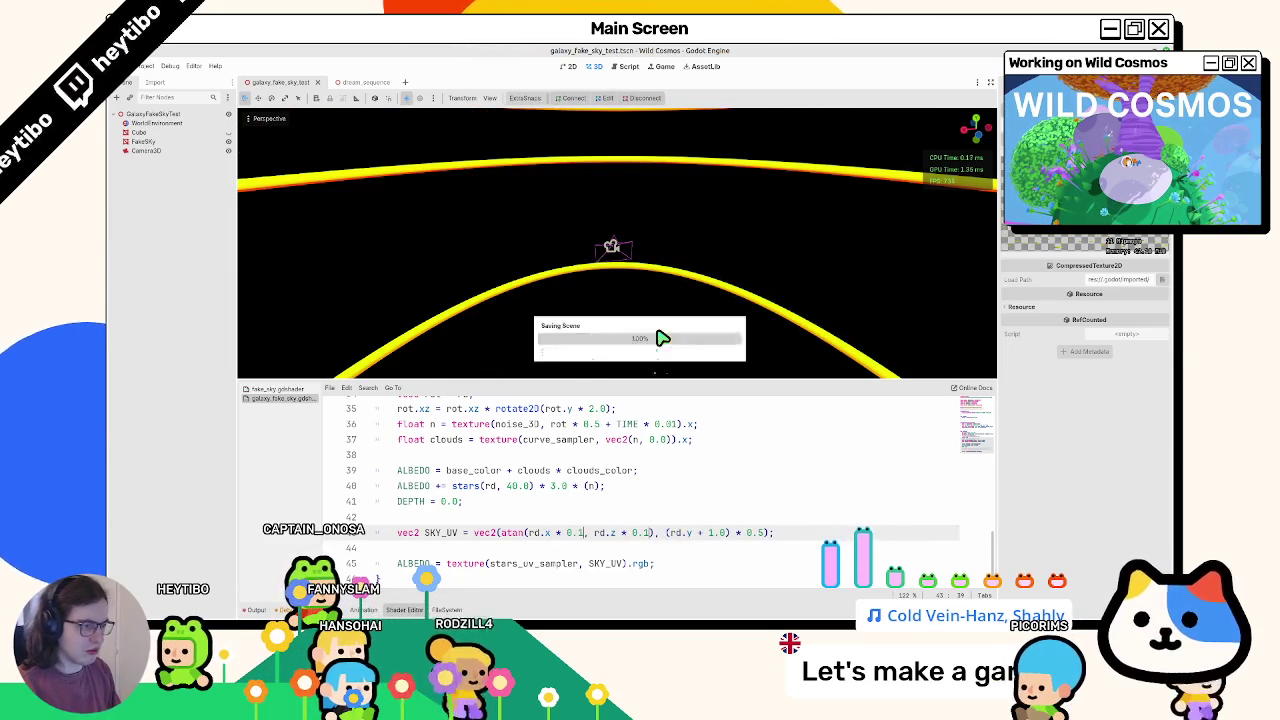
pyautogui.press('BackSpace')
pyautogui.press('BackSpace')
pyautogui.press('BackSpace')
pyautogui.press('BackSpace')
pyautogui.press('BackSpace')
pyautogui.press('BackSpace')
pyautogui.write('+ 1.0')
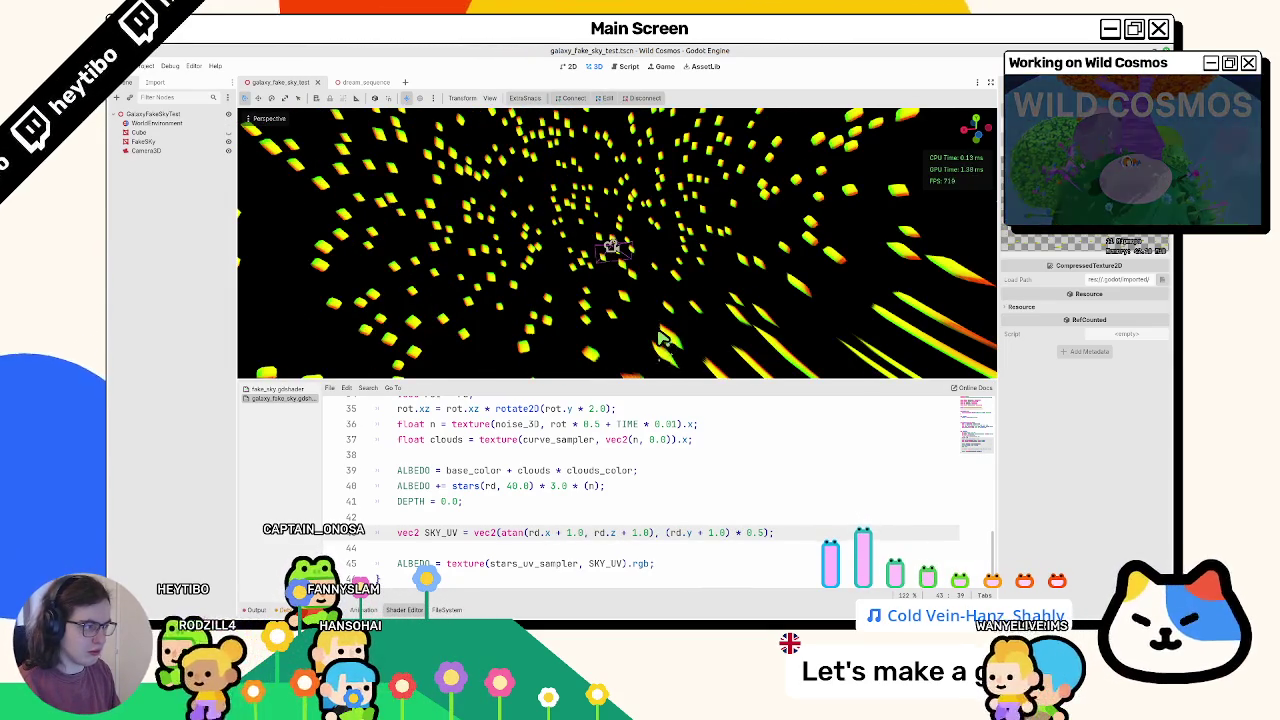
pyautogui.moveTo(660, 340); pyautogui.dragTo(770, 290, button='middle')
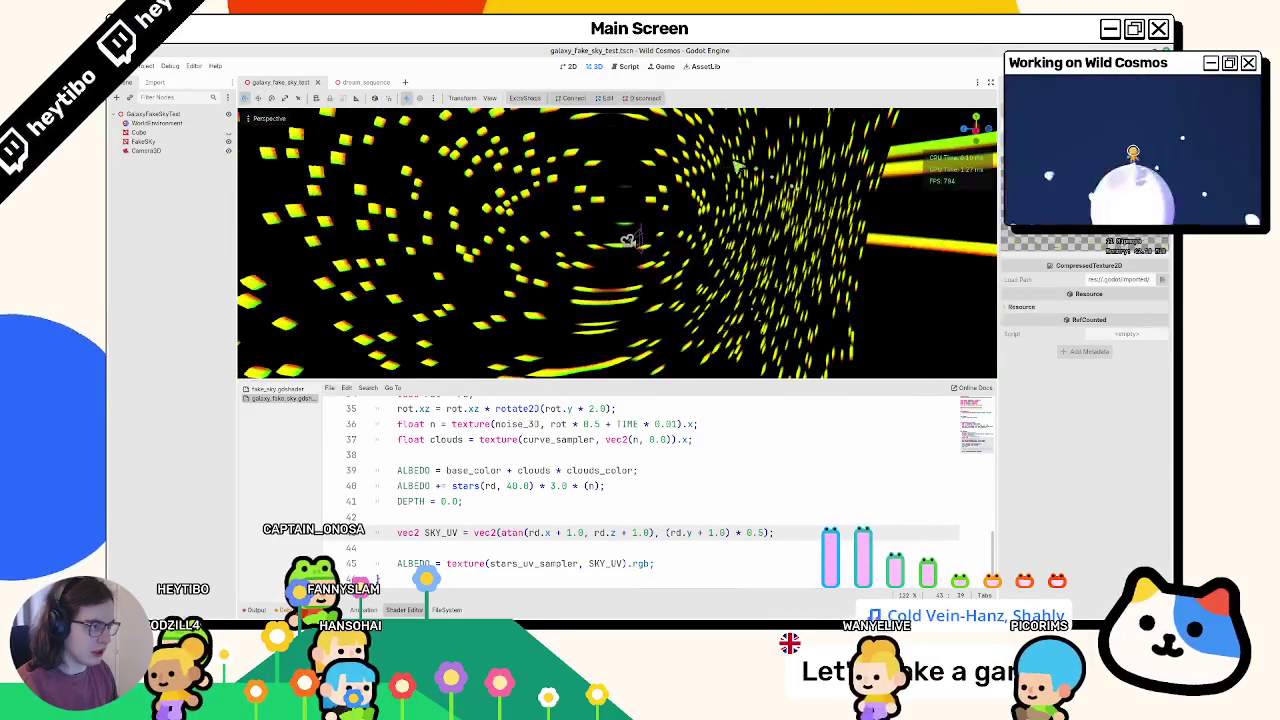
pyautogui.press('BackSpace')
pyautogui.press('BackSpace')
pyautogui.press('BackSpace')
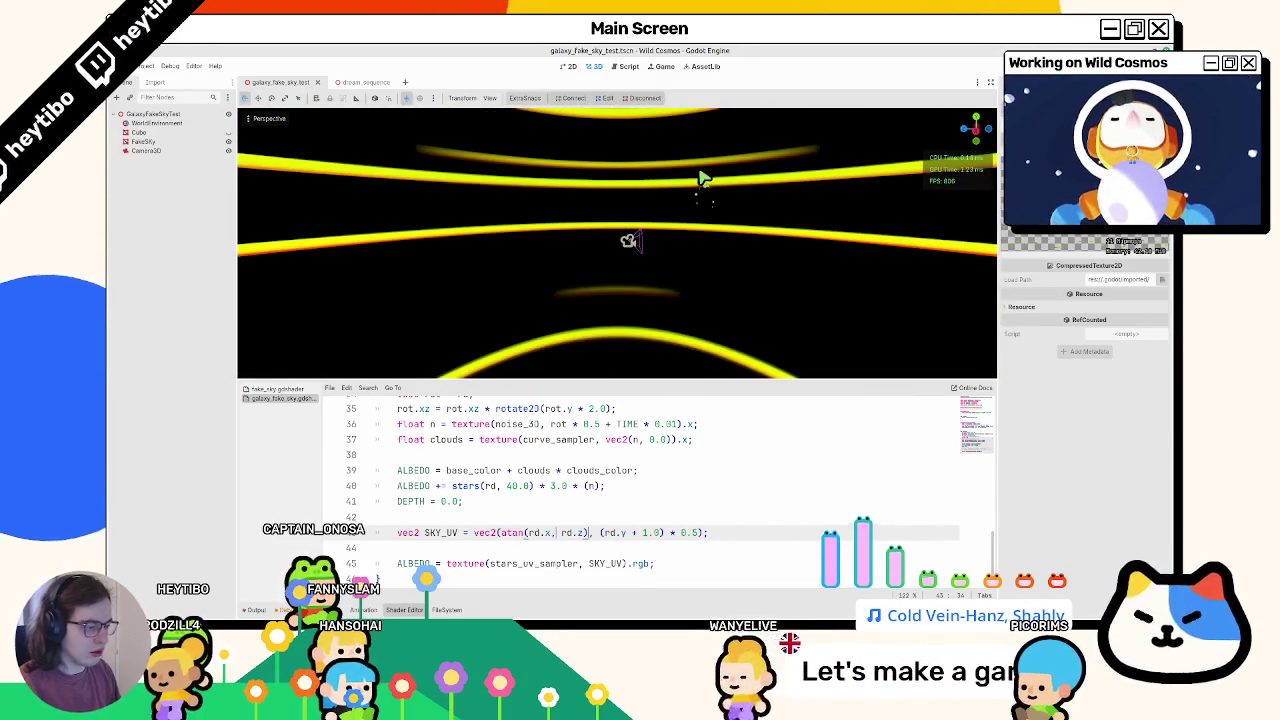
pyautogui.moveTo(457, 206); pyautogui.dragTo(409, 229, button='middle')
# Step: Scale the atan term by 0.05, 0.2, then 0.5 and save the scene
pyautogui.hotkey('ctrl', 'space')
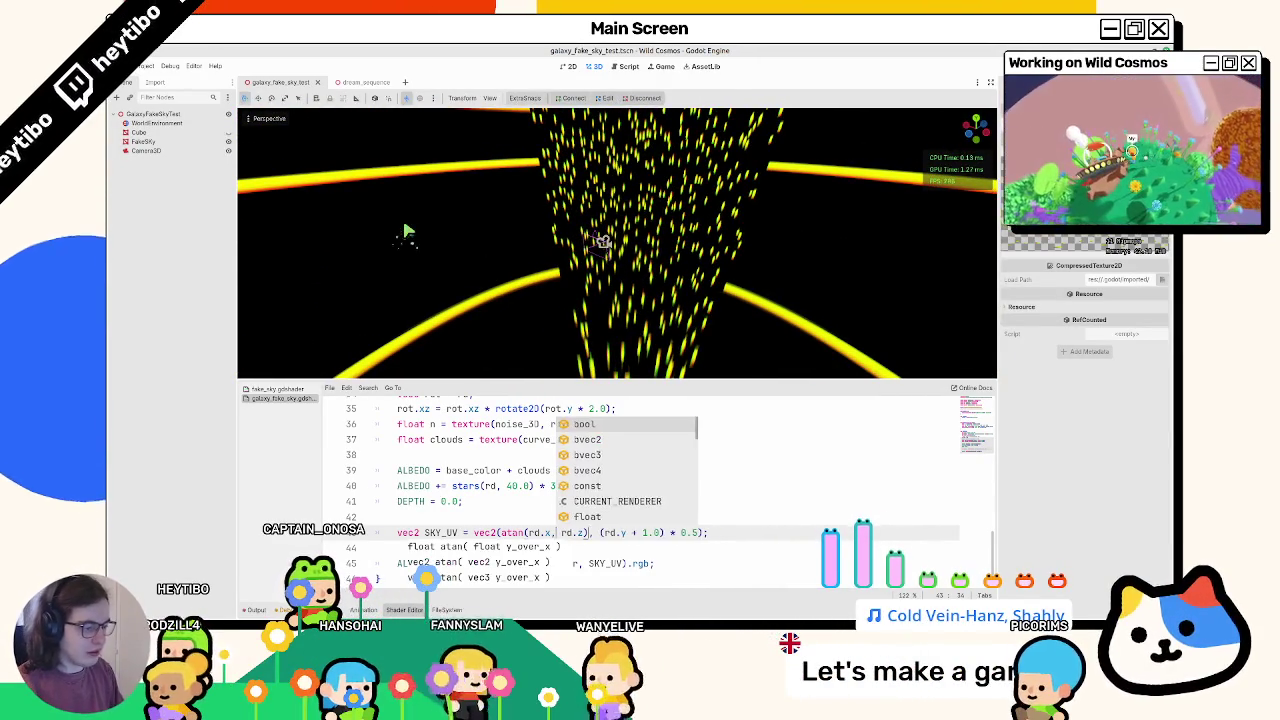
pyautogui.press('Escape')
pyautogui.press('Escape')
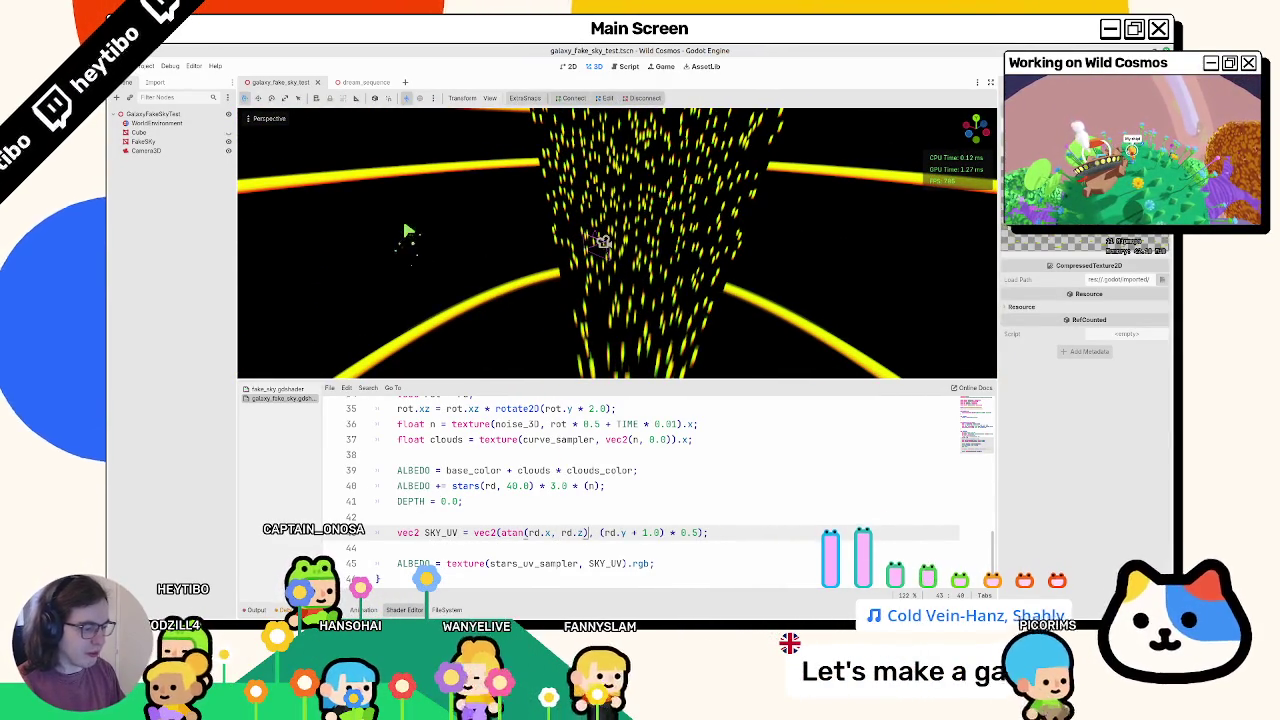
pyautogui.write('* 0.')
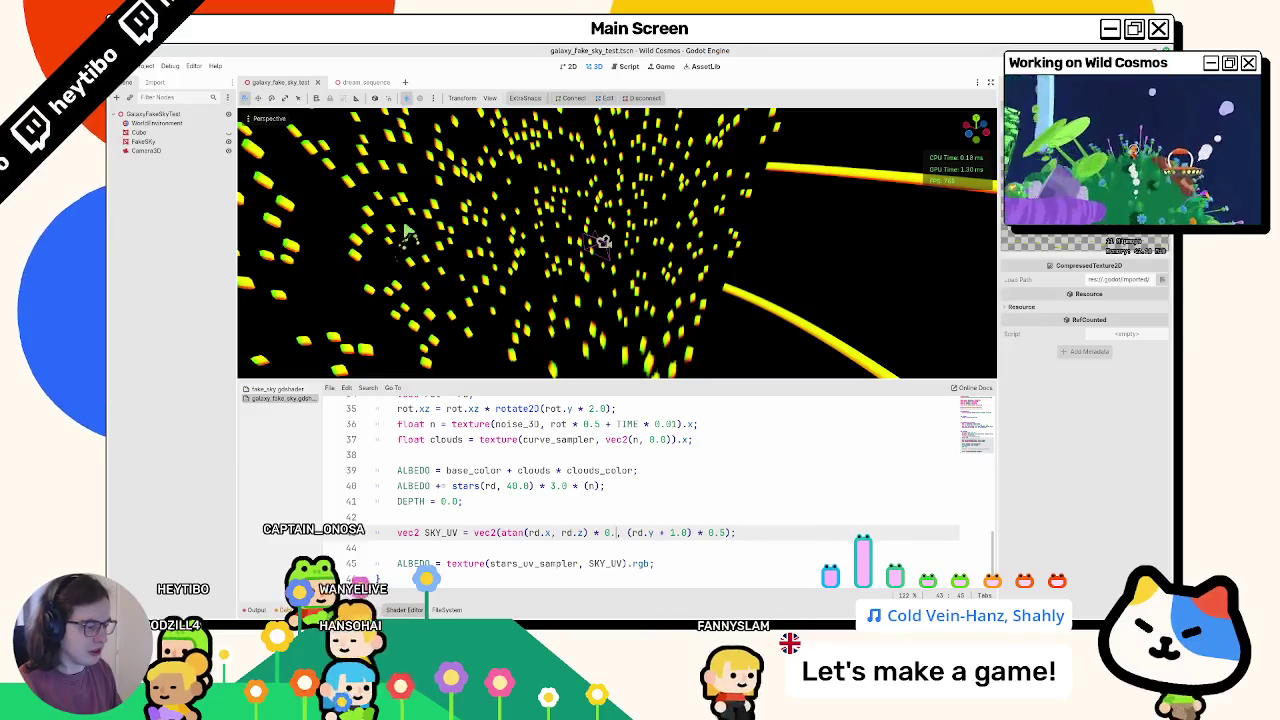
pyautogui.write('1')
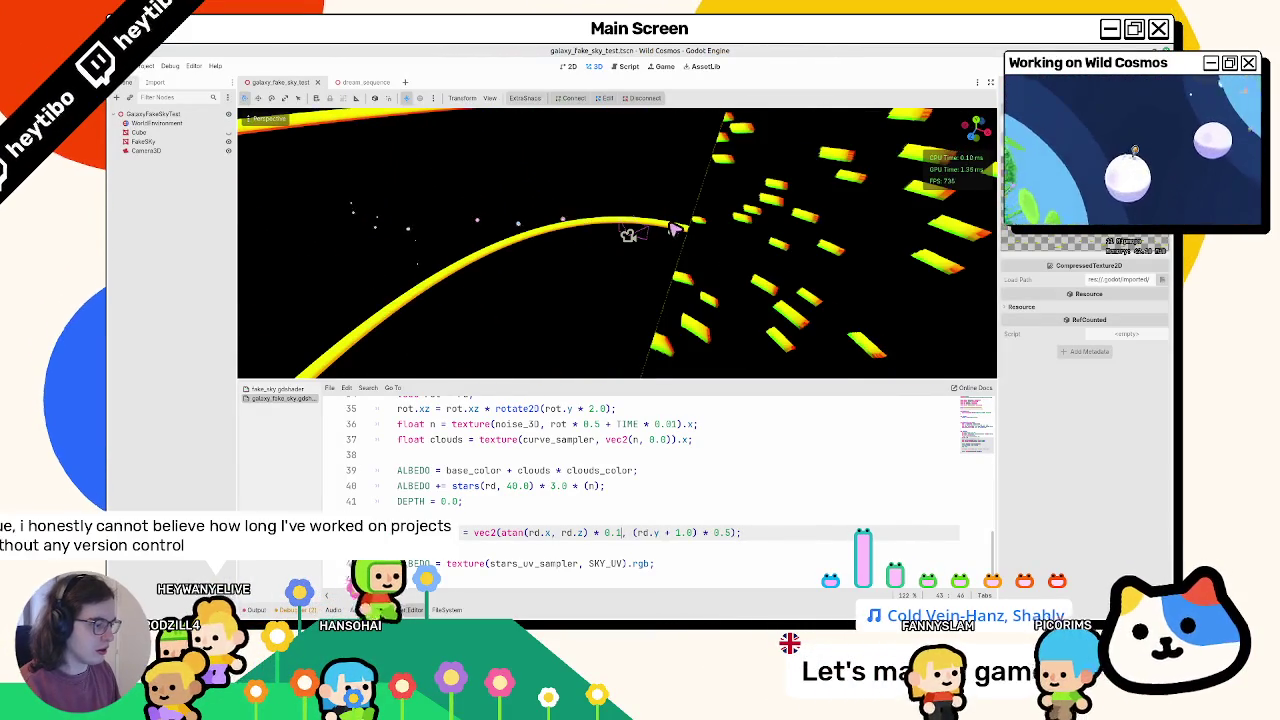
pyautogui.press('BackSpace')
pyautogui.write('05')
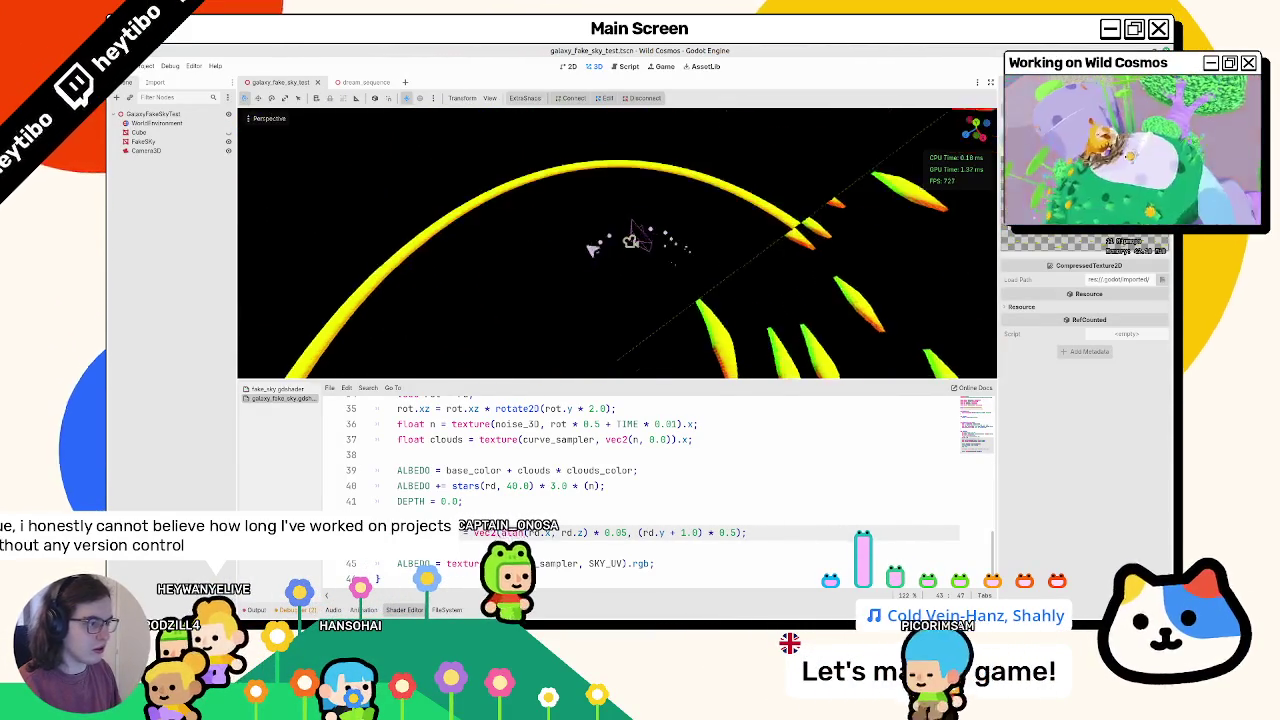
pyautogui.press('BackSpace')
pyautogui.press('BackSpace')
pyautogui.write('2')
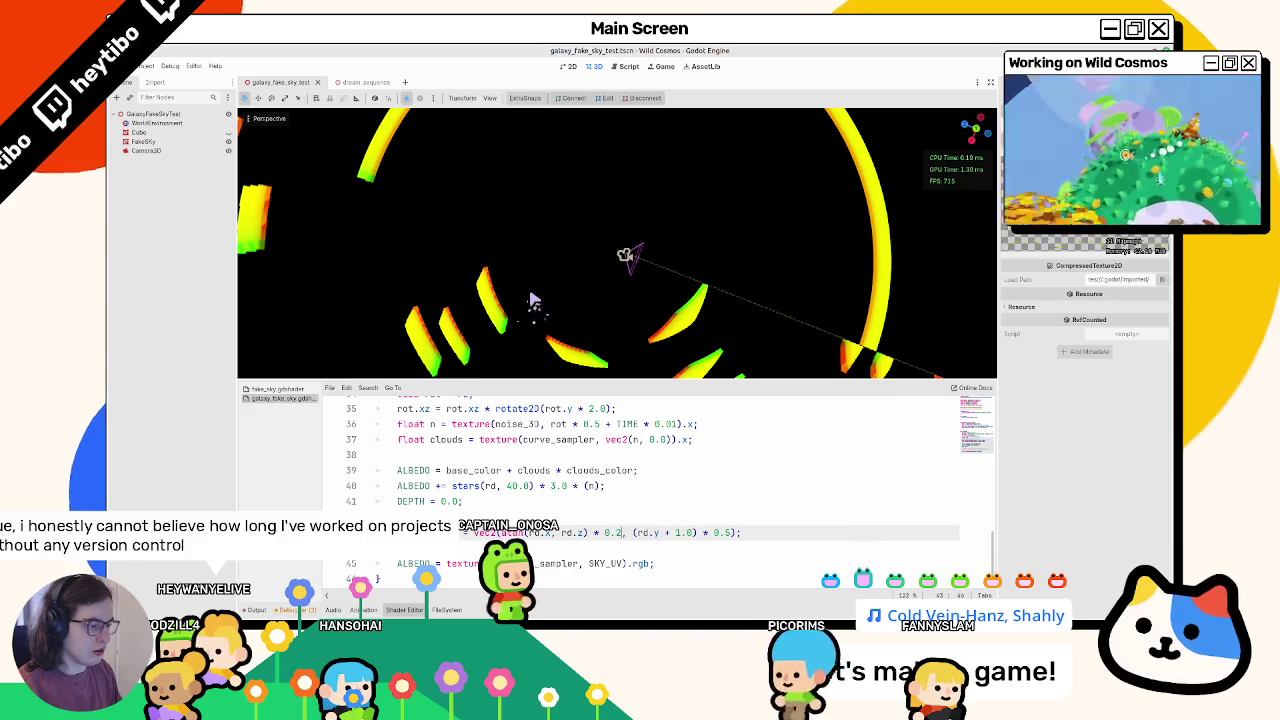
pyautogui.press('BackSpace')
pyautogui.write('5')
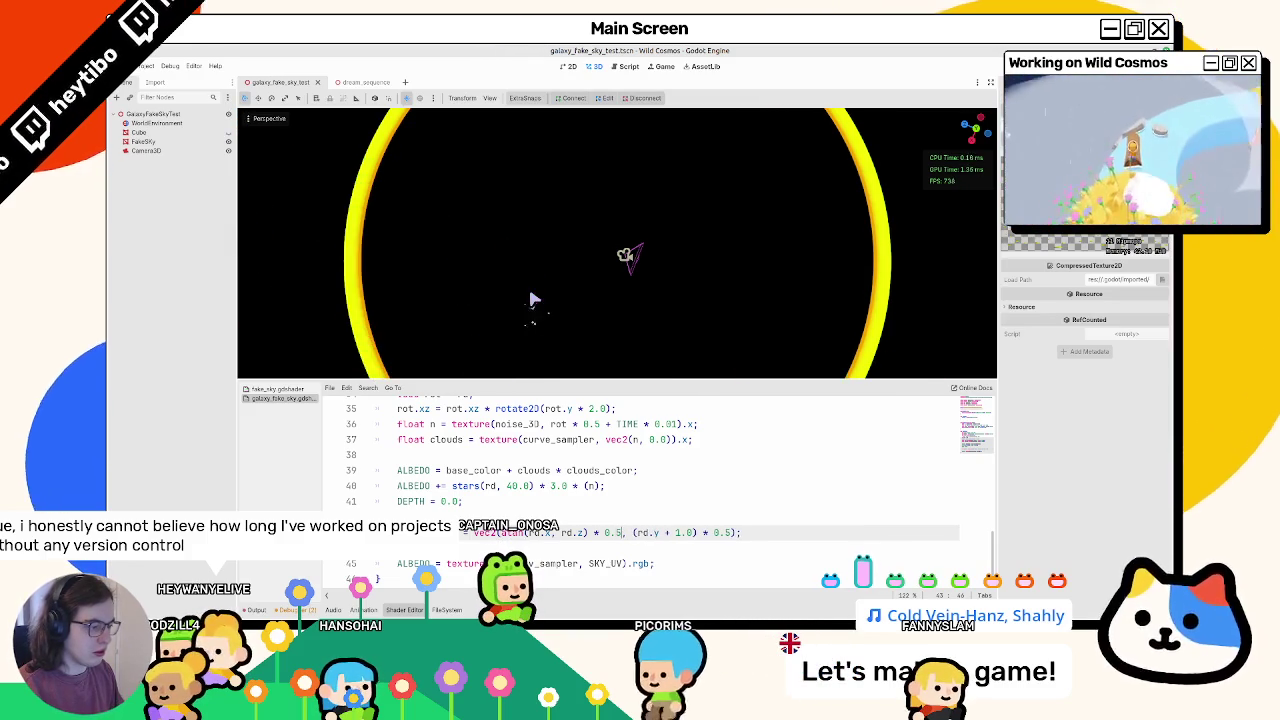
pyautogui.hotkey('ctrl', 's')
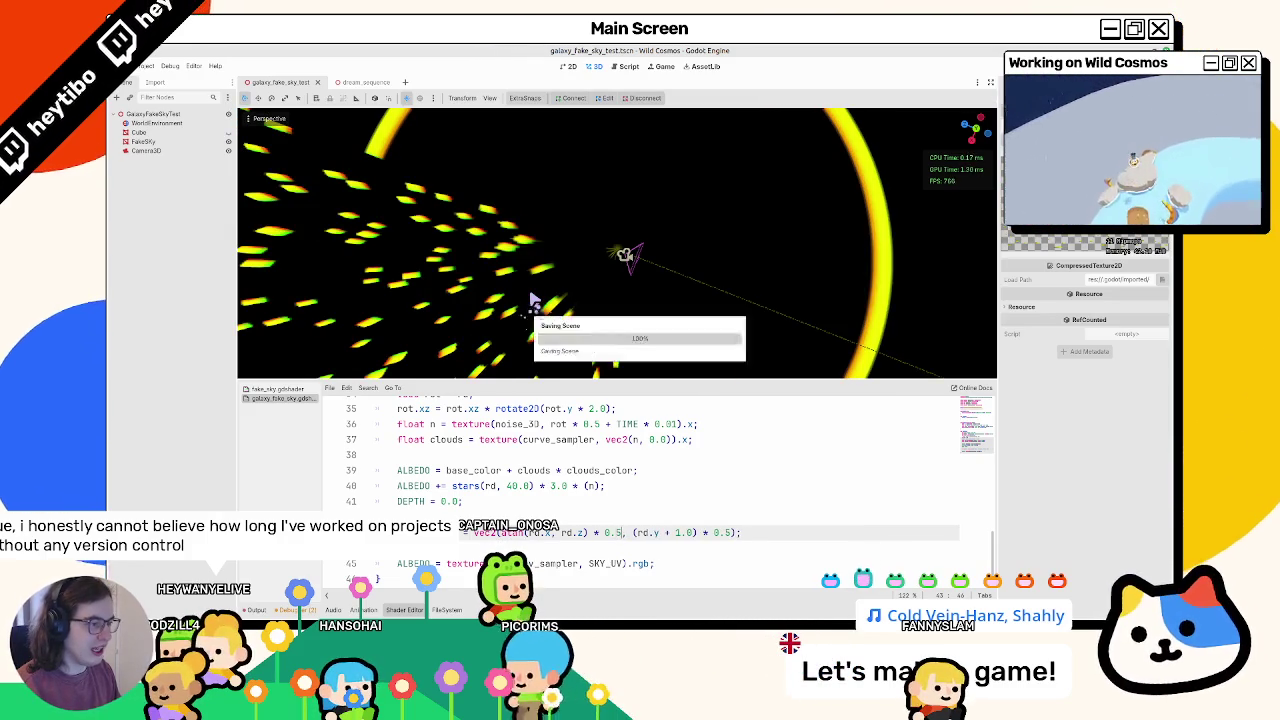
# Step: Try further factors around 0.5 before settling the atan scale at 0.4
pyautogui.press('BackSpace')
pyautogui.press('BackSpace')
pyautogui.press('BackSpace')
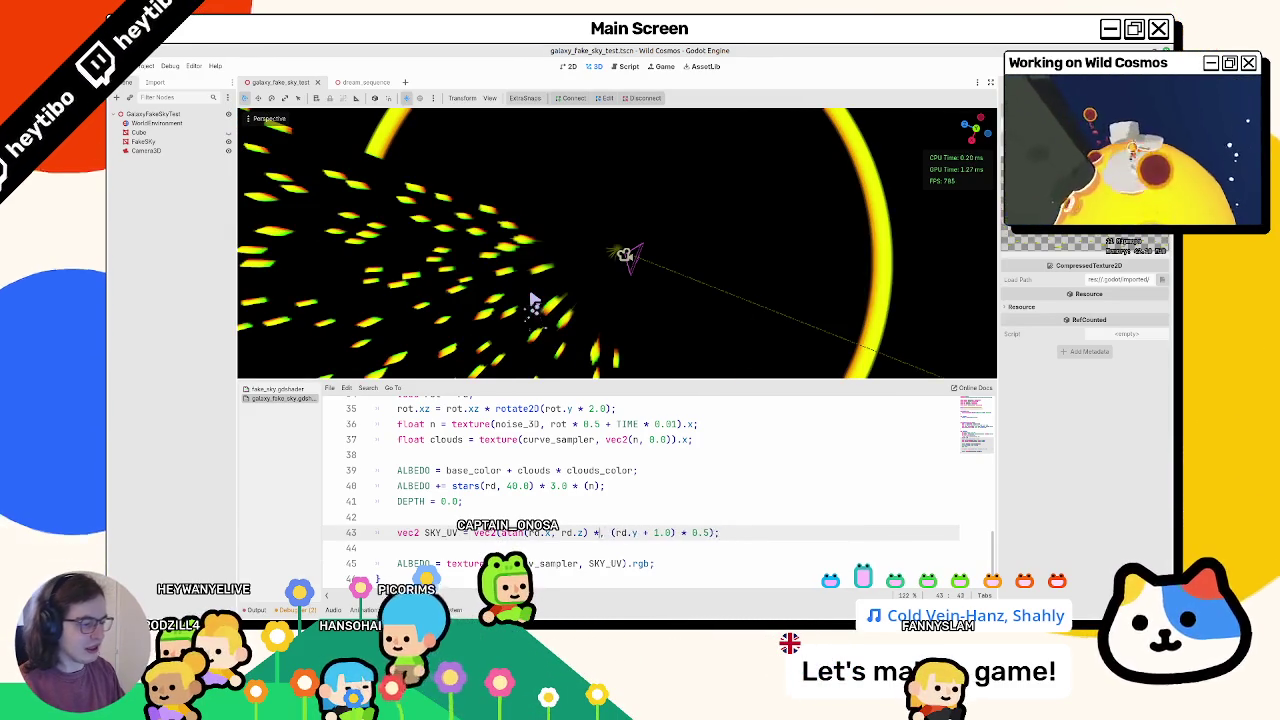
pyautogui.write('- 0.5')
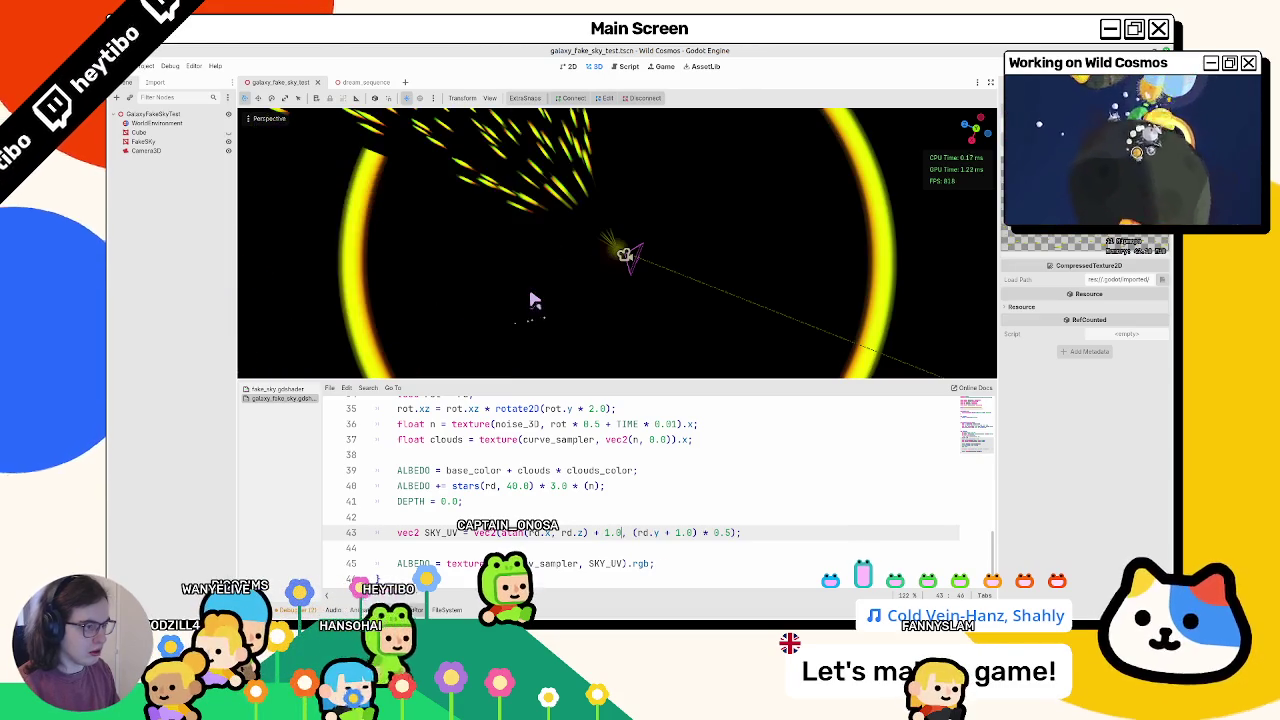
pyautogui.press('BackSpace')
pyautogui.press('BackSpace')
pyautogui.press('BackSpace')
pyautogui.write('0.5')
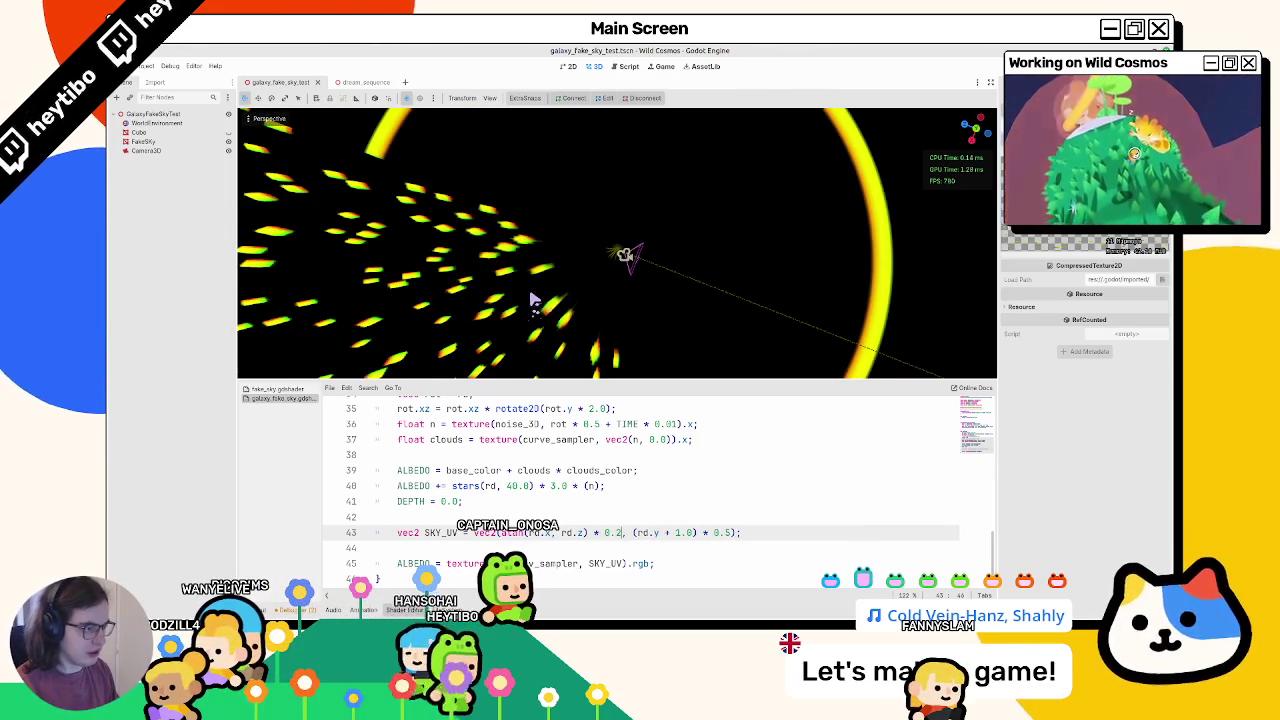
pyautogui.write('2')
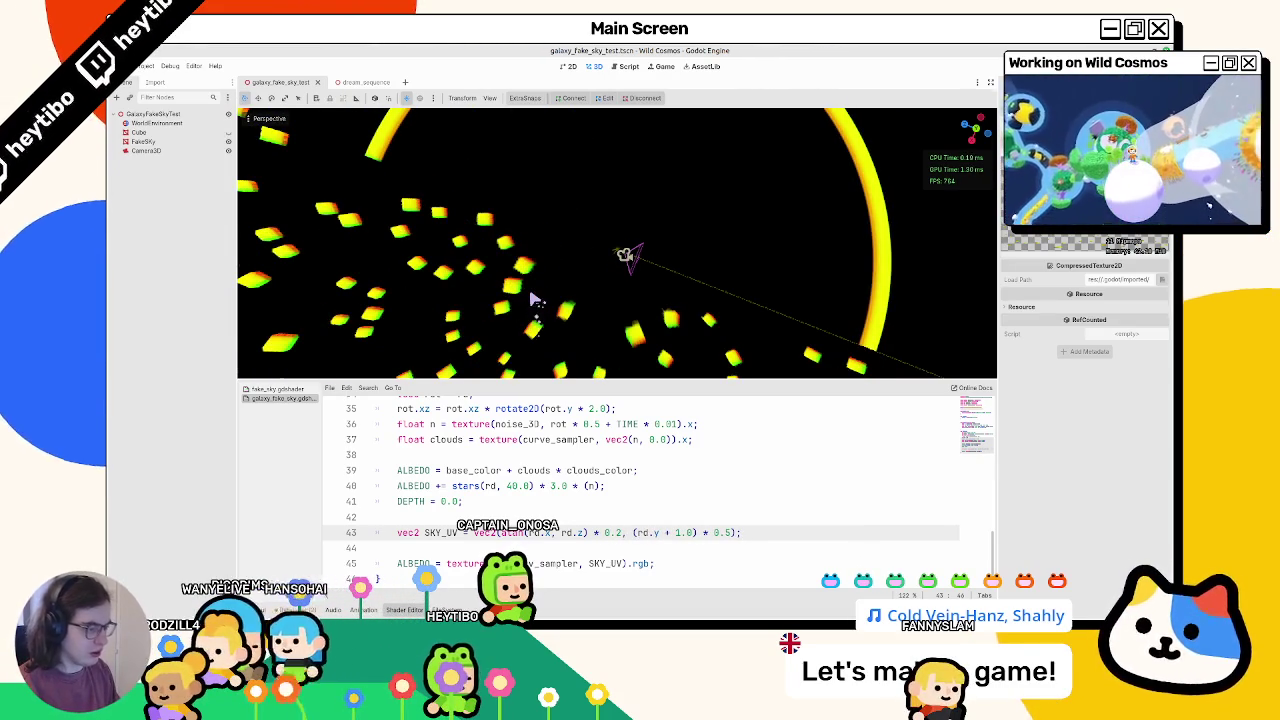
pyautogui.press('BackSpace')
pyautogui.write('4')
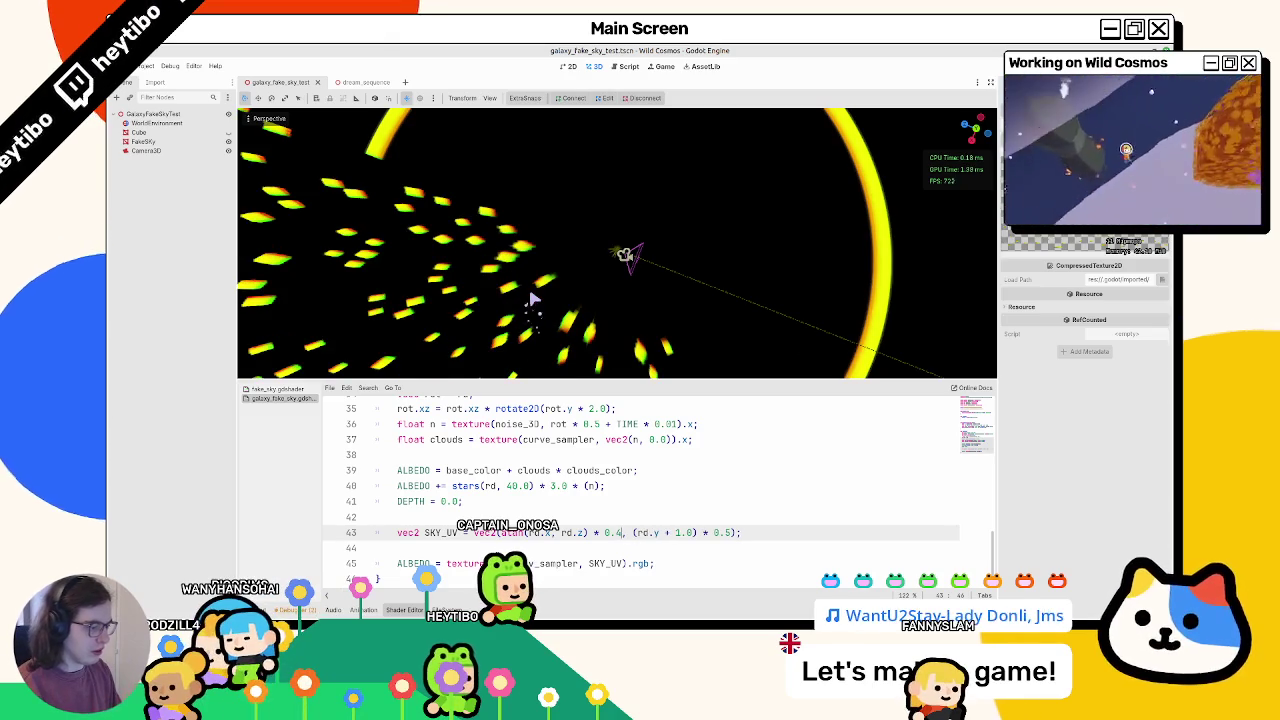
pyautogui.write('25')
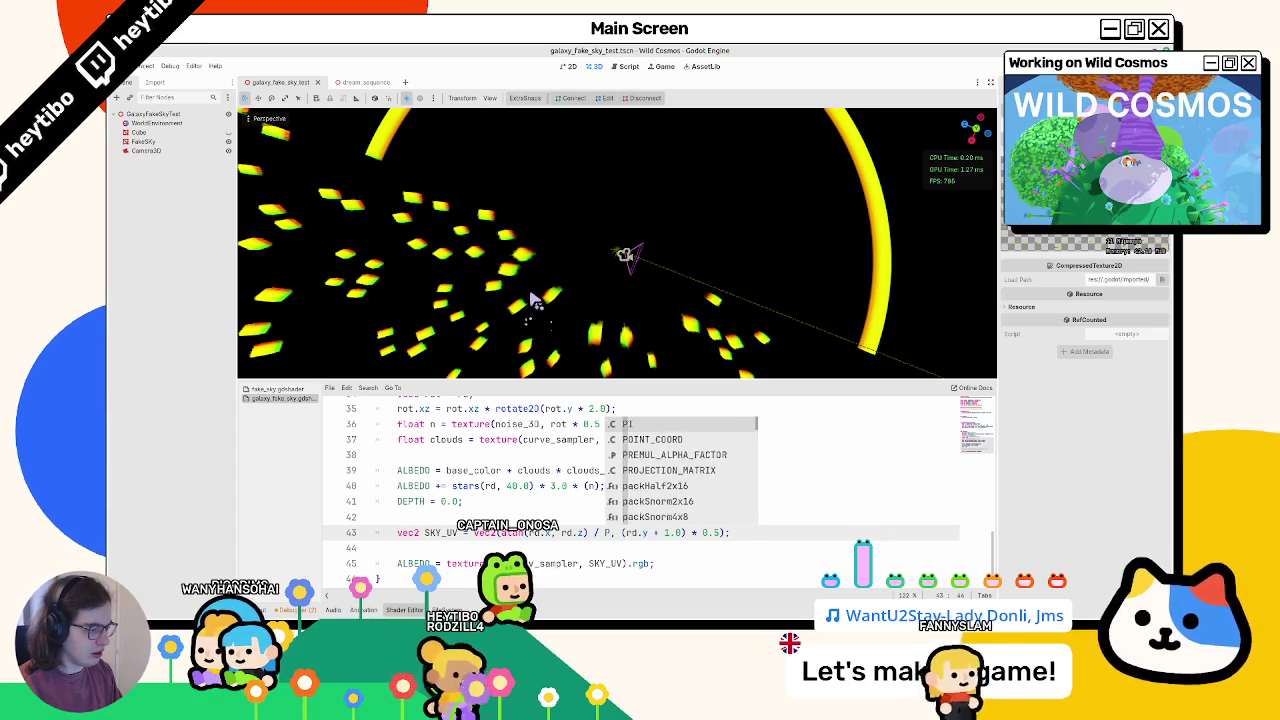
# Step: Try dividing the atan term by PI and adding a + 0.5 offset on line 43
pyautogui.press('BackSpace')
pyautogui.press('BackSpace')
pyautogui.press('BackSpace')
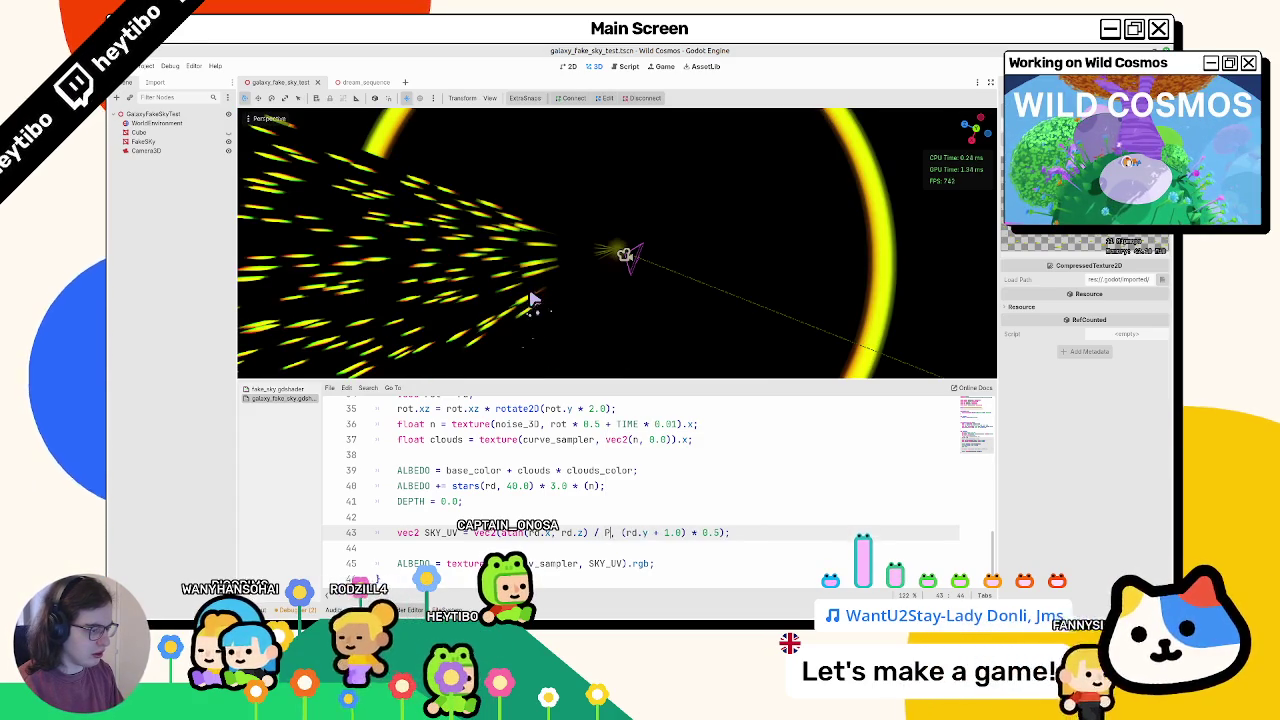
pyautogui.write('/ PI +')
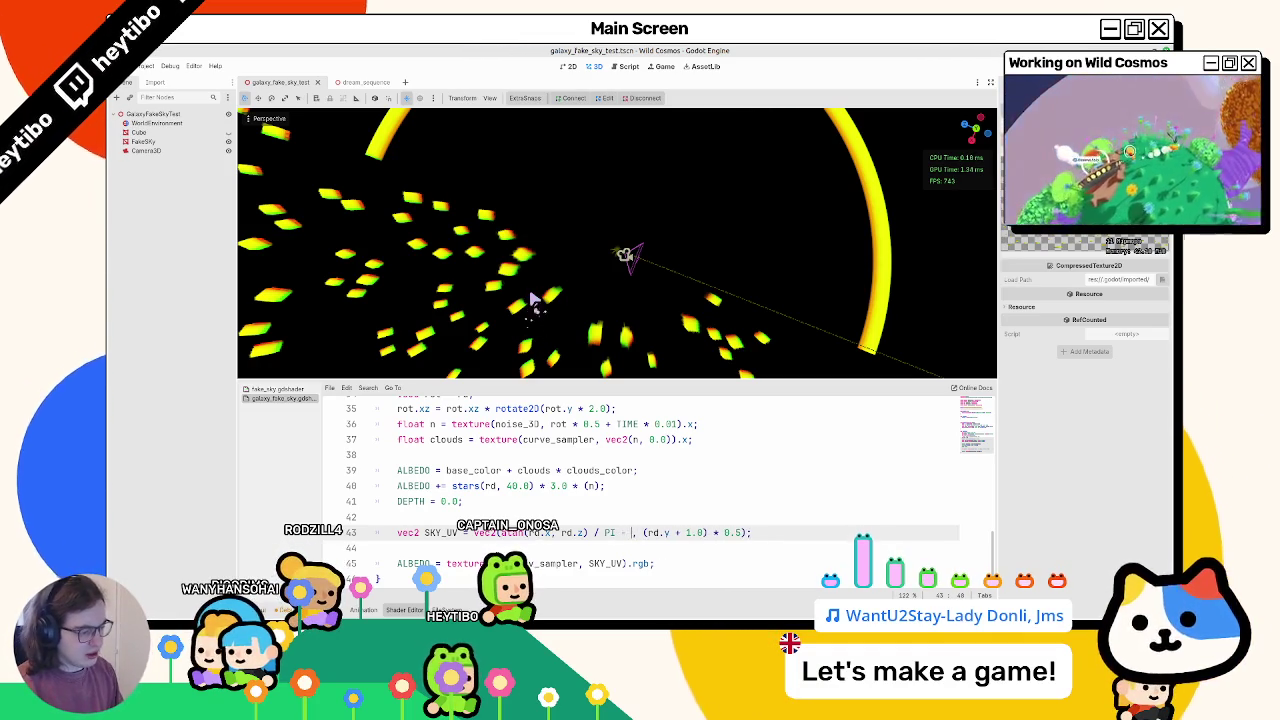
pyautogui.write('- 0.5')
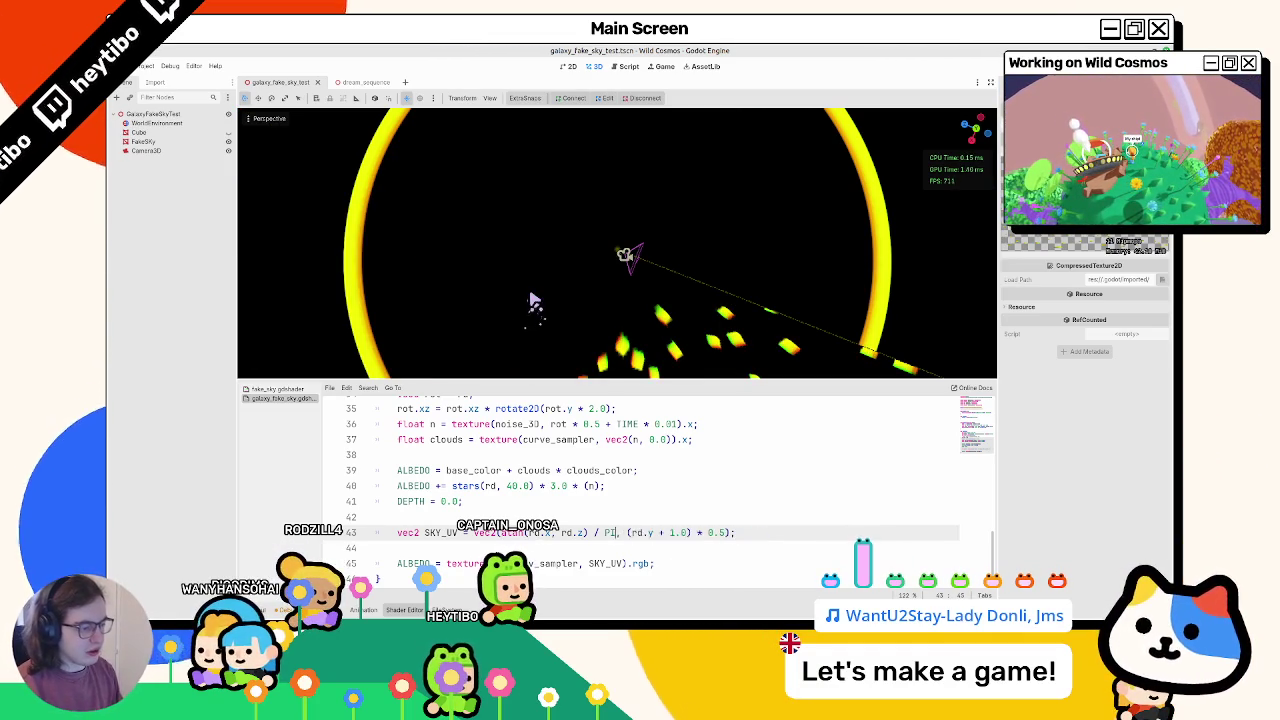
pyautogui.write('5')
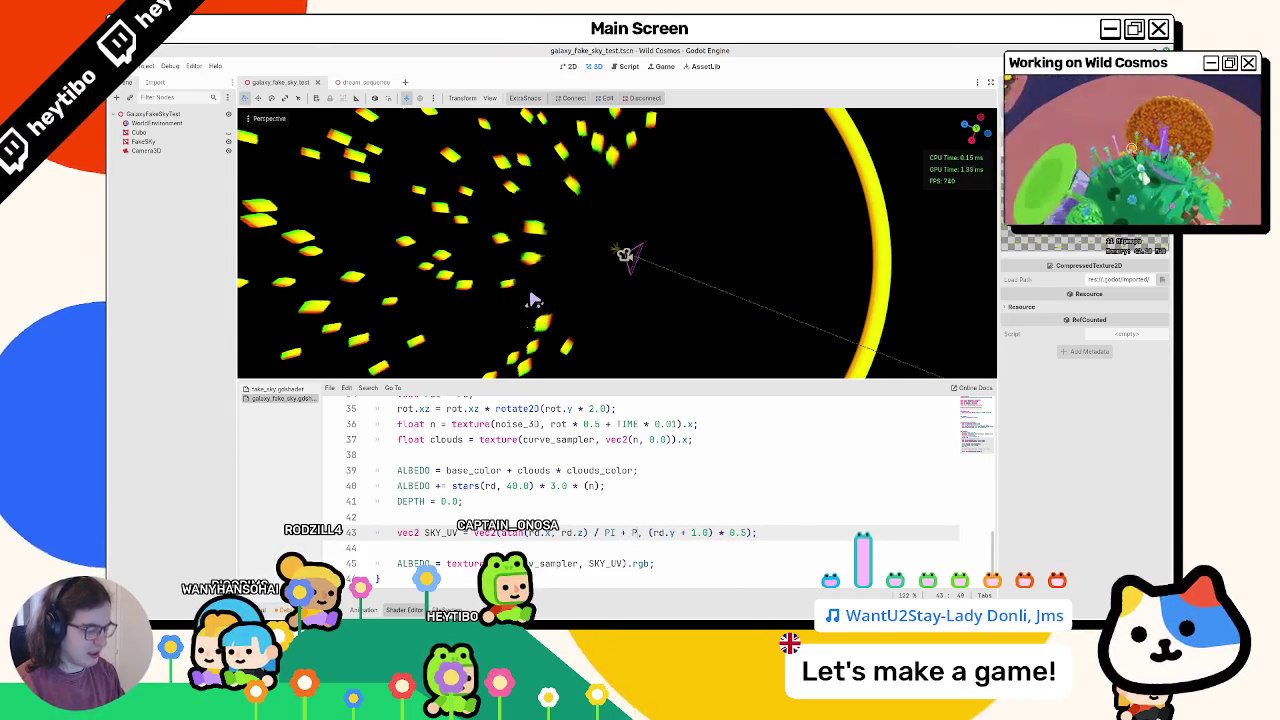
pyautogui.write('PI')
pyautogui.press('BackSpace')
pyautogui.press('BackSpace')
pyautogui.write('5')
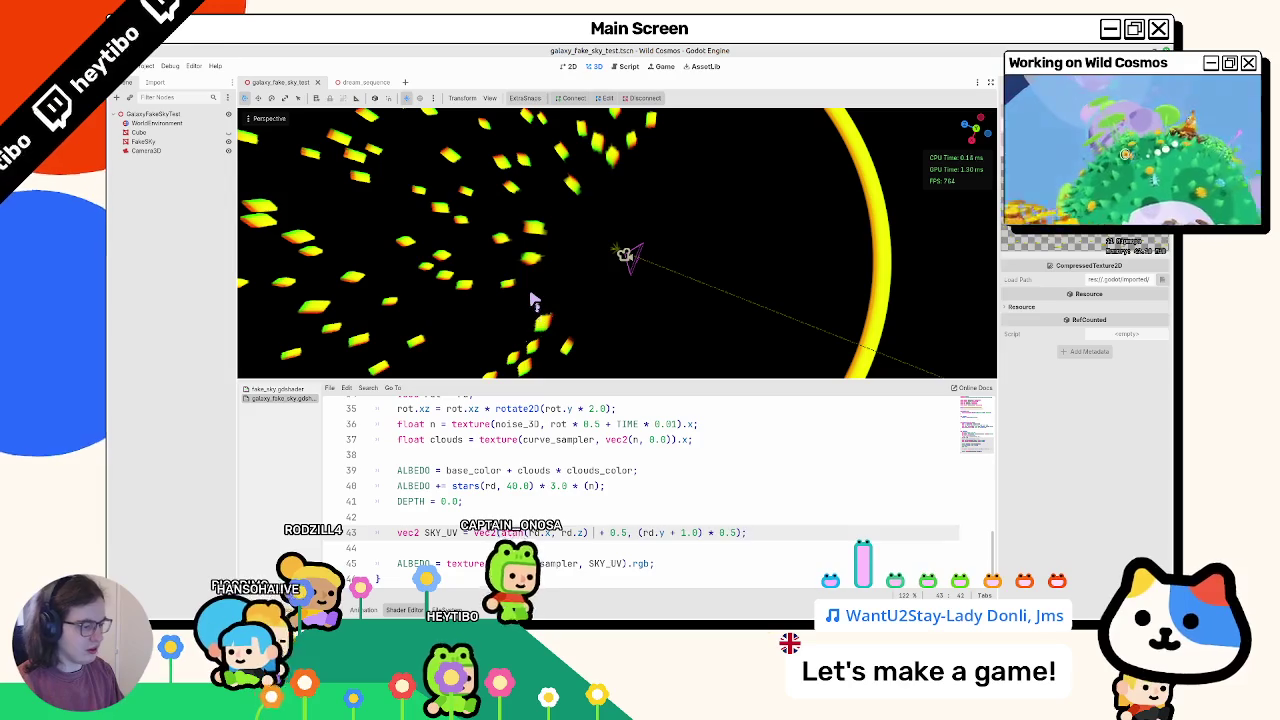
pyautogui.press('BackSpace')
pyautogui.press('BackSpace')
pyautogui.press('BackSpace')
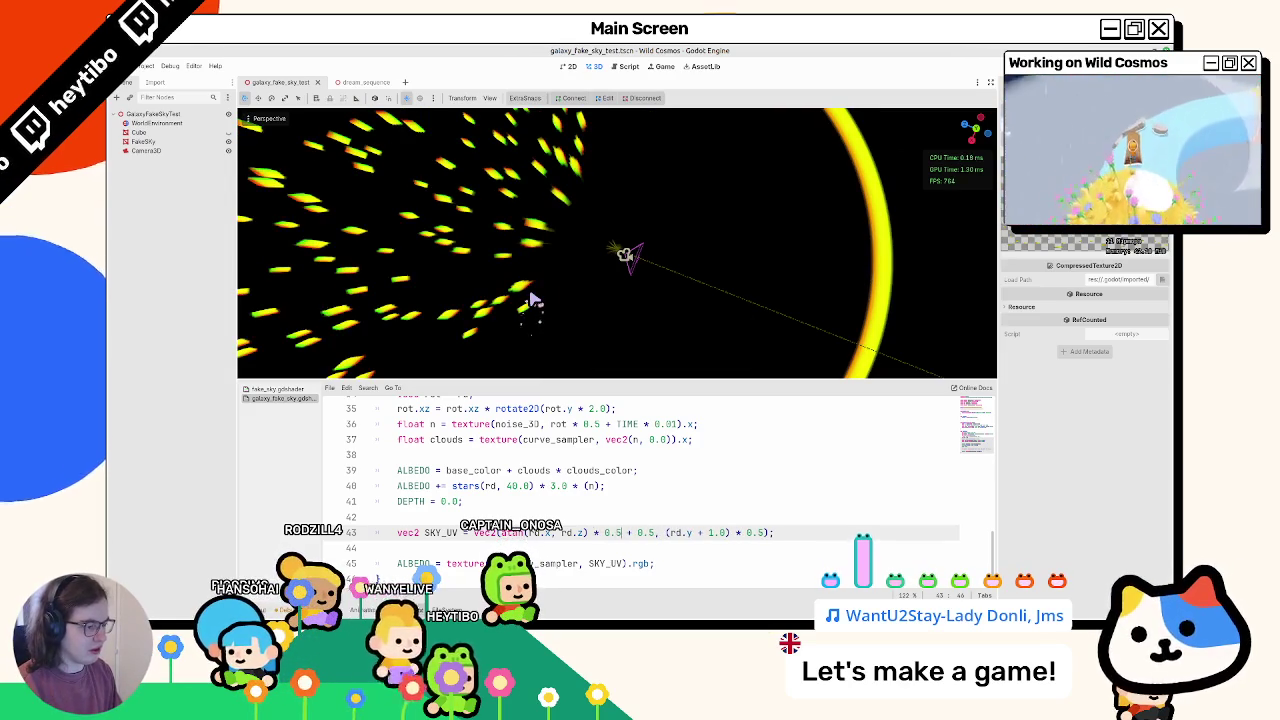
pyautogui.write('* 2.0')
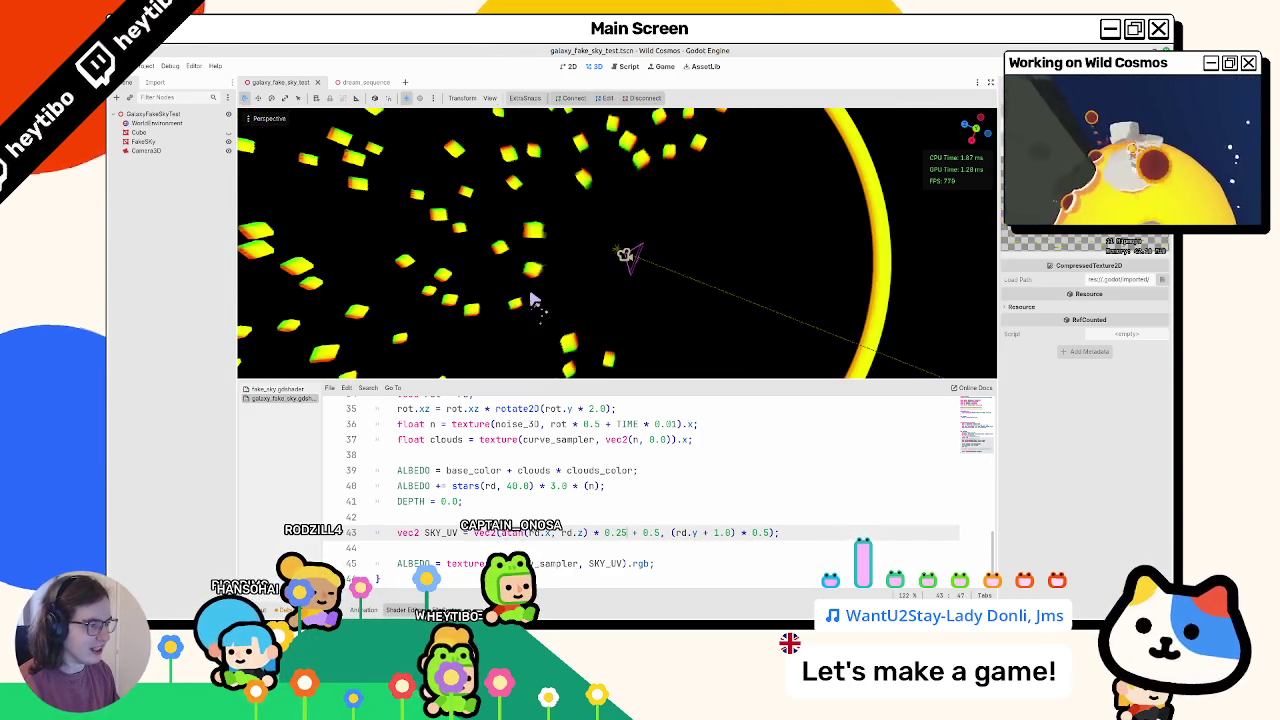
pyautogui.moveTo(596, 236); pyautogui.dragTo(710, 200, button='middle')
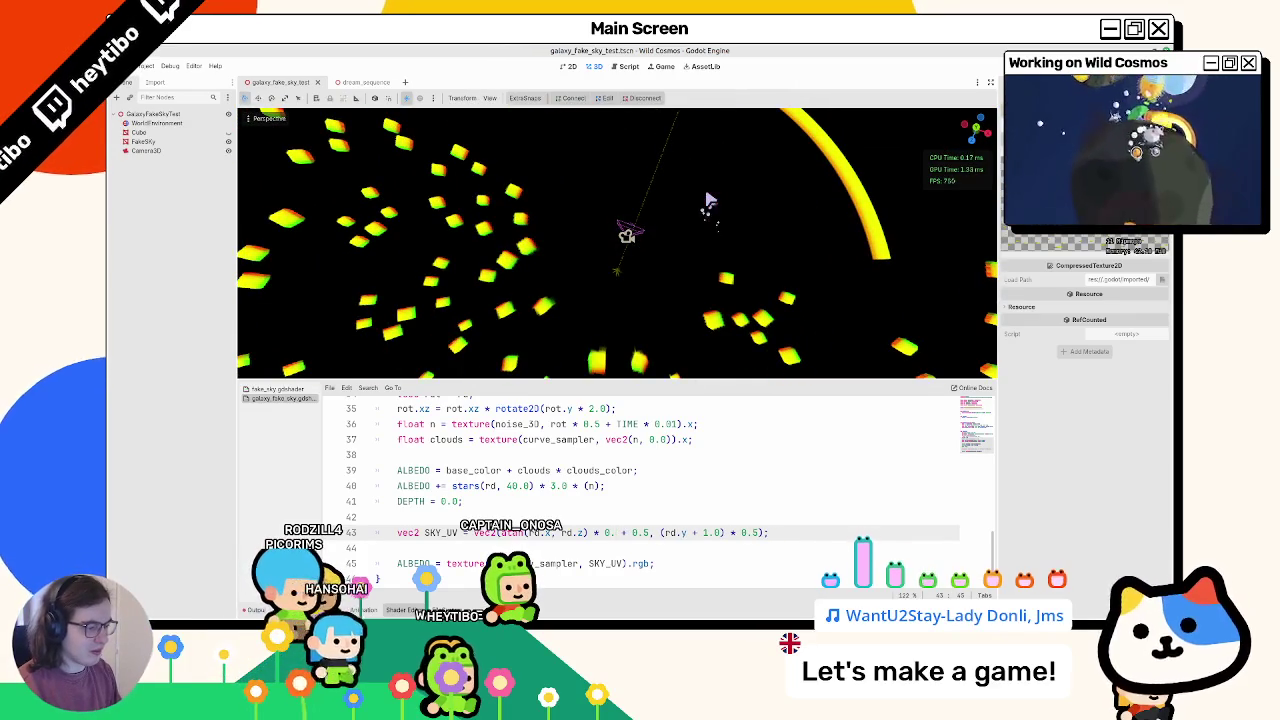
# Step: Compare scale factors 0.2 and 0.15, keeping atan(rd.x, rd.z) * 0.15 + 0.5
pyautogui.write('25')
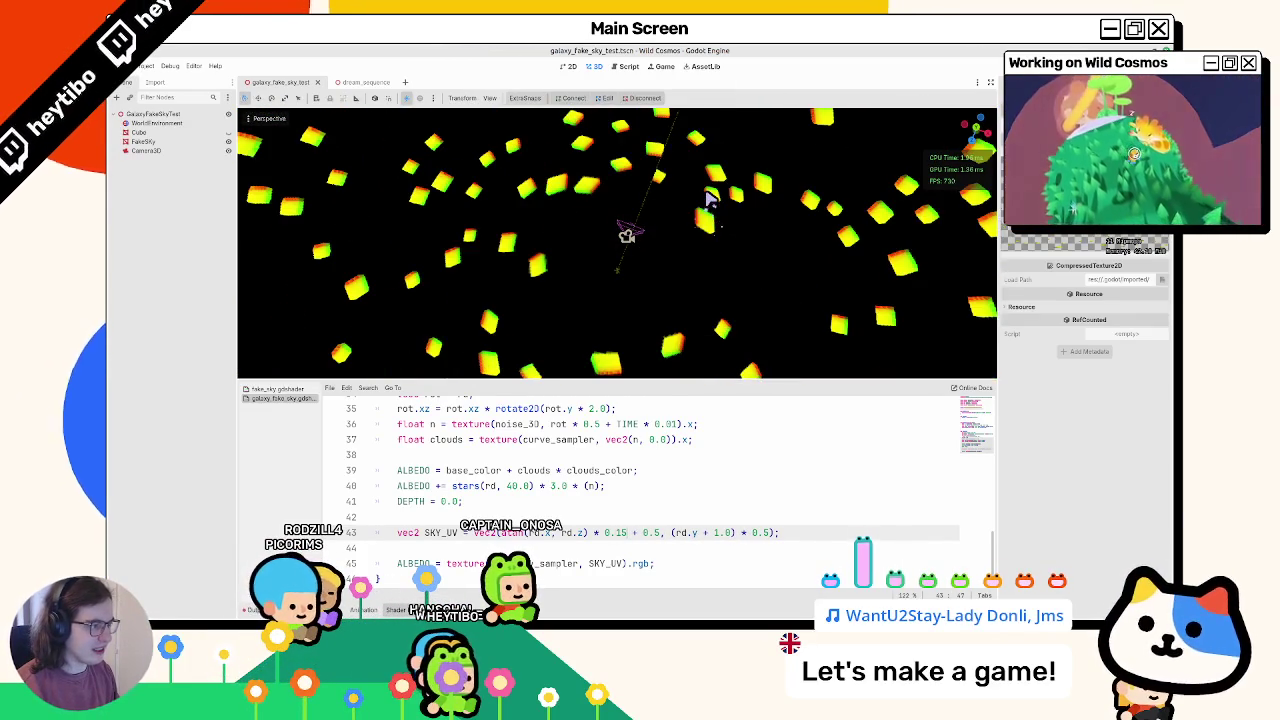
pyautogui.moveTo(703, 200)
pyautogui.mouseDown(button='middle')
pyautogui.moveTo(843, 205)
pyautogui.moveTo(857, 246)
pyautogui.moveTo(714, 280)
pyautogui.moveTo(563, 340)
pyautogui.moveTo(537, 215)
pyautogui.moveTo(492, 380)
pyautogui.moveTo(400, 286)
pyautogui.moveTo(320, 287)
pyautogui.moveTo(334, 351)
pyautogui.moveTo(972, 318)
pyautogui.moveTo(829, 281)
pyautogui.mouseUp(button='middle')
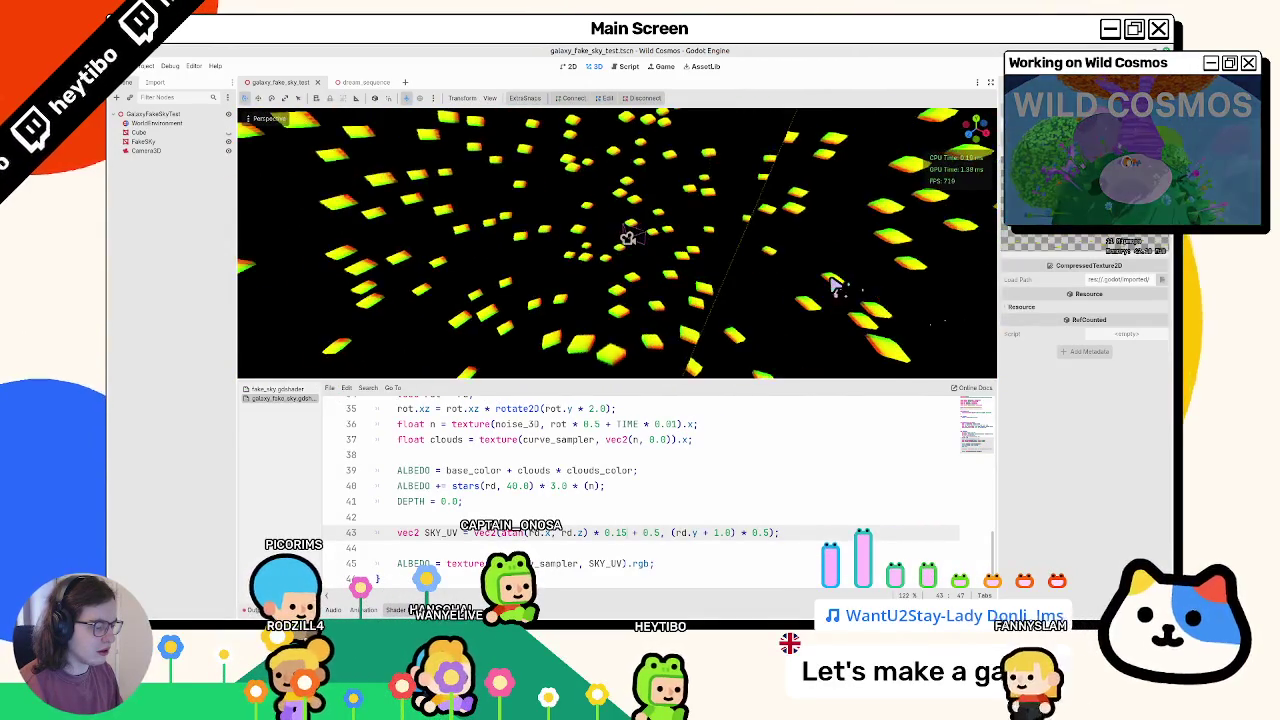
pyautogui.press('BackSpace')
pyautogui.press('BackSpace')
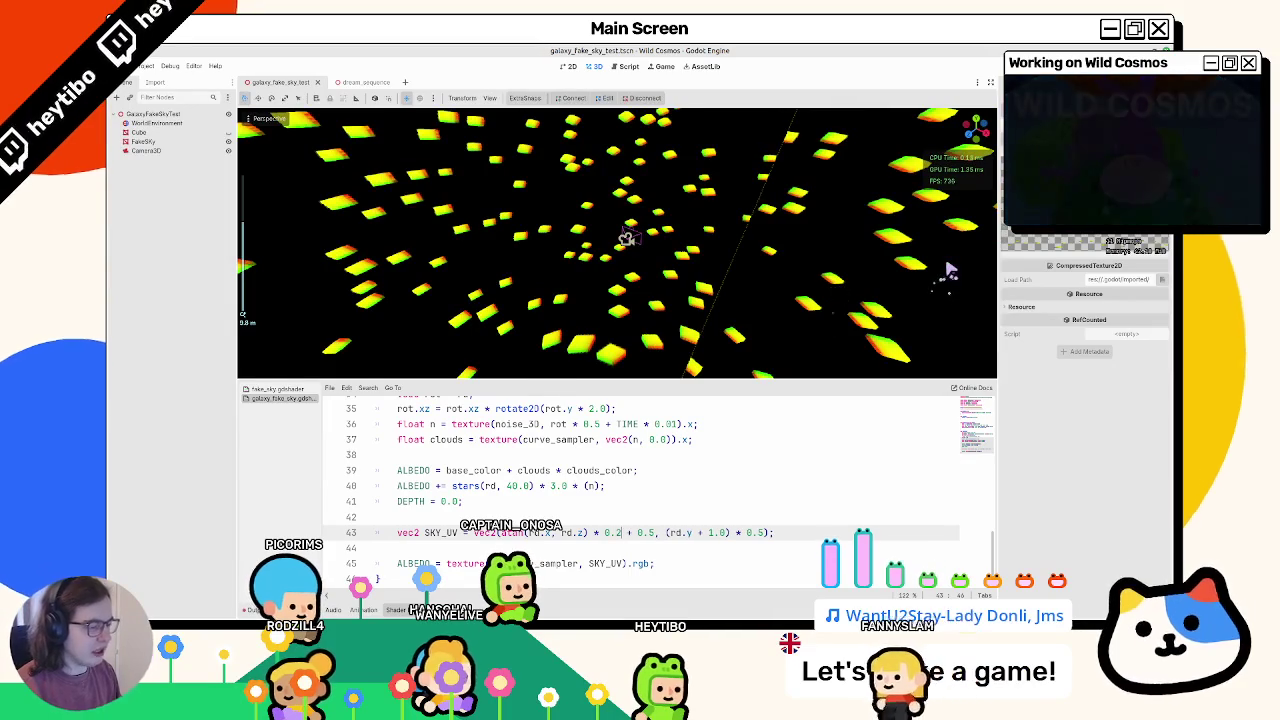
pyautogui.write('2')
pyautogui.press('BackSpace')
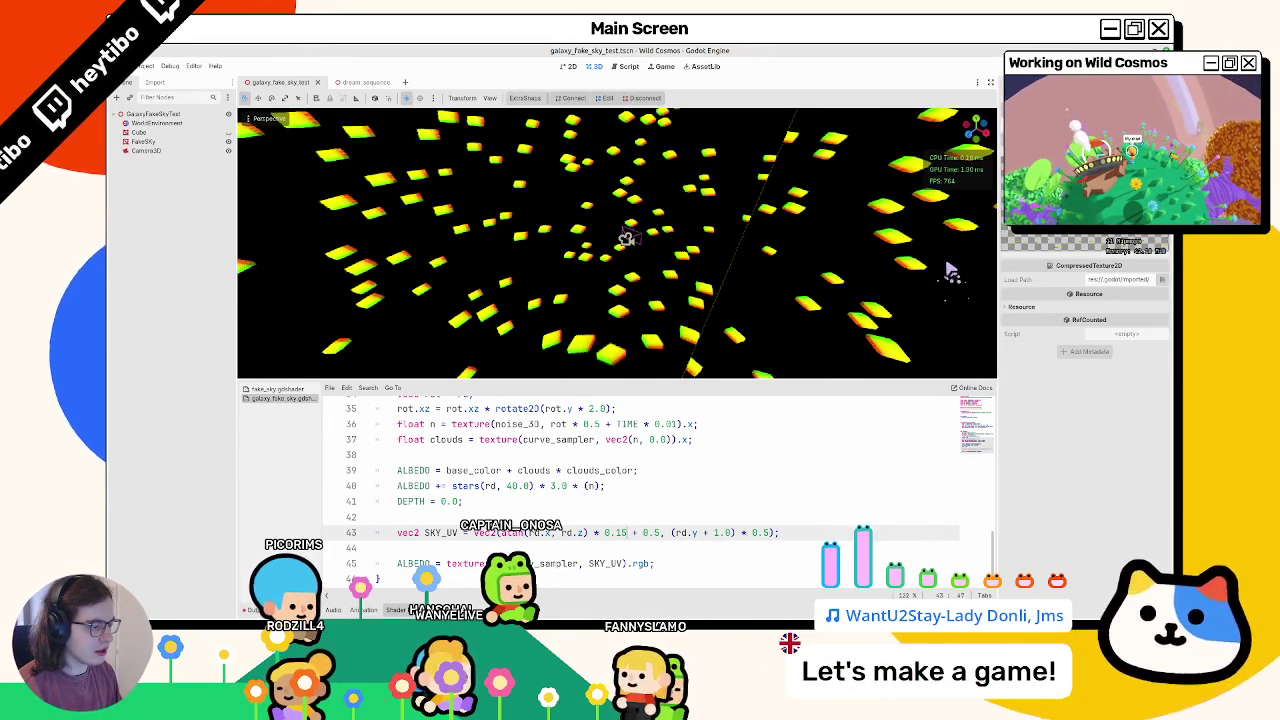
pyautogui.write('2')
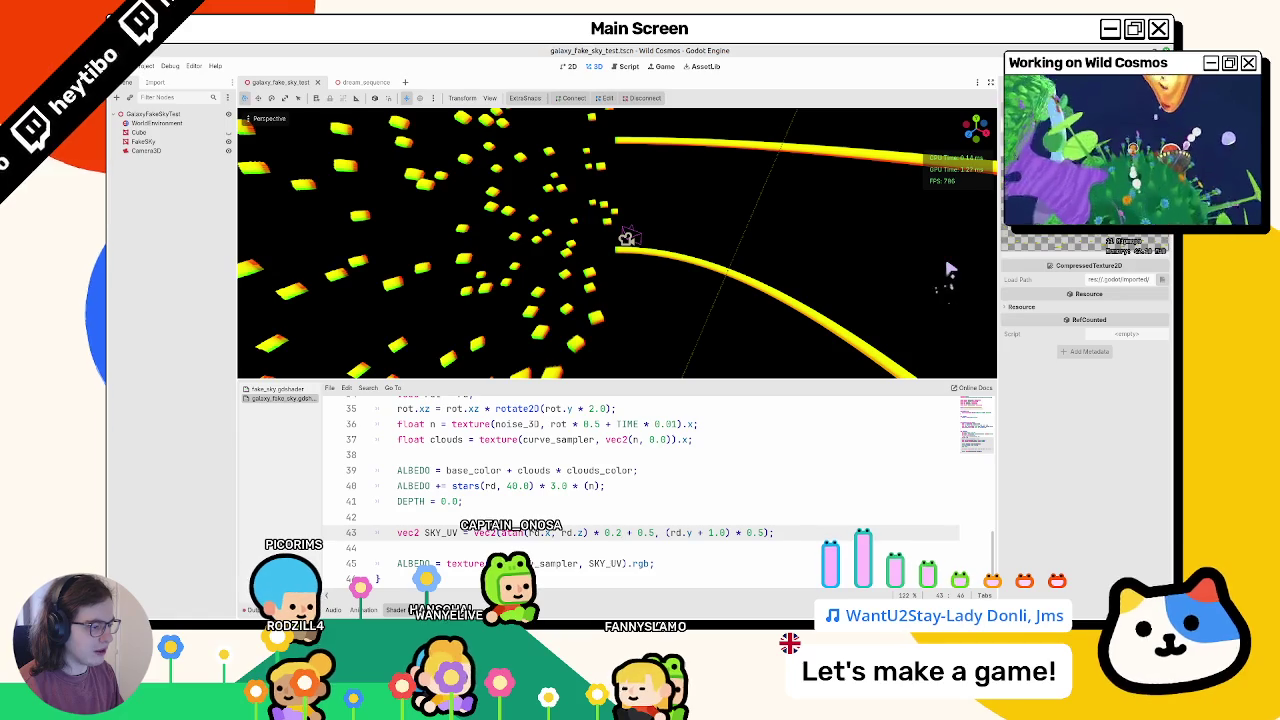
pyautogui.press('BackSpace')
pyautogui.write('15')
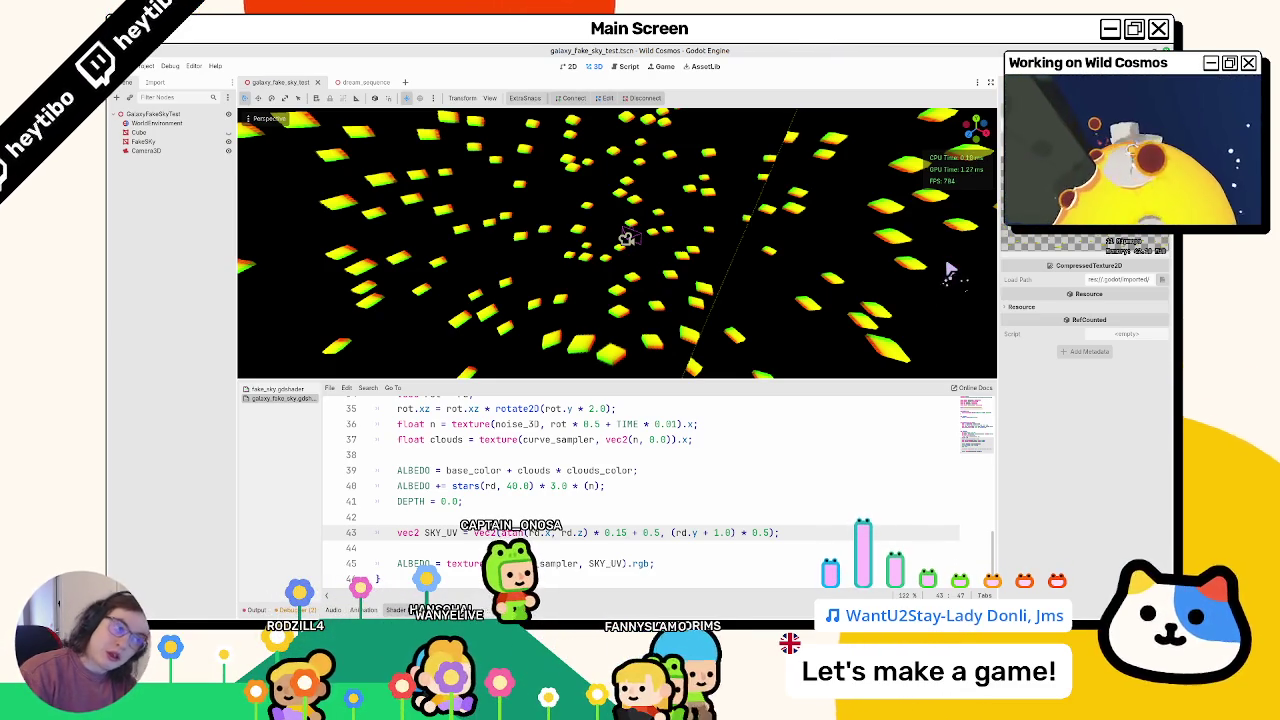
pyautogui.moveTo(595, 330); pyautogui.dragTo(566, 240, button='middle')
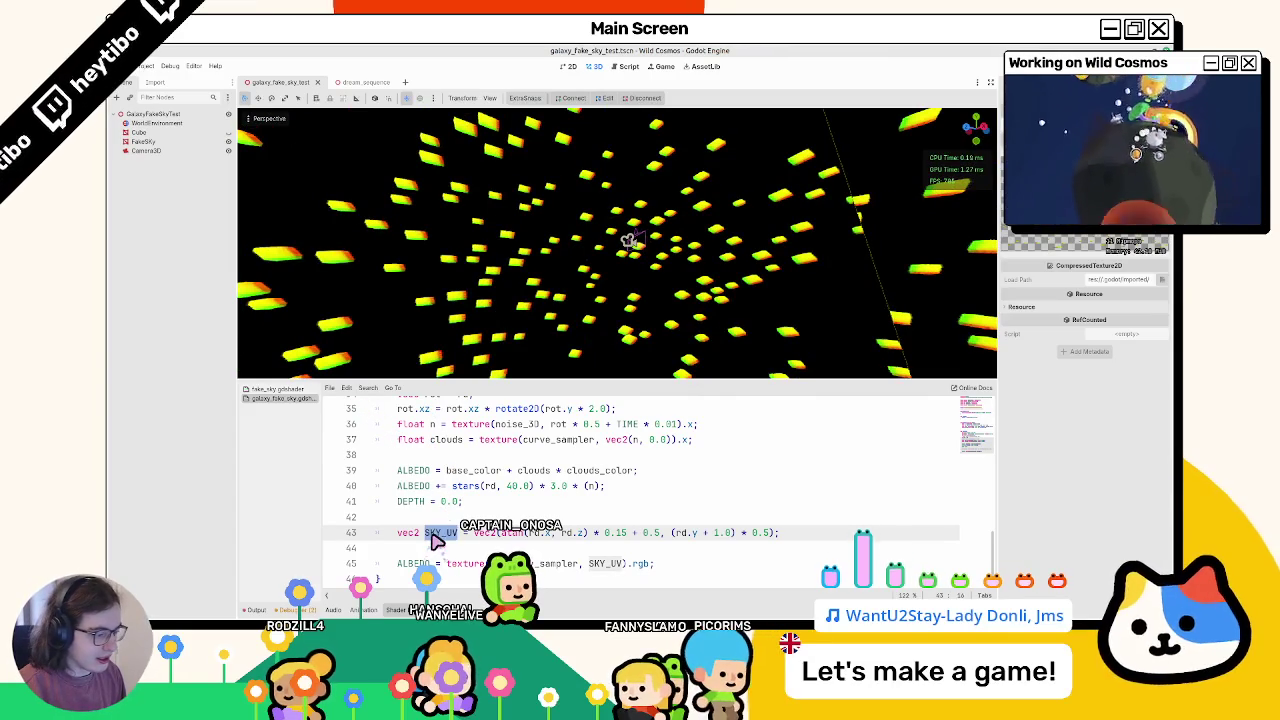
# Step: Select SKY_UV on line 45 and orbit the view to inspect the star tiles
pyautogui.doubleClick(606, 564)
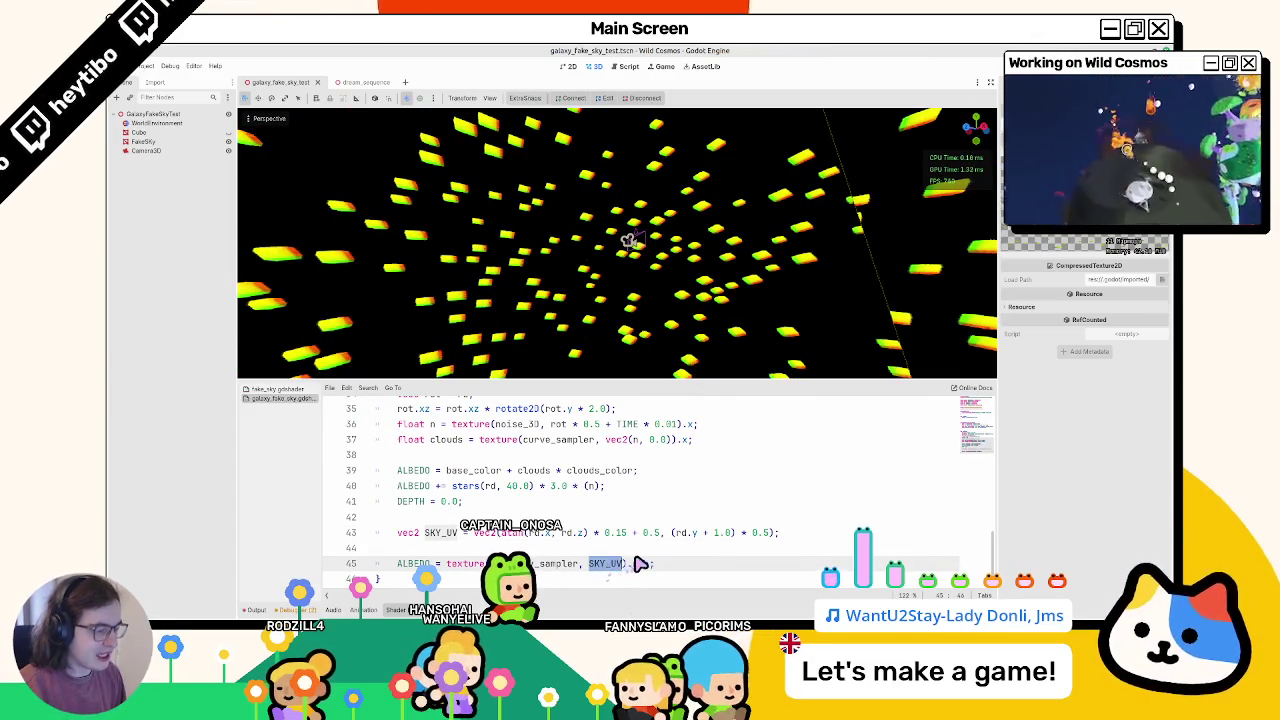
pyautogui.write('.rgb')
pyautogui.moveTo(703, 298)
pyautogui.mouseDown(button='middle')
pyautogui.moveTo(769, 230)
pyautogui.moveTo(757, 251)
pyautogui.mouseUp(button='middle')
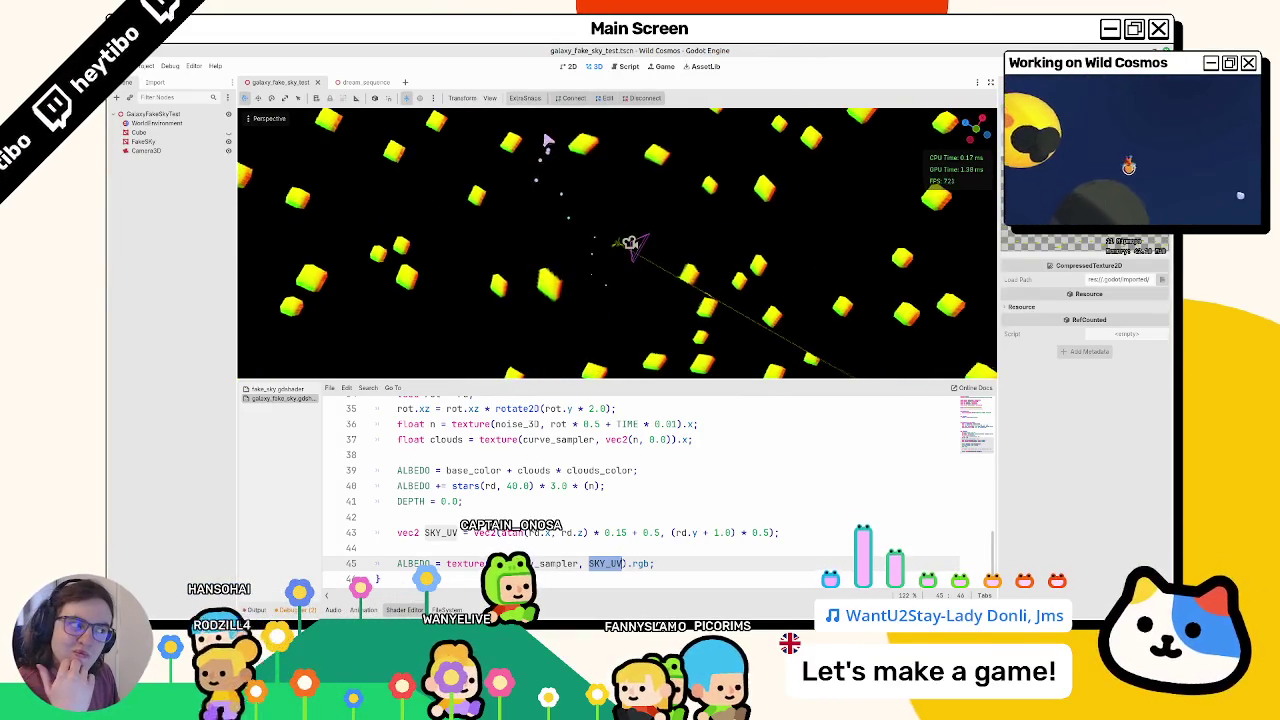
pyautogui.moveTo(585, 232)
pyautogui.mouseDown(button='middle')
pyautogui.moveTo(338, 132)
pyautogui.moveTo(329, 257)
pyautogui.moveTo(950, 252)
pyautogui.moveTo(791, 263)
pyautogui.mouseUp(button='middle')
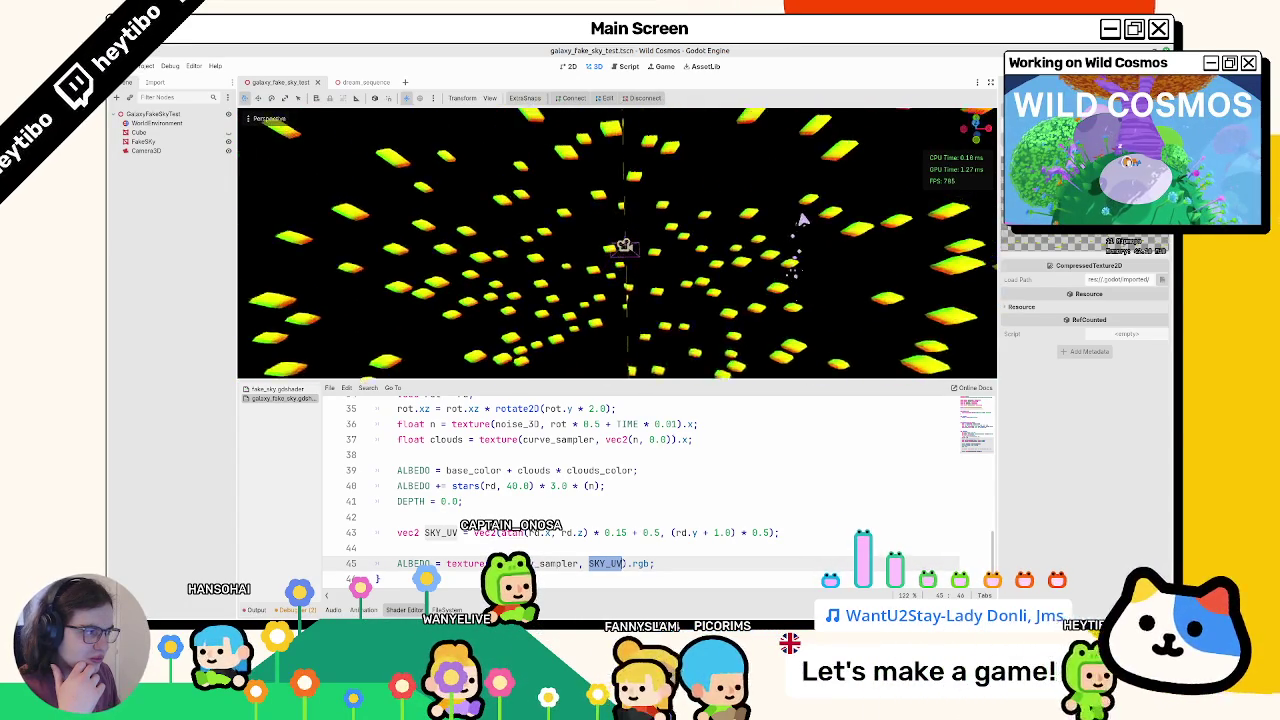
pyautogui.moveTo(791, 263); pyautogui.dragTo(642, 253, button='middle')
# Step: Scroll to the shader's top and place the caret after the stars_uv_sampler hint on line 8
pyautogui.scroll(10, 686, 560)
pyautogui.scroll(1, 670, 535)
pyautogui.click(657, 515)
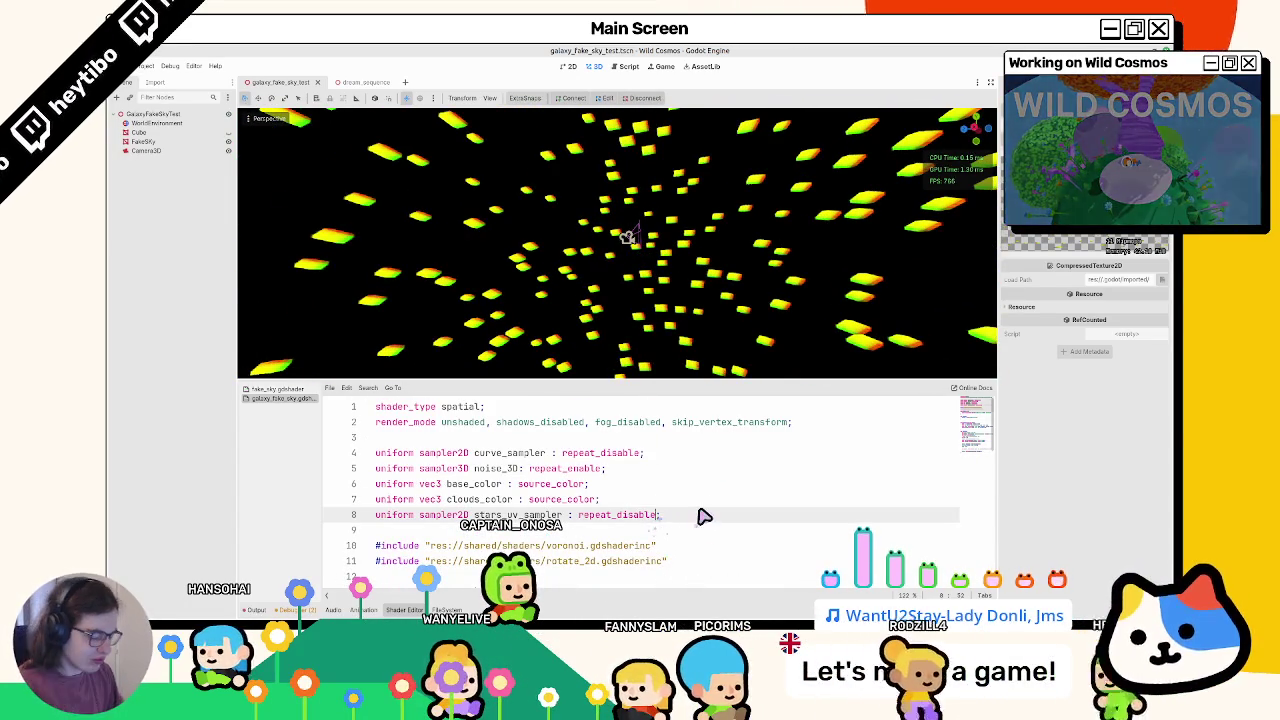
# Step: Add the filter_linear hint to the stars_uv_sampler uniform
pyautogui.write(', filte')
pyautogui.press('Return')
pyautogui.write(';')
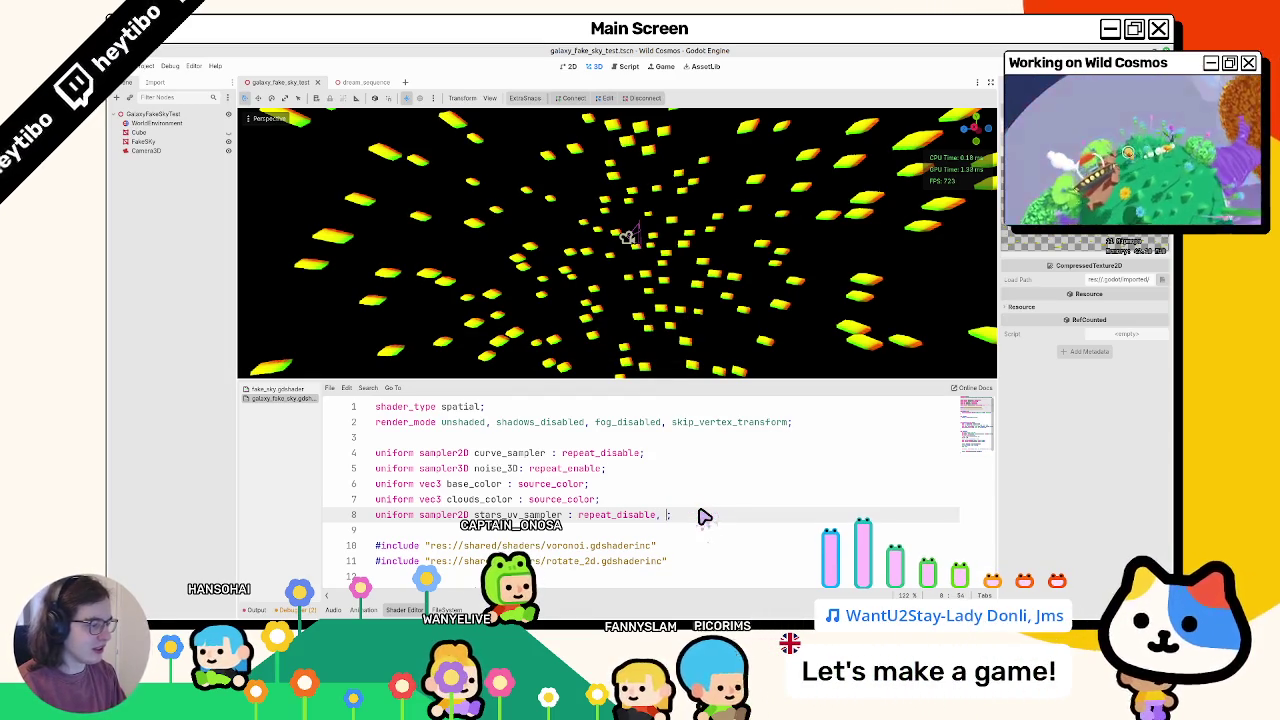
pyautogui.write('filte')
pyautogui.press('Down')
pyautogui.press('Down')
pyautogui.press('Down')
pyautogui.press('Return')
pyautogui.press('BackSpace')
pyautogui.press('BackSpace')
pyautogui.press('BackSpace')
pyautogui.press('BackSpace')
pyautogui.press('BackSpace')
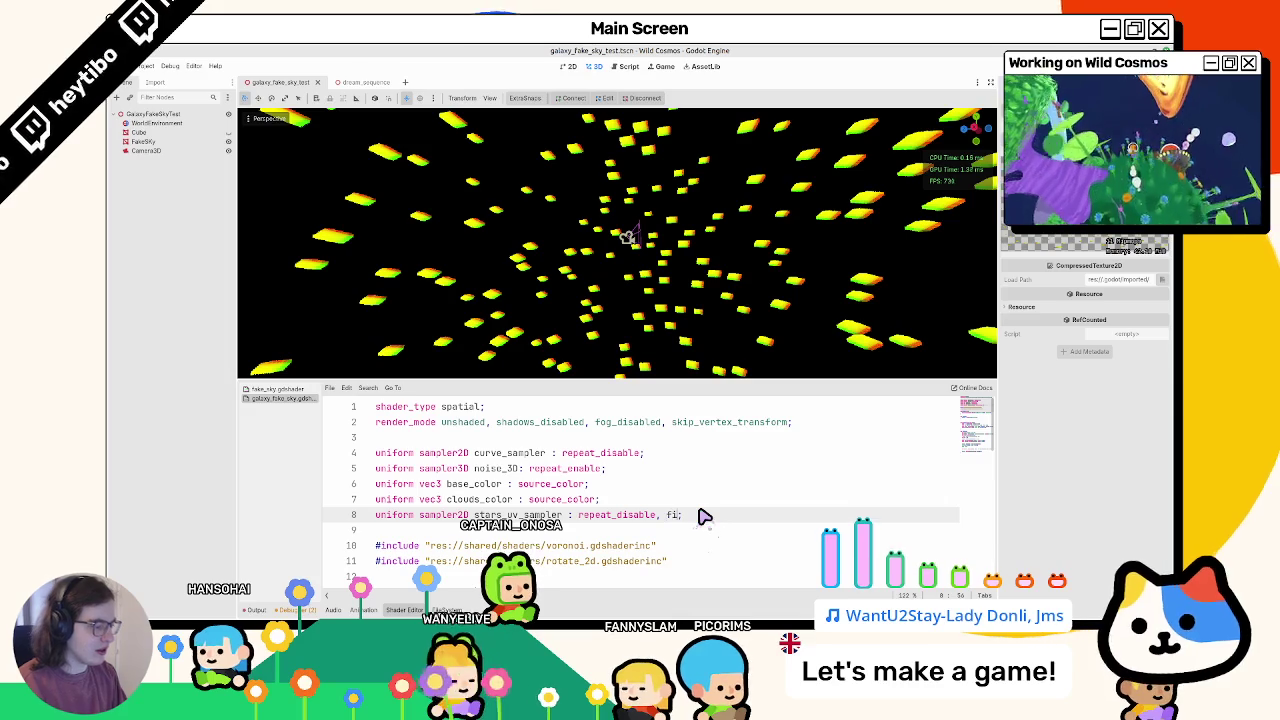
pyautogui.write('lt')
pyautogui.press('Return')
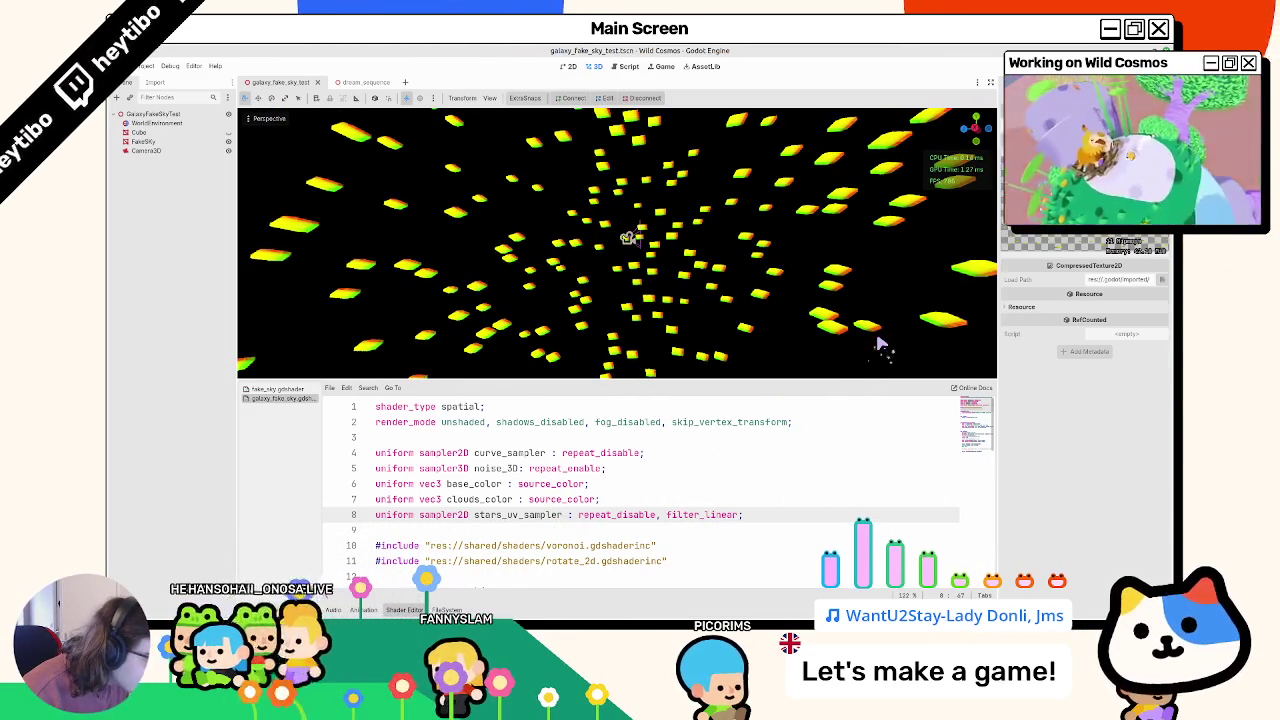
# Step: Scroll down to line 45 and select the .rgb swizzle for replacement
pyautogui.scroll(-4, 710, 515)
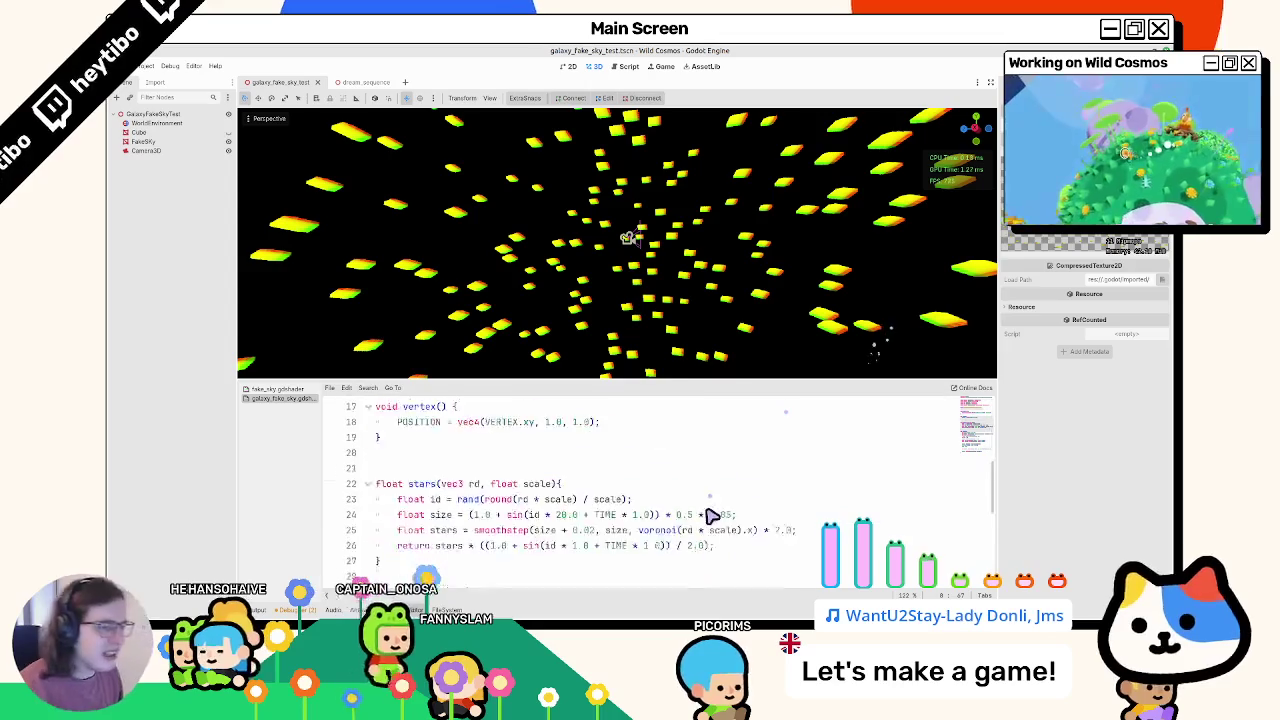
pyautogui.scroll(-7, 712, 516)
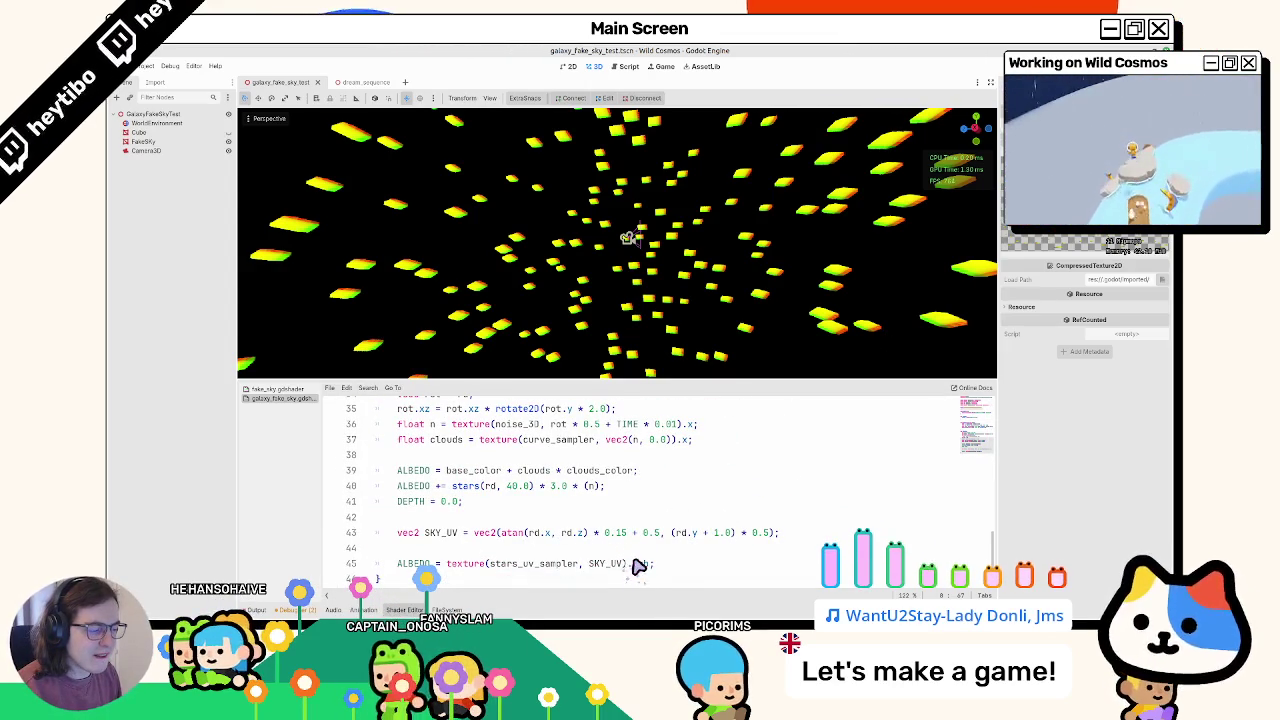
pyautogui.doubleClick(641, 565)
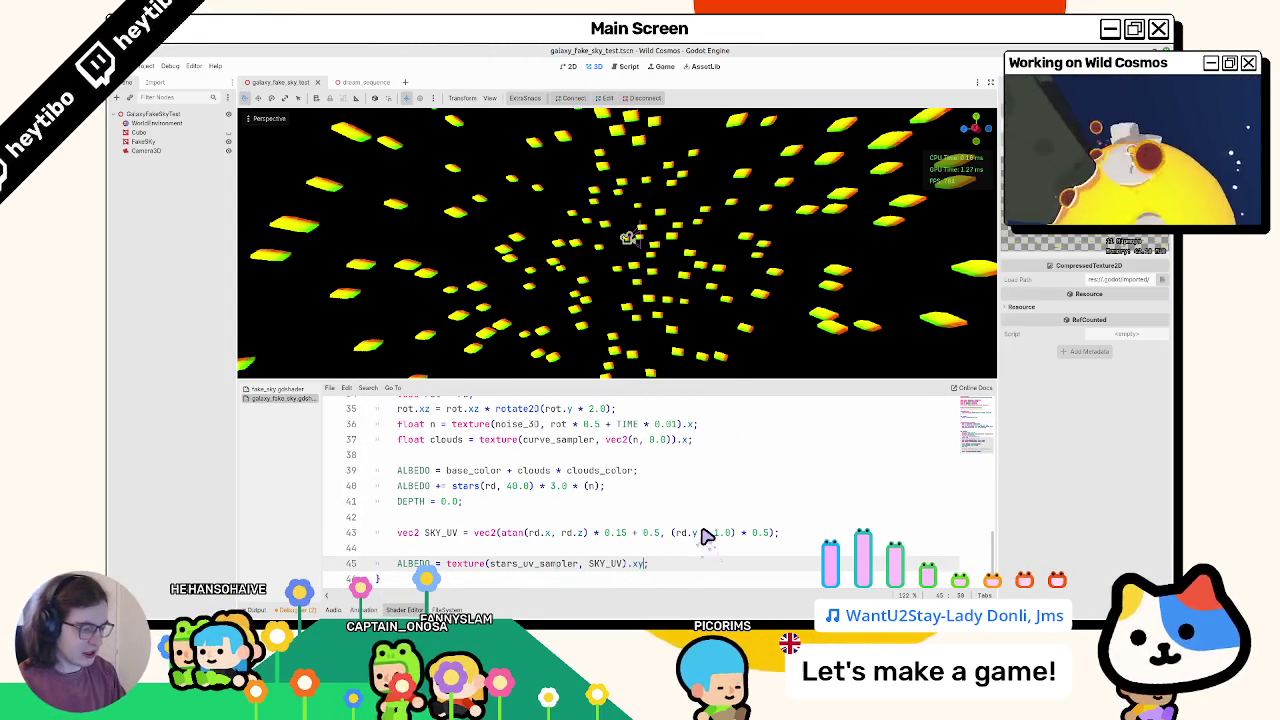
# Step: Add 'vec2 star_uv = texture(stars_uv_sampler, SKY_UV).xy;' and start a new texture call on the albedo line
pyautogui.press('Up')
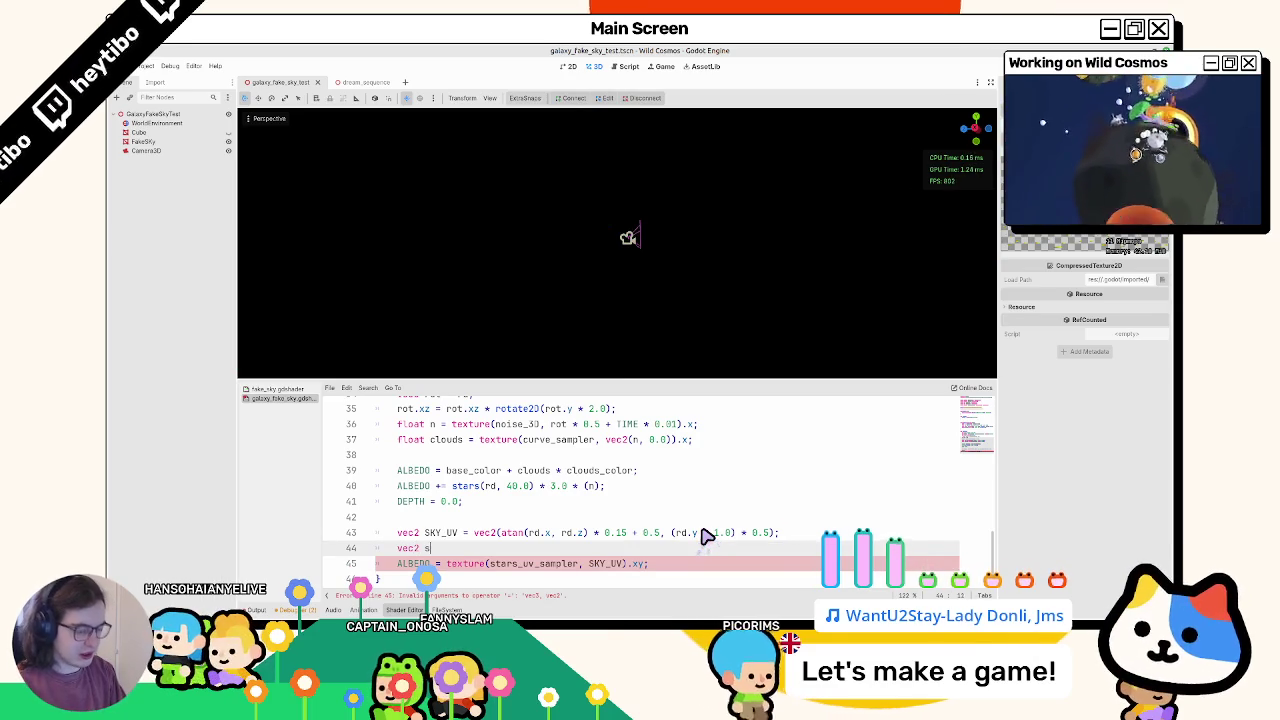
pyautogui.write('ar_uv = texture(stars_uv_sampler, SKY_UV).xy;')
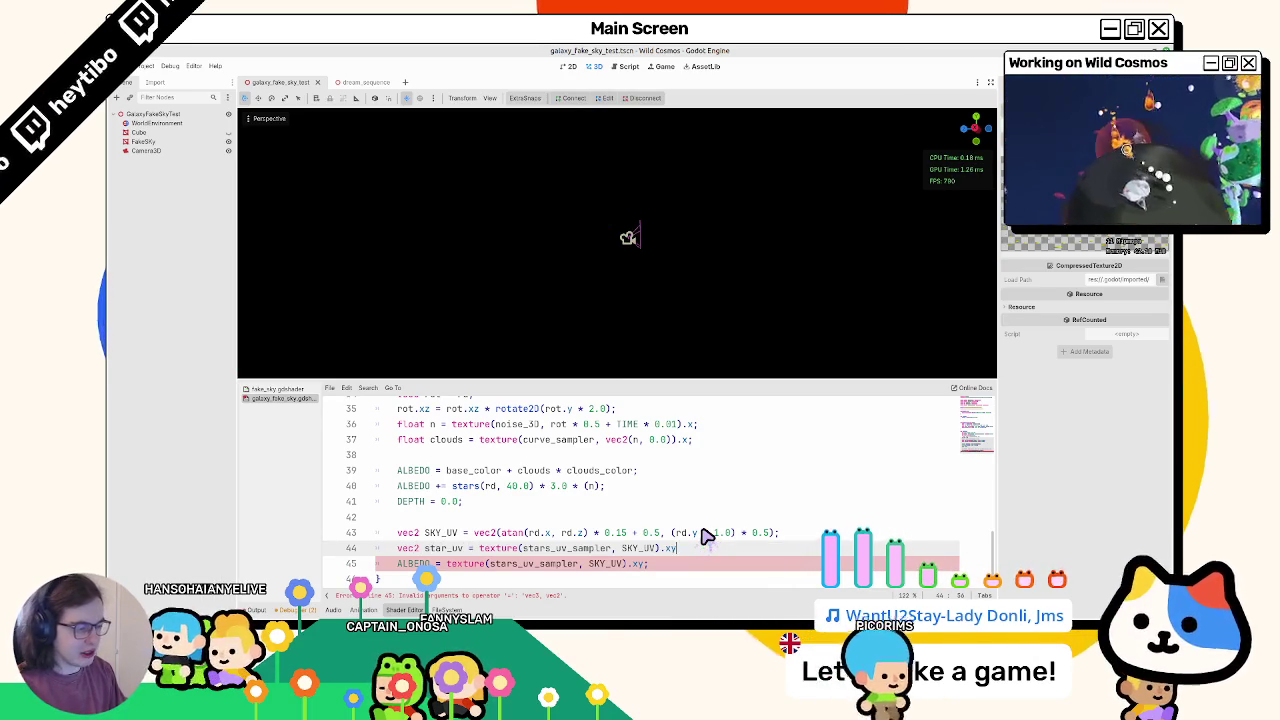
pyautogui.doubleClick(458, 564)
pyautogui.moveTo(455, 566); pyautogui.dragTo(643, 571)
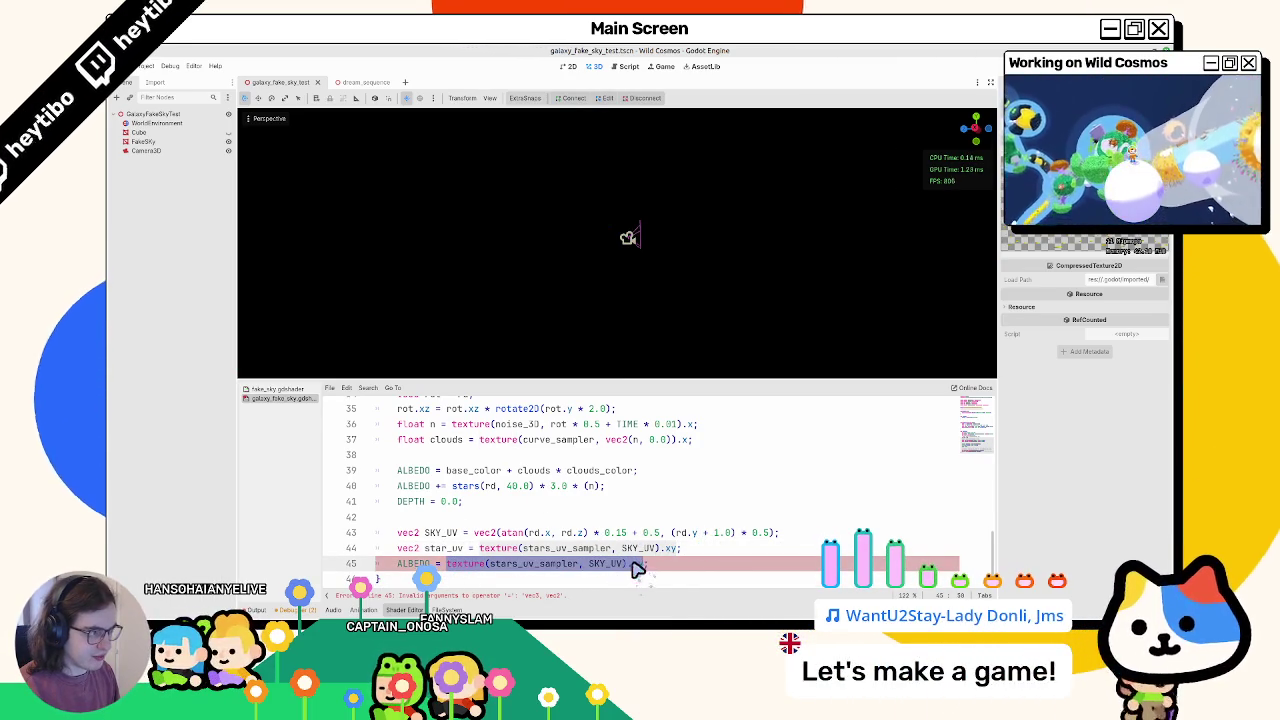
pyautogui.write('texture;')
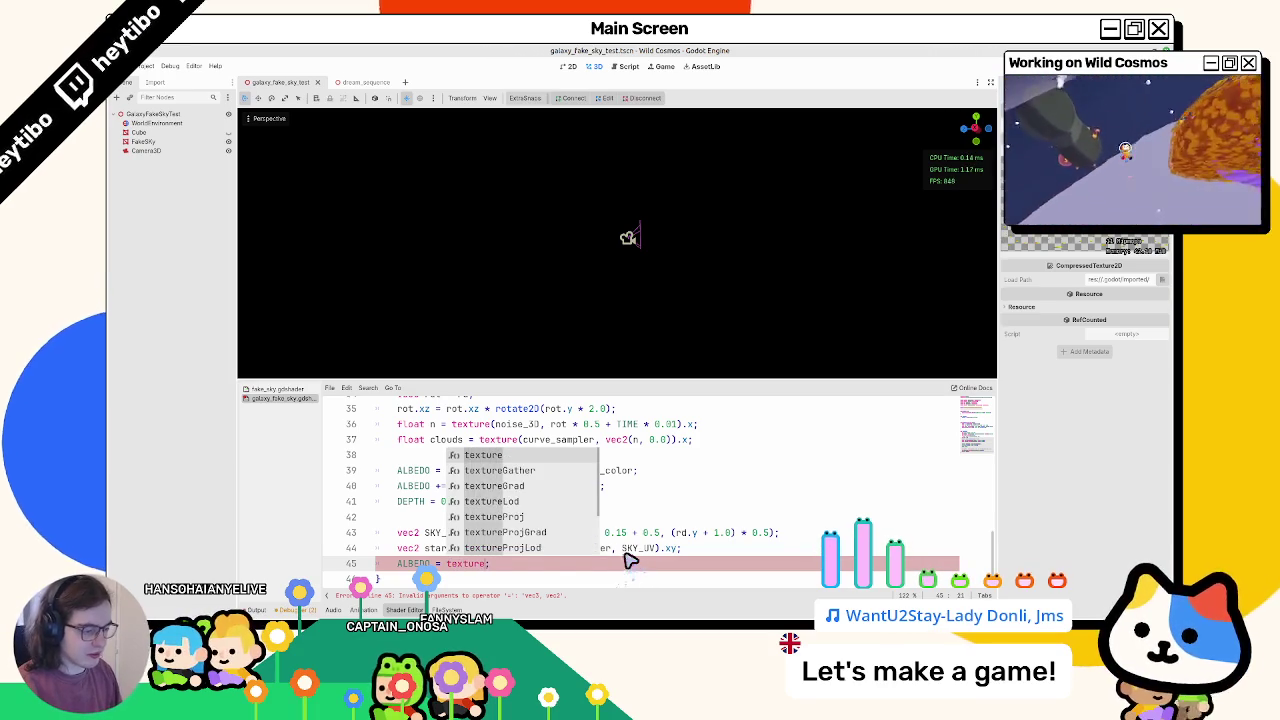
pyautogui.press('Return')
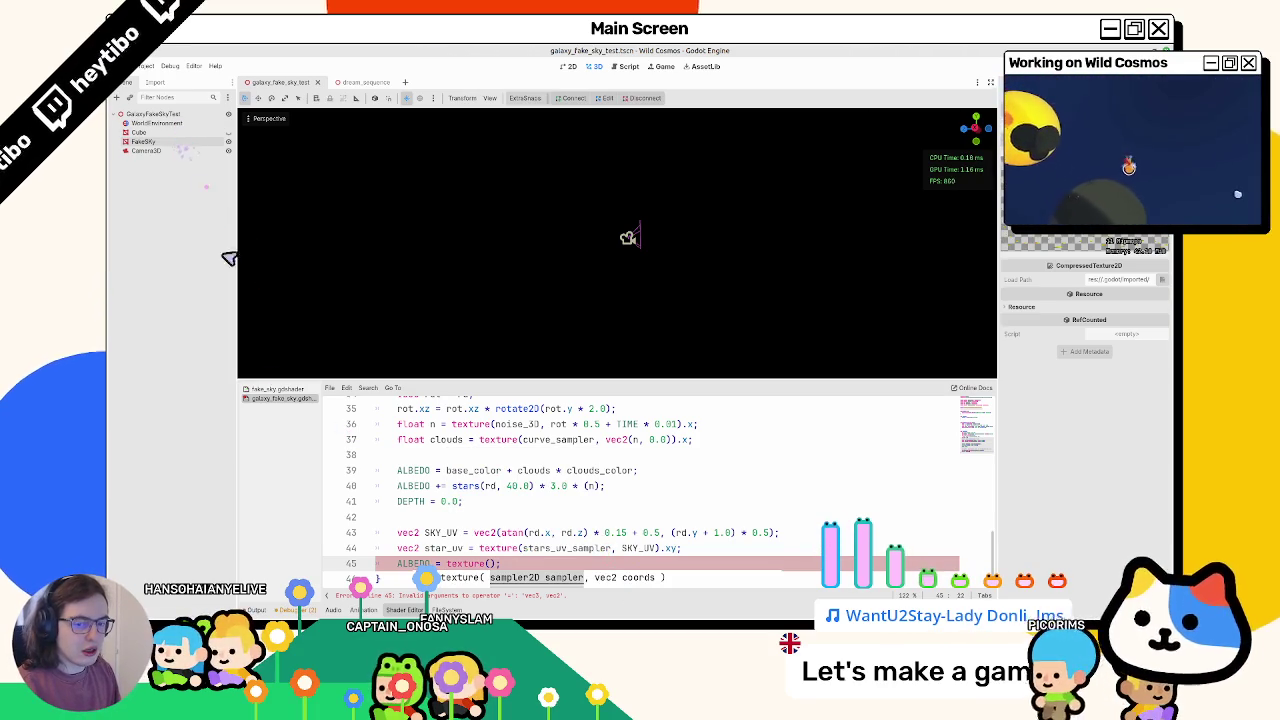
# Step: Open the fake sky material from the FileSystem and select the FakeSky node
pyautogui.click(417, 610)
pyautogui.click(405, 610)
pyautogui.click(447, 610)
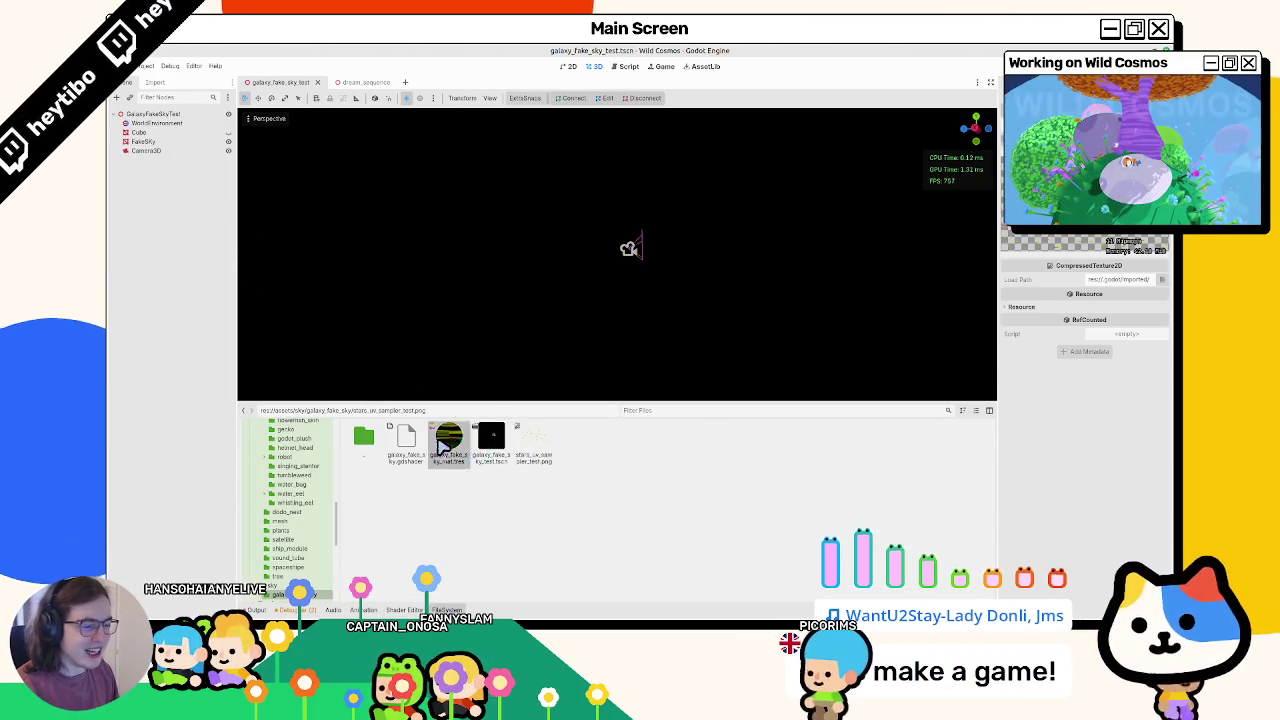
pyautogui.doubleClick(441, 447)
pyautogui.click(150, 142)
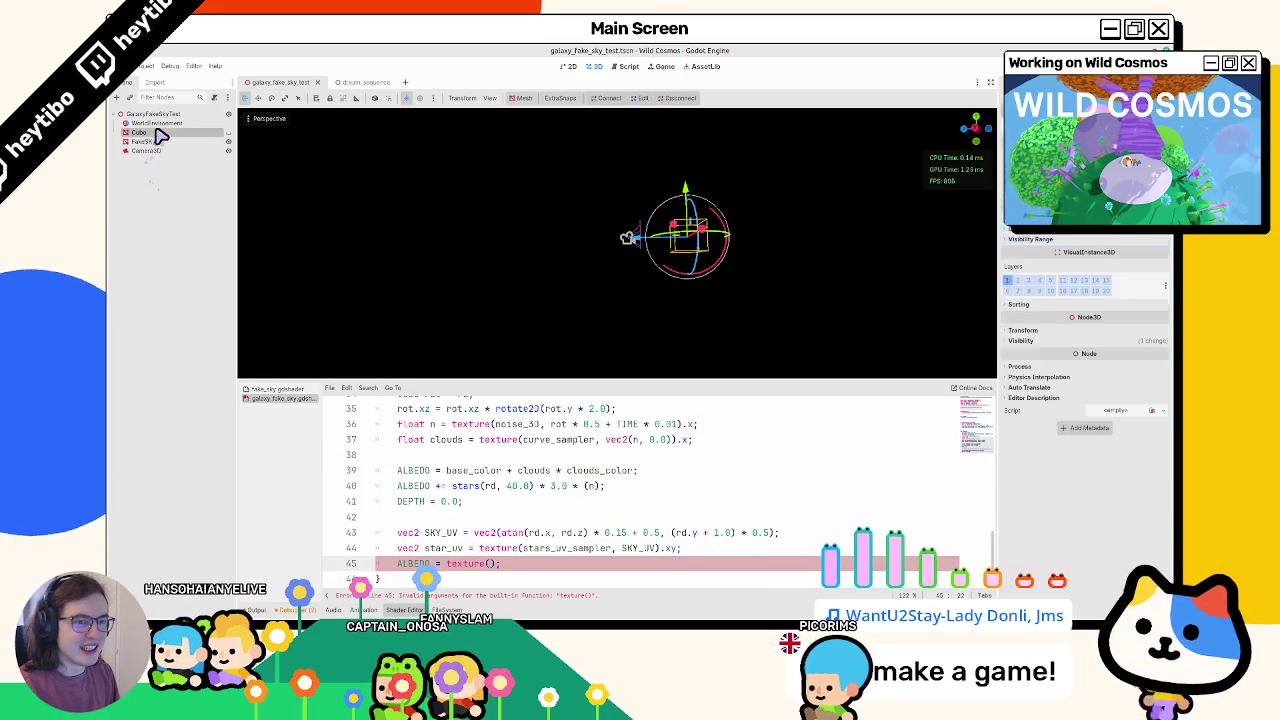
# Step: Pass star_uv as the texture coordinate on the albedo line
pyautogui.scroll(-3, 1080, 420)
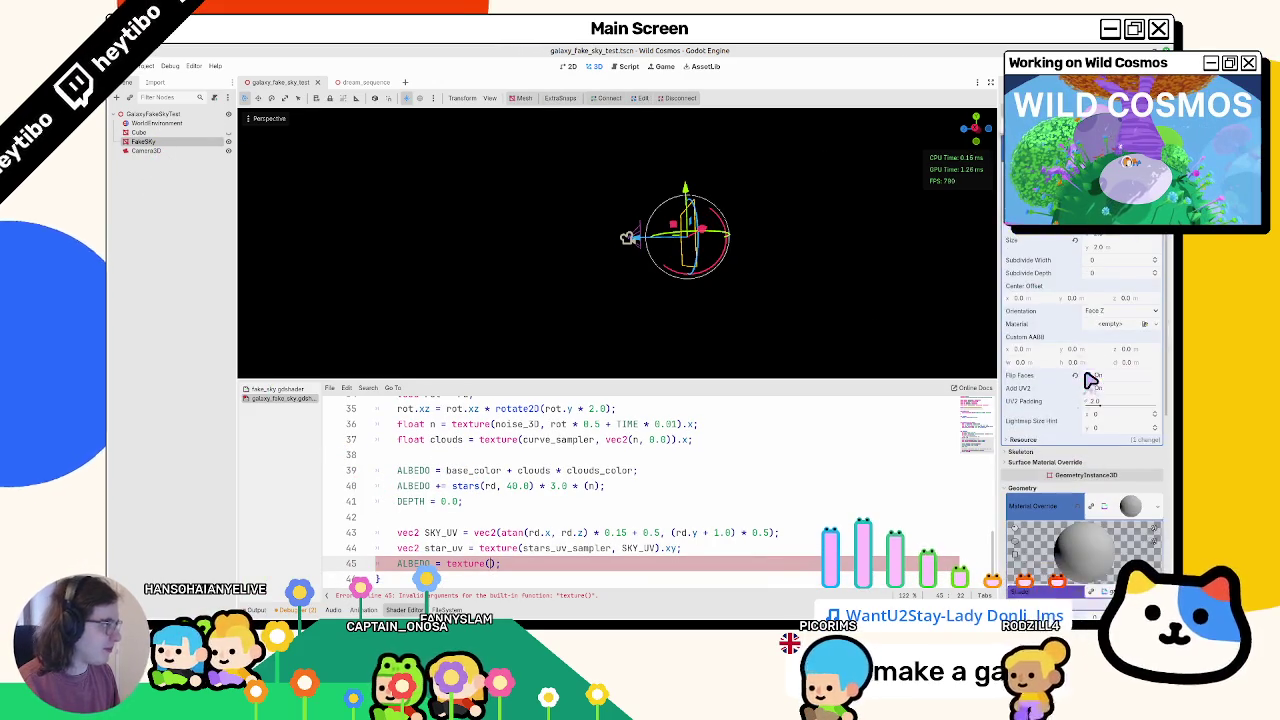
pyautogui.scroll(3, 1100, 480)
pyautogui.scroll(-5, 1136, 536)
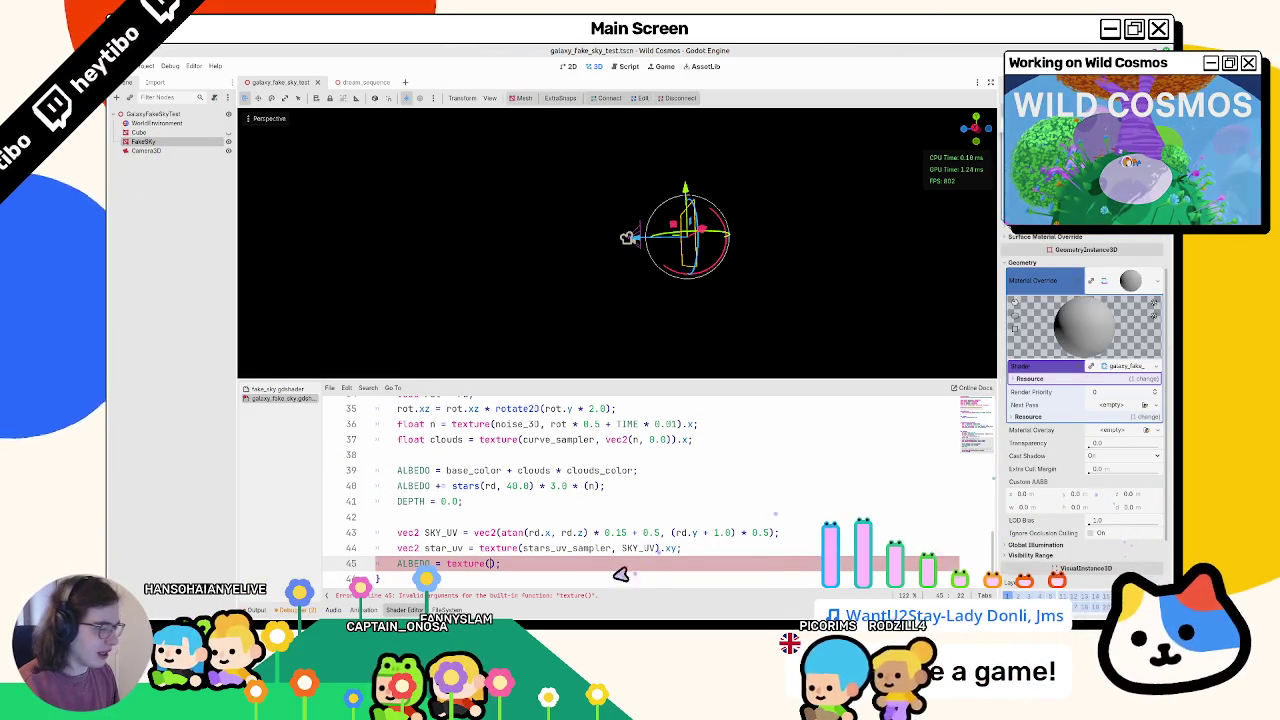
pyautogui.write('star_uv')
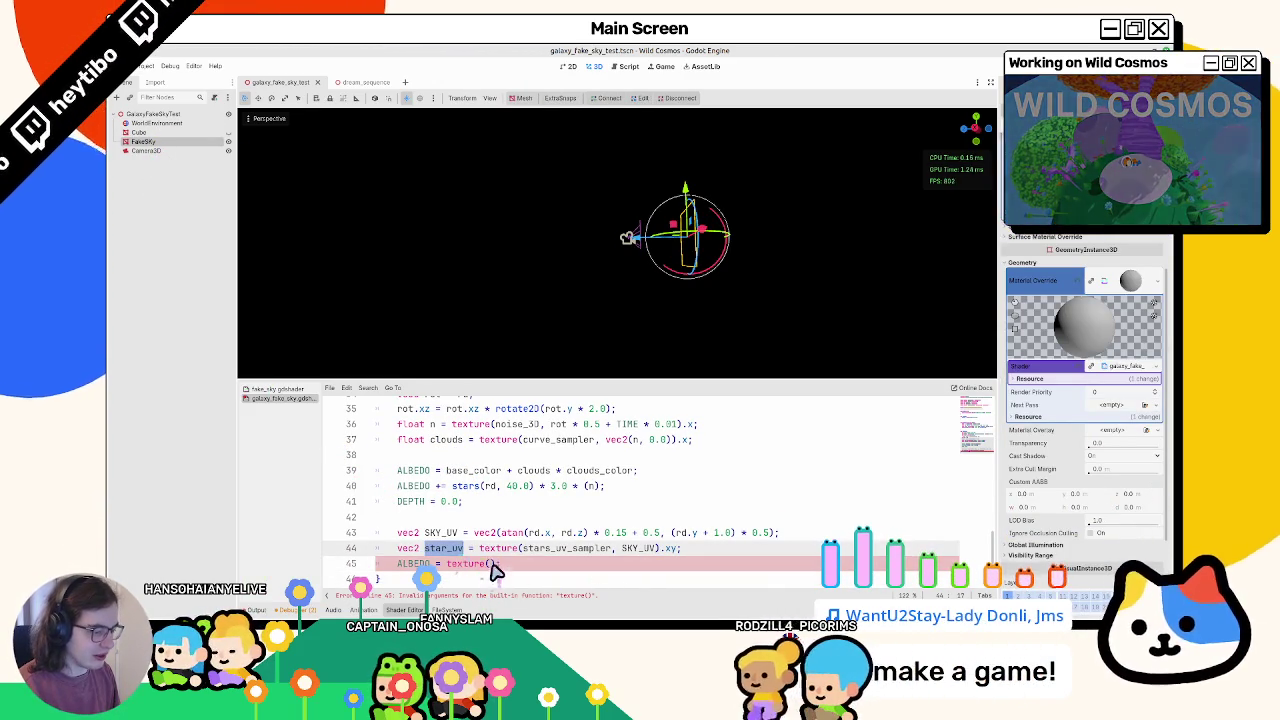
pyautogui.write(');')
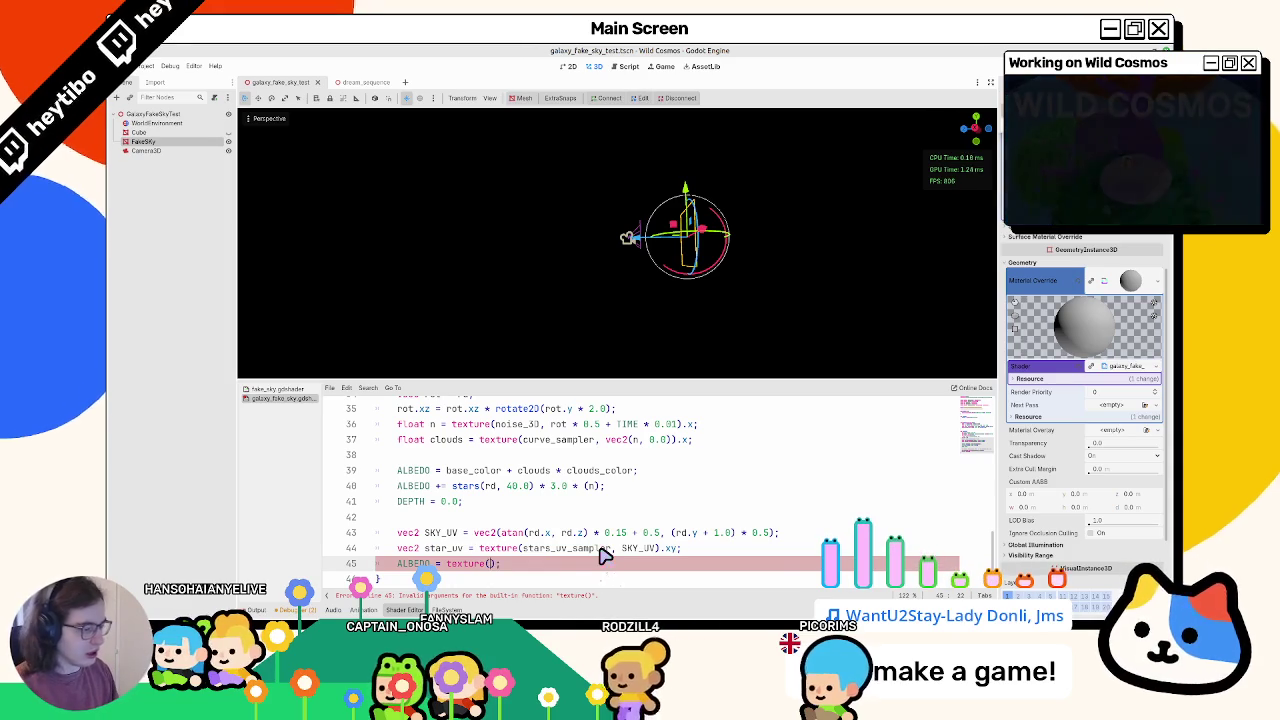
# Step: Duplicate the stars_uv_sampler uniform line and rename the copy to stars_sampler
pyautogui.scroll(10, 565, 540)
pyautogui.scroll(2, 563, 540)
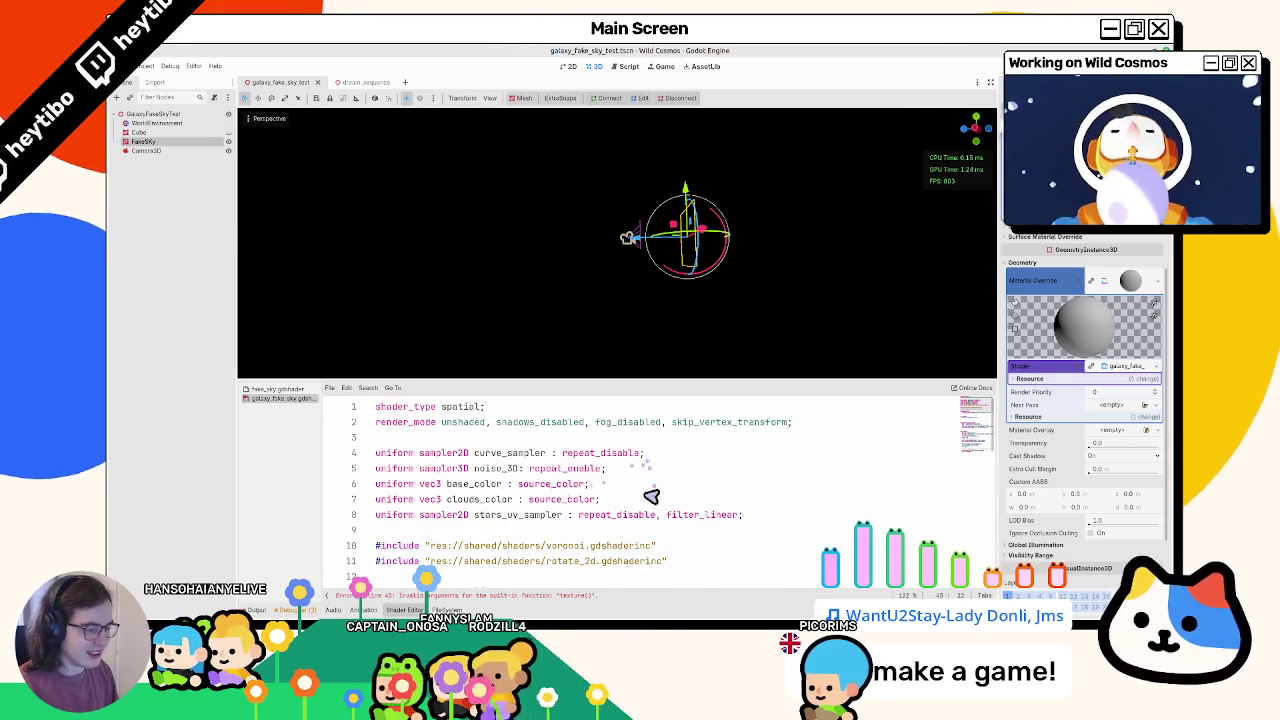
pyautogui.click(723, 514)
pyautogui.hotkey('ctrl', 'shift', 'd')
pyautogui.doubleClick(527, 530)
pyautogui.write('st')
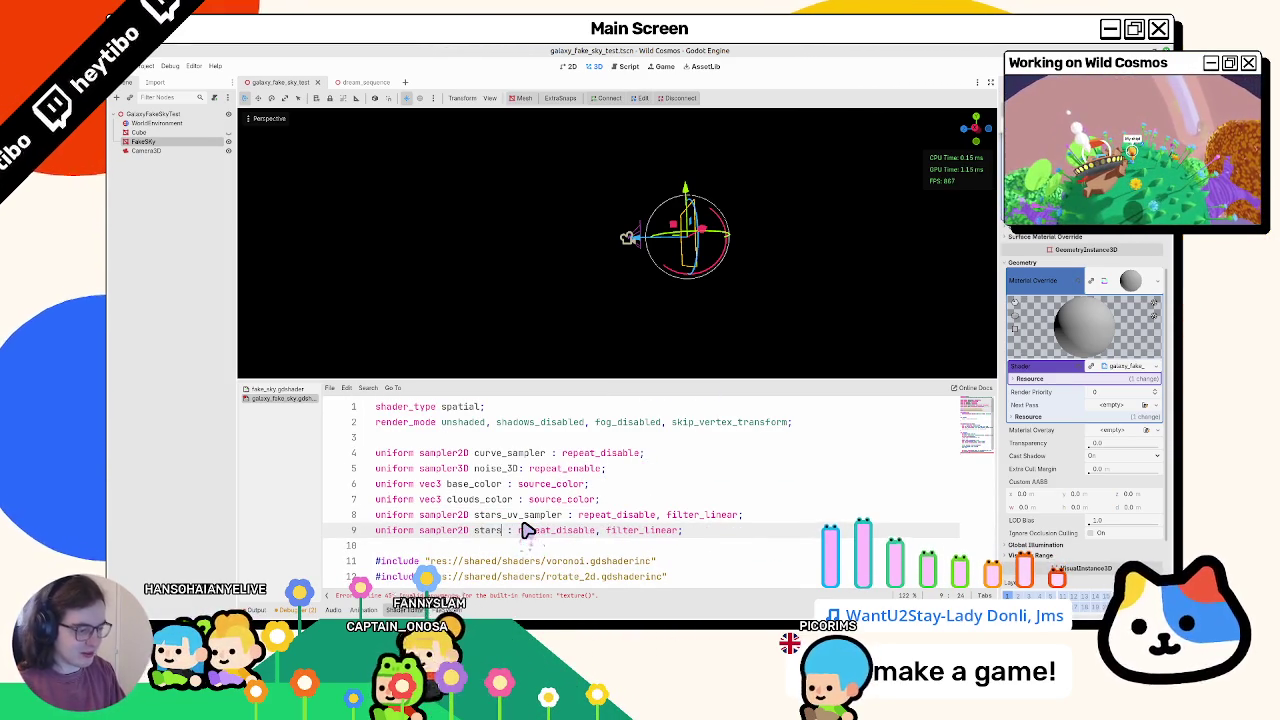
# Step: Make the albedo line read ALBEDO = texture(stars_sampler, star_uv).xyz
pyautogui.scroll(-8, 522, 533)
pyautogui.scroll(-4, 515, 540)
pyautogui.write('st);')
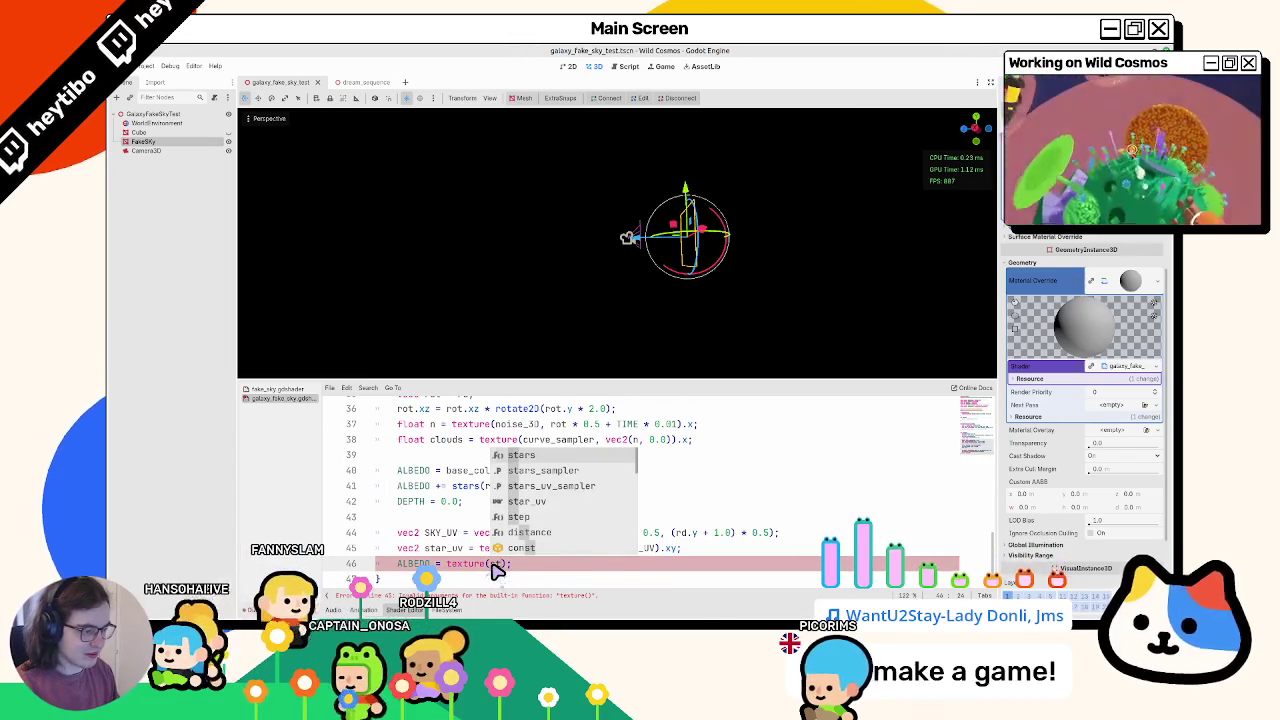
pyautogui.press('Return')
pyautogui.write(', s')
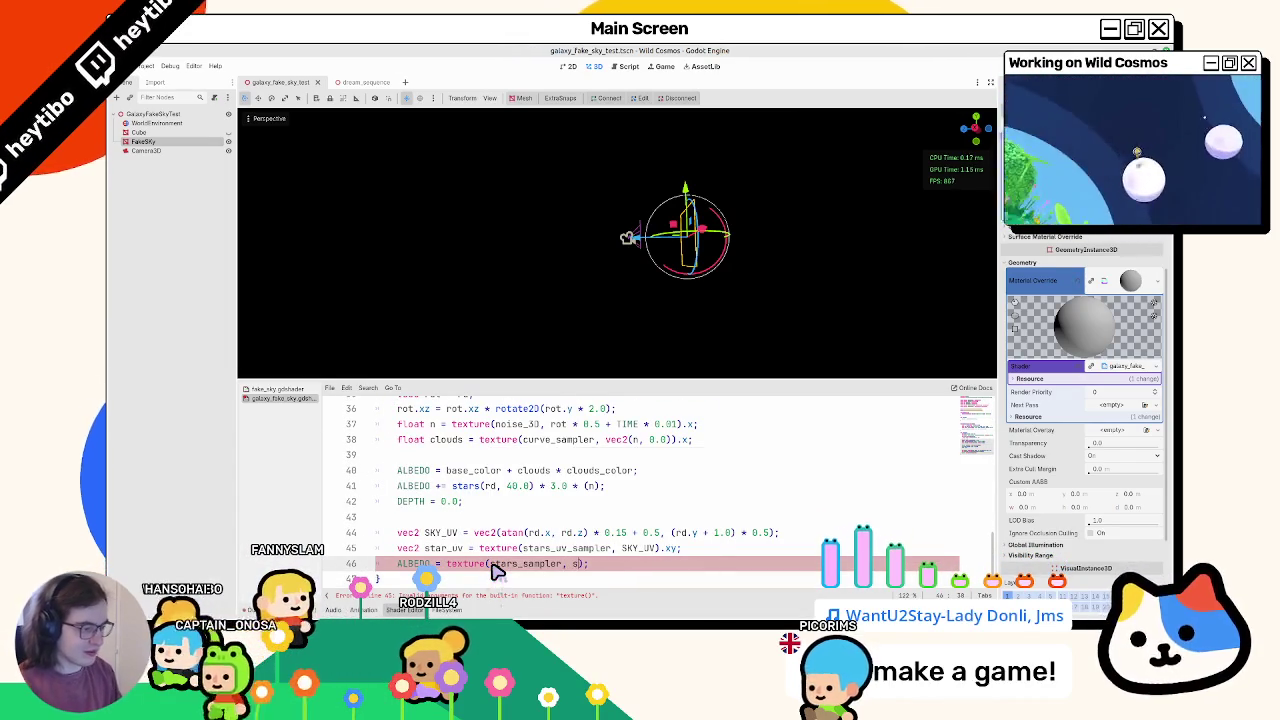
pyautogui.write('t')
pyautogui.press('Down')
pyautogui.press('Down')
pyautogui.press('Return')
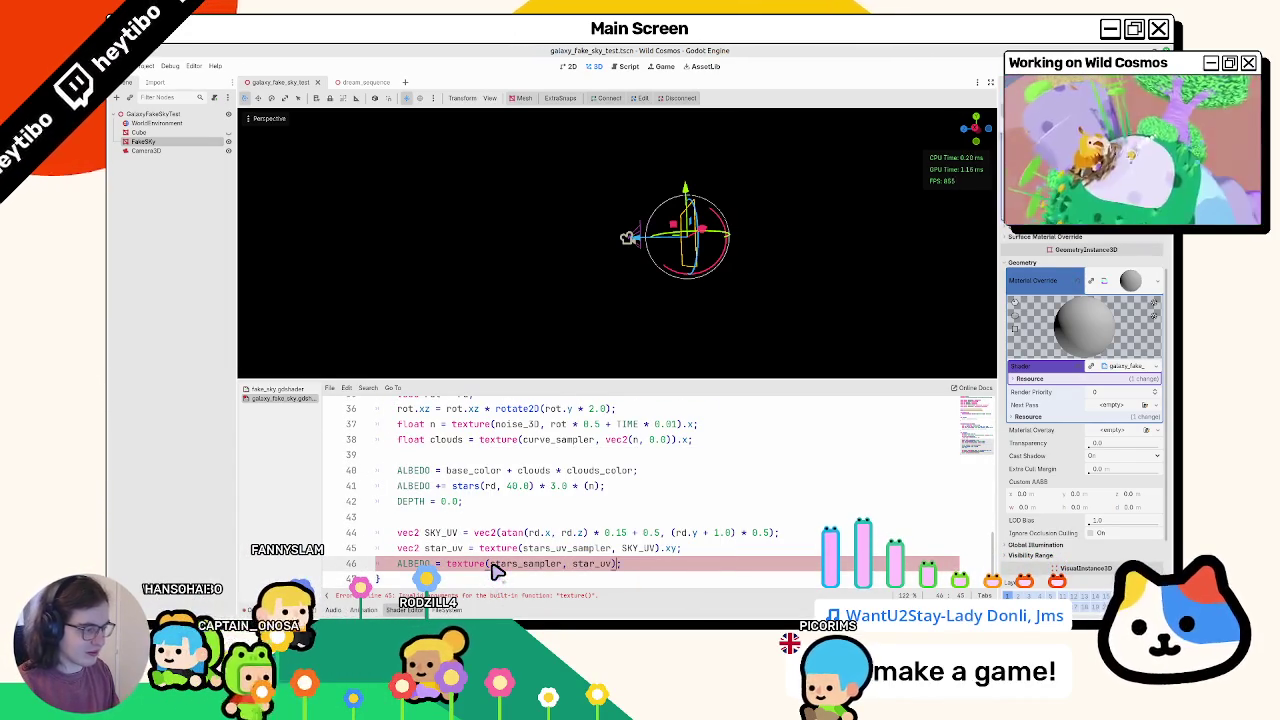
pyautogui.write('xyz')
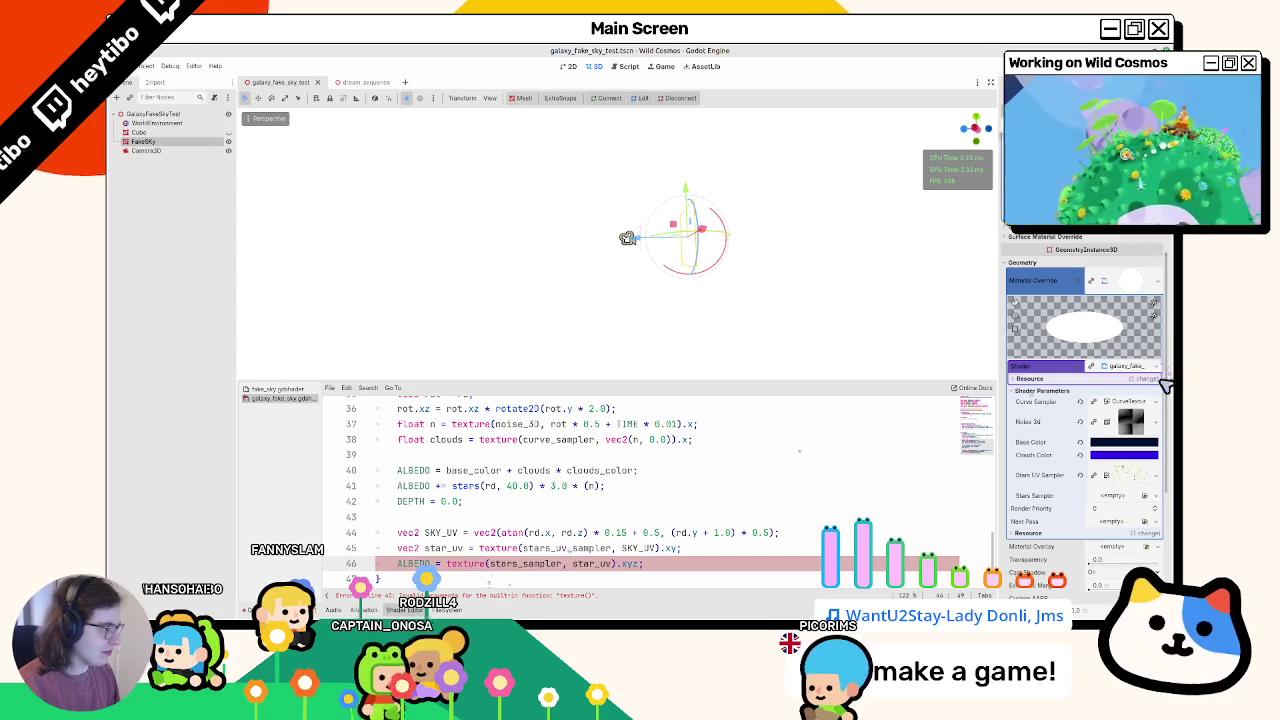
# Step: Give Stars Sampler a new GradientTexture2D with a new Gradient and Radial fill
pyautogui.click(1118, 497)
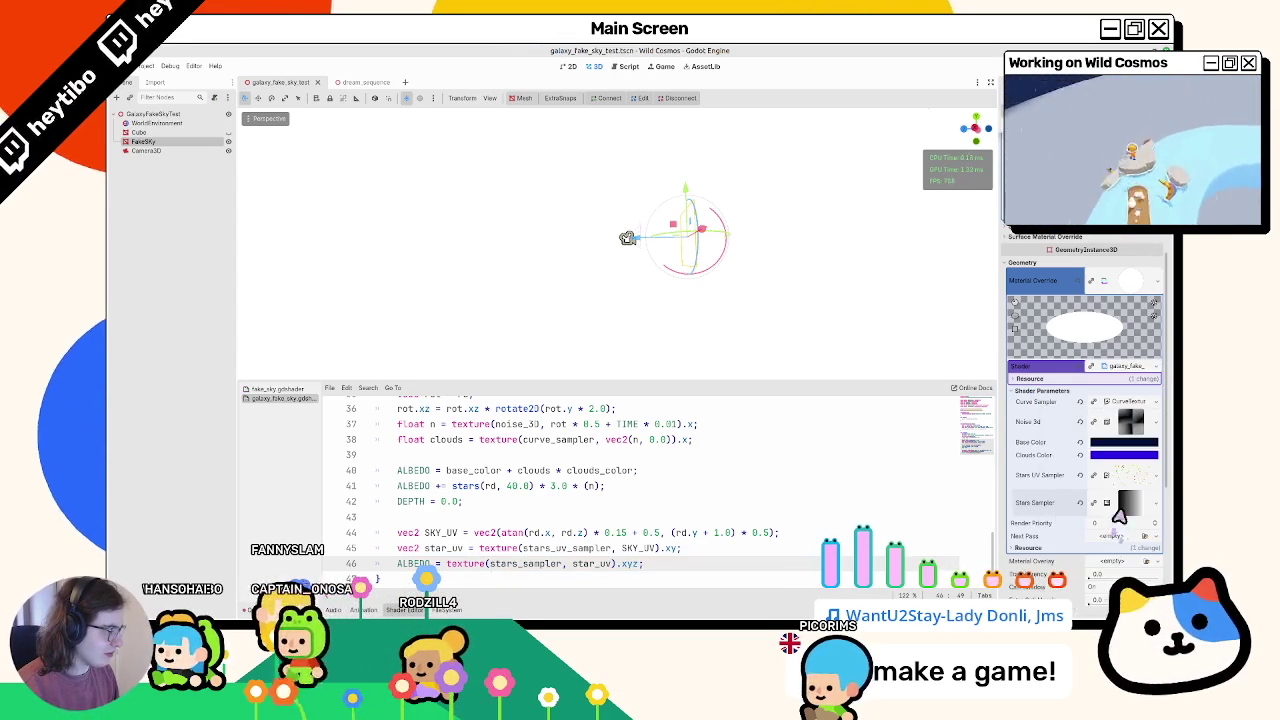
pyautogui.click(1116, 521)
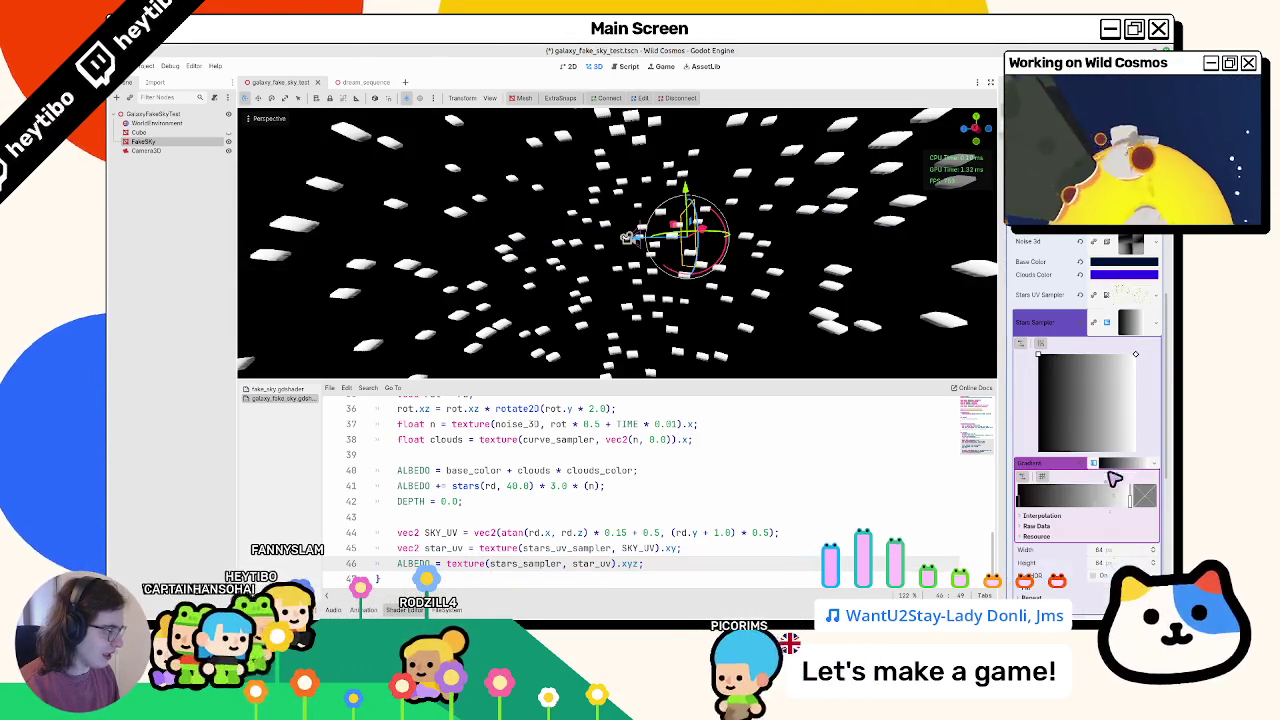
pyautogui.click(1156, 465)
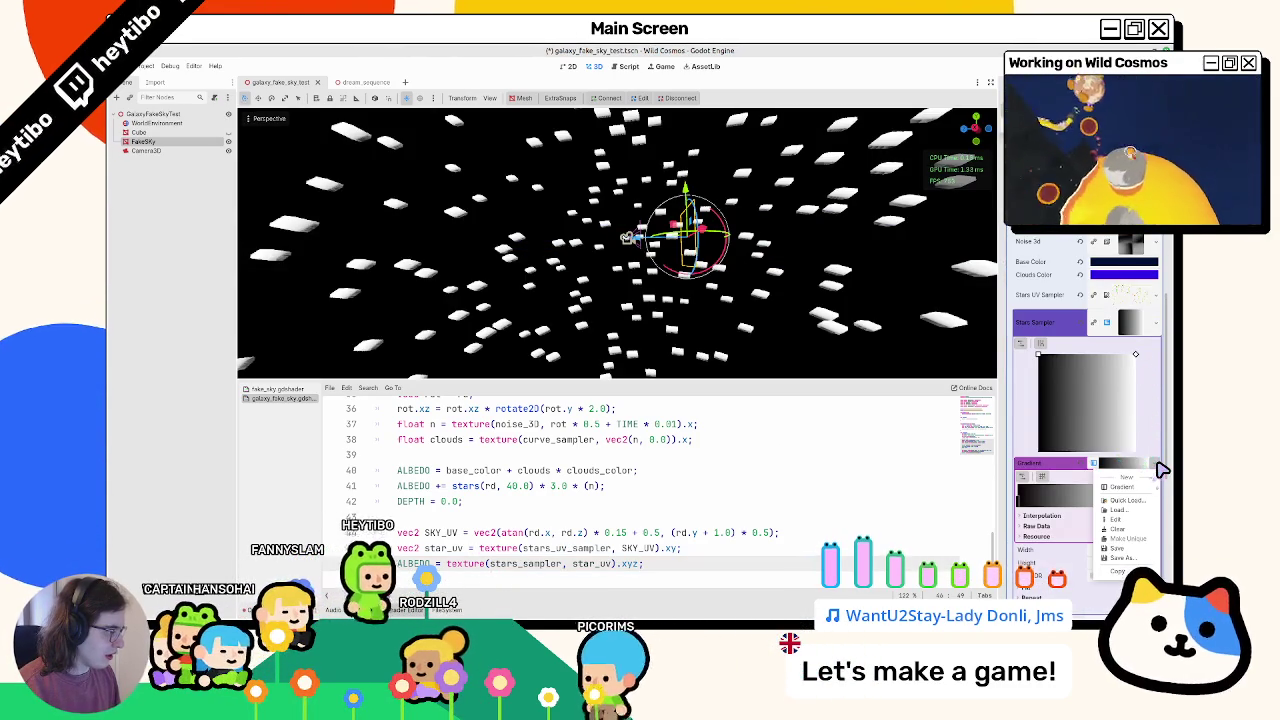
pyautogui.click(1118, 487)
pyautogui.click(1042, 515)
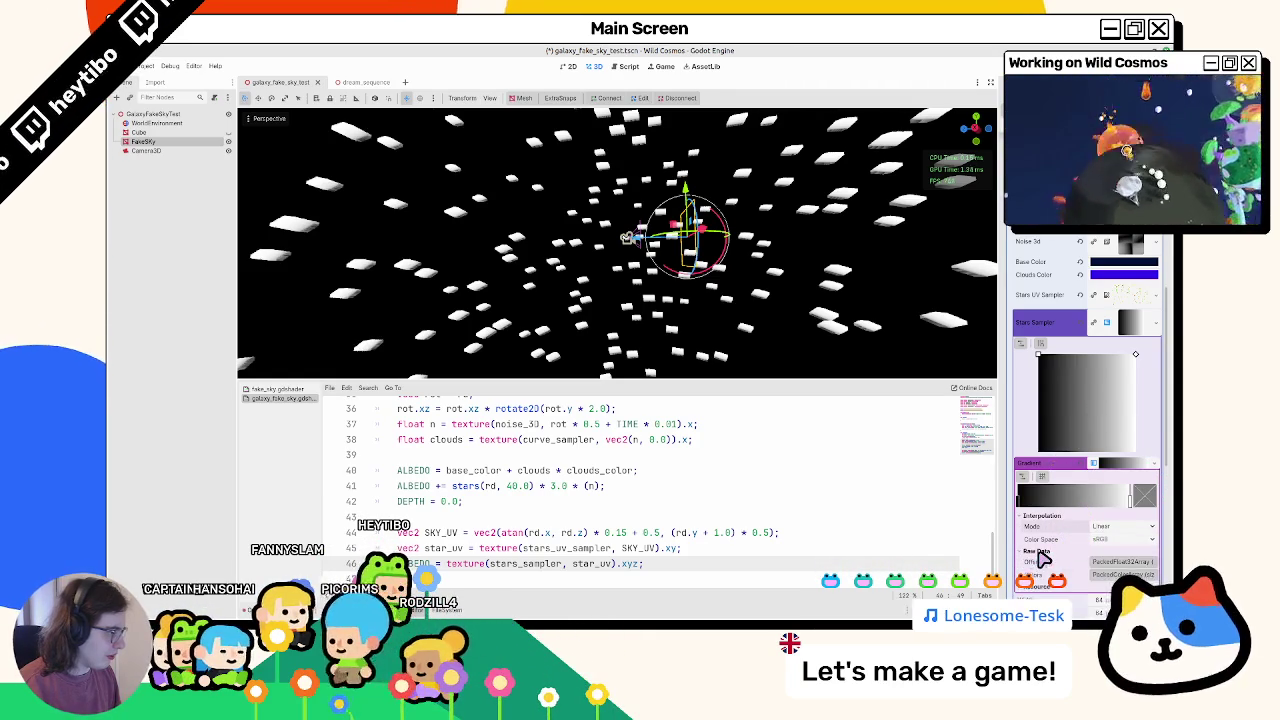
pyautogui.scroll(-2, 1050, 562)
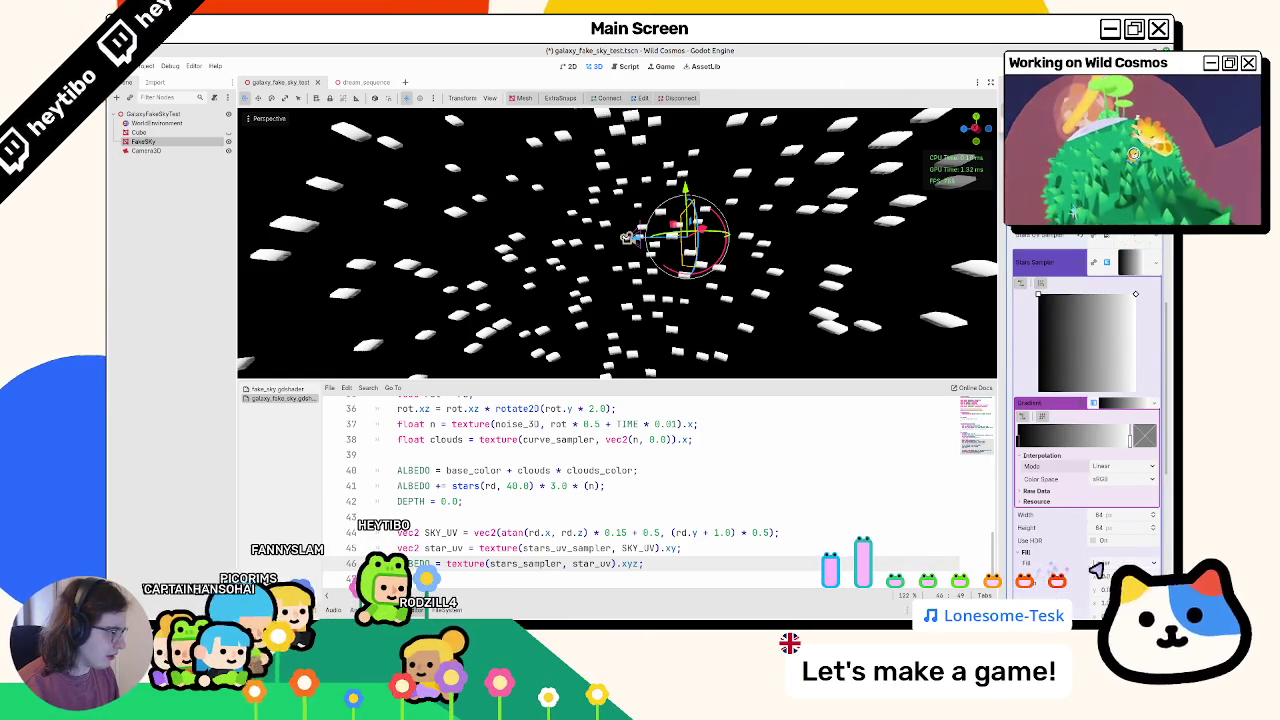
pyautogui.click(1106, 585)
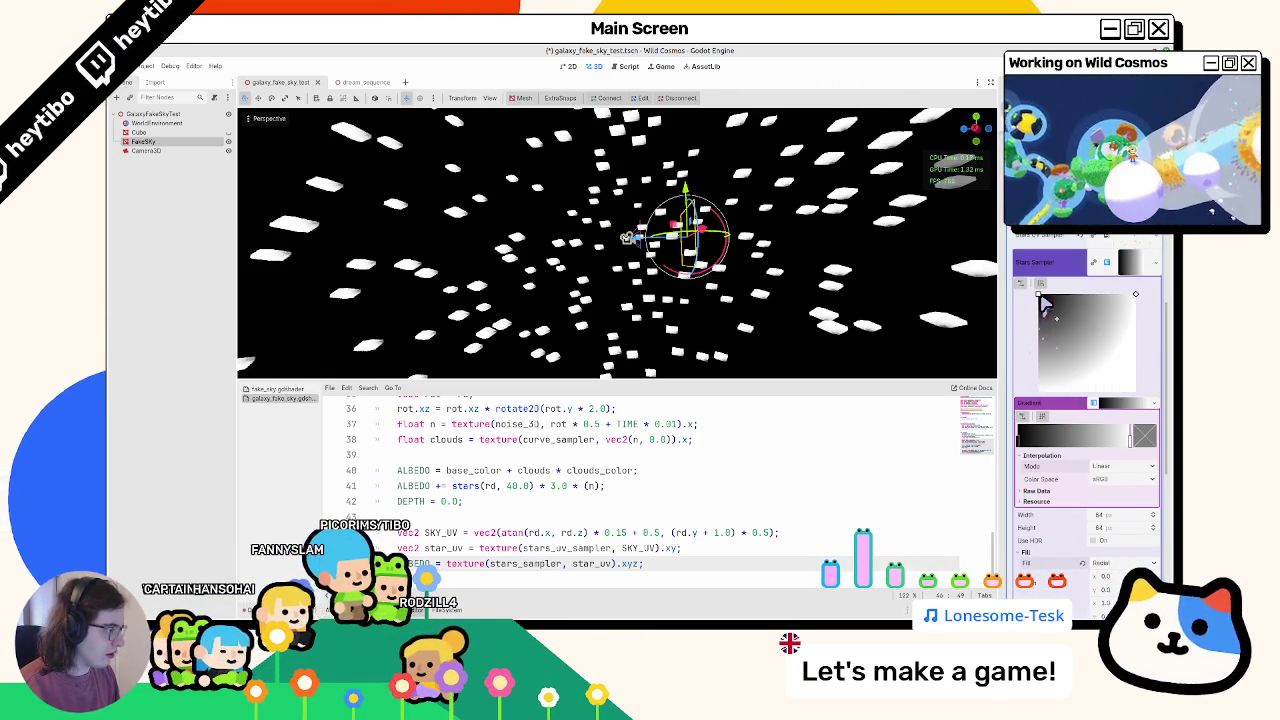
# Step: Move the radial gradient's centre to the middle, shrink it, and inspect the star field
pyautogui.moveTo(1043, 303); pyautogui.dragTo(1088, 346)
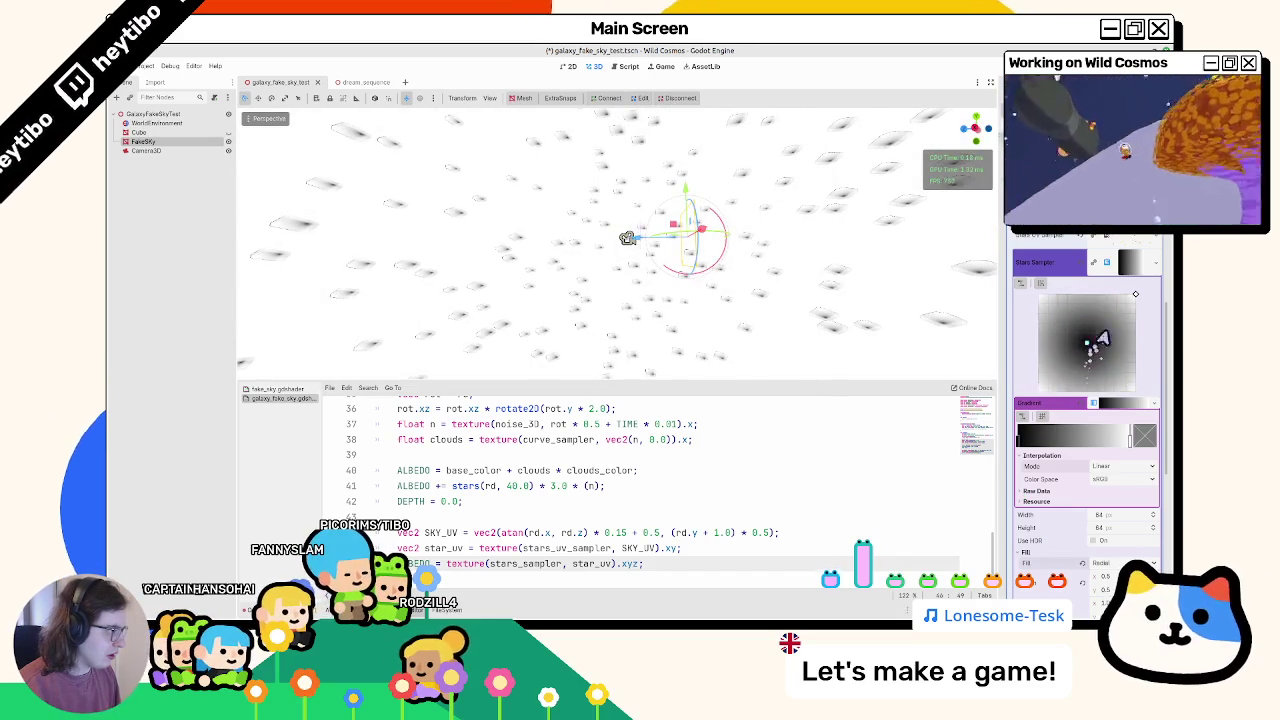
pyautogui.moveTo(1138, 298); pyautogui.dragTo(1138, 348)
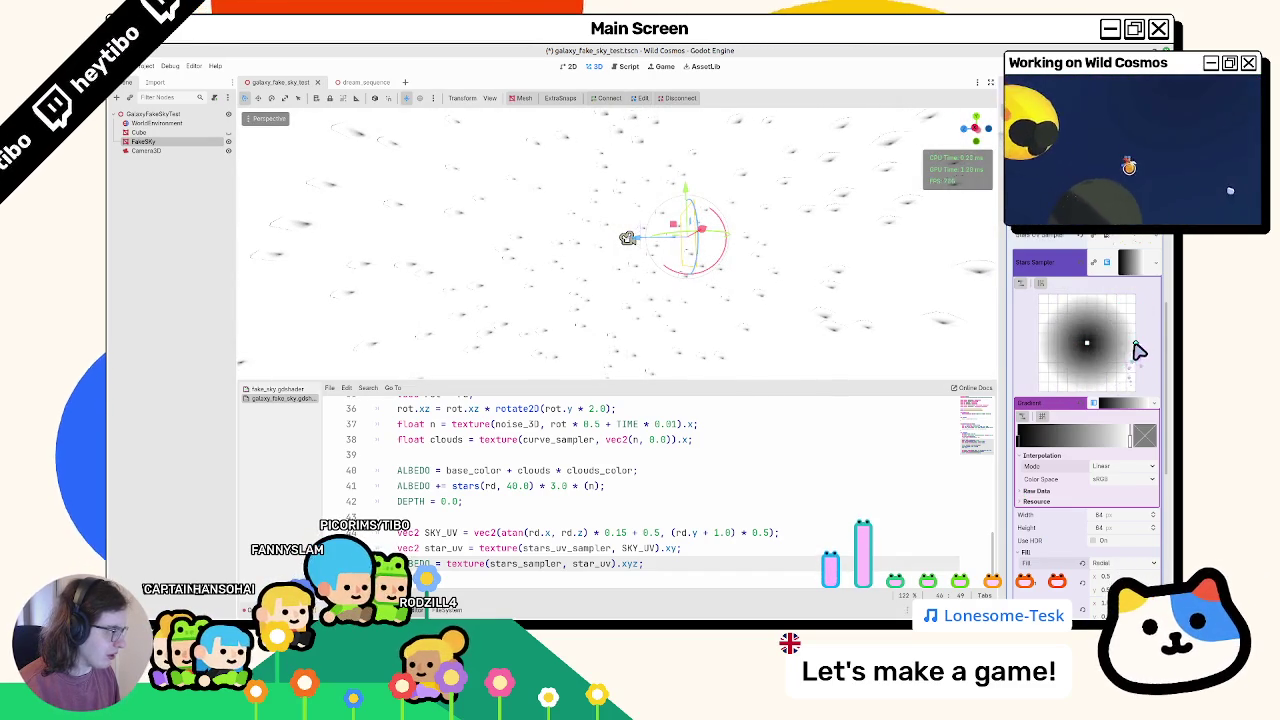
pyautogui.moveTo(885, 333); pyautogui.dragTo(663, 269, button='middle')
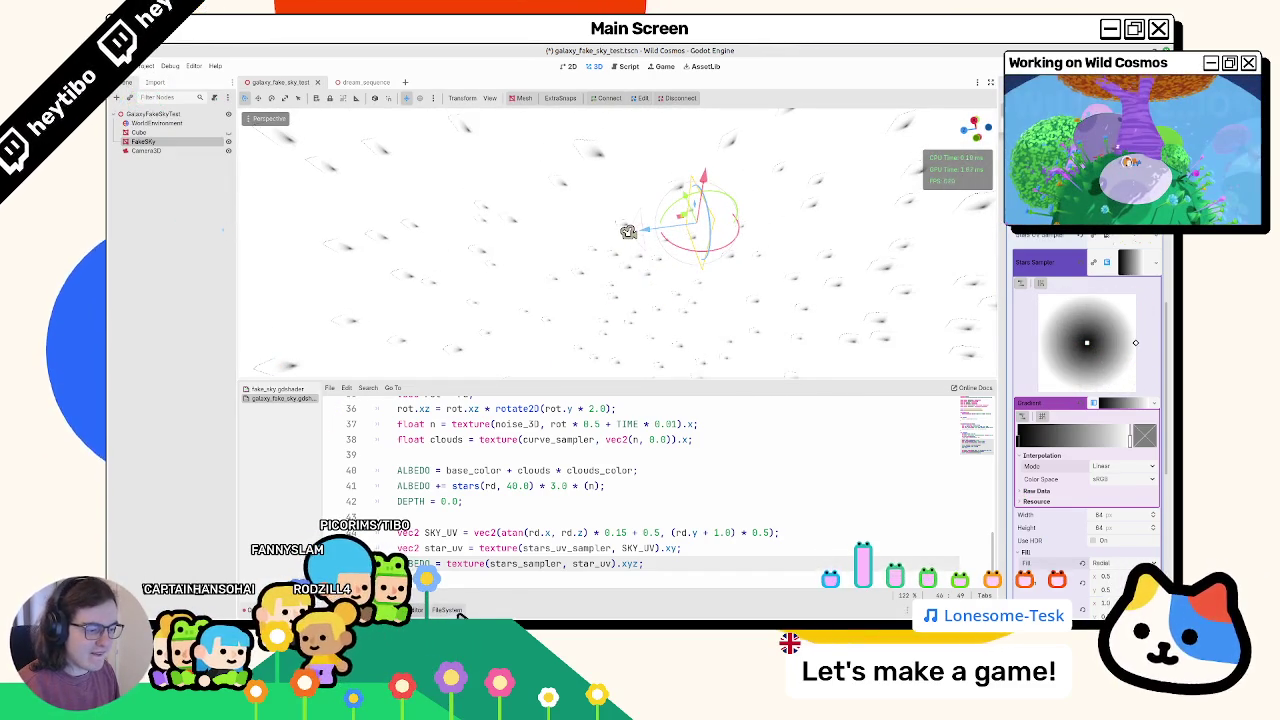
# Step: Reopen the fake sky material from the FileSystem and select stars_uv_sampler_test.png
pyautogui.click(452, 610)
pyautogui.doubleClick(449, 442)
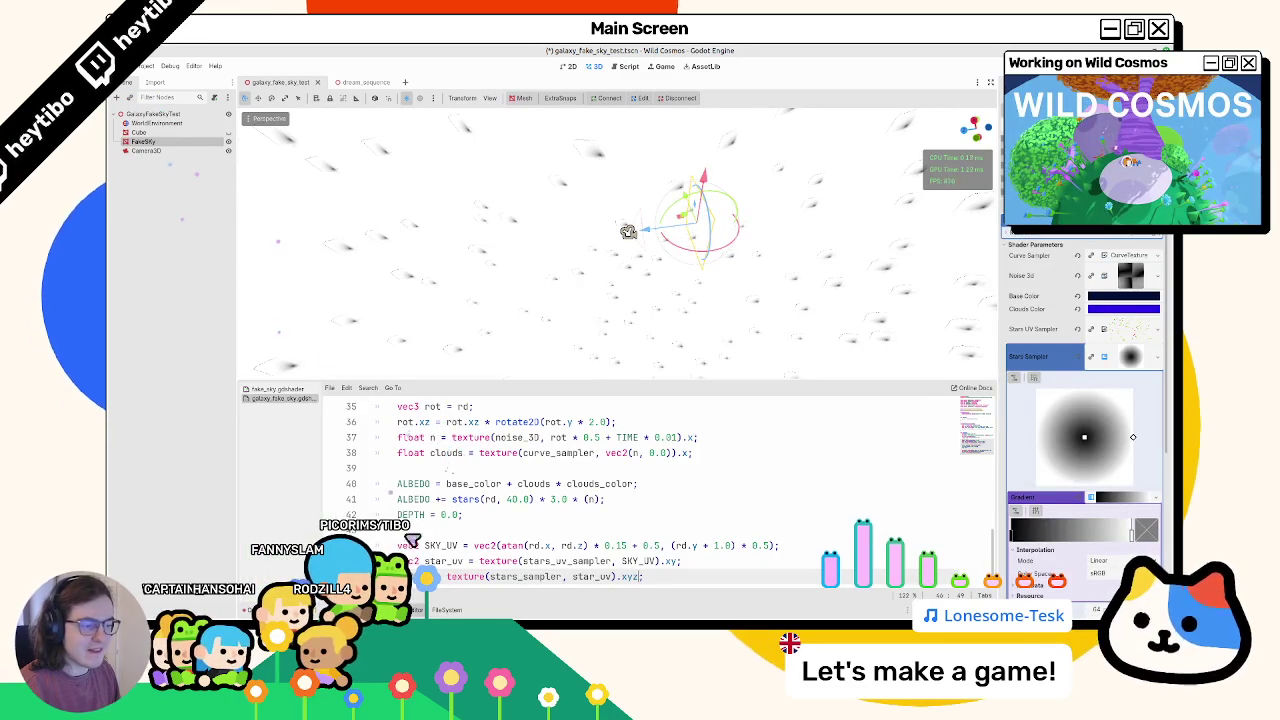
pyautogui.click(446, 610)
# Step: Disable Mipmaps > Generate for stars_uv_sampler_test.png, then reopen the galaxy fake sky shader
pyautogui.click(533, 442)
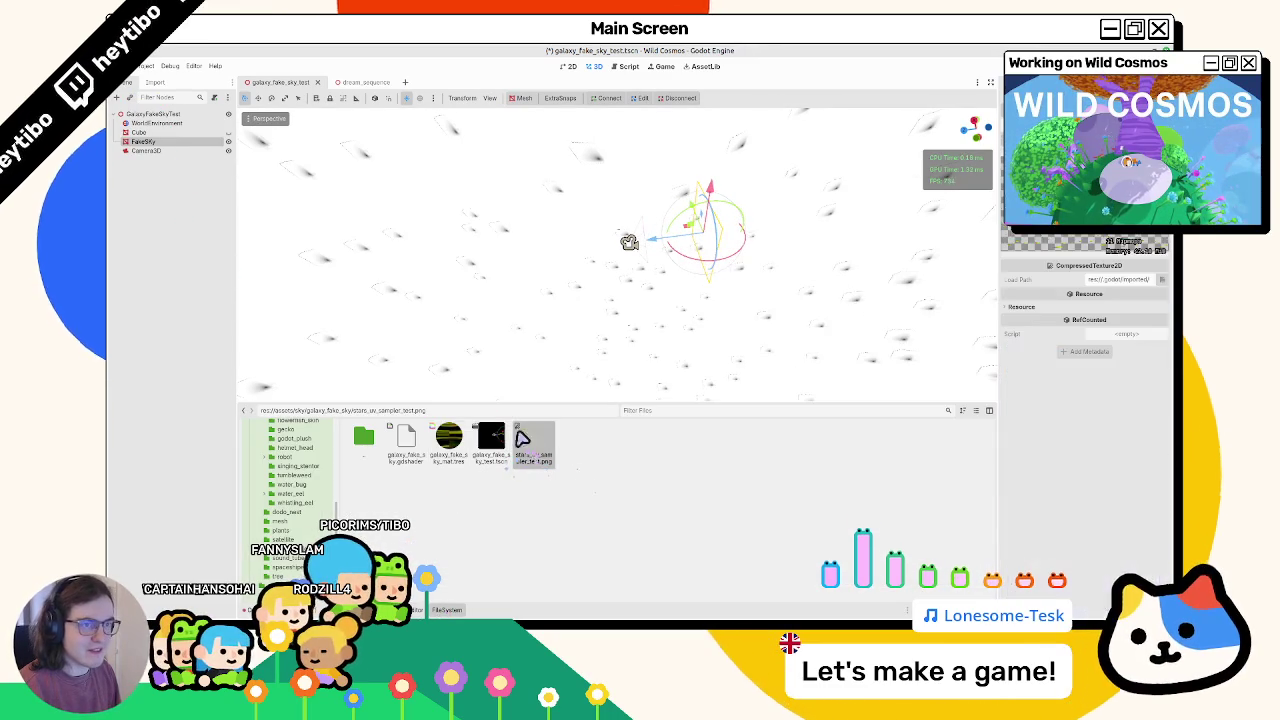
pyautogui.click(152, 83)
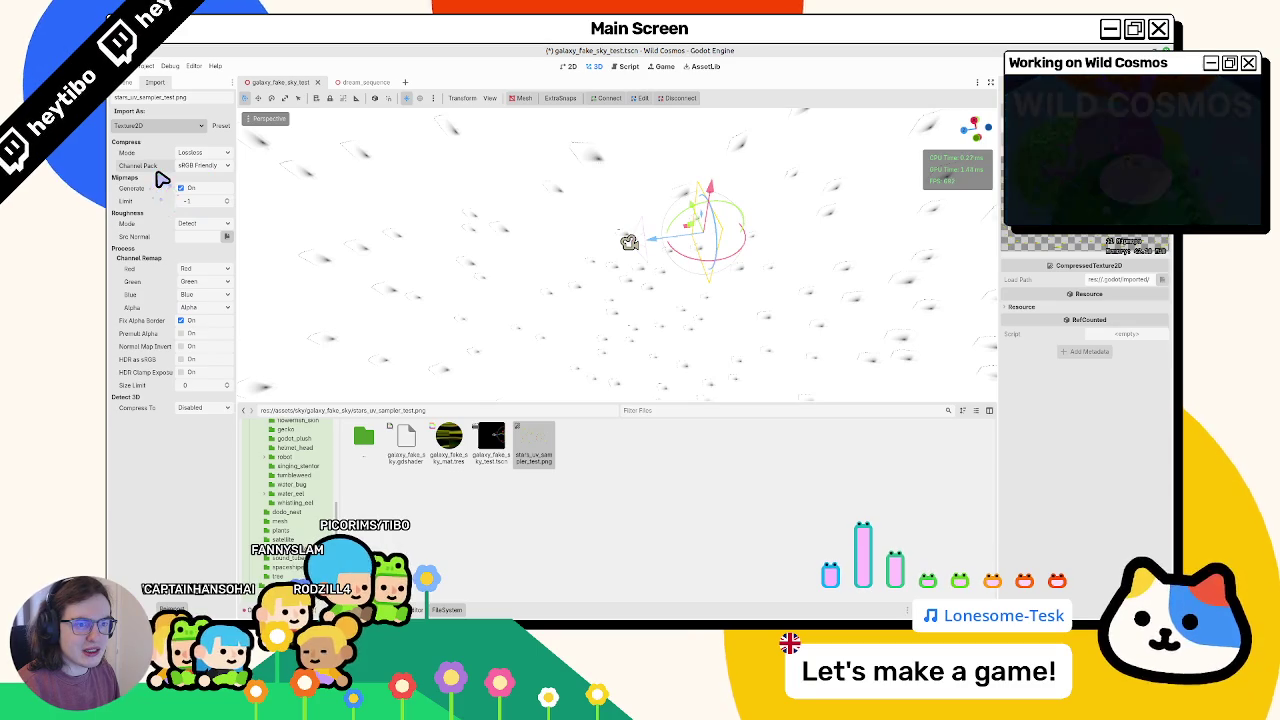
pyautogui.click(184, 189)
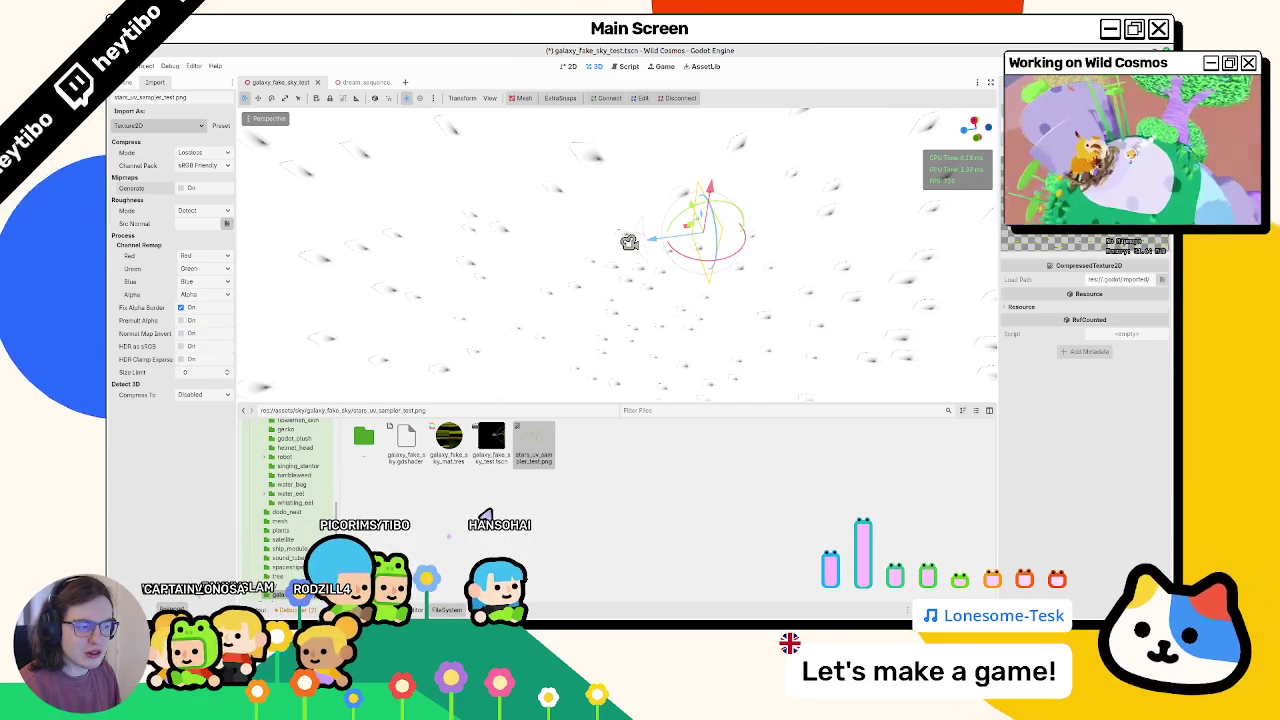
pyautogui.click(490, 458)
pyautogui.doubleClick(435, 457)
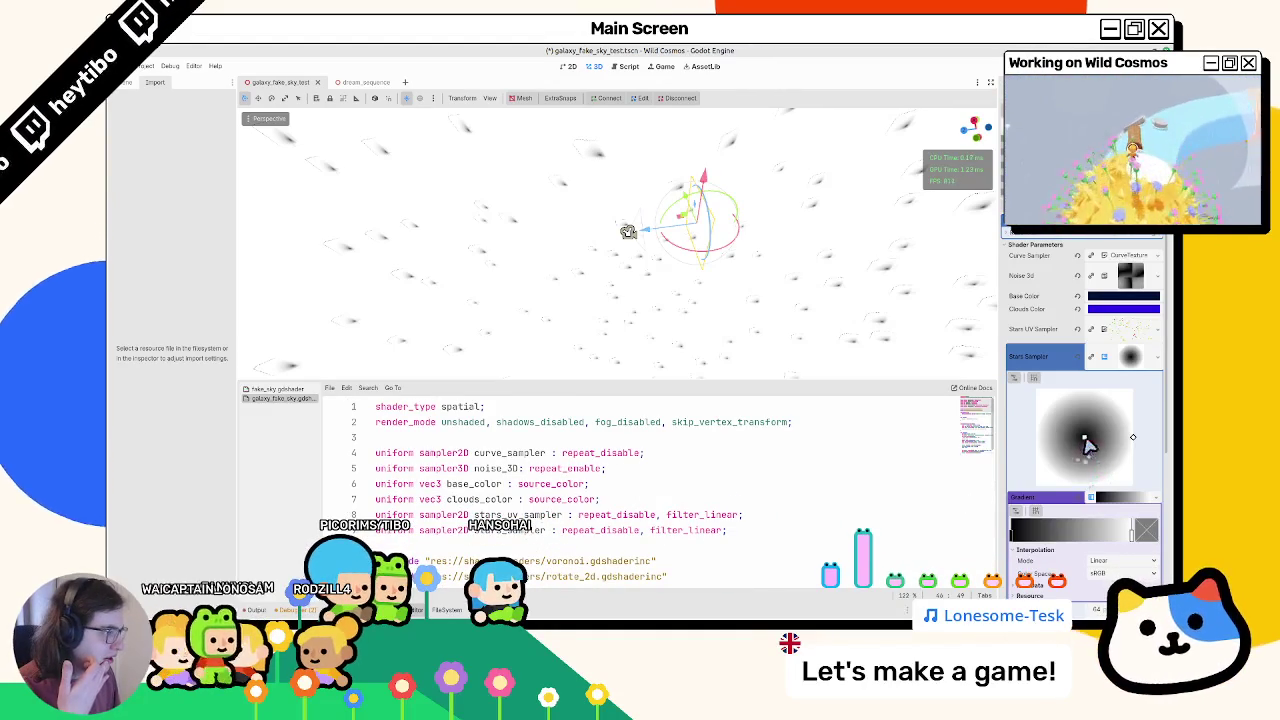
# Step: Nudge the stars gradient's dark centre and save the scene
pyautogui.moveTo(1085, 445)
pyautogui.mouseDown()
pyautogui.moveTo(1095, 421)
pyautogui.moveTo(1040, 437)
pyautogui.moveTo(1076, 448)
pyautogui.mouseUp()
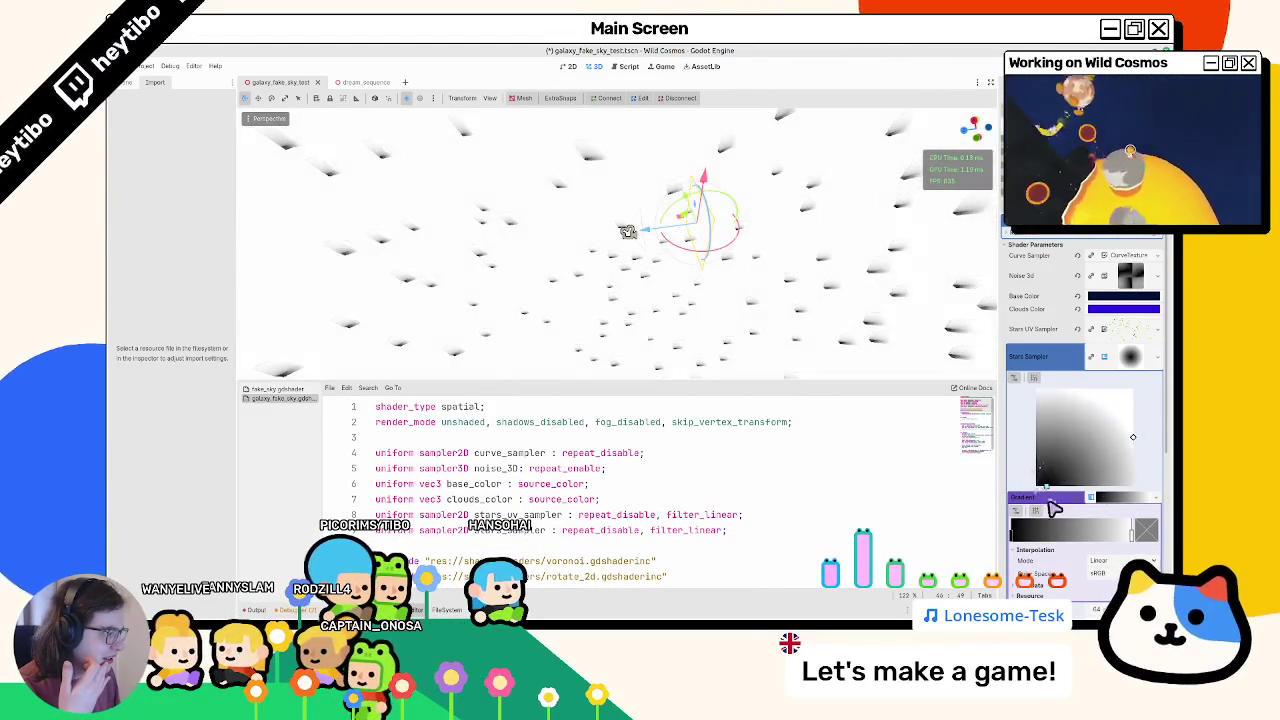
pyautogui.scroll(-10, 857, 466)
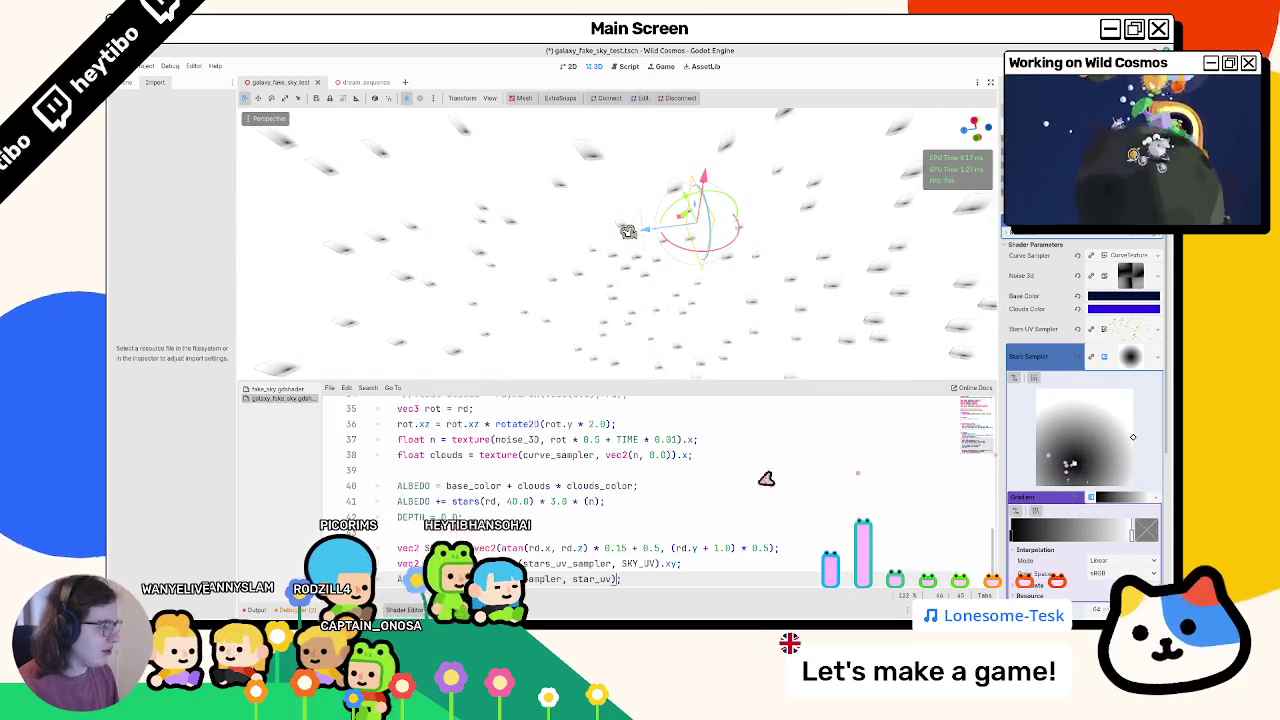
pyautogui.hotkey('ctrl', 's')
pyautogui.write('.xyz')
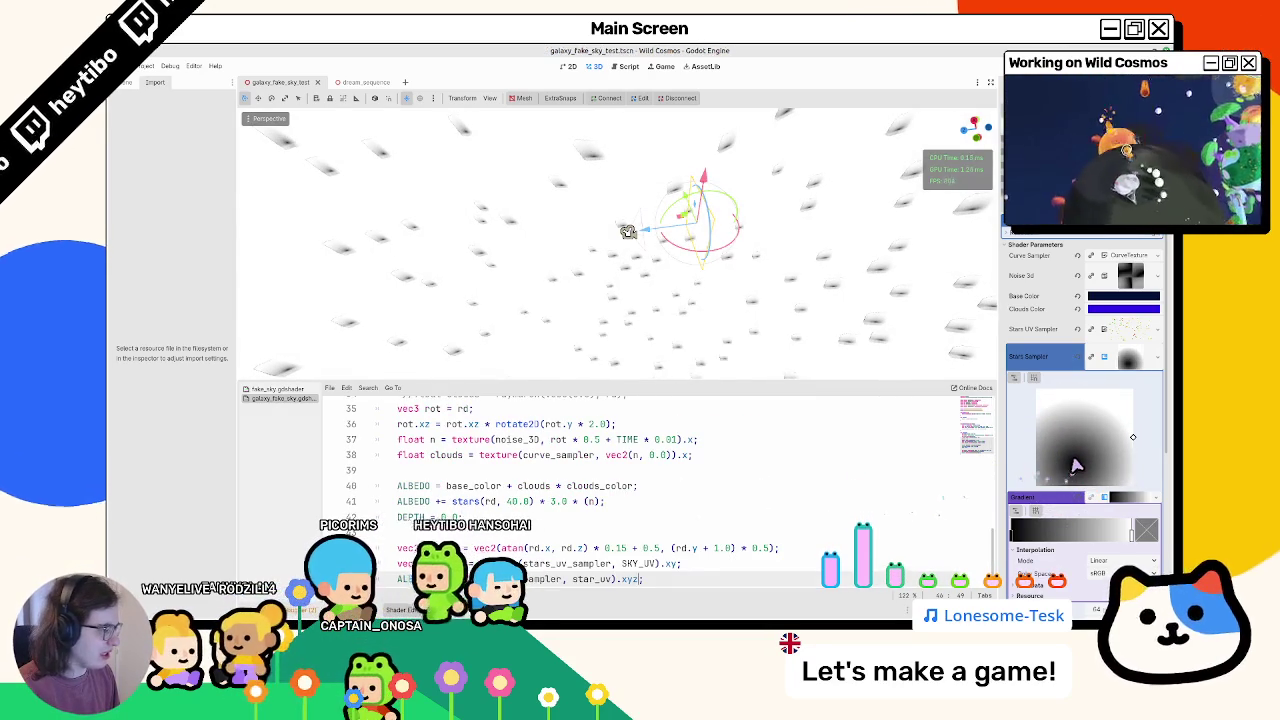
pyautogui.moveTo(1074, 463); pyautogui.dragTo(1084, 432)
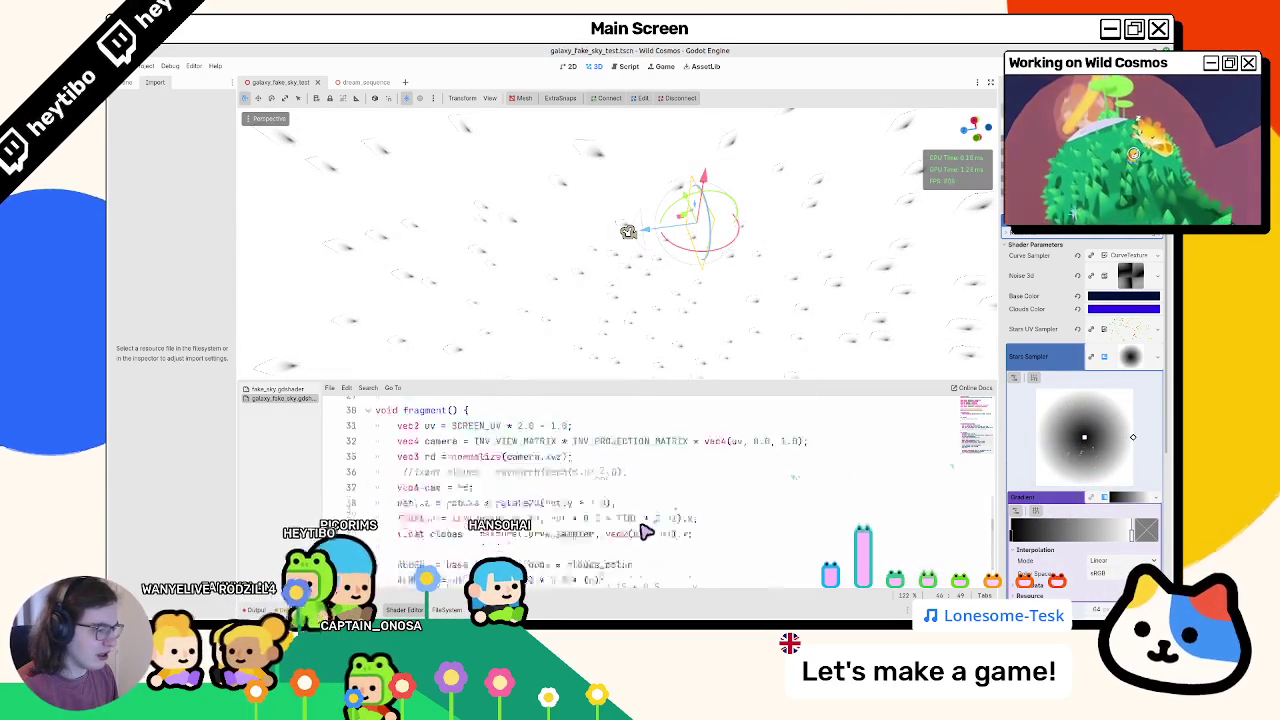
pyautogui.scroll(10, 657, 535)
# Step: Try source_color and hint_screen_texture hints on the stars_sampler uniform, undoing hint_screen_texture
pyautogui.click(720, 532)
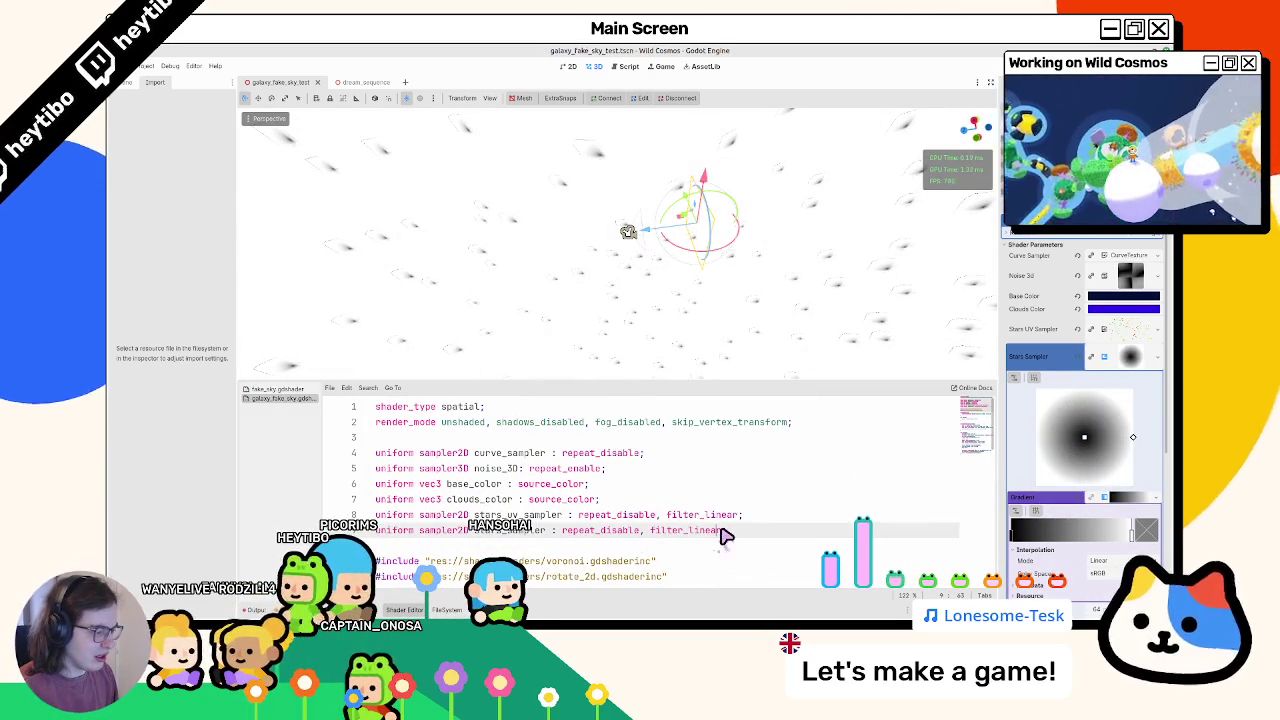
pyautogui.write(', source_color')
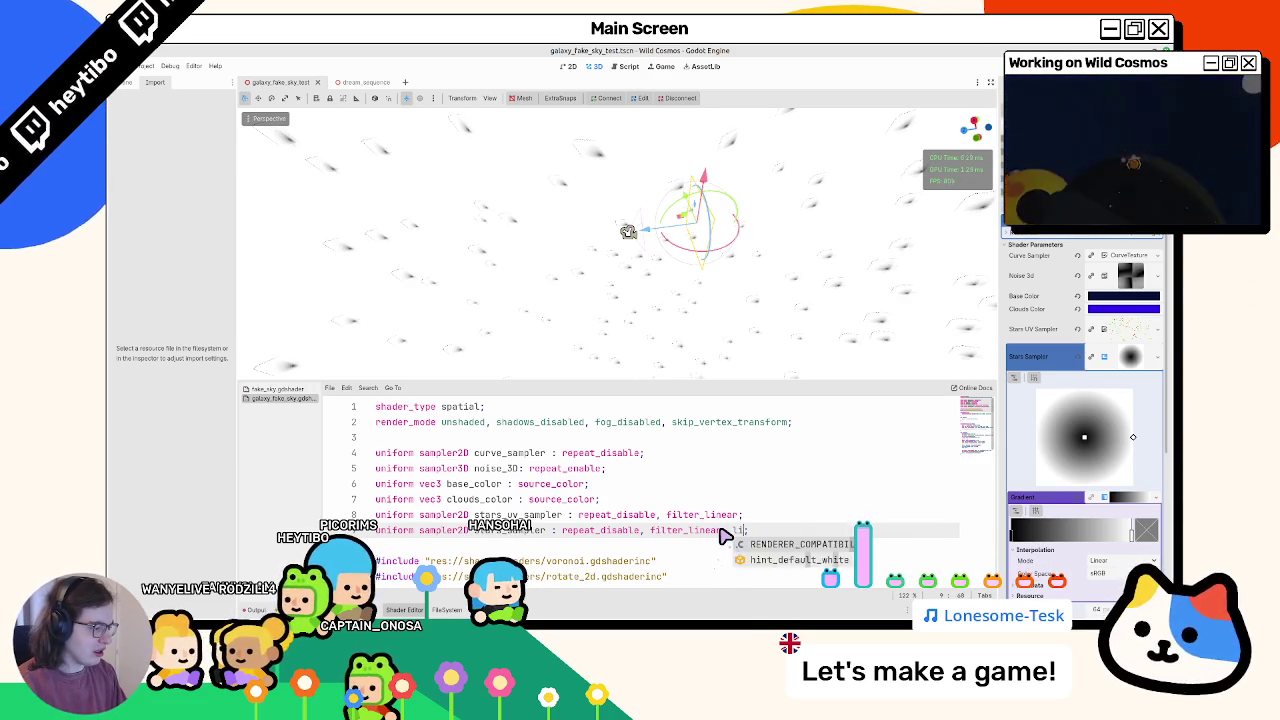
pyautogui.write('int_')
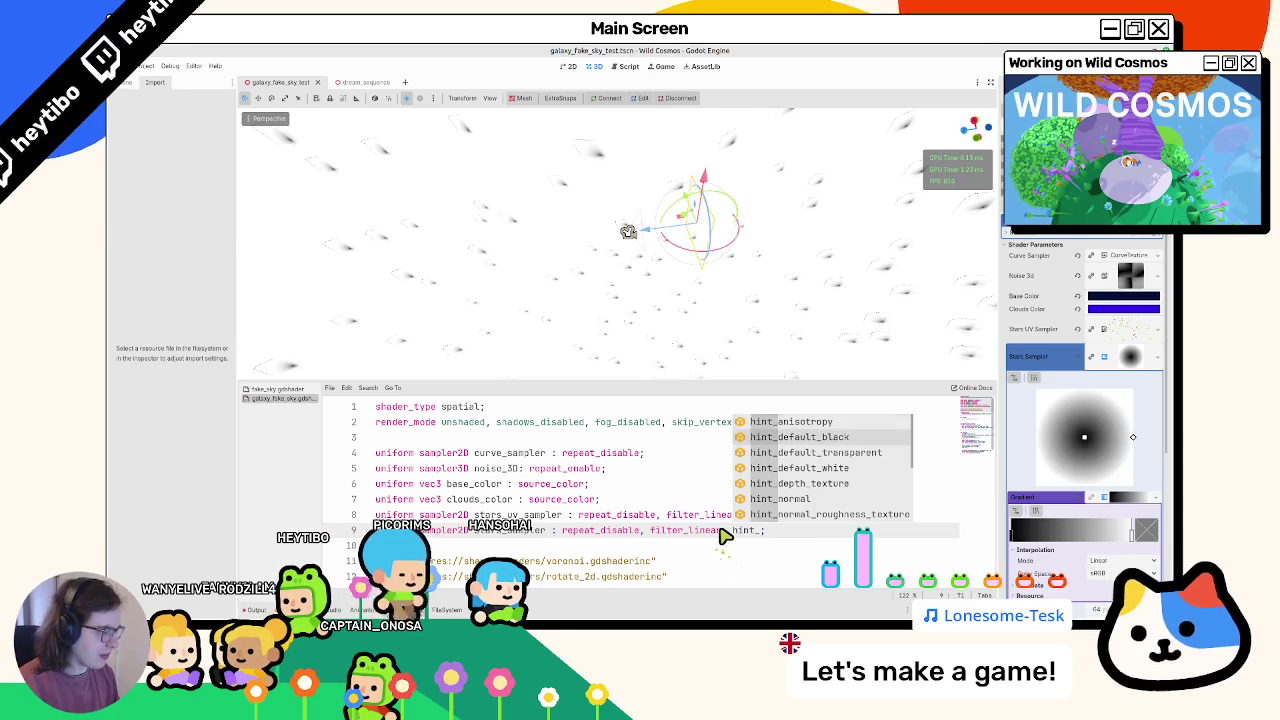
pyautogui.press('Down')
pyautogui.press('Down')
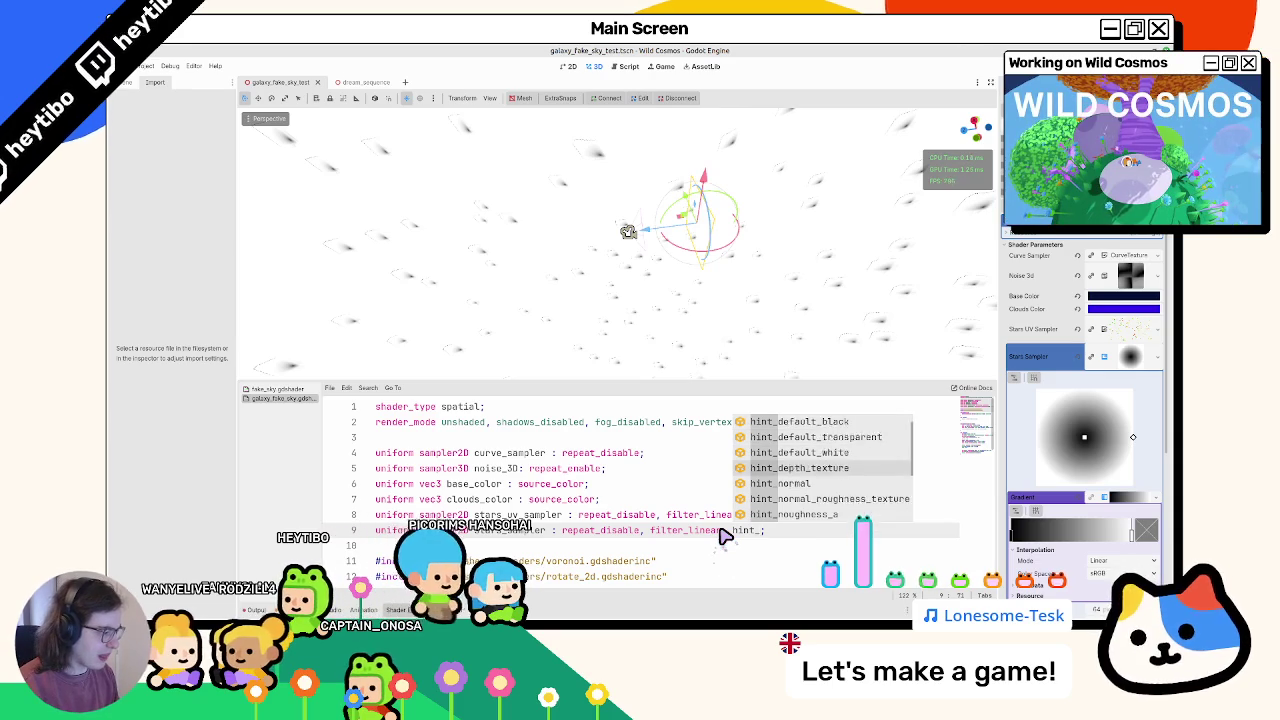
pyautogui.press('Down')
pyautogui.press('Down')
pyautogui.press('Down')
pyautogui.press('Down')
pyautogui.press('Down')
pyautogui.press('Down')
pyautogui.press('Down')
pyautogui.press('Down')
pyautogui.press('Down')
pyautogui.press('Down')
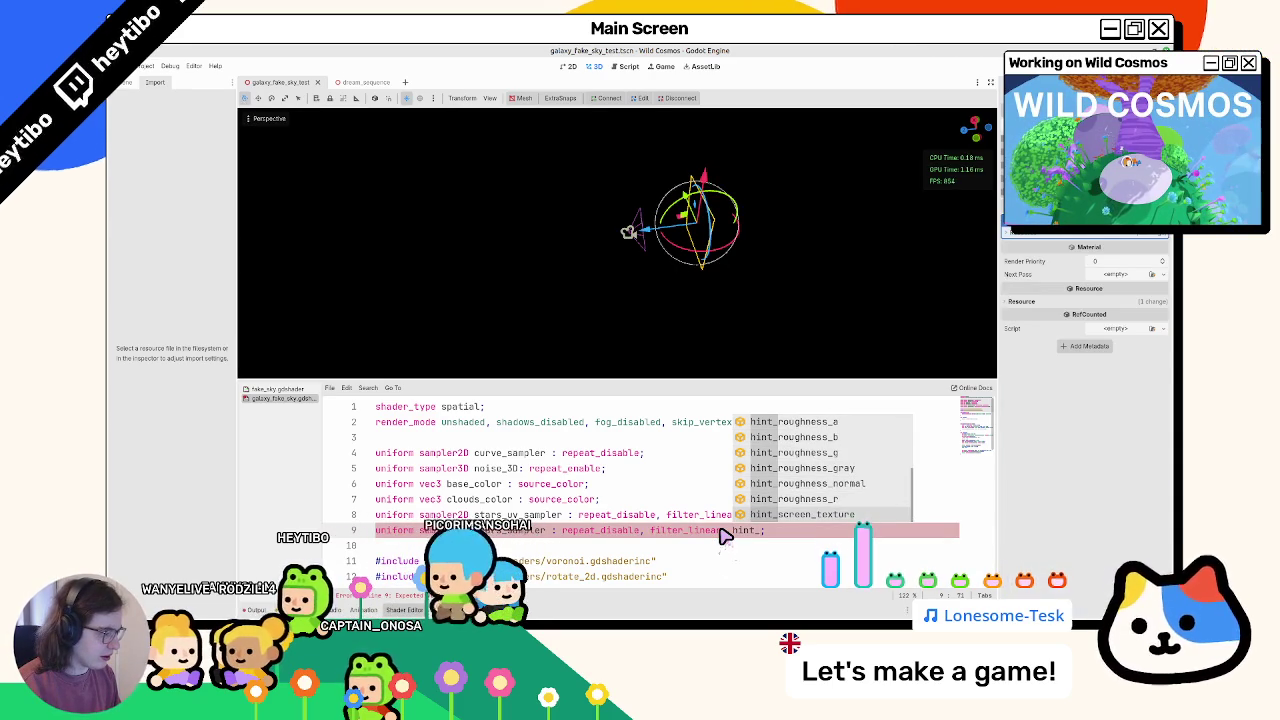
pyautogui.press('Return')
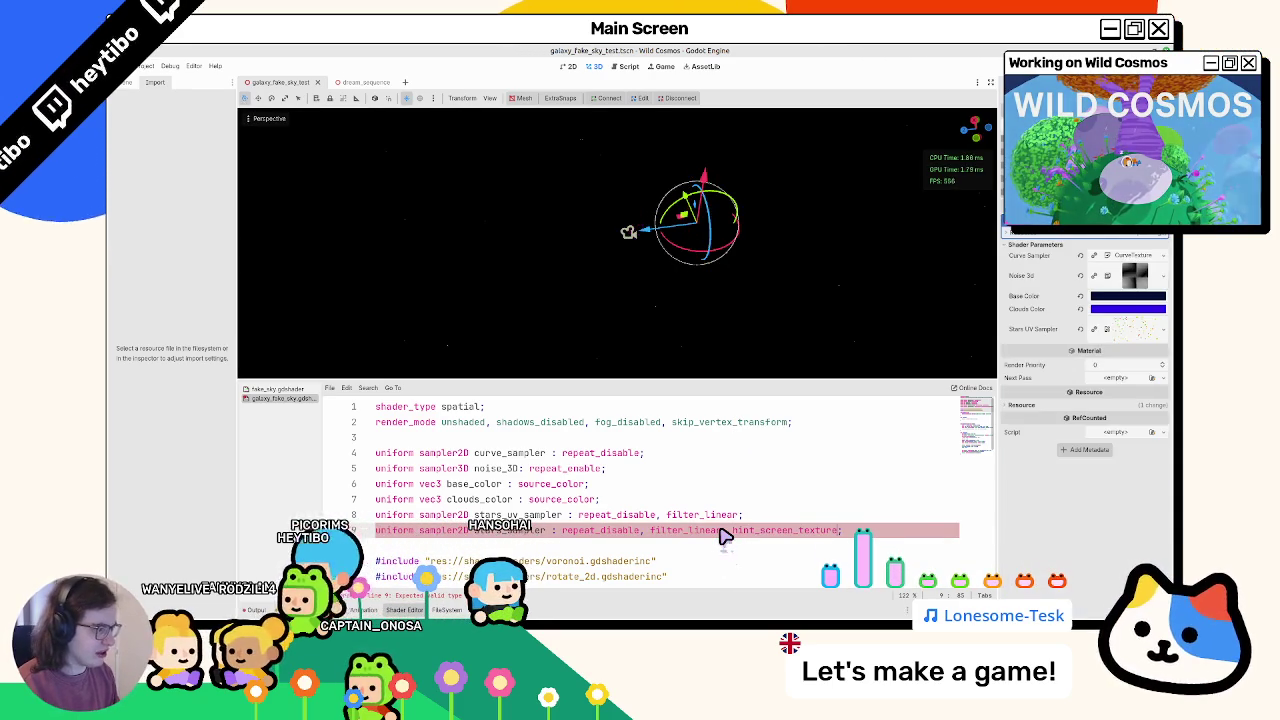
pyautogui.hotkey('ctrl', 'z')
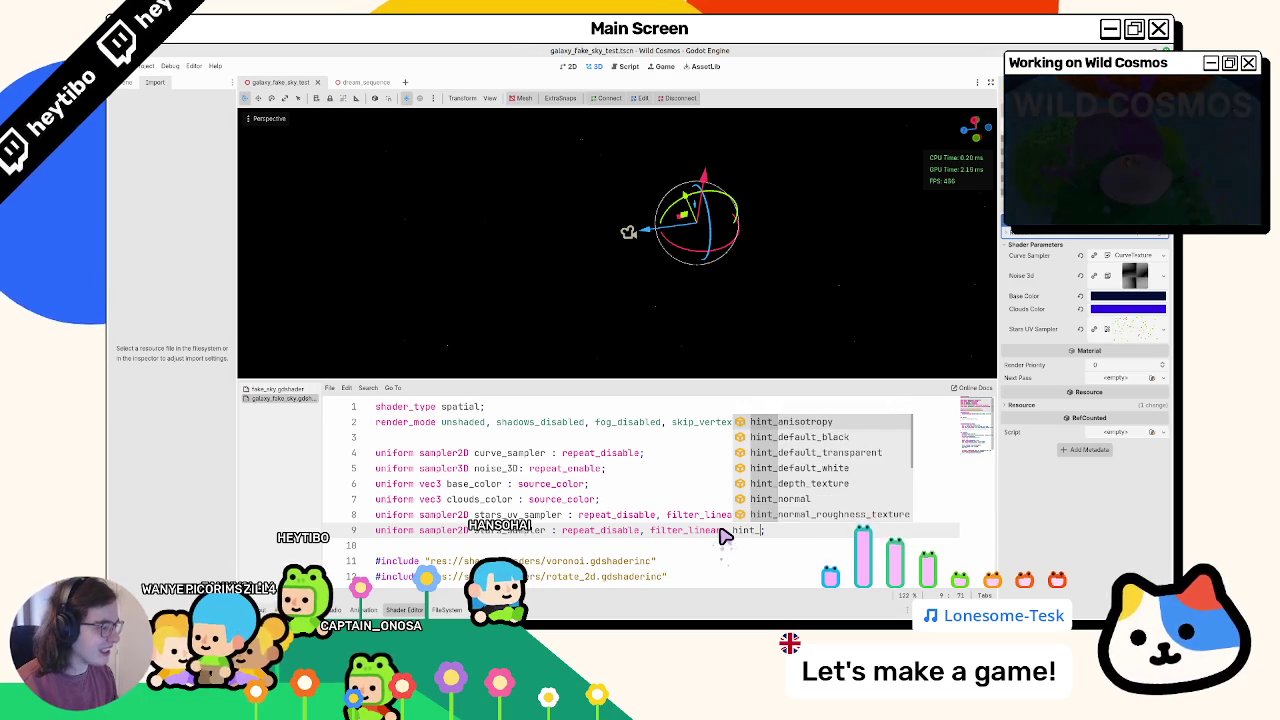
# Step: Experiment with other hints, leaving the stars_sampler uniform with only filter_linear
pyautogui.press('Down')
pyautogui.press('Down')
pyautogui.press('Down')
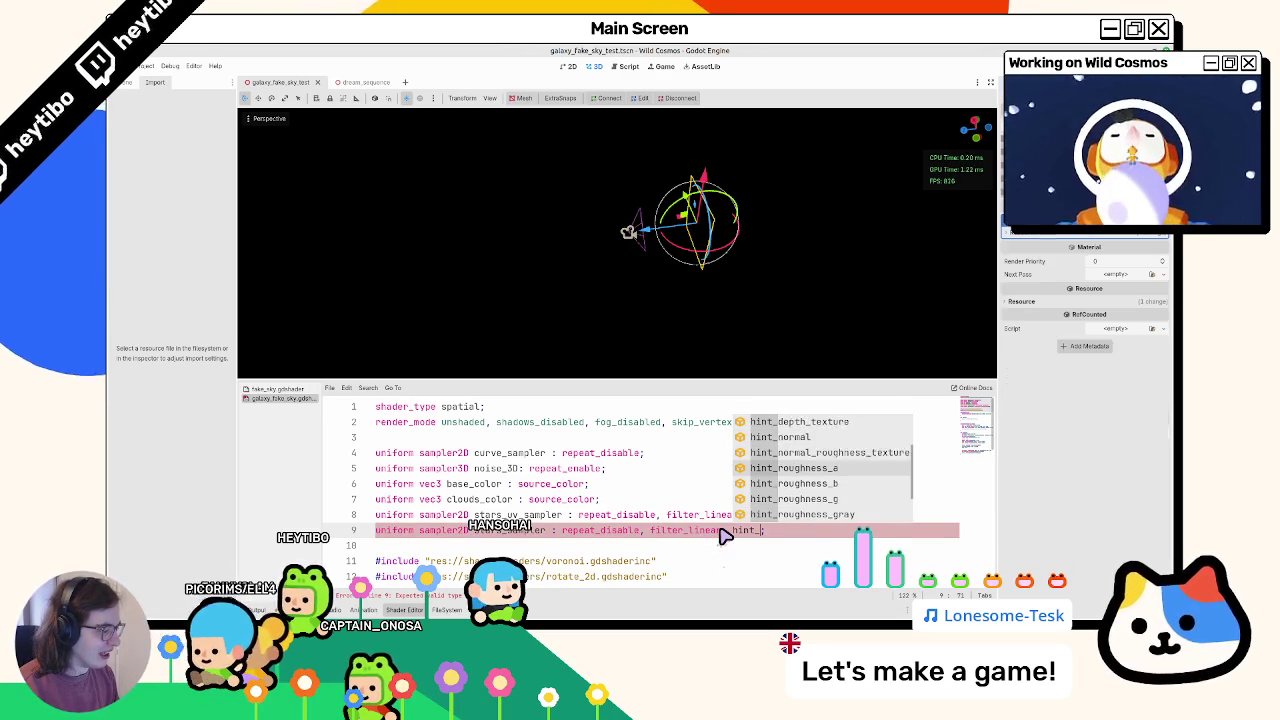
pyautogui.press('Down')
pyautogui.press('Down')
pyautogui.press('Down')
pyautogui.press('Down')
pyautogui.press('Down')
pyautogui.press('Return')
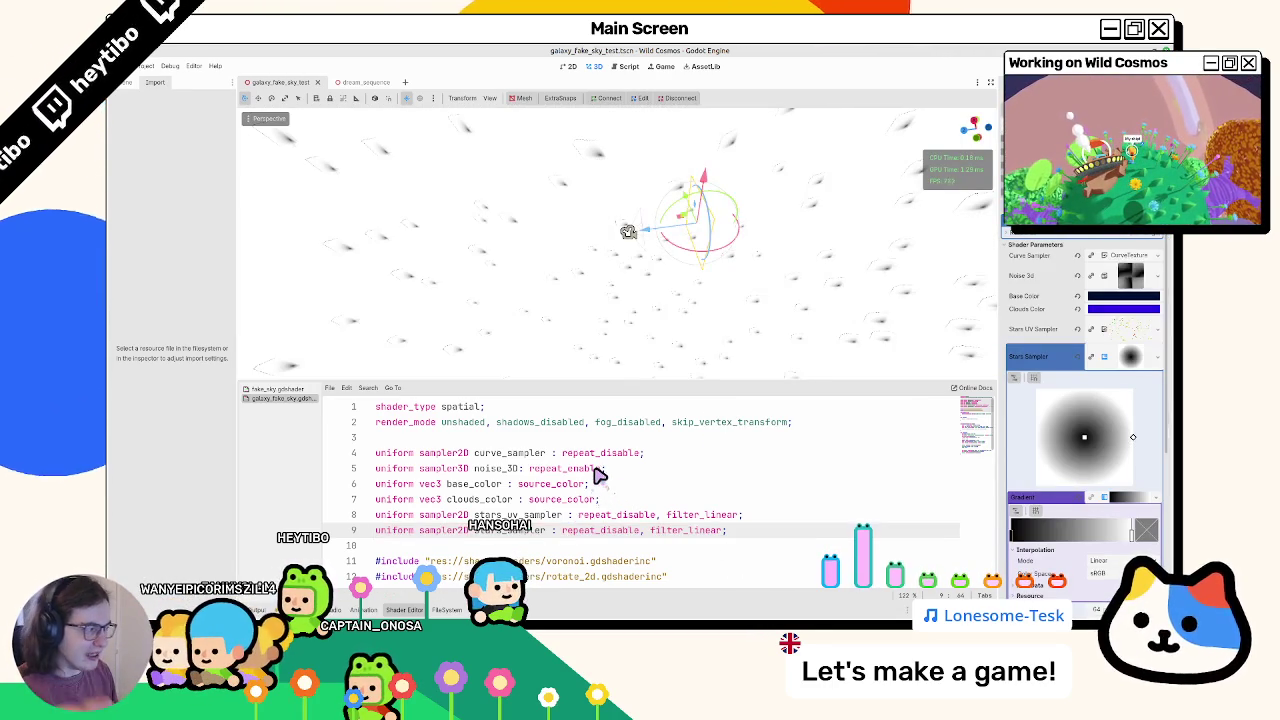
pyautogui.scroll(-2, 700, 470)
pyautogui.scroll(-8, 760, 470)
pyautogui.scroll(6, 803, 468)
pyautogui.scroll(5, 803, 470)
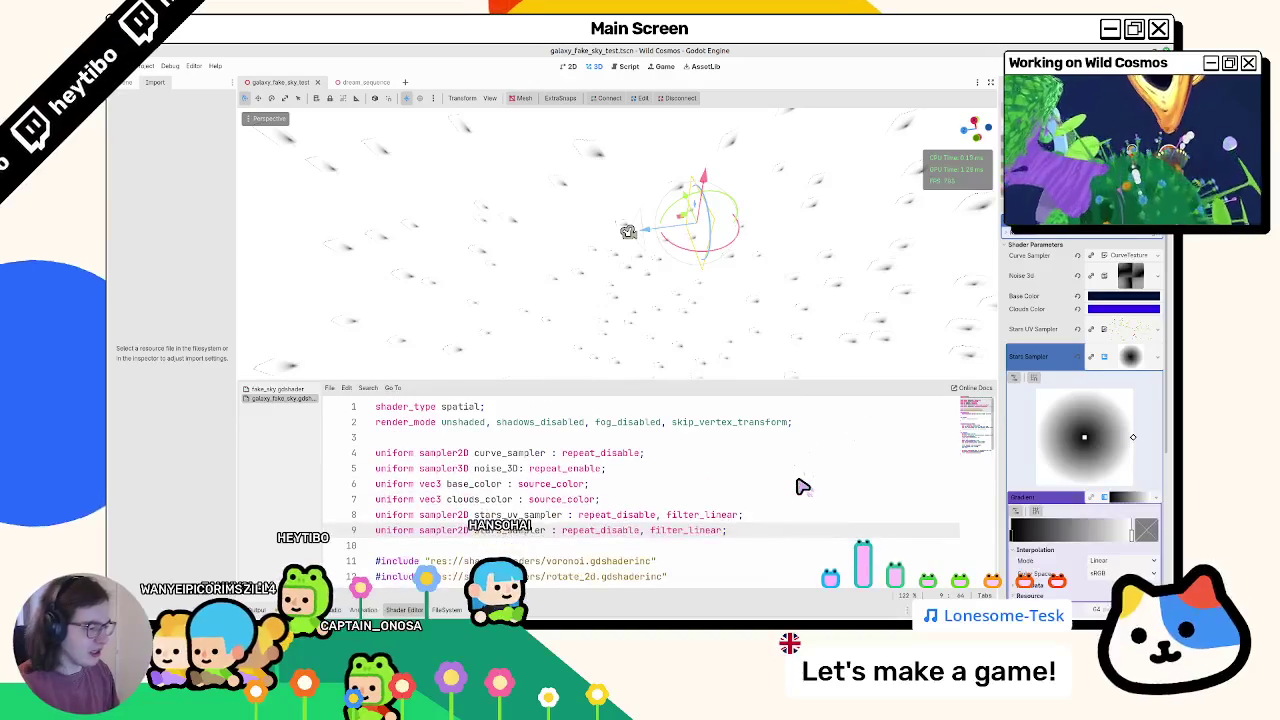
pyautogui.write(',sour')
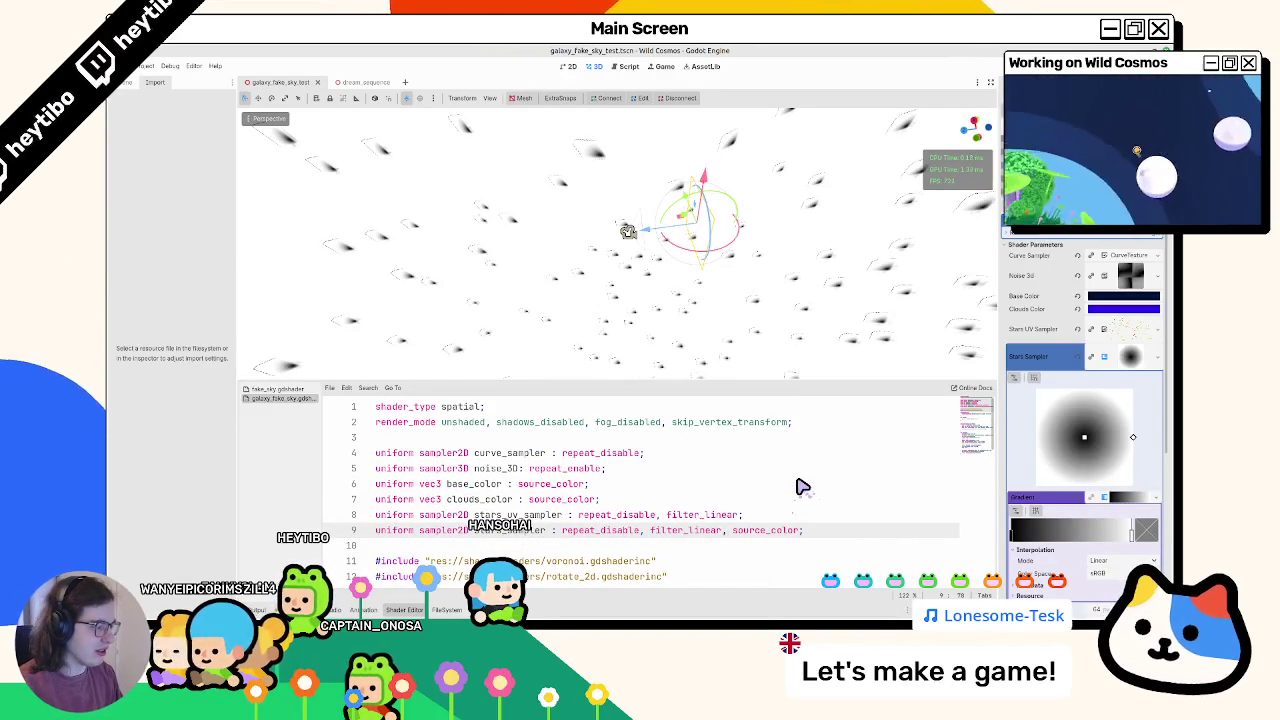
pyautogui.press('BackSpace')
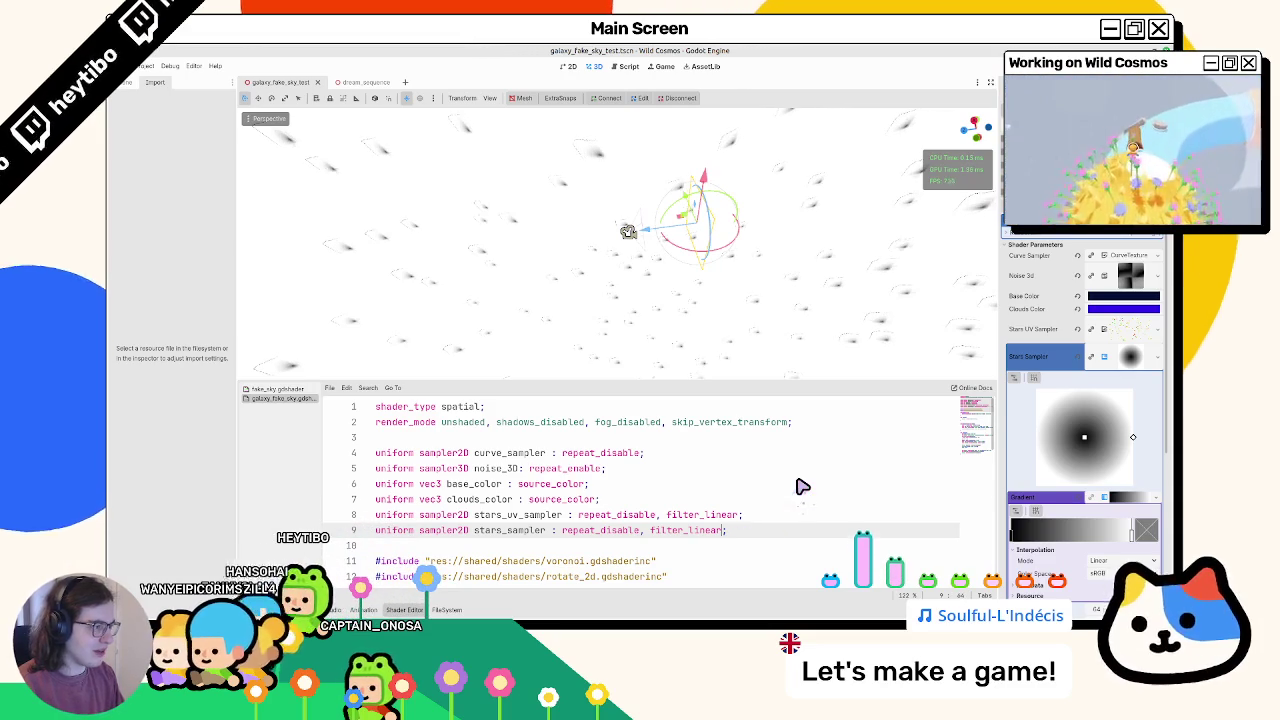
pyautogui.scroll(-2, 800, 490)
pyautogui.scroll(-10, 766, 540)
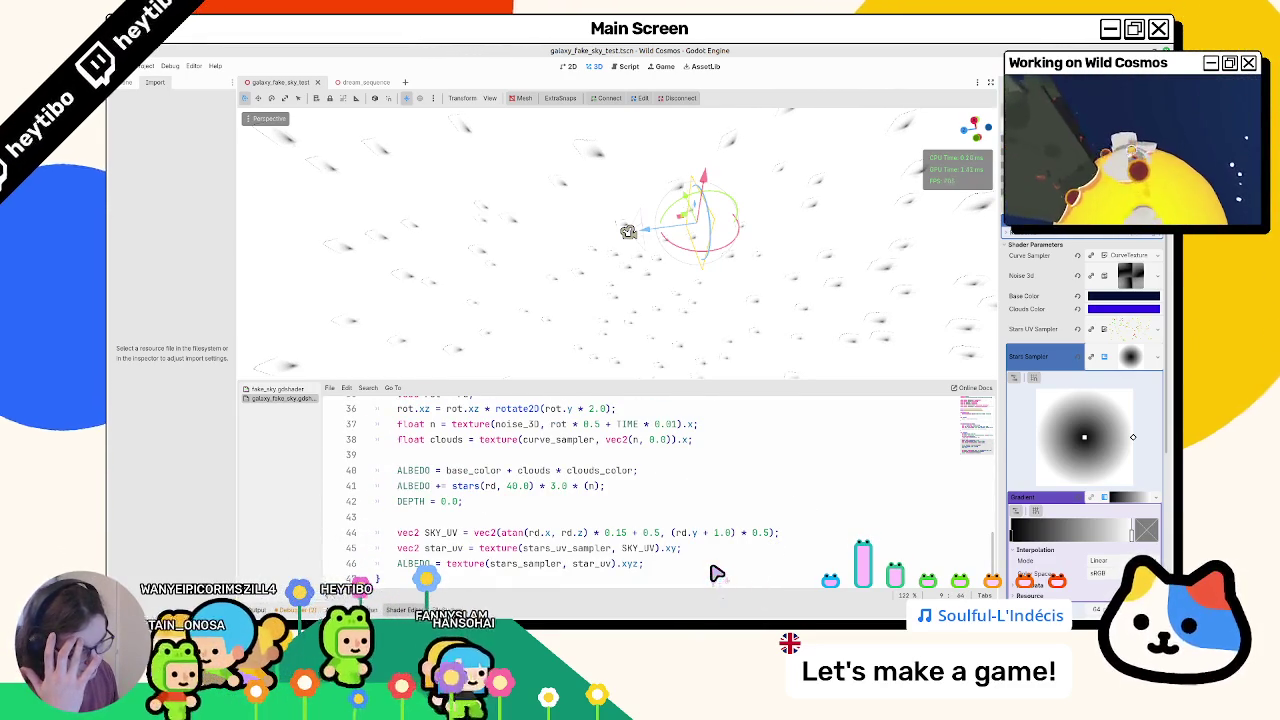
pyautogui.hotkey('alt', 'Tab')
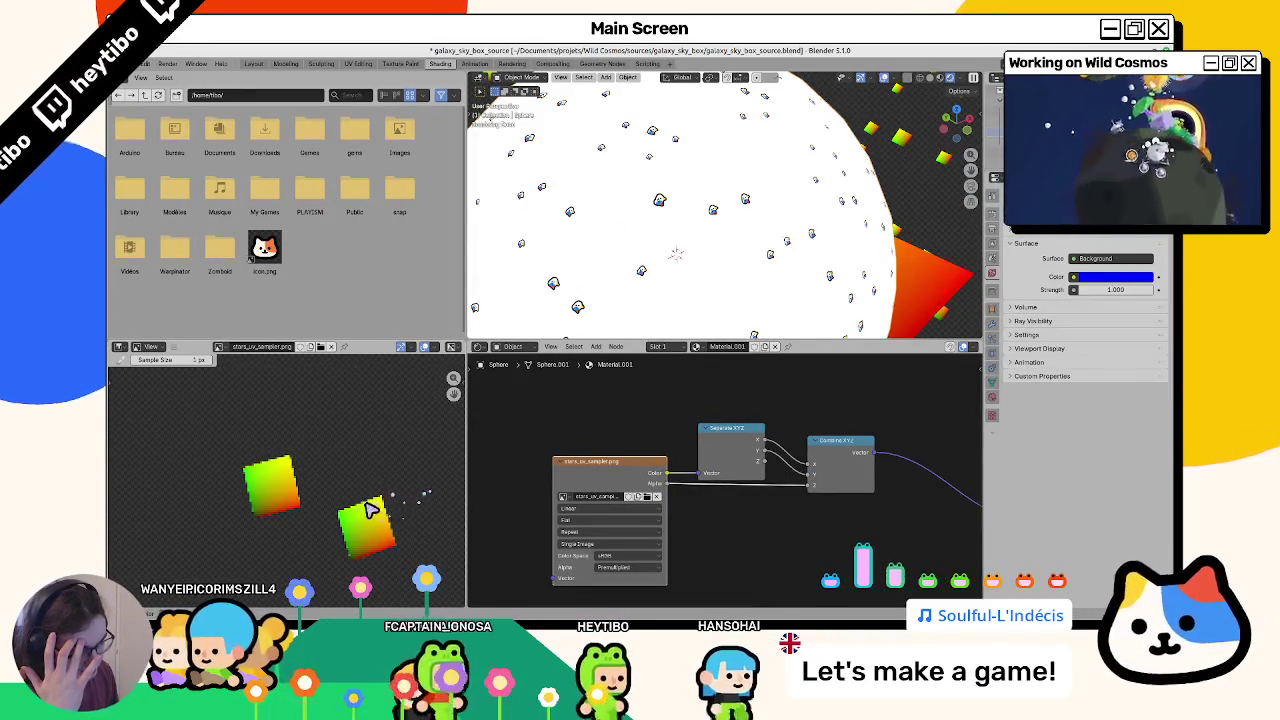
# Step: Review the colour management settings in Blender's Render properties
pyautogui.click(992, 195)
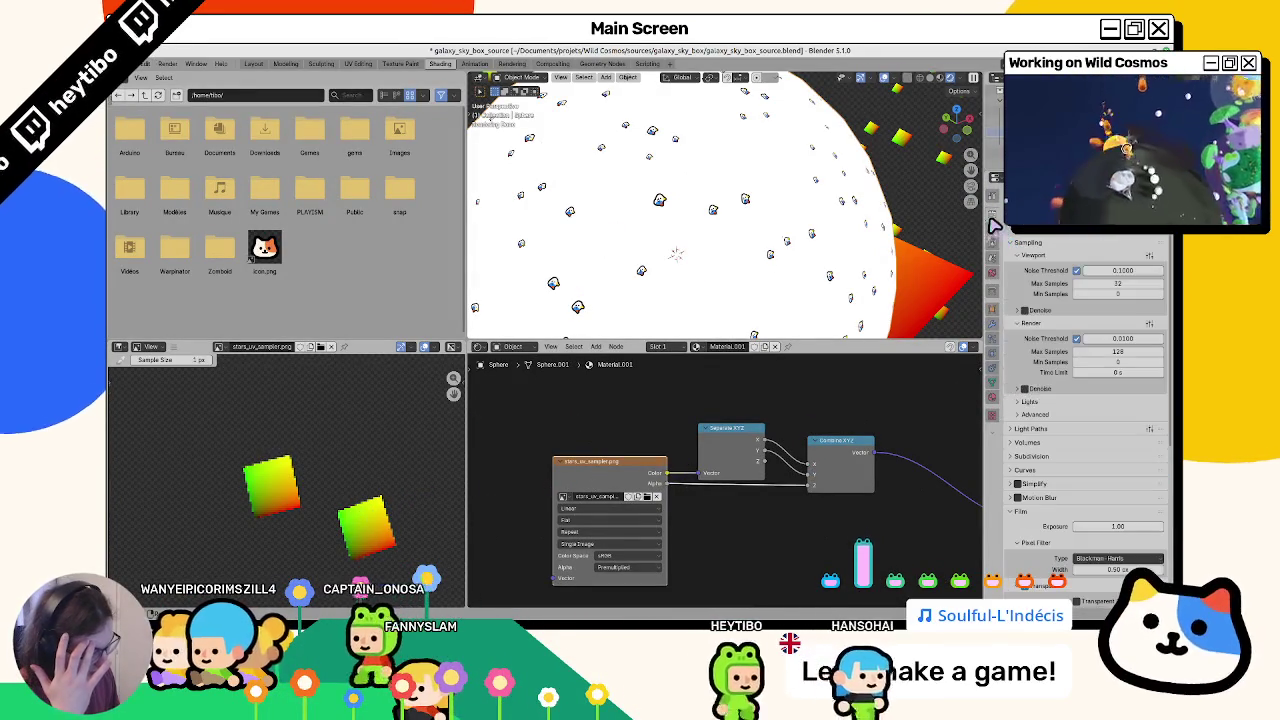
pyautogui.scroll(-5, 1080, 400)
pyautogui.scroll(-3, 1060, 415)
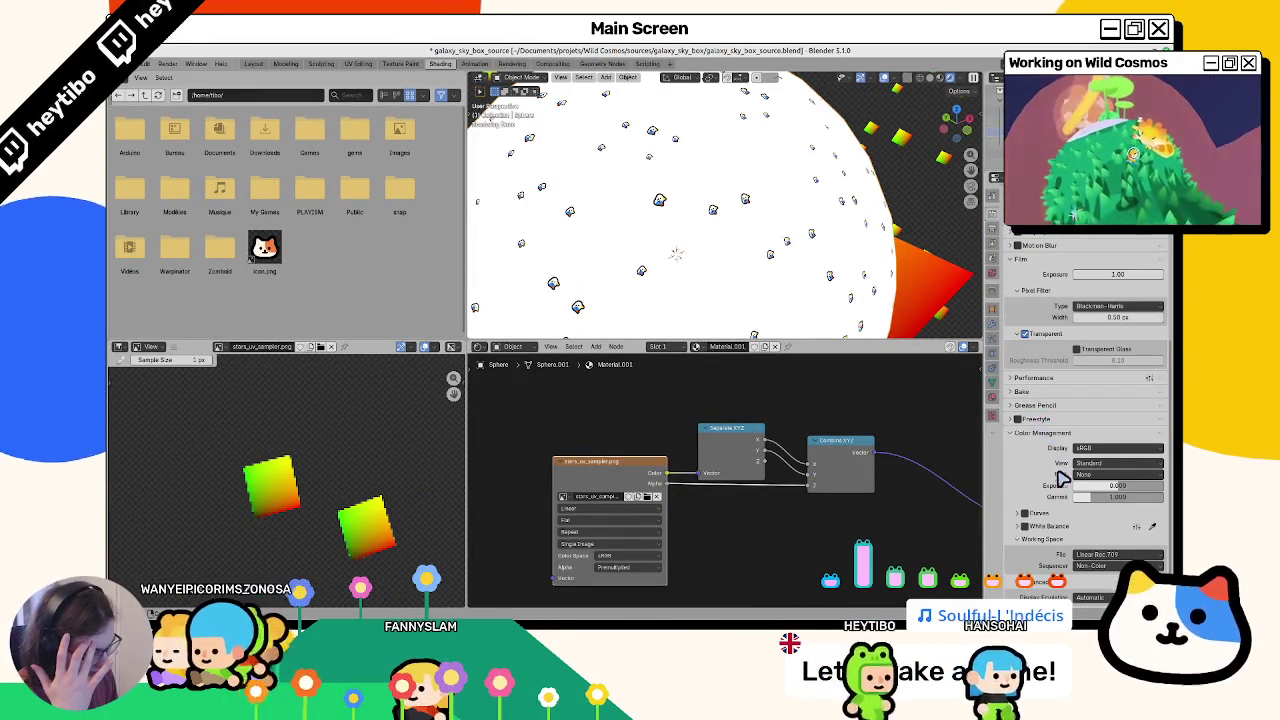
pyautogui.rightClick(1093, 562)
pyautogui.press('Escape')
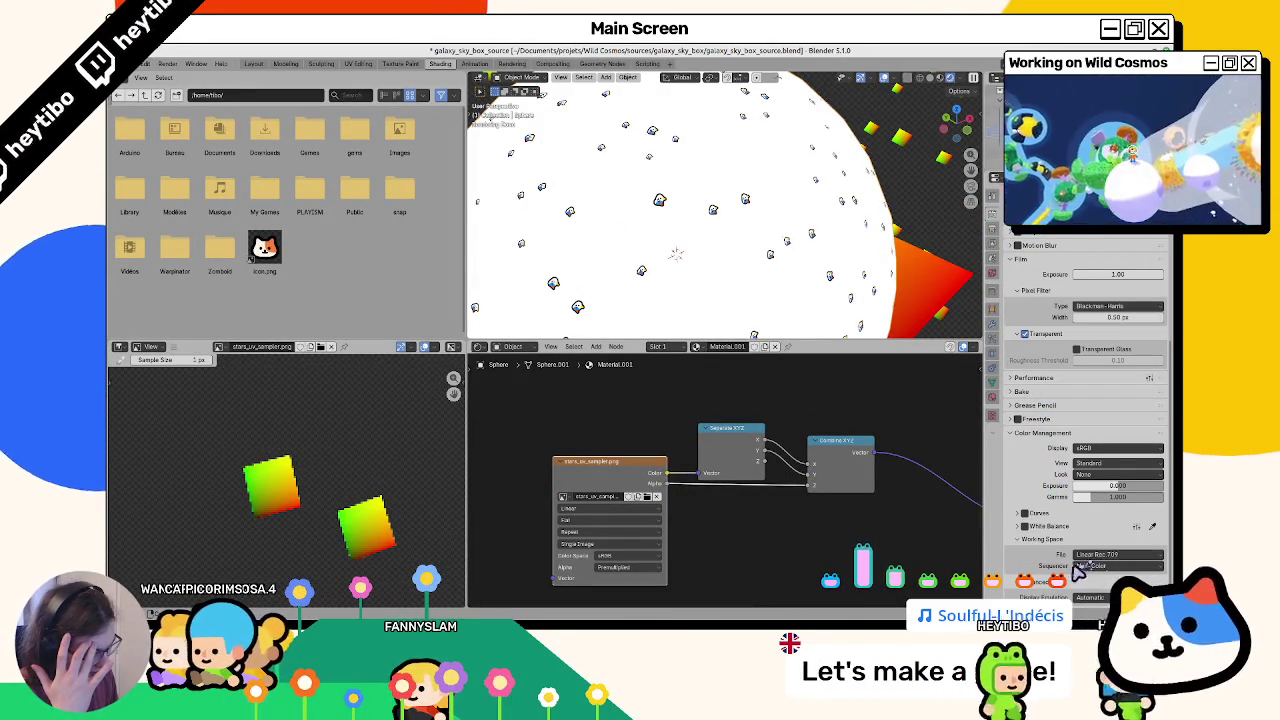
pyautogui.scroll(1, 1115, 560)
pyautogui.scroll(1, 1090, 588)
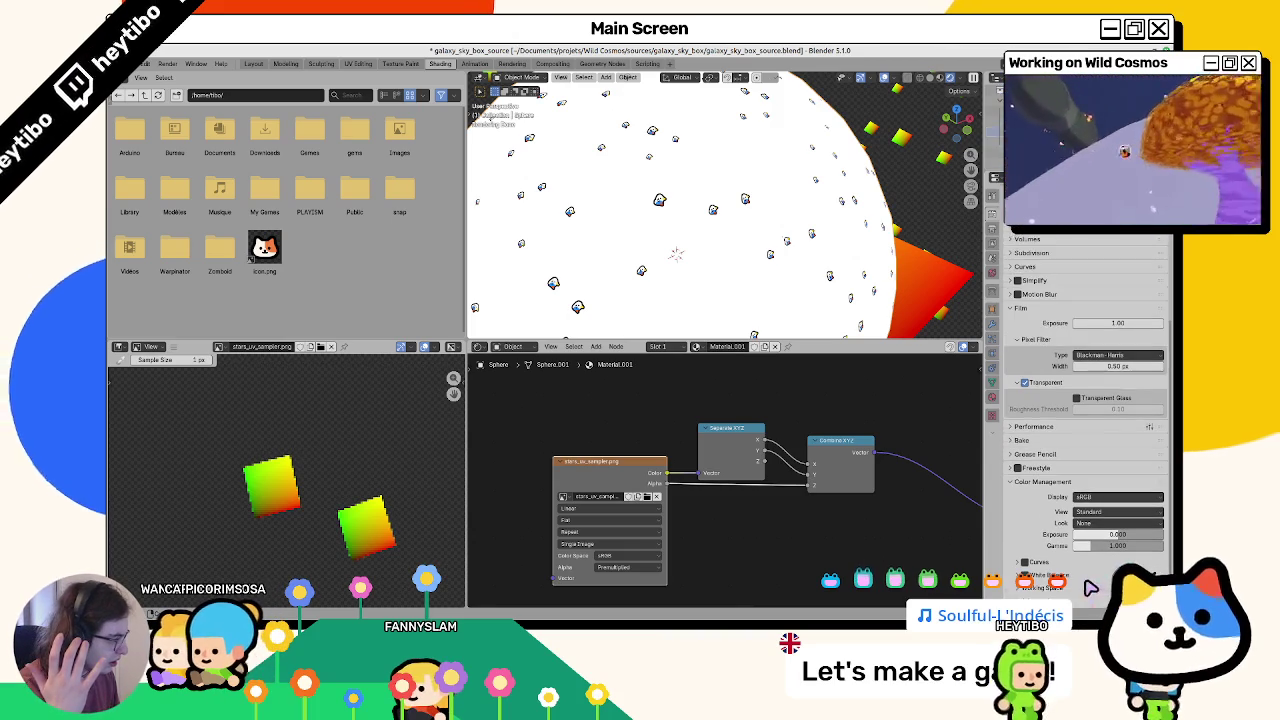
pyautogui.scroll(-1, 1080, 597)
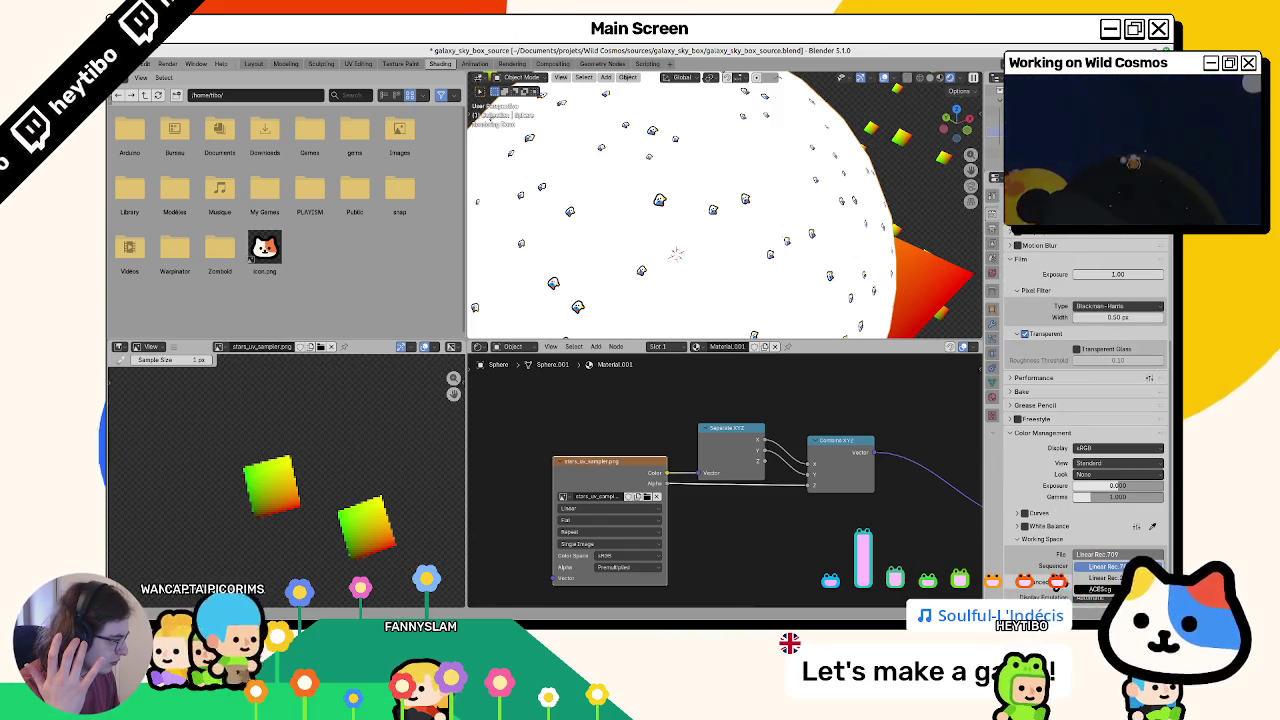
# Step: Set the sequencer colour space to sRGB and the display device to Display P3
pyautogui.click(1100, 556)
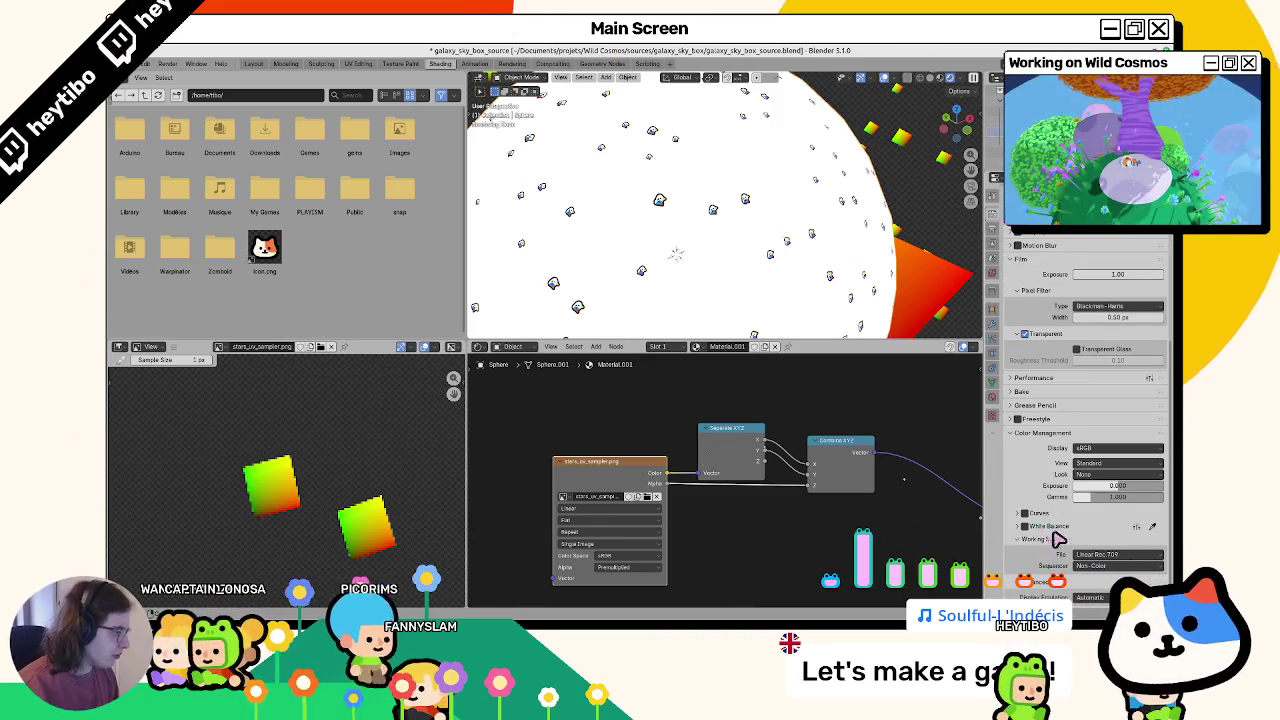
pyautogui.click(1095, 566)
pyautogui.rightClick(1097, 568)
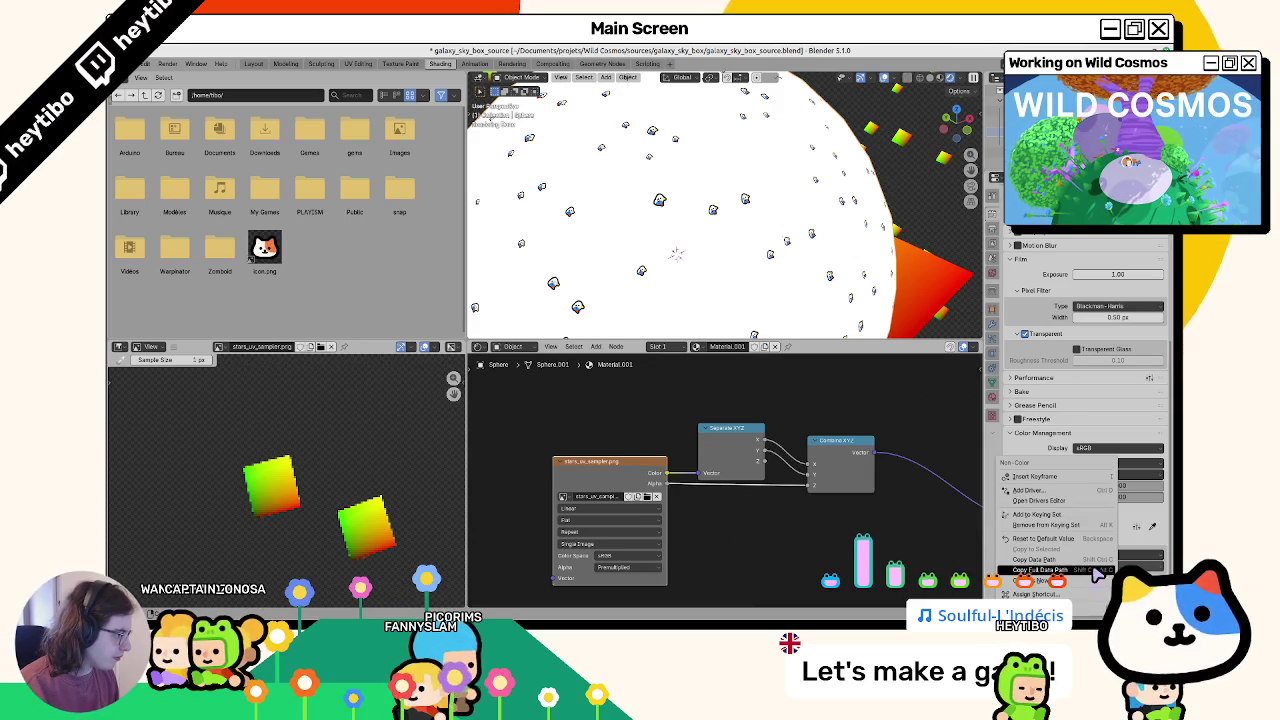
pyautogui.click(1071, 541)
pyautogui.click(1088, 566)
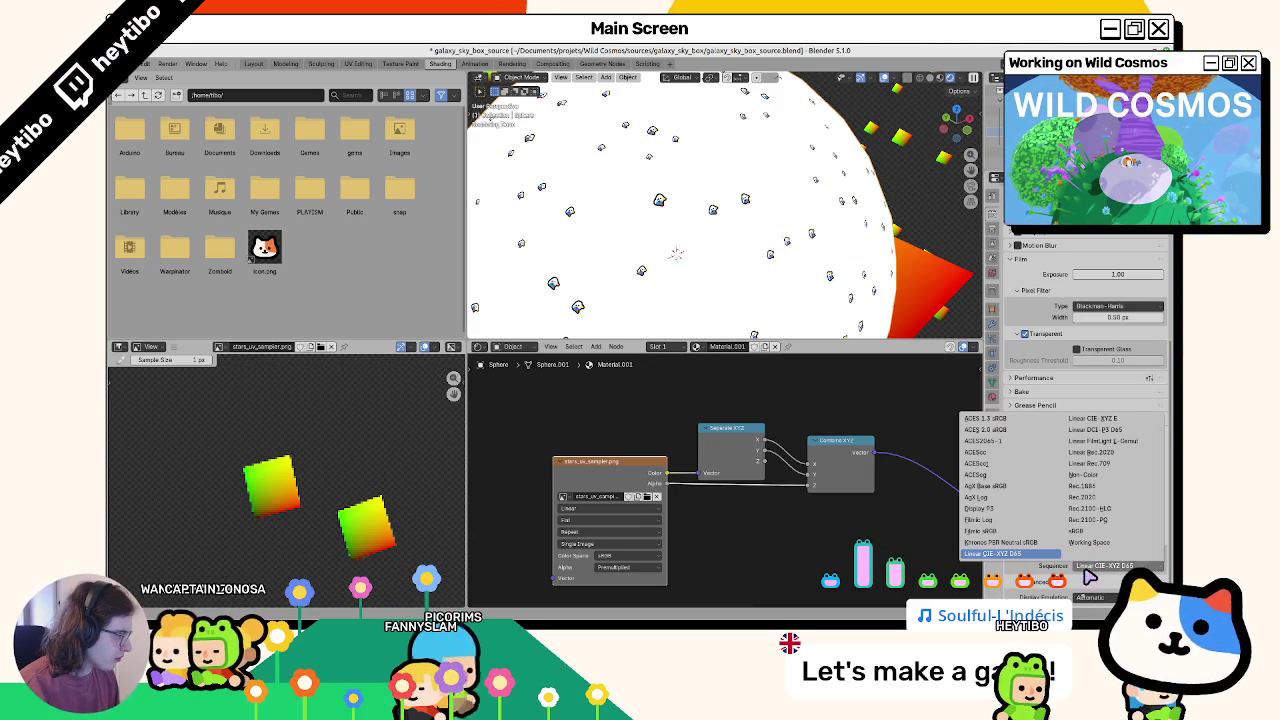
pyautogui.click(1086, 532)
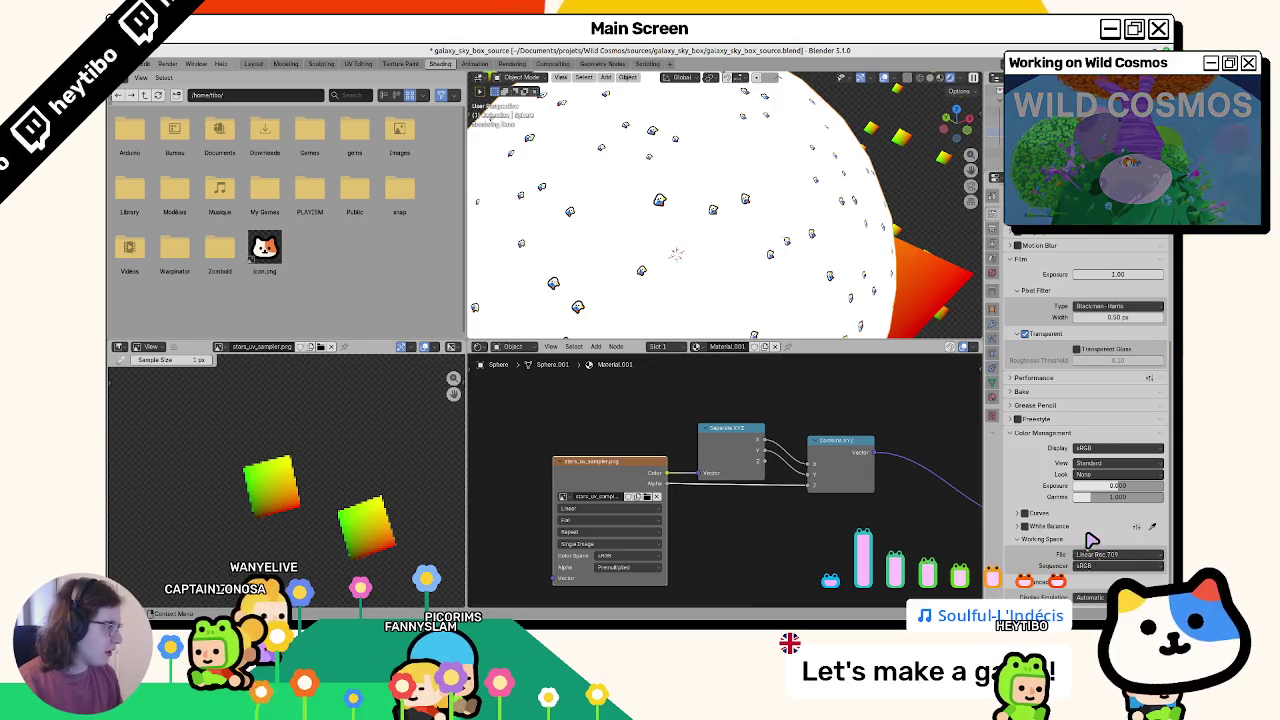
pyautogui.click(1090, 449)
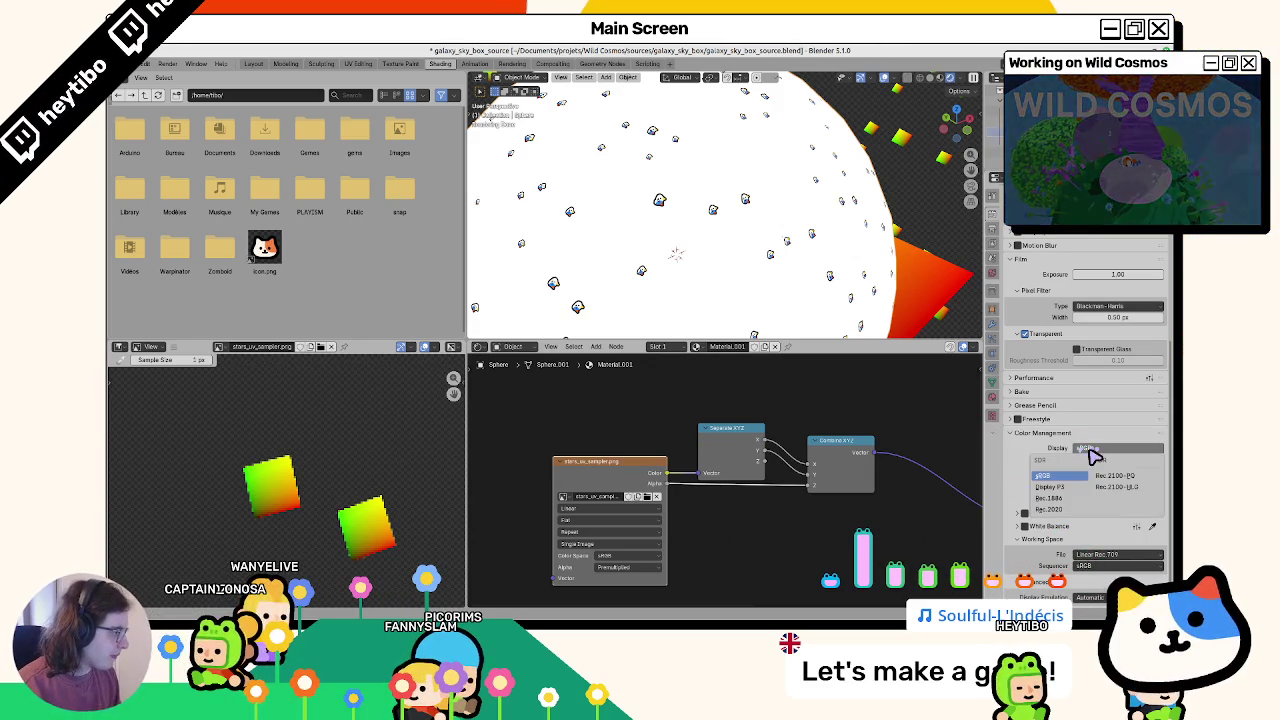
pyautogui.click(1050, 487)
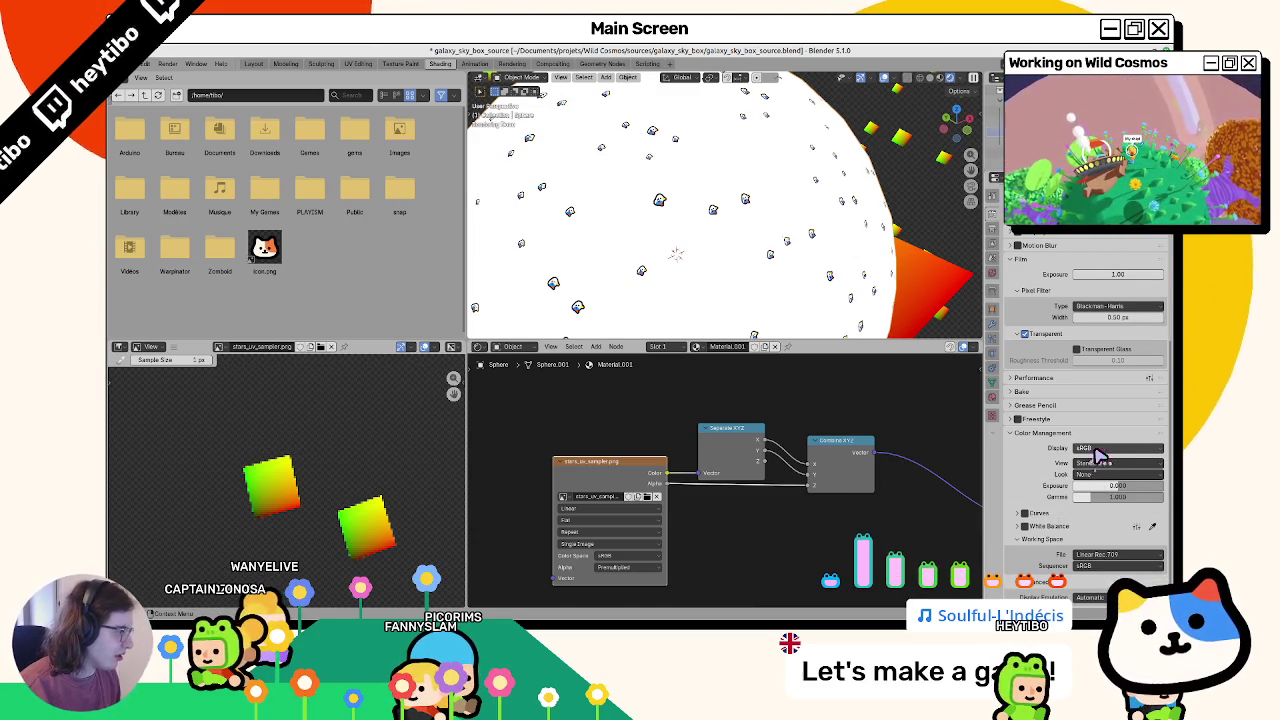
# Step: Render the star UV sampler with F12 and save it as stars_uv_sampler.png
pyautogui.press('F12')
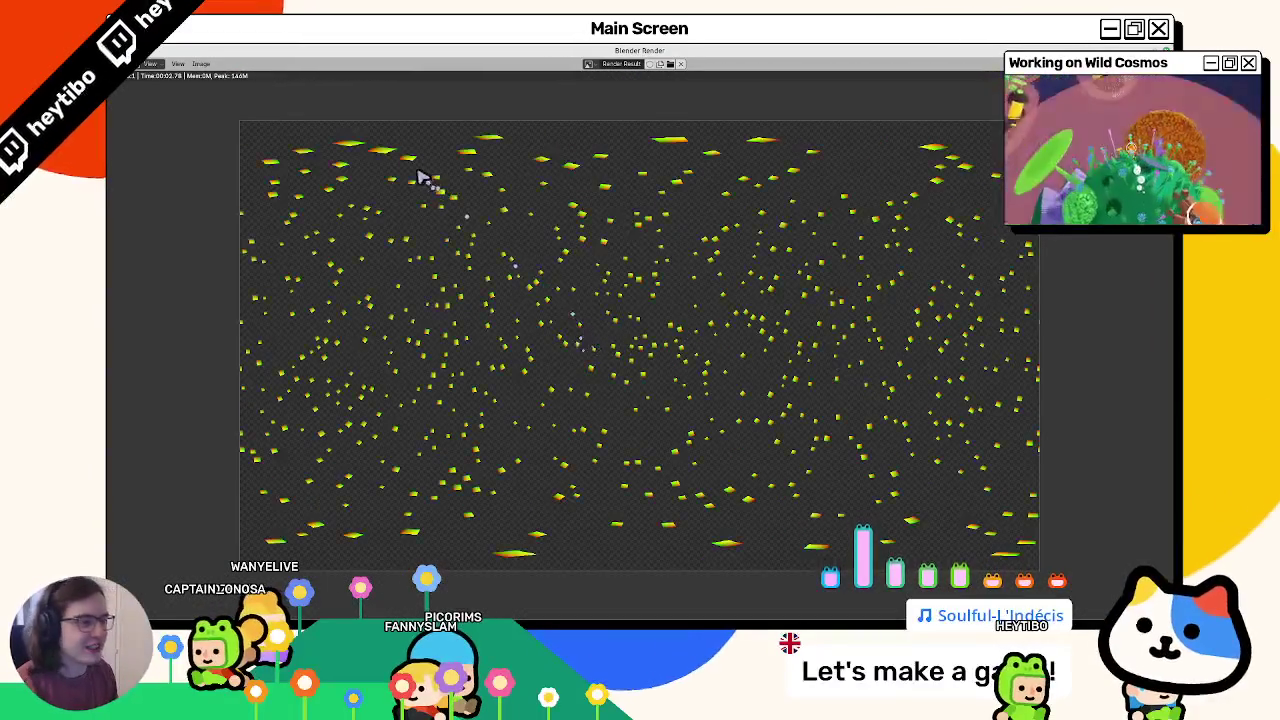
pyautogui.click(201, 63)
pyautogui.click(229, 137)
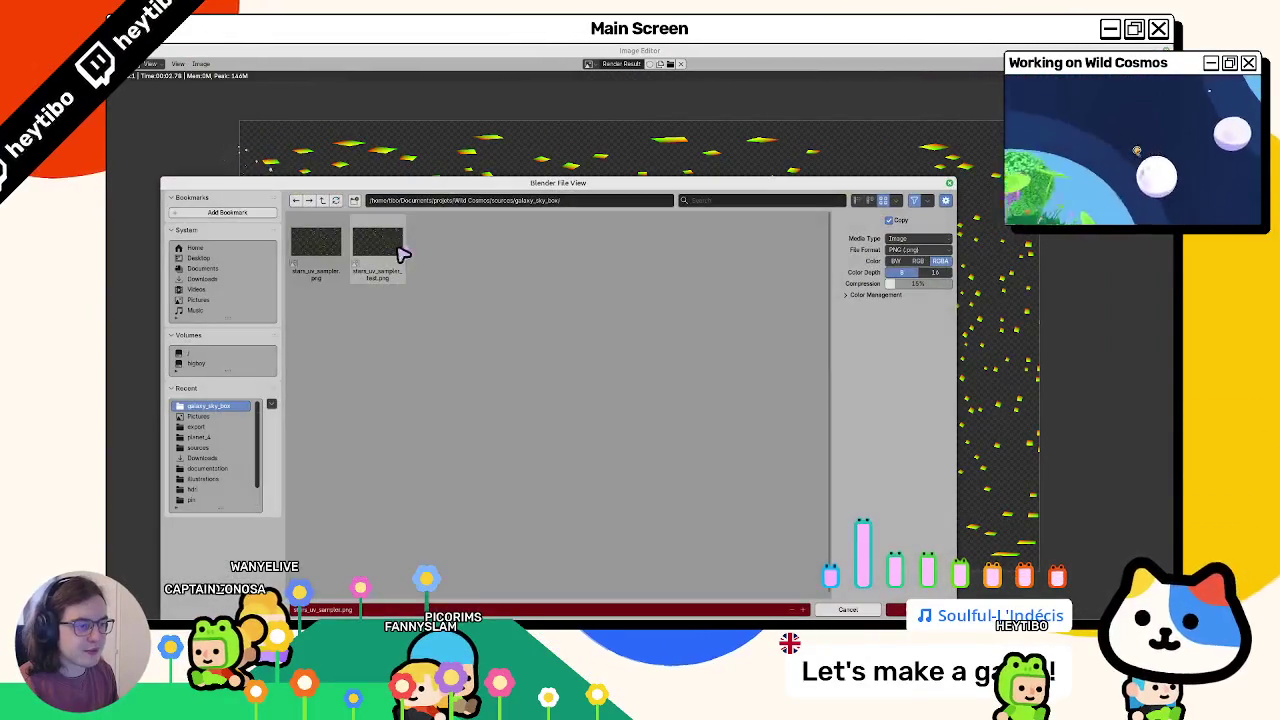
pyautogui.press('Return')
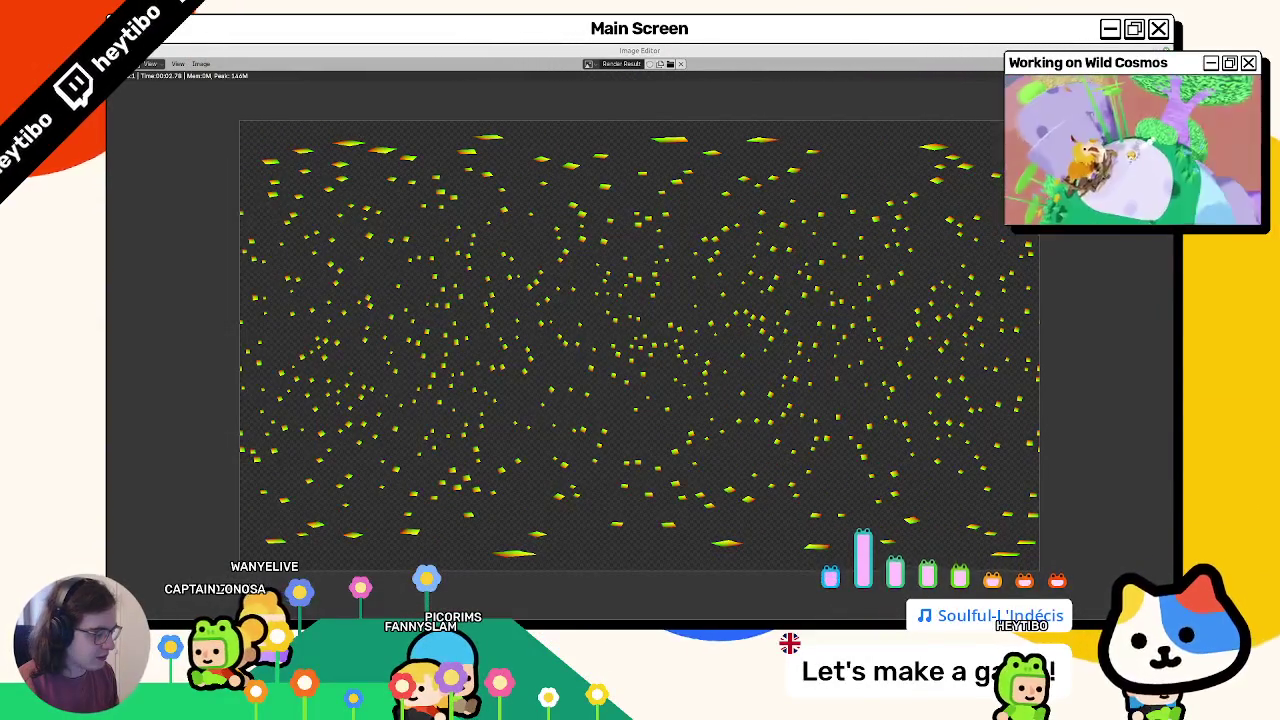
pyautogui.hotkey('alt', 'Tab')
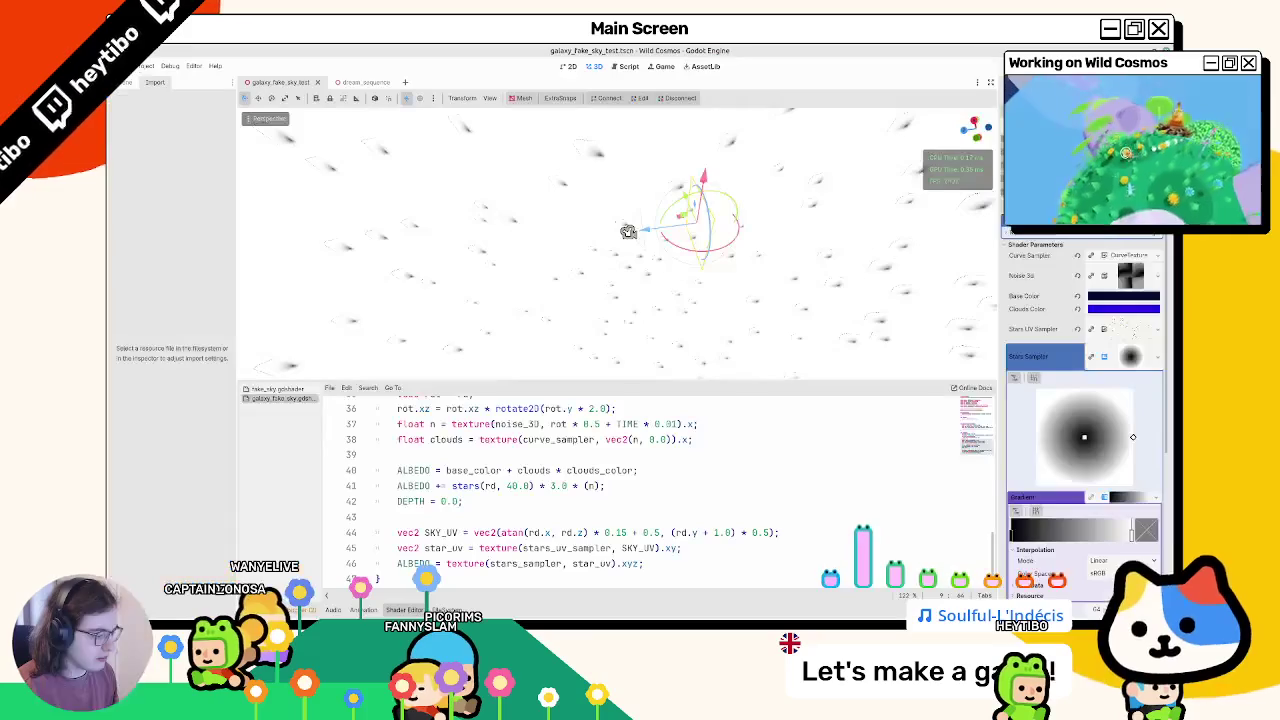
# Step: Show the FileSystem dock listing the star sampler images, then switch windows with Alt+Tab
pyautogui.hotkey('alt', 'f')
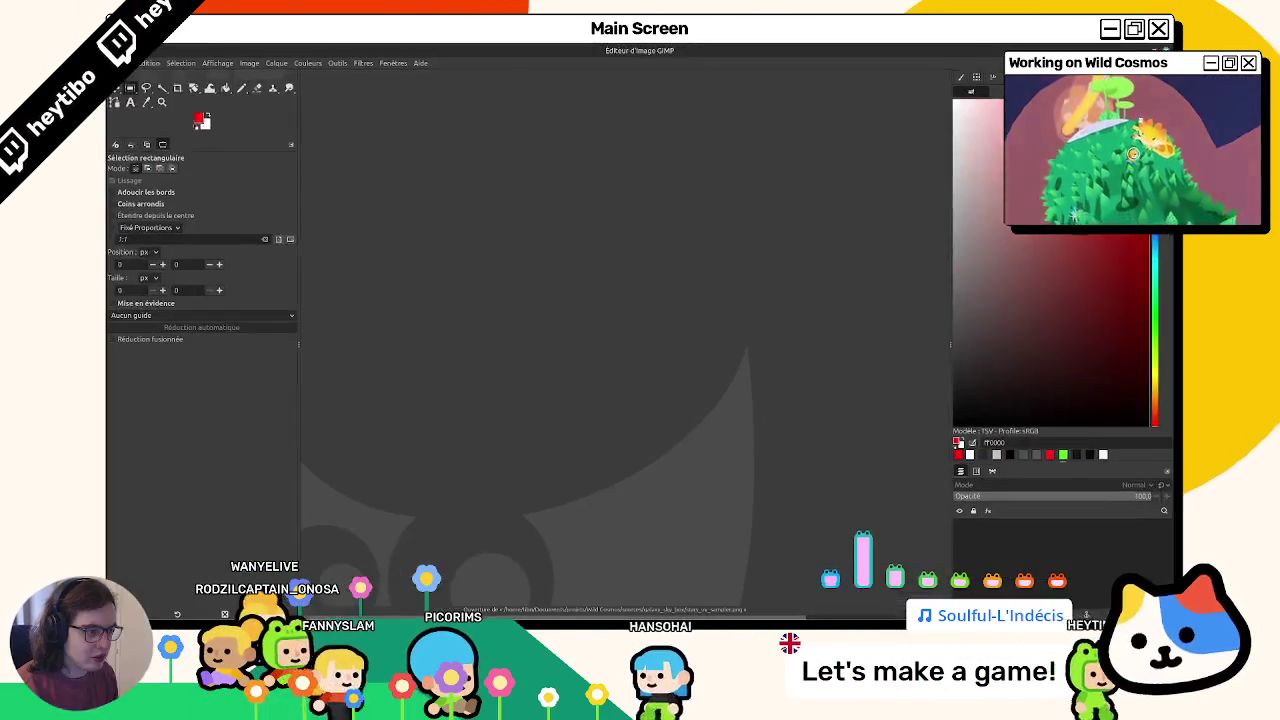
pyautogui.hotkey('alt', 'Tab')
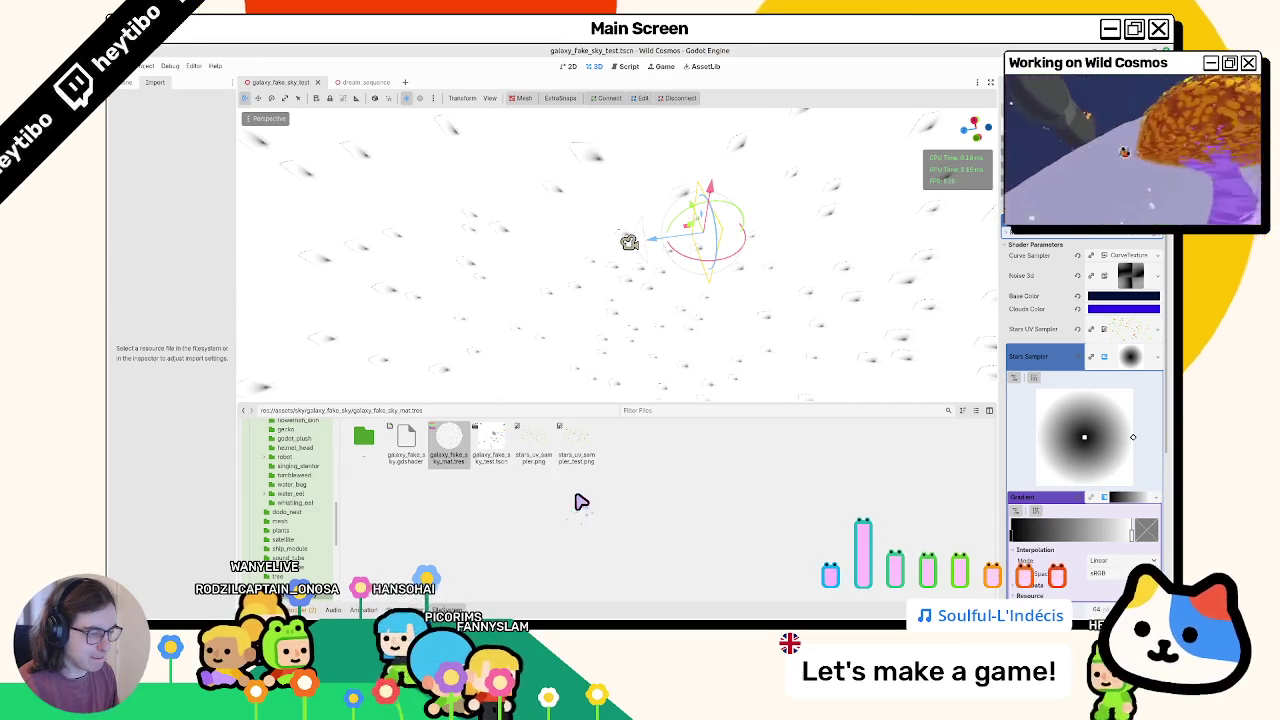
# Step: Drop stars_uv_sampler.png onto Stars UV Sampler and compare both PNGs' import settings
pyautogui.moveTo(534, 445); pyautogui.dragTo(1130, 331)
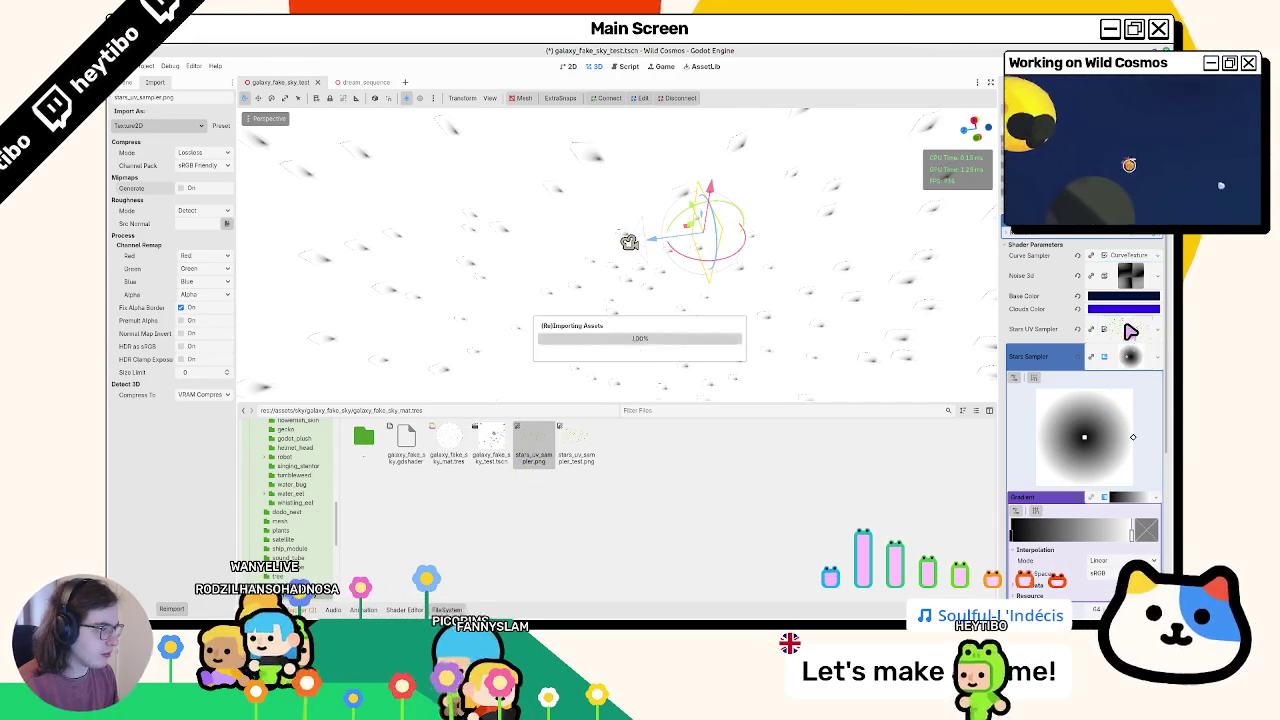
pyautogui.click(574, 456)
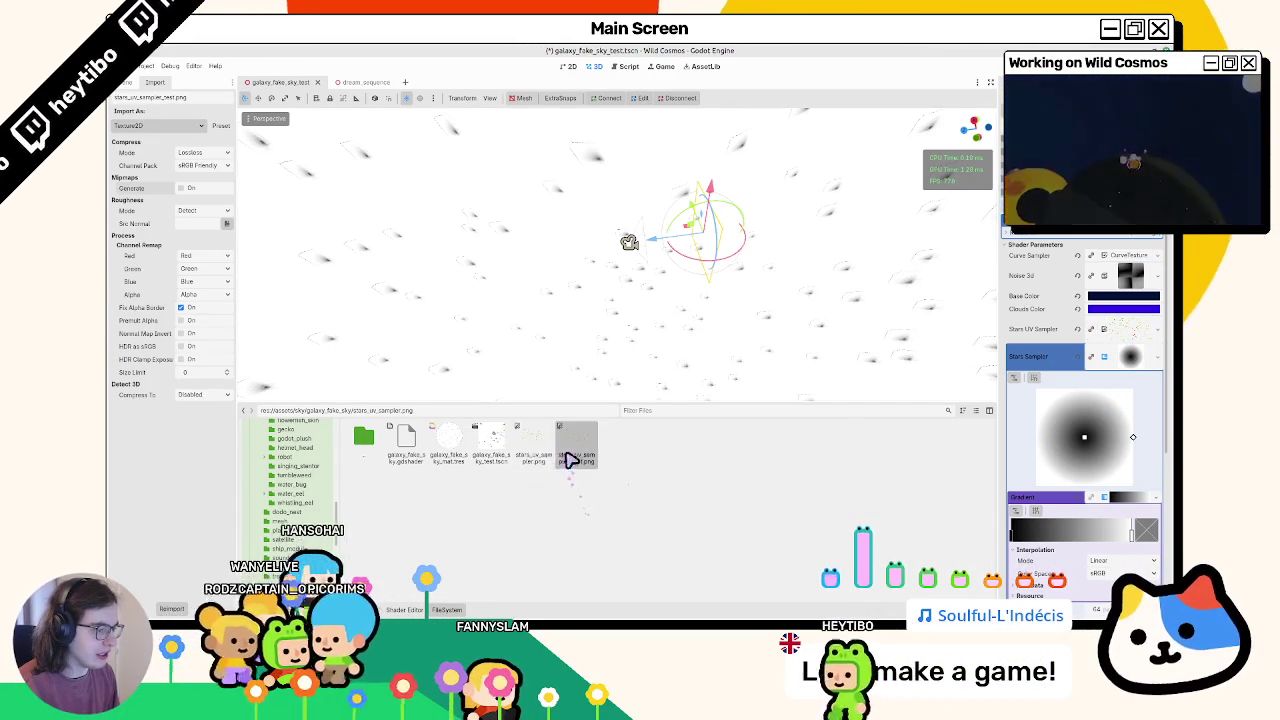
pyautogui.click(534, 450)
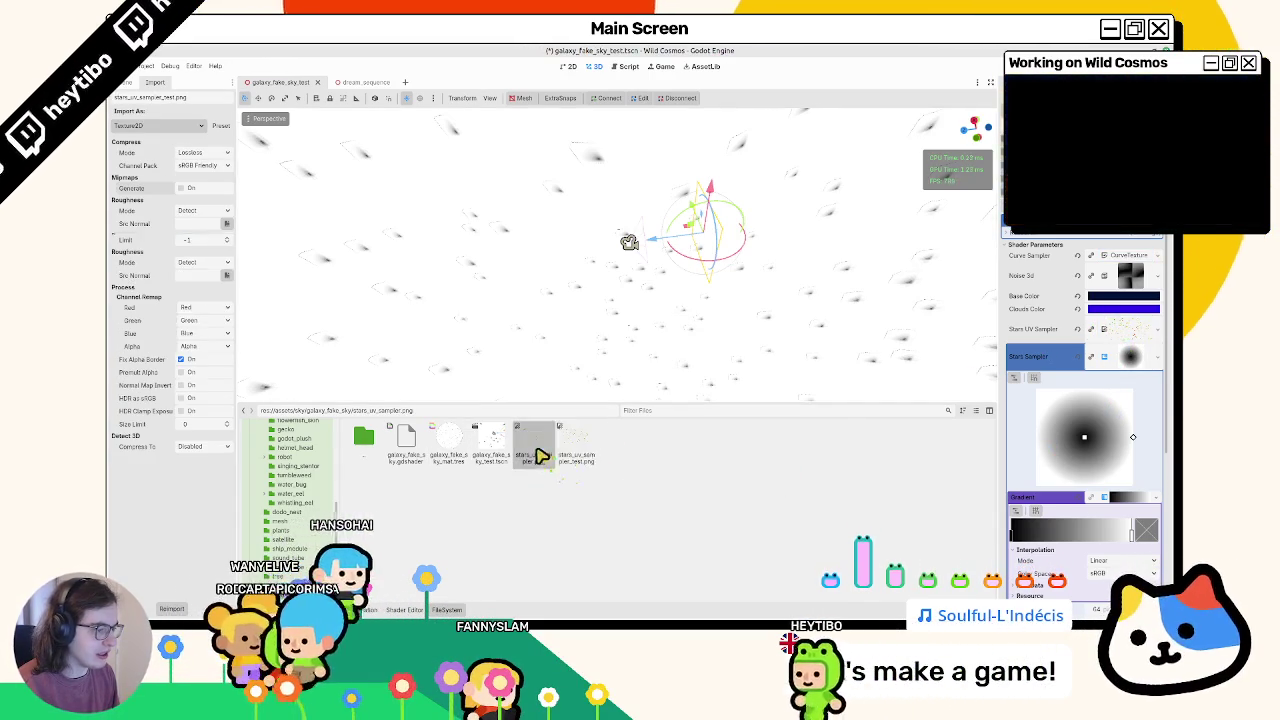
pyautogui.click(588, 446)
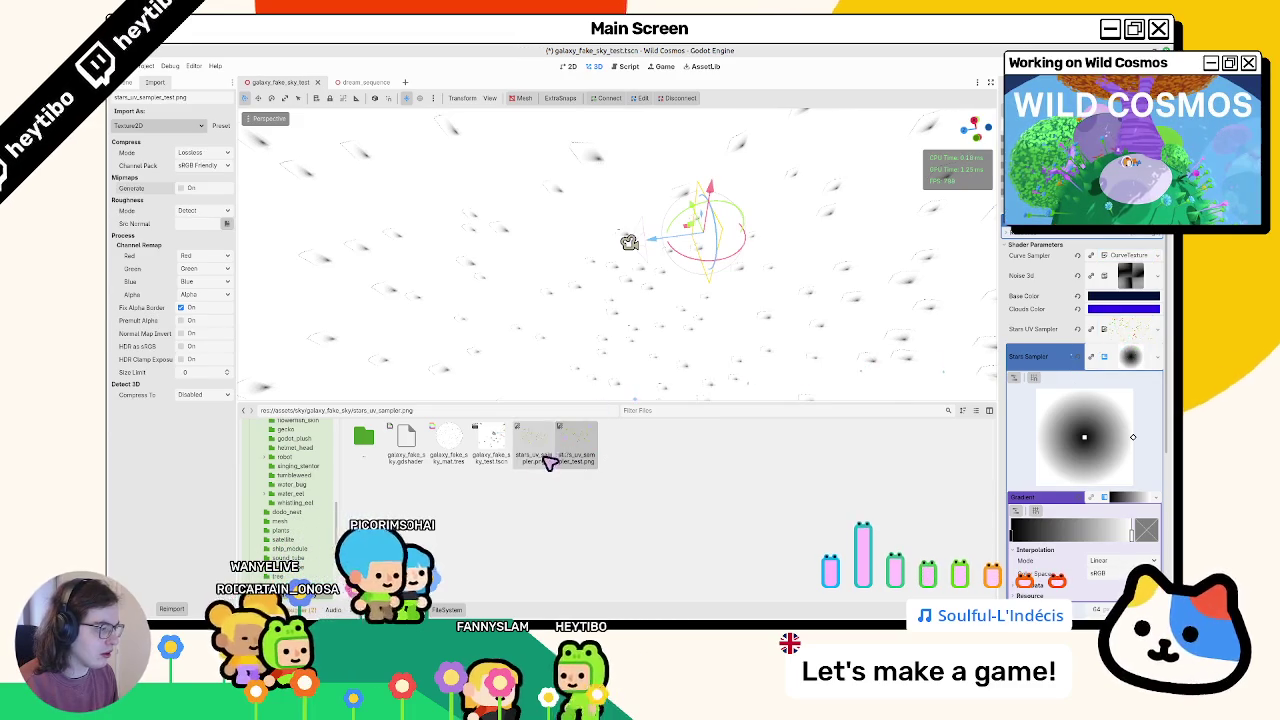
pyautogui.moveTo(550, 457); pyautogui.dragTo(1128, 332)
# Step: Switch stars_uv_sampler.png compression to Lossless and reimport it
pyautogui.click(576, 444)
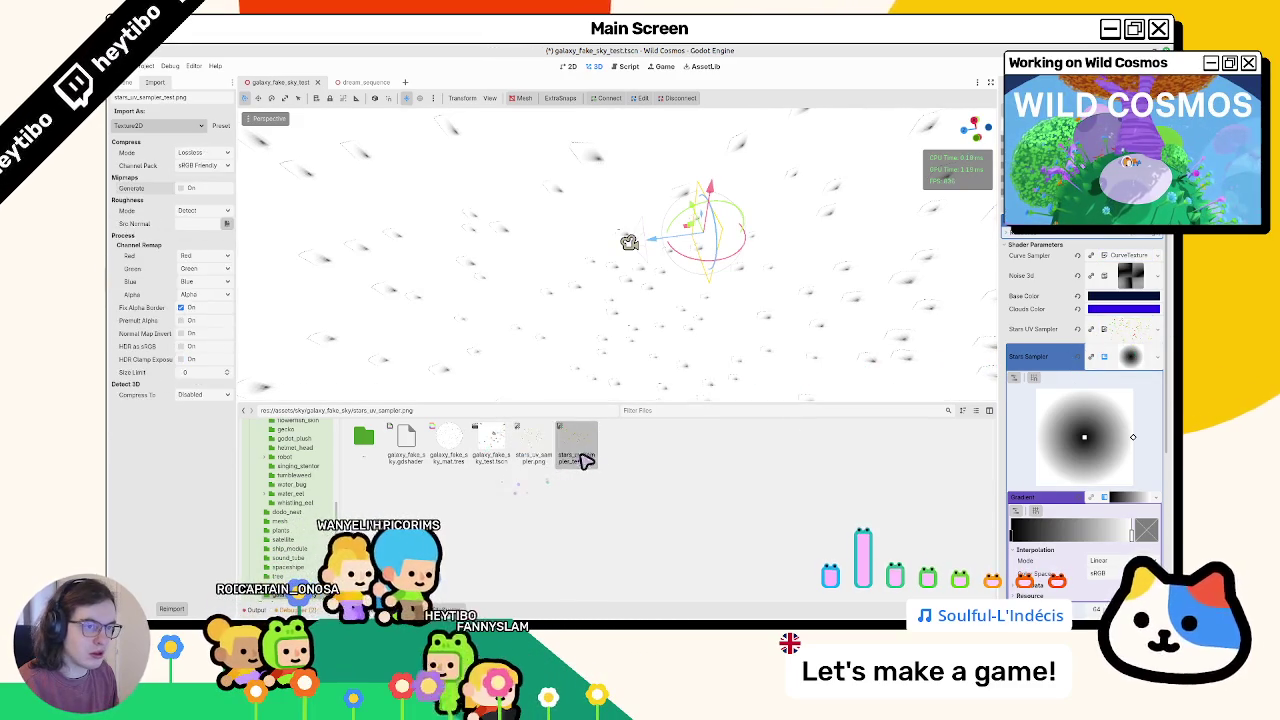
pyautogui.click(534, 446)
pyautogui.click(203, 152)
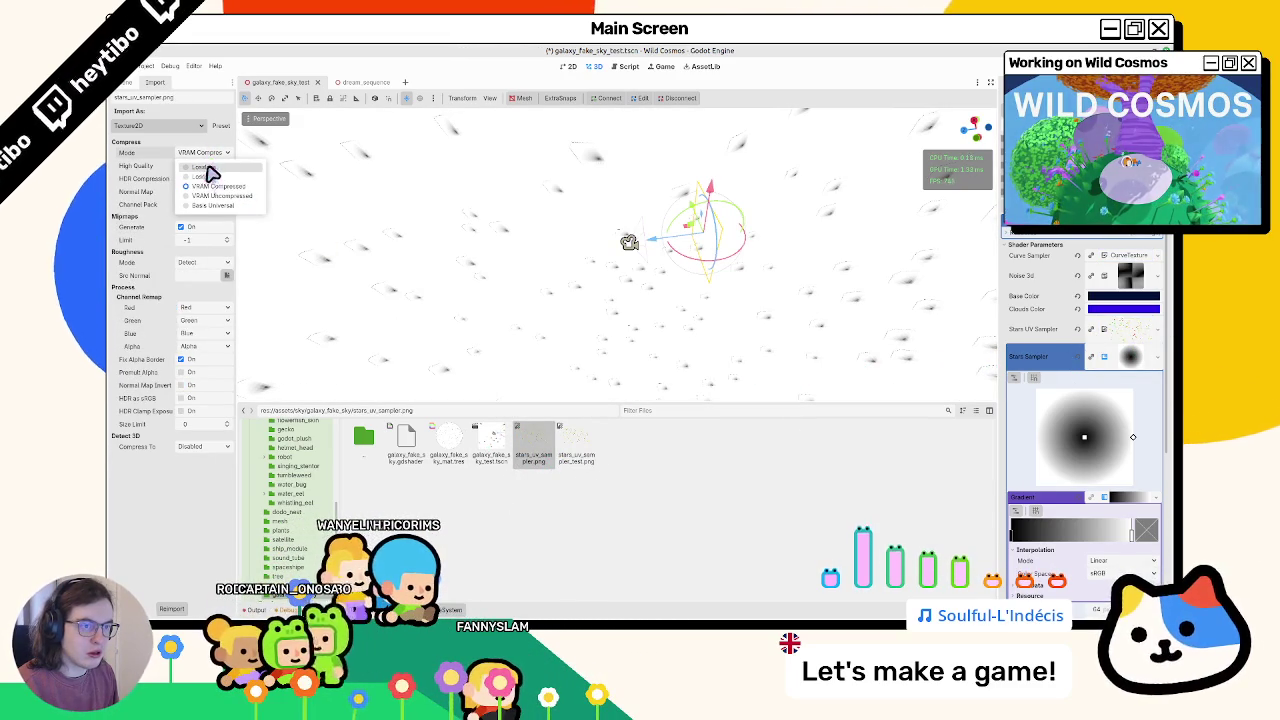
pyautogui.click(216, 170)
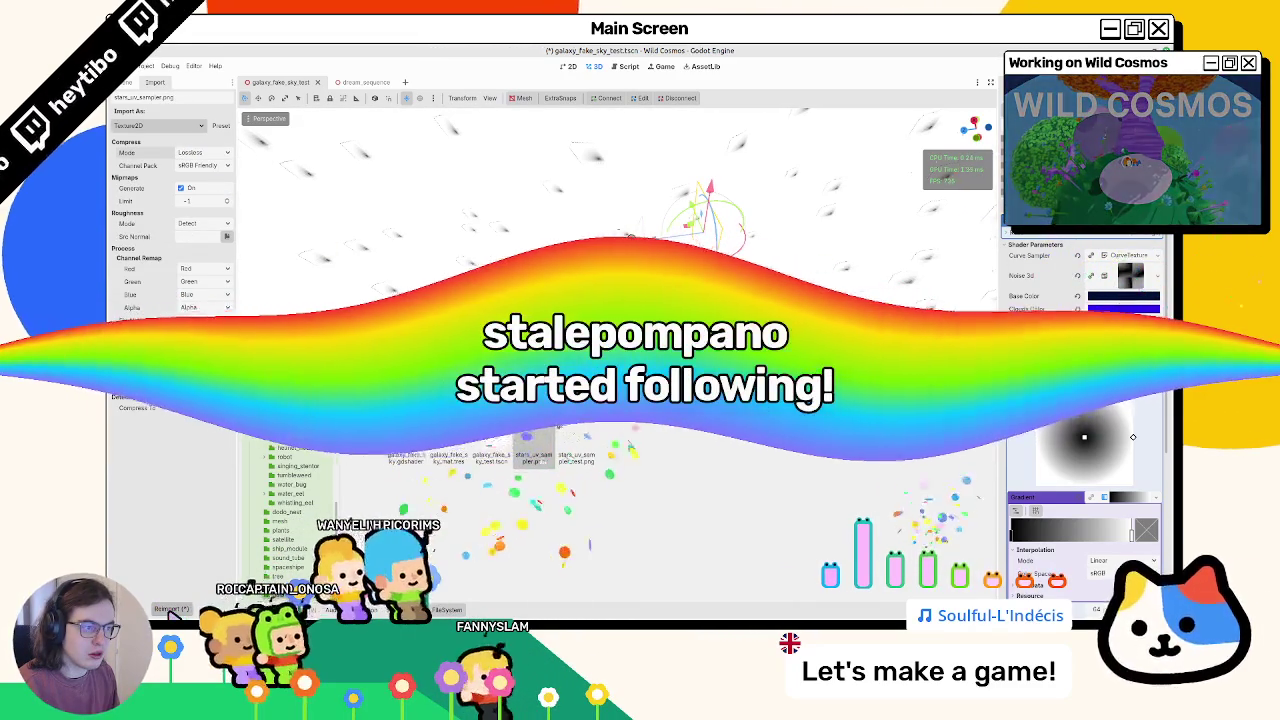
pyautogui.click(171, 608)
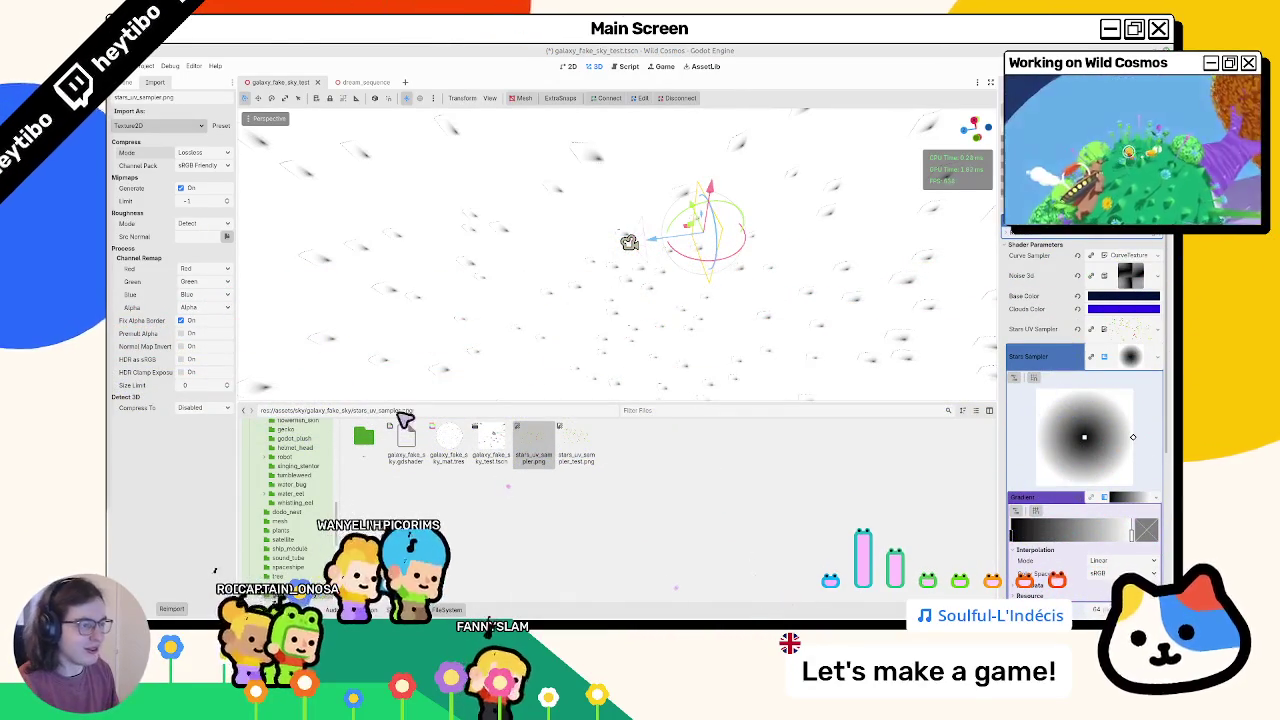
# Step: Assign stars_uv_sampler_test.png to the Stars UV Sampler
pyautogui.moveTo(581, 451); pyautogui.dragTo(800, 543)
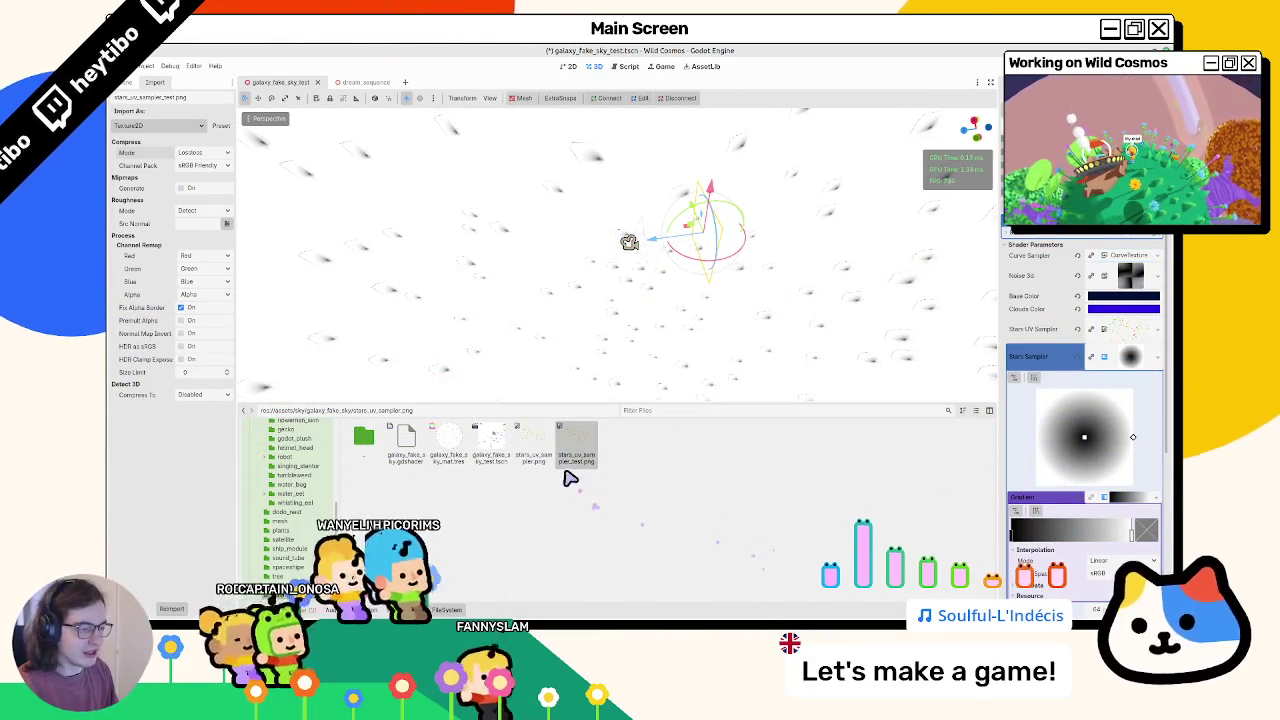
pyautogui.click(528, 459)
pyautogui.moveTo(595, 462); pyautogui.dragTo(951, 445)
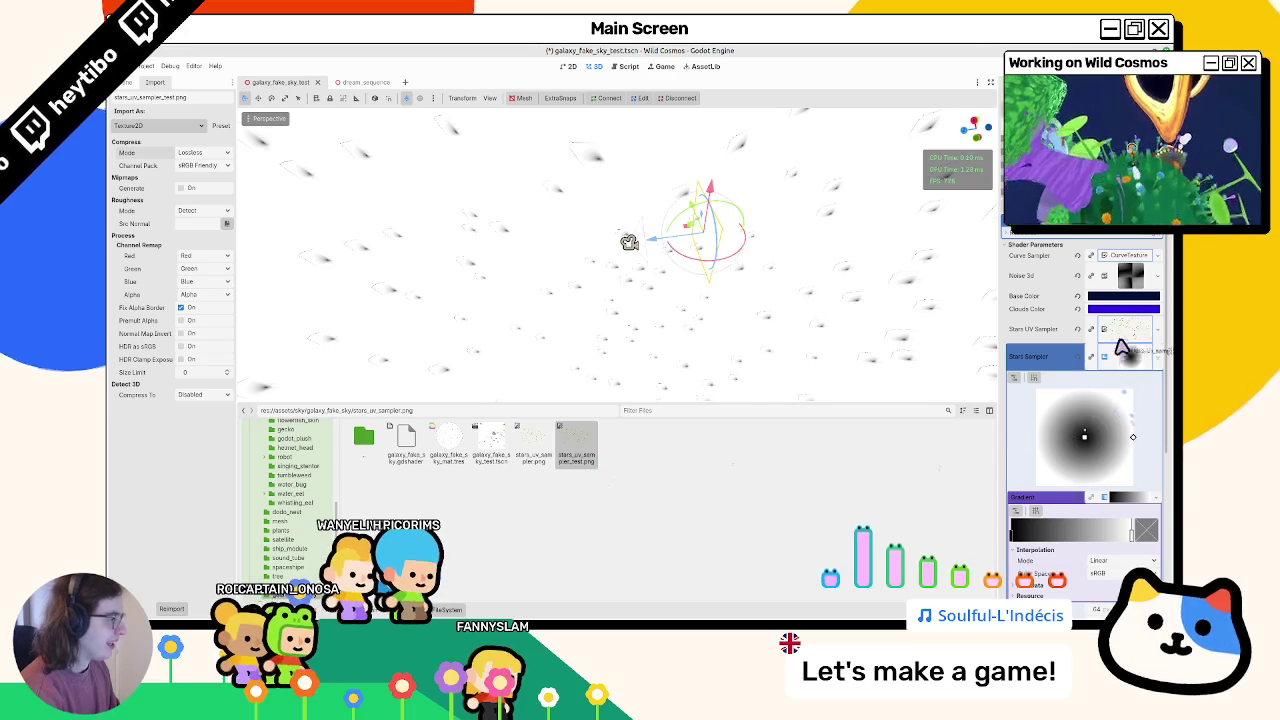
pyautogui.moveTo(1137, 357); pyautogui.dragTo(1135, 357)
# Step: Delete the old stars_uv_sampler.png from the project and confirm removal
pyautogui.click(533, 449)
pyautogui.press('Delete')
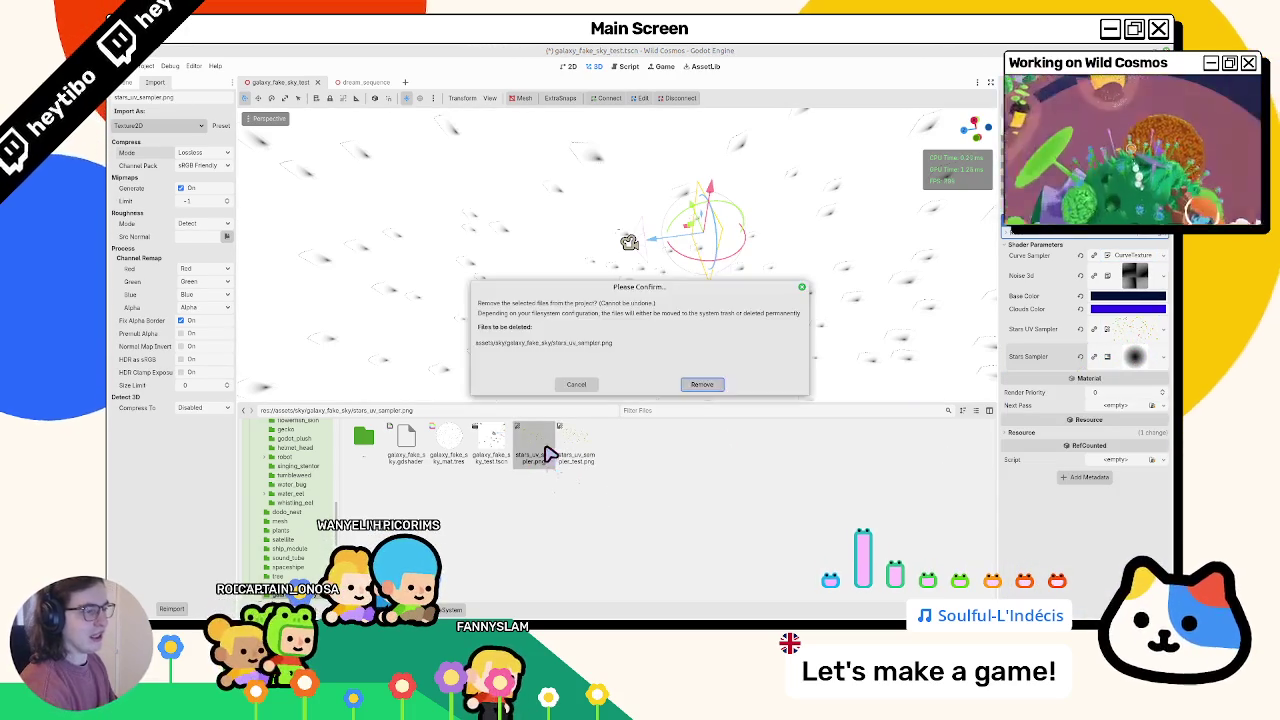
pyautogui.press('Return')
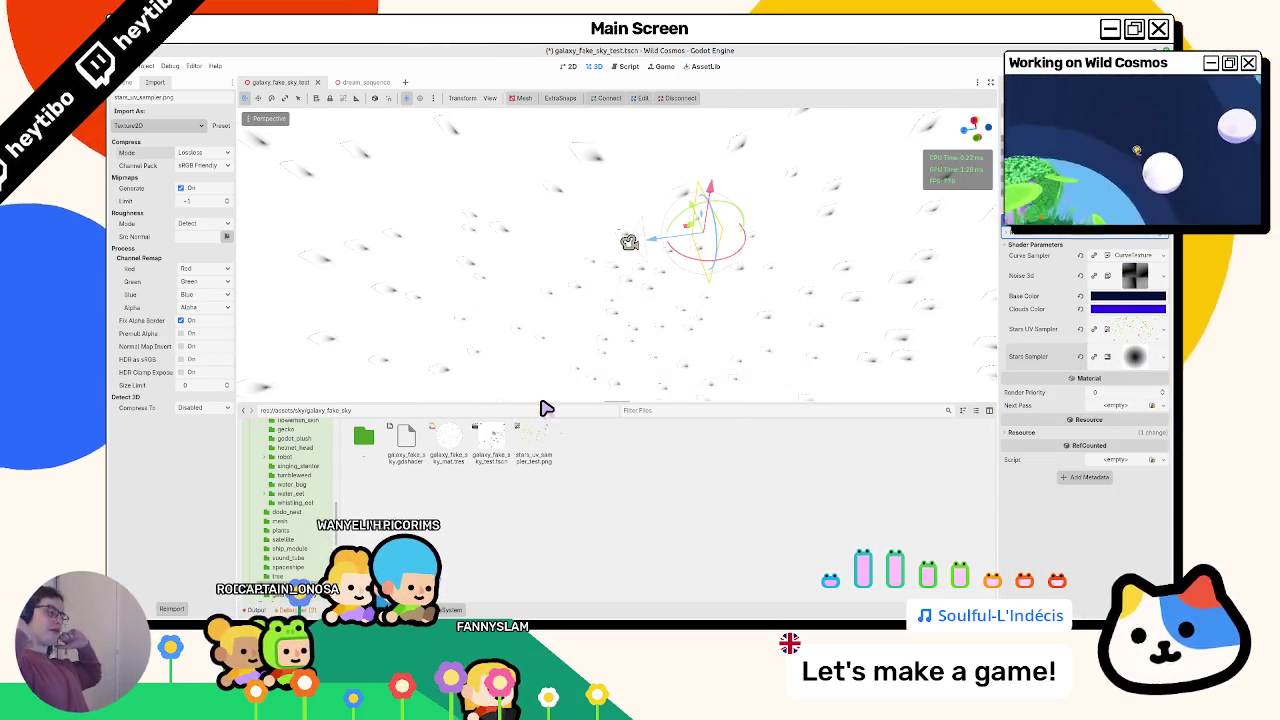
# Step: Orbit around the star sky and reopen the shader code in the bottom panel
pyautogui.moveTo(541, 224)
pyautogui.mouseDown(button='middle')
pyautogui.moveTo(608, 403)
pyautogui.moveTo(608, 300)
pyautogui.moveTo(468, 323)
pyautogui.mouseUp(button='middle')
pyautogui.doubleClick(405, 440)
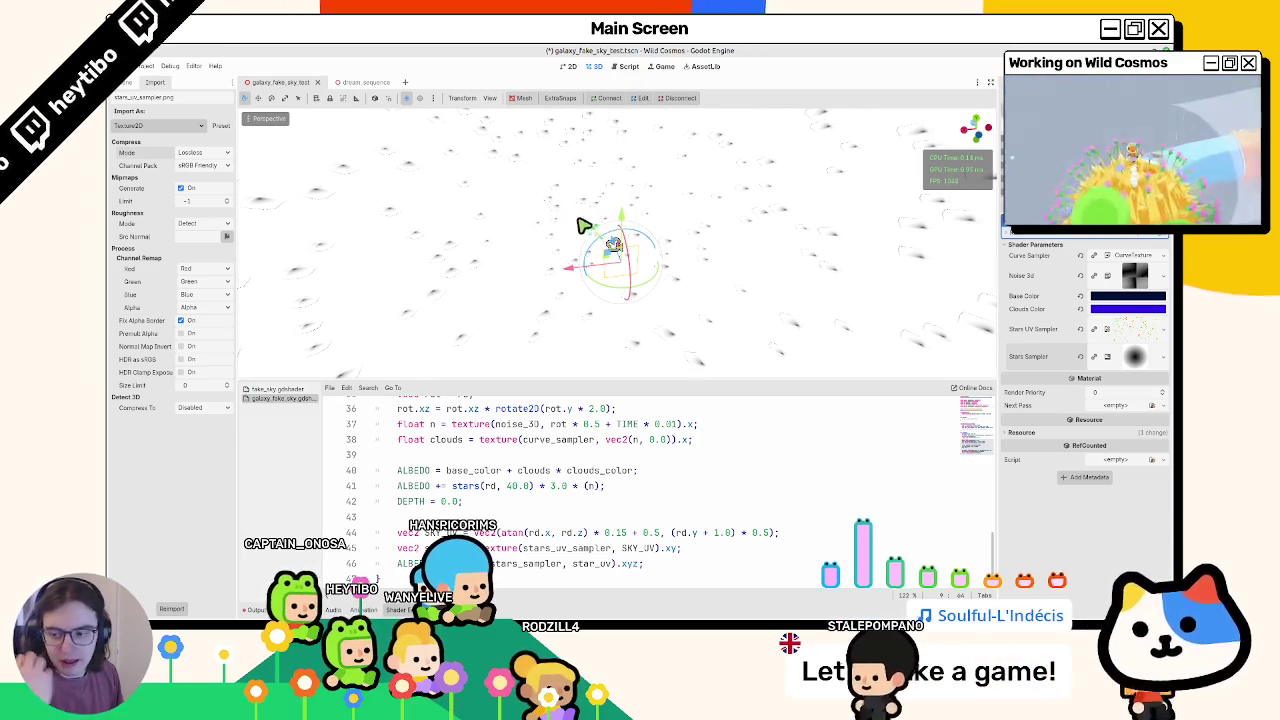
# Step: Reposition the Stars Sampler radial gradient's centre and stops, pushing the black region outward
pyautogui.click(1128, 357)
pyautogui.moveTo(1084, 437)
pyautogui.mouseDown()
pyautogui.moveTo(1070, 465)
pyautogui.moveTo(1108, 460)
pyautogui.moveTo(1084, 437)
pyautogui.mouseUp()
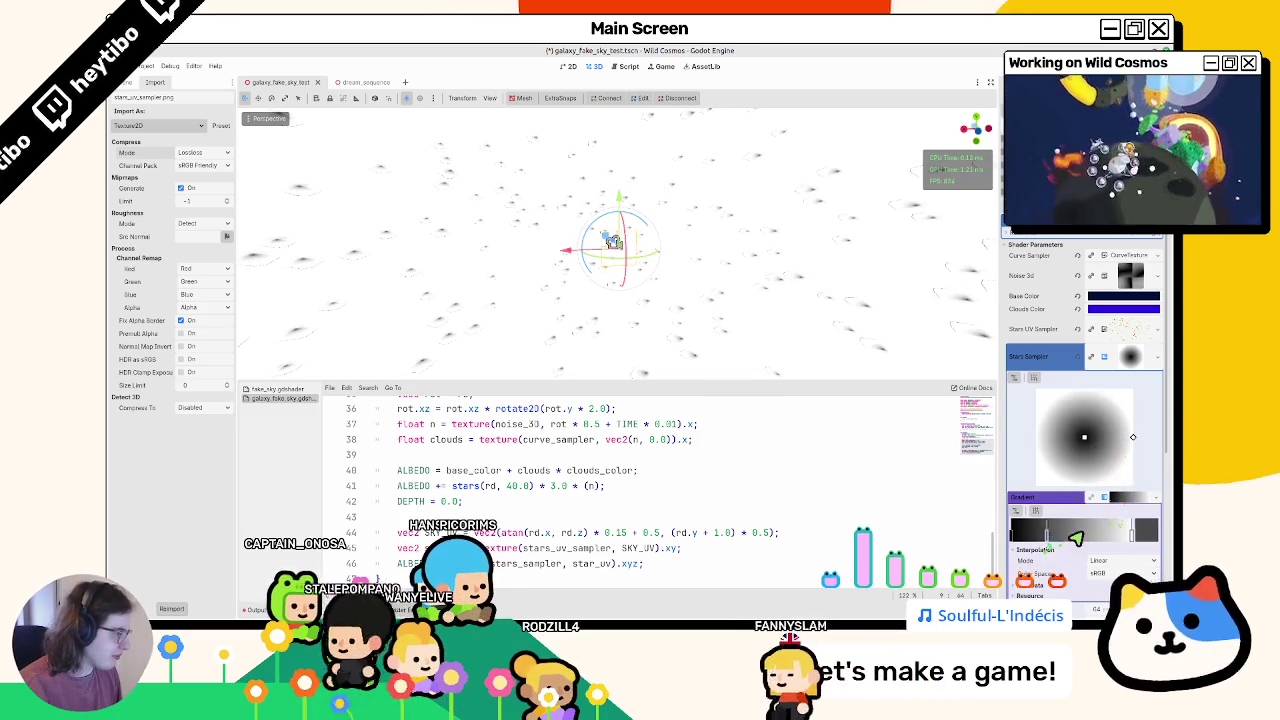
pyautogui.moveTo(1108, 537)
pyautogui.mouseDown()
pyautogui.moveTo(1123, 540)
pyautogui.moveTo(1040, 551)
pyautogui.mouseUp()
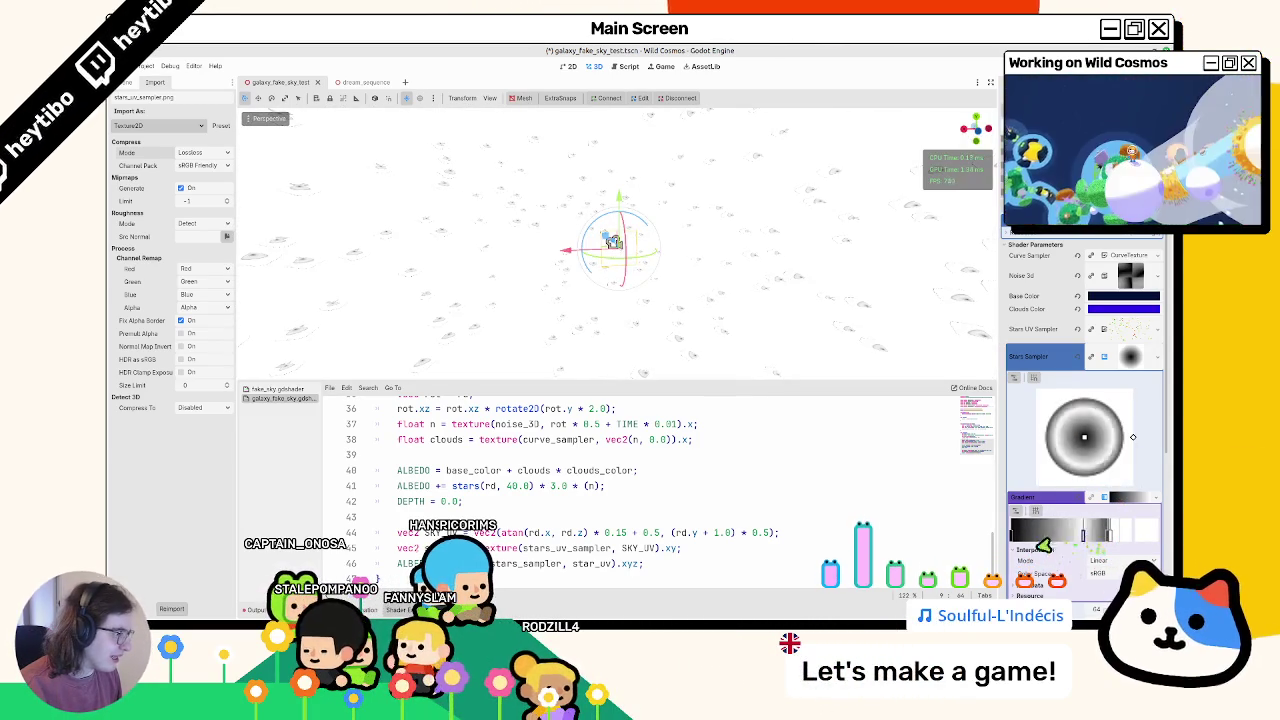
pyautogui.moveTo(1015, 544); pyautogui.dragTo(1125, 537)
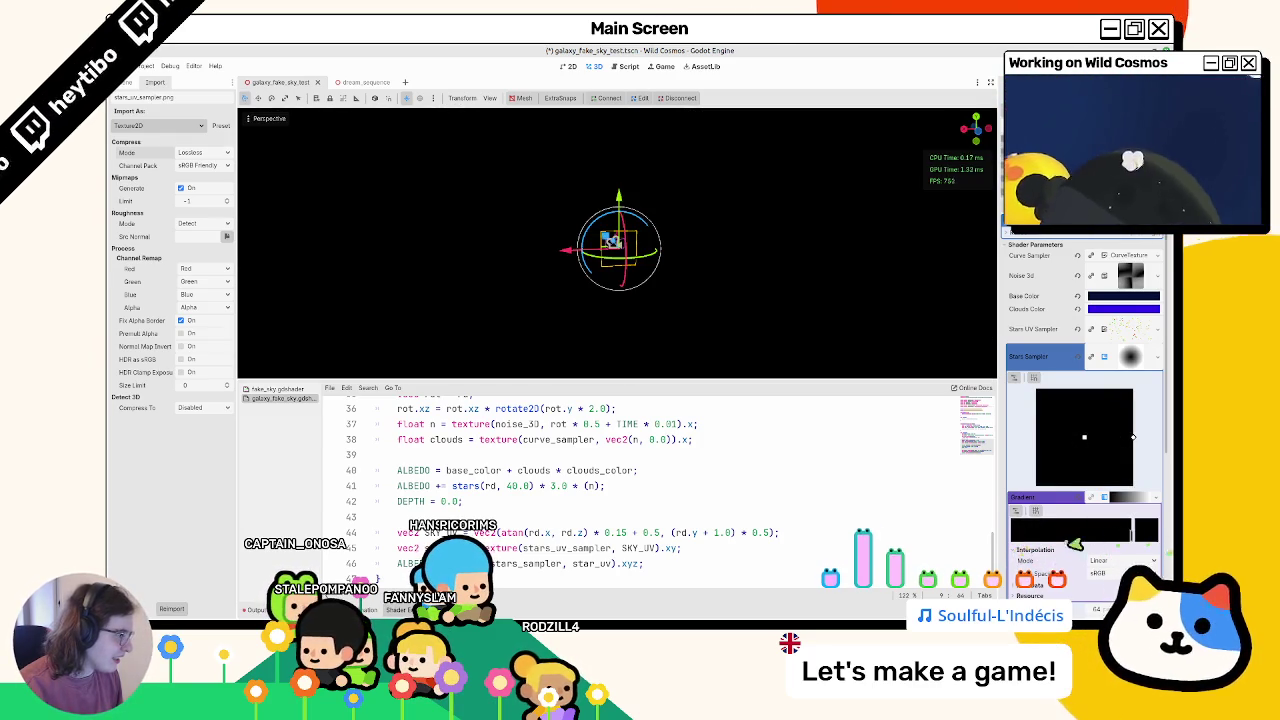
# Step: Make one gradient stop pure white, fade the outer end to transparent, and save the scene
pyautogui.click(1147, 531)
pyautogui.moveTo(1128, 318); pyautogui.dragTo(1128, 263)
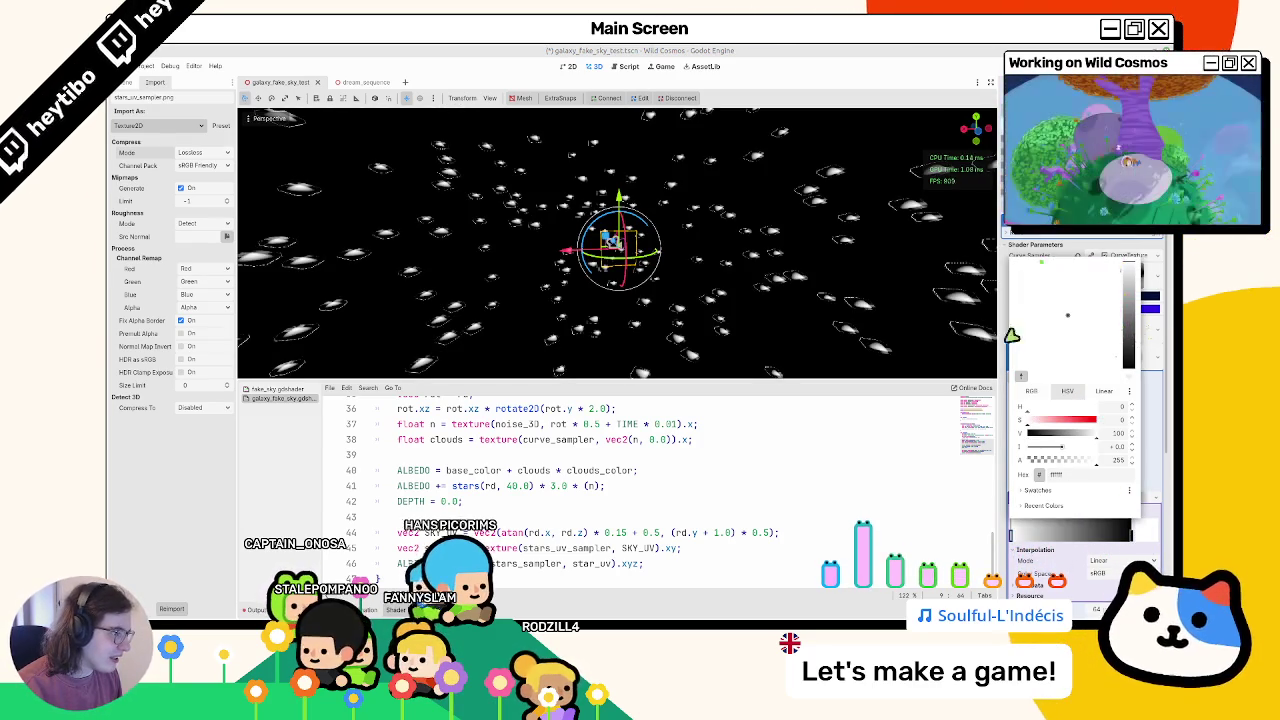
pyautogui.click(1091, 530)
pyautogui.moveTo(1068, 543); pyautogui.dragTo(1030, 543)
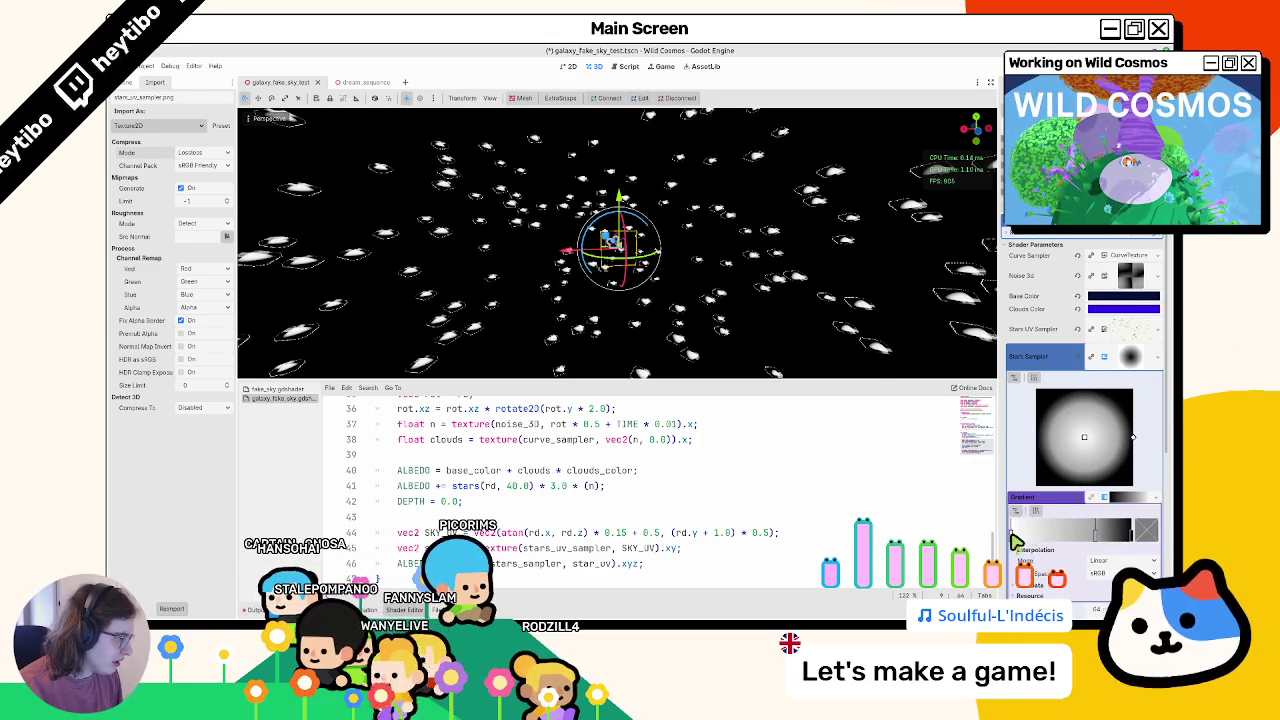
pyautogui.moveTo(1101, 537); pyautogui.dragTo(1059, 548)
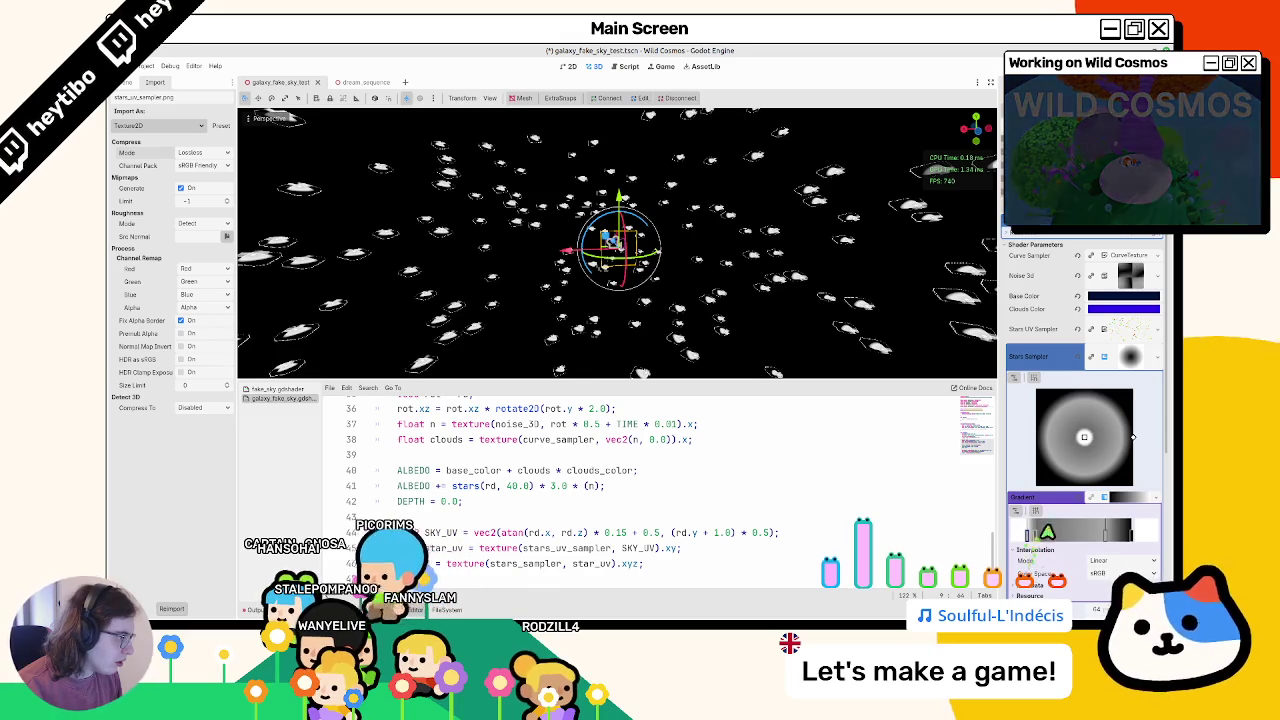
pyautogui.moveTo(690, 260); pyautogui.dragTo(732, 252, button='middle')
pyautogui.hotkey('ctrl', 's')
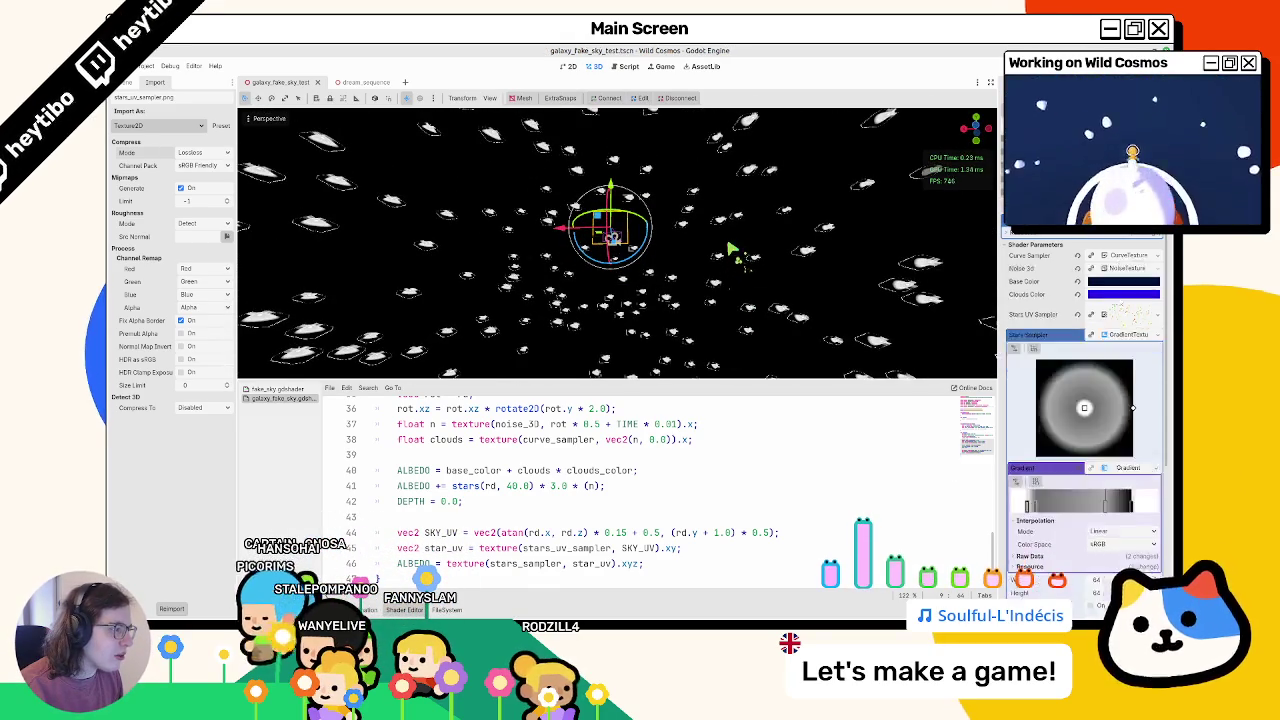
pyautogui.doubleClick(545, 564)
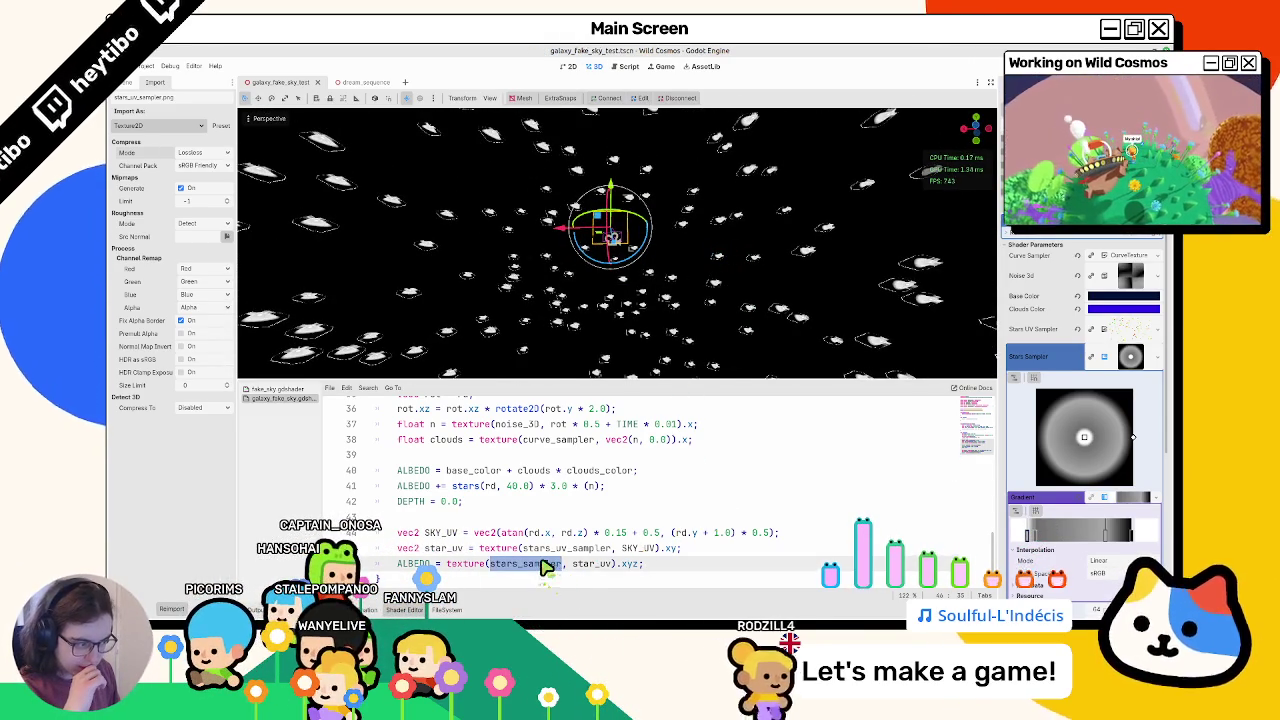
pyautogui.scroll(3, 540, 564)
pyautogui.scroll(-3, 530, 563)
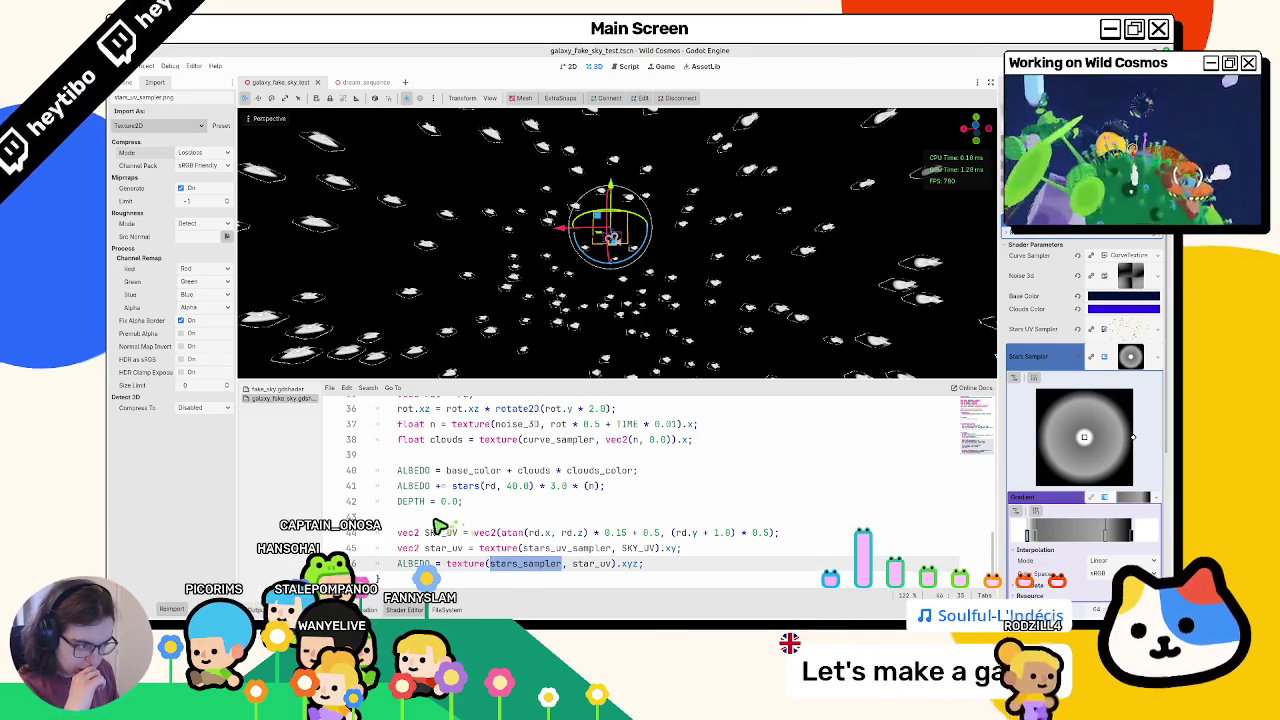
pyautogui.doubleClick(652, 549)
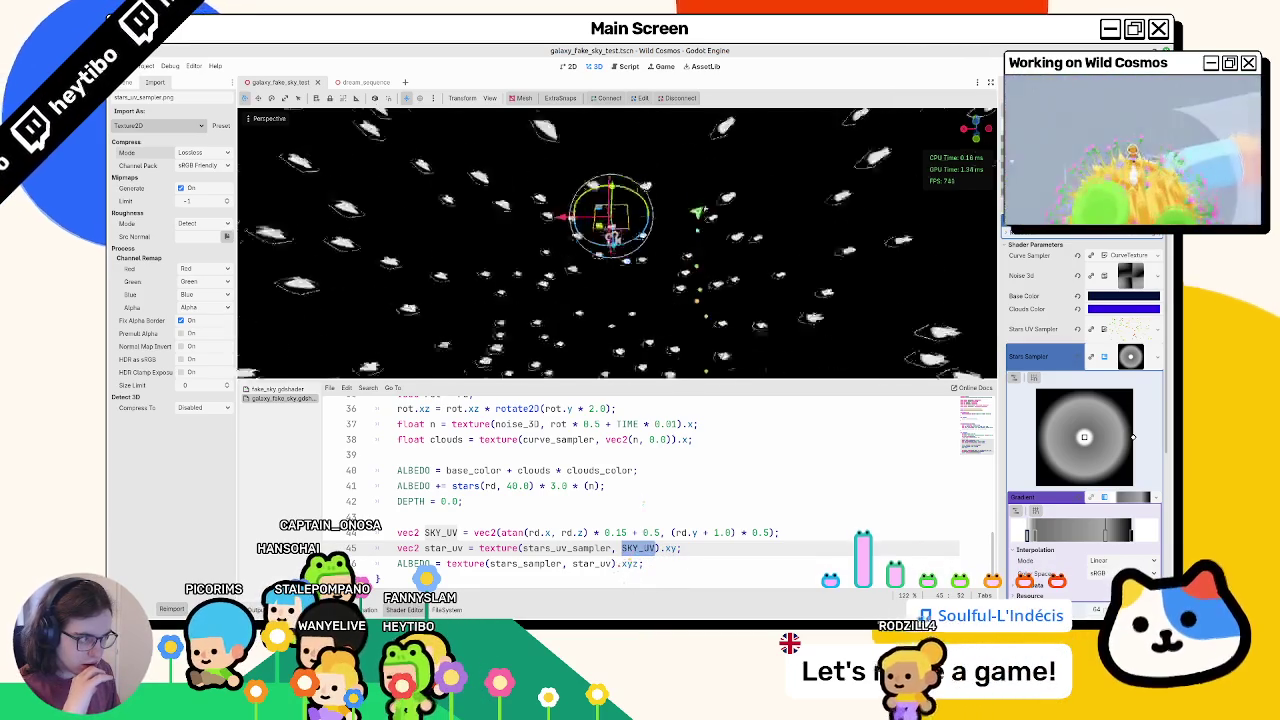
pyautogui.click(676, 548)
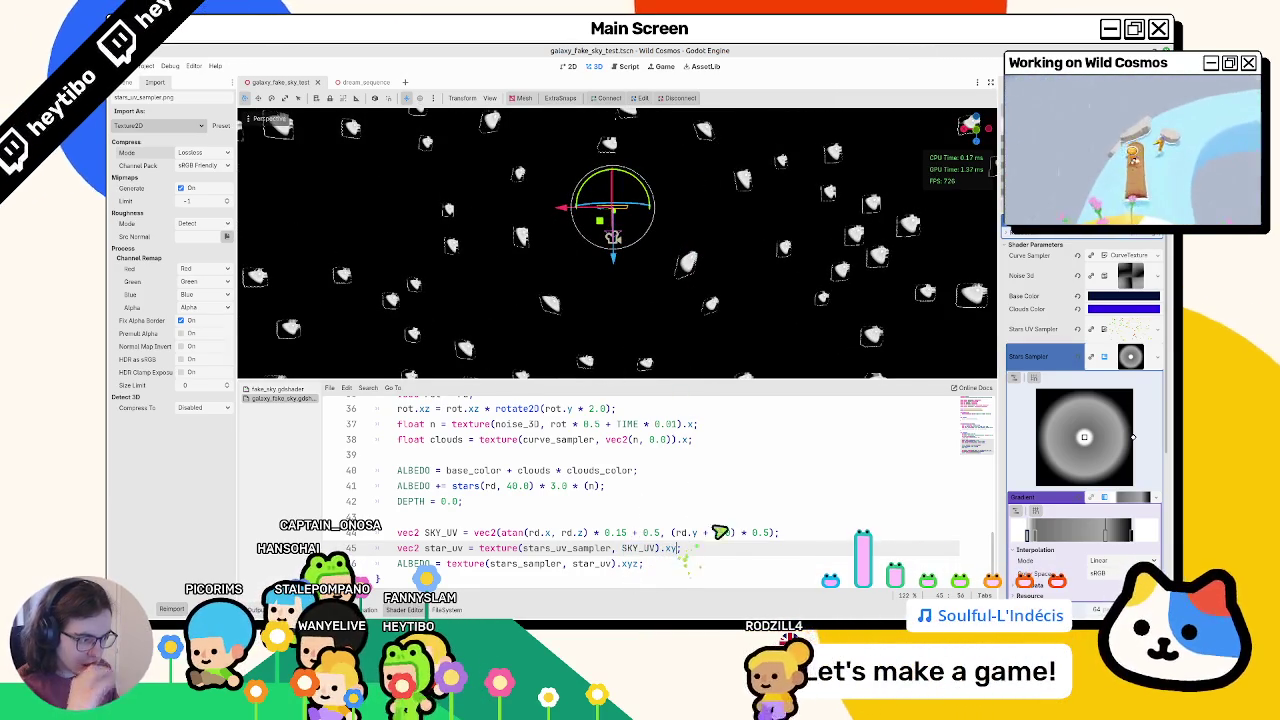
pyautogui.write('* 0.5')
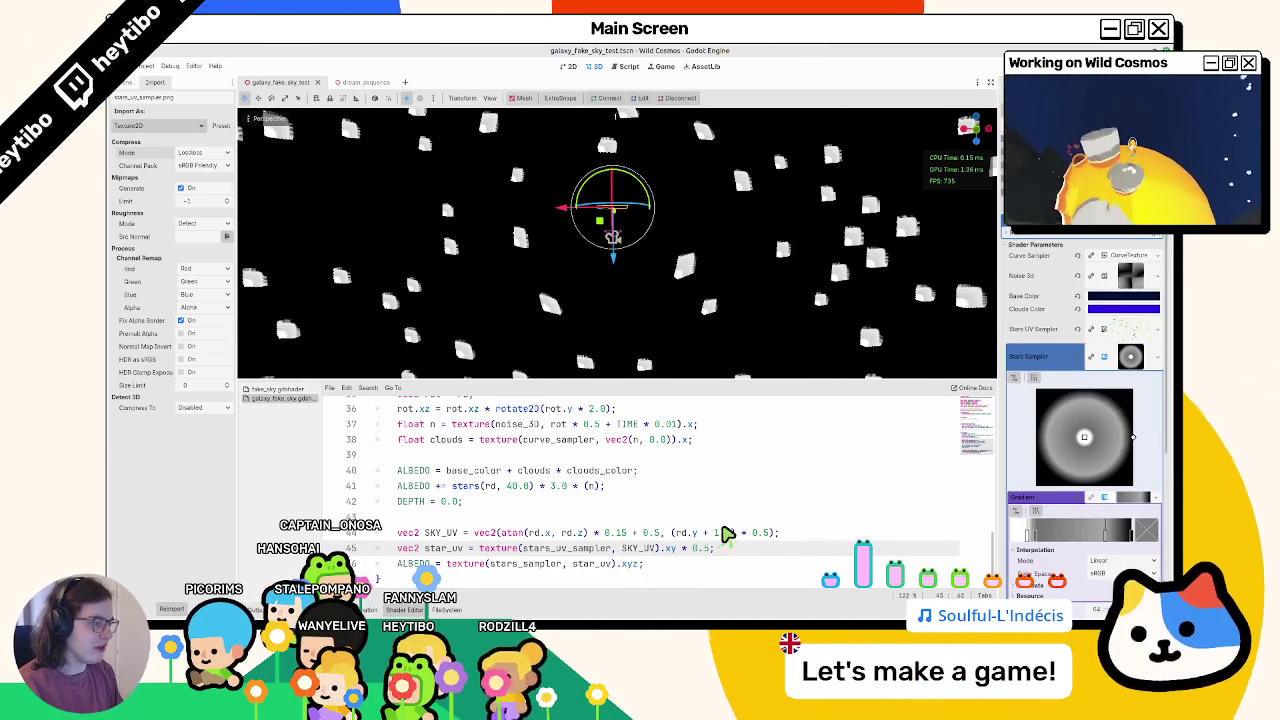
pyautogui.press('BackSpace')
pyautogui.press('BackSpace')
pyautogui.press('BackSpace')
pyautogui.scroll(2, 779, 236)
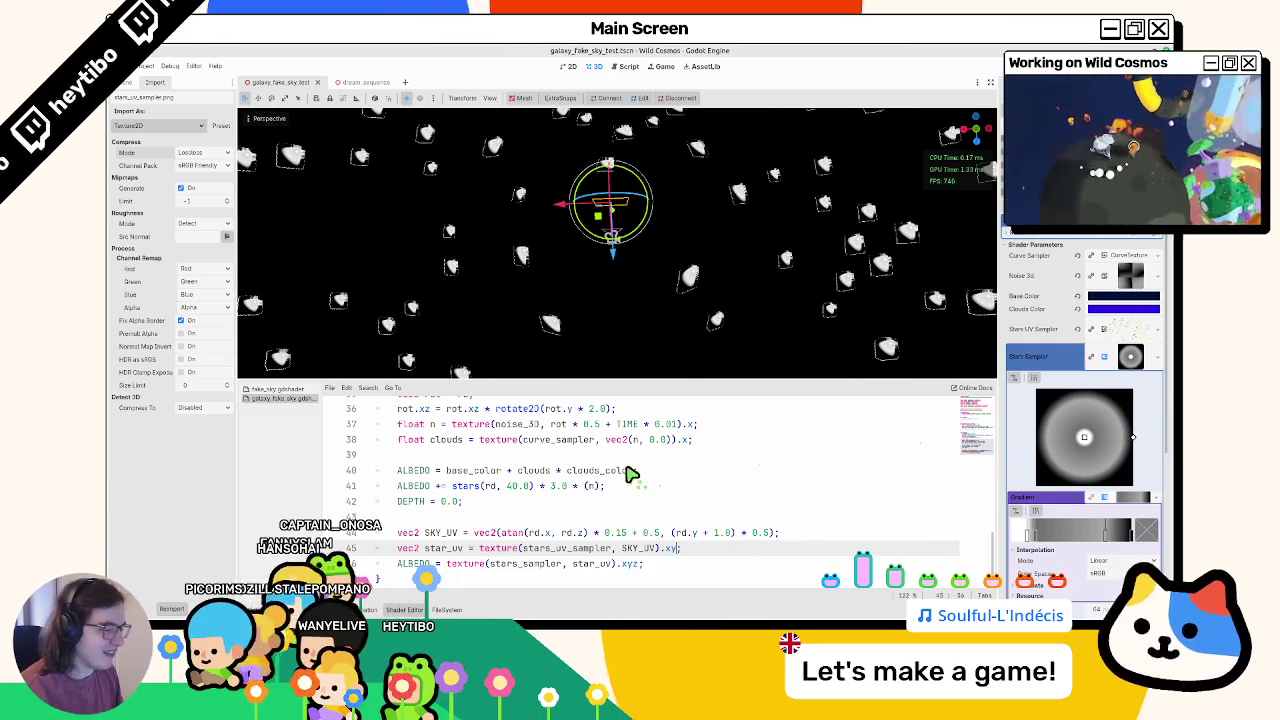
pyautogui.scroll(5, 630, 474)
pyautogui.scroll(4, 630, 474)
pyautogui.scroll(1, 630, 474)
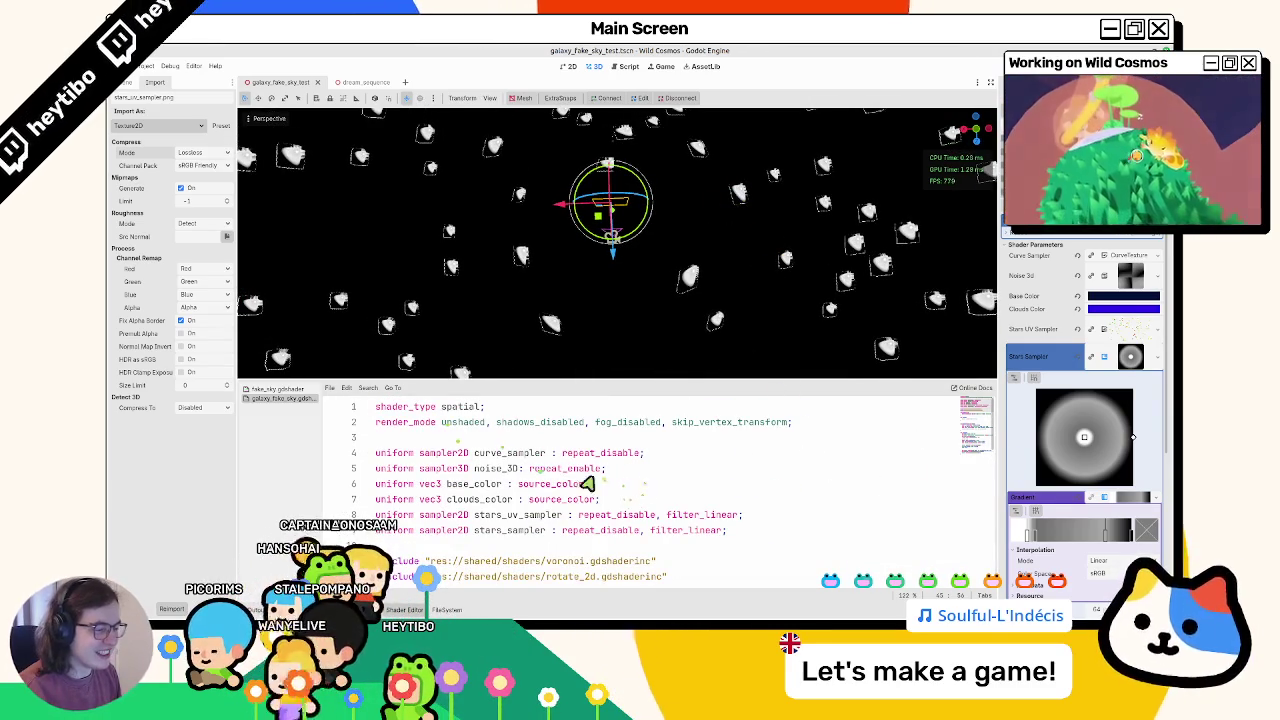
# Step: Restore the repeat_disable hint on stars_sampler using autocomplete
pyautogui.doubleClick(606, 531)
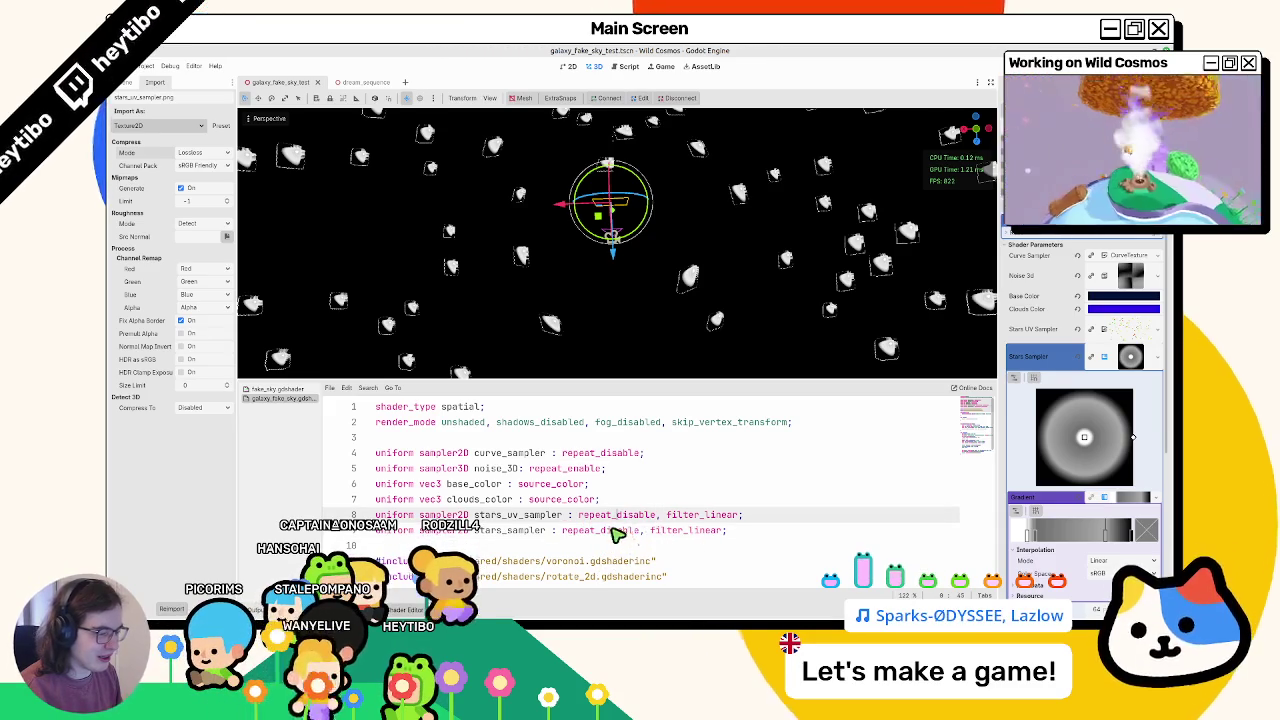
pyautogui.write('r')
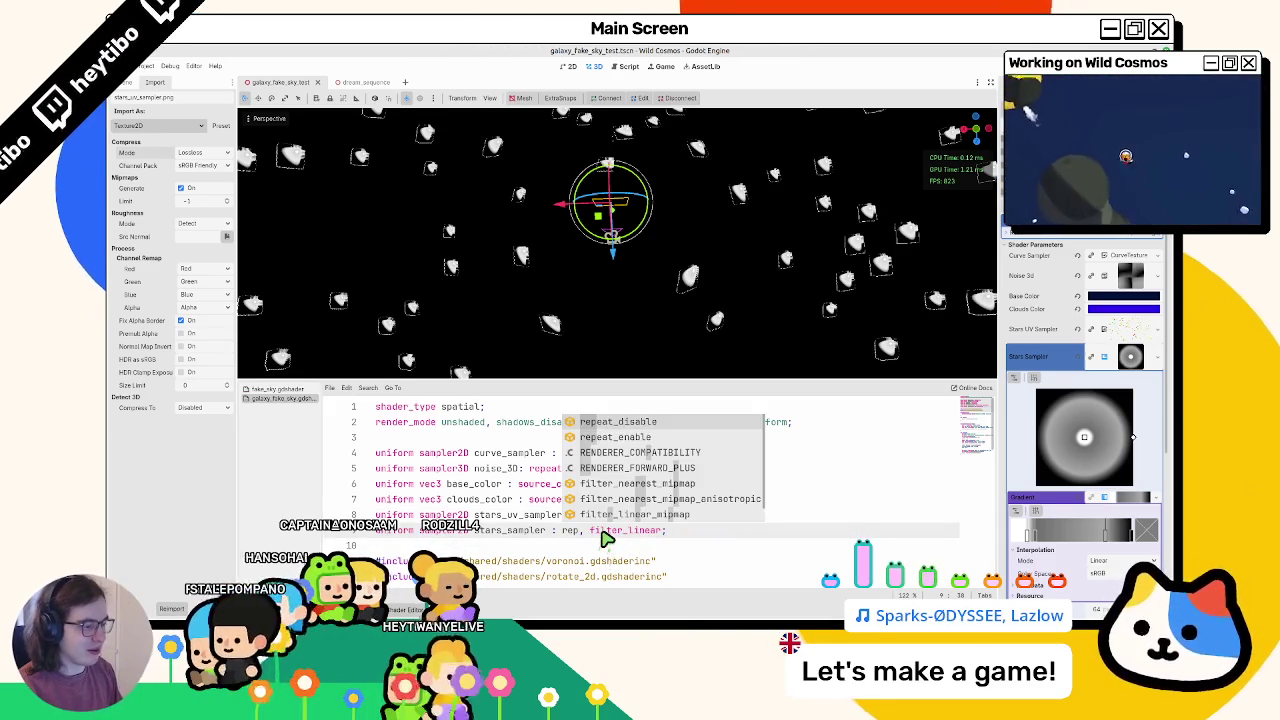
pyautogui.press('Down')
pyautogui.press('Return')
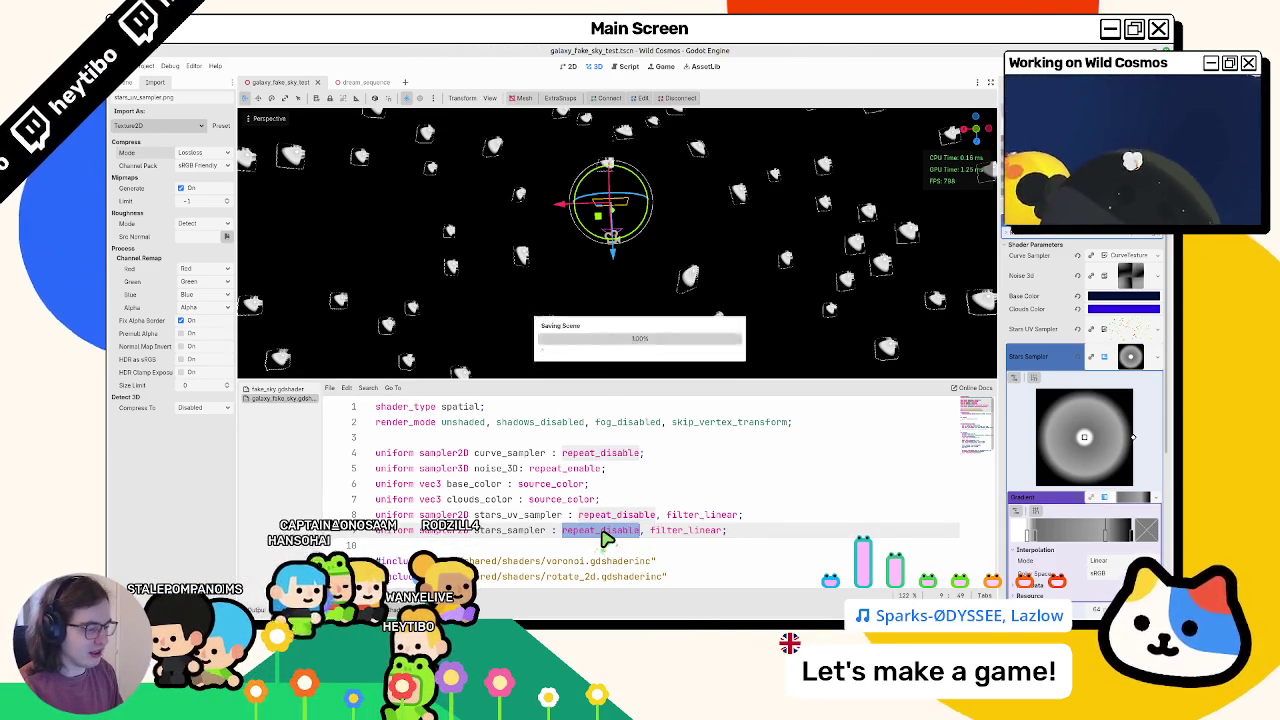
pyautogui.press('Return')
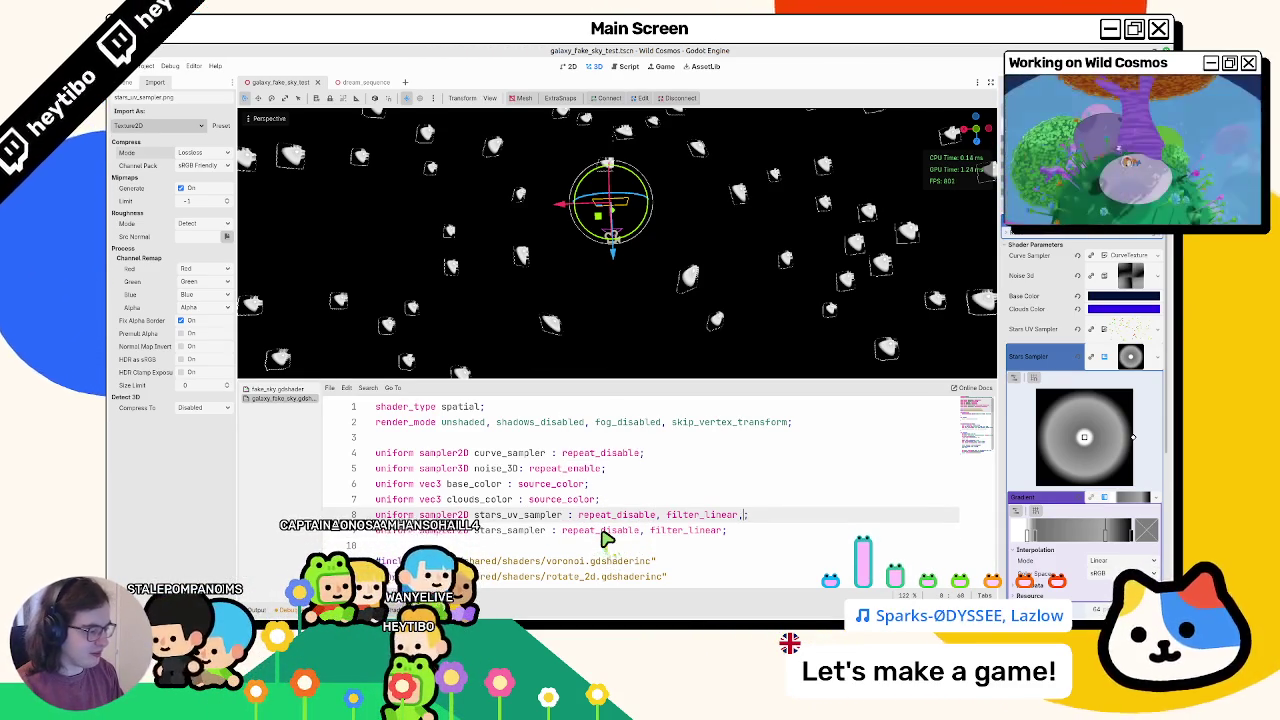
# Step: Add source_color to the stars_uv_sampler hints on line 8 and hide the Shader Editor
pyautogui.press('Down')
pyautogui.press('Down')
pyautogui.press('Down')
pyautogui.press('Down')
pyautogui.press('Down')
pyautogui.press('Down')
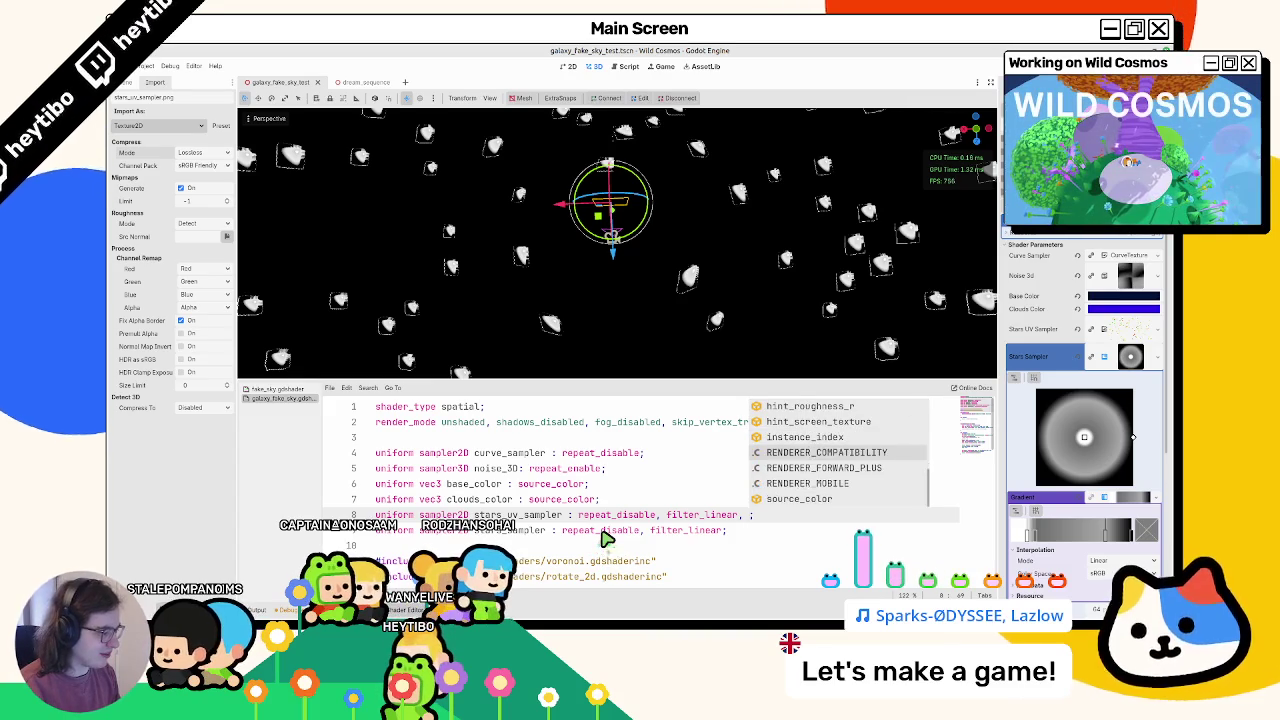
pyautogui.press('Down')
pyautogui.press('Down')
pyautogui.press('Down')
pyautogui.press('Down')
pyautogui.press('Down')
pyautogui.press('Down')
pyautogui.press('Down')
pyautogui.press('Return')
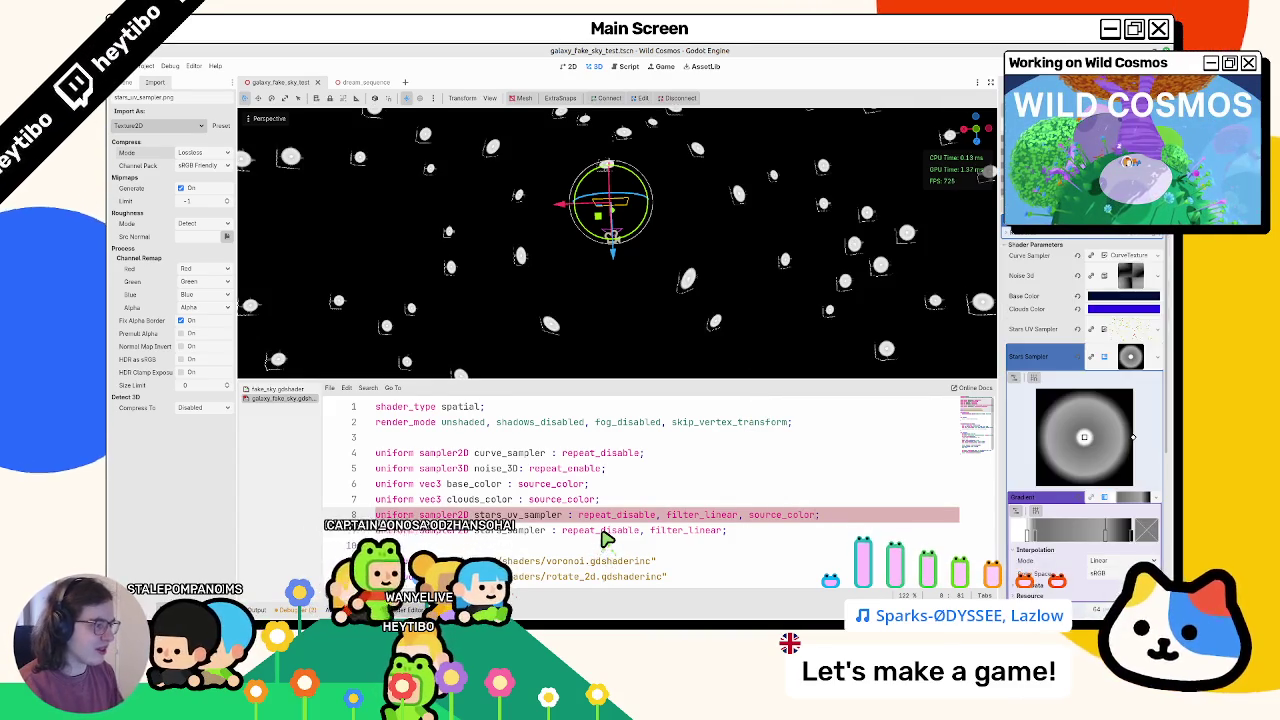
pyautogui.hotkey('ctrl', 'j')
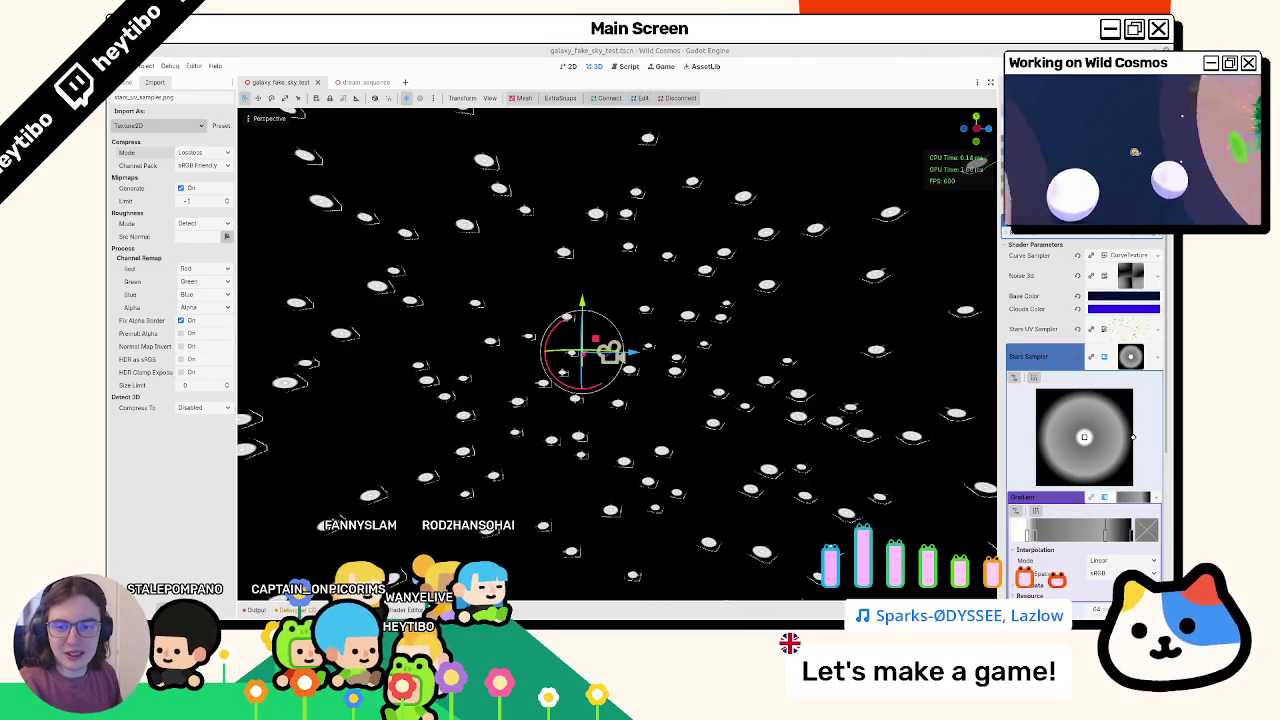
# Step: Orbit the 3D viewport to look around the white star sky
pyautogui.hotkey('alt', 'Tab')
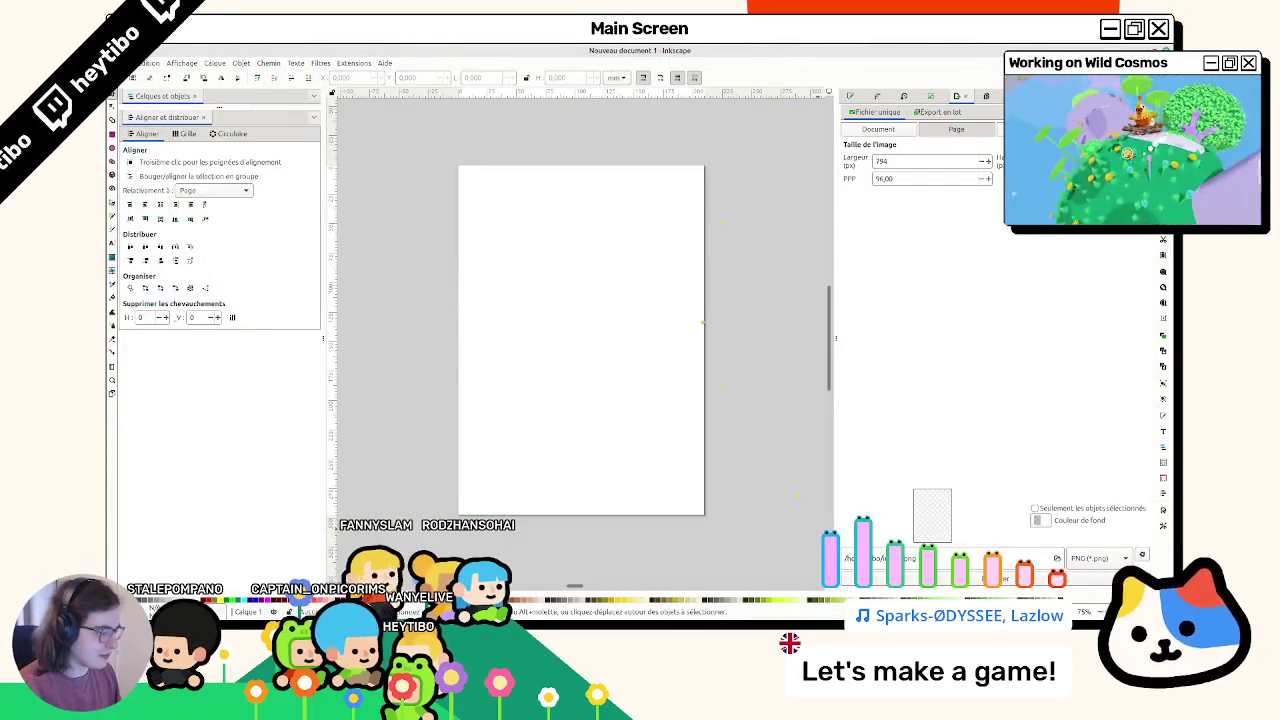
pyautogui.hotkey('alt', 'Tab')
pyautogui.hotkey('alt', 'Tab')
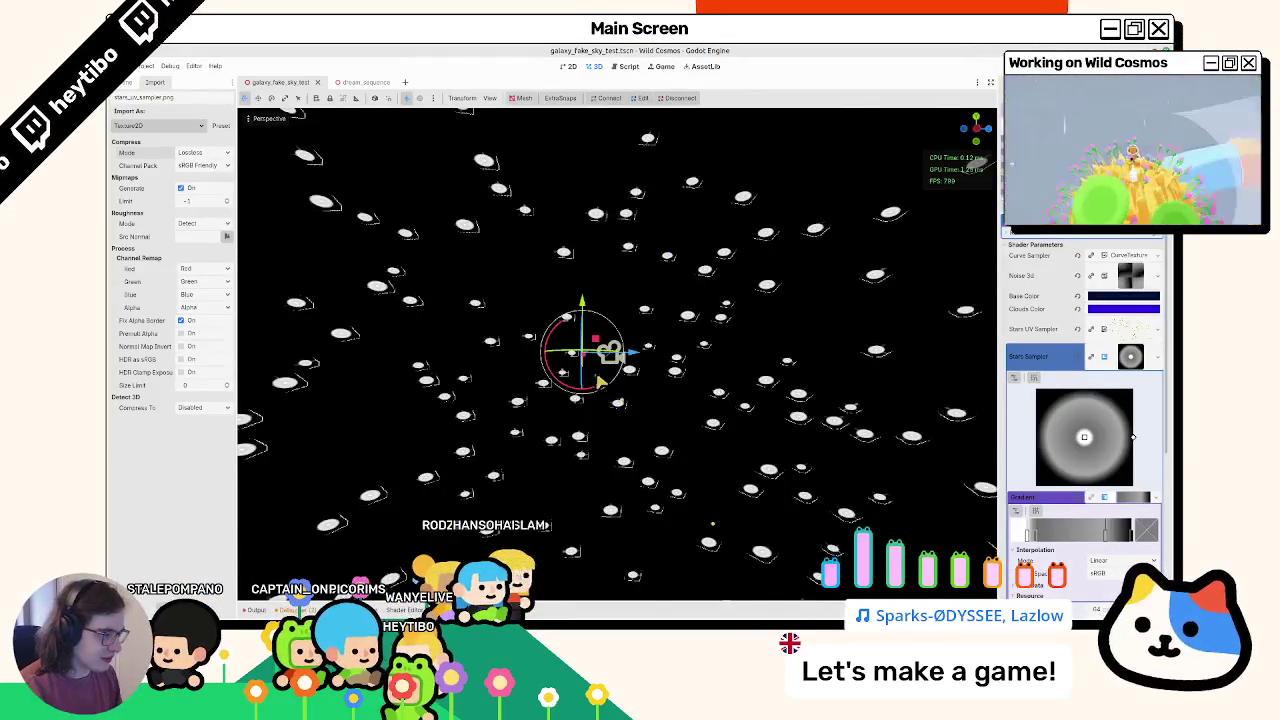
pyautogui.moveTo(596, 382); pyautogui.dragTo(617, 470, button='middle')
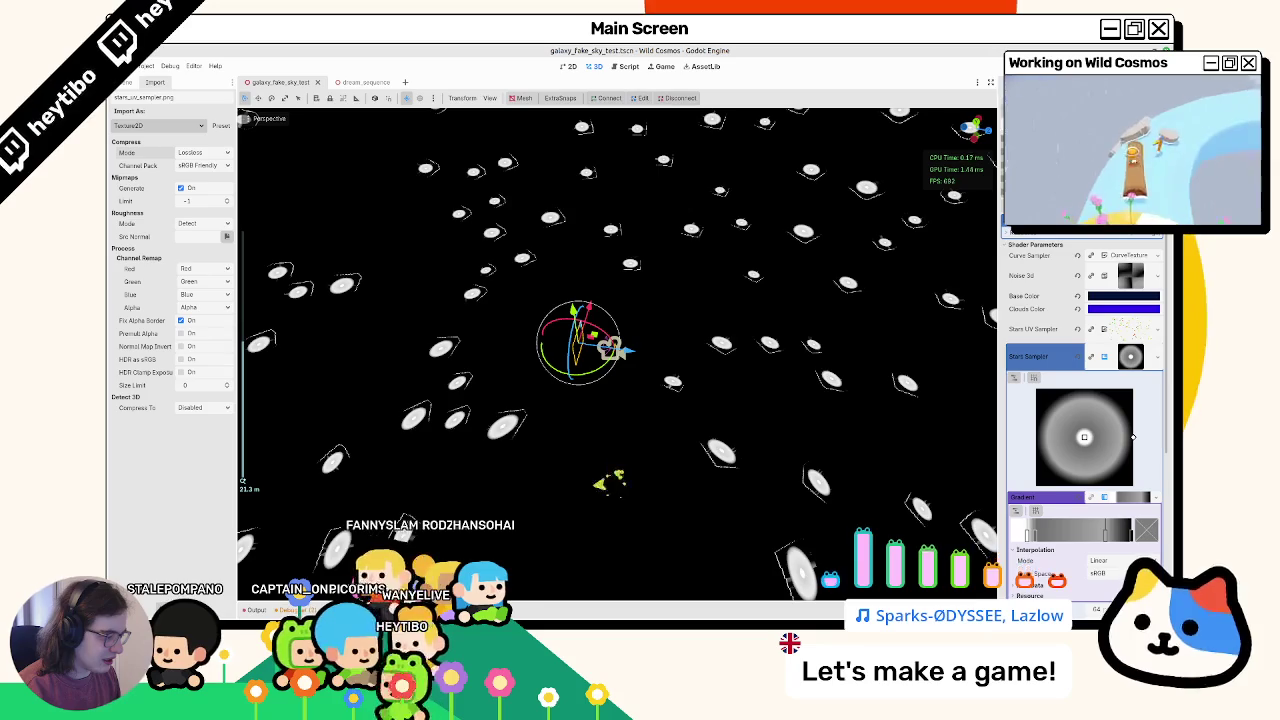
pyautogui.moveTo(620, 488)
pyautogui.mouseDown(button='middle')
pyautogui.moveTo(390, 410)
pyautogui.moveTo(370, 555)
pyautogui.moveTo(480, 440)
pyautogui.mouseUp(button='middle')
pyautogui.moveTo(510, 215)
pyautogui.mouseDown(button='middle')
pyautogui.moveTo(420, 443)
pyautogui.moveTo(342, 425)
pyautogui.mouseUp(button='middle')
# Step: Try removing the * 0.5 term from SKY_UV on line 44, undoing each deletion
pyautogui.click(395, 609)
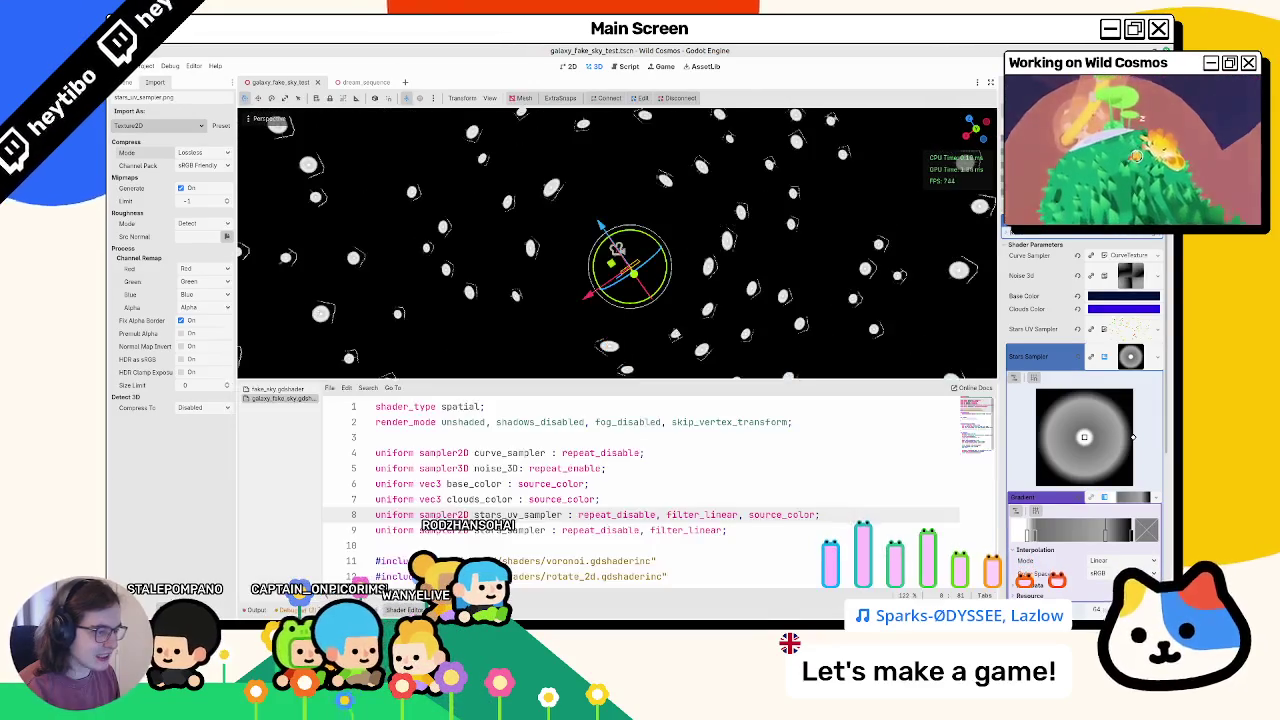
pyautogui.scroll(-5, 530, 558)
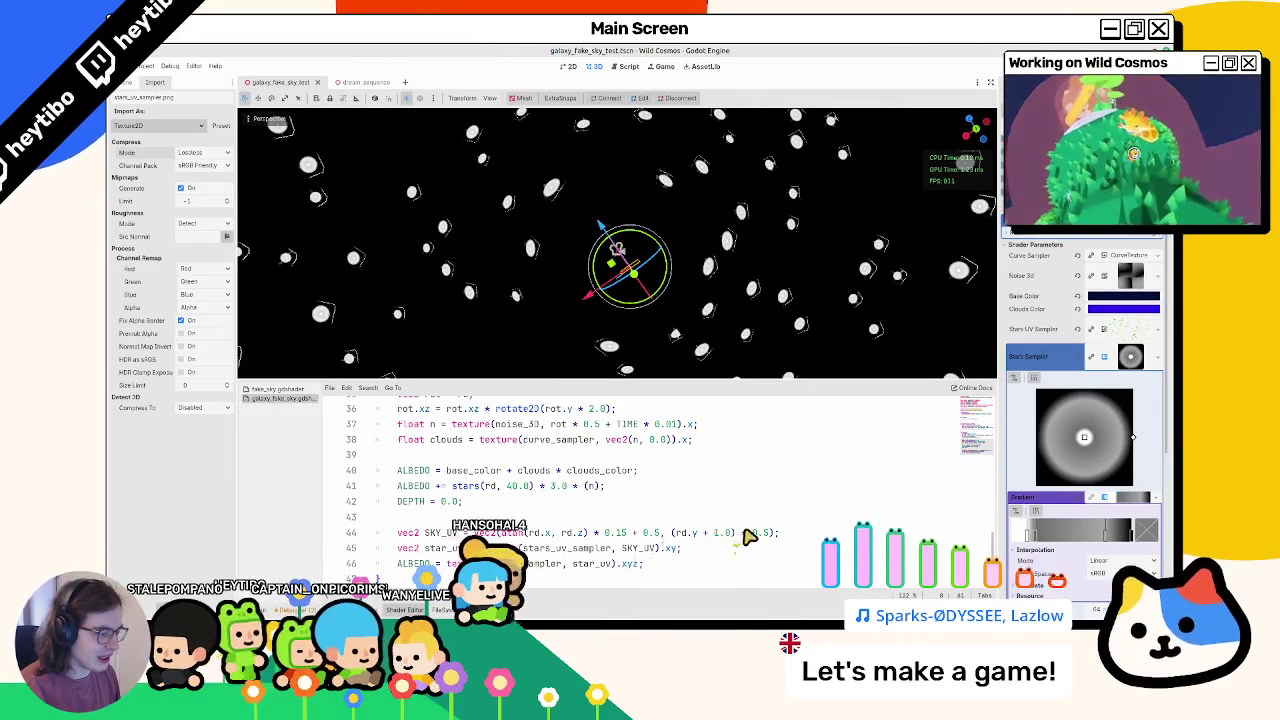
pyautogui.moveTo(743, 532); pyautogui.dragTo(766, 533)
pyautogui.press('BackSpace')
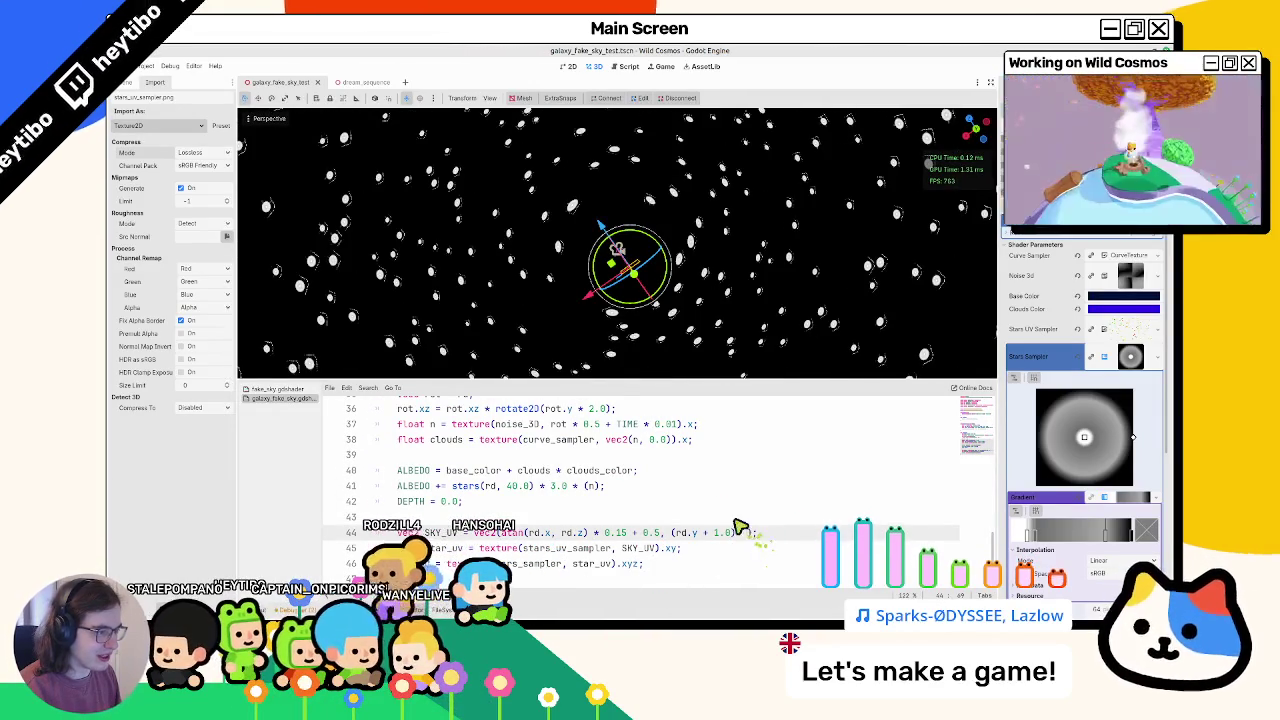
pyautogui.hotkey('ctrl', 'z')
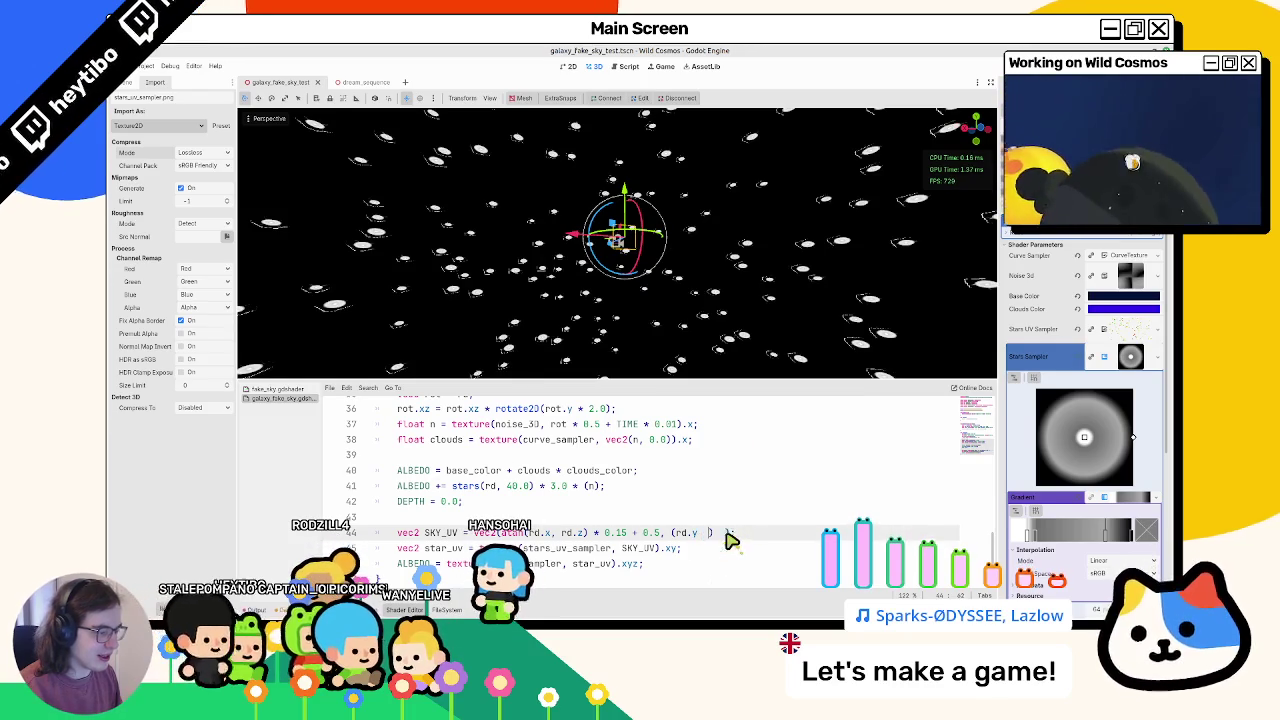
pyautogui.press('BackSpace')
pyautogui.hotkey('ctrl', 'z')
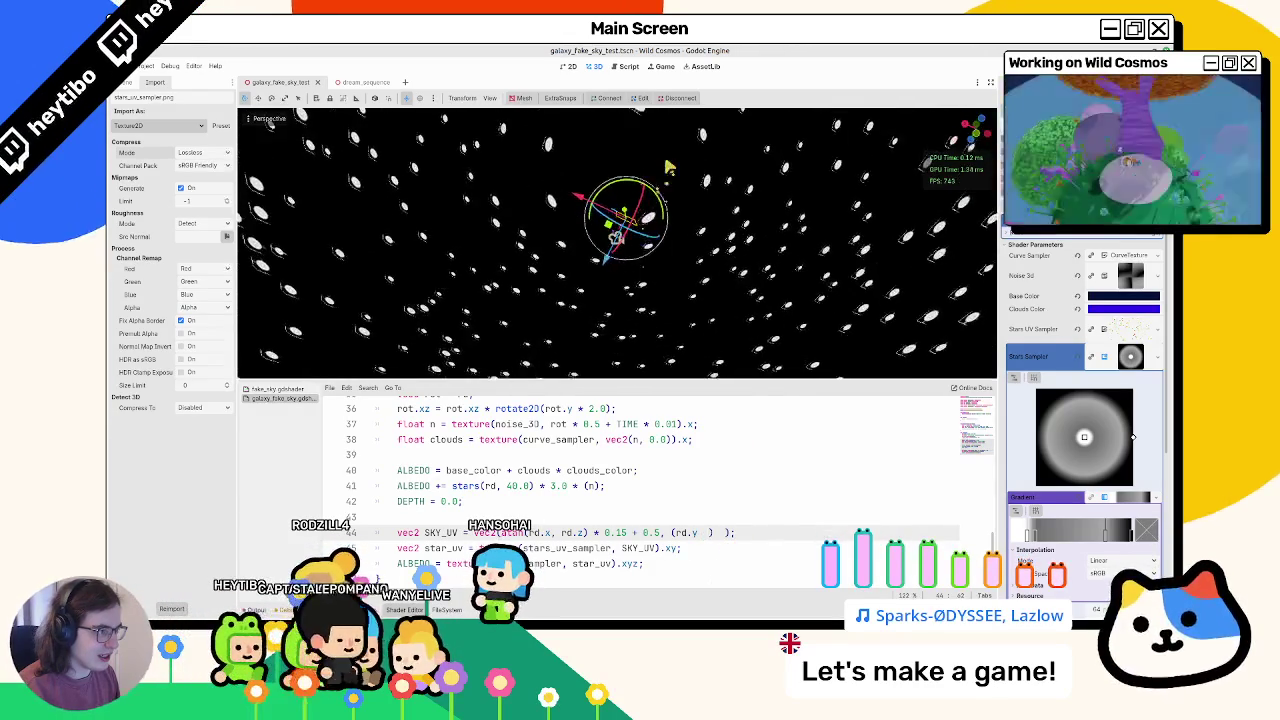
# Step: Try 2.0 and PI as the rd.y offset on line 44, reverting to 1.0 each time
pyautogui.doubleClick(712, 533)
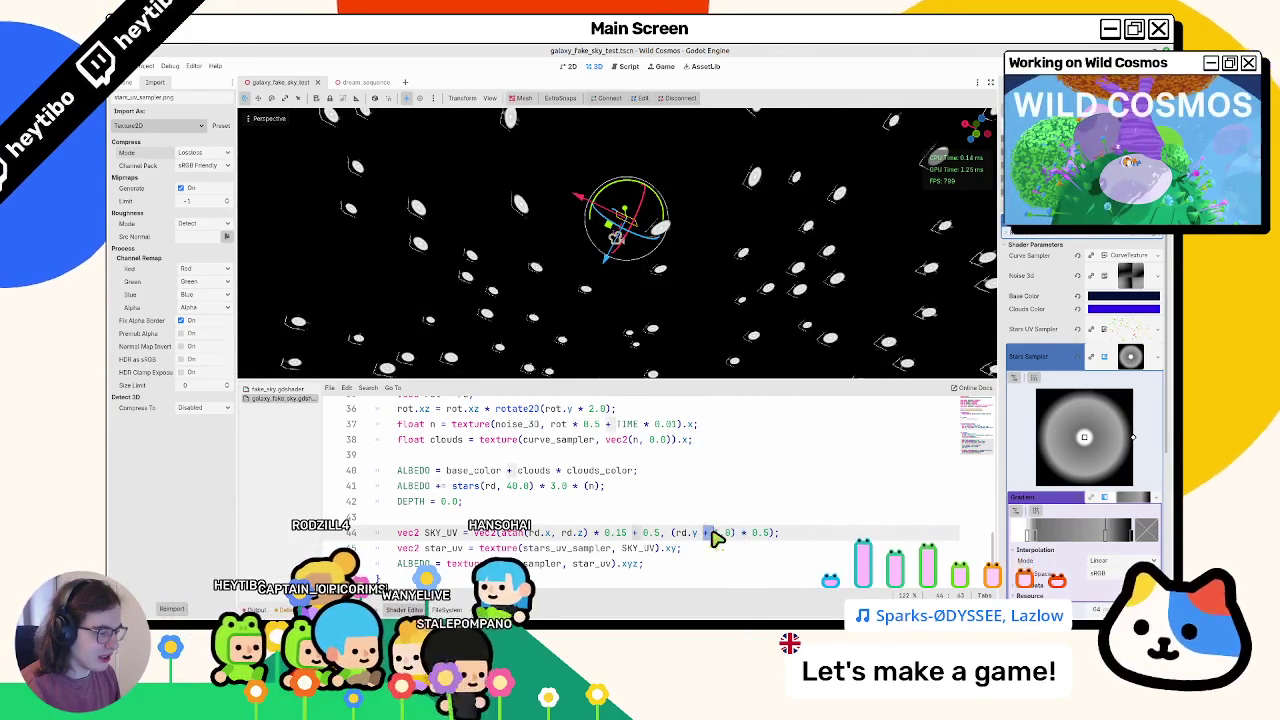
pyautogui.moveTo(724, 318); pyautogui.dragTo(737, 157, button='middle')
pyautogui.write('2')
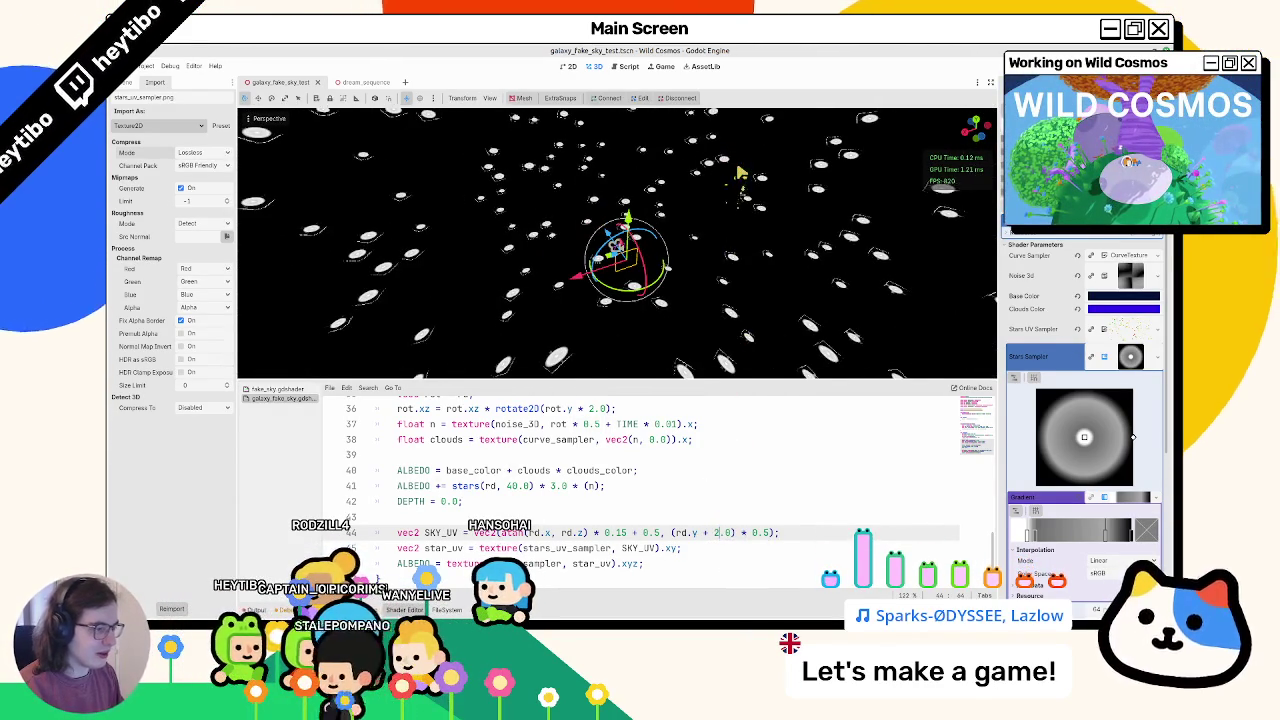
pyautogui.hotkey('ctrl', 'z')
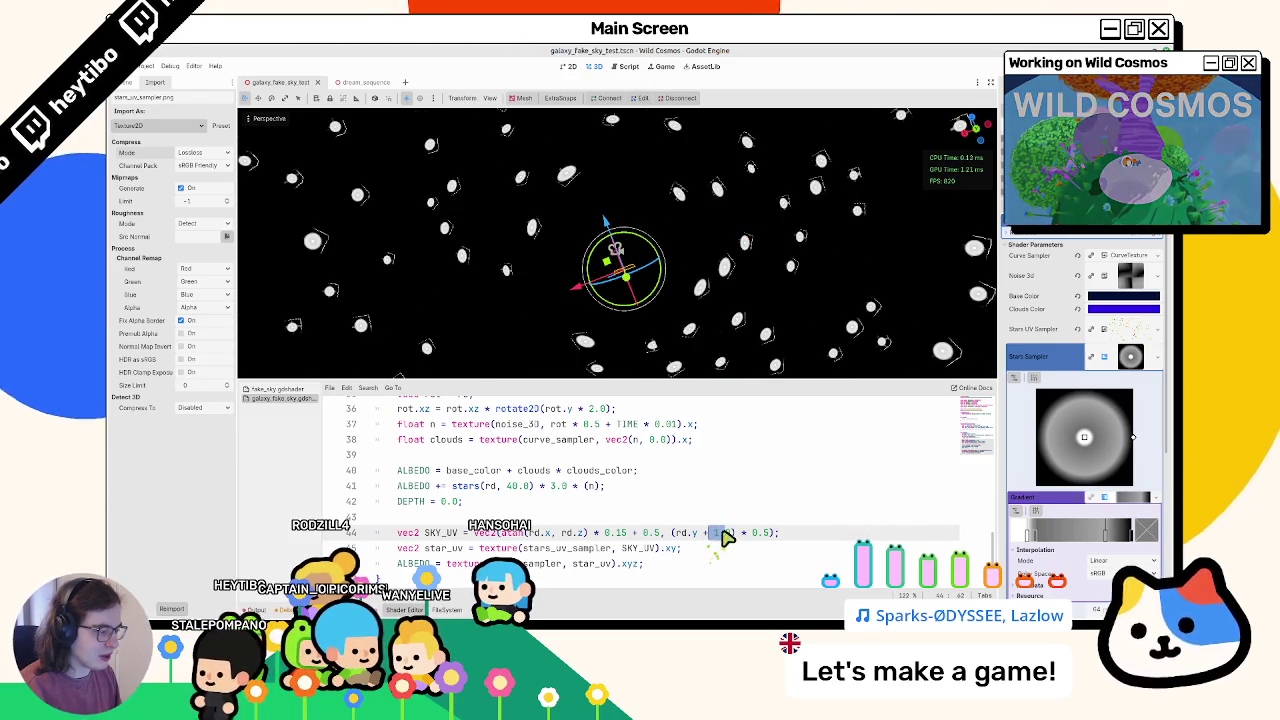
pyautogui.write('PI')
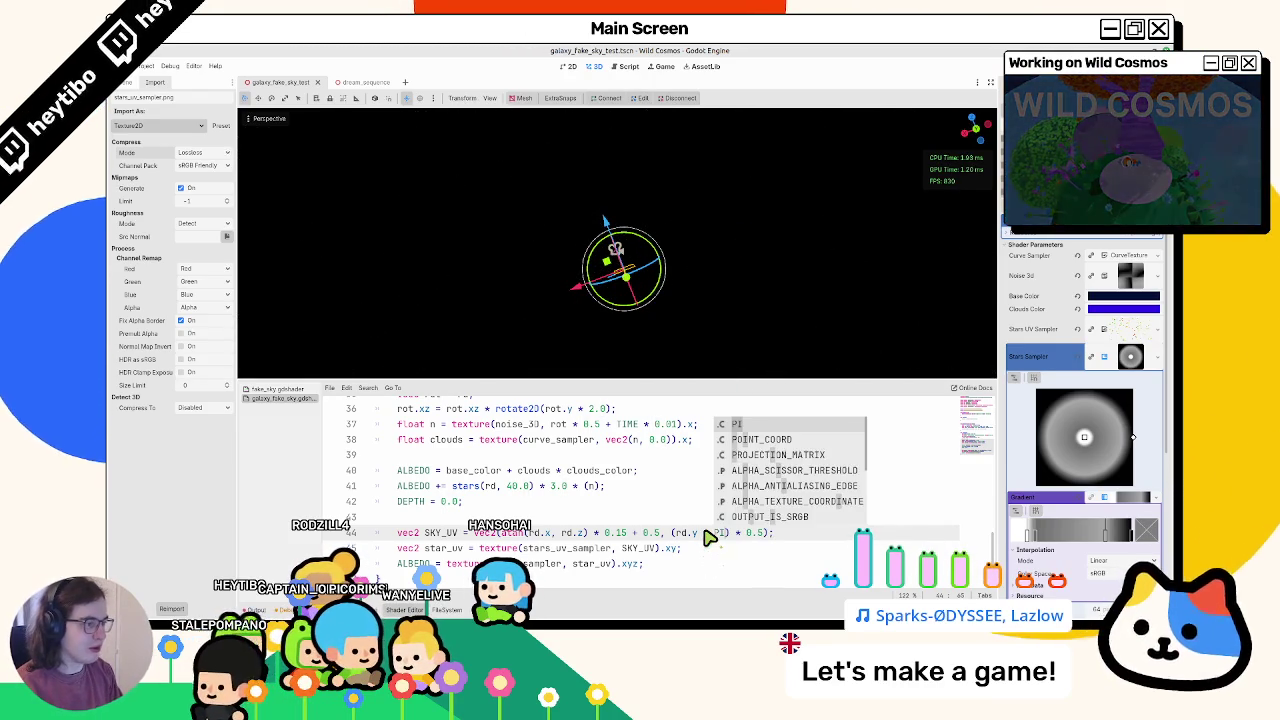
pyautogui.hotkey('ctrl', 'z')
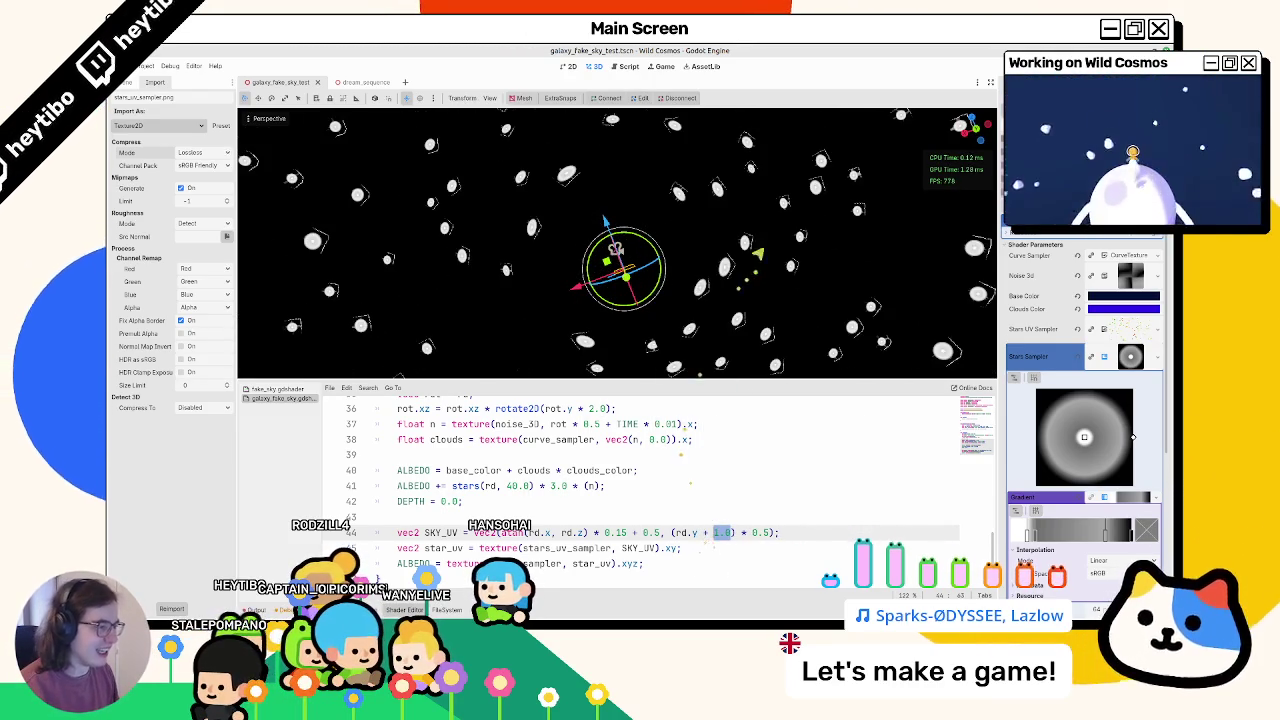
pyautogui.moveTo(753, 148)
pyautogui.mouseDown(button='middle')
pyautogui.moveTo(745, 121)
pyautogui.moveTo(740, 140)
pyautogui.mouseUp(button='middle')
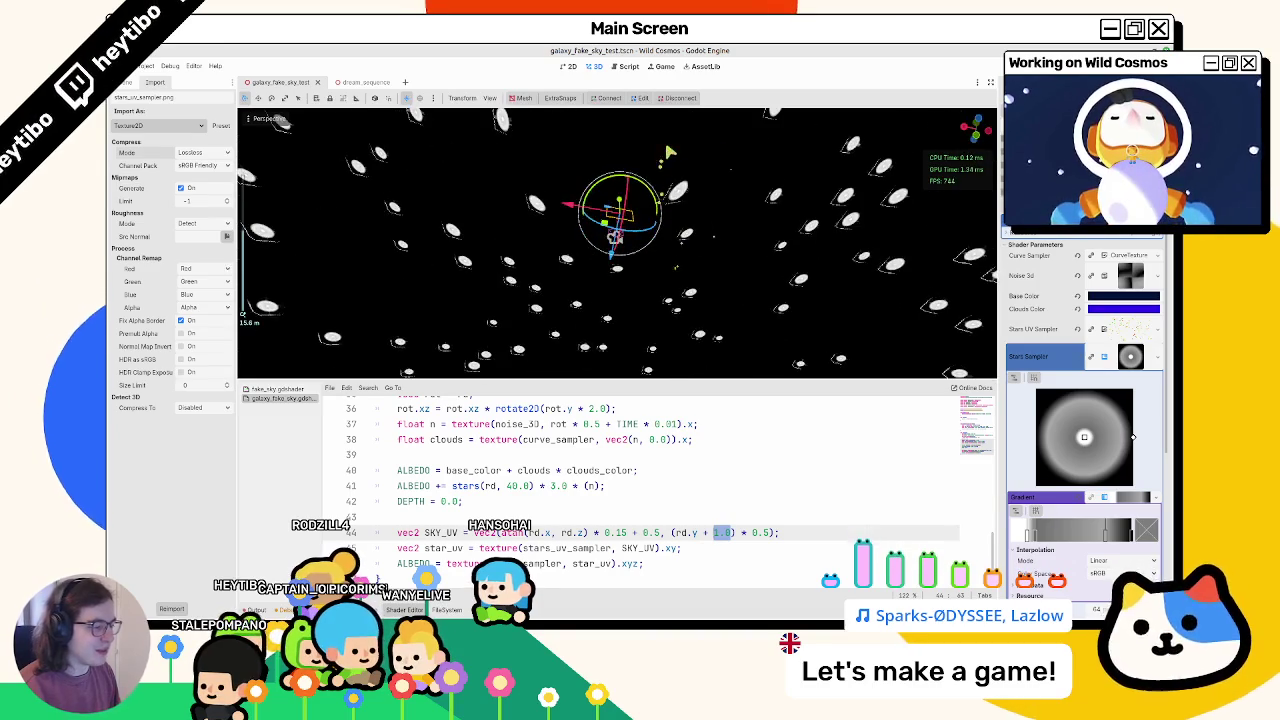
pyautogui.hotkey('ctrl', 'z')
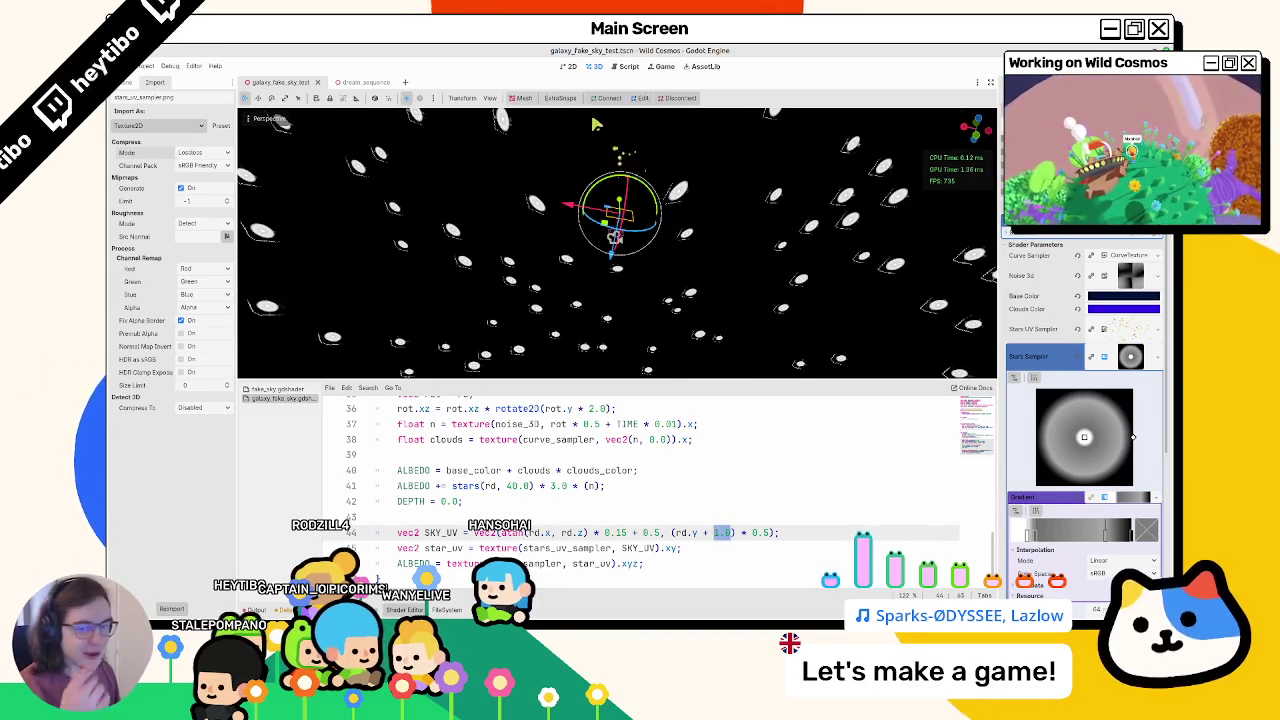
# Step: Hide the Shader Editor and orbit the enlarged view across the whole star field
pyautogui.moveTo(481, 247)
pyautogui.mouseDown(button='middle')
pyautogui.moveTo(363, 283)
pyautogui.moveTo(566, 377)
pyautogui.mouseUp(button='middle')
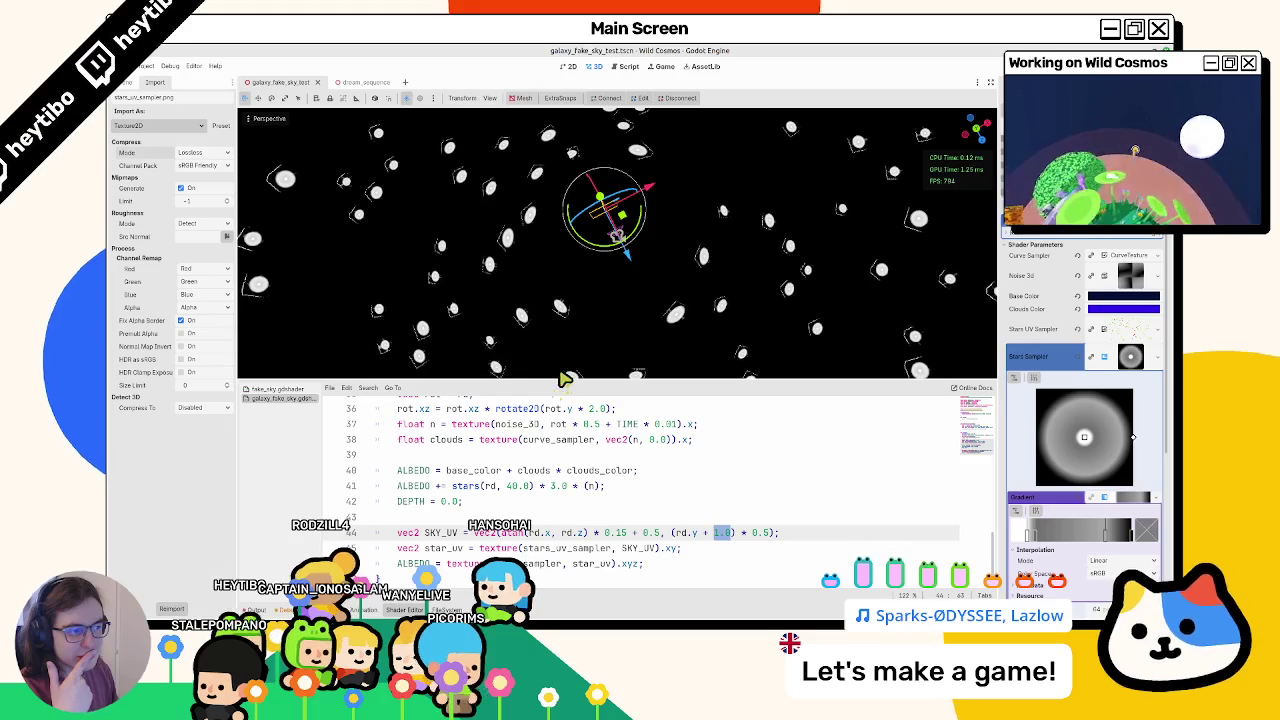
pyautogui.moveTo(563, 377)
pyautogui.mouseDown(button='middle')
pyautogui.moveTo(447, 142)
pyautogui.moveTo(651, 340)
pyautogui.mouseUp(button='middle')
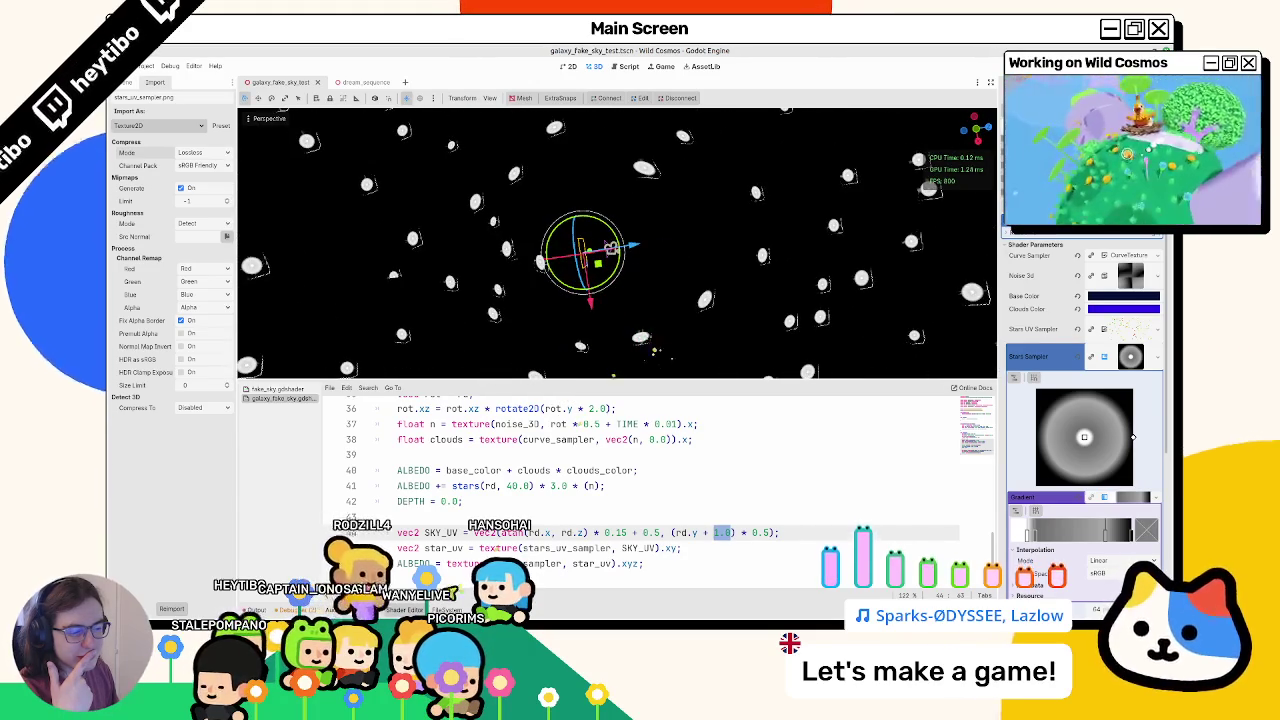
pyautogui.hotkey('ctrl', 'j')
pyautogui.moveTo(520, 457); pyautogui.dragTo(372, 383, button='middle')
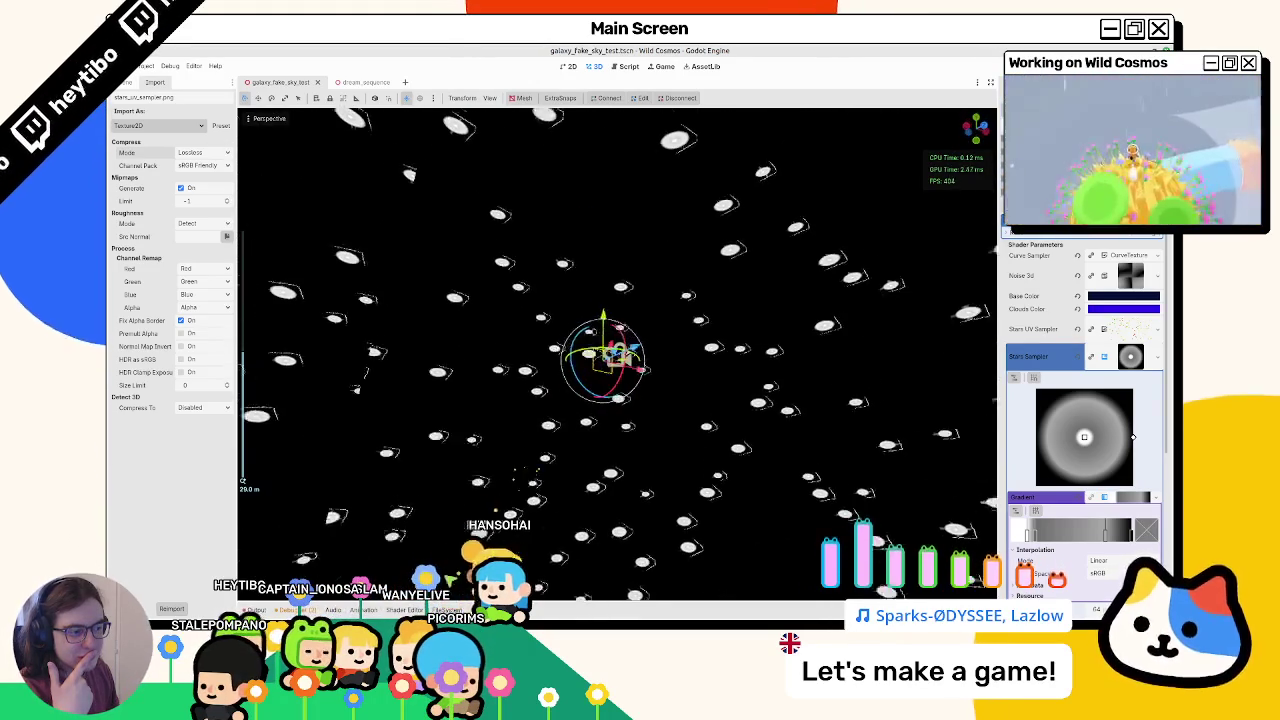
pyautogui.moveTo(447, 578); pyautogui.dragTo(519, 510, button='middle')
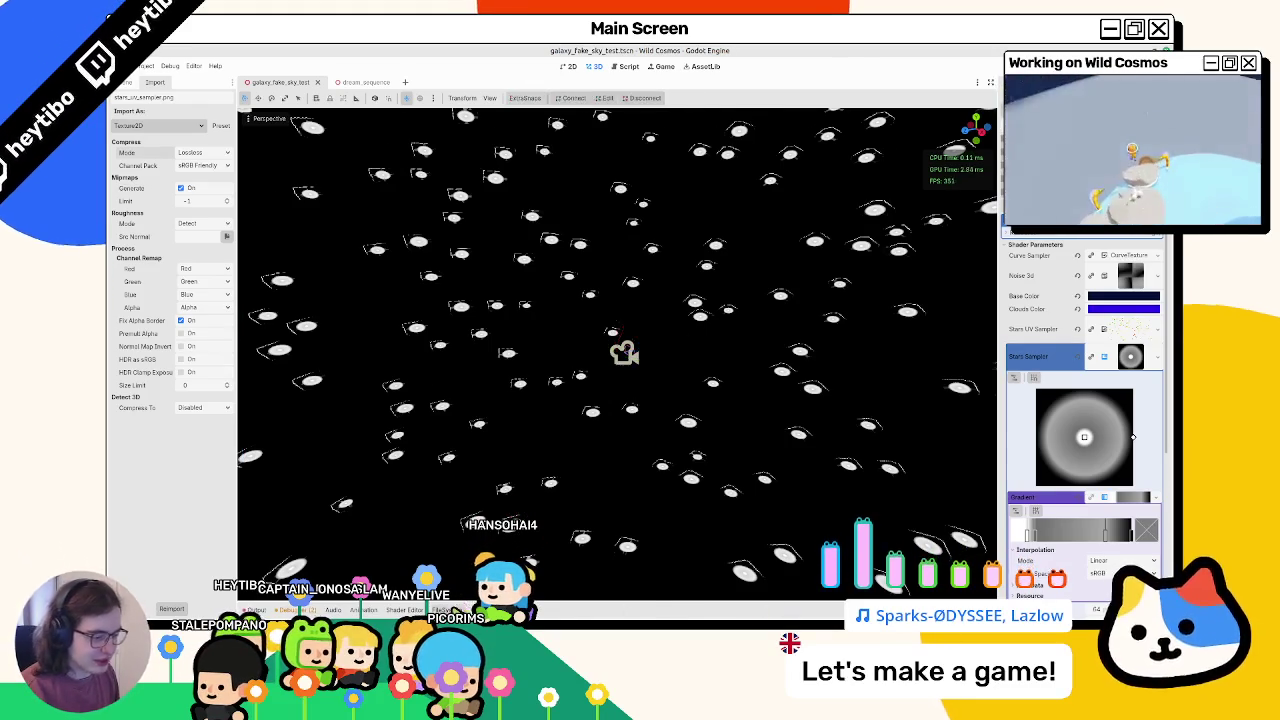
pyautogui.hotkey('alt', 'Tab')
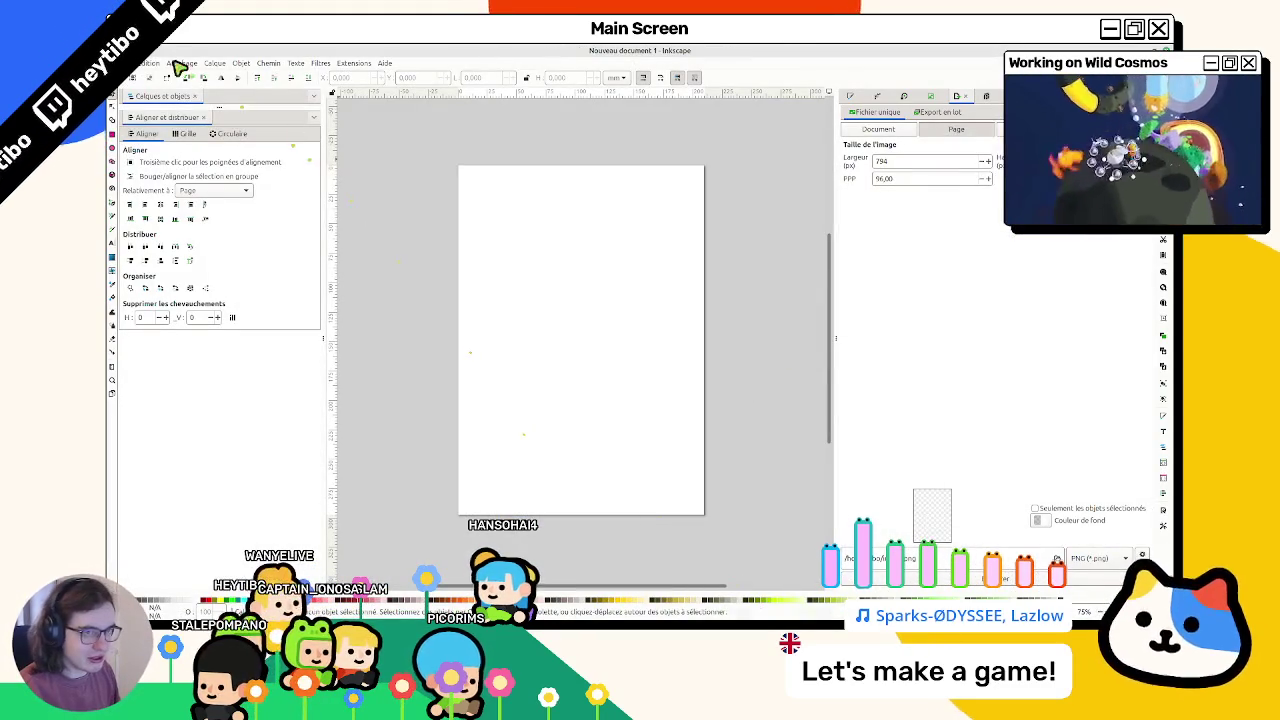
# Step: Set the Inkscape page to 32 × 32 px in Document Properties
pyautogui.click(162, 66)
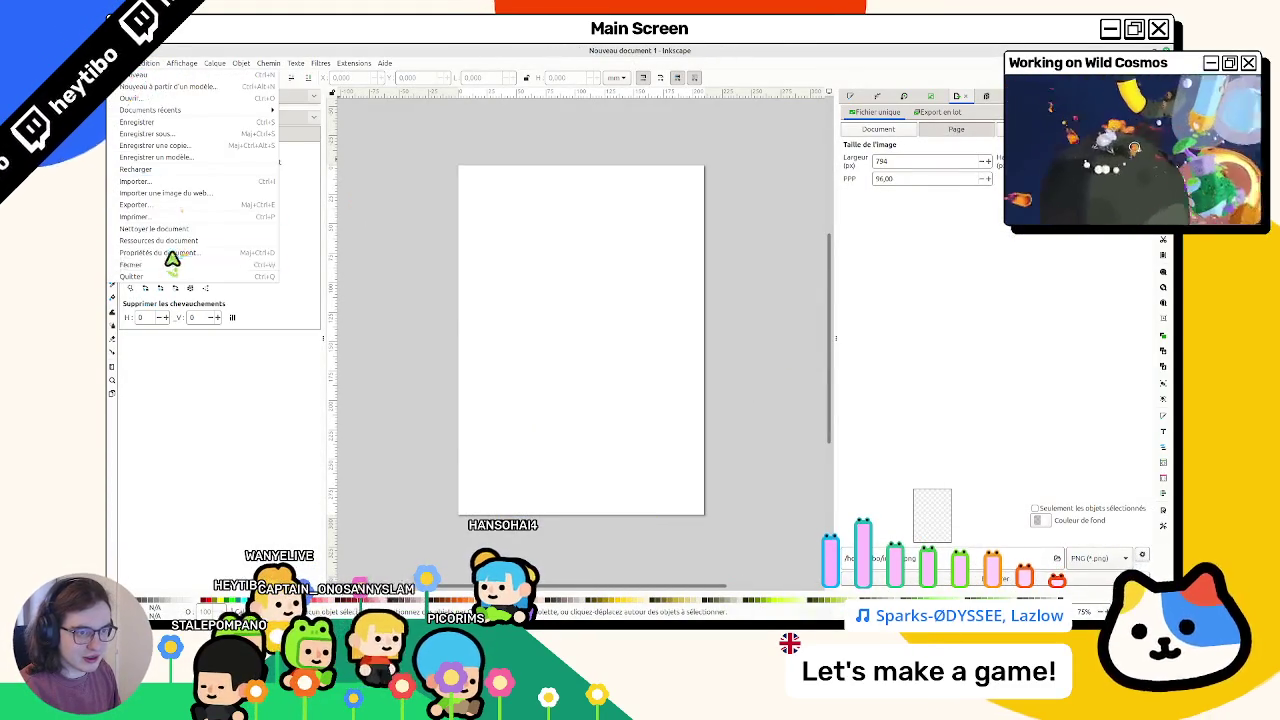
pyautogui.click(171, 262)
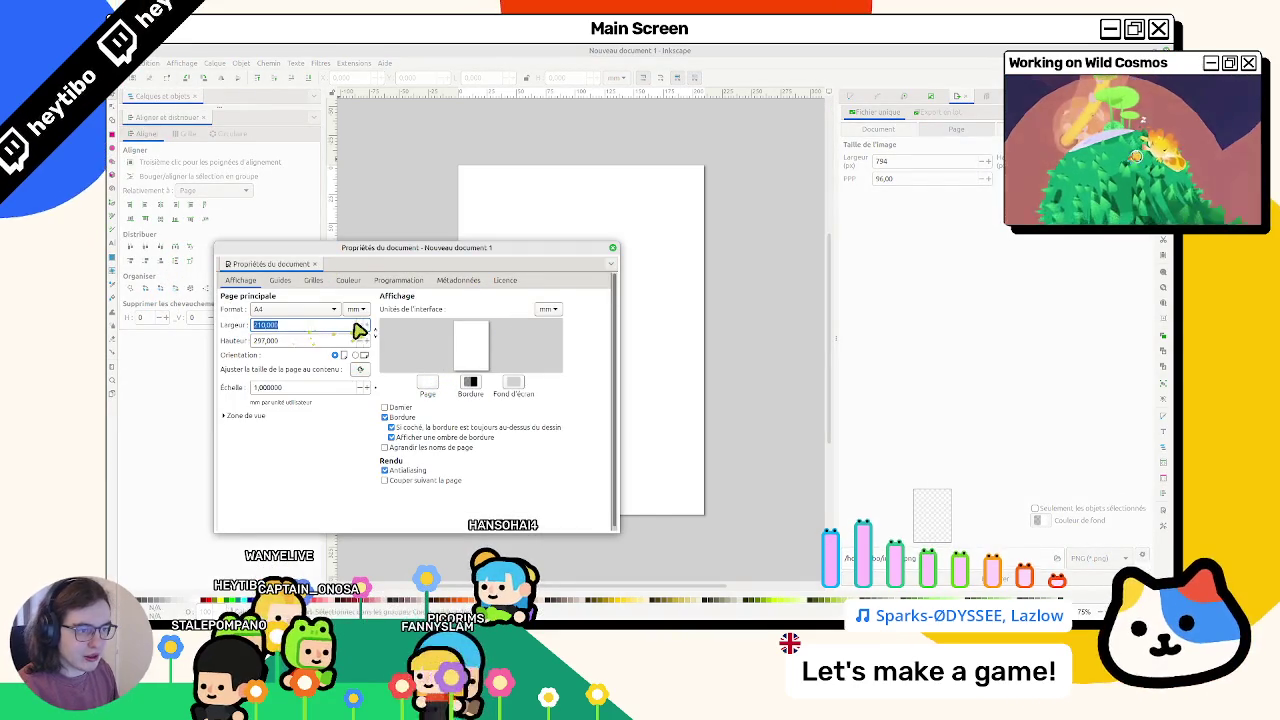
pyautogui.click(354, 318)
pyautogui.click(553, 310)
pyautogui.click(543, 321)
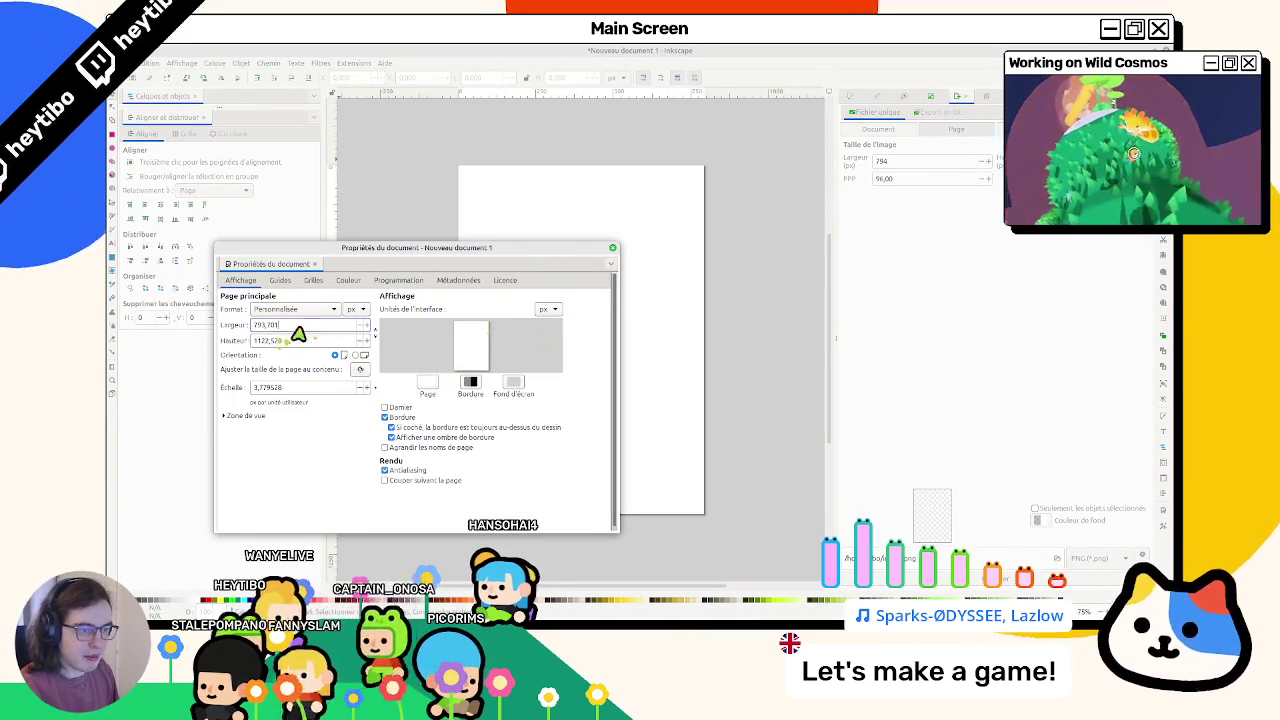
pyautogui.write('32')
pyautogui.press('Tab')
pyautogui.write('32')
pyautogui.press('Return')
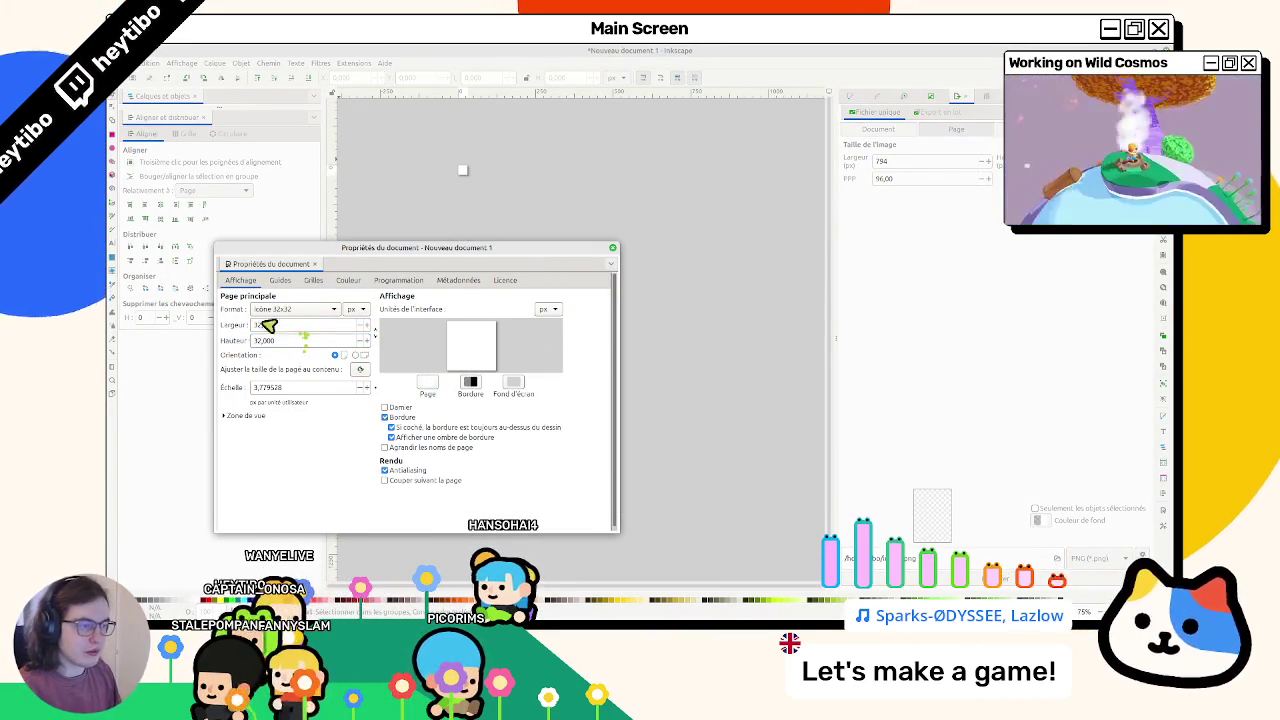
pyautogui.click(613, 248)
pyautogui.keyDown('ctrl'); pyautogui.scroll(3, 517, 160); pyautogui.keyUp('ctrl')
pyautogui.keyDown('ctrl'); pyautogui.scroll(2, 425, 260); pyautogui.keyUp('ctrl')
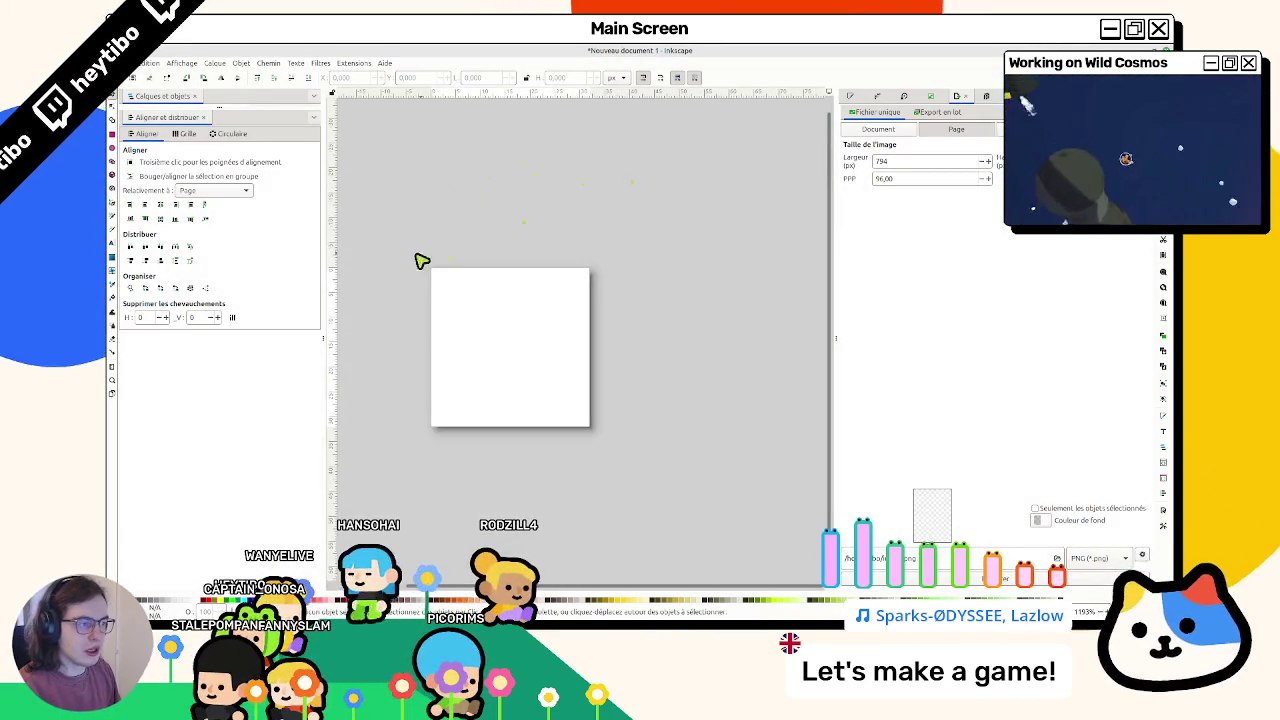
# Step: Darken the page background colour to grey
pyautogui.click(125, 63)
pyautogui.click(175, 238)
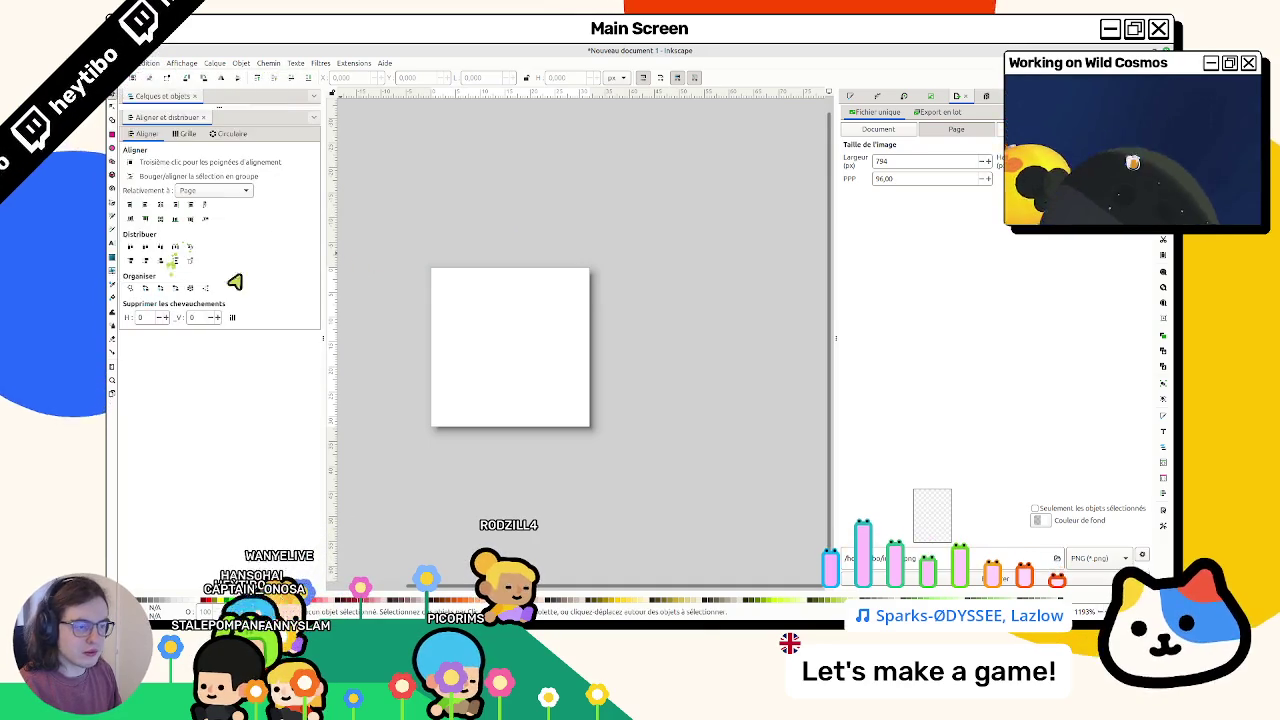
pyautogui.click(430, 382)
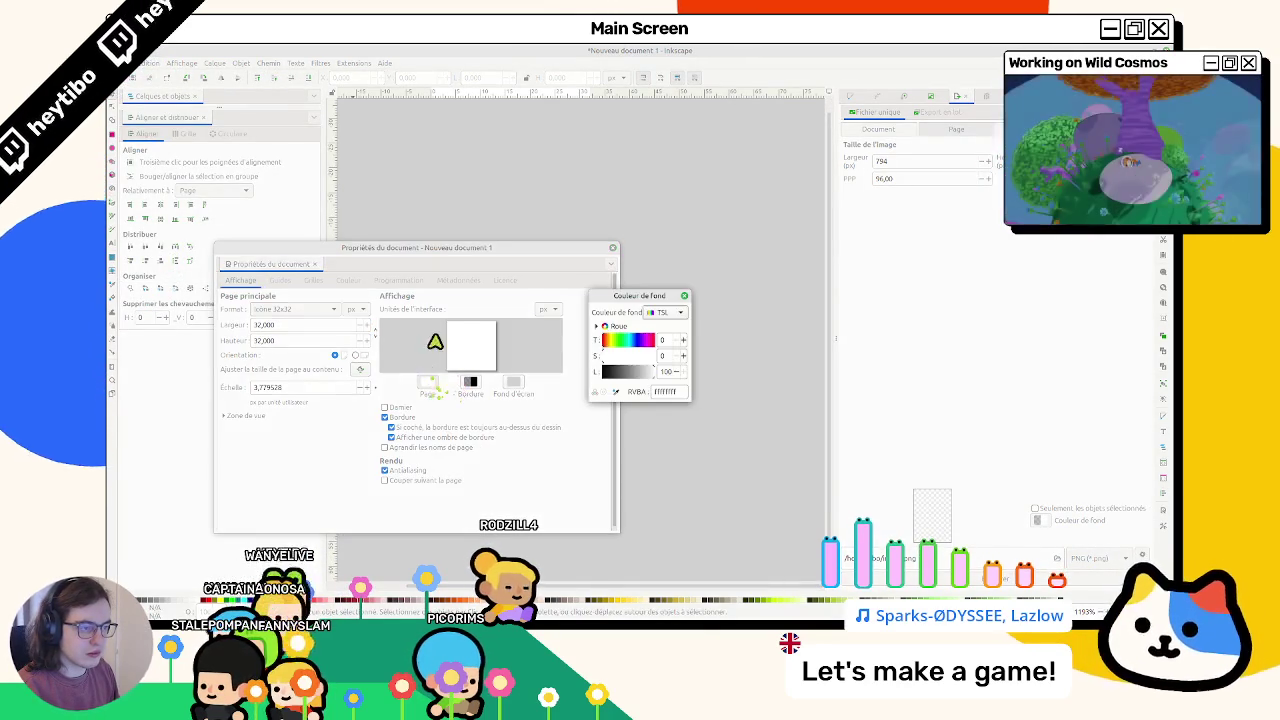
pyautogui.moveTo(626, 372); pyautogui.dragTo(611, 370)
pyautogui.click(684, 296)
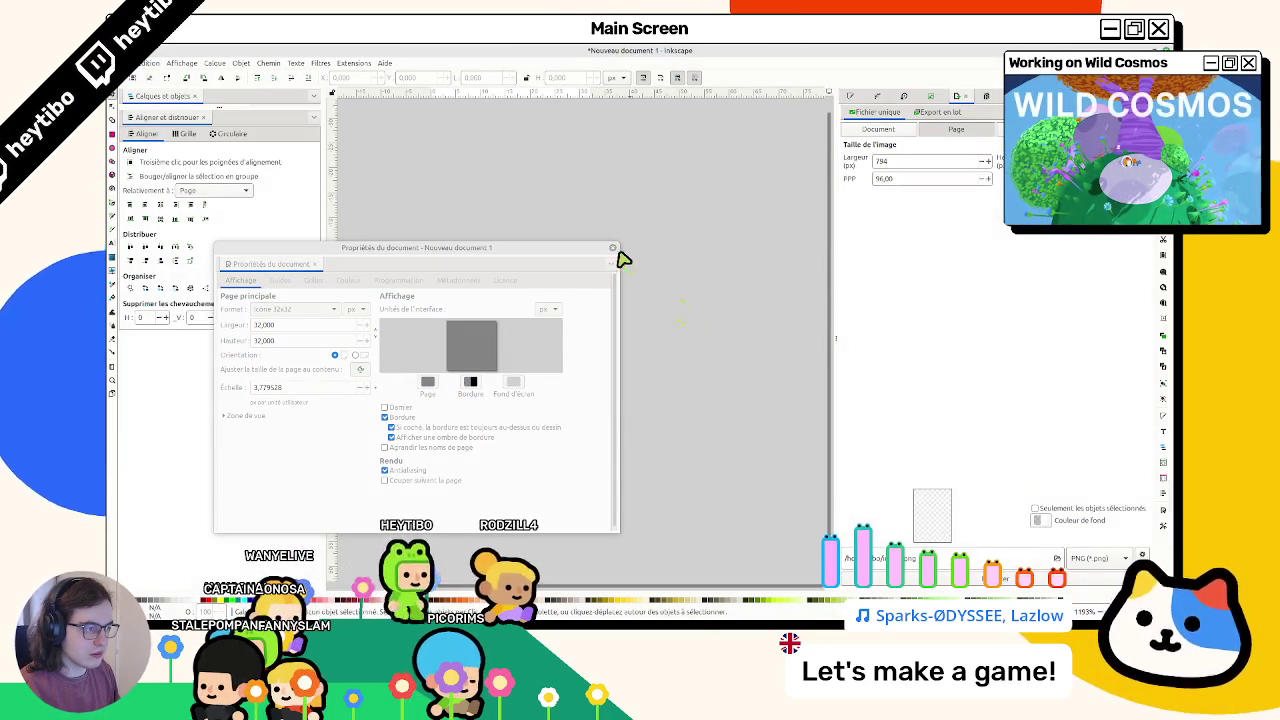
pyautogui.click(614, 249)
# Step: Draw a large white four-pointed star filling the page and start saving the drawing
pyautogui.click(112, 161)
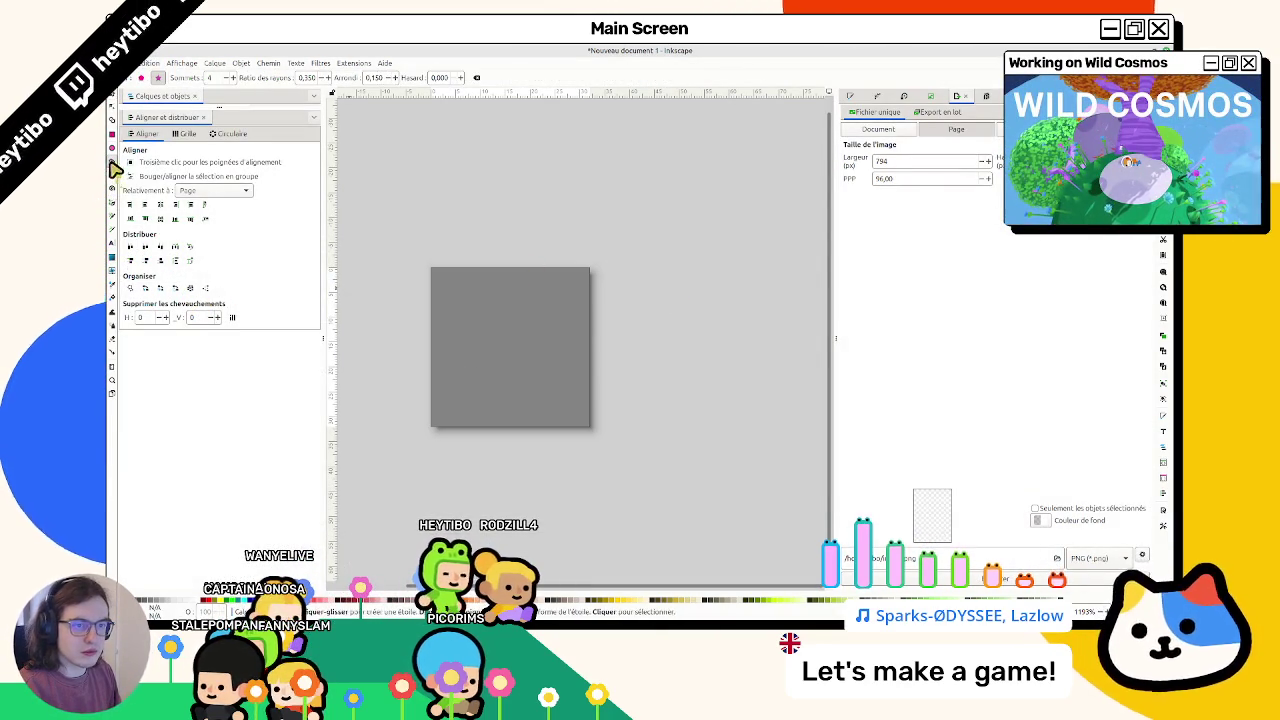
pyautogui.moveTo(503, 309); pyautogui.dragTo(519, 398)
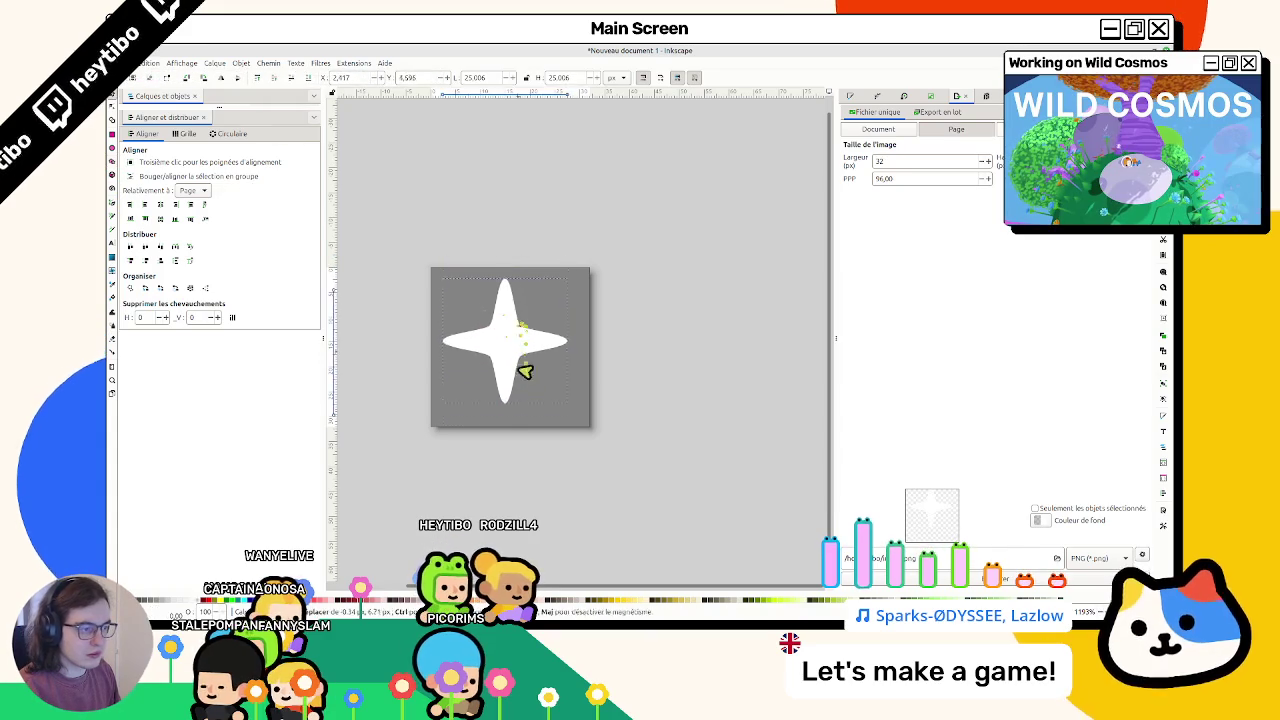
pyautogui.moveTo(511, 328); pyautogui.dragTo(524, 372)
pyautogui.press('s')
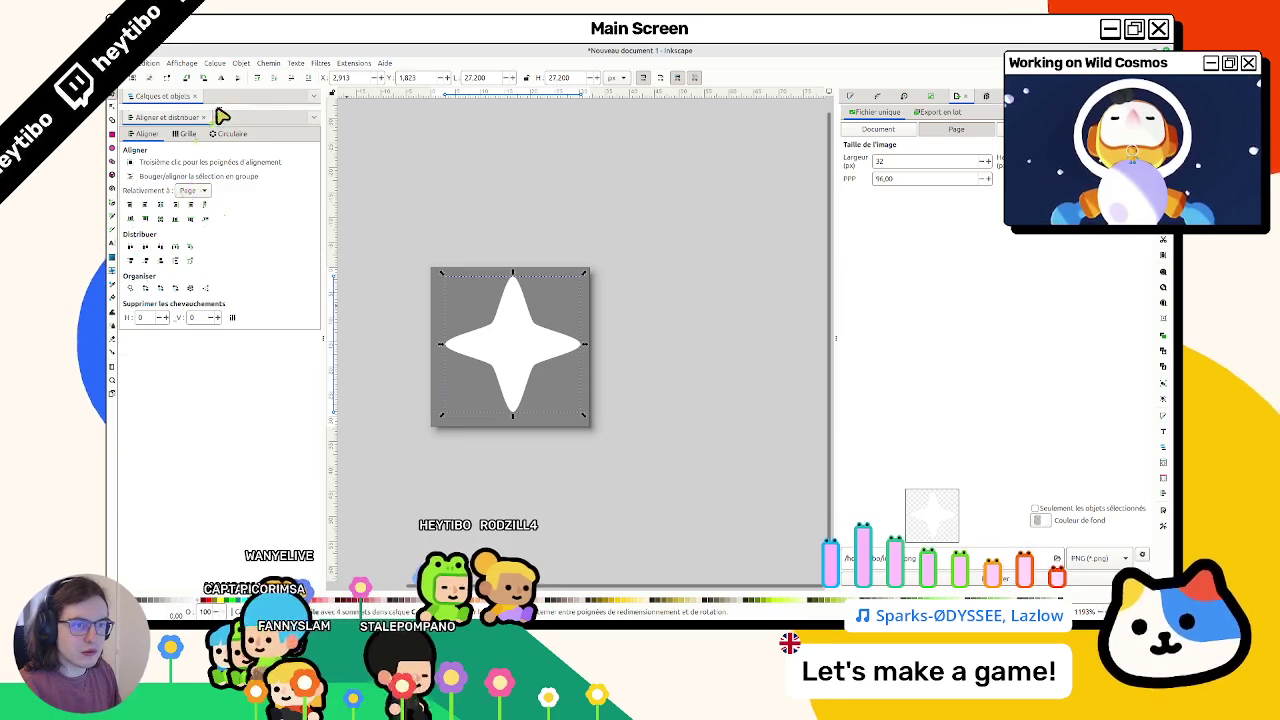
pyautogui.moveTo(222, 117); pyautogui.dragTo(220, 300)
pyautogui.click(466, 209)
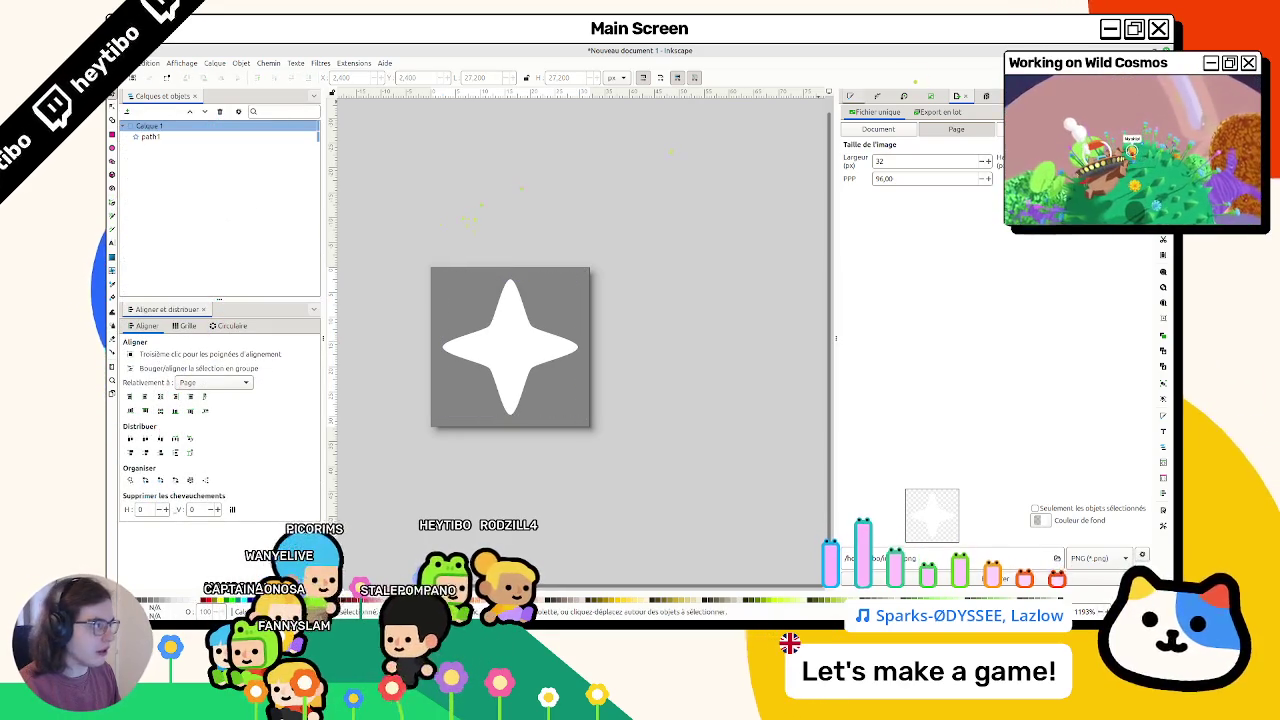
pyautogui.hotkey('ctrl', 's')
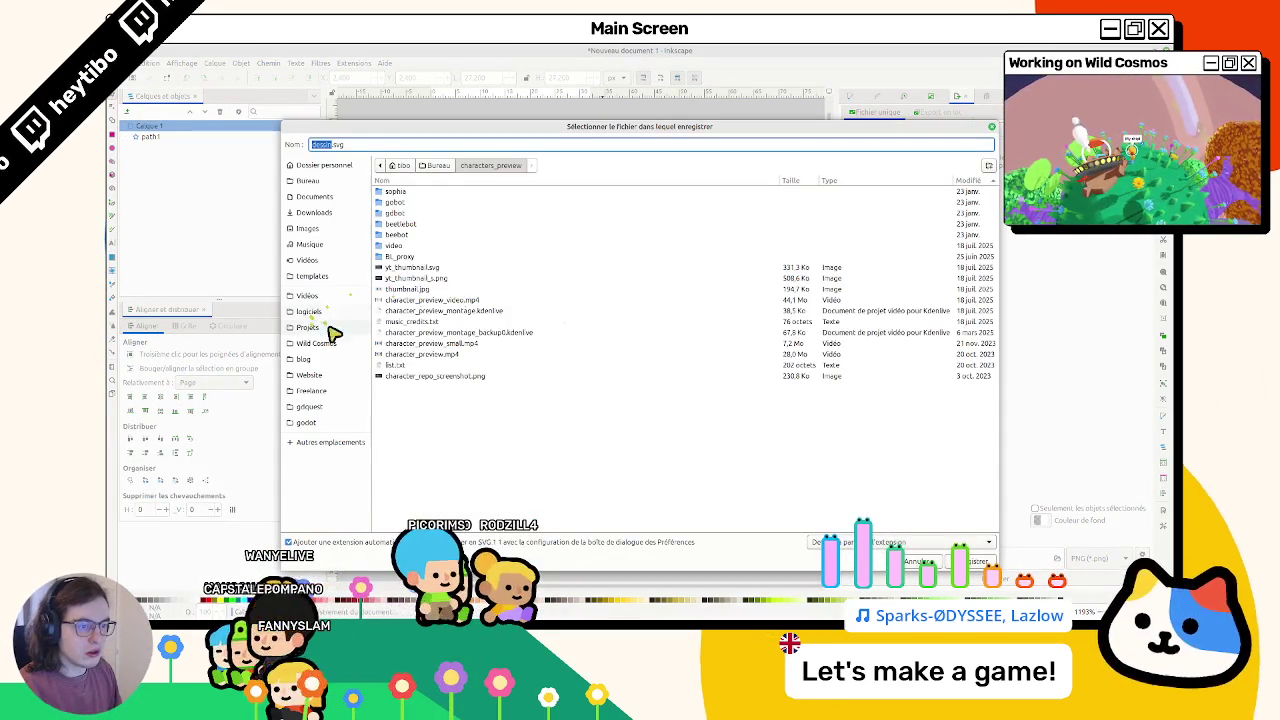
# Step: Save the drawing as star_sampler.svg in the sources/galaxy_sky_box folder
pyautogui.click(316, 343)
pyautogui.doubleClick(400, 194)
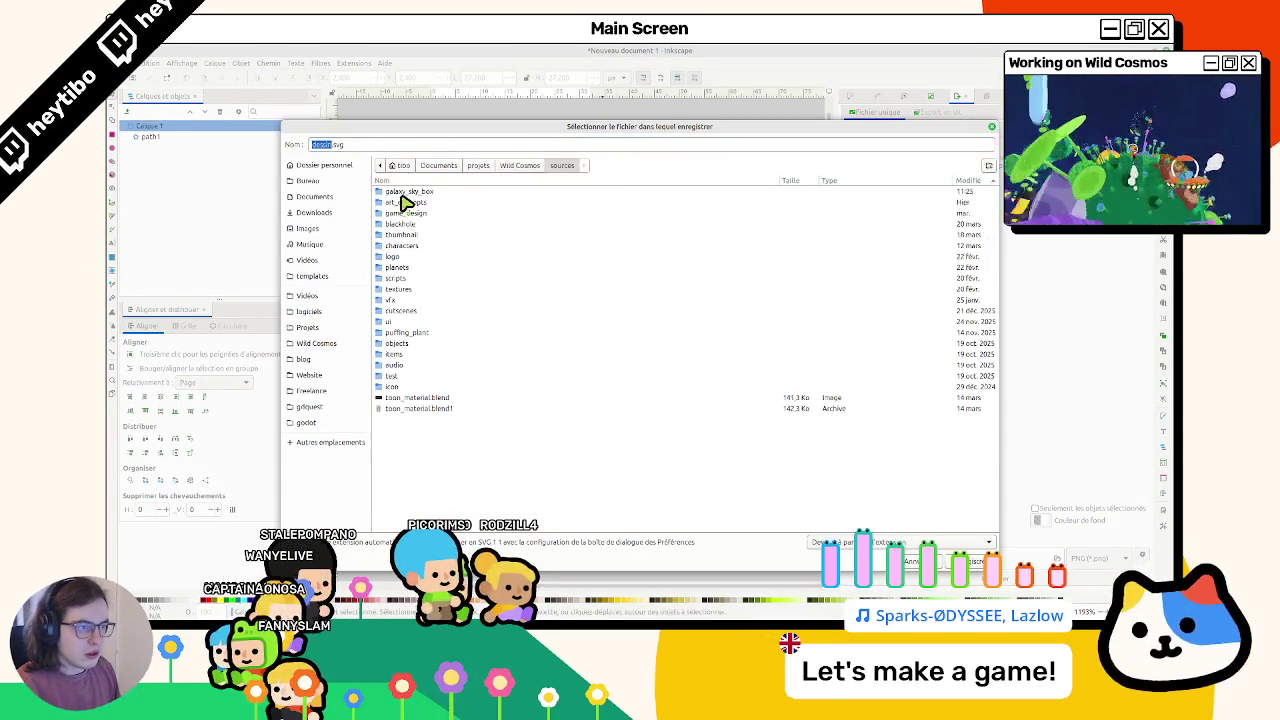
pyautogui.doubleClick(406, 192)
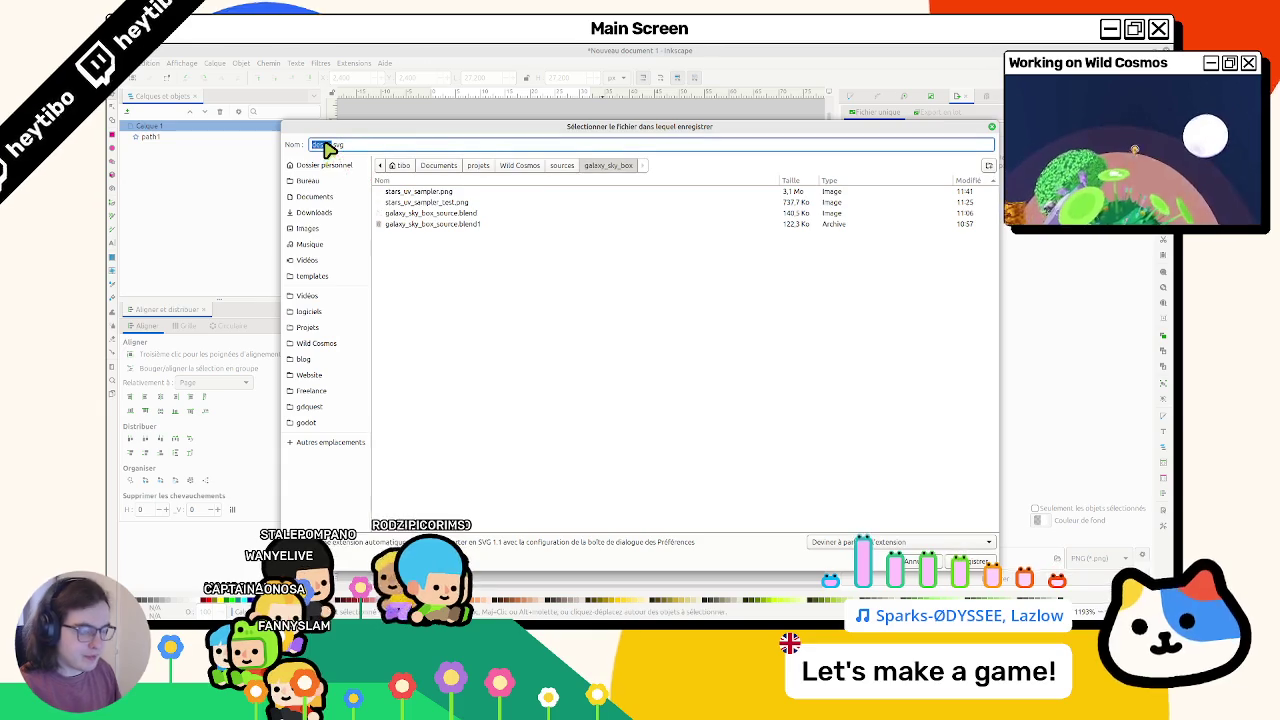
pyautogui.write('stars_sampler')
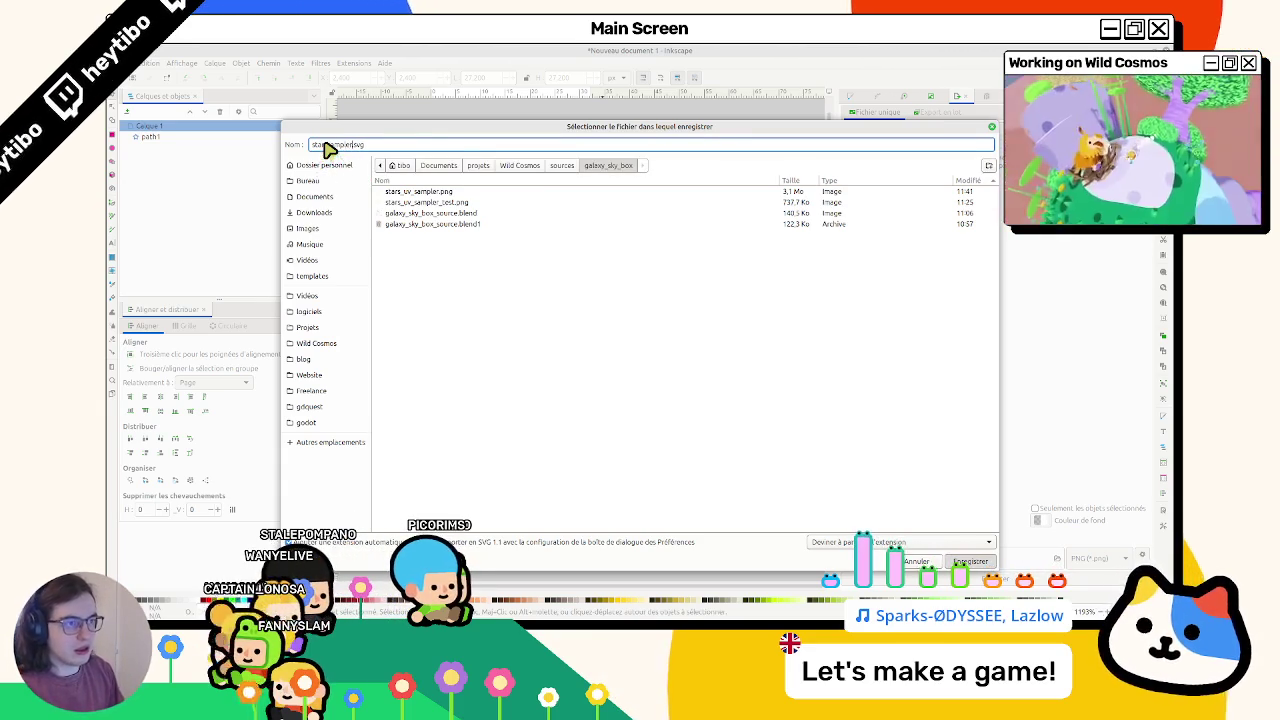
pyautogui.press('Return')
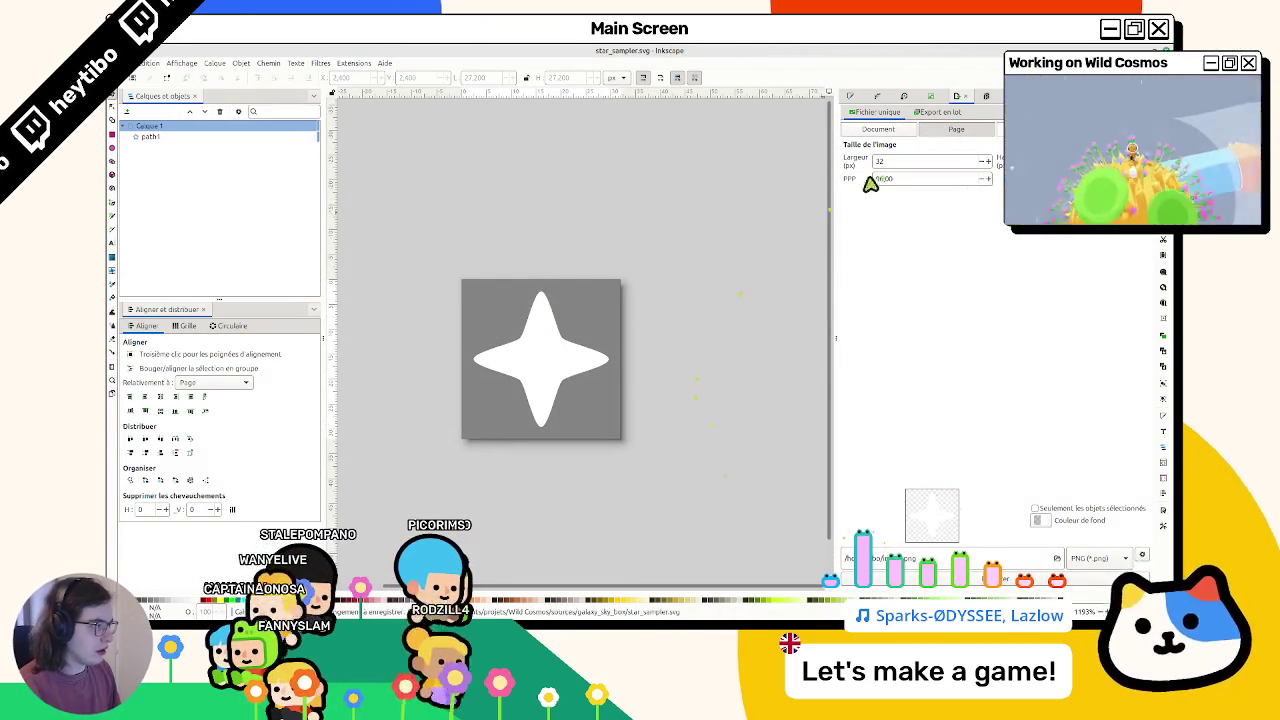
# Step: Draw a page-sized rectangle, lower it beneath the star, and fill it black
pyautogui.click(112, 393)
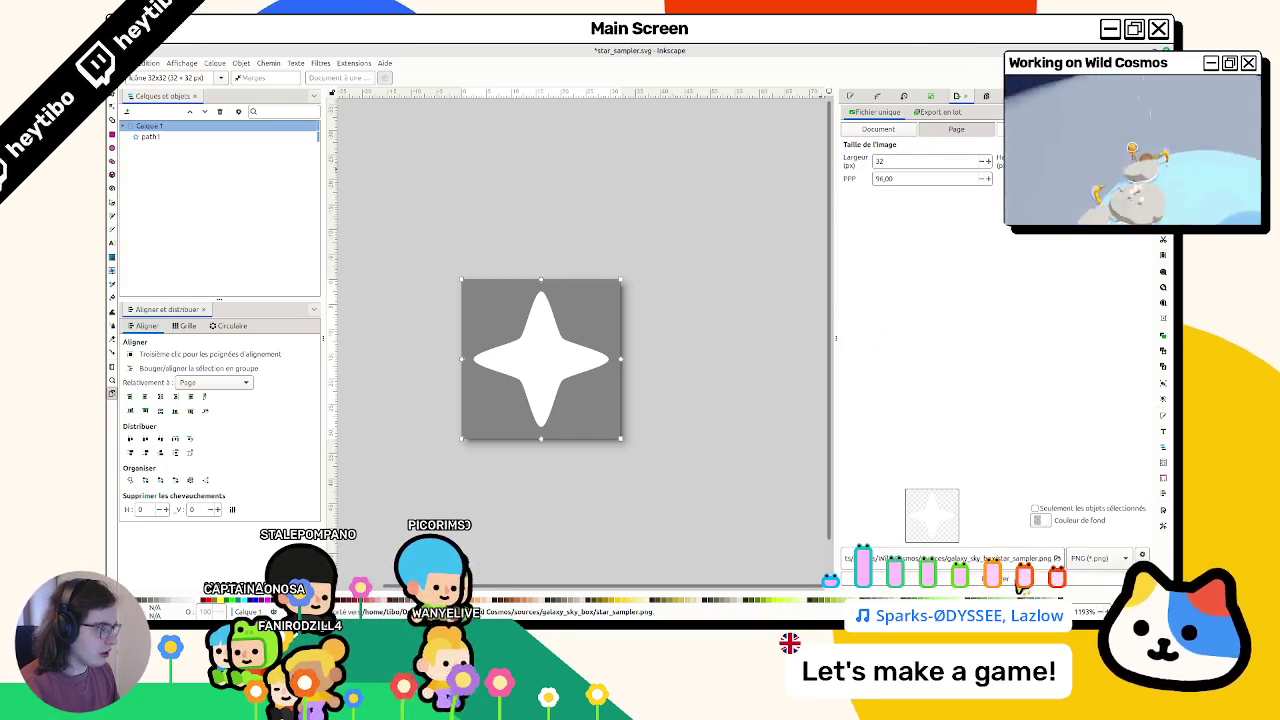
pyautogui.press('r')
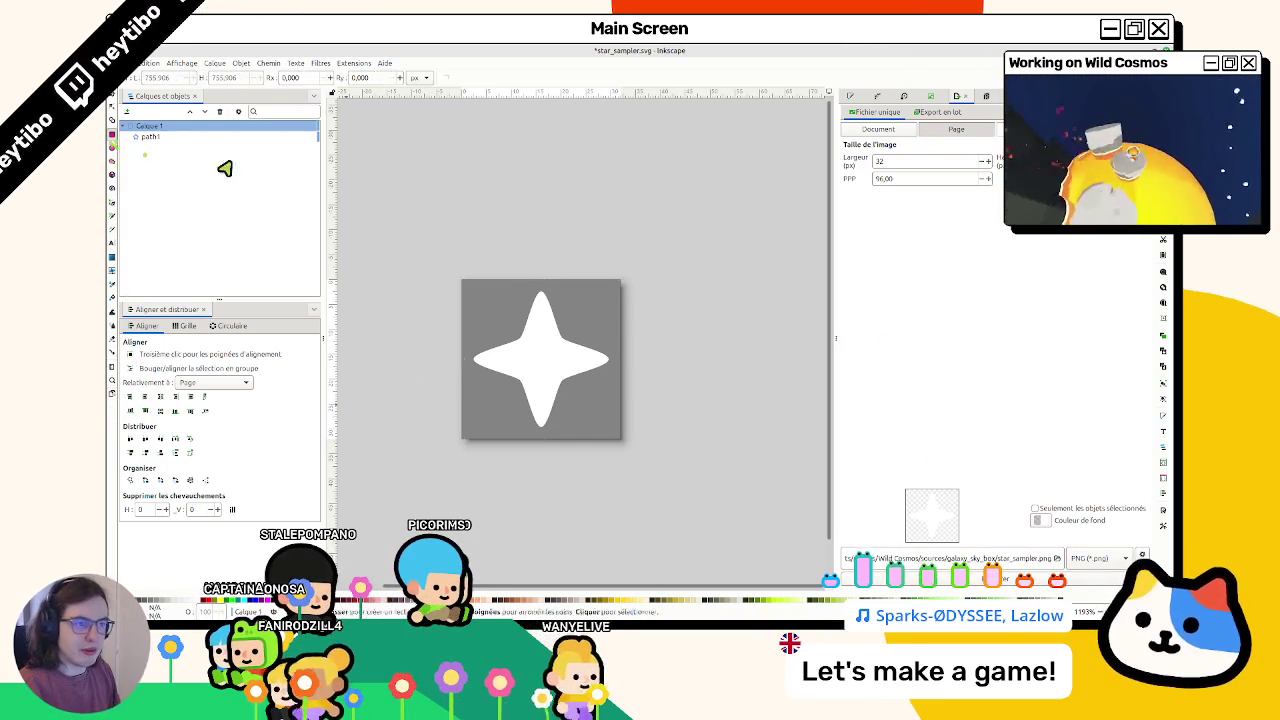
pyautogui.moveTo(462, 280); pyautogui.dragTo(621, 439)
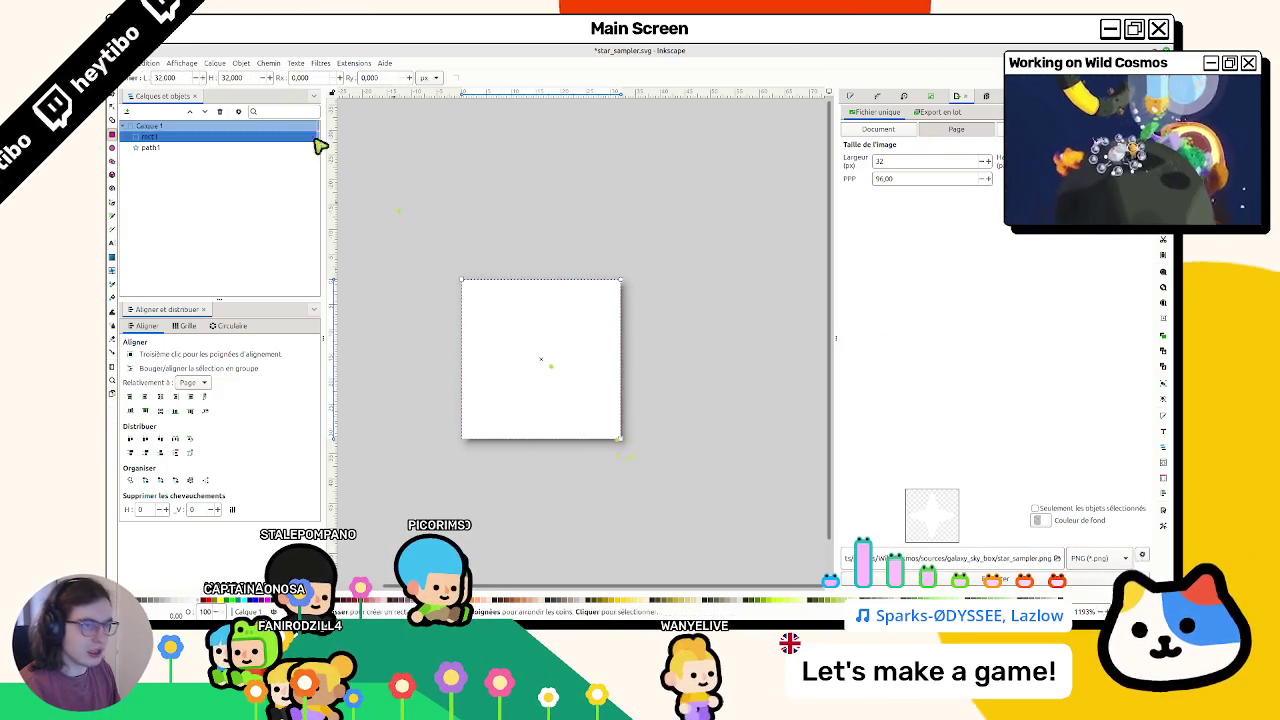
pyautogui.click(112, 104)
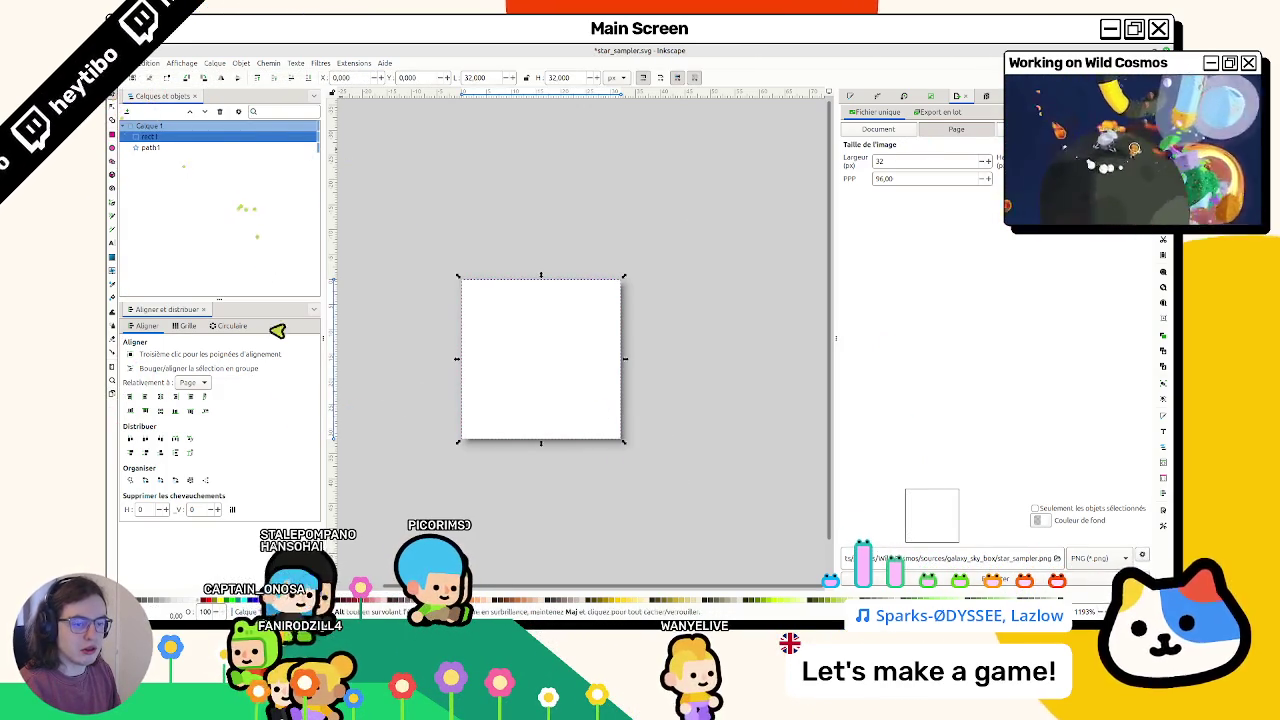
pyautogui.click(291, 78)
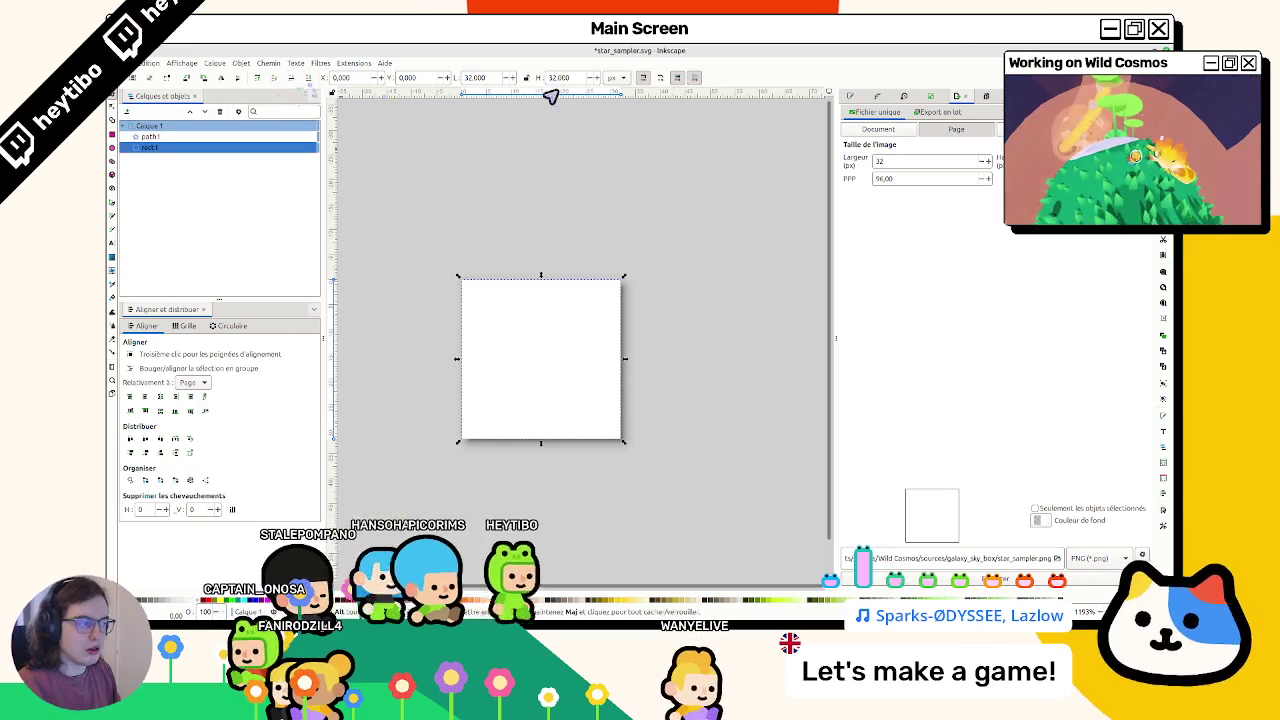
pyautogui.click(860, 96)
pyautogui.click(491, 217)
# Step: Export the drawing as star_sampler.png, overwriting the existing file
pyautogui.click(958, 96)
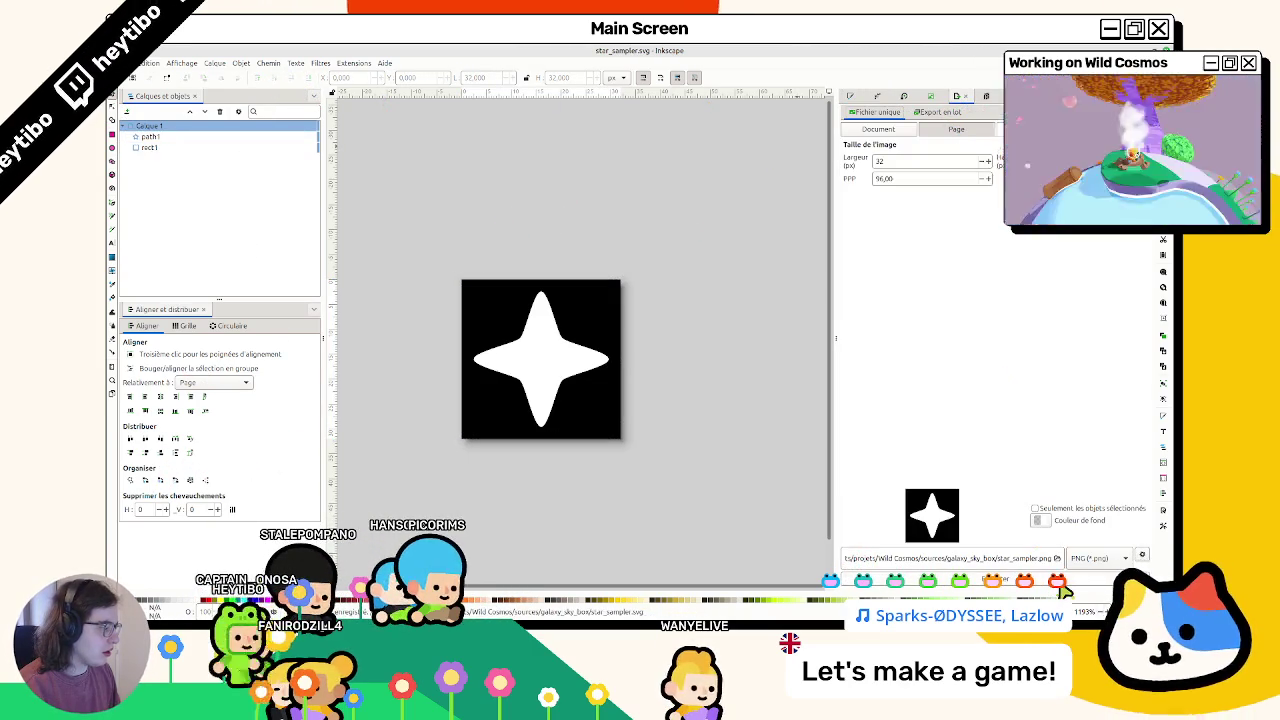
pyautogui.click(1063, 590)
pyautogui.click(725, 385)
pyautogui.hotkey('alt', 'Tab')
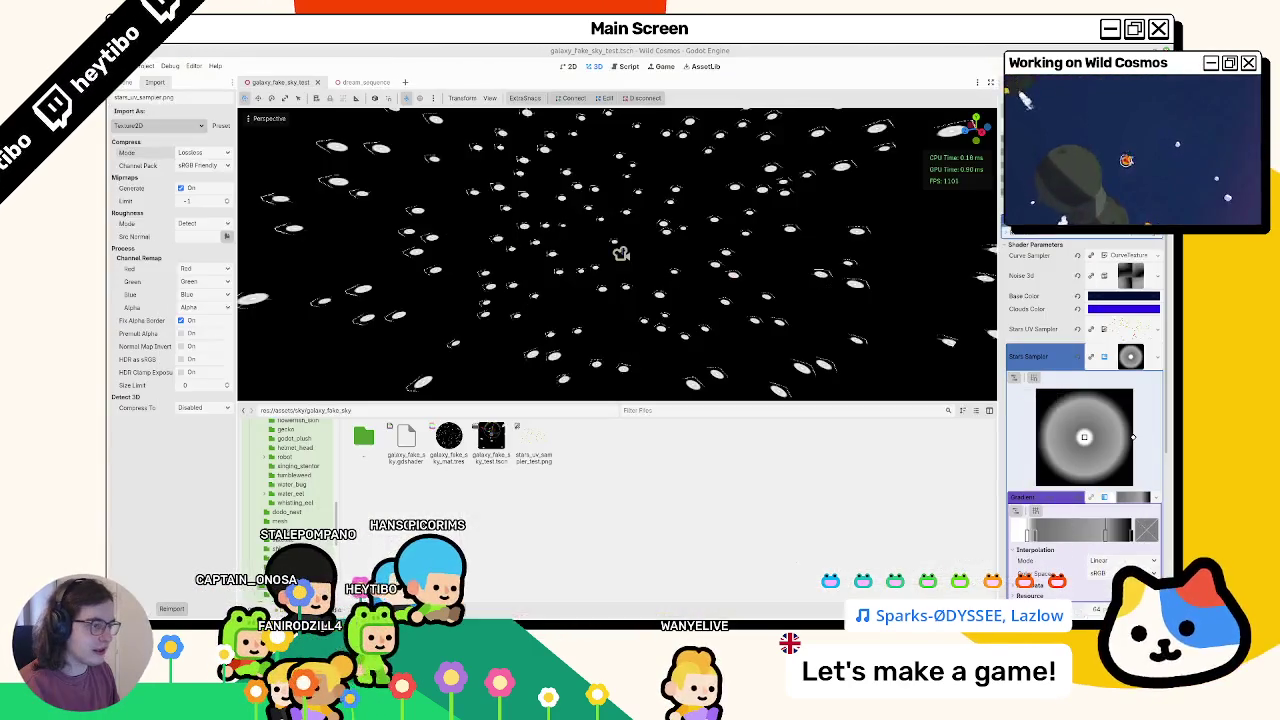
# Step: Move star_sampler.png into the galaxy_fake_sky folder in the FileSystem dock
pyautogui.hotkey('alt', 'Tab')
pyautogui.hotkey('alt', 'Tab')
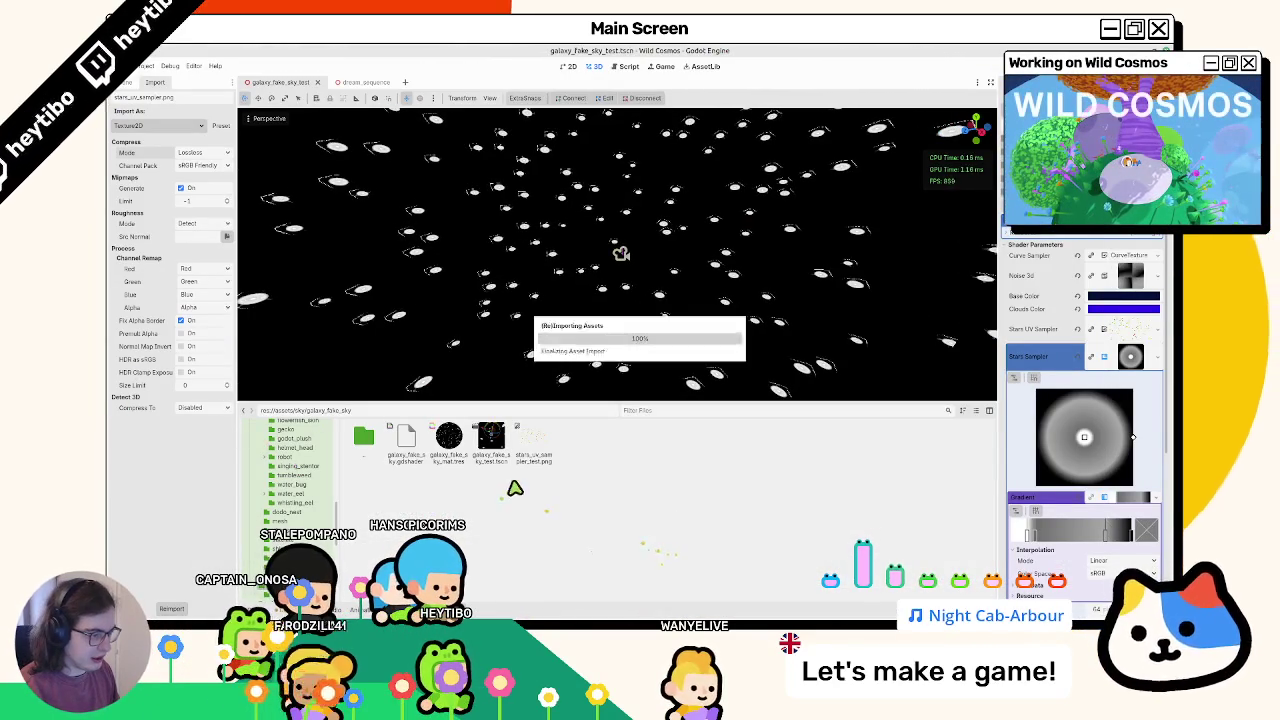
pyautogui.click(522, 457)
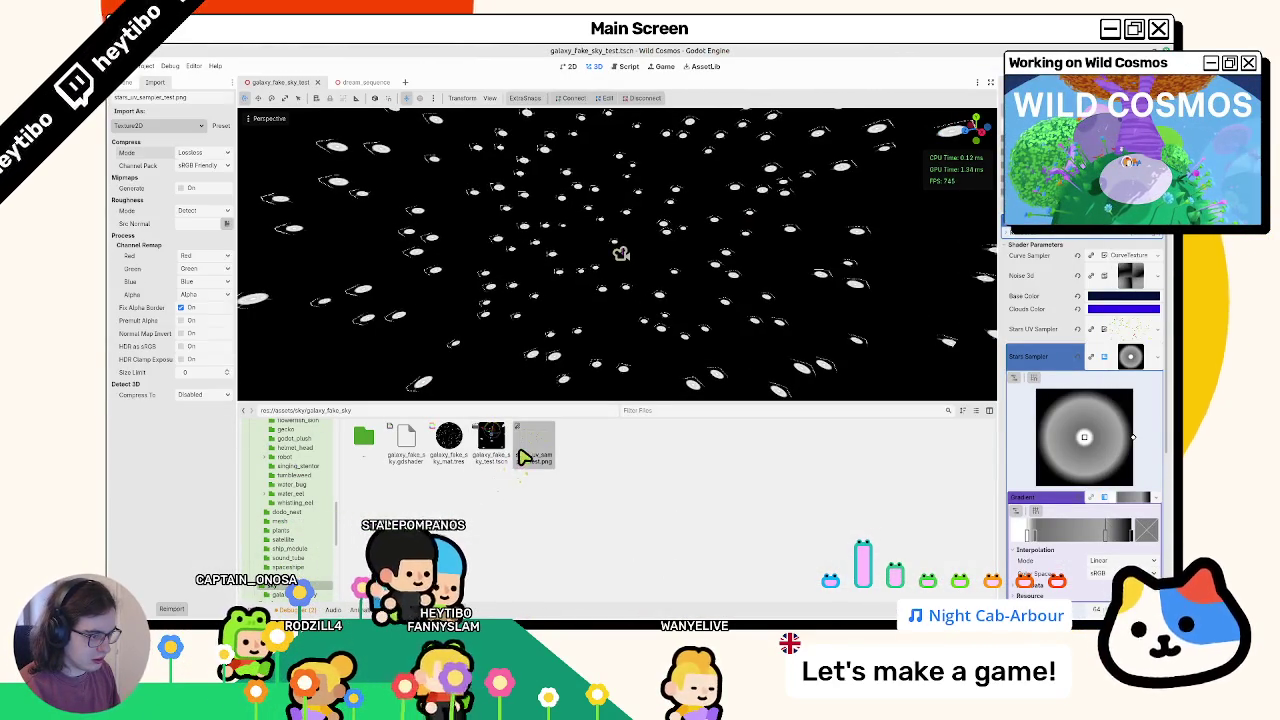
pyautogui.doubleClick(366, 446)
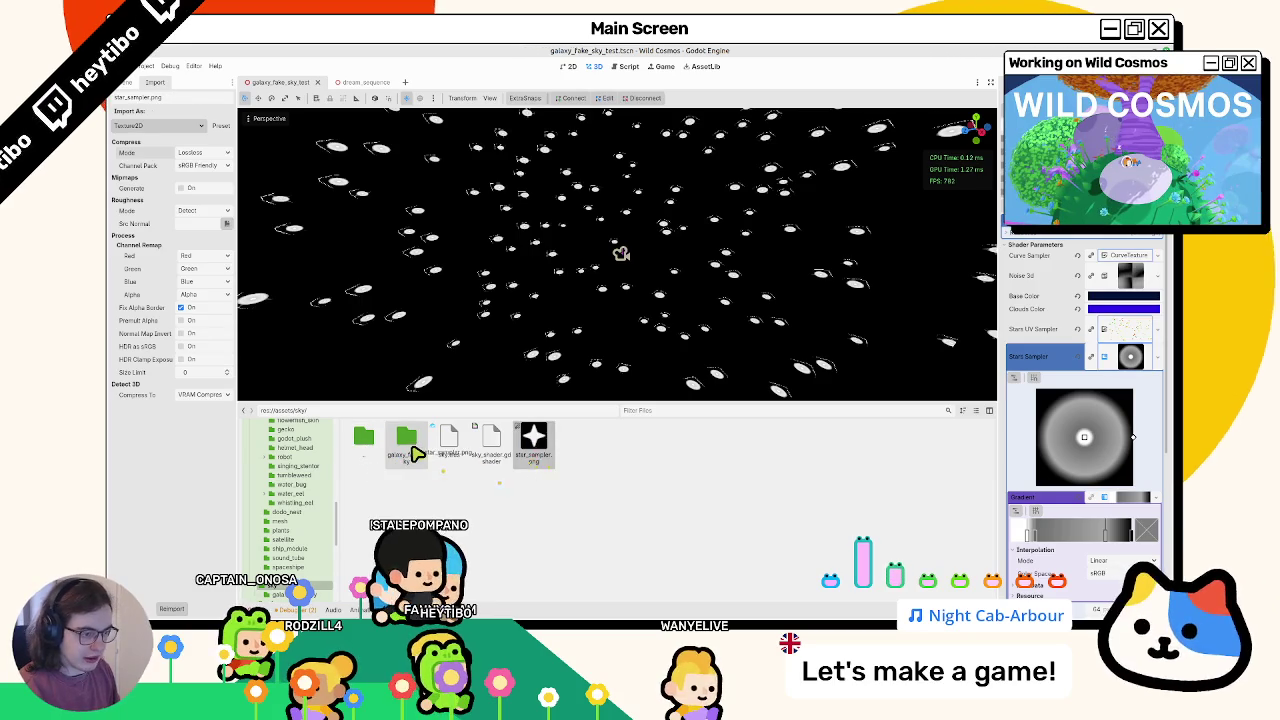
pyautogui.moveTo(416, 453); pyautogui.dragTo(416, 453)
pyautogui.click(671, 356)
pyautogui.doubleClick(404, 444)
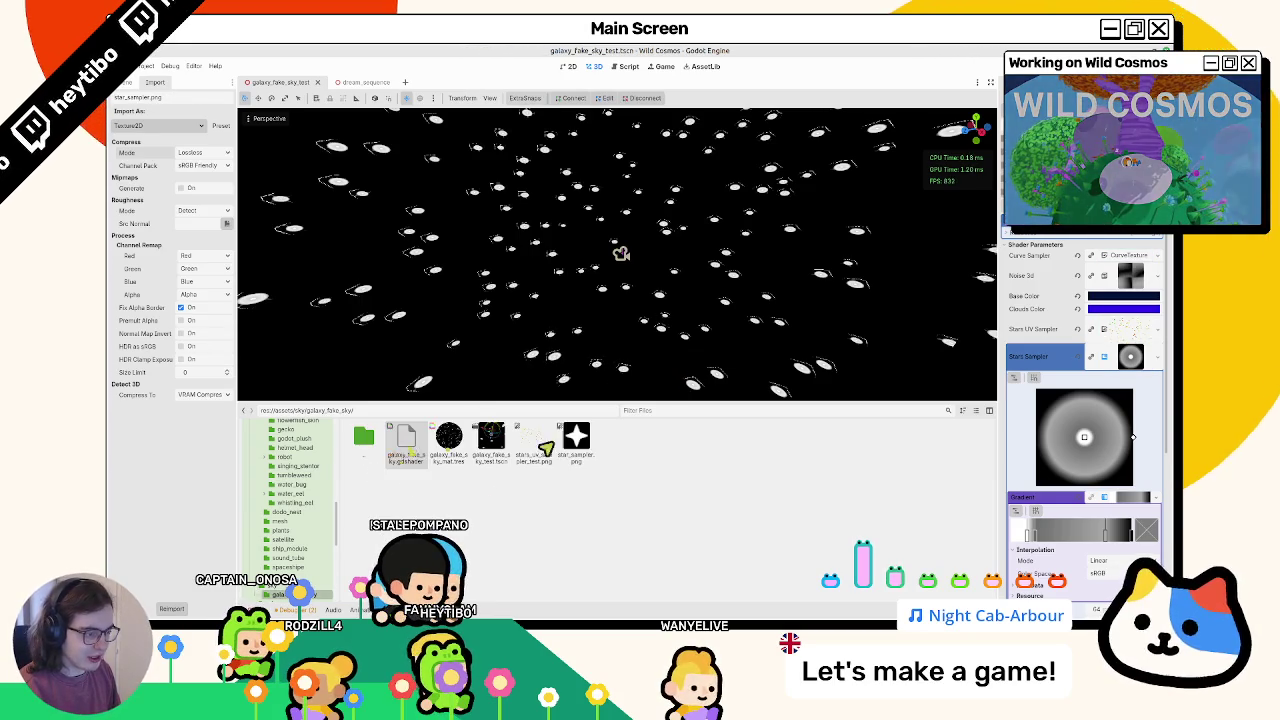
# Step: Assign star_sampler.png as the Stars Sampler shader parameter texture
pyautogui.moveTo(1137, 378); pyautogui.dragTo(1131, 362)
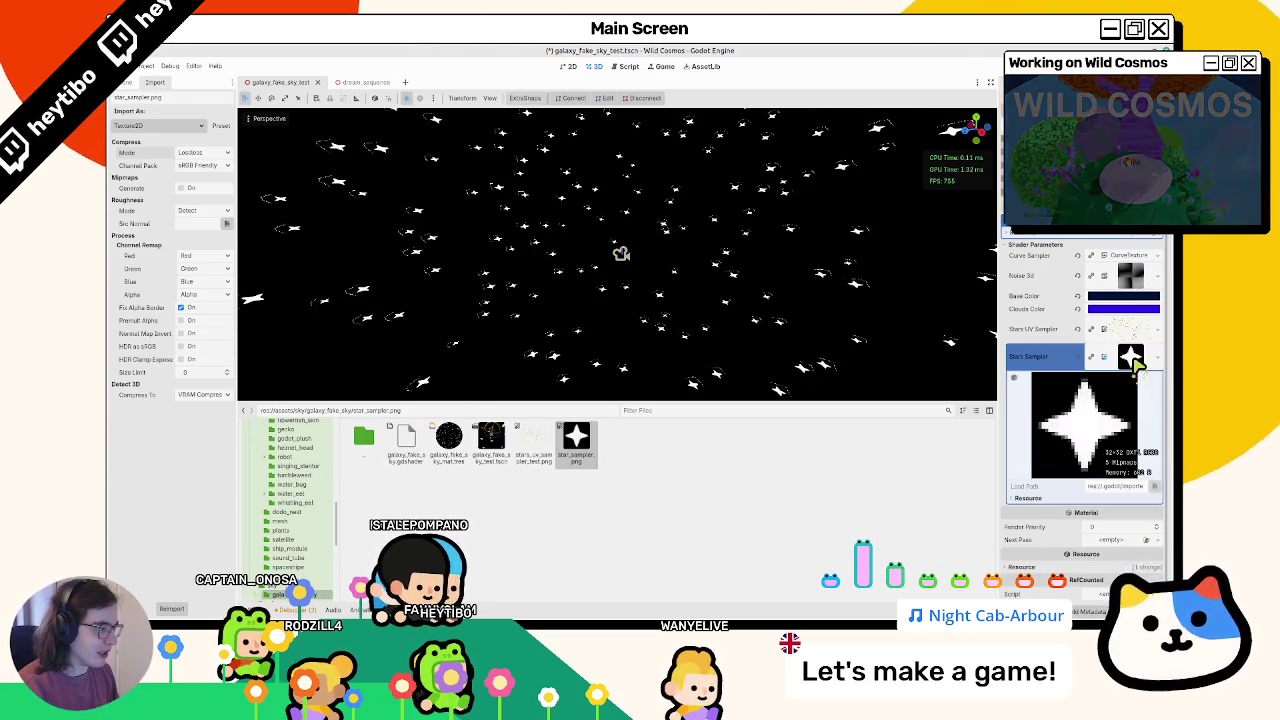
pyautogui.click(1134, 362)
pyautogui.scroll(3, 536, 211)
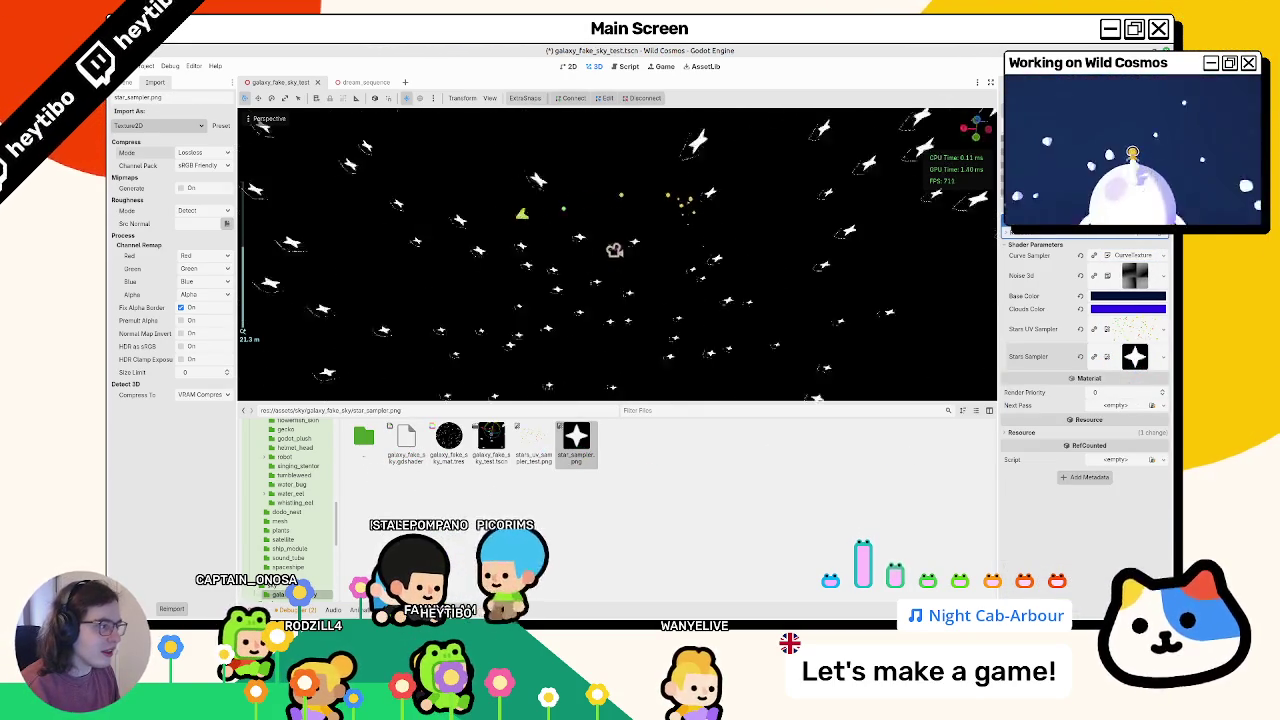
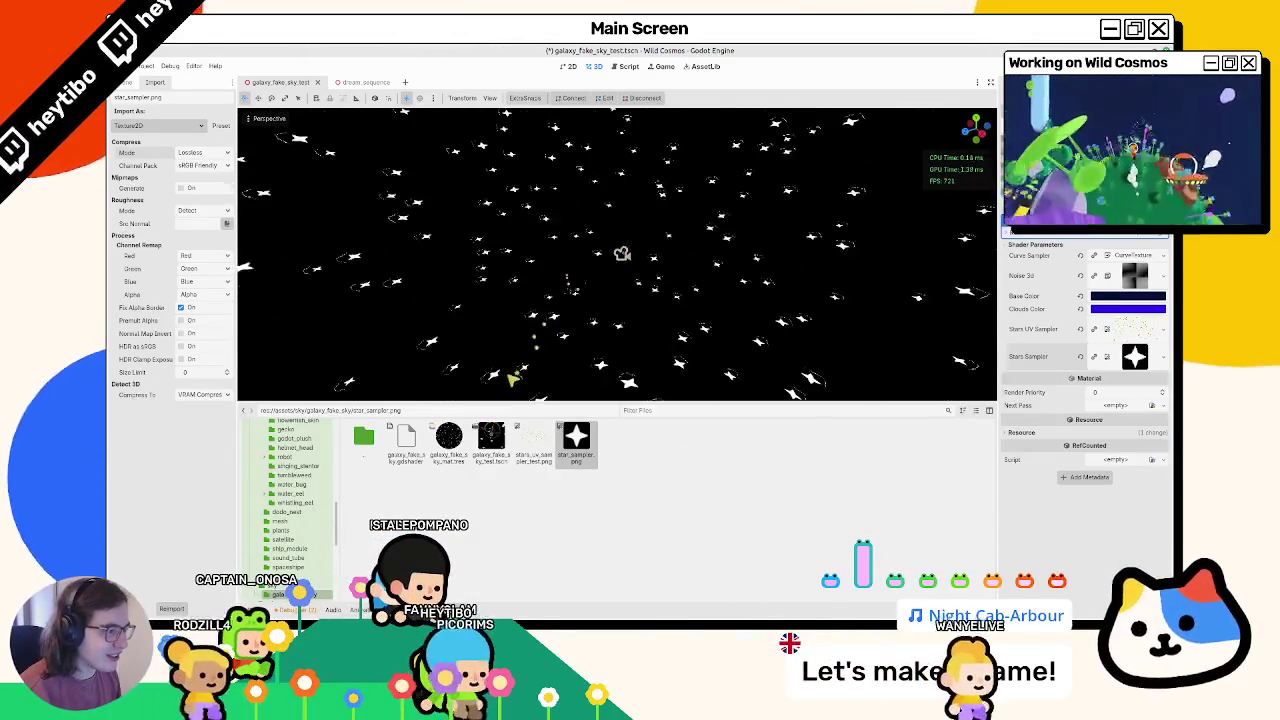
# Step: Comment out line 41's procedural stars call in the sky shader and save it
pyautogui.scroll(3, 580, 370)
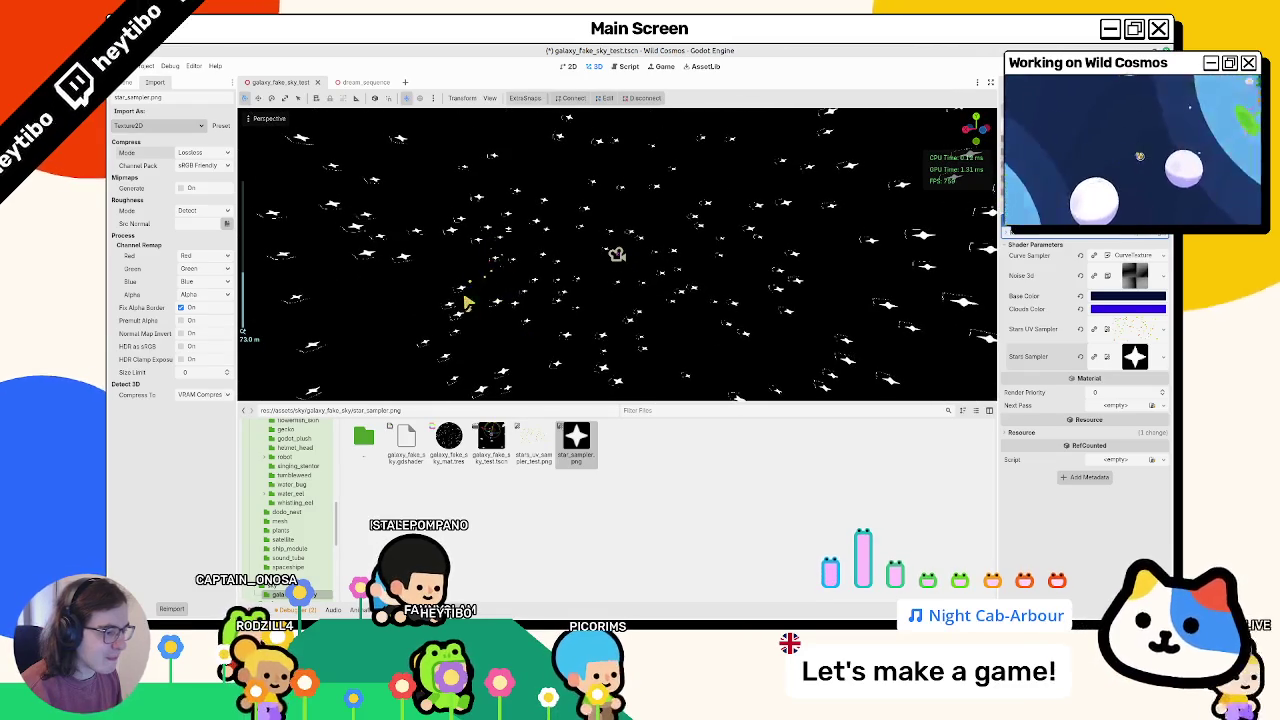
pyautogui.click(138, 83)
pyautogui.moveTo(414, 240); pyautogui.dragTo(560, 332, button='middle')
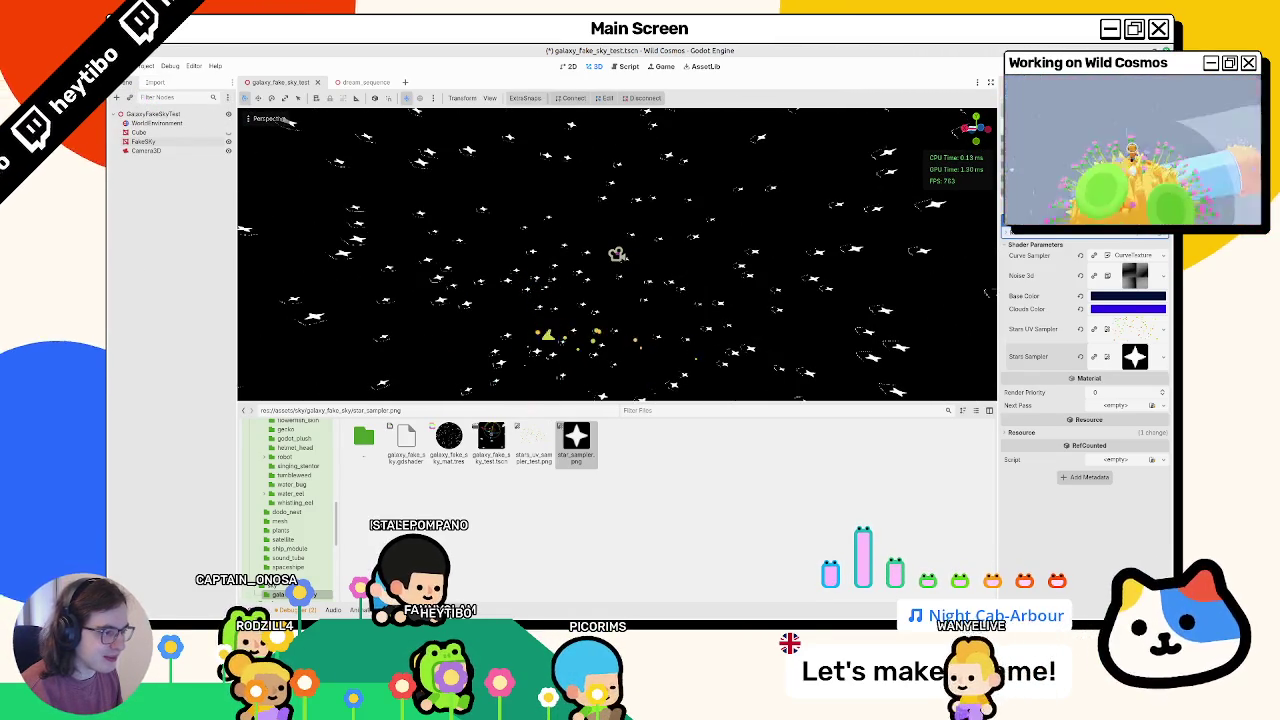
pyautogui.doubleClick(405, 440)
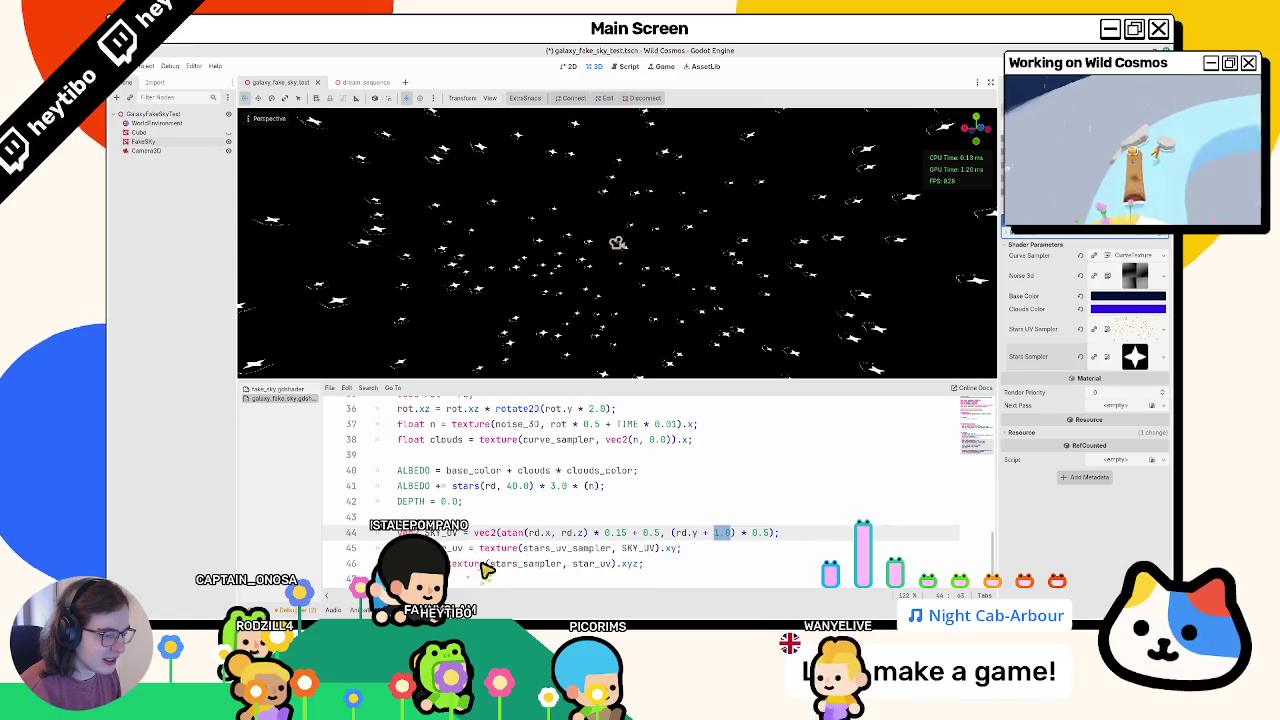
pyautogui.click(430, 488)
pyautogui.hotkey('ctrl', 'k')
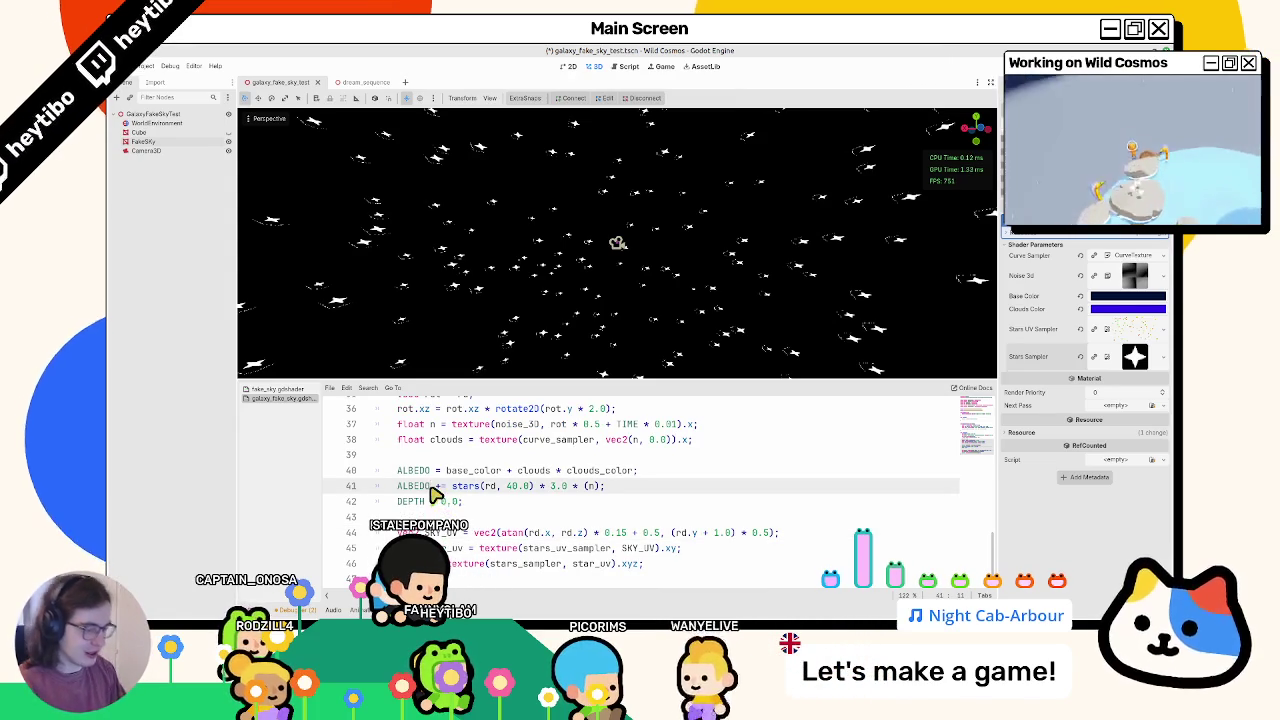
pyautogui.click(643, 563)
pyautogui.hotkey('ctrl', 's')
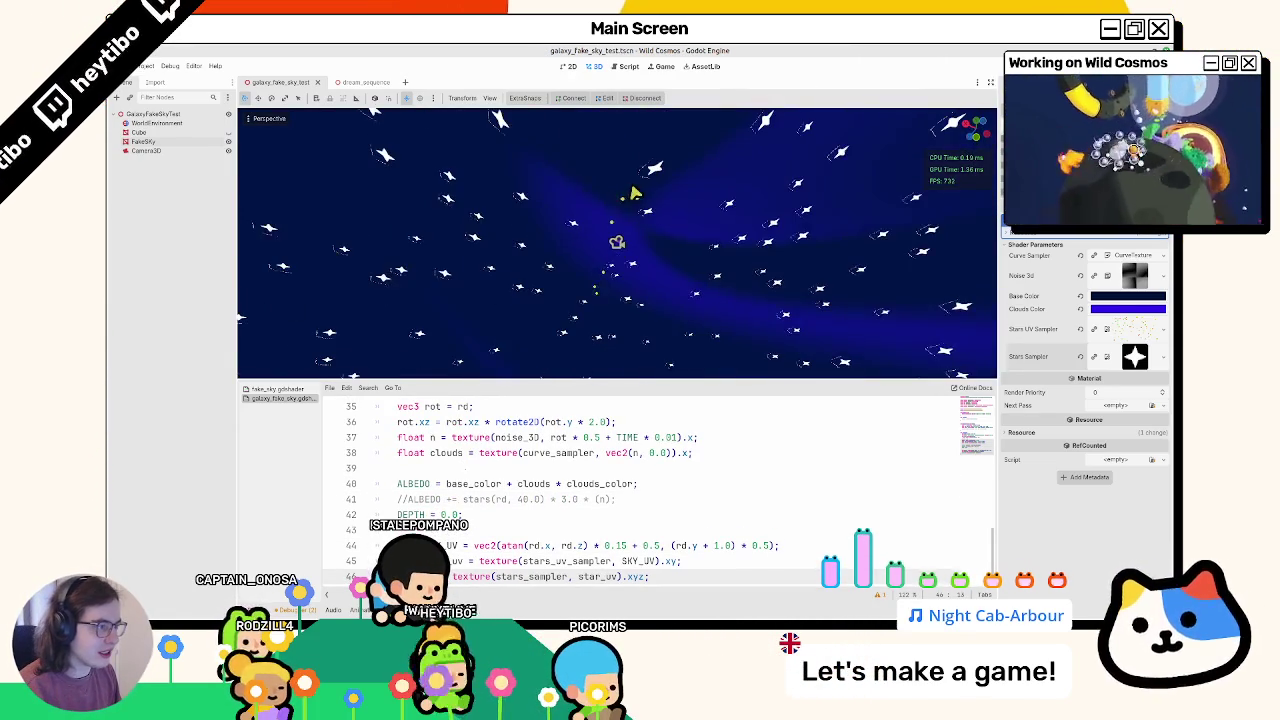
# Step: Orbit the enlarged viewport to inspect the sky with only the star texture
pyautogui.moveTo(640, 193)
pyautogui.mouseDown(button='middle')
pyautogui.moveTo(683, 380)
pyautogui.moveTo(677, 127)
pyautogui.mouseUp(button='middle')
pyautogui.moveTo(641, 270); pyautogui.dragTo(752, 354, button='middle')
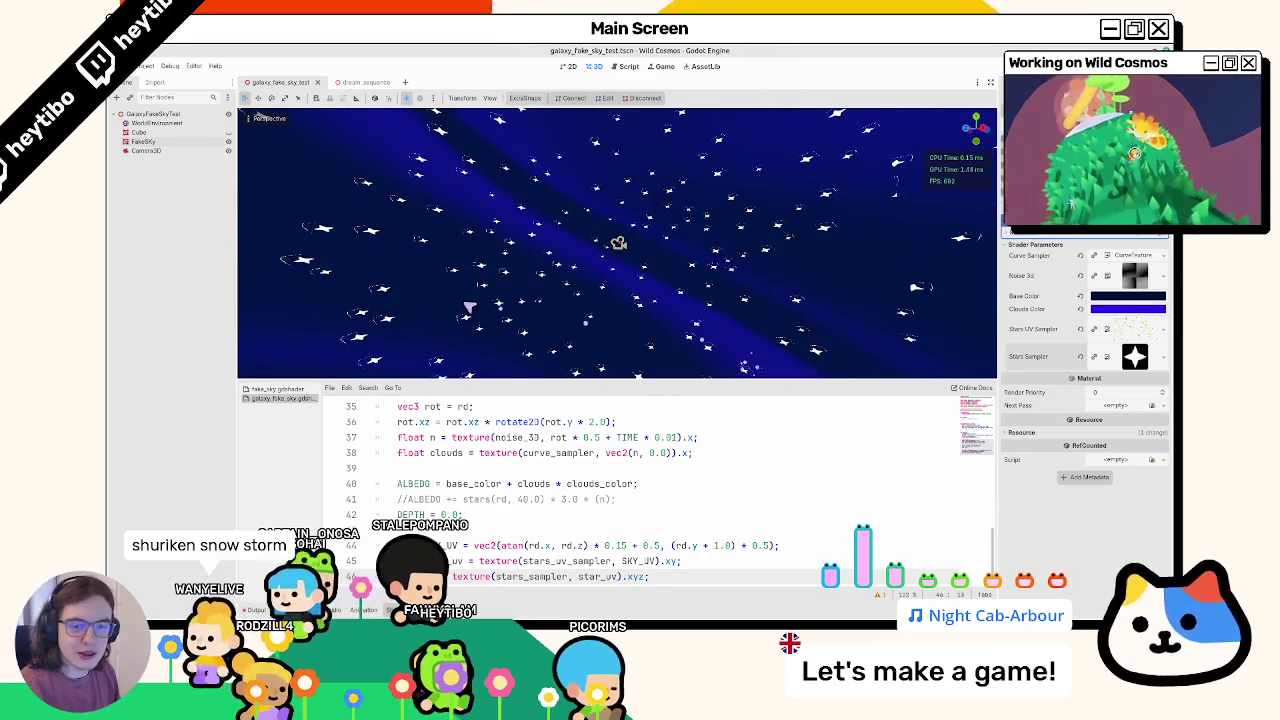
pyautogui.hotkey('ctrl', 'j')
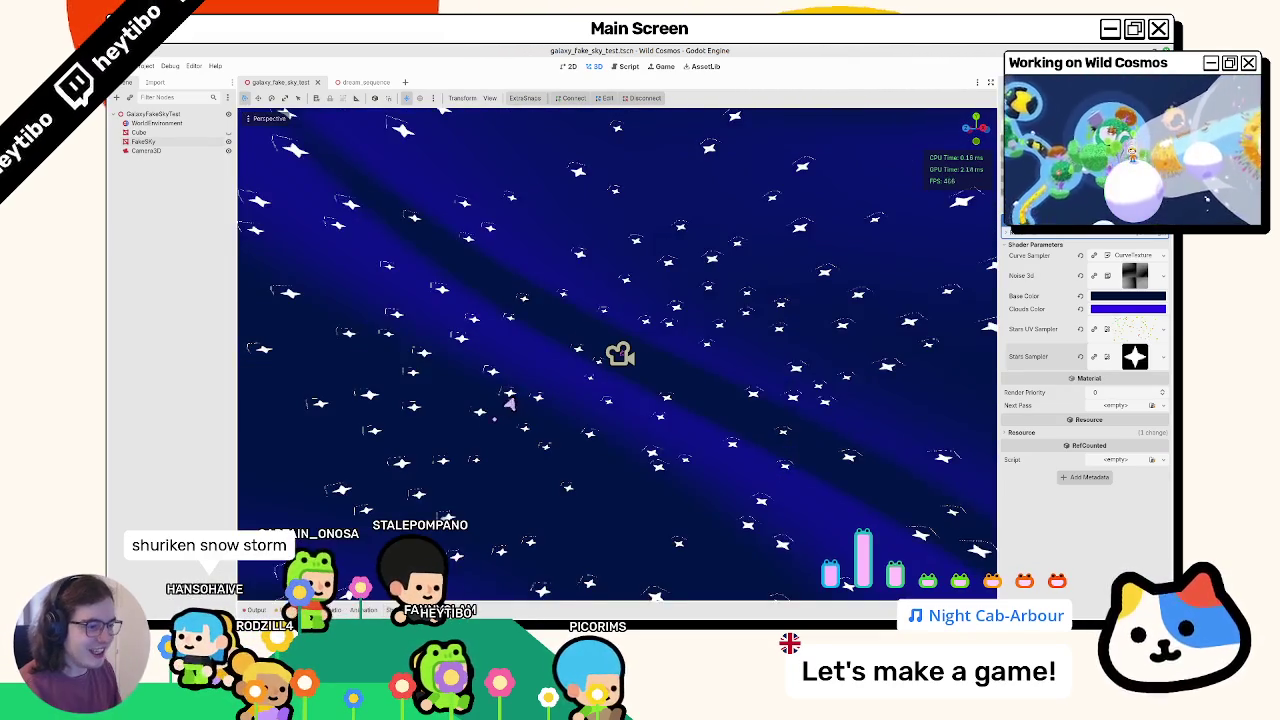
pyautogui.scroll(5, 480, 291)
pyautogui.moveTo(480, 291); pyautogui.dragTo(484, 291, button='middle')
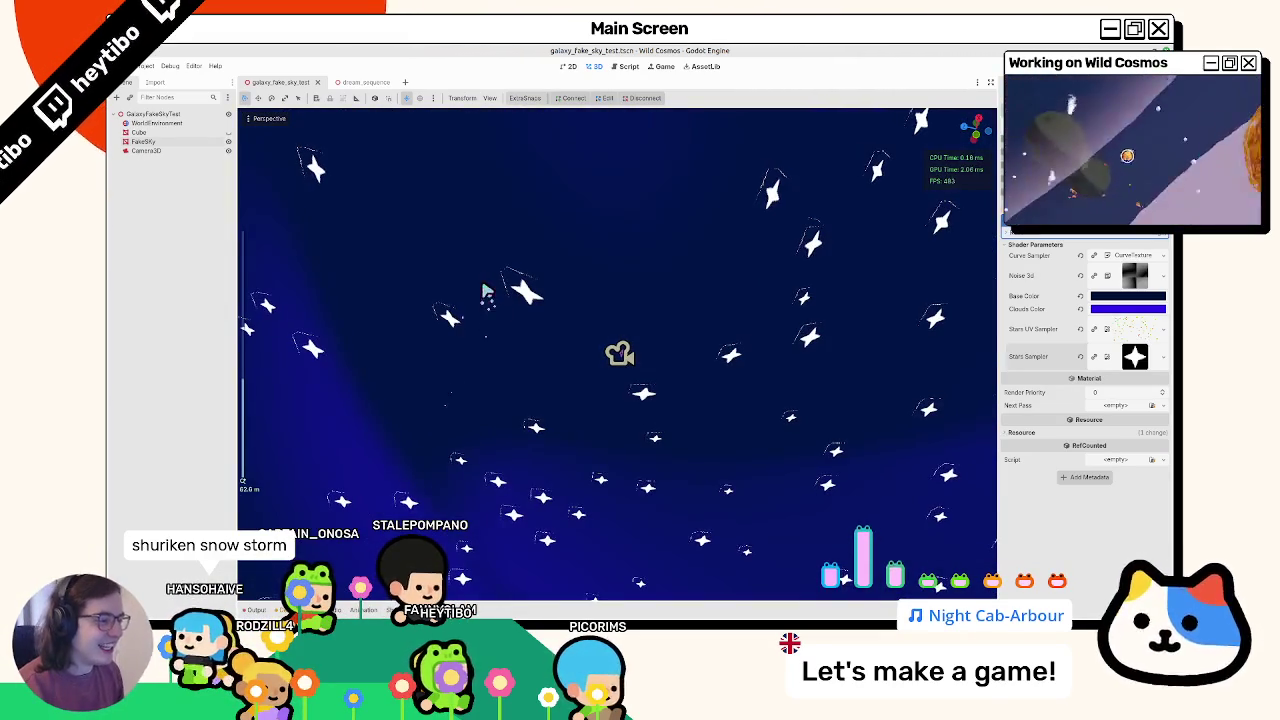
# Step: Switch to Inkscape and select the star_sampler.svg four-pointed star
pyautogui.hotkey('alt', 'Tab')
pyautogui.hotkey('alt', 'Tab')
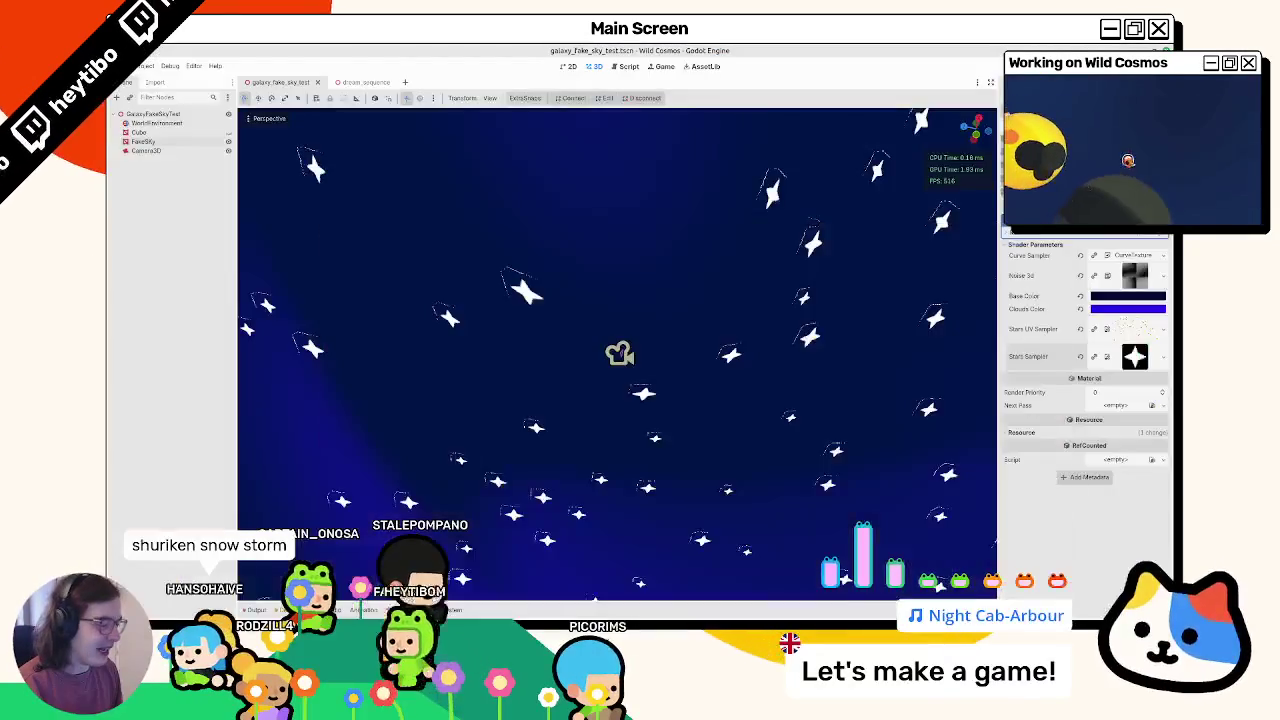
pyautogui.hotkey('alt', 'Tab')
pyautogui.press('Tab')
pyautogui.doubleClick(536, 343)
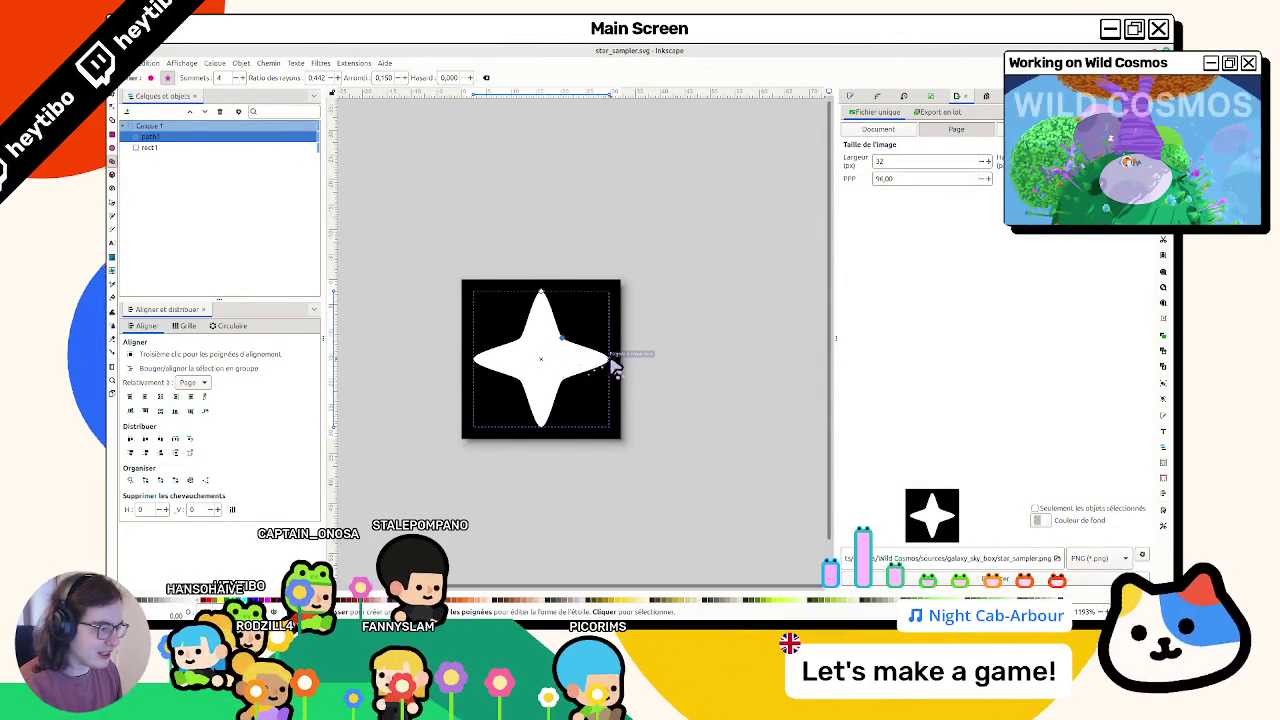
# Step: Try more points on the star, then return it to five points
pyautogui.moveTo(543, 300); pyautogui.dragTo(541, 292)
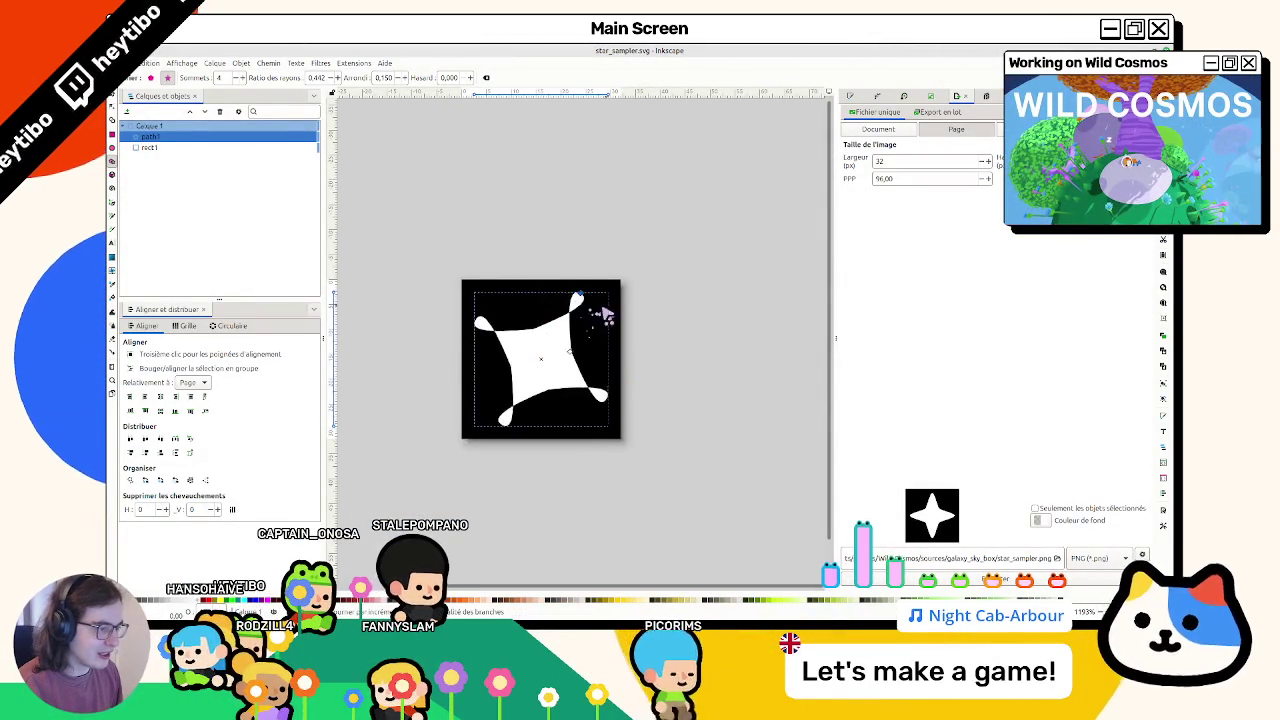
pyautogui.click(242, 78)
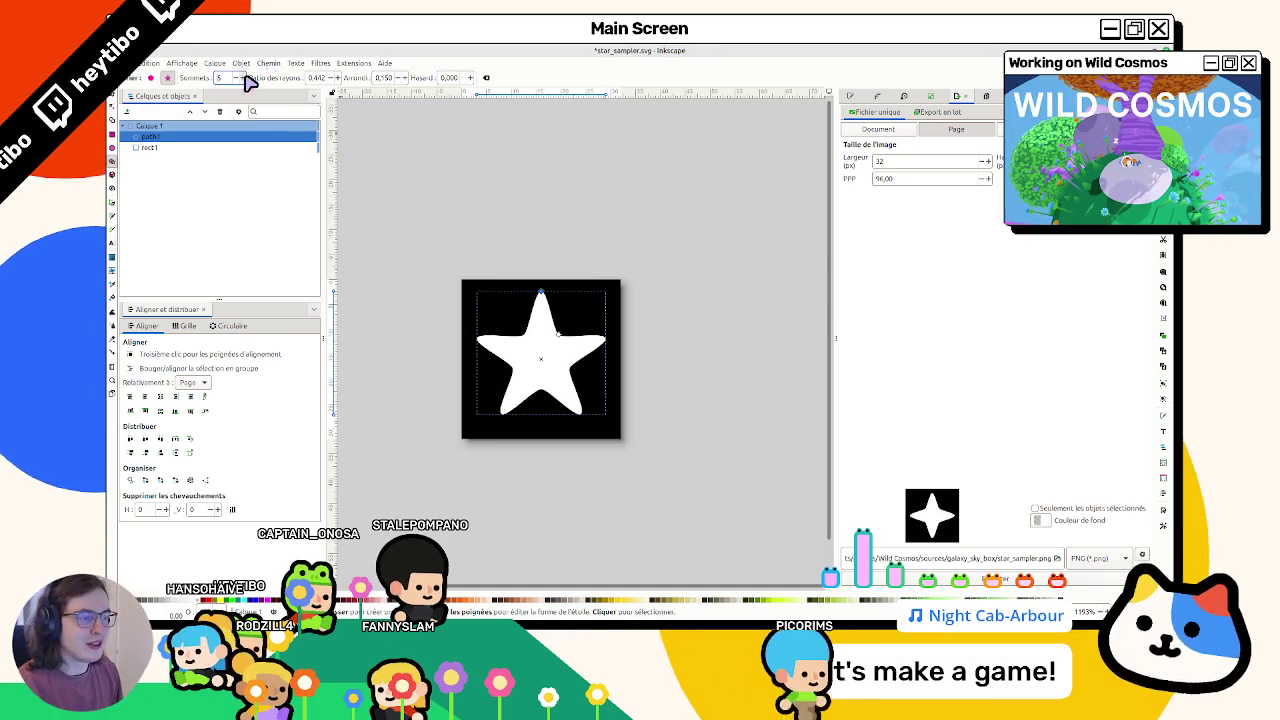
pyautogui.click(242, 78)
pyautogui.click(237, 78)
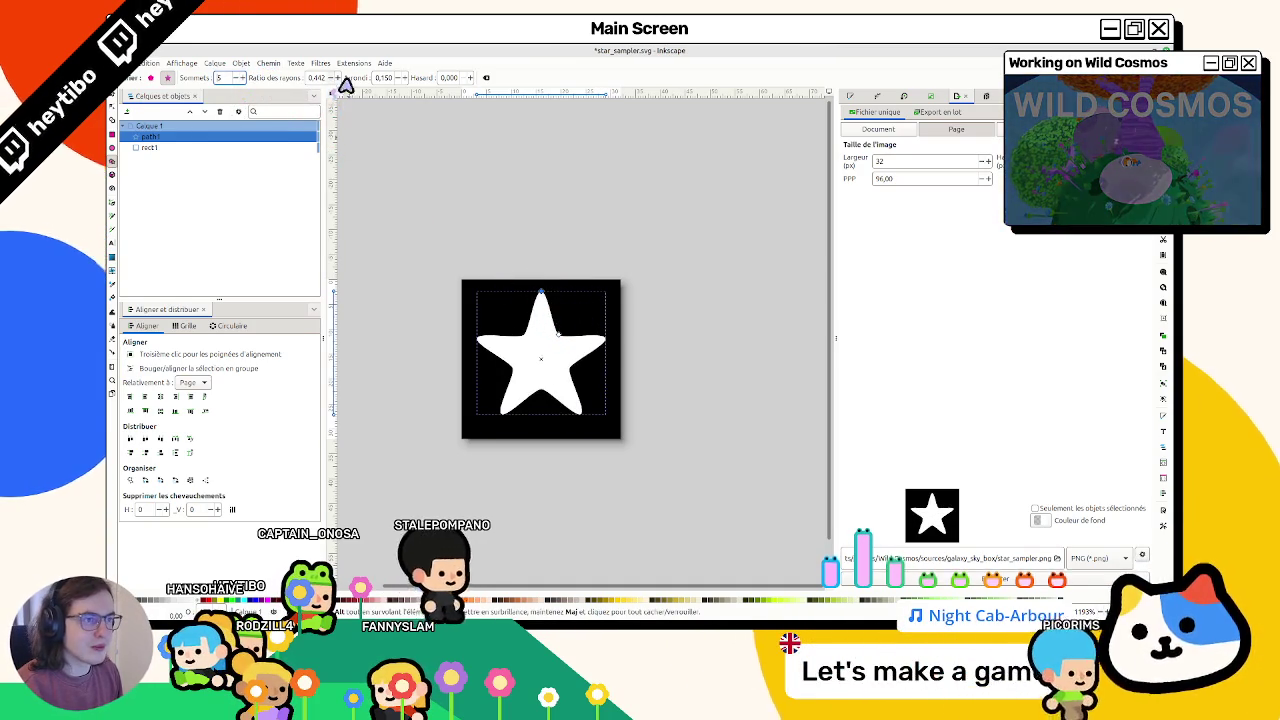
# Step: Set the star's Arrondi (rounding) to 0 for sharp points
pyautogui.click(401, 81)
pyautogui.click(401, 81)
pyautogui.click(401, 81)
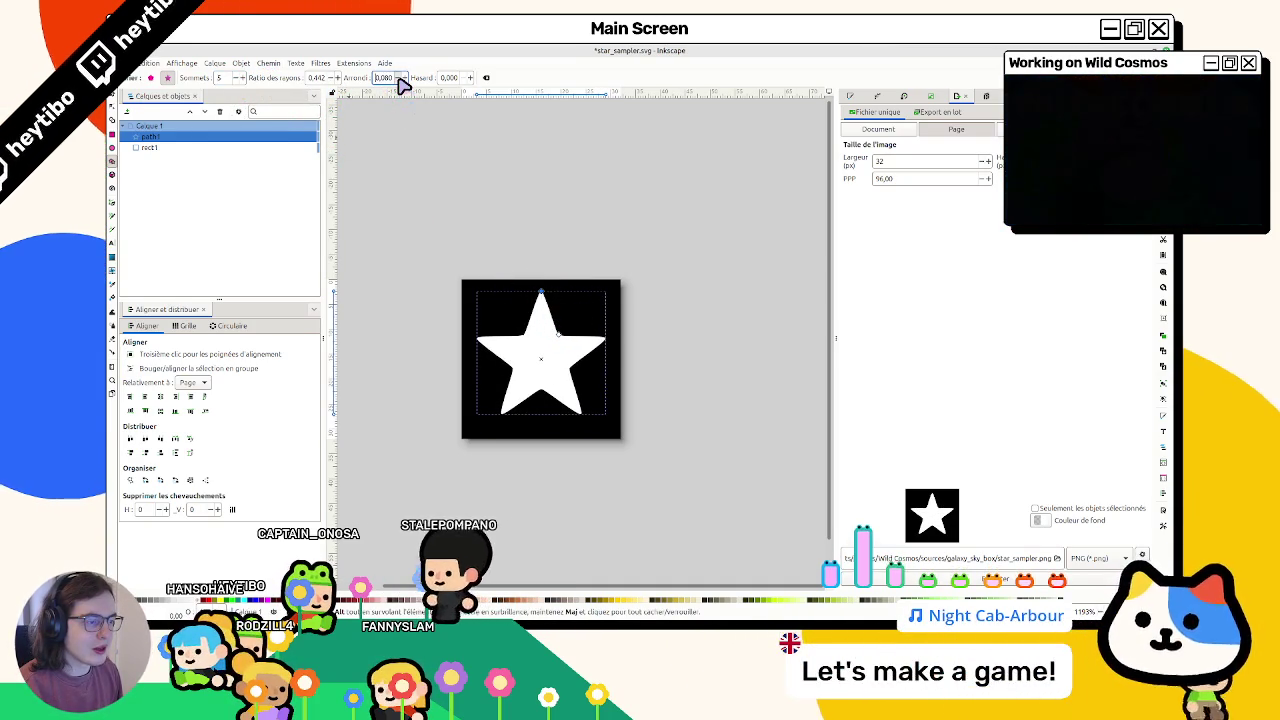
pyautogui.scroll(5, 399, 82)
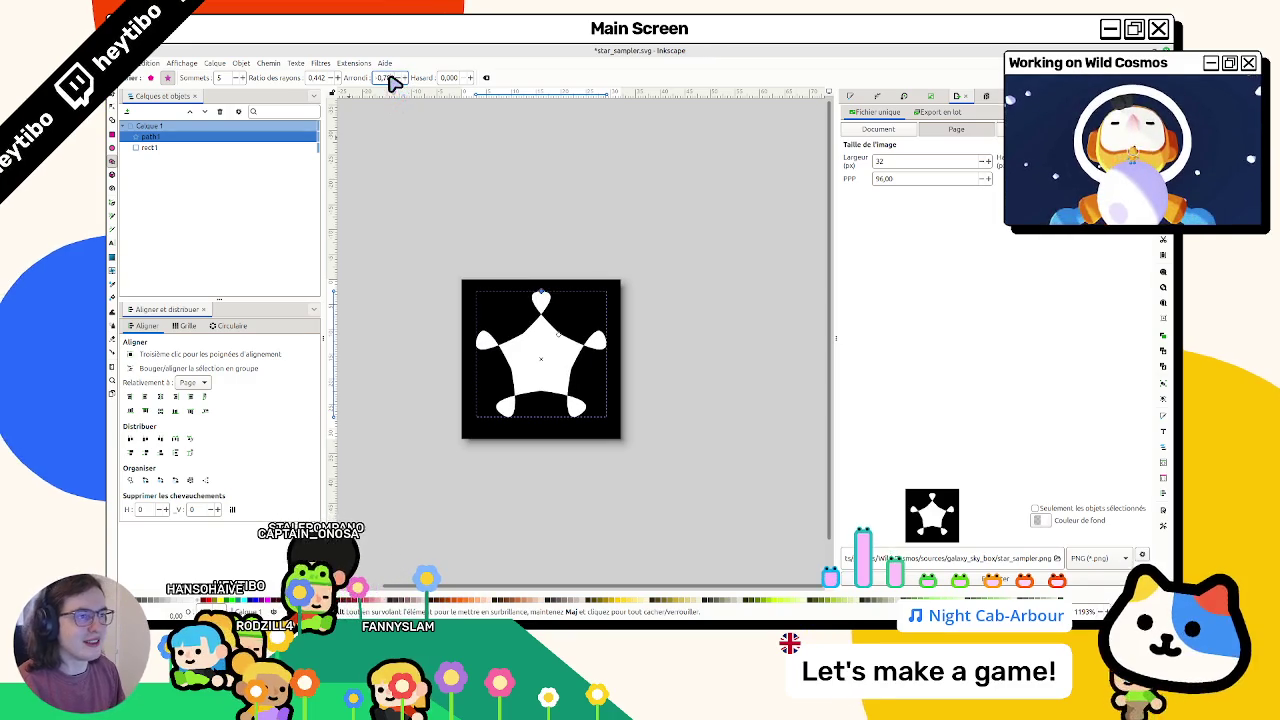
pyautogui.press('Tab')
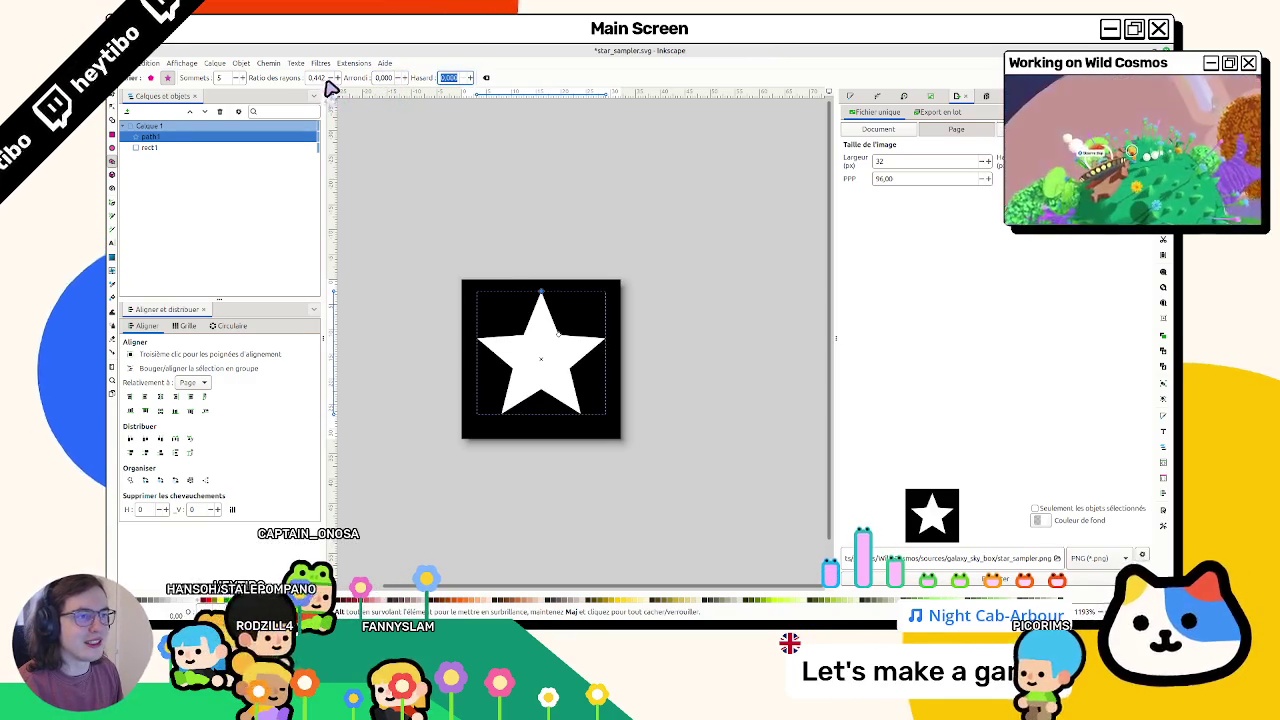
pyautogui.scroll(-5, 334, 83)
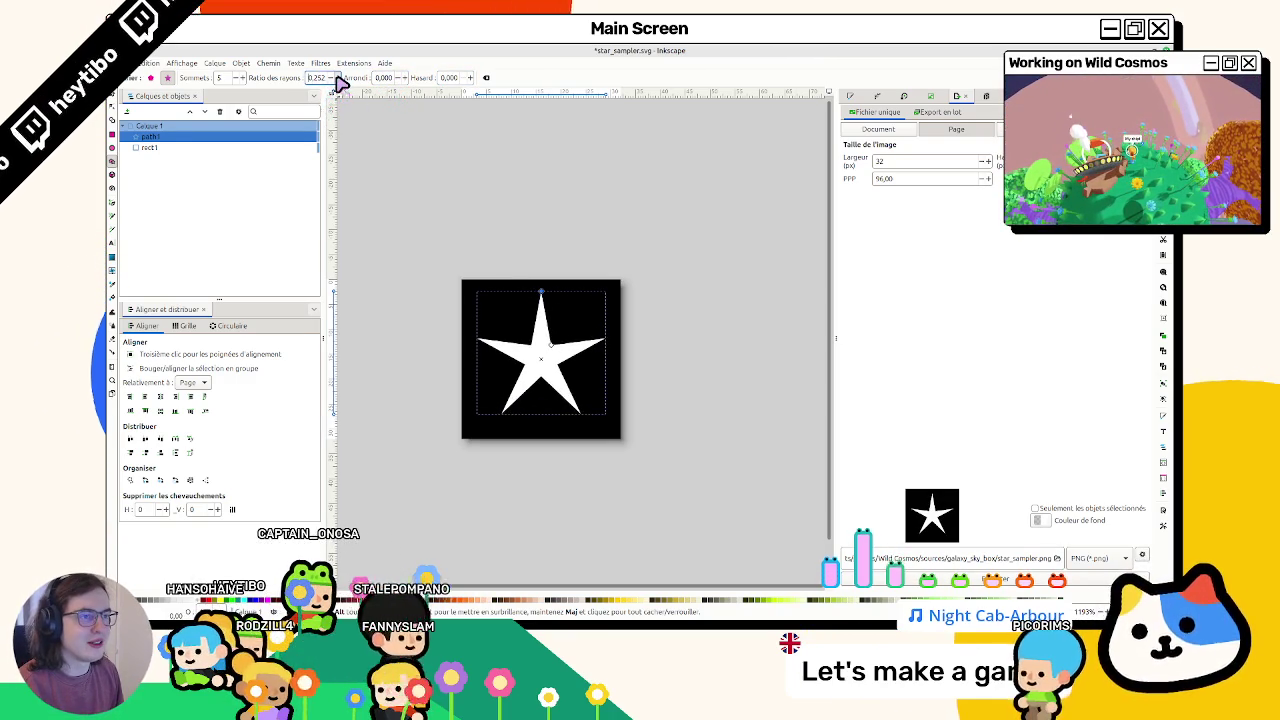
# Step: Reselect the star and step back through recent shape changes with undo and redo
pyautogui.press('s')
pyautogui.click(563, 195)
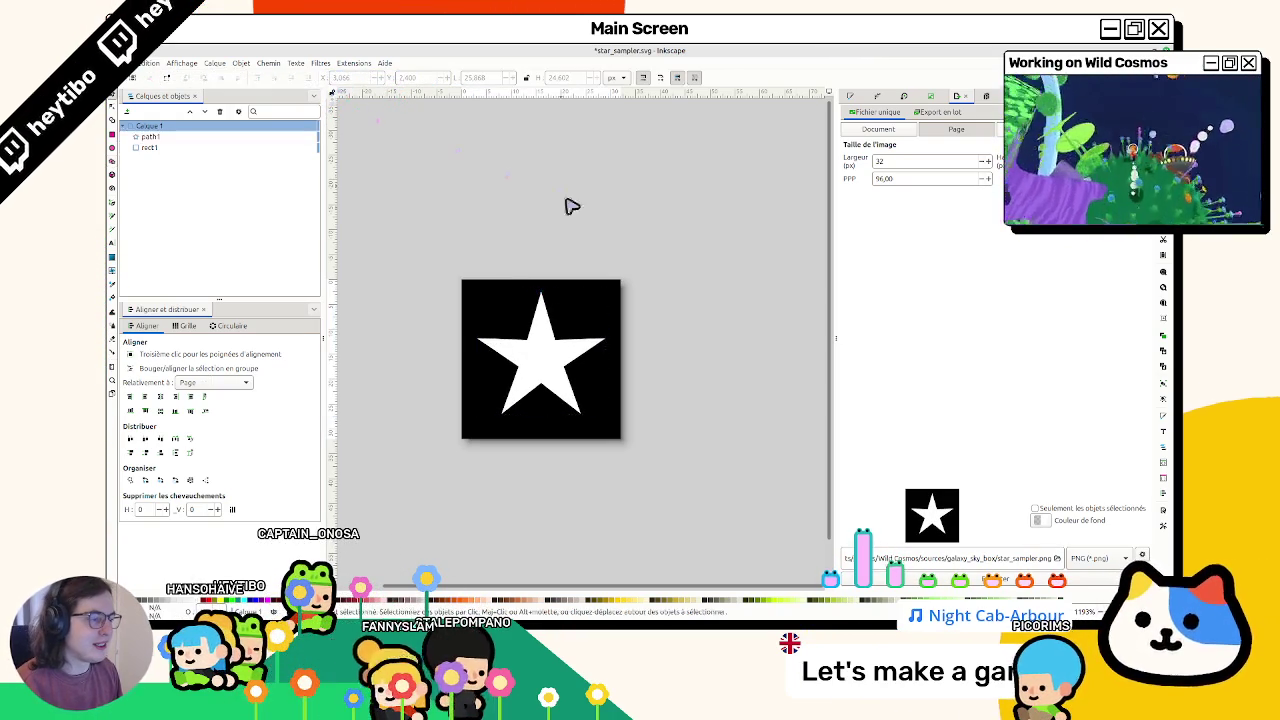
pyautogui.click(563, 308)
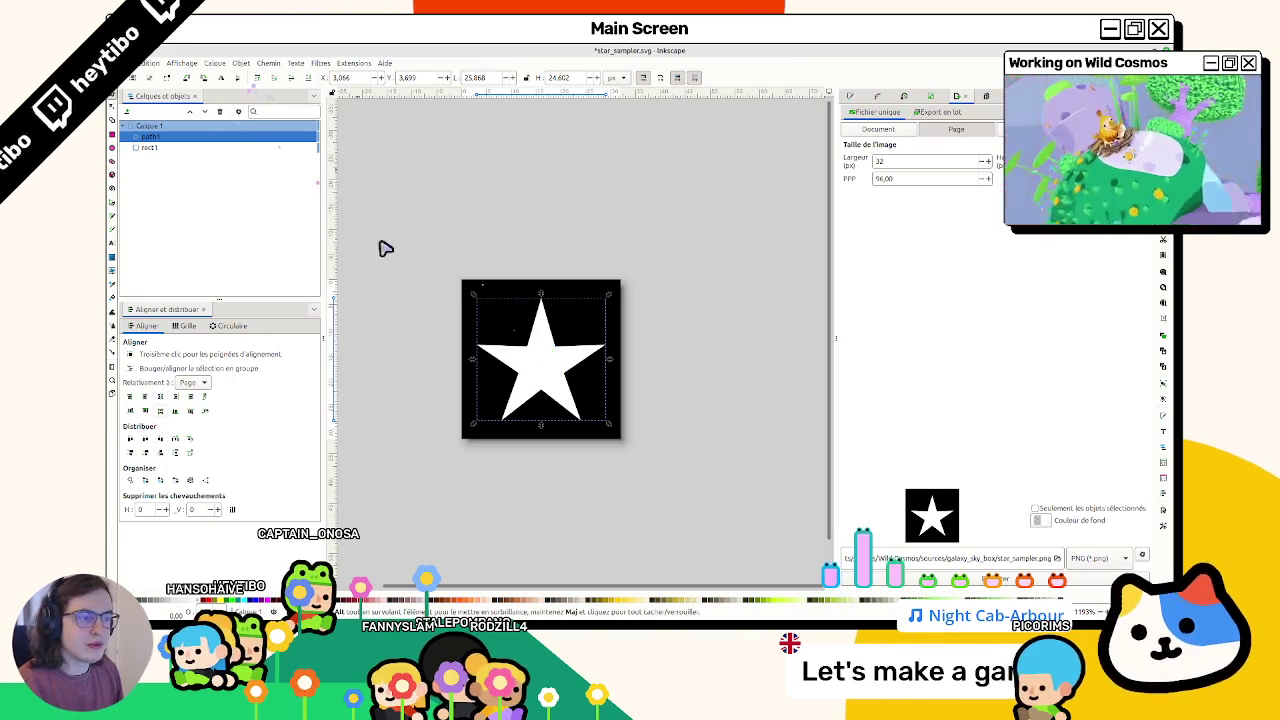
pyautogui.press('*')
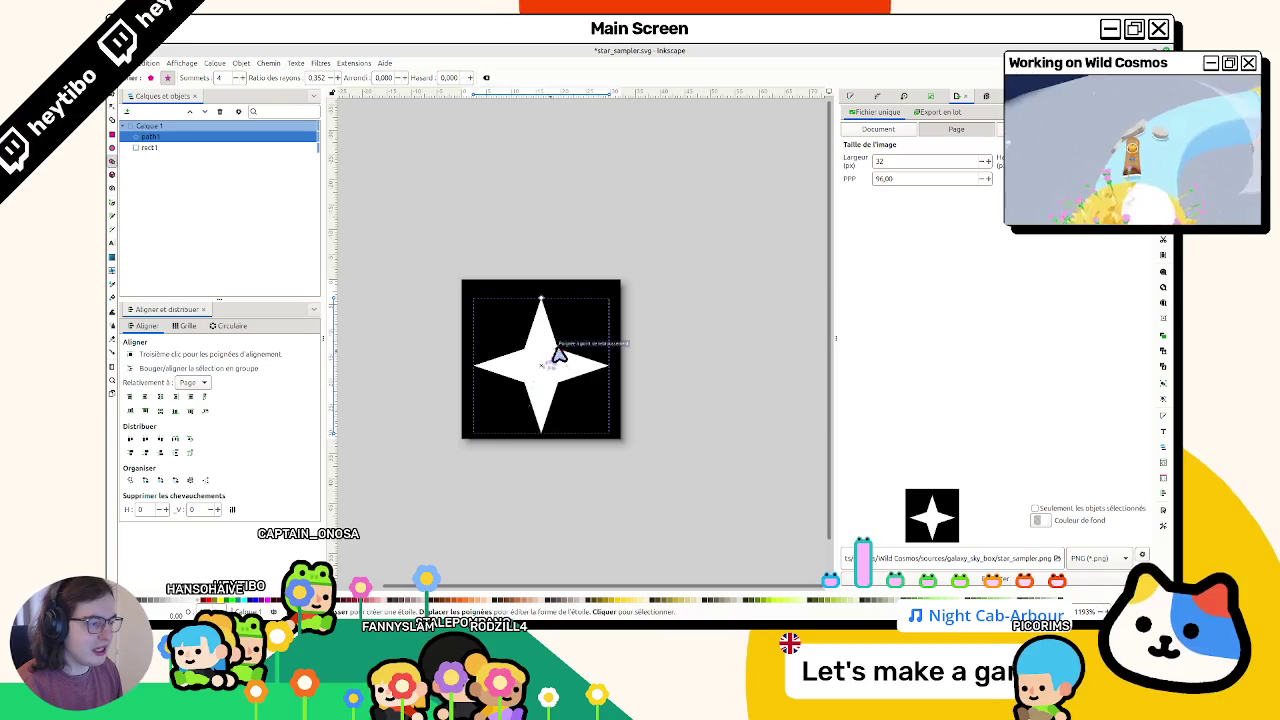
pyautogui.hotkey('ctrl', 'z')
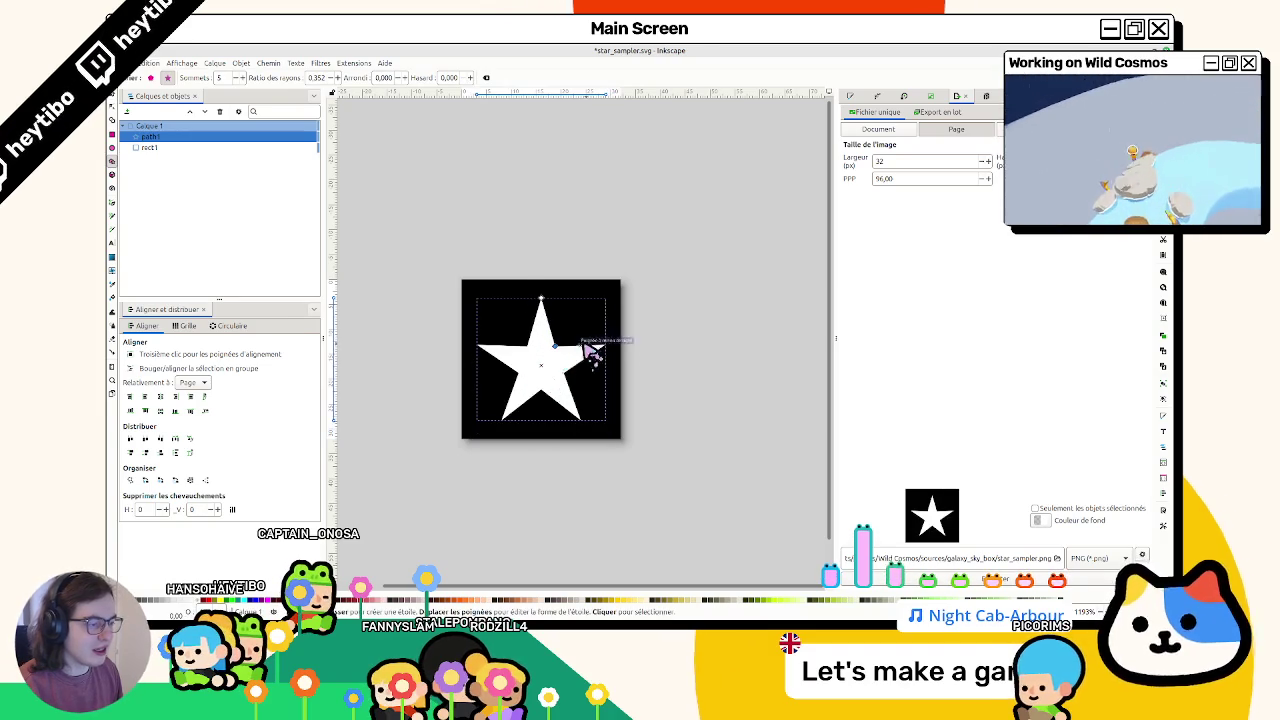
pyautogui.hotkey('ctrl', 'shift', 'z')
pyautogui.press('s')
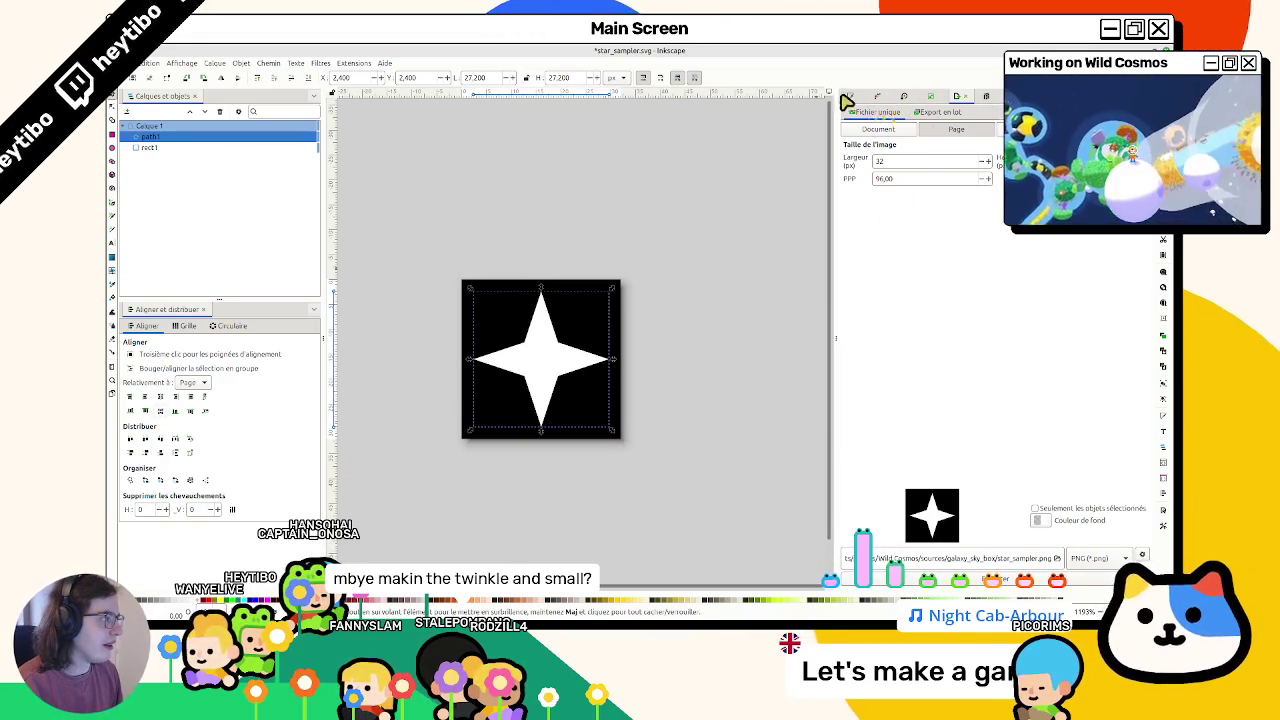
# Step: Inspect the star's fill and stroke settings, testing fill transparency and colour
pyautogui.click(850, 97)
pyautogui.moveTo(858, 222); pyautogui.dragTo(1000, 222)
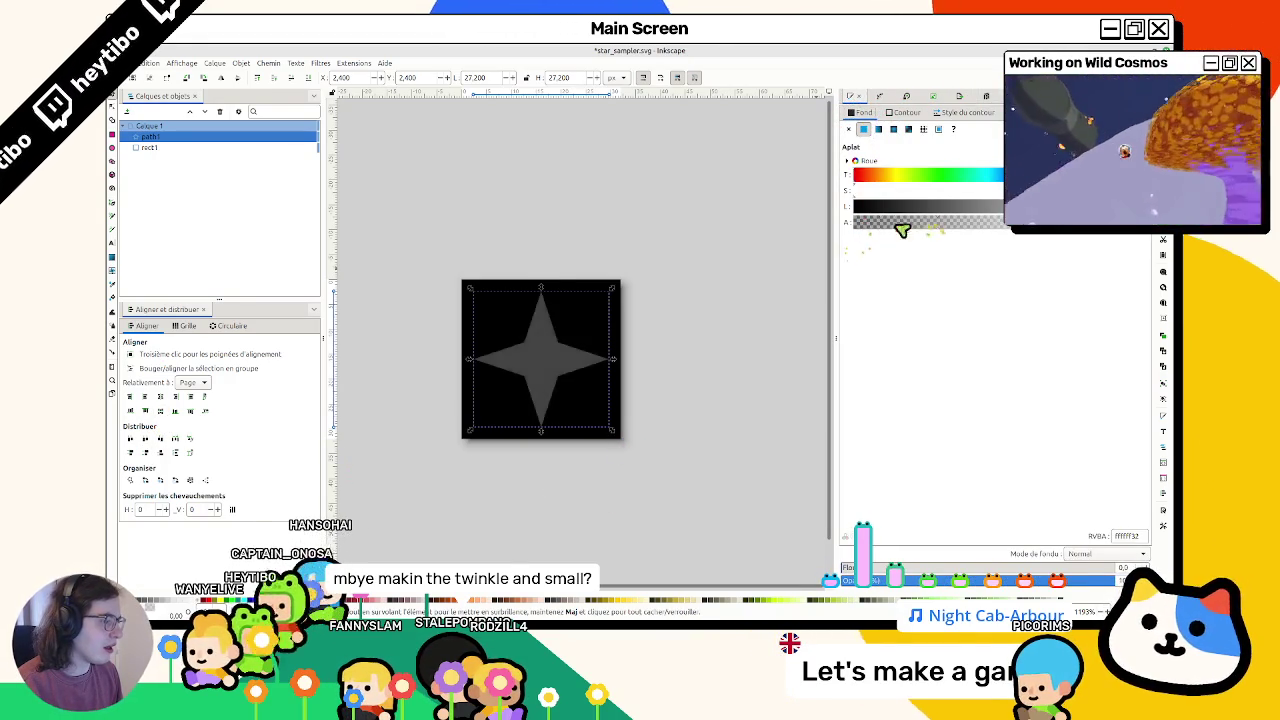
pyautogui.moveTo(876, 210); pyautogui.dragTo(872, 207)
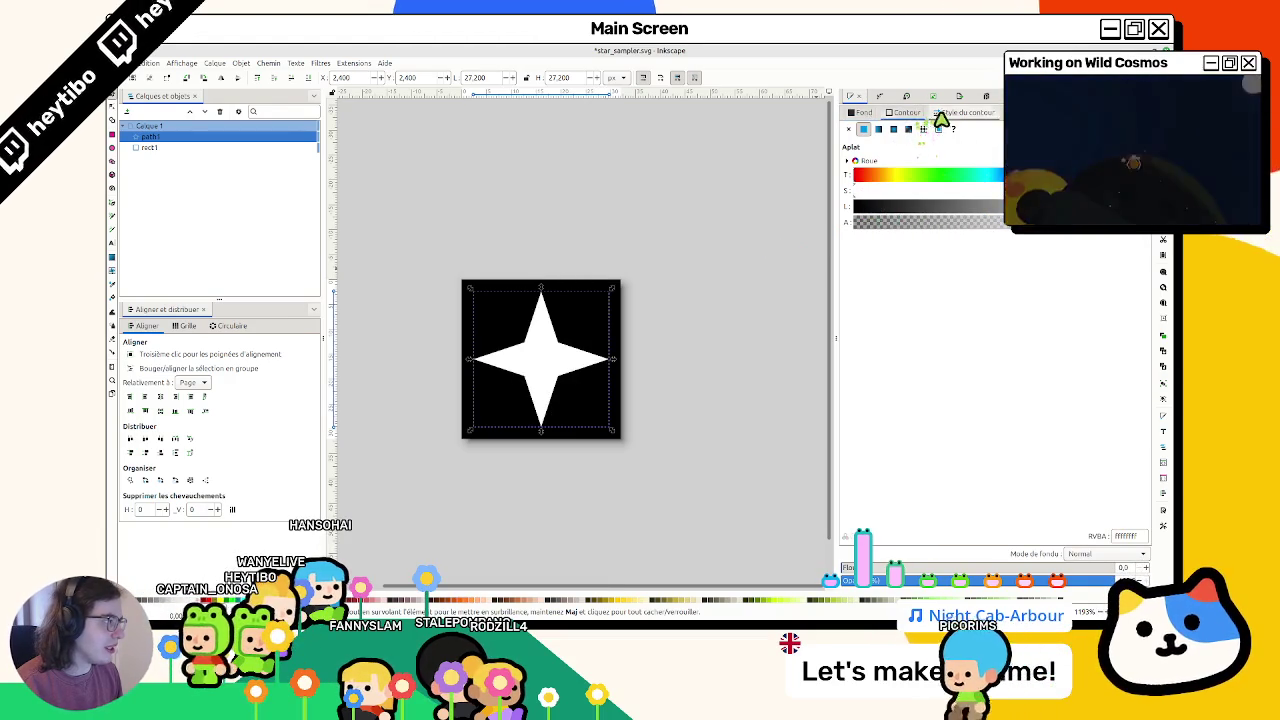
pyautogui.click(955, 112)
pyautogui.click(852, 112)
pyautogui.click(945, 112)
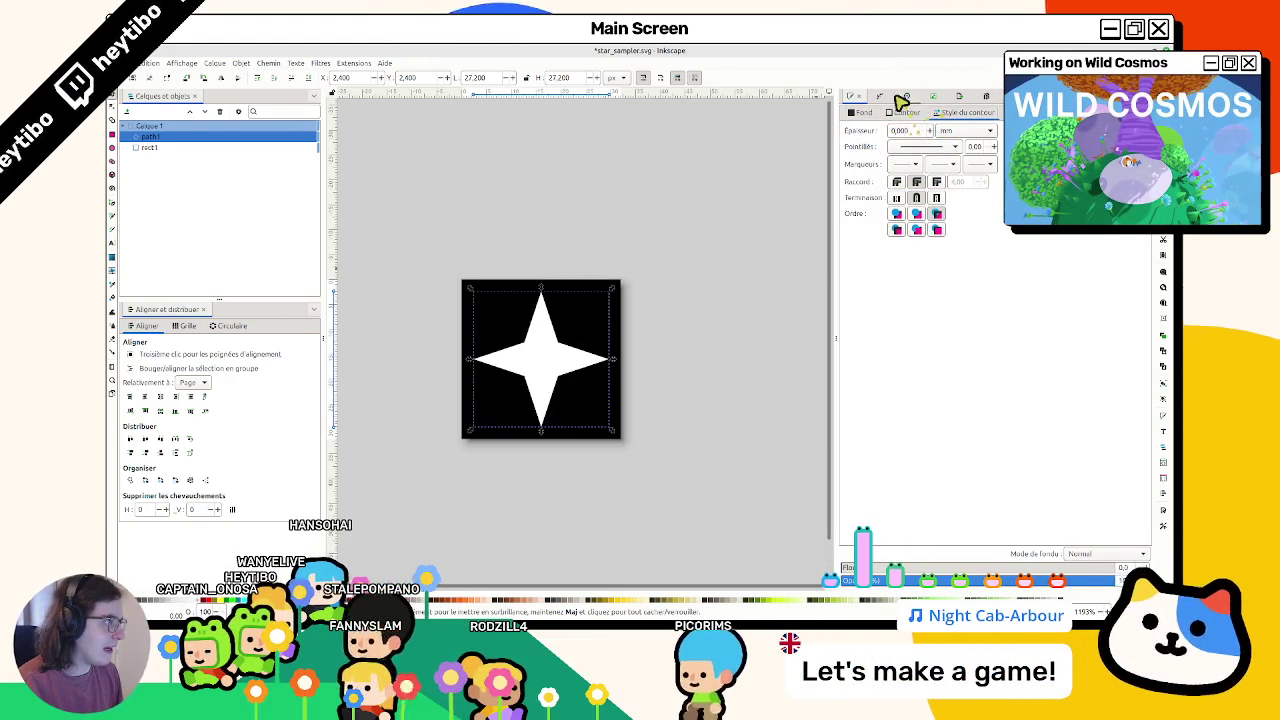
# Step: Add a corner-rounding path effect to the star with a small radius
pyautogui.click(884, 96)
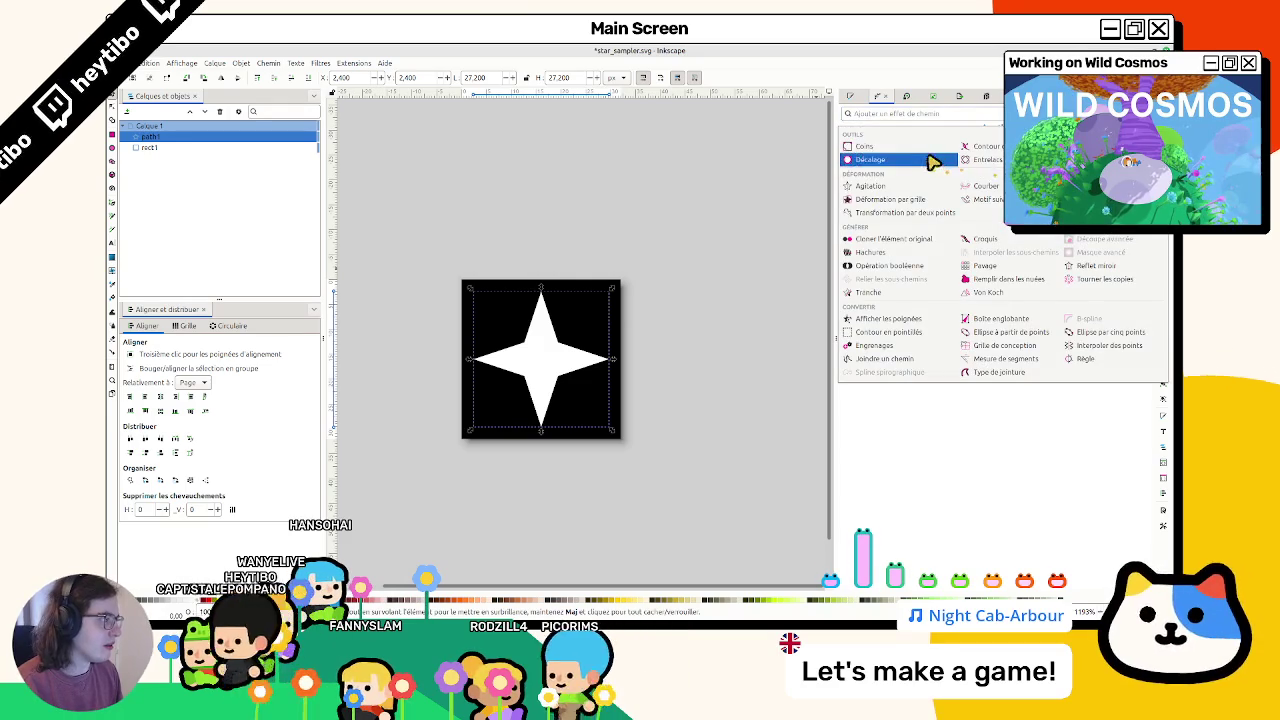
pyautogui.click(930, 160)
pyautogui.click(955, 160)
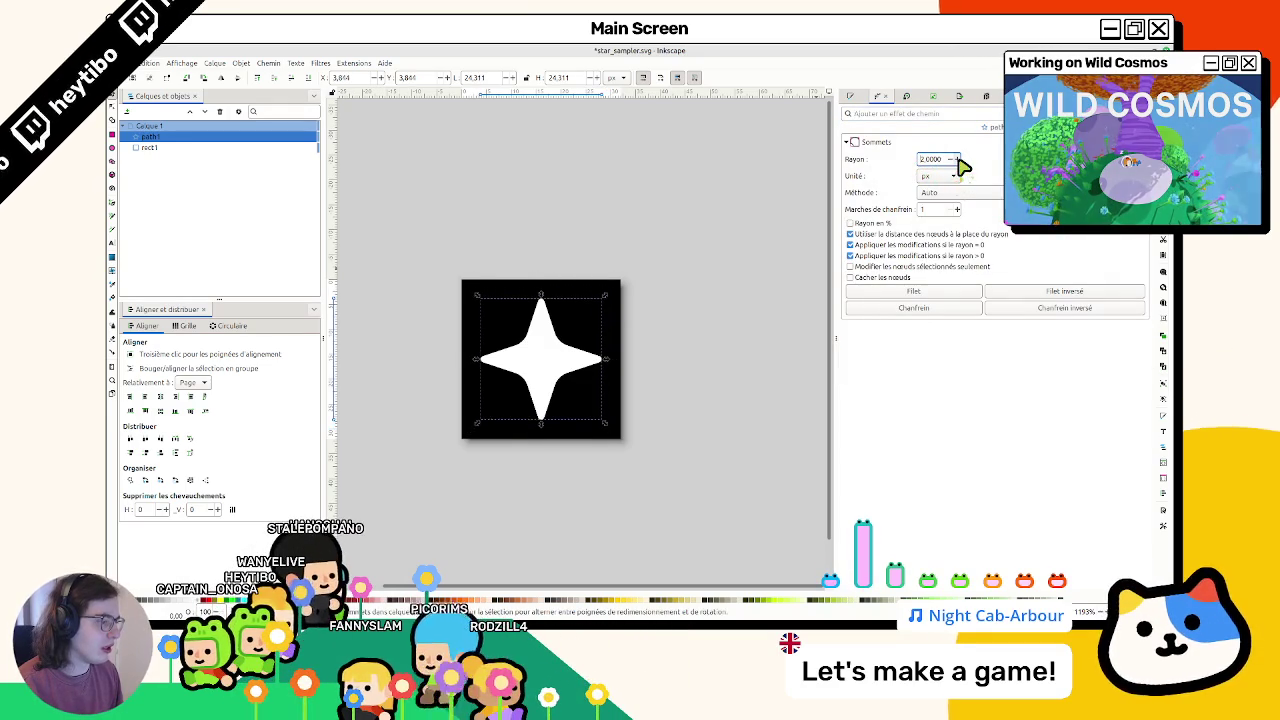
pyautogui.click(697, 191)
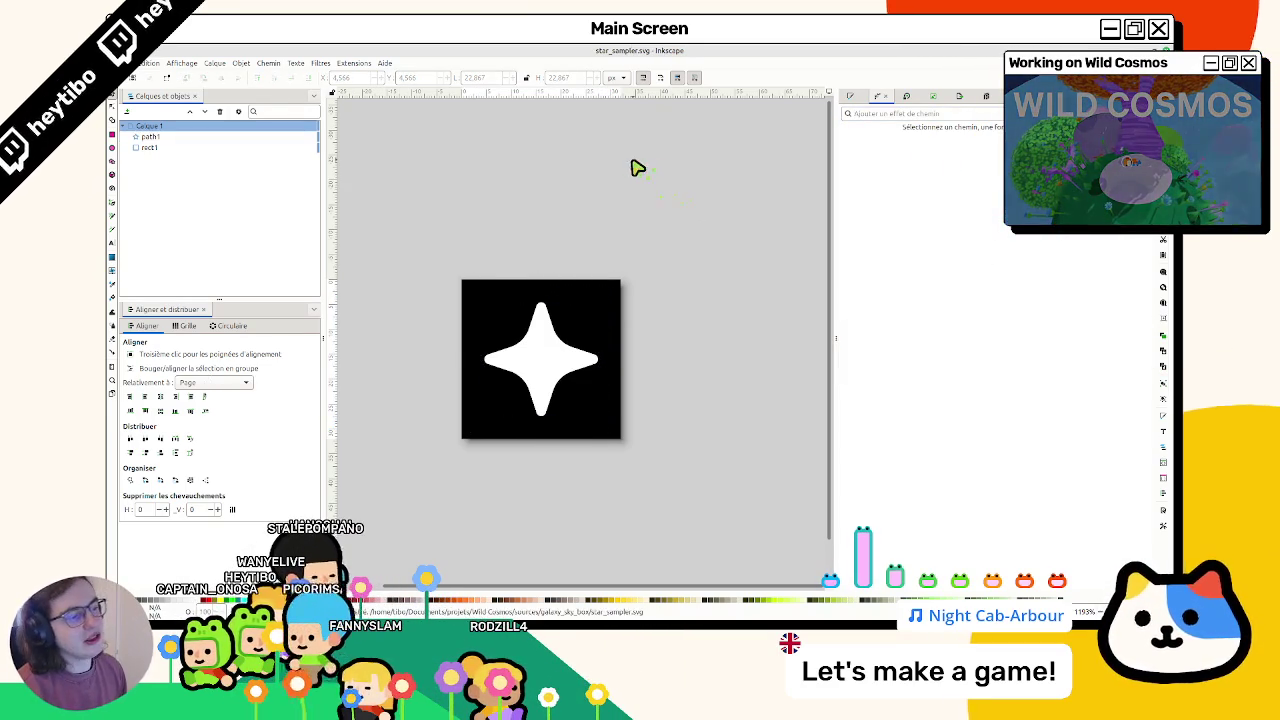
# Step: Re-export the star, overwriting star_sampler.png, then show Godot's FileSystem dock
pyautogui.hotkey('ctrl', 'shift', 'e')
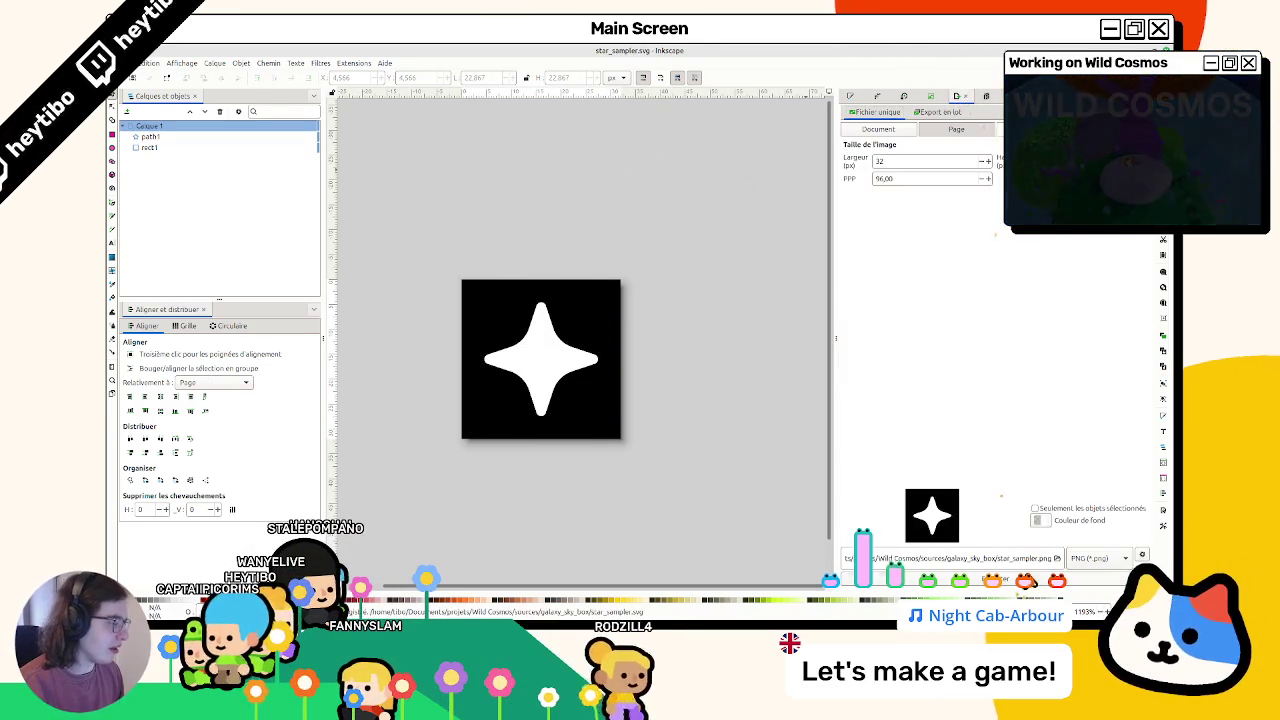
pyautogui.click(915, 366)
pyautogui.click(735, 382)
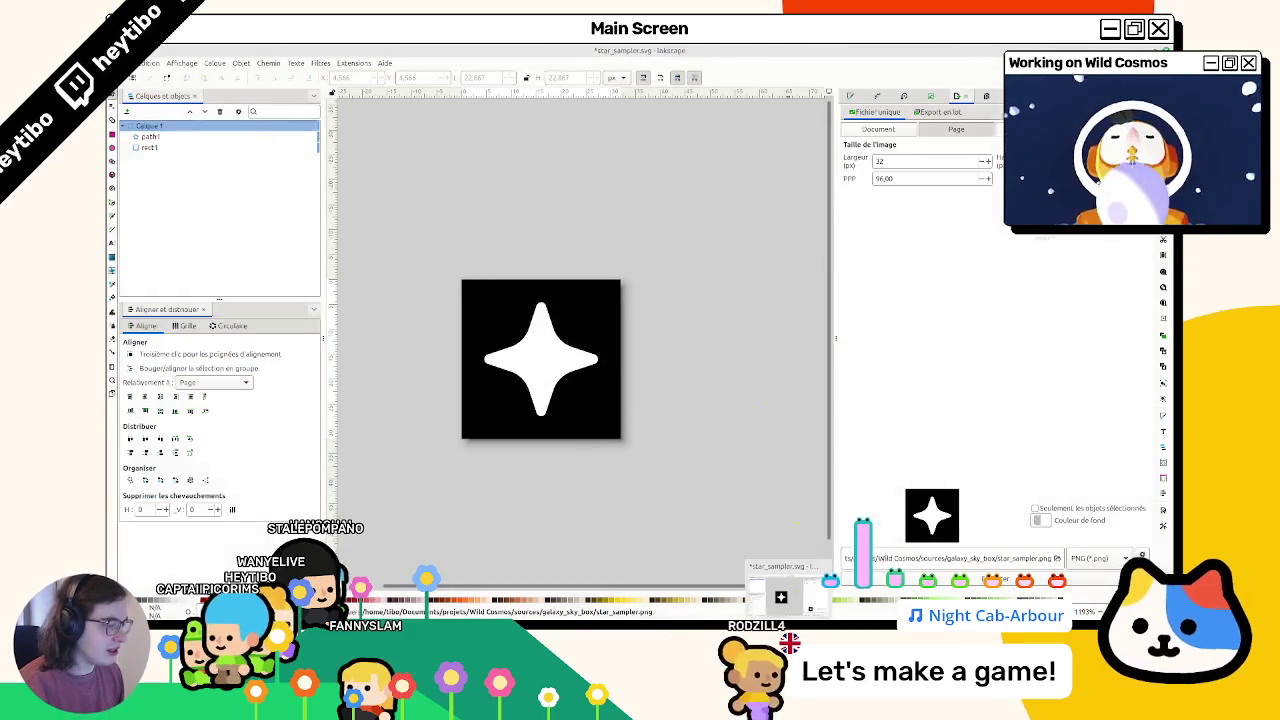
pyautogui.hotkey('alt', 'Tab')
pyautogui.click(447, 609)
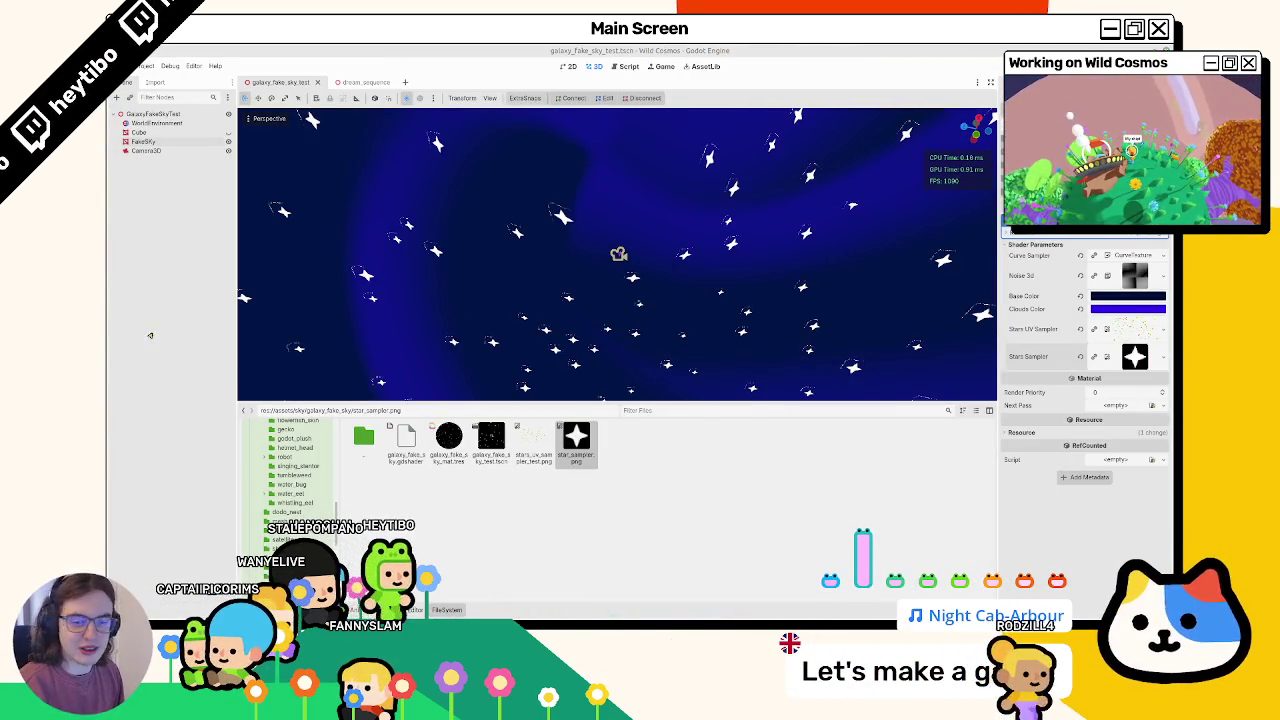
# Step: Orbit around the starry sky and expand the Curve Sampler curve settings
pyautogui.moveTo(576, 440); pyautogui.dragTo(748, 489)
pyautogui.moveTo(583, 311)
pyautogui.mouseDown(button='middle')
pyautogui.moveTo(576, 363)
pyautogui.moveTo(516, 367)
pyautogui.moveTo(470, 250)
pyautogui.moveTo(614, 354)
pyautogui.moveTo(614, 371)
pyautogui.moveTo(608, 294)
pyautogui.moveTo(506, 340)
pyautogui.moveTo(457, 149)
pyautogui.moveTo(462, 233)
pyautogui.moveTo(560, 380)
pyautogui.mouseUp(button='middle')
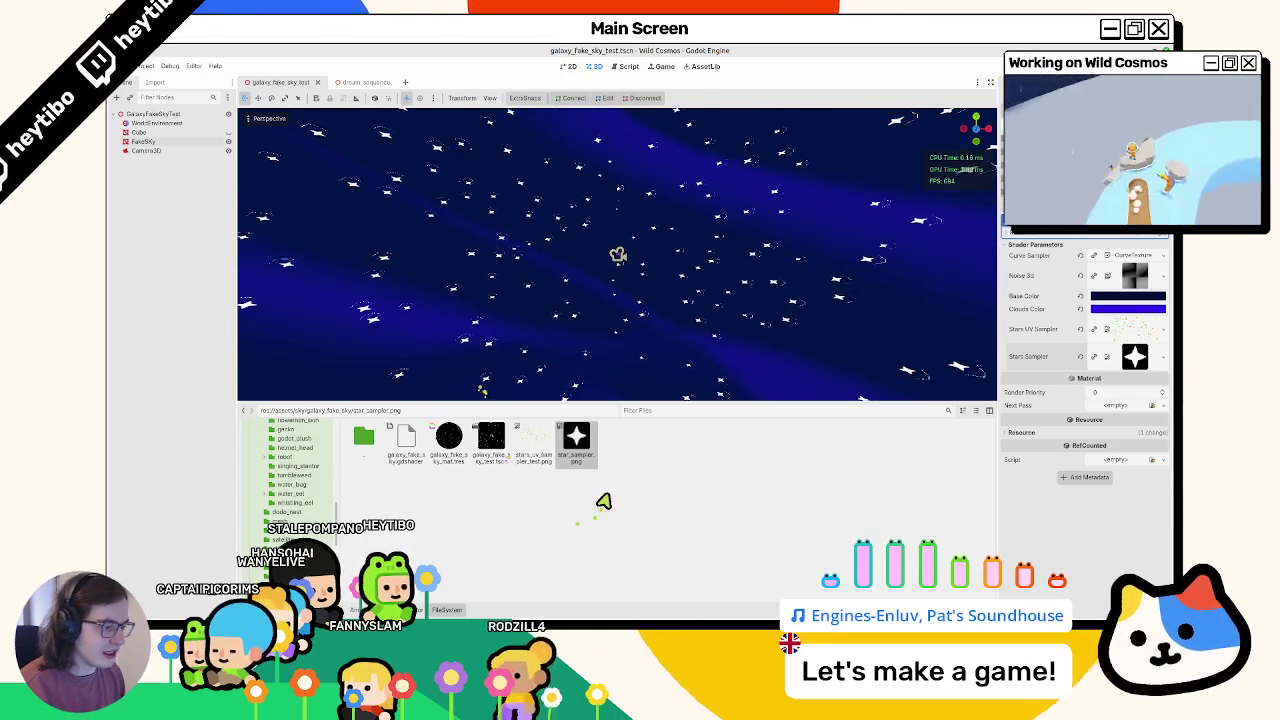
pyautogui.click(1135, 256)
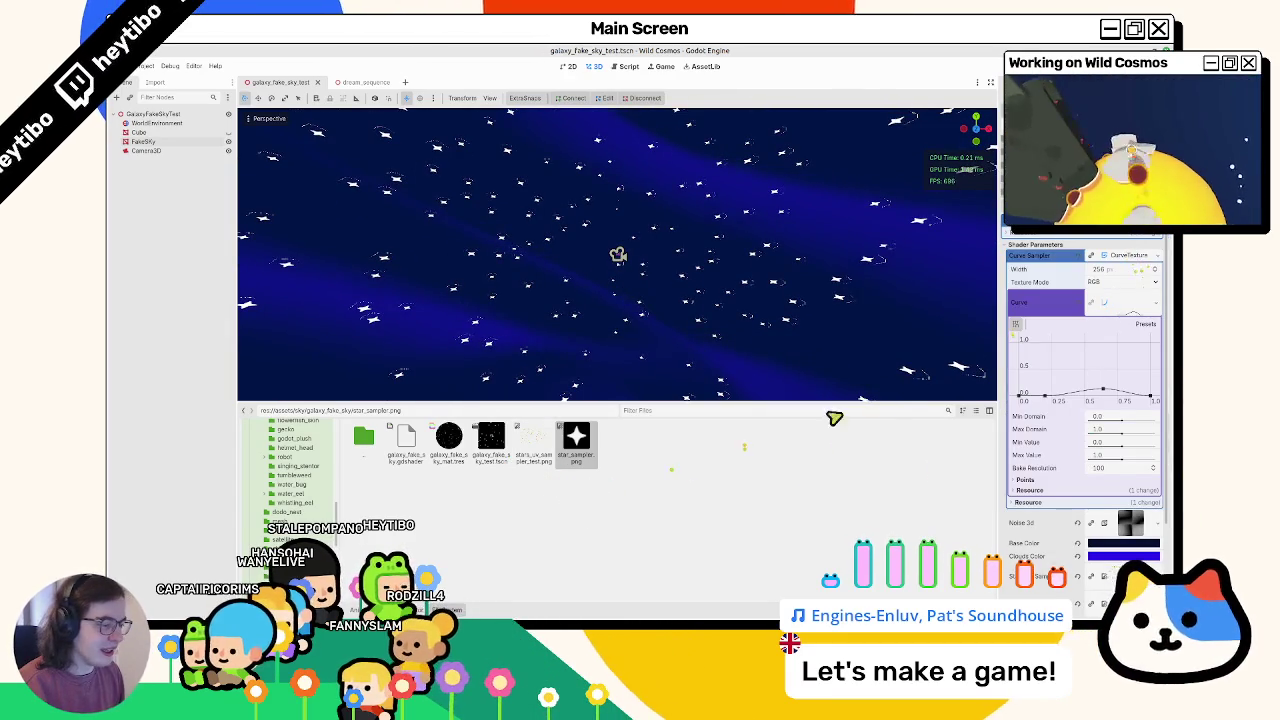
# Step: Comment out texture lines 44–46, restore procedural line 41, and launch dream_sequence
pyautogui.click(470, 609)
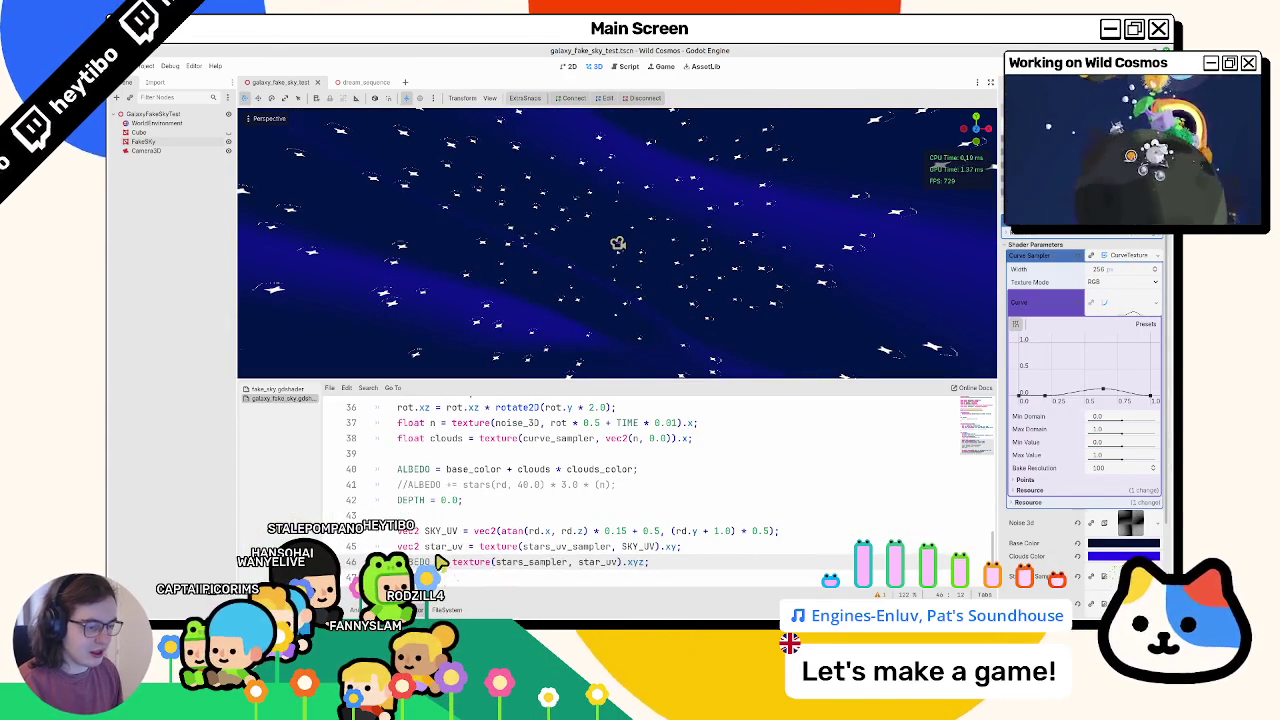
pyautogui.moveTo(440, 563); pyautogui.dragTo(459, 531)
pyautogui.hotkey('ctrl', 'k')
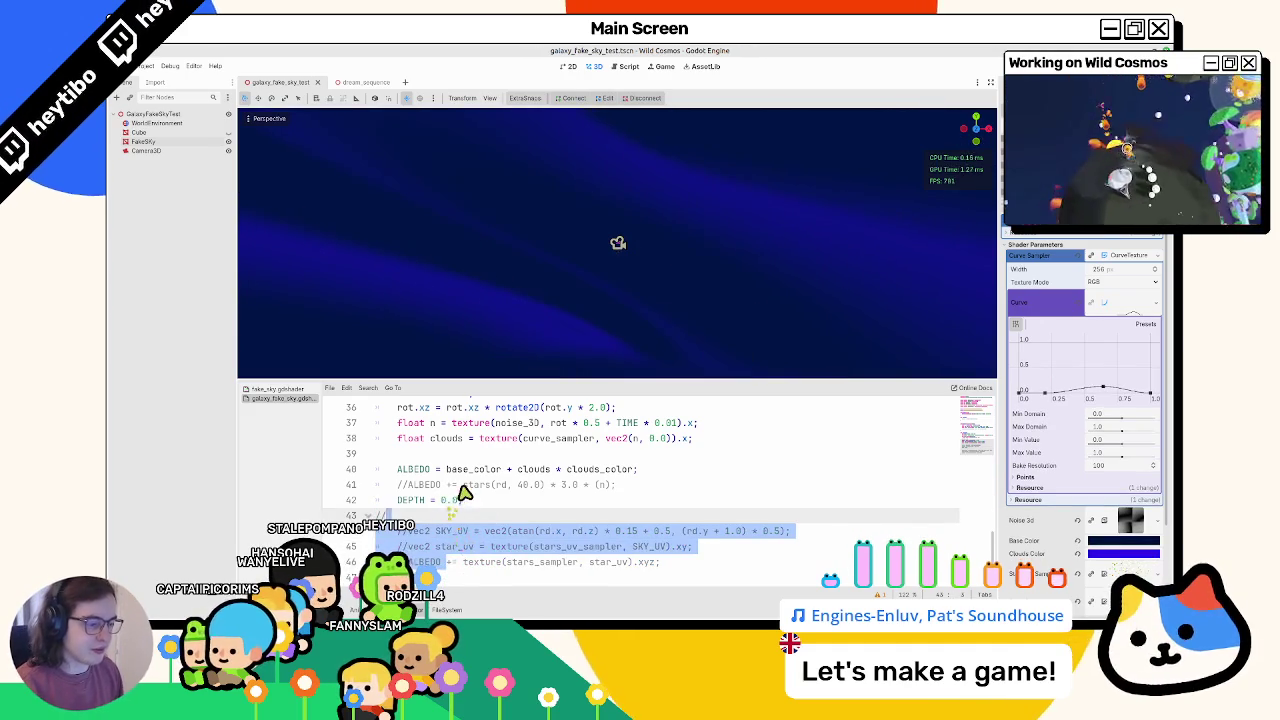
pyautogui.click(437, 520)
pyautogui.click(445, 488)
pyautogui.hotkey('ctrl', 'k')
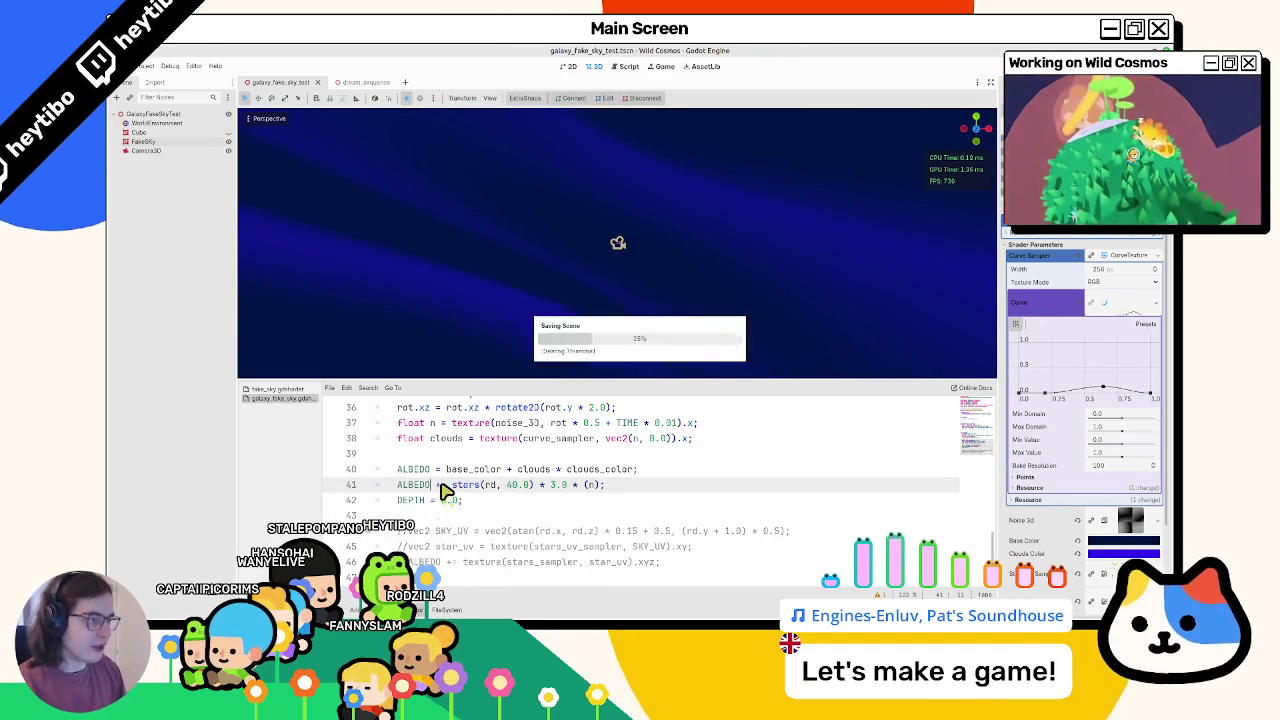
pyautogui.click(362, 82)
pyautogui.press('F6')
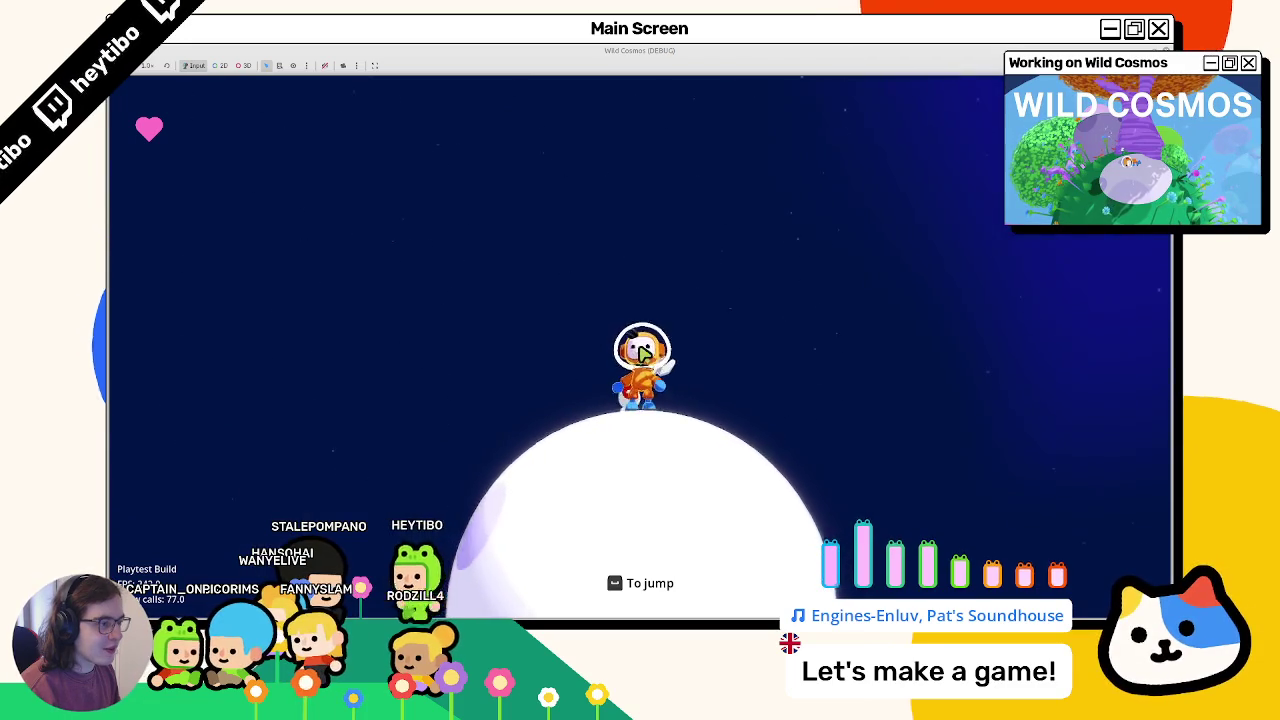
# Step: Walk the astronaut around the moon, jump between moons, and toggle the pause menu
pyautogui.press('d')
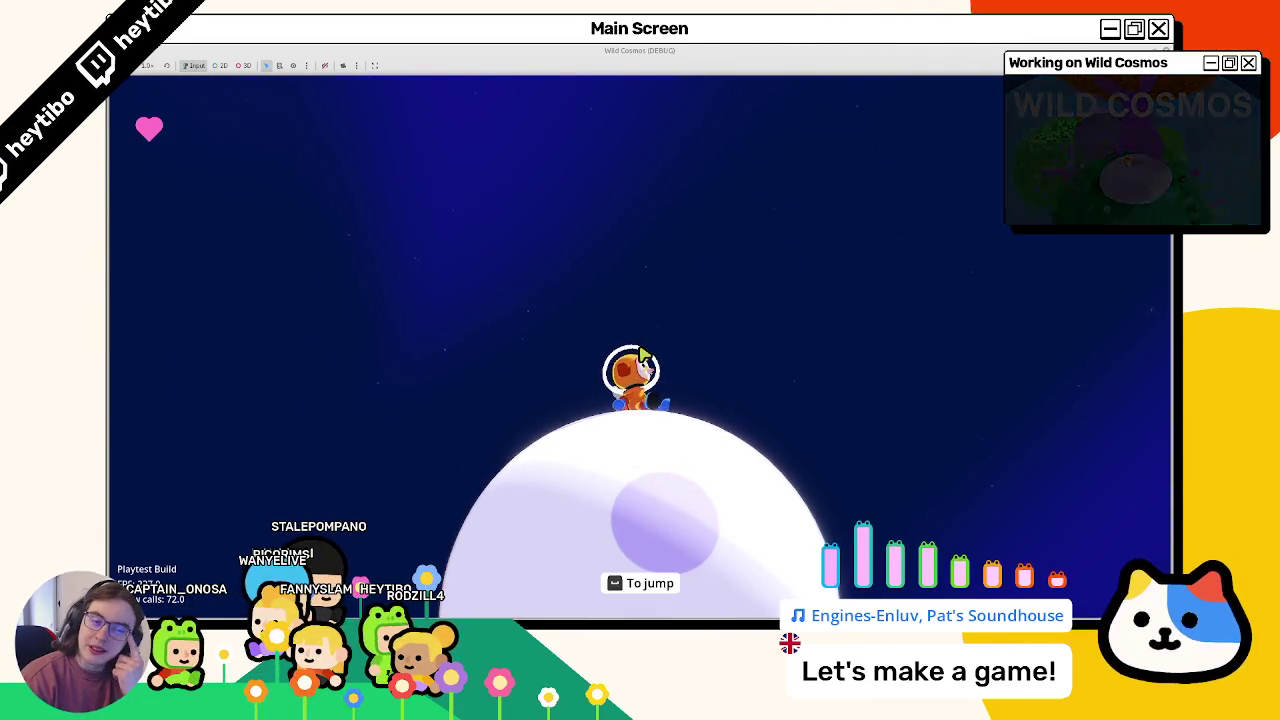
pyautogui.press('space')
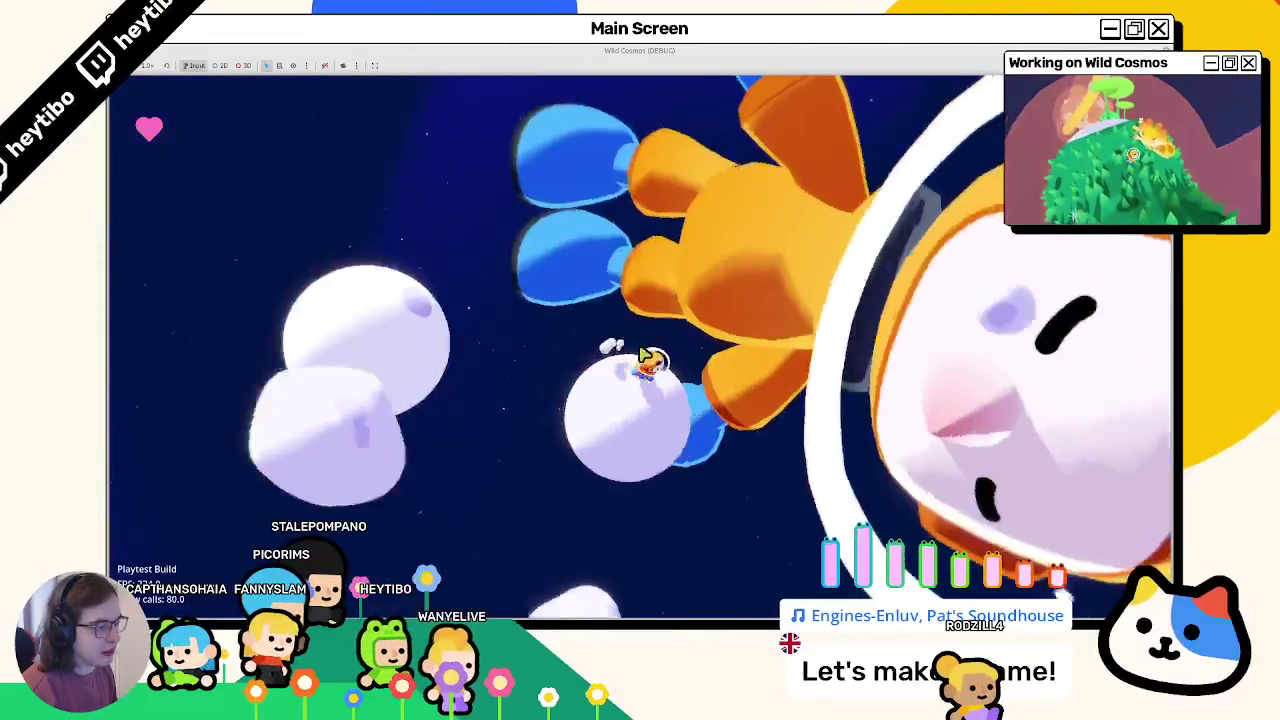
pyautogui.press('space')
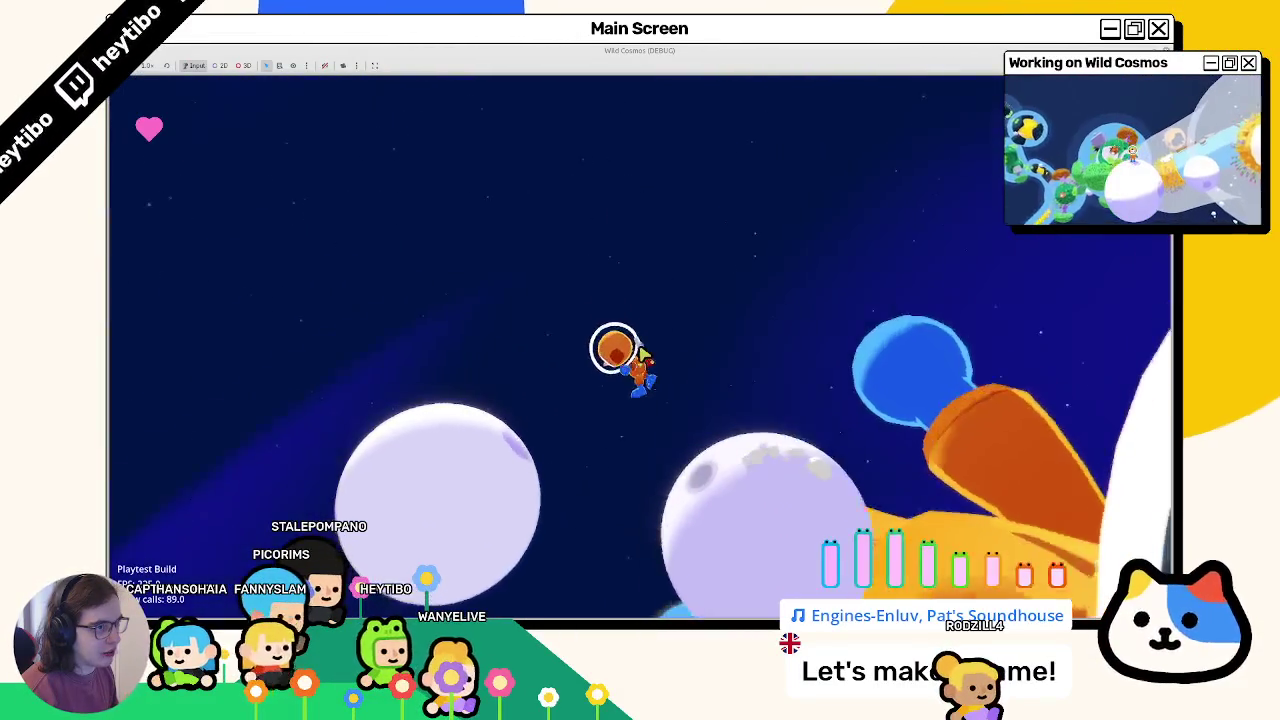
pyautogui.press('Escape')
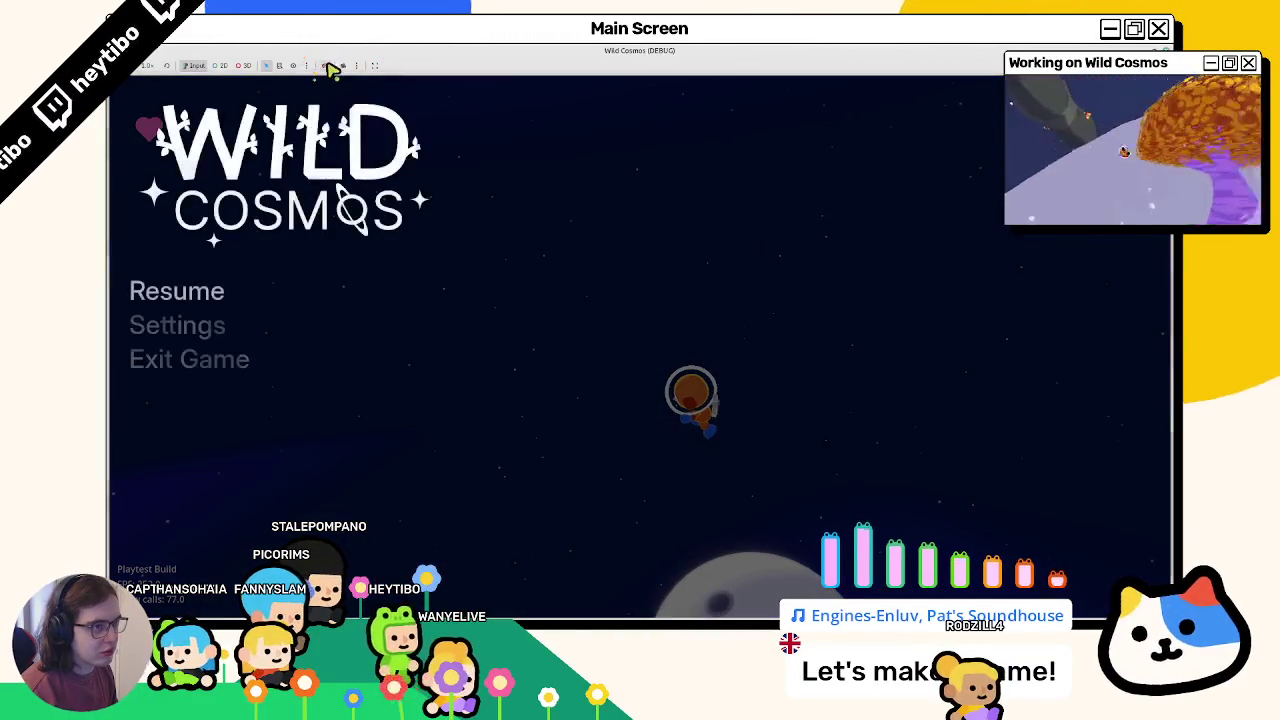
pyautogui.press('Escape')
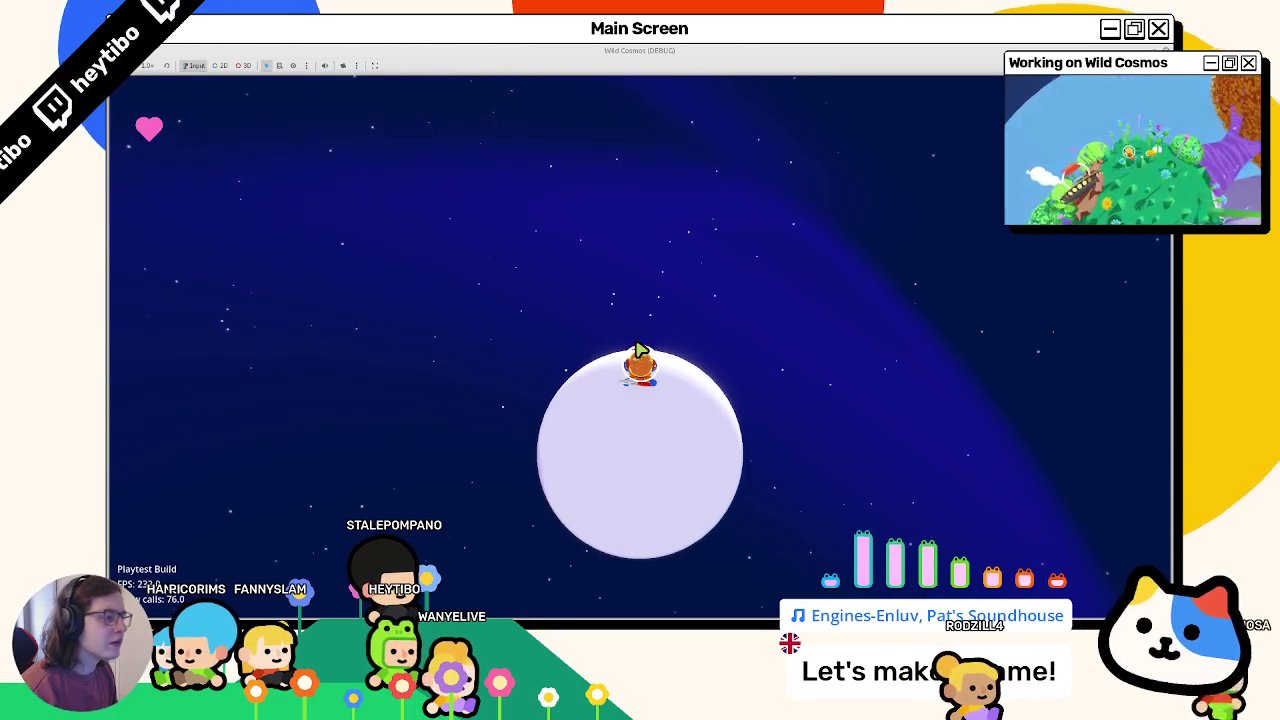
# Step: Stop the running game with F8 and show the project files
pyautogui.press('Tab')
pyautogui.press('Tab')
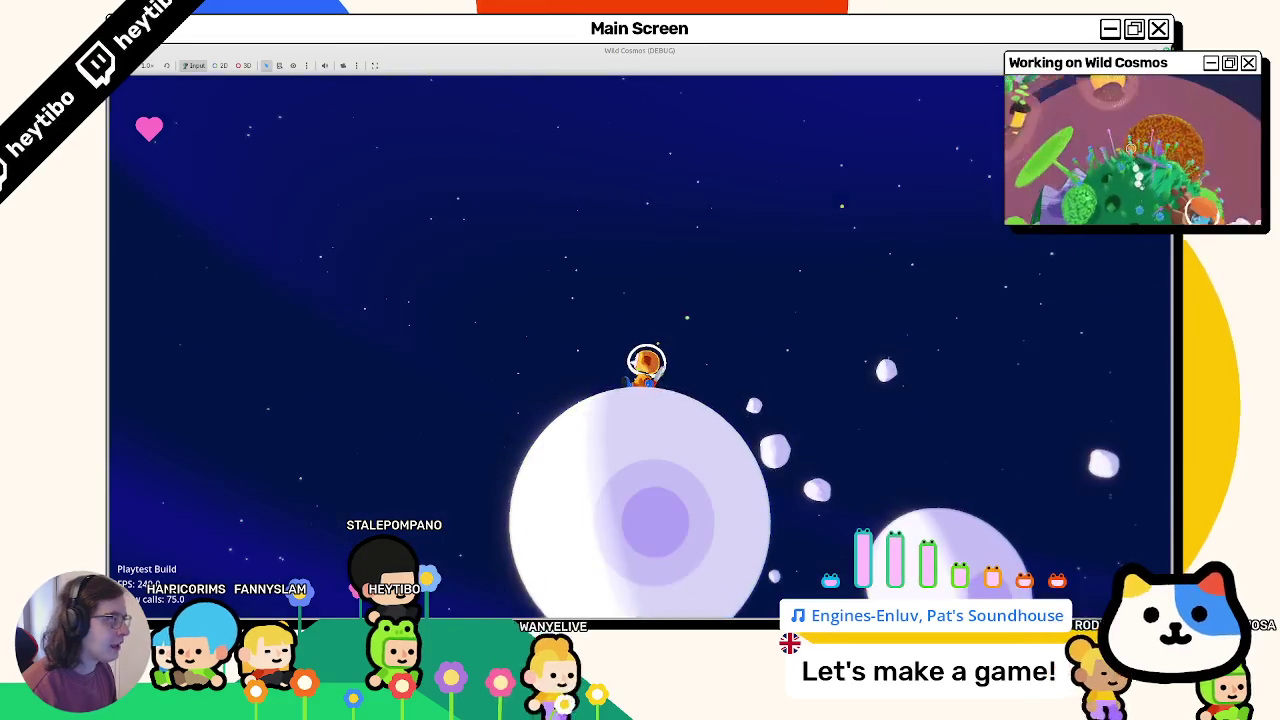
pyautogui.press('F8')
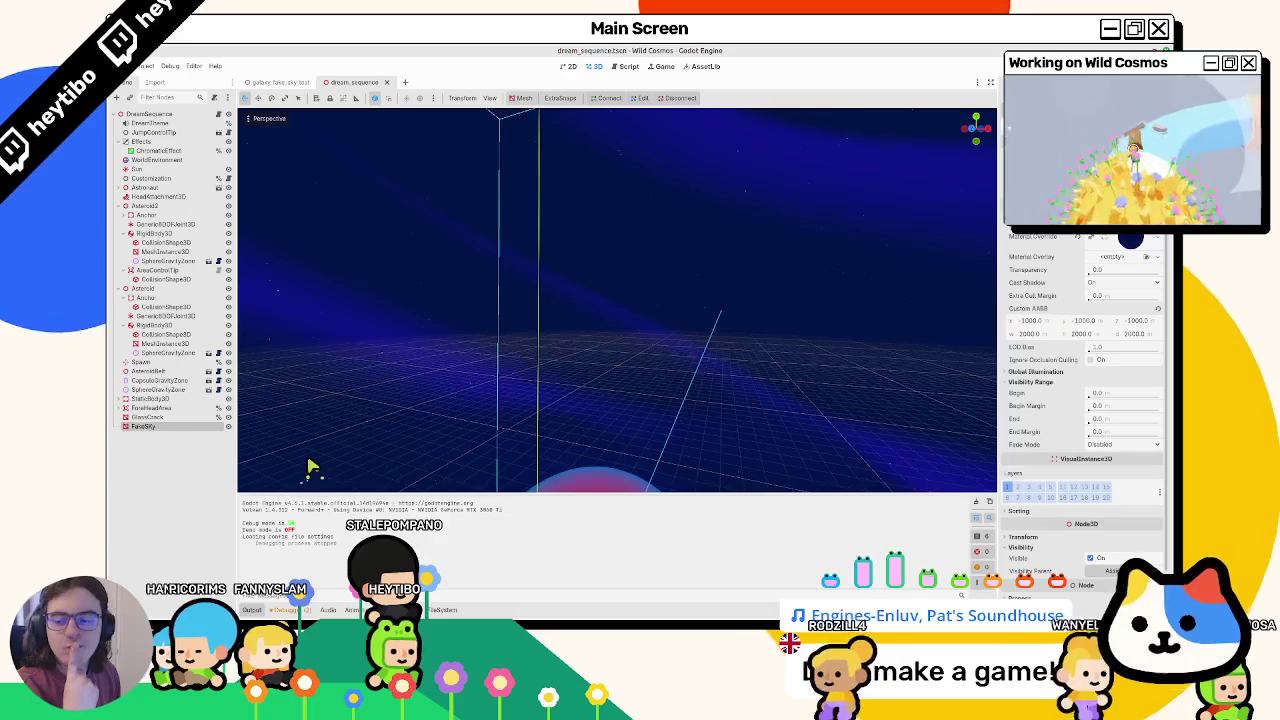
pyautogui.click(444, 610)
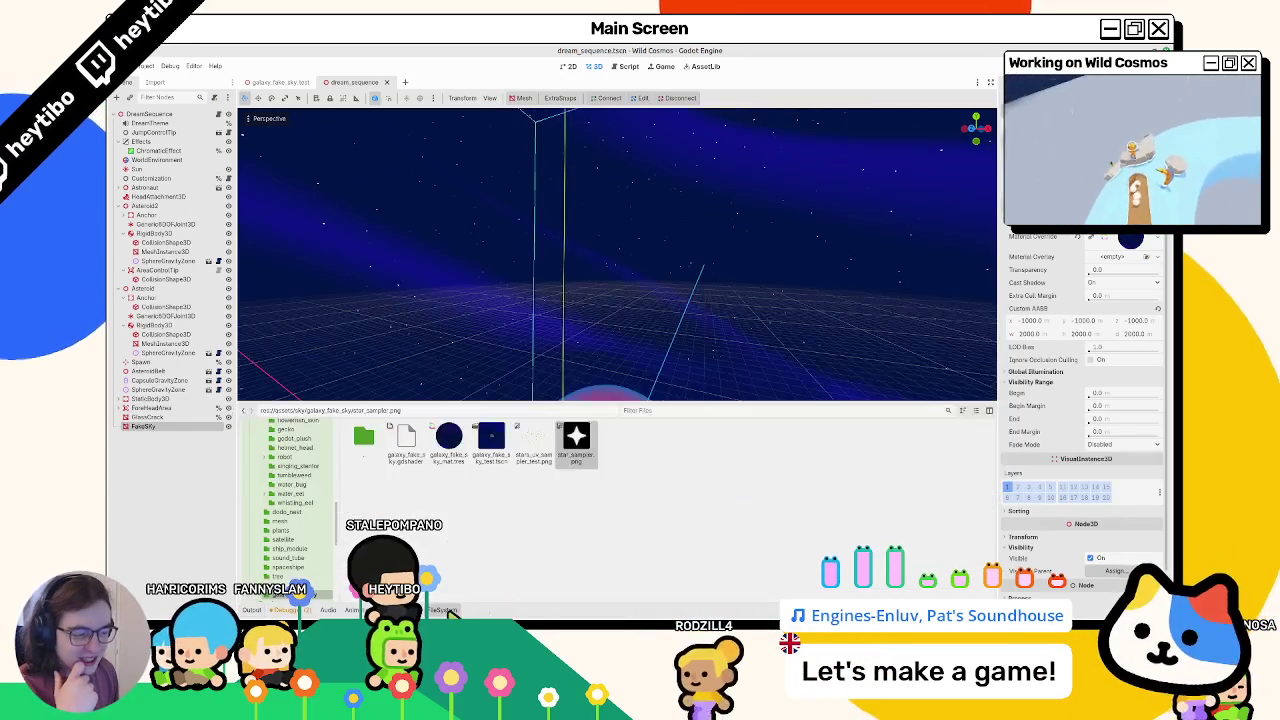
# Step: Peek at the Shader Editor, return to FileSystem, then collapse the bottom panel
pyautogui.click(446, 610)
pyautogui.click(446, 610)
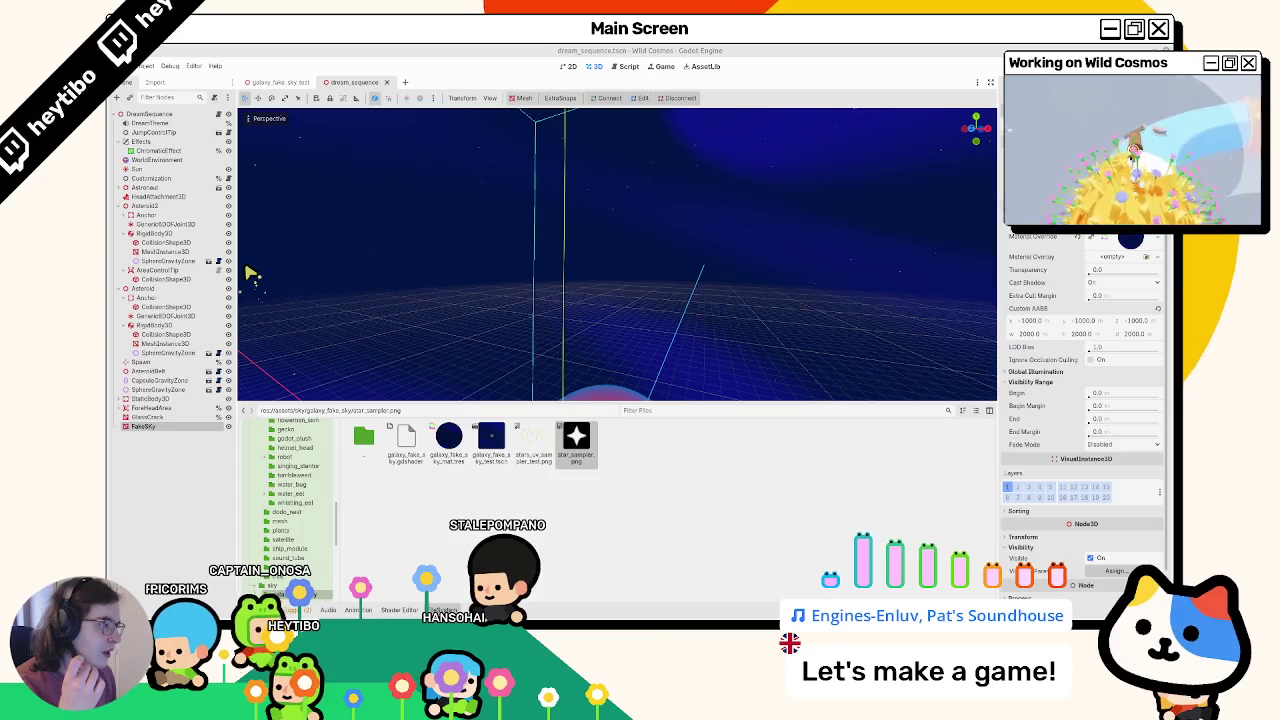
pyautogui.click(447, 608)
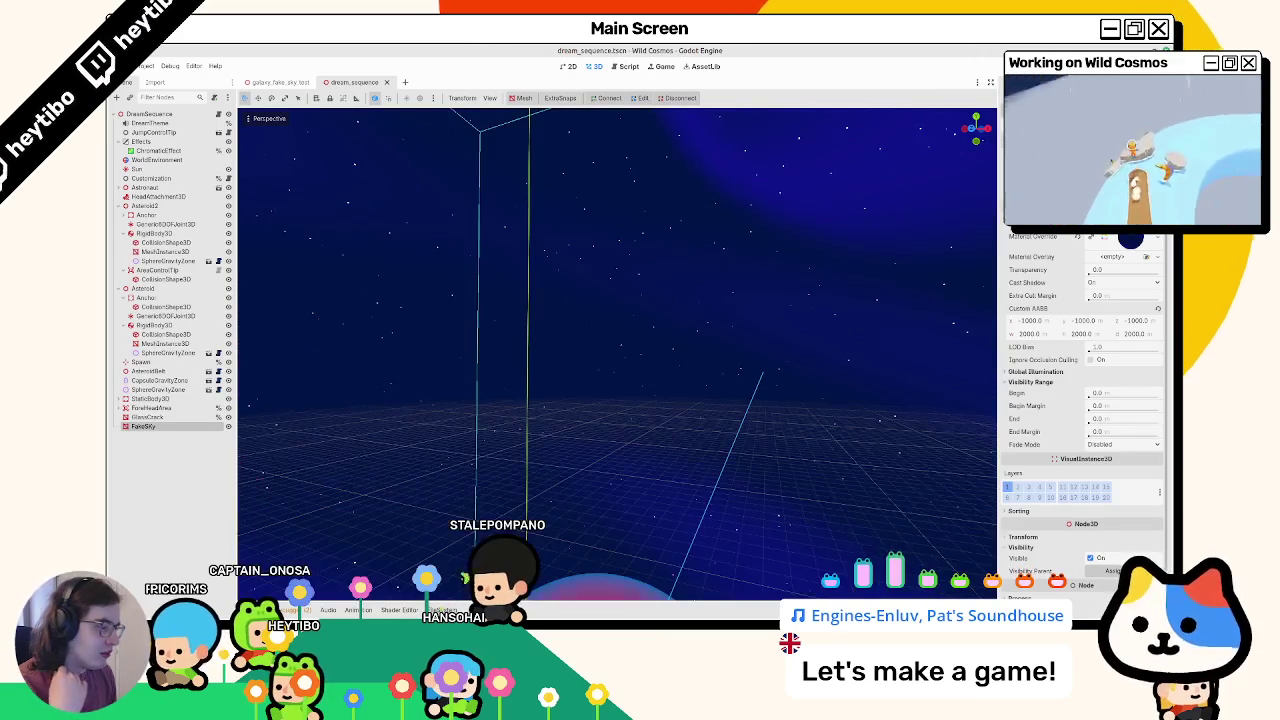
# Step: Orbit across the dream sequence sky, then switch to the Blender Artists Voronoi thread
pyautogui.moveTo(533, 448)
pyautogui.mouseDown(button='middle')
pyautogui.moveTo(480, 471)
pyautogui.moveTo(489, 452)
pyautogui.mouseUp(button='middle')
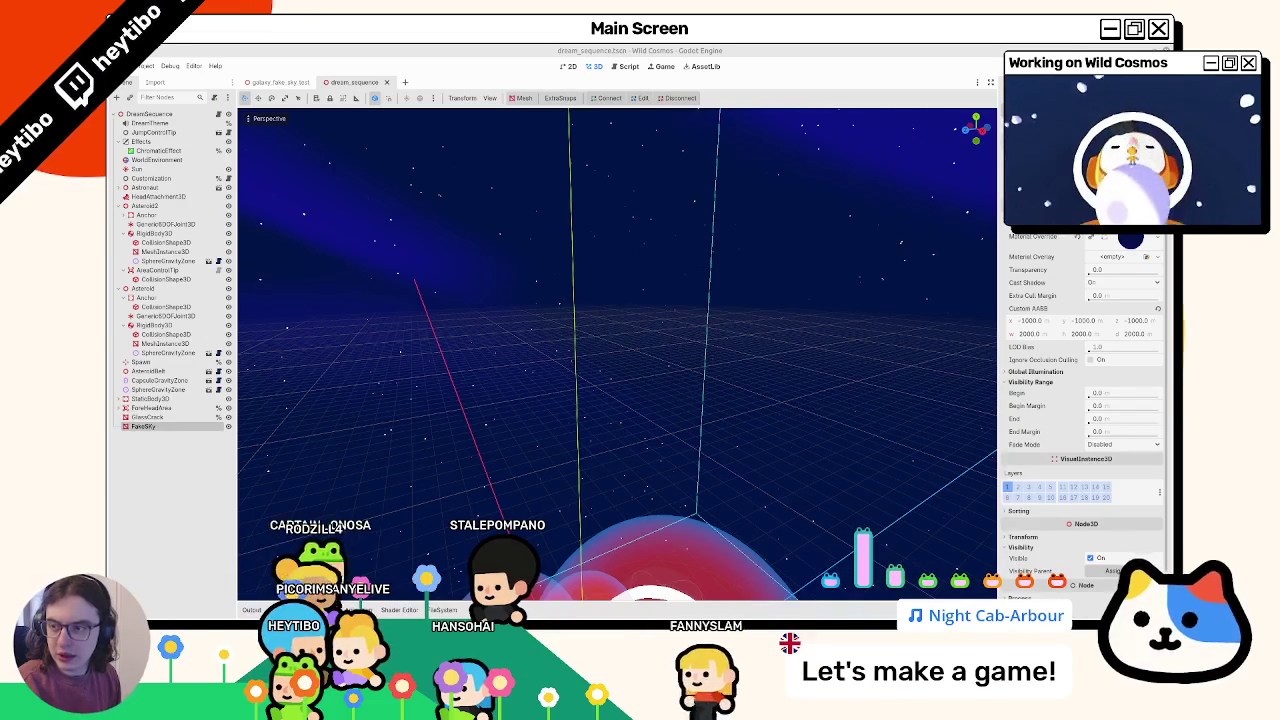
pyautogui.hotkey('alt', 'Tab')
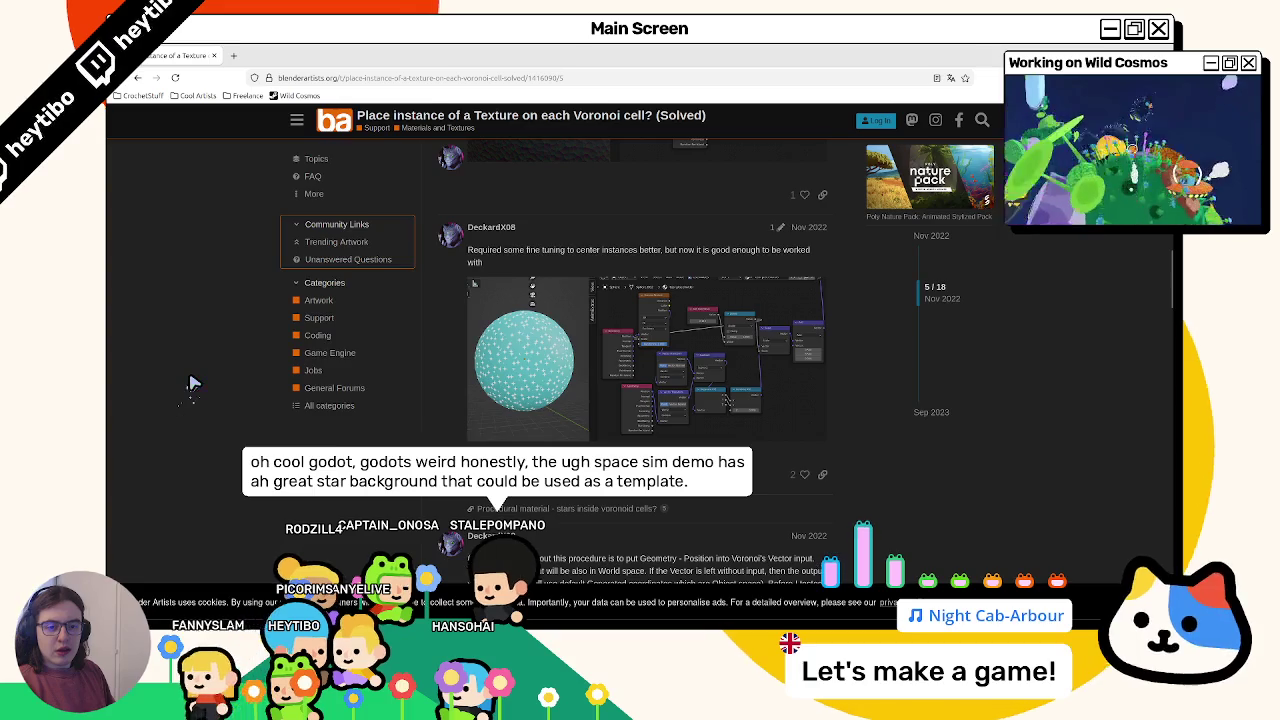
# Step: Read through the Voronoi thread replies, briefly opening and closing a 'pack texture' search
pyautogui.keyDown('ctrl'); pyautogui.scroll(1, 193, 383); pyautogui.keyUp('ctrl')
pyautogui.keyDown('ctrl'); pyautogui.scroll(1, 193, 382); pyautogui.keyUp('ctrl')
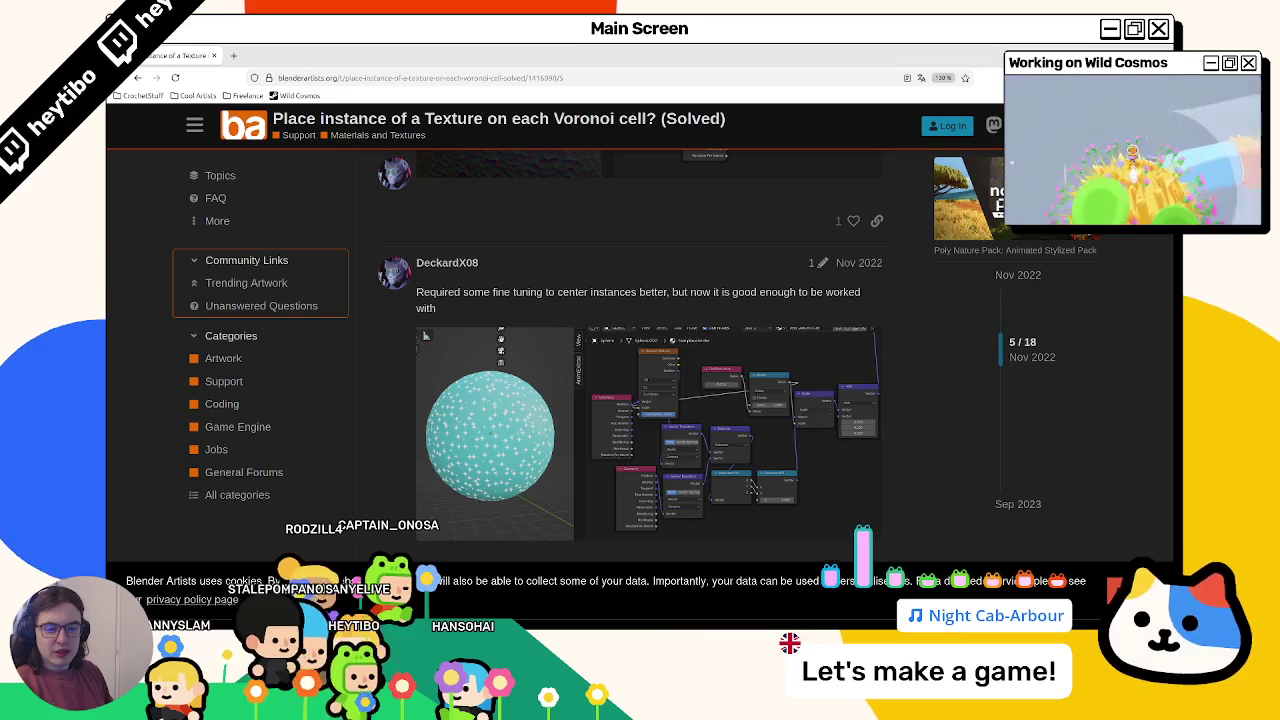
pyautogui.scroll(-5, 430, 340)
pyautogui.scroll(-5, 450, 345)
pyautogui.scroll(-5, 465, 350)
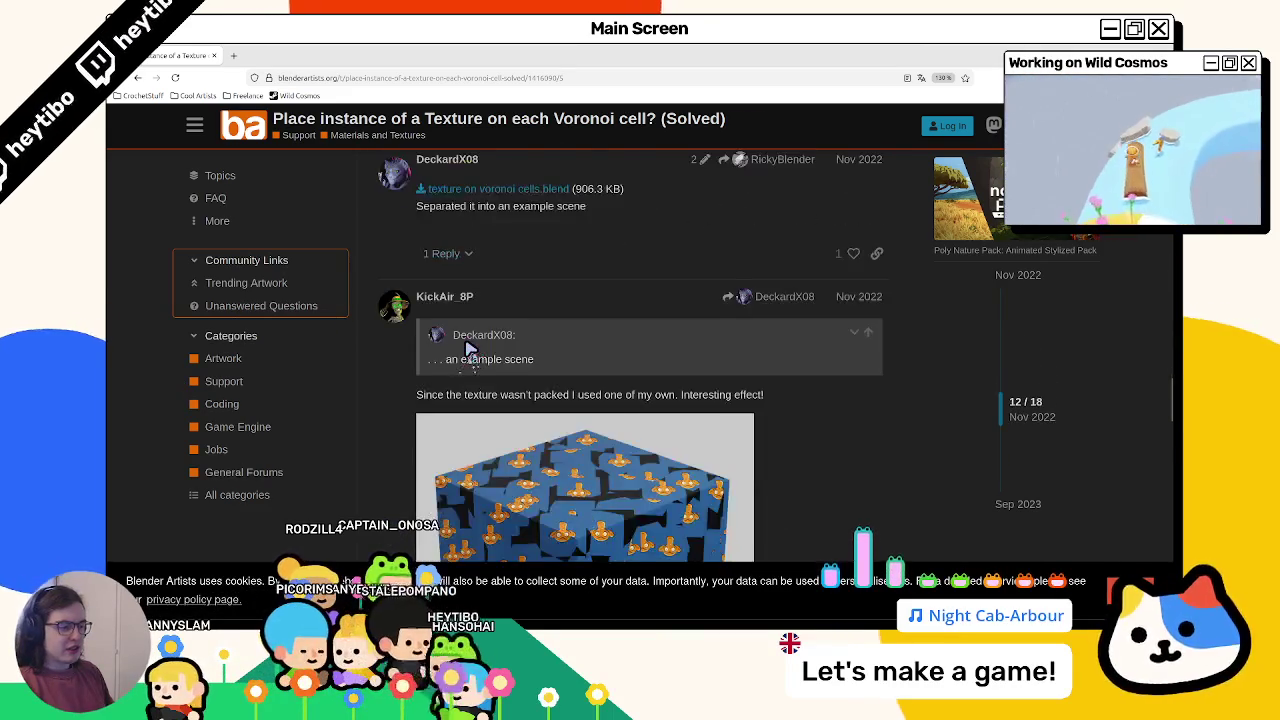
pyautogui.scroll(-3, 468, 350)
pyautogui.scroll(2, 466, 350)
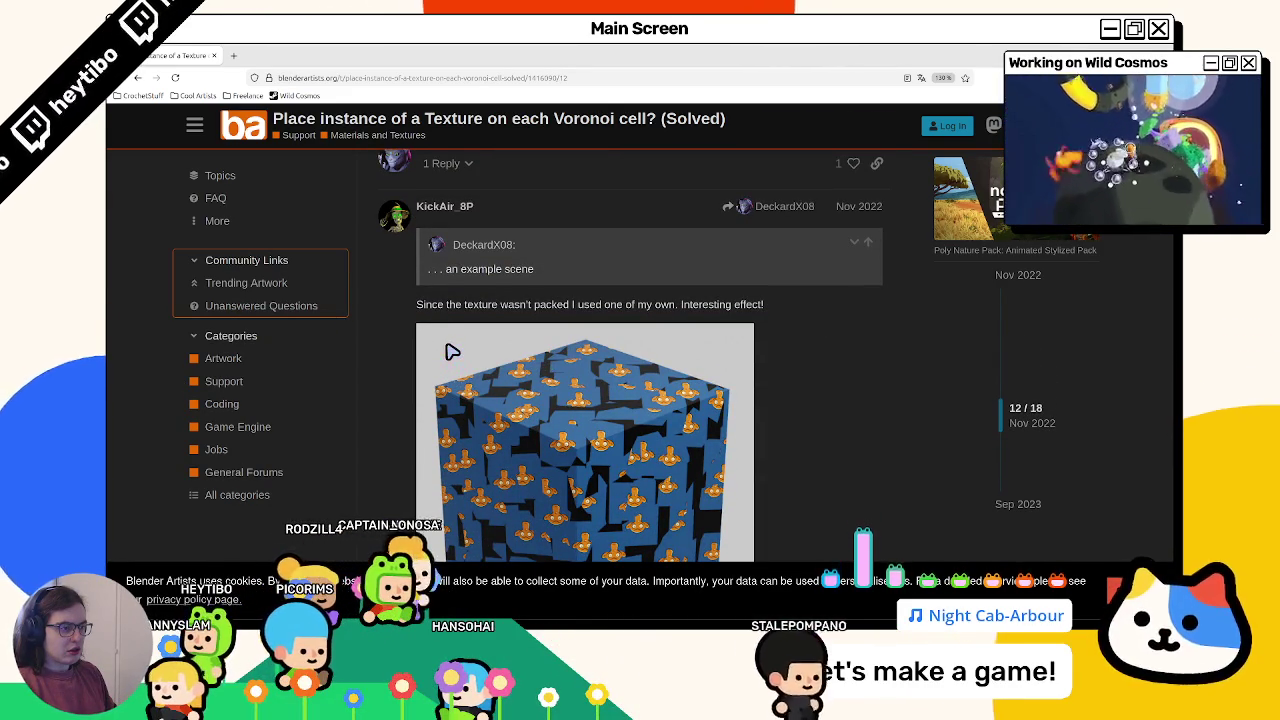
pyautogui.scroll(-3, 452, 352)
pyautogui.scroll(-2, 450, 352)
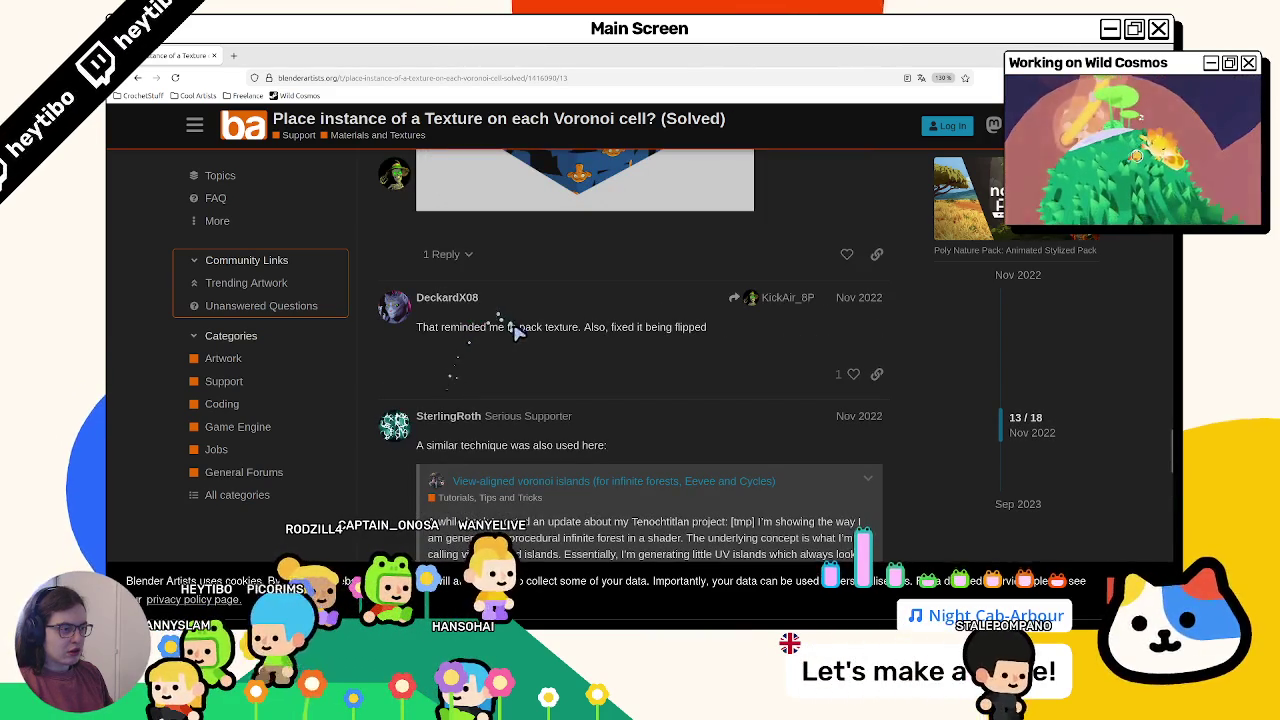
pyautogui.moveTo(383, 51); pyautogui.dragTo(383, 51)
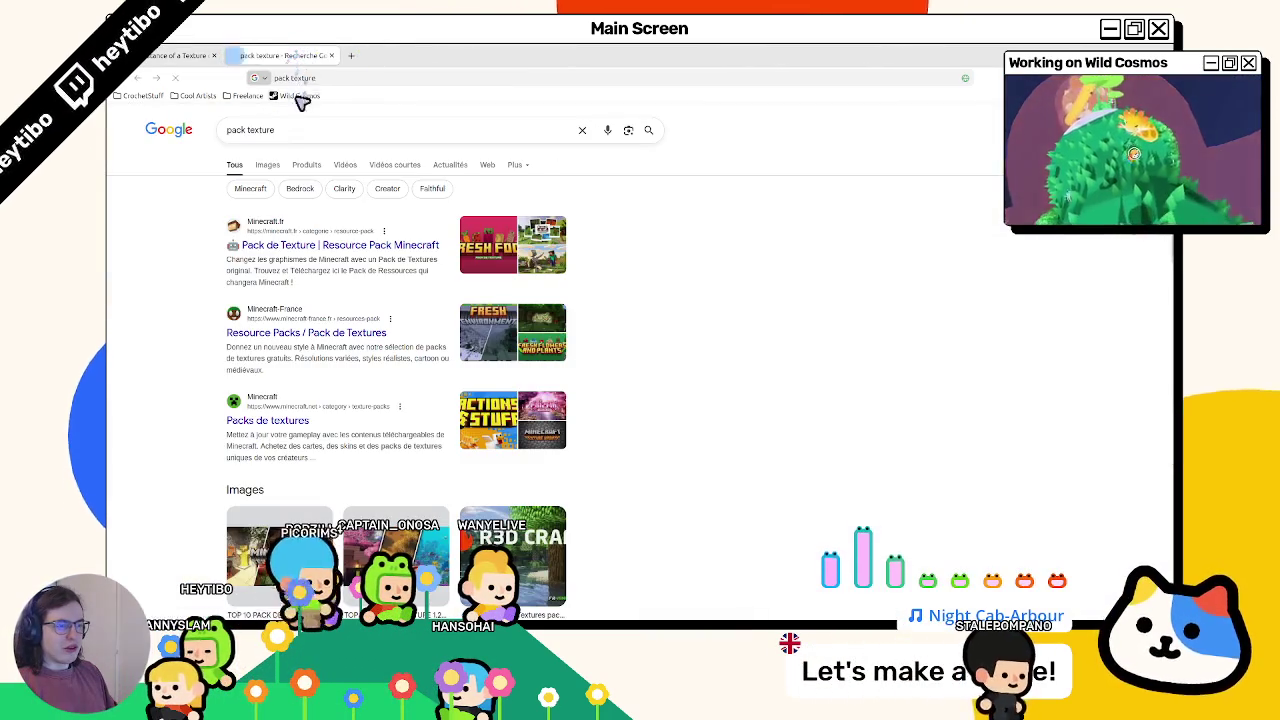
pyautogui.hotkey('ctrl', 'w')
# Step: Enlarge the thread's node setup screenshot to study it, then close it
pyautogui.scroll(-5, 575, 385)
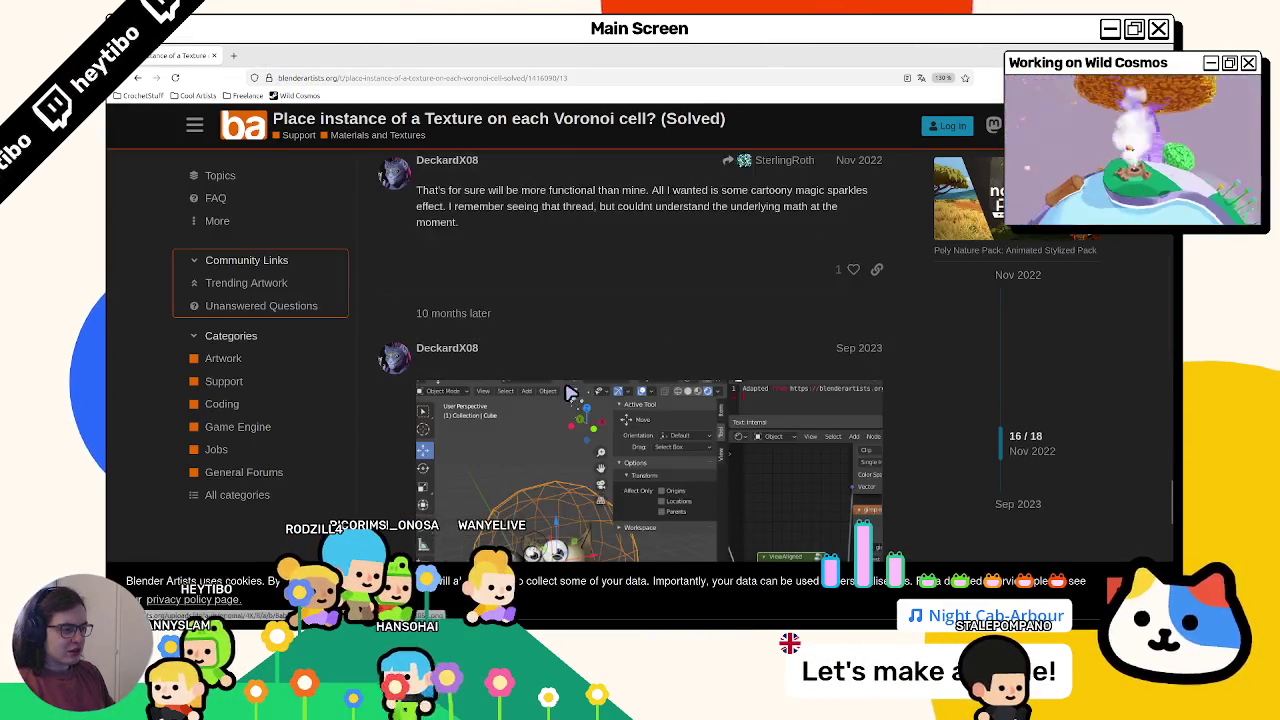
pyautogui.scroll(-2, 570, 390)
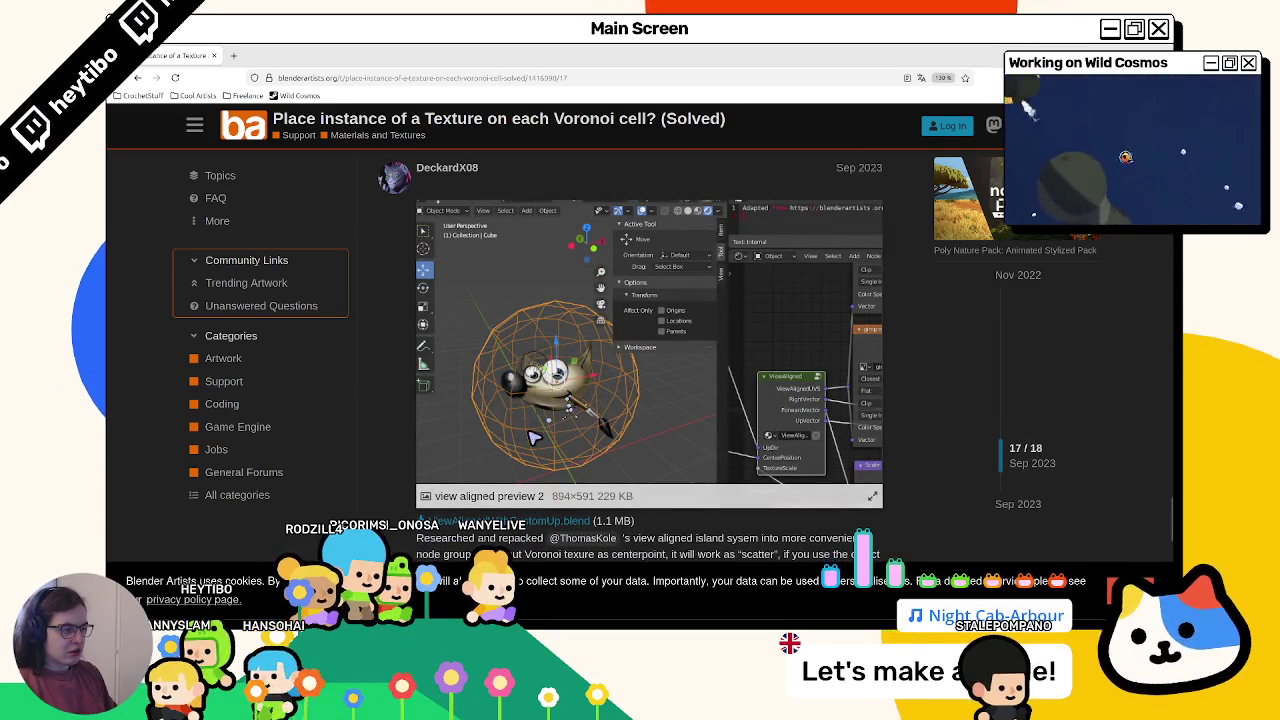
pyautogui.scroll(-5, 525, 436)
pyautogui.scroll(5, 523, 434)
pyautogui.scroll(2, 520, 430)
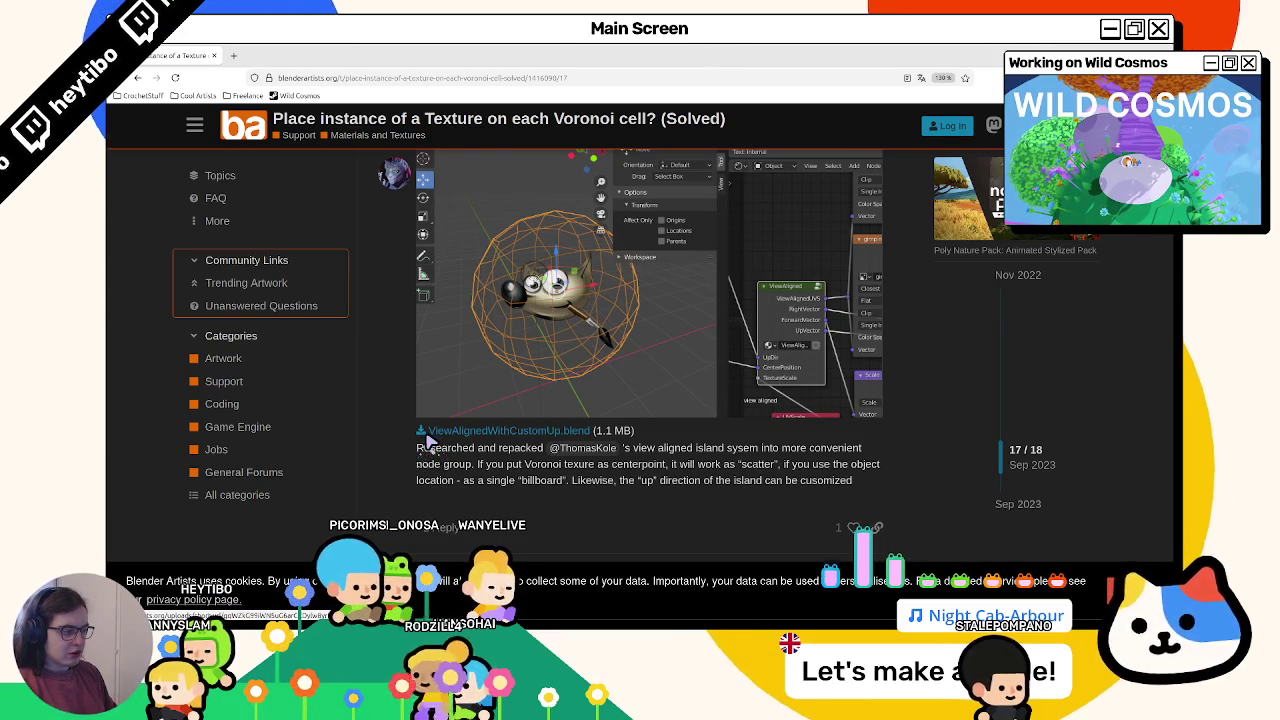
pyautogui.scroll(2, 427, 440)
pyautogui.scroll(5, 427, 440)
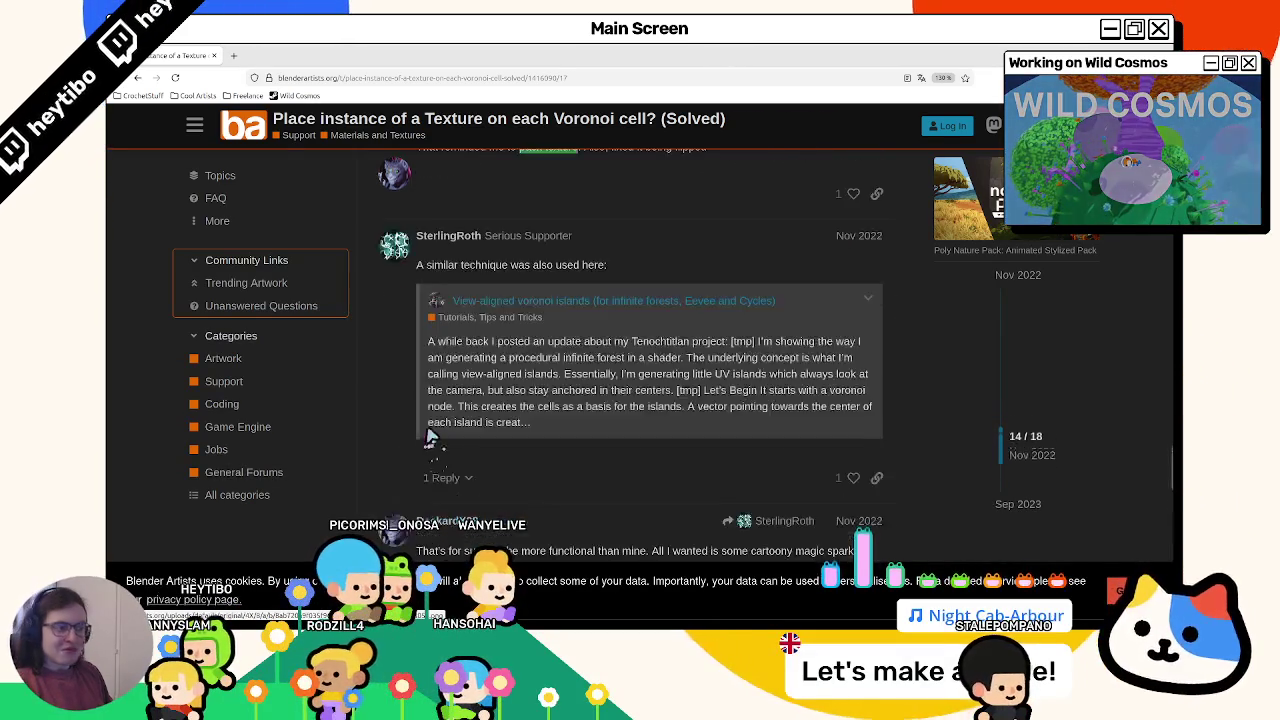
pyautogui.scroll(5, 430, 438)
pyautogui.scroll(5, 432, 437)
pyautogui.scroll(-3, 430, 438)
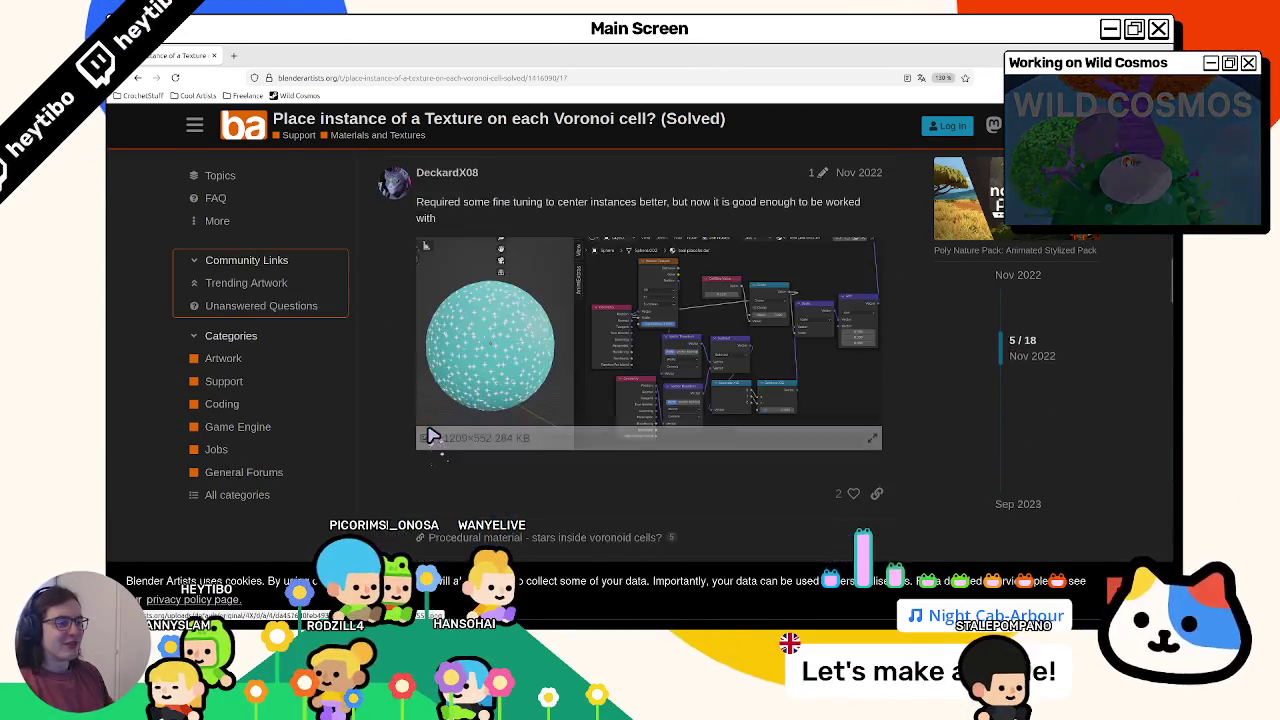
pyautogui.click(432, 436)
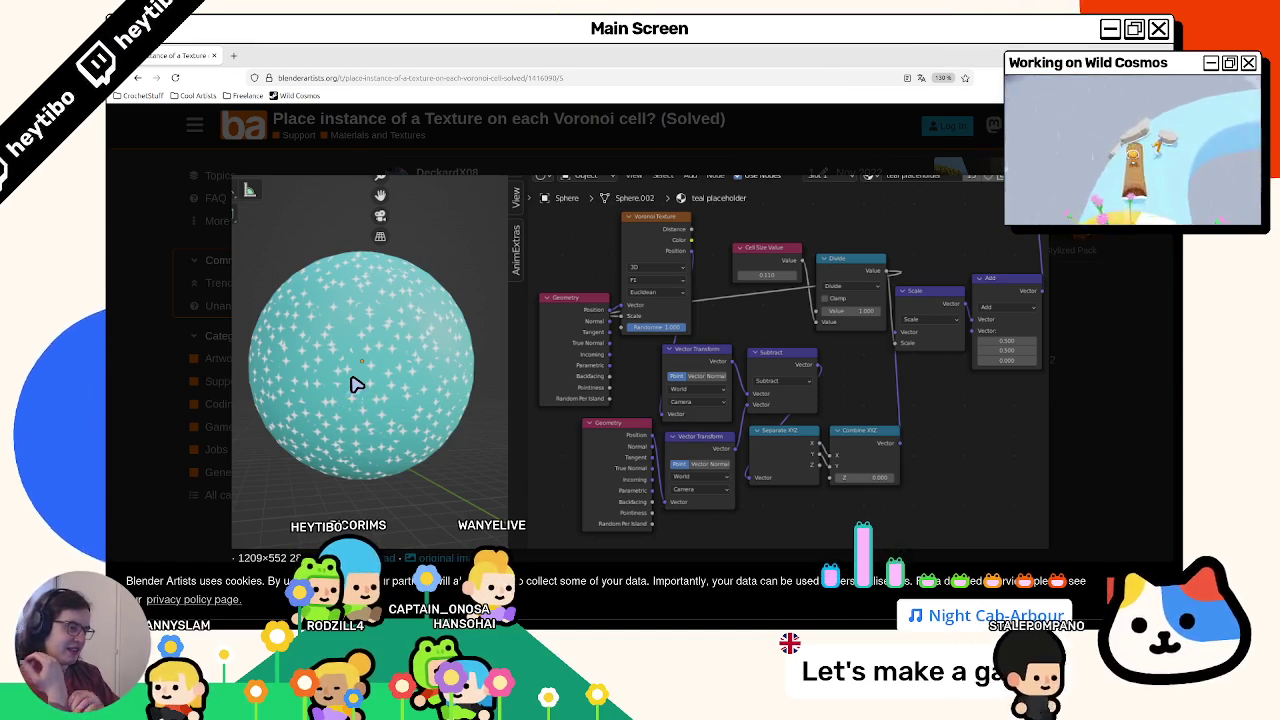
pyautogui.click(500, 315)
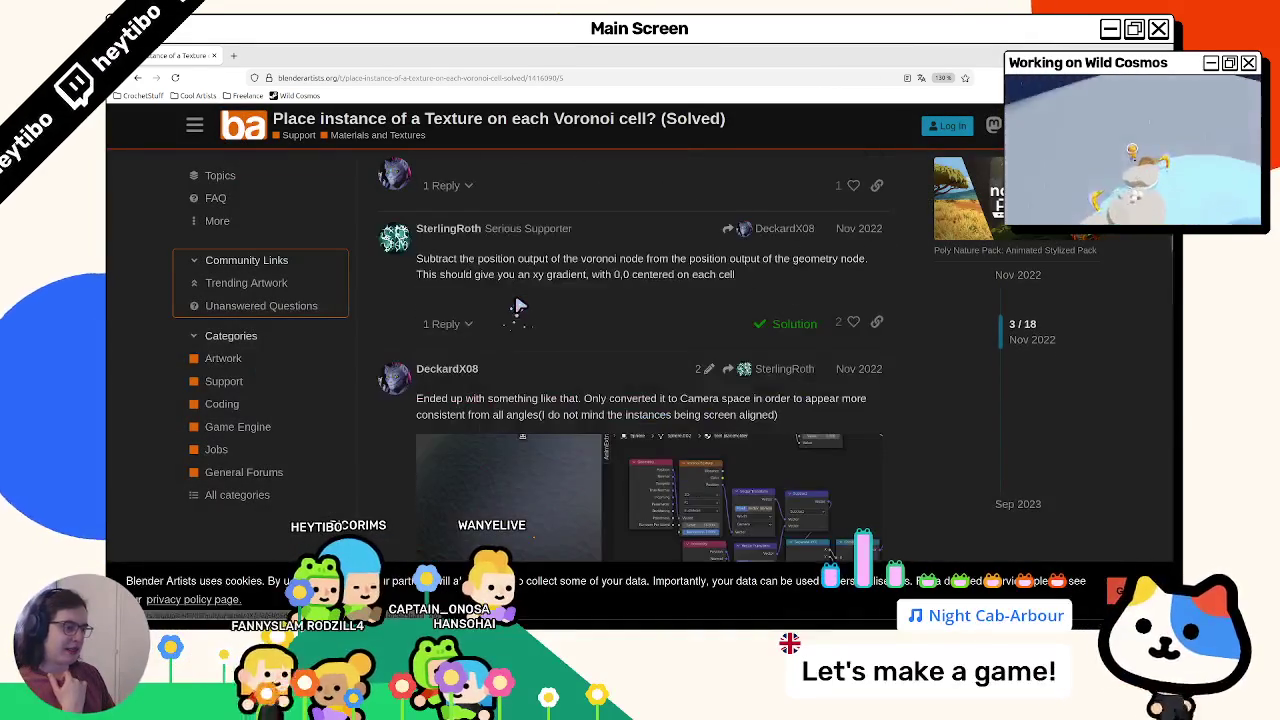
# Step: Return to the 'blender voronoi to uv' results and open the Stack Exchange Voronoi question
pyautogui.scroll(5, 450, 270)
pyautogui.scroll(-3, 386, 232)
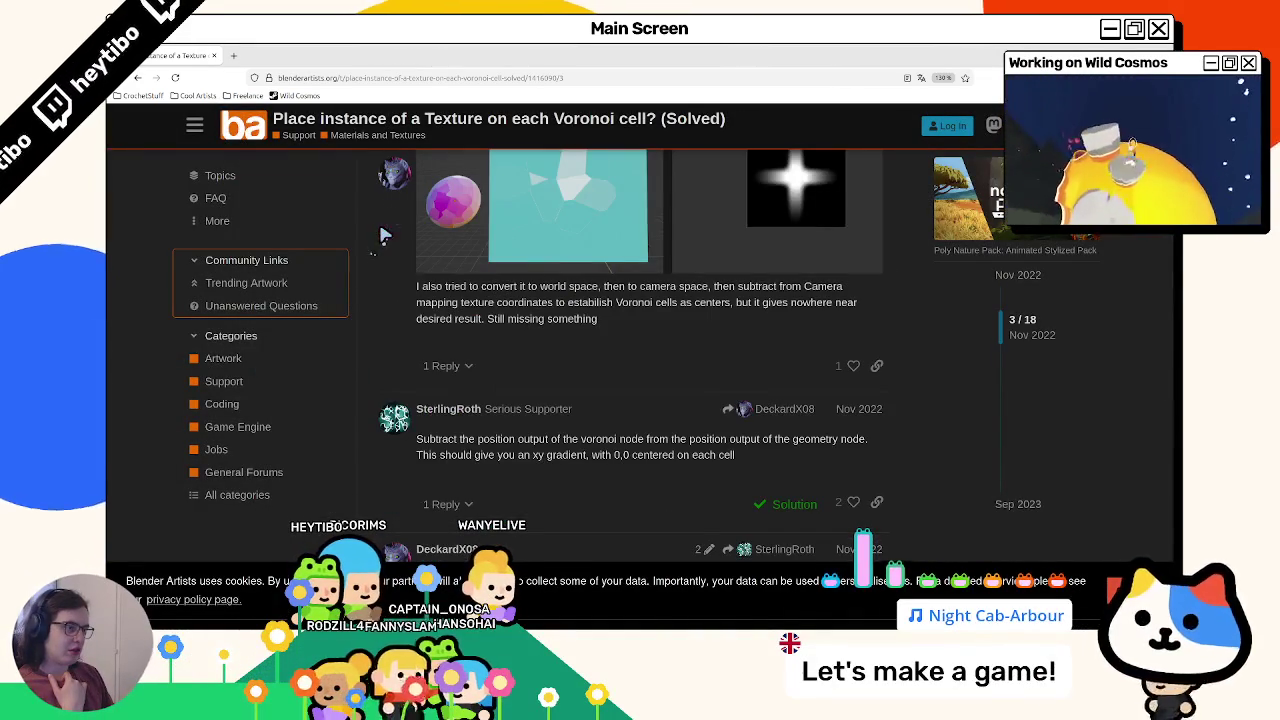
pyautogui.click(138, 78)
pyautogui.scroll(4, 329, 420)
pyautogui.scroll(5, 320, 423)
pyautogui.scroll(-3, 300, 440)
pyautogui.click(288, 302)
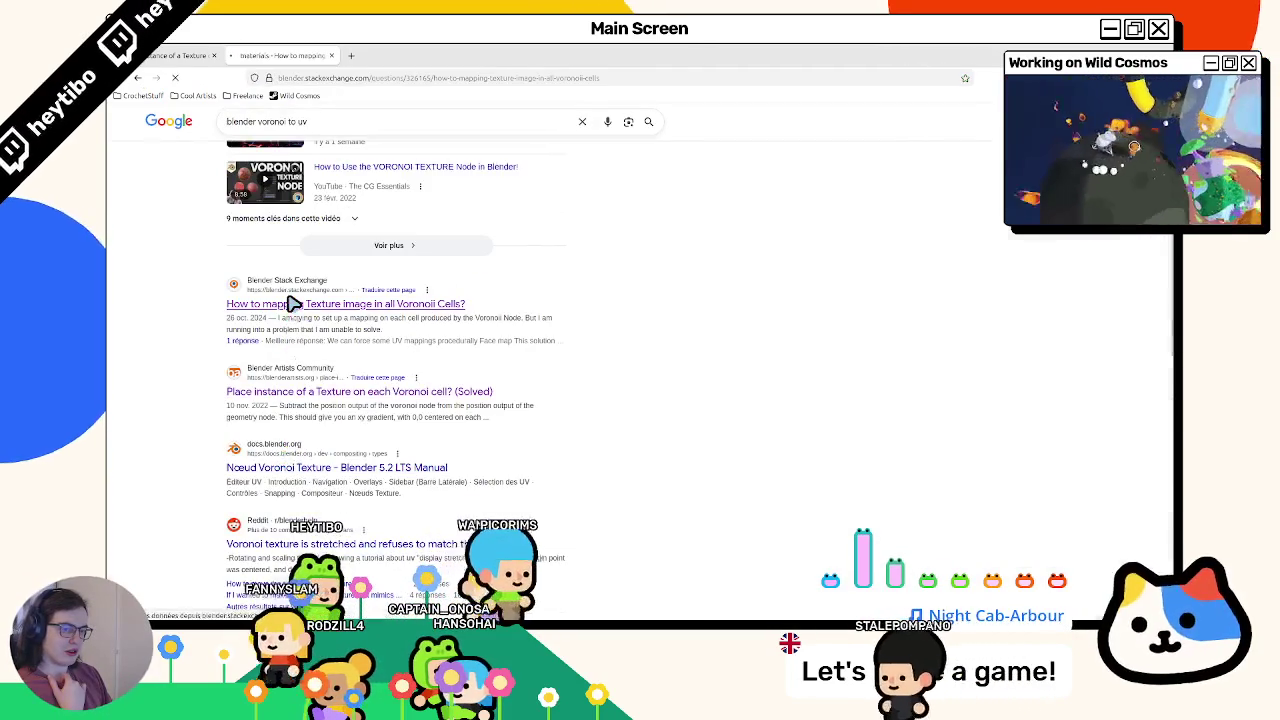
# Step: Select the answer's Face map paragraph and open its node screenshot in a new tab
pyautogui.scroll(-3, 490, 392)
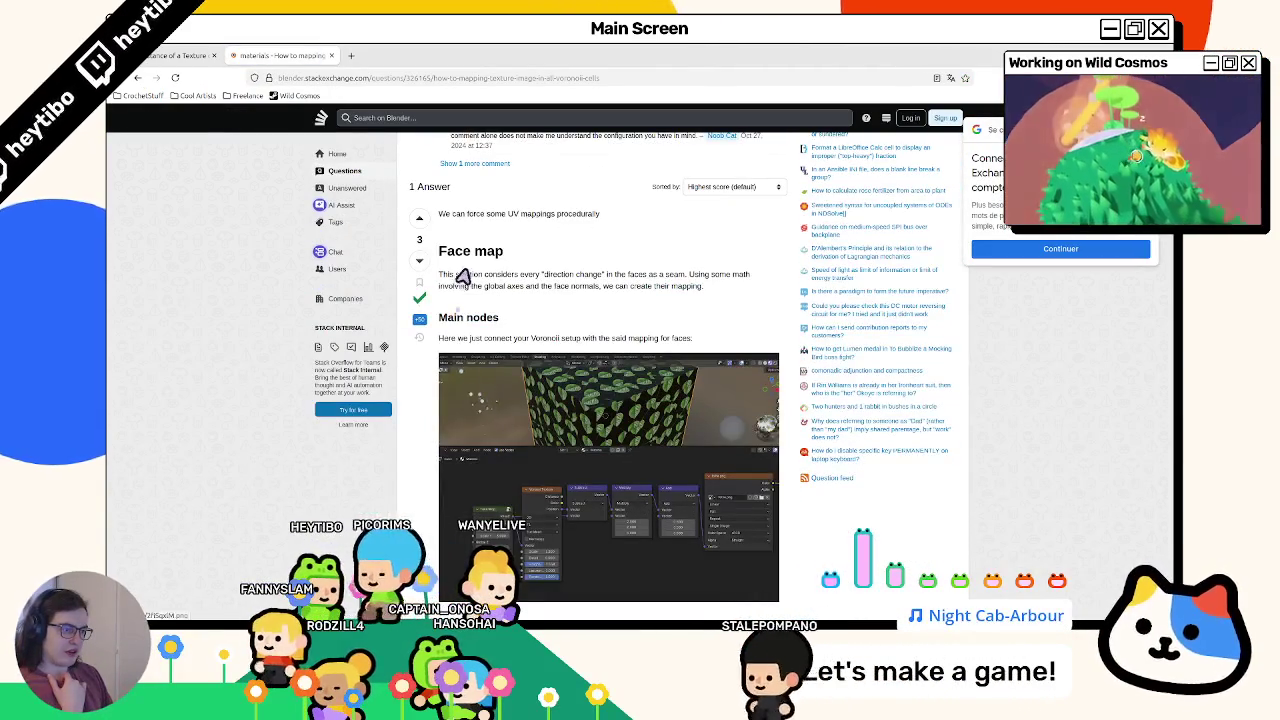
pyautogui.tripleClick(463, 283)
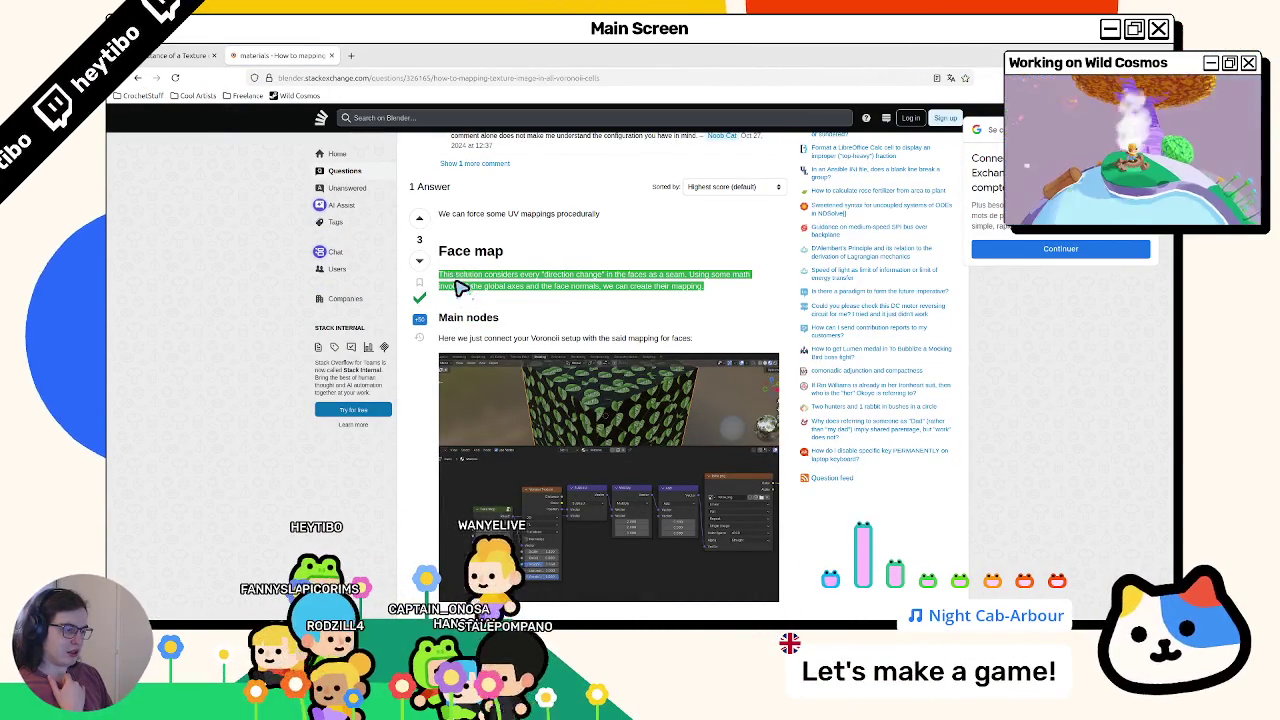
pyautogui.middleClick(577, 530)
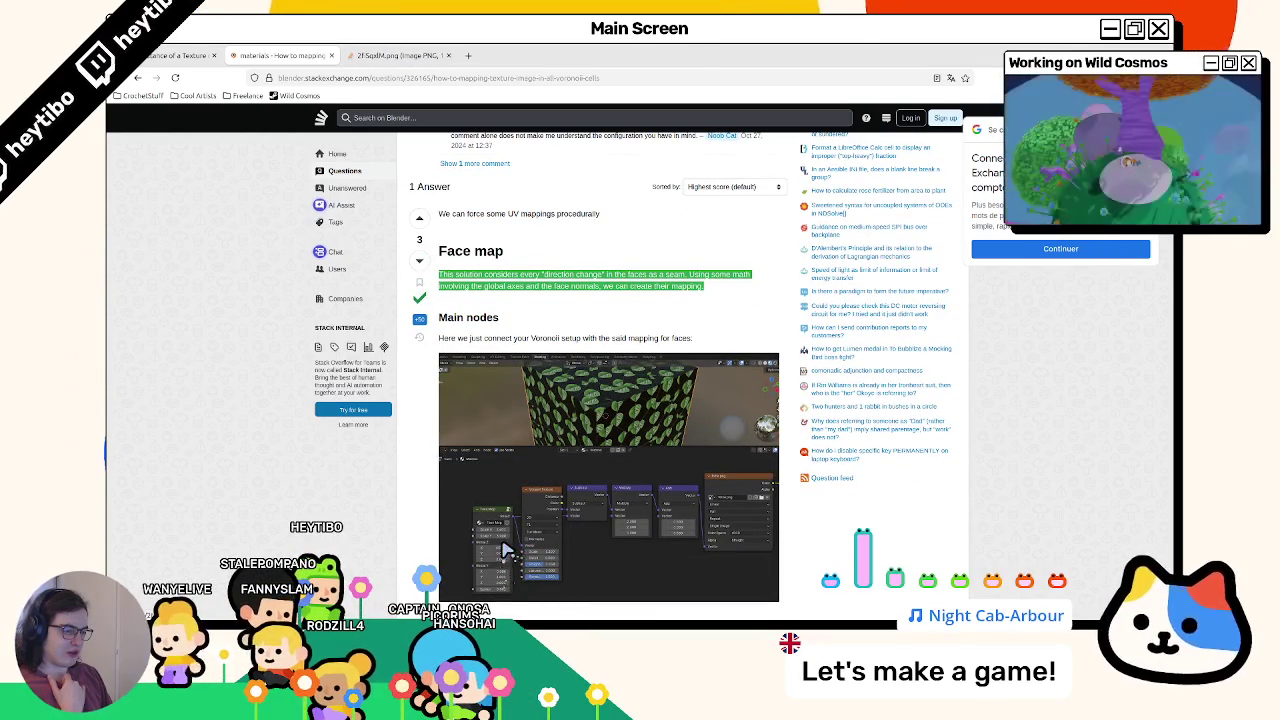
pyautogui.click(395, 57)
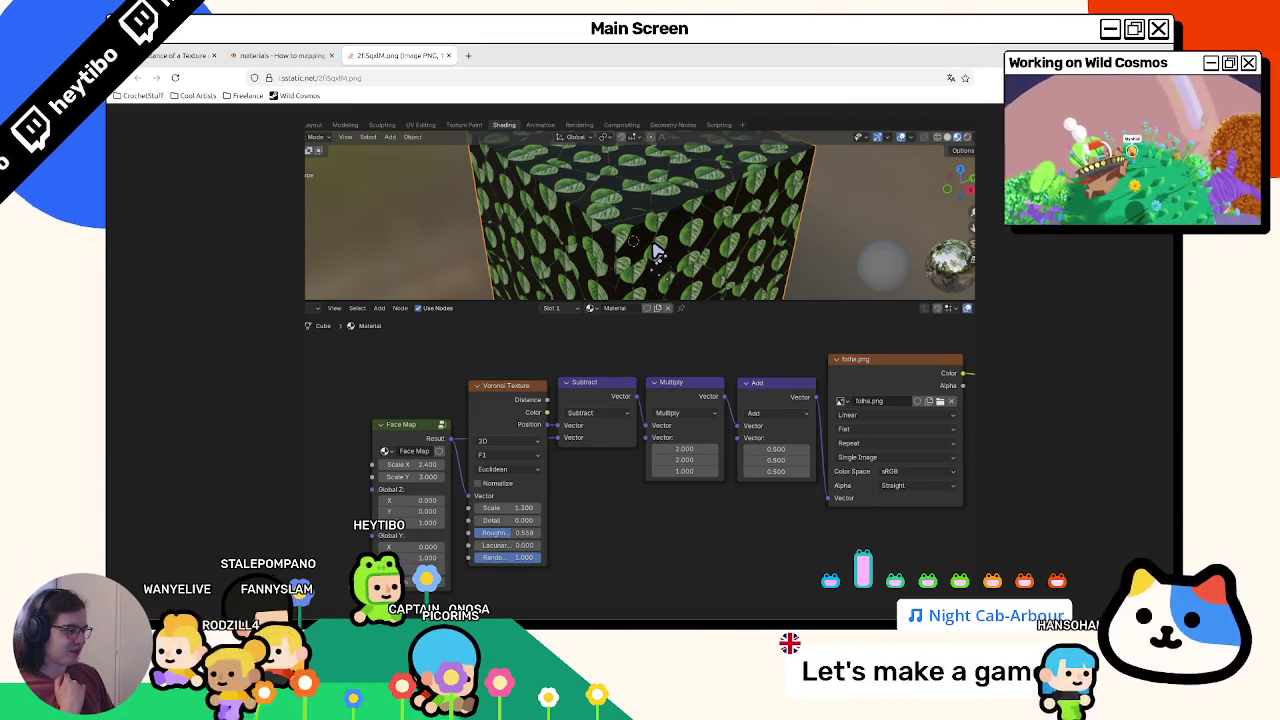
# Step: Read further through the mapping answer, then view the full-size node screenshot again
pyautogui.click(278, 55)
pyautogui.scroll(-3, 398, 263)
pyautogui.scroll(-3, 398, 263)
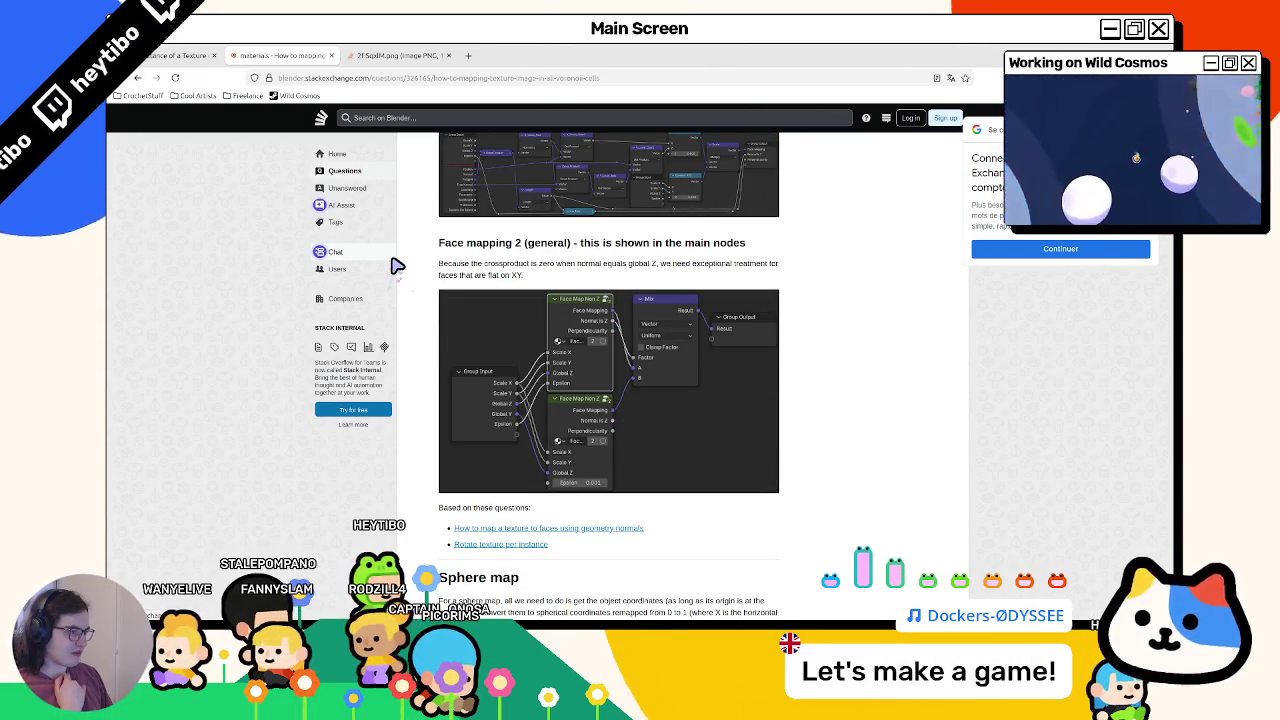
pyautogui.scroll(-3, 396, 266)
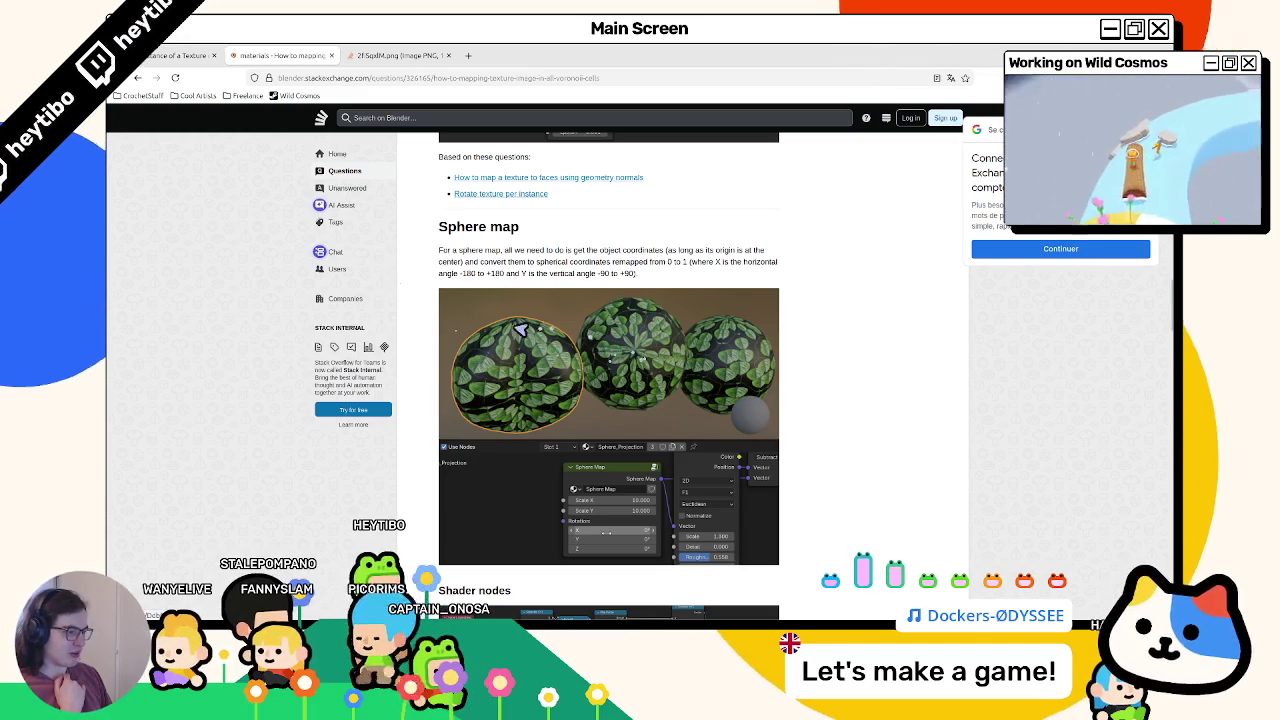
pyautogui.scroll(-3, 528, 327)
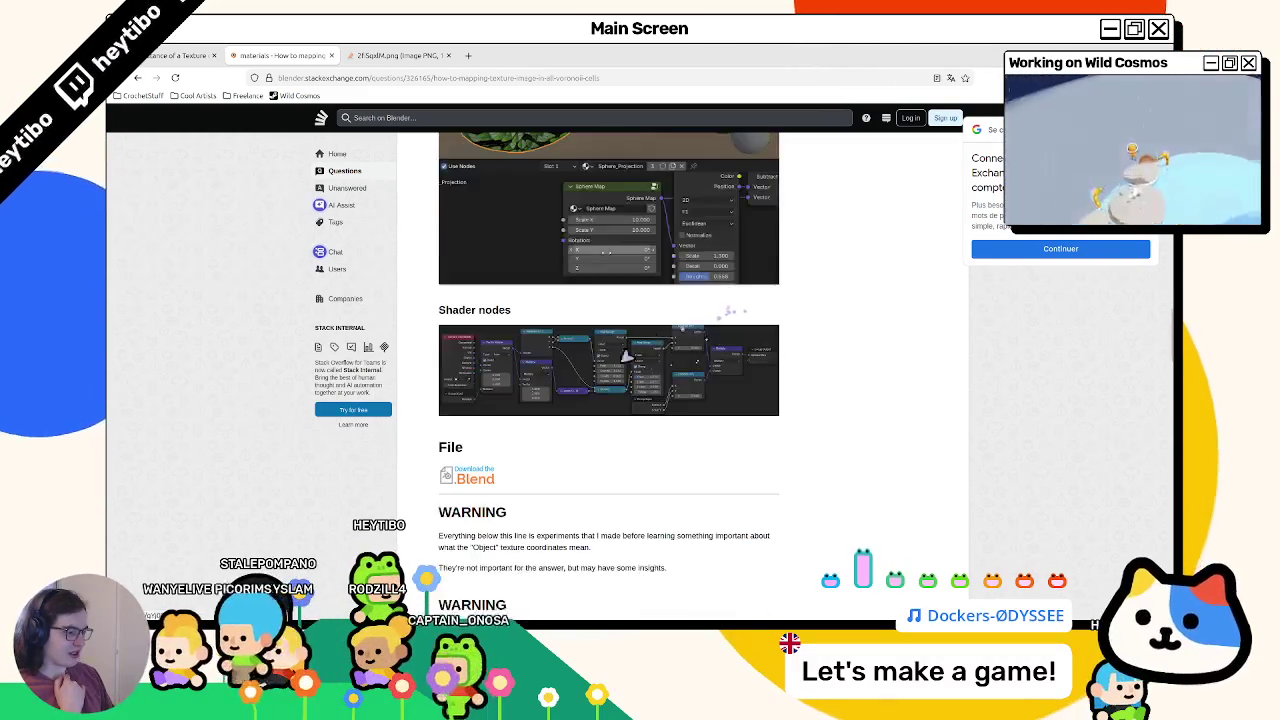
pyautogui.scroll(-2, 470, 360)
pyautogui.scroll(-1, 459, 370)
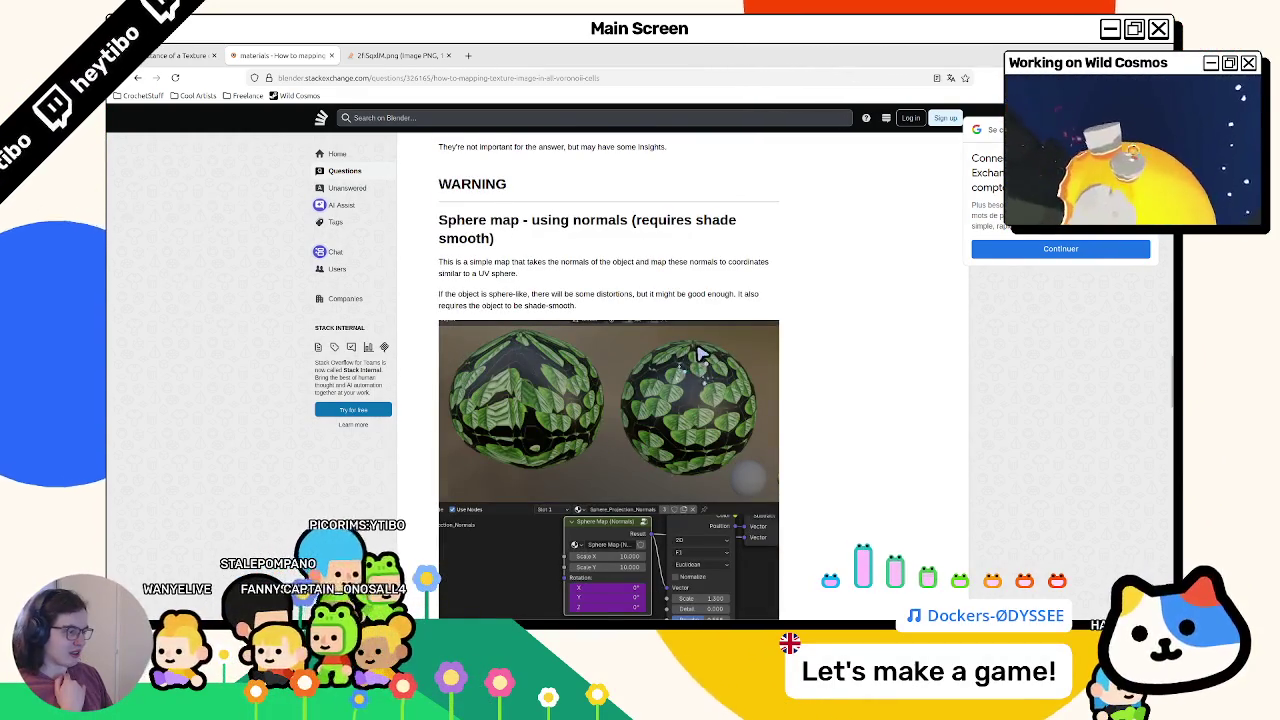
pyautogui.scroll(-4, 700, 390)
pyautogui.scroll(-3, 660, 415)
pyautogui.scroll(-4, 494, 304)
pyautogui.scroll(-3, 510, 308)
pyautogui.scroll(-3, 530, 312)
pyautogui.scroll(1, 533, 314)
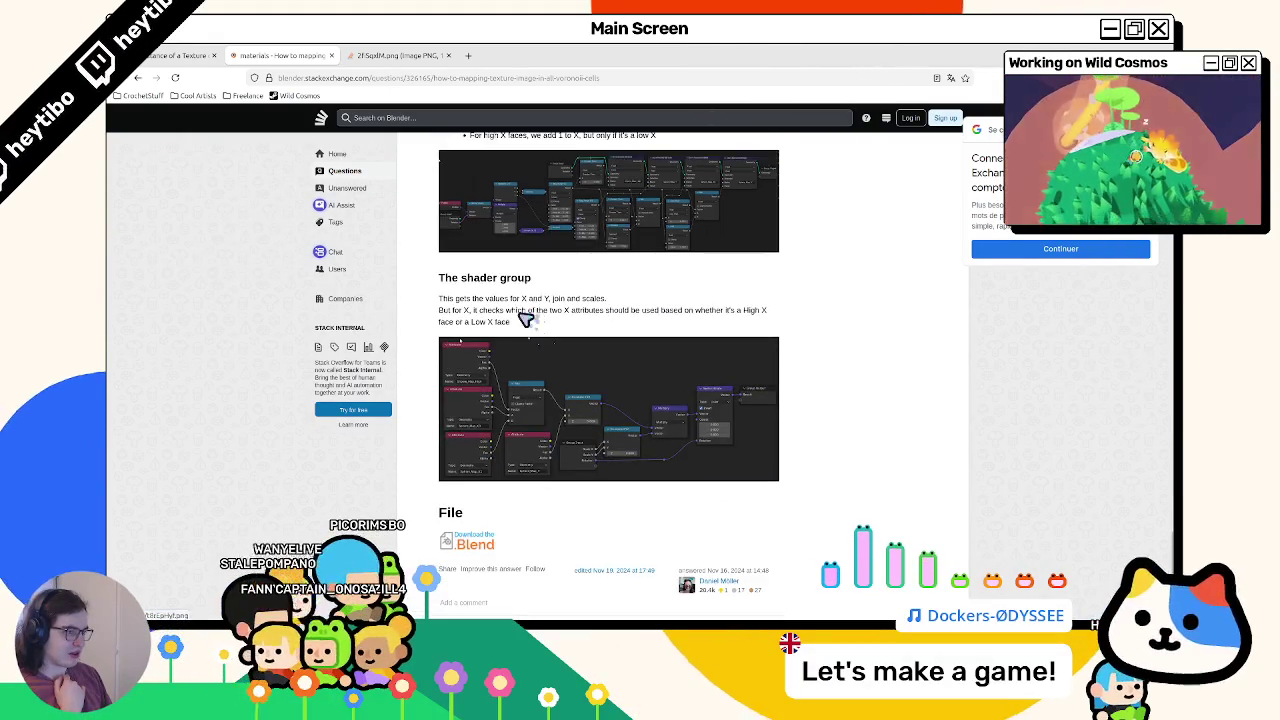
pyautogui.scroll(1, 476, 352)
pyautogui.scroll(2, 478, 356)
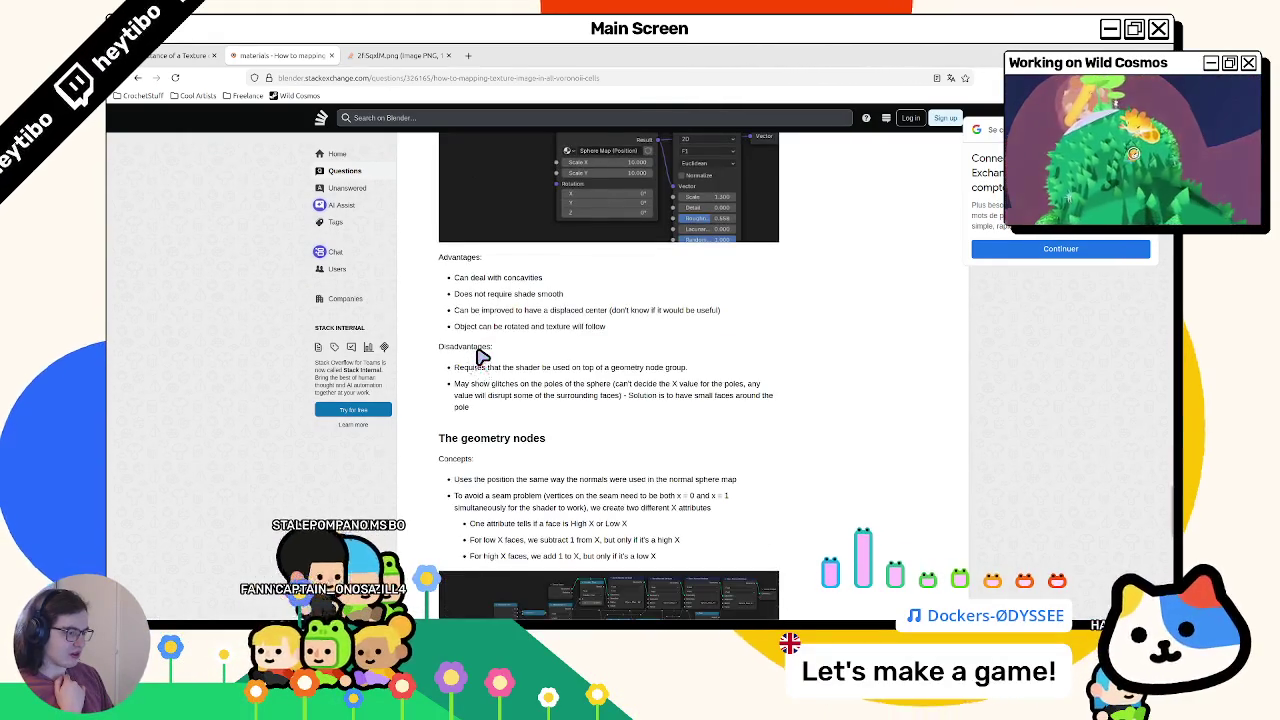
pyautogui.scroll(2, 481, 362)
pyautogui.scroll(3, 481, 362)
pyautogui.click(437, 55)
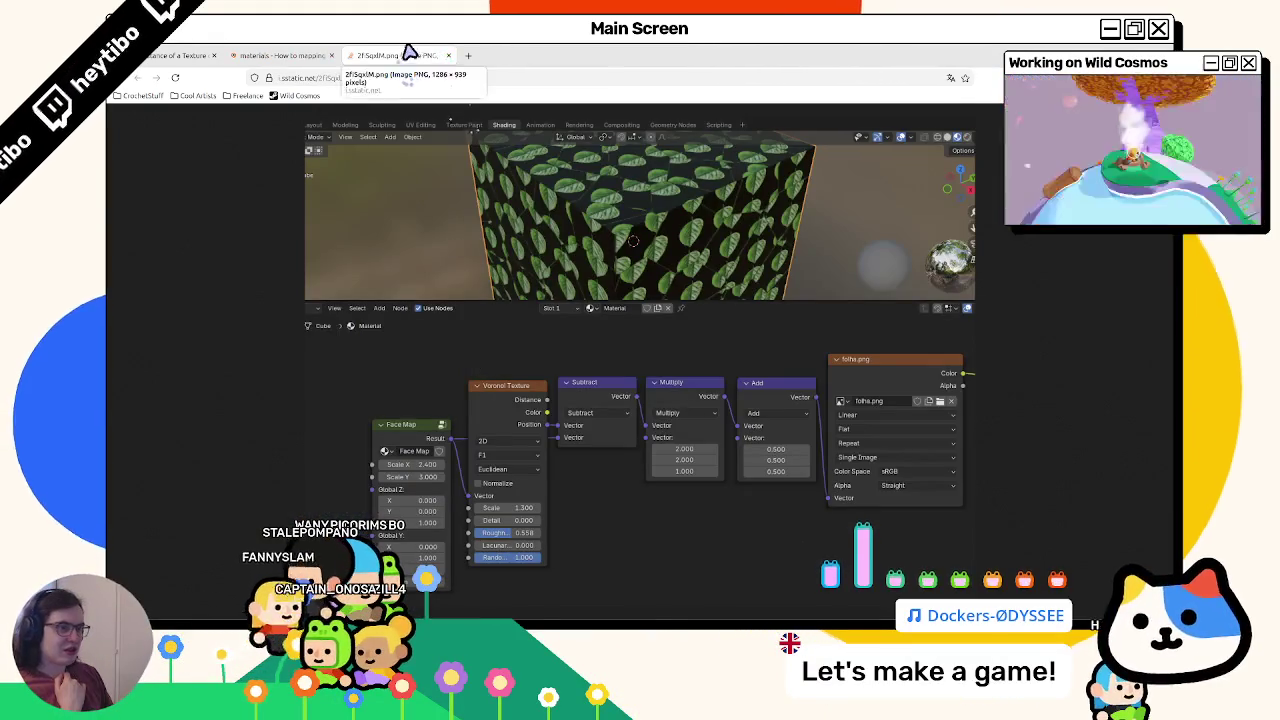
# Step: Close the screenshot tab and scroll back through the Blender Artists Voronoi thread
pyautogui.click(448, 55)
pyautogui.click(212, 52)
pyautogui.scroll(-1, 443, 395)
pyautogui.scroll(-1, 443, 395)
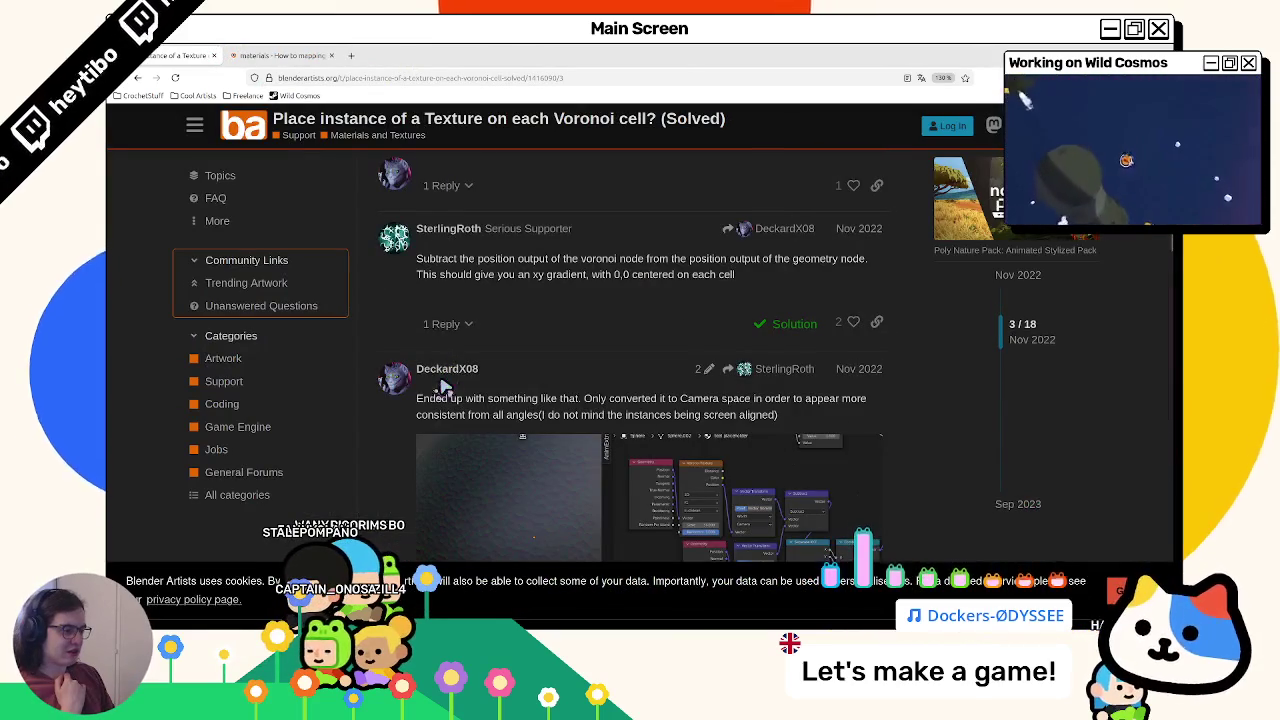
pyautogui.scroll(1, 443, 395)
pyautogui.scroll(4, 443, 395)
pyautogui.scroll(-5, 443, 400)
pyautogui.scroll(-3, 445, 410)
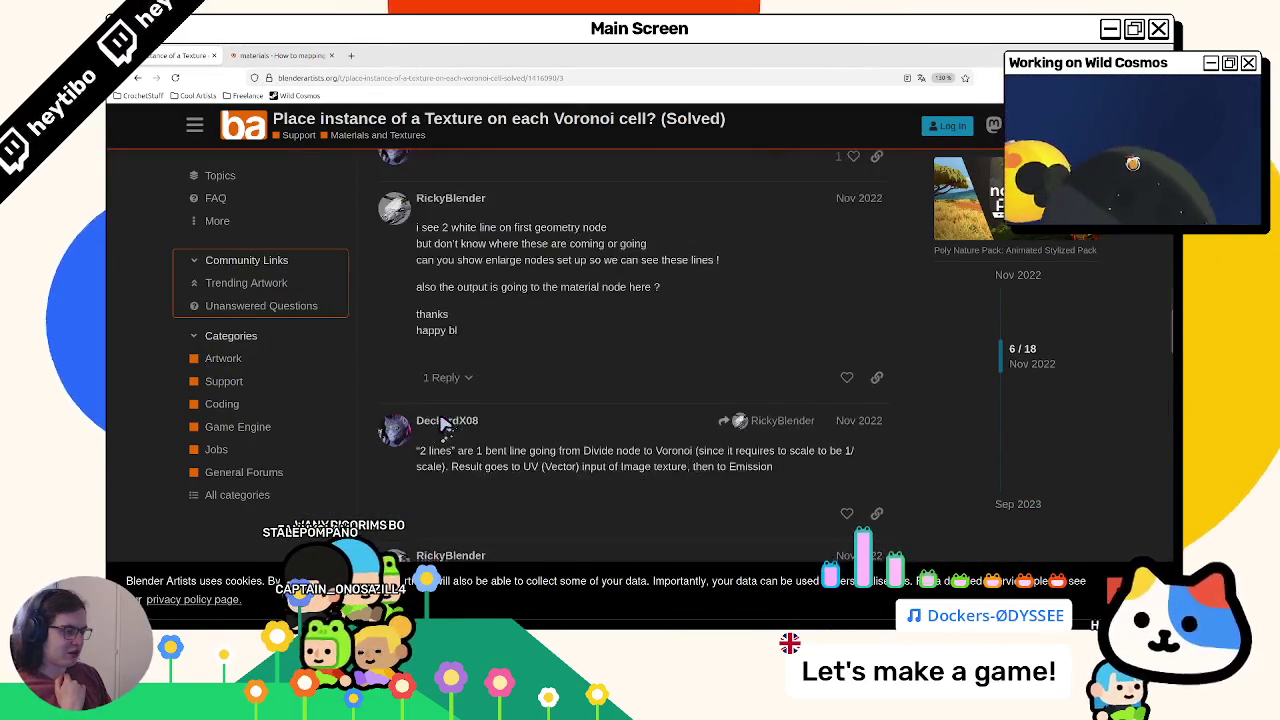
pyautogui.scroll(-4, 445, 425)
pyautogui.scroll(-3, 445, 425)
pyautogui.scroll(-5, 445, 425)
# Step: Enlarge the post's star-covered sphere Voronoi node screenshot, then return to Godot
pyautogui.scroll(4, 445, 428)
pyautogui.scroll(8, 445, 430)
pyautogui.scroll(-2, 443, 430)
pyautogui.click(588, 298)
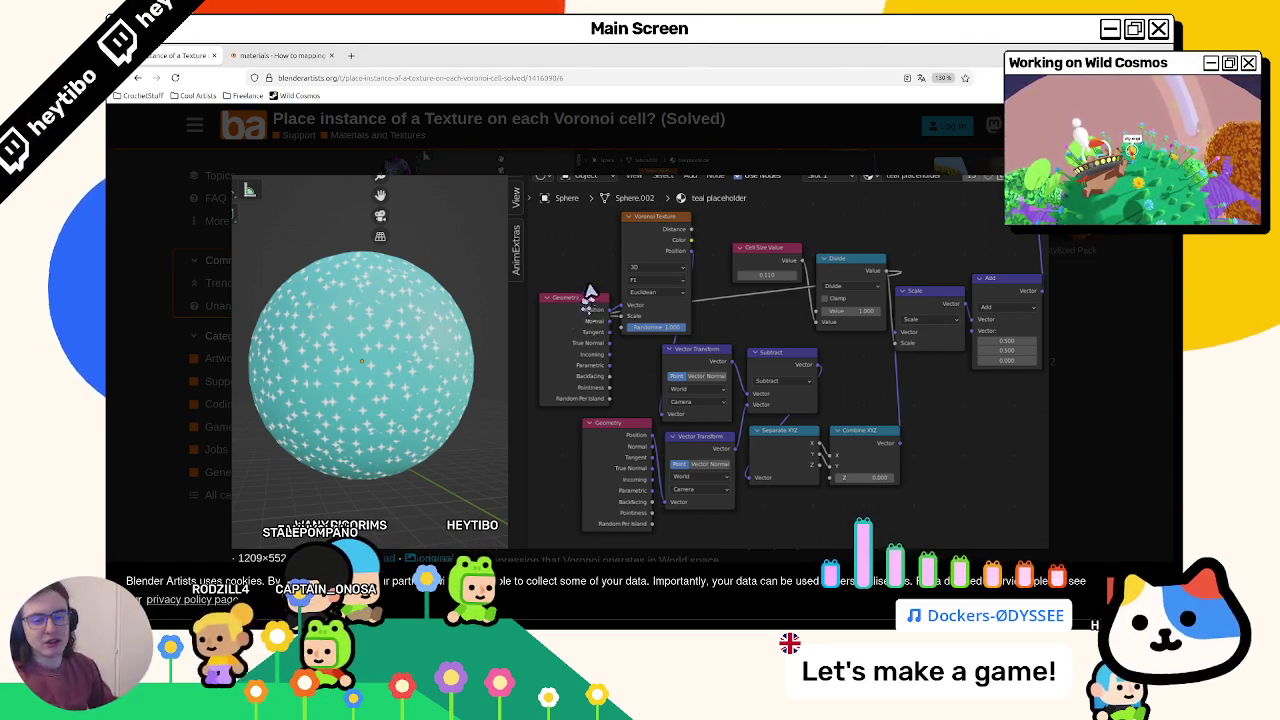
pyautogui.hotkey('alt', 'Tab')
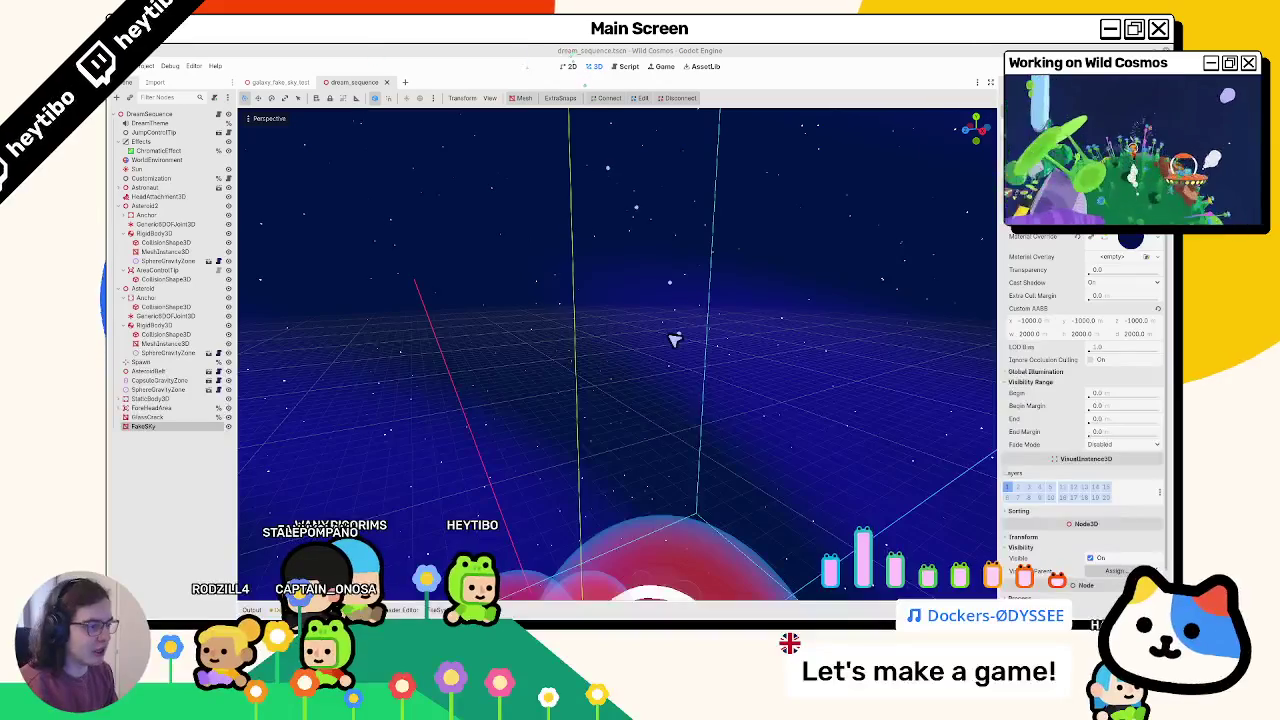
# Step: Run the dream sequence scene with F6 to see the astronaut under the starry sky
pyautogui.scroll(3, 595, 400)
pyautogui.press('F6')
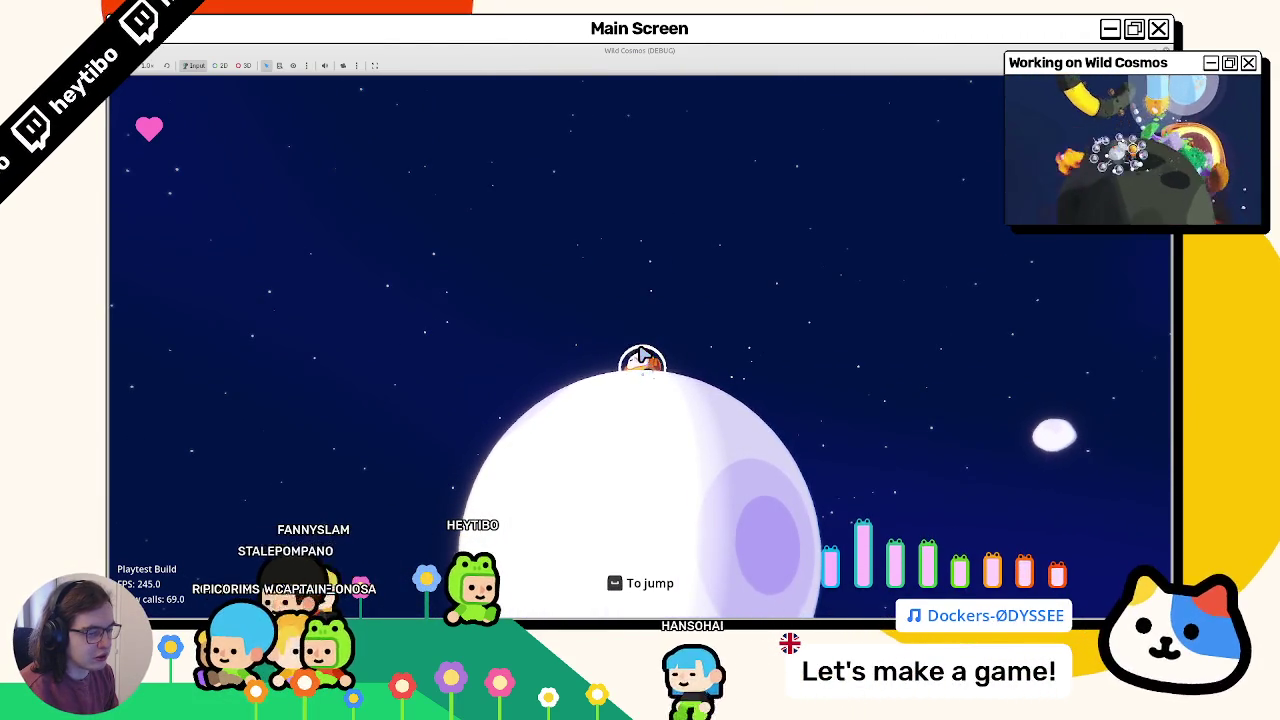
# Step: Stop and relaunch the game to check the plain black sky with FakeSky hidden, then stop it
pyautogui.press('F8')
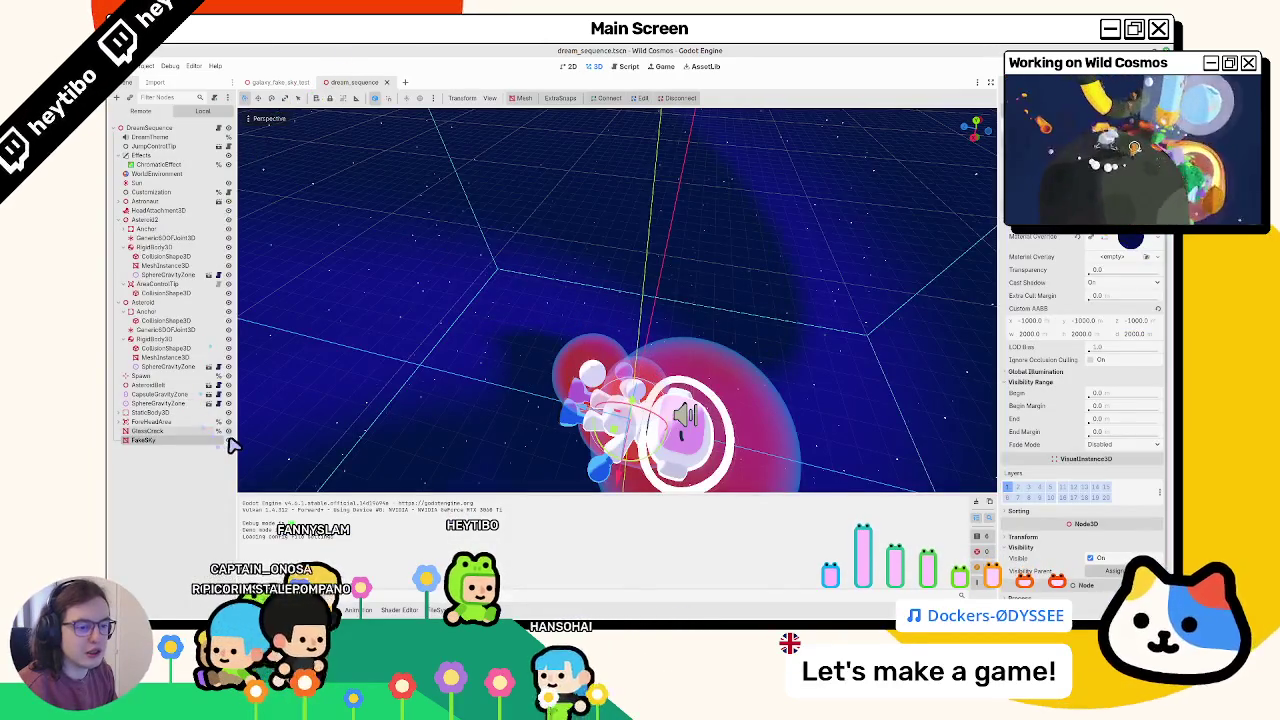
pyautogui.press('F5')
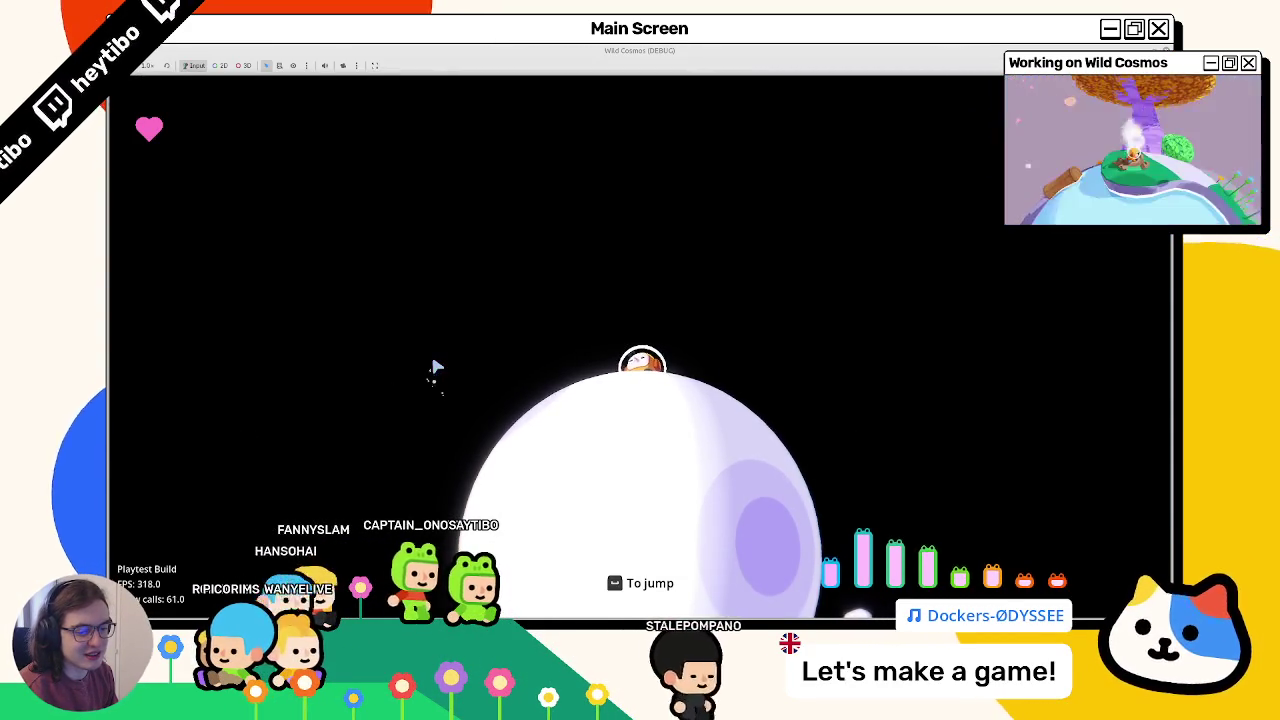
pyautogui.hotkey('alt', 'Tab')
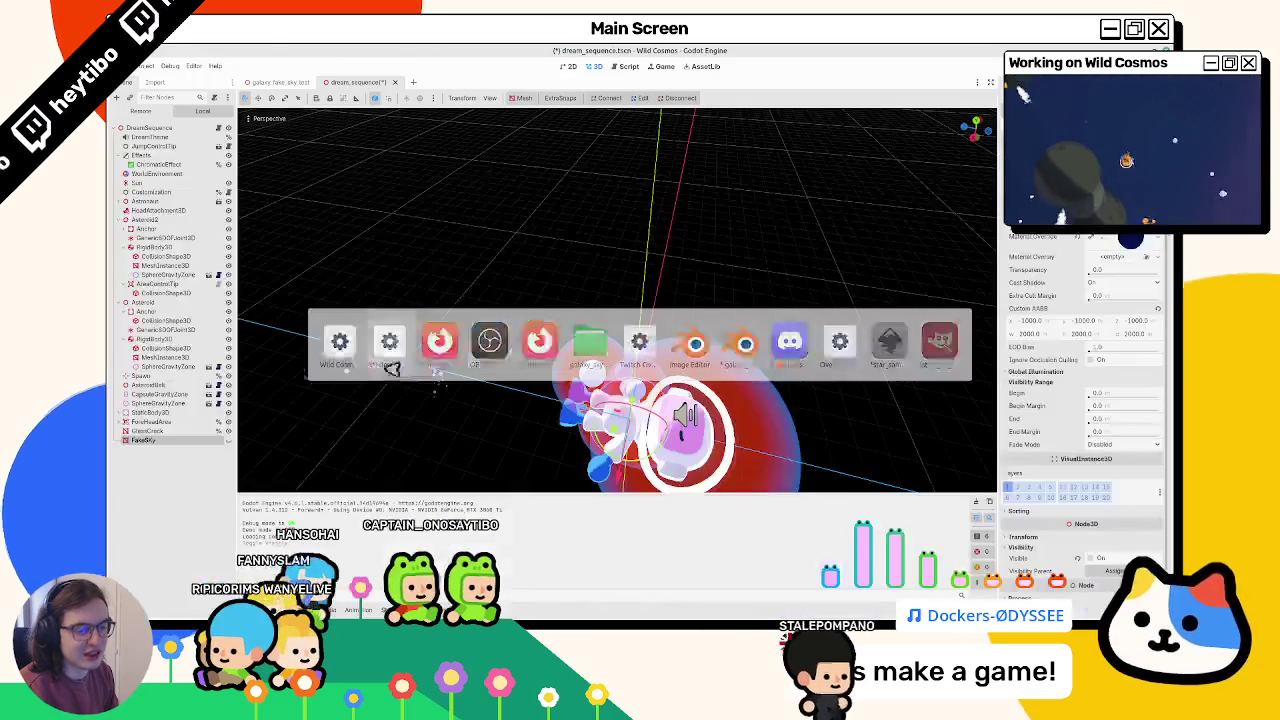
pyautogui.press('F5')
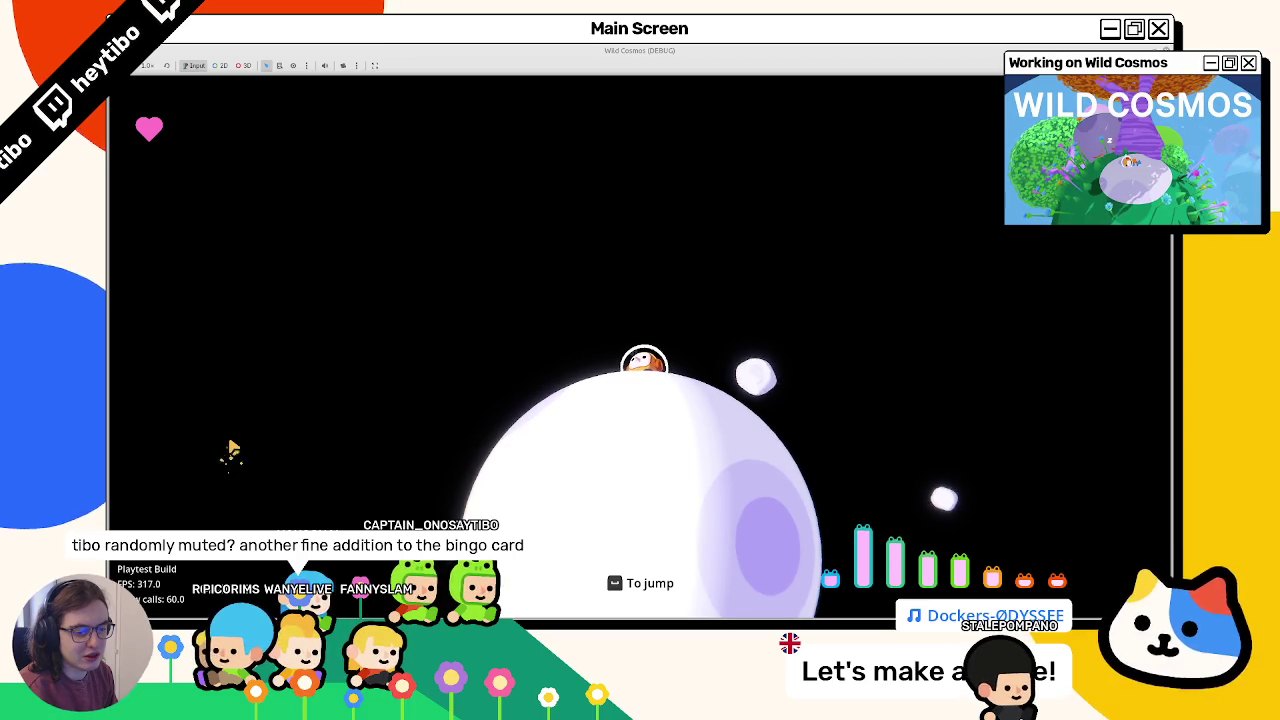
pyautogui.press('F8')
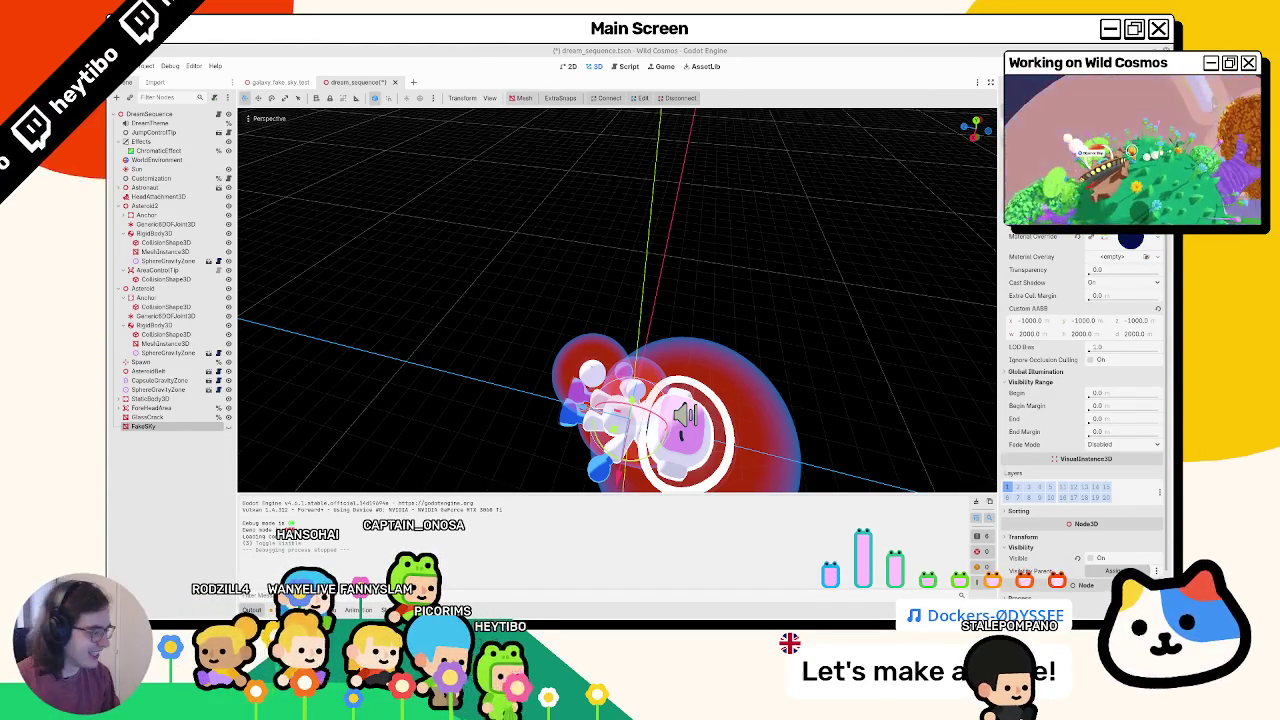
# Step: Make FakeSky visible again and open the galaxy_fake_sky_test scene
pyautogui.moveTo(600, 214); pyautogui.dragTo(283, 348, button='middle')
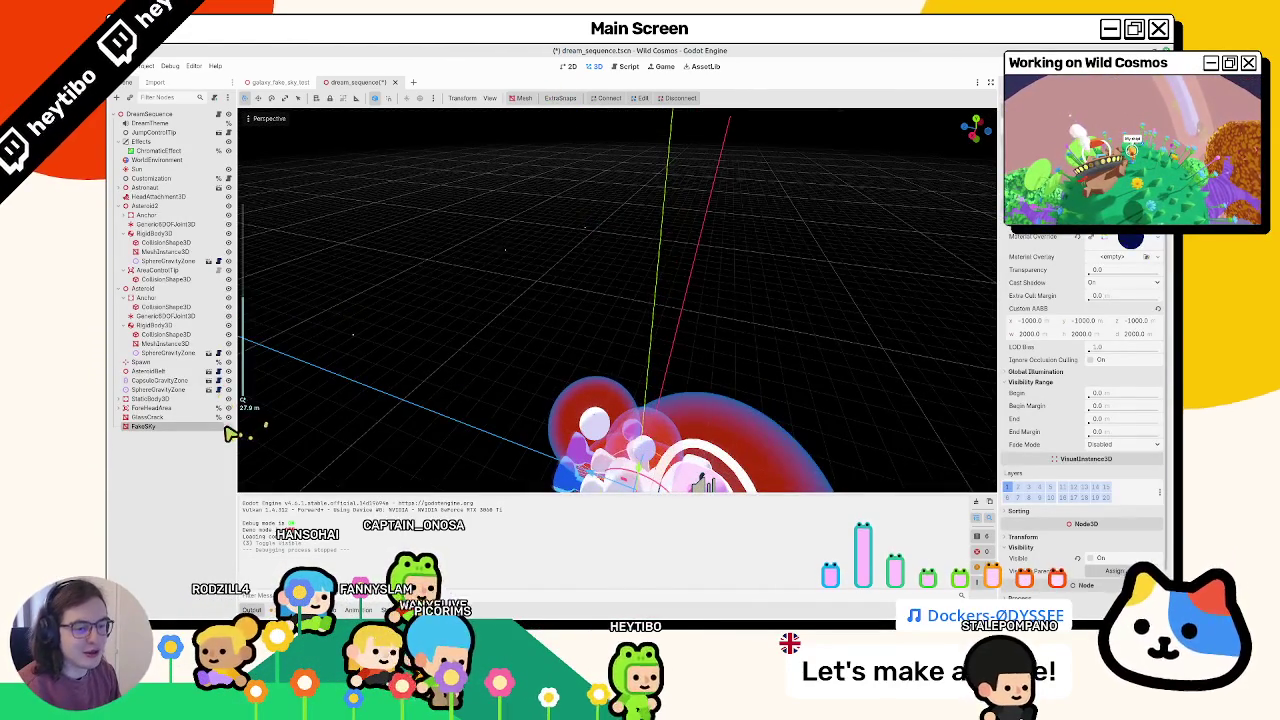
pyautogui.click(228, 426)
pyautogui.moveTo(414, 337); pyautogui.dragTo(340, 83, button='middle')
pyautogui.scroll(2, 459, 330)
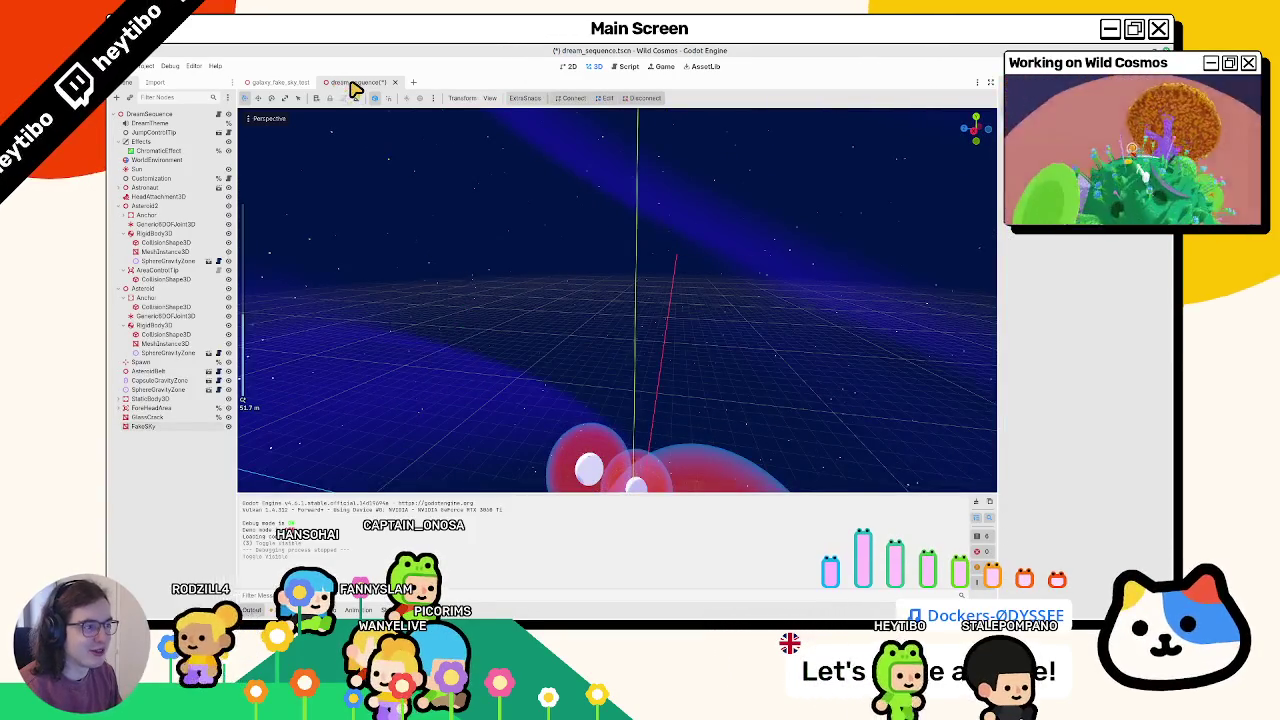
pyautogui.click(280, 82)
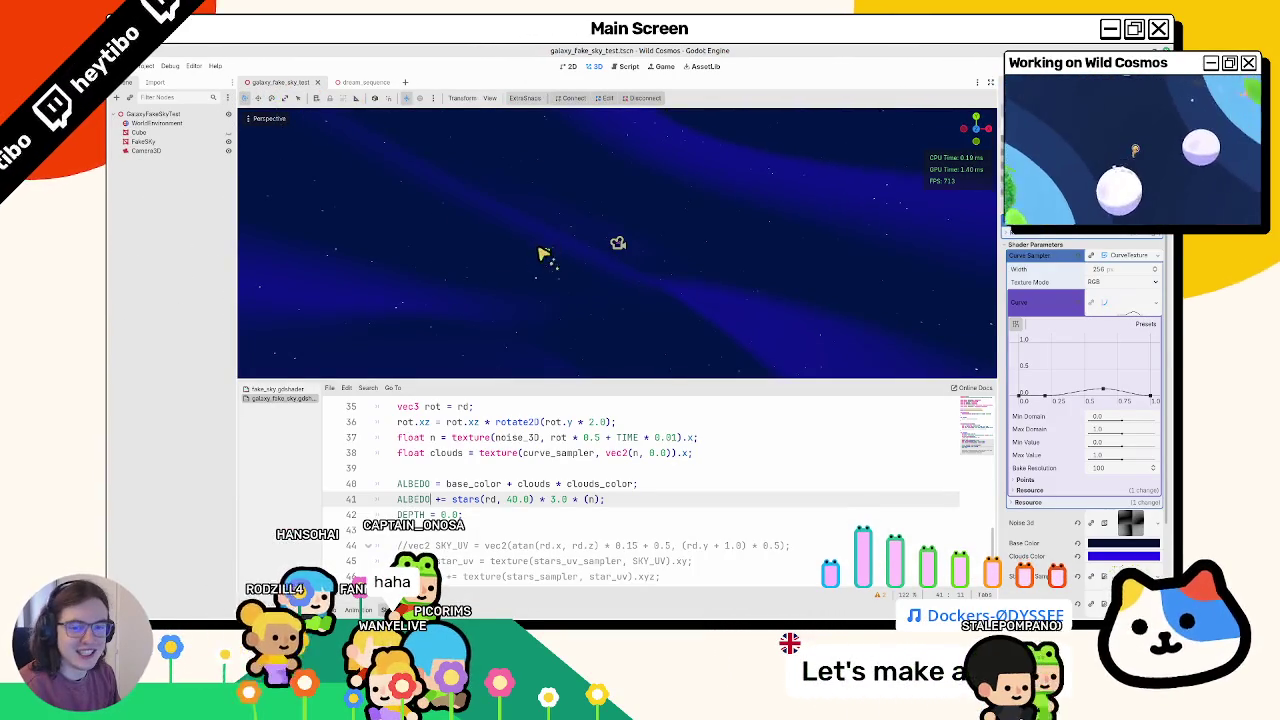
pyautogui.scroll(-2, 541, 248)
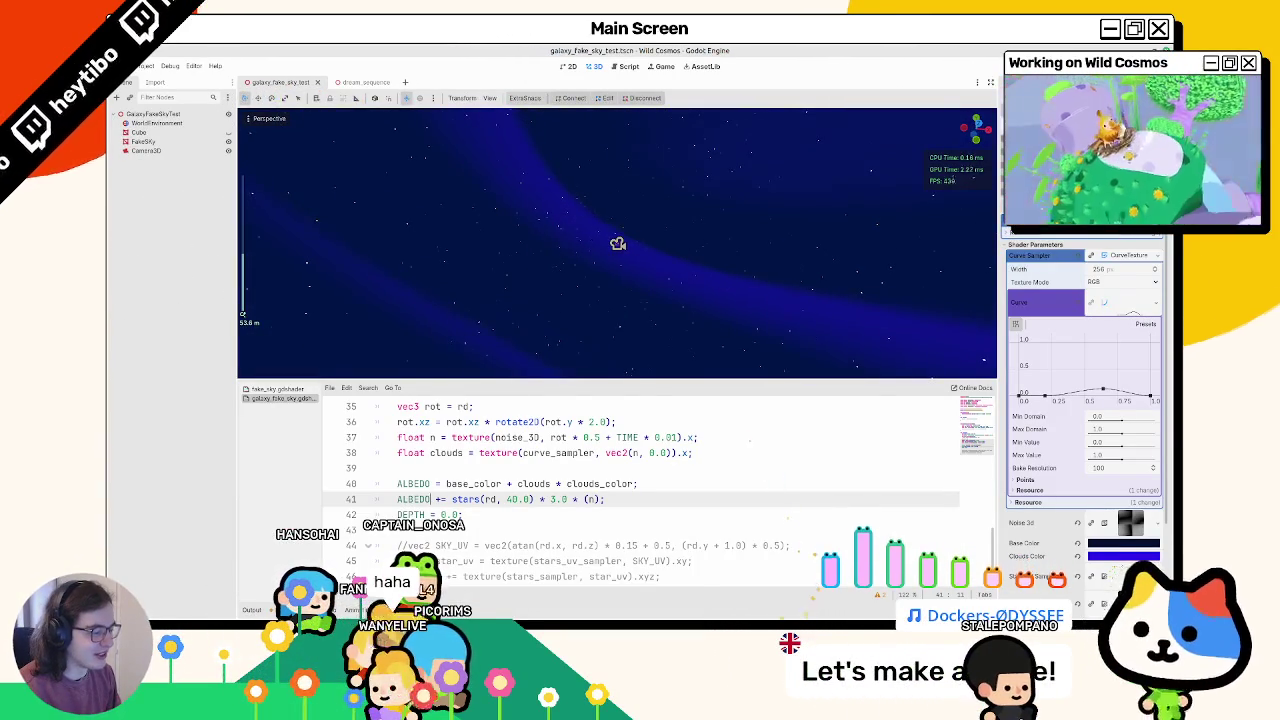
# Step: In Blender, select StarQuad to show its StarMat node setup
pyautogui.hotkey('alt', 'Tab')
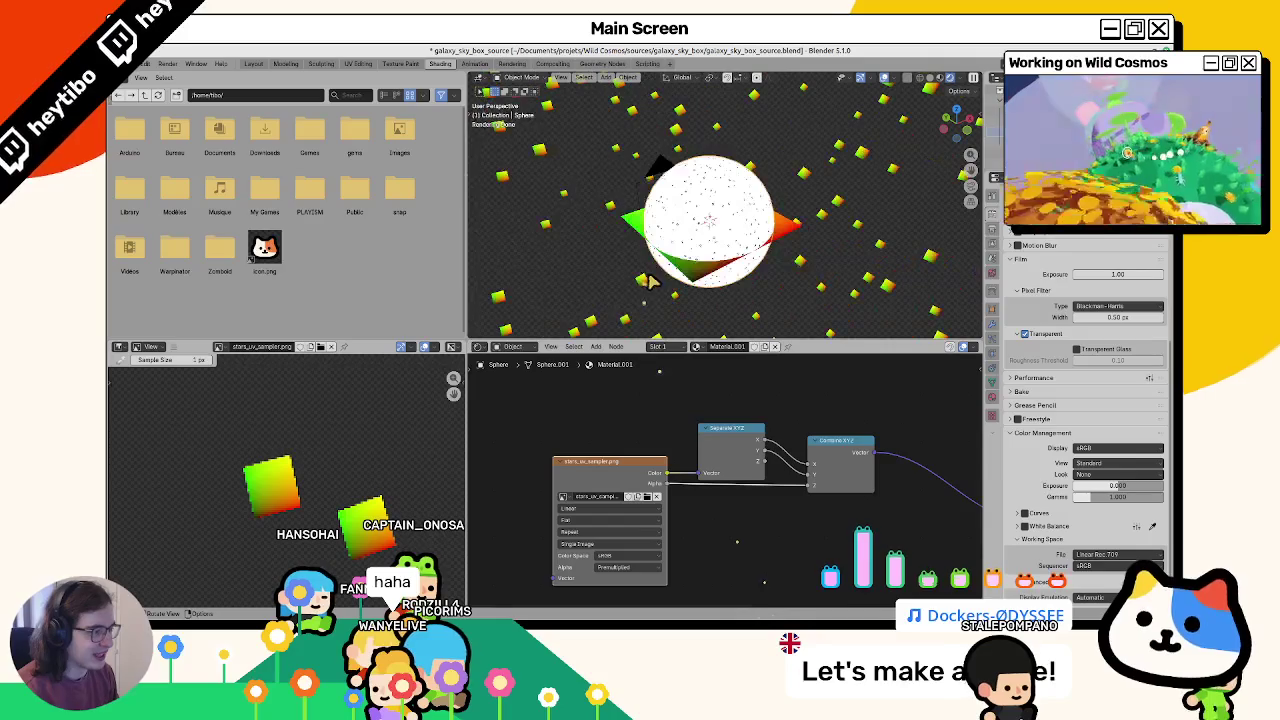
pyautogui.click(712, 252)
pyautogui.scroll(-3, 706, 274)
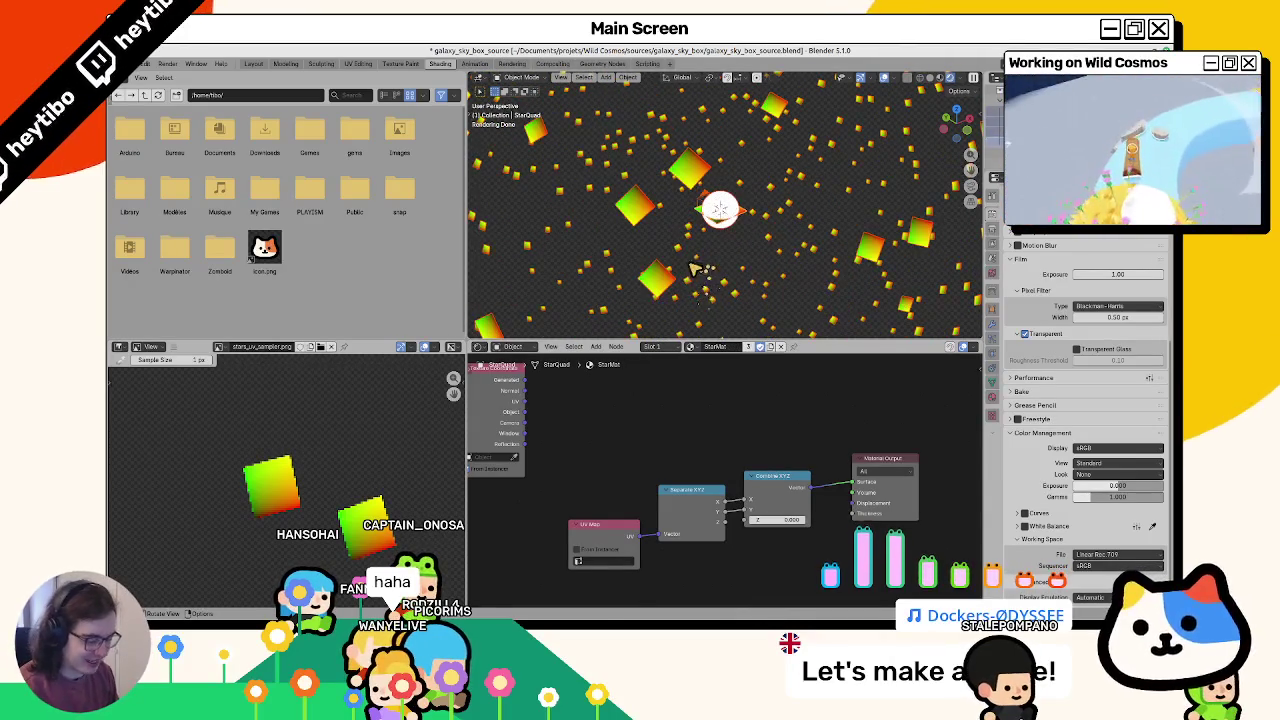
# Step: Hide the star field objects and add a UV sphere
pyautogui.hotkey('shift', 'h')
pyautogui.hotkey('shift', 'a')
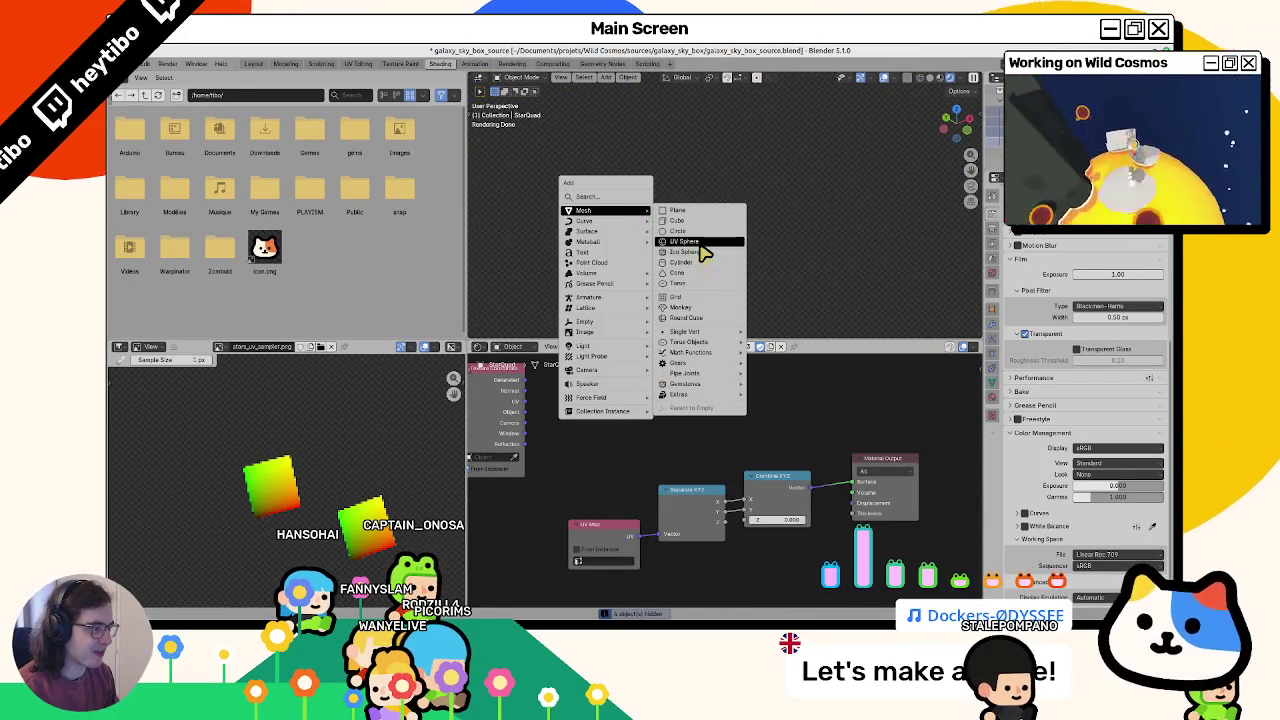
pyautogui.click(684, 241)
# Step: Shade the sphere smooth, give it a new material, and save the file
pyautogui.rightClick(700, 246)
pyautogui.click(665, 245)
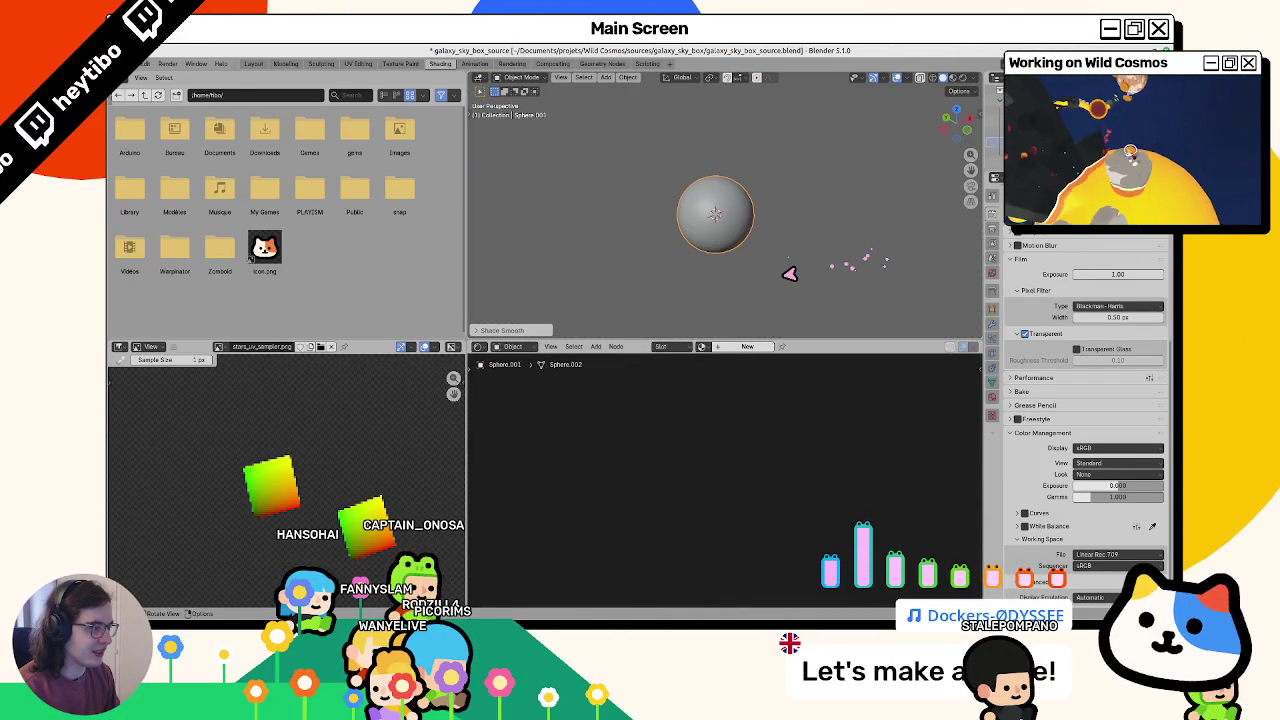
pyautogui.click(745, 346)
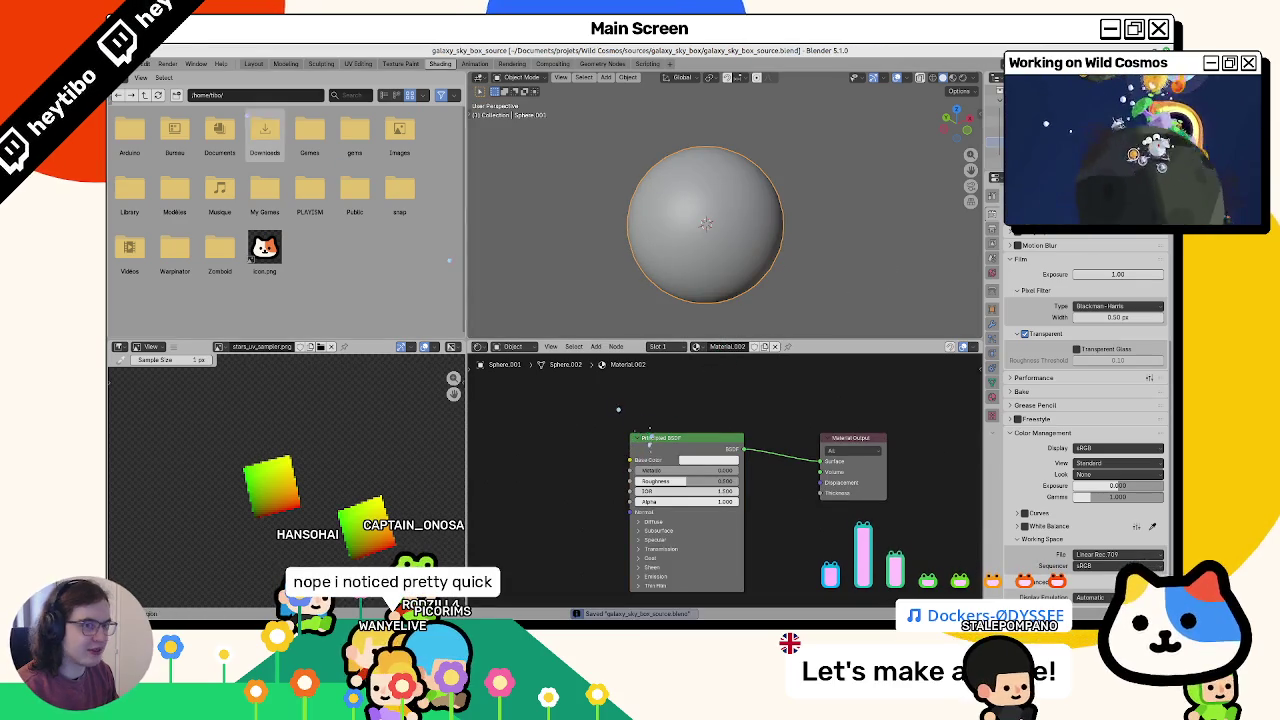
pyautogui.click(140, 66)
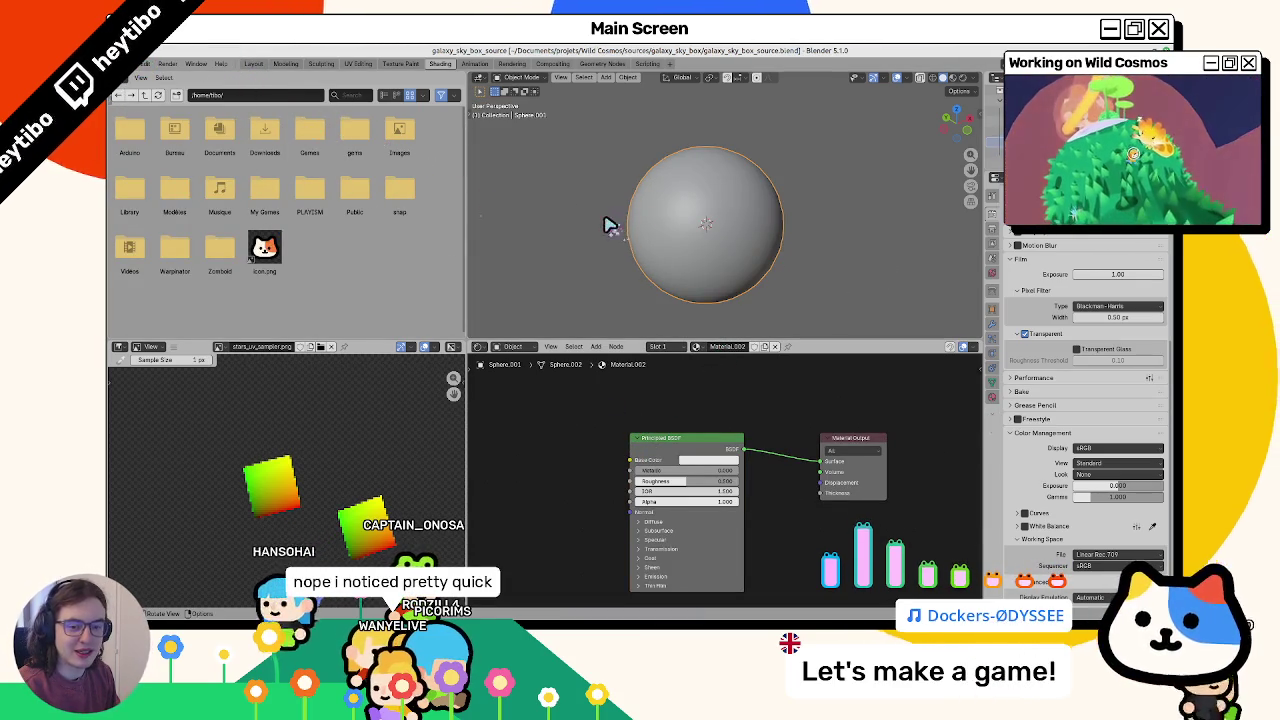
# Step: Add a Voronoi Texture wired from Position into Material Output, deleting the Principled BSDF
pyautogui.press('z')
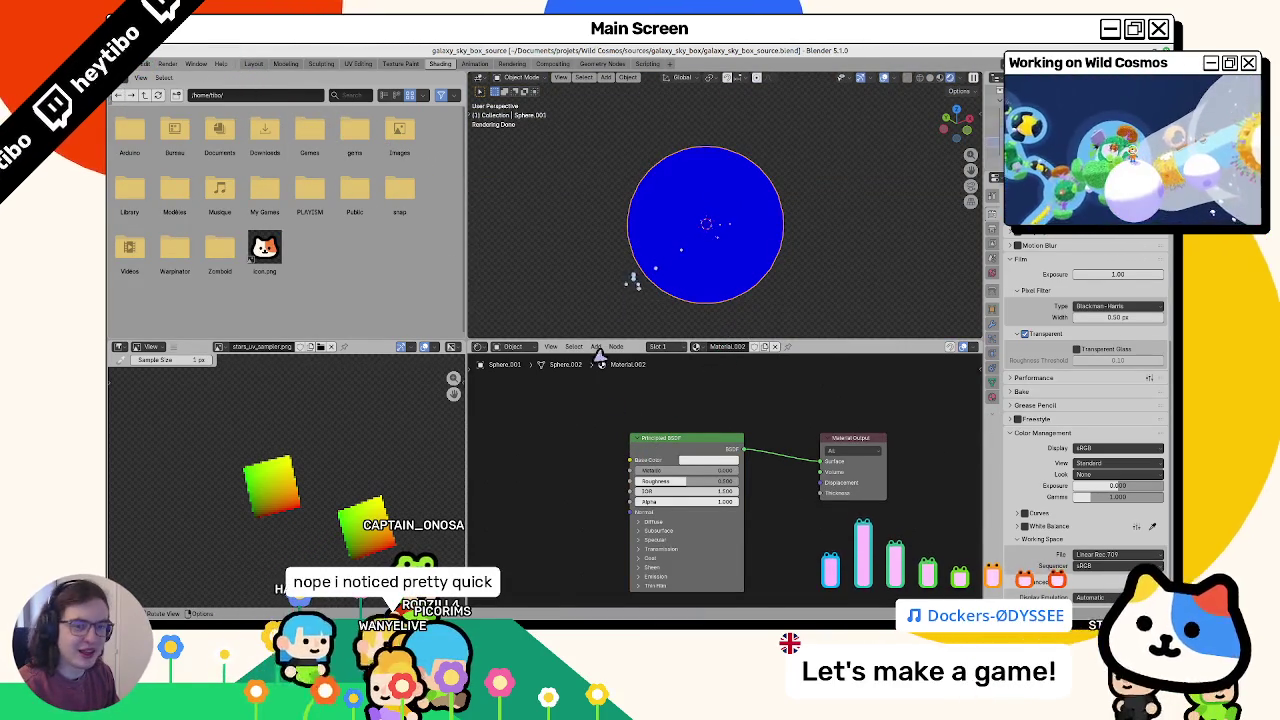
pyautogui.hotkey('shift', 'a')
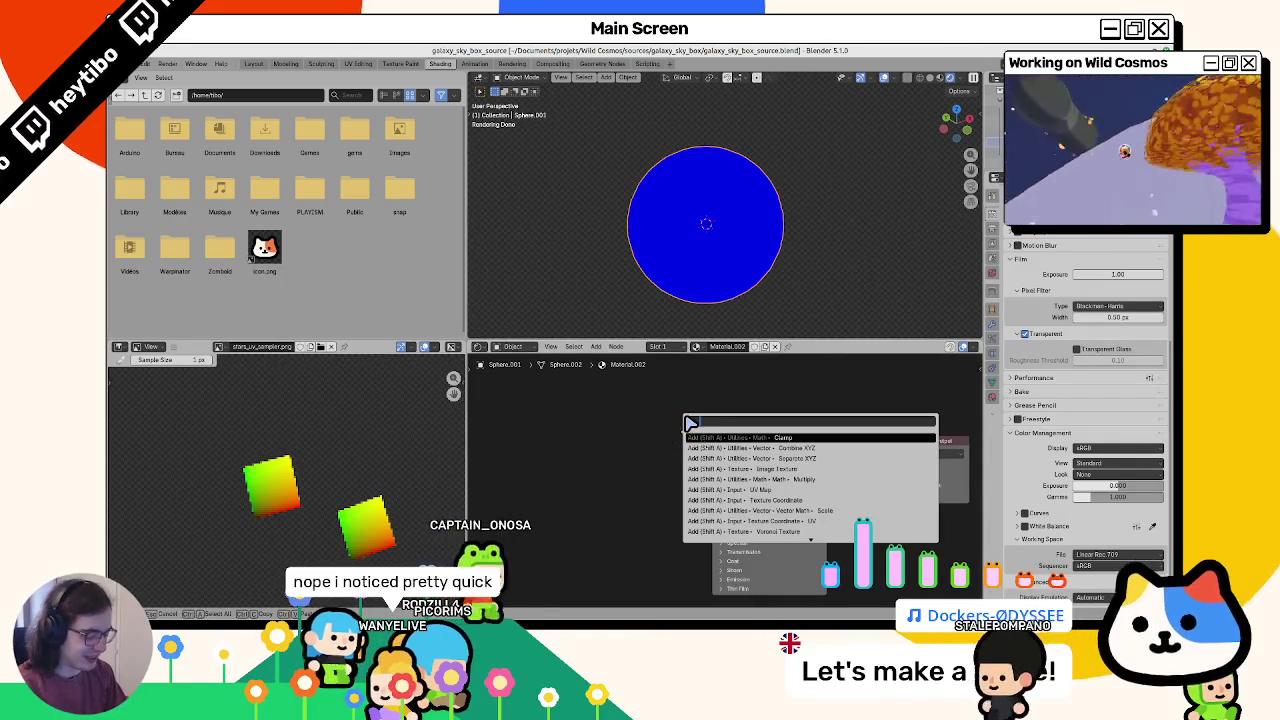
pyautogui.write('voronoi')
pyautogui.press('Return')
pyautogui.click(674, 488)
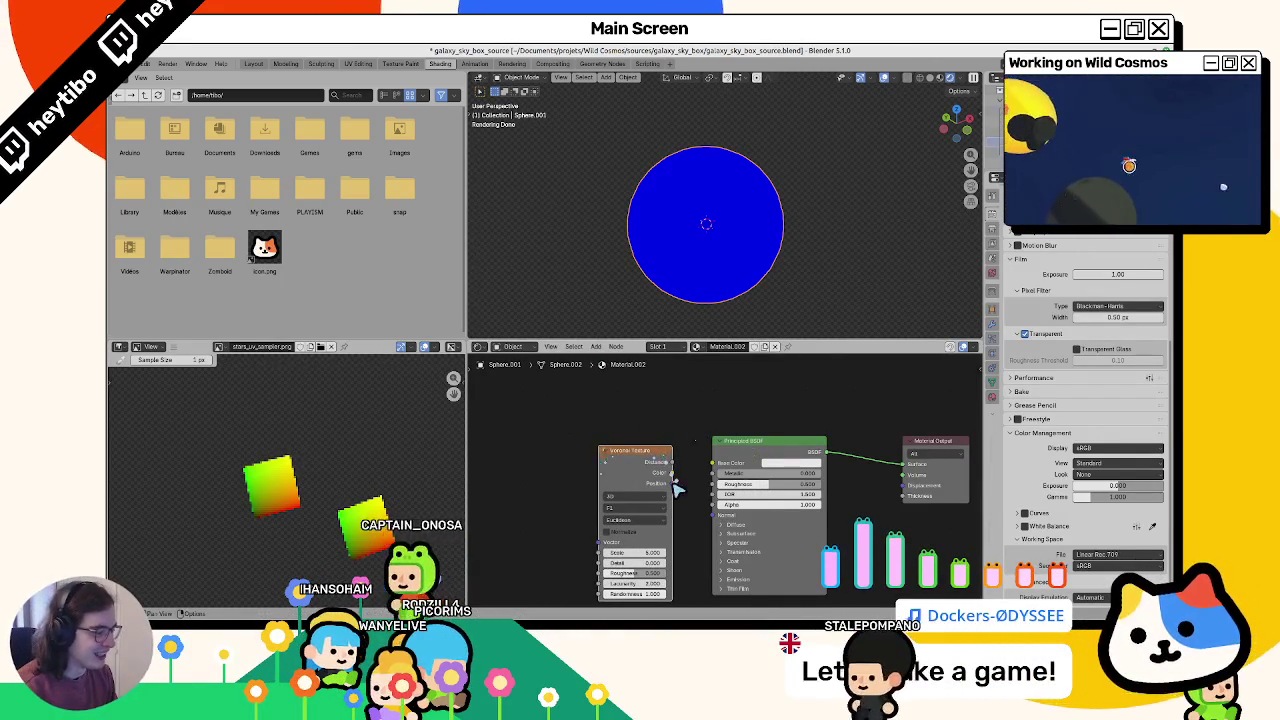
pyautogui.moveTo(672, 484); pyautogui.dragTo(905, 464)
pyautogui.click(778, 449)
pyautogui.press('x')
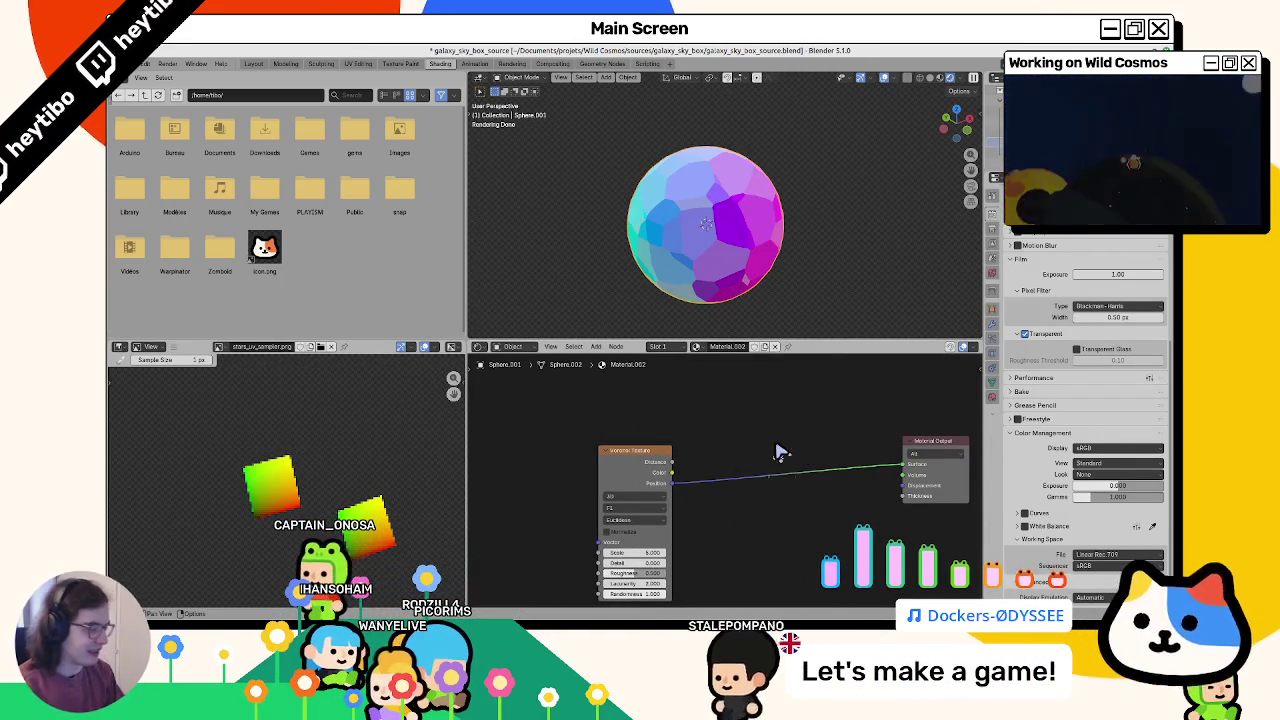
# Step: Raise the Voronoi Scale for many small cells and view the sphere in Material Preview
pyautogui.moveTo(650, 593); pyautogui.dragTo(606, 593)
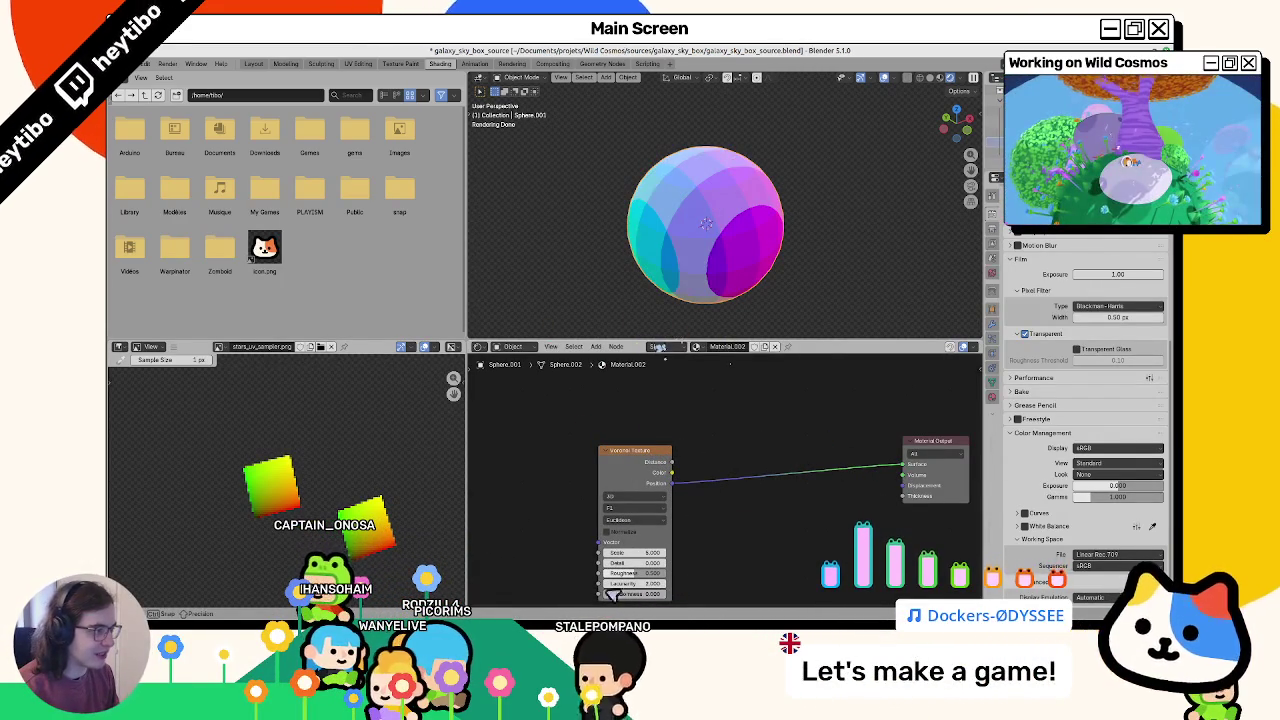
pyautogui.hotkey('ctrl', 'z')
pyautogui.scroll(5, 690, 260)
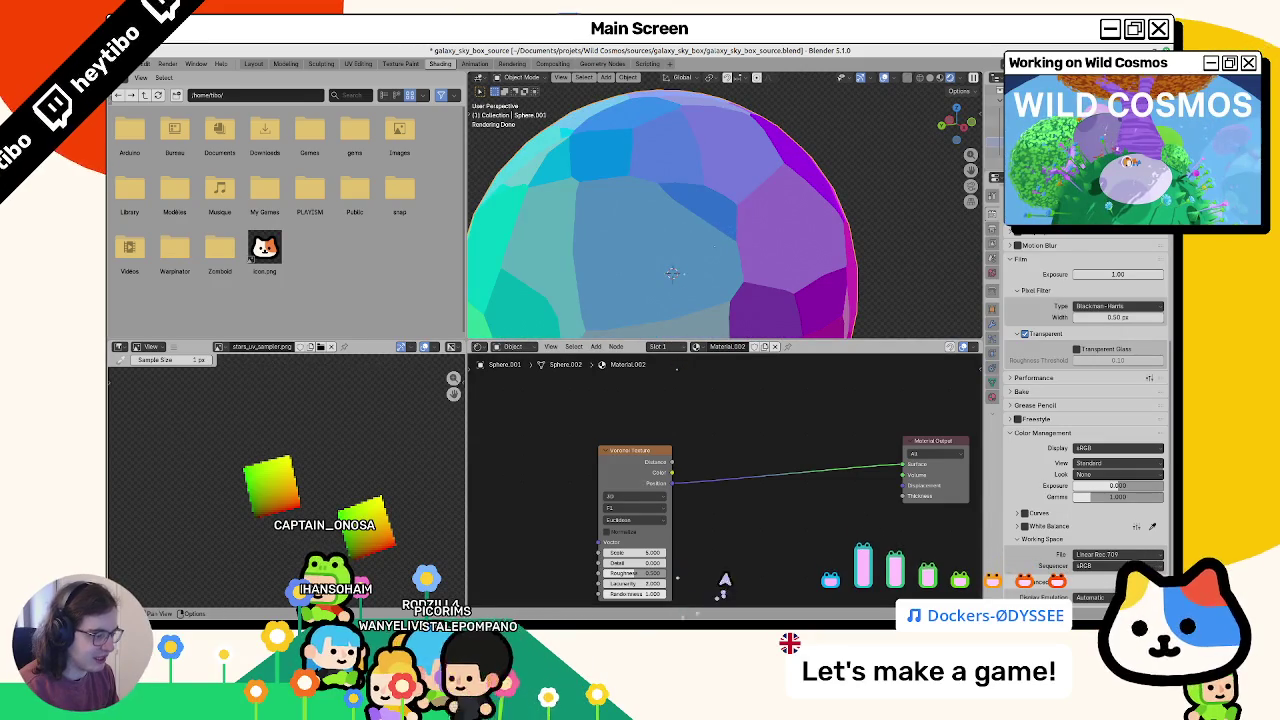
pyautogui.scroll(-1, 722, 590)
pyautogui.moveTo(648, 530); pyautogui.dragTo(703, 520)
pyautogui.moveTo(660, 300)
pyautogui.mouseDown(button='middle')
pyautogui.moveTo(551, 251)
pyautogui.moveTo(537, 224)
pyautogui.mouseUp(button='middle')
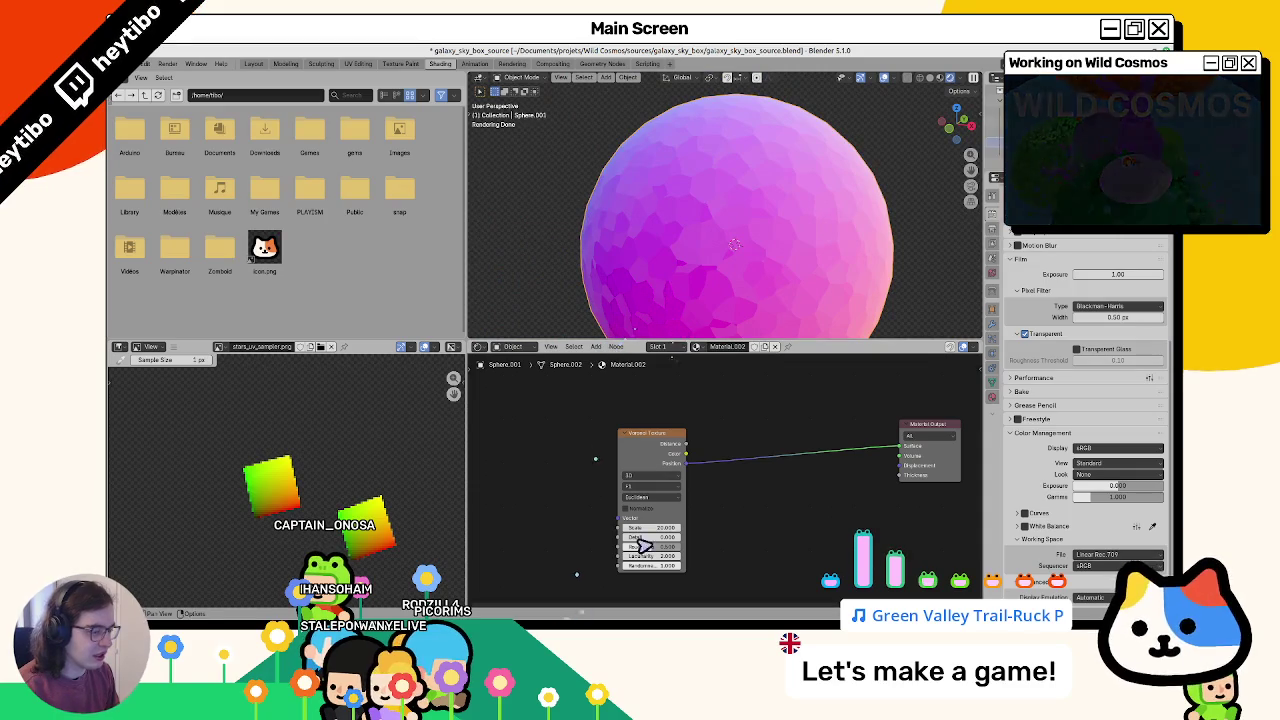
pyautogui.click(993, 213)
pyautogui.click(952, 77)
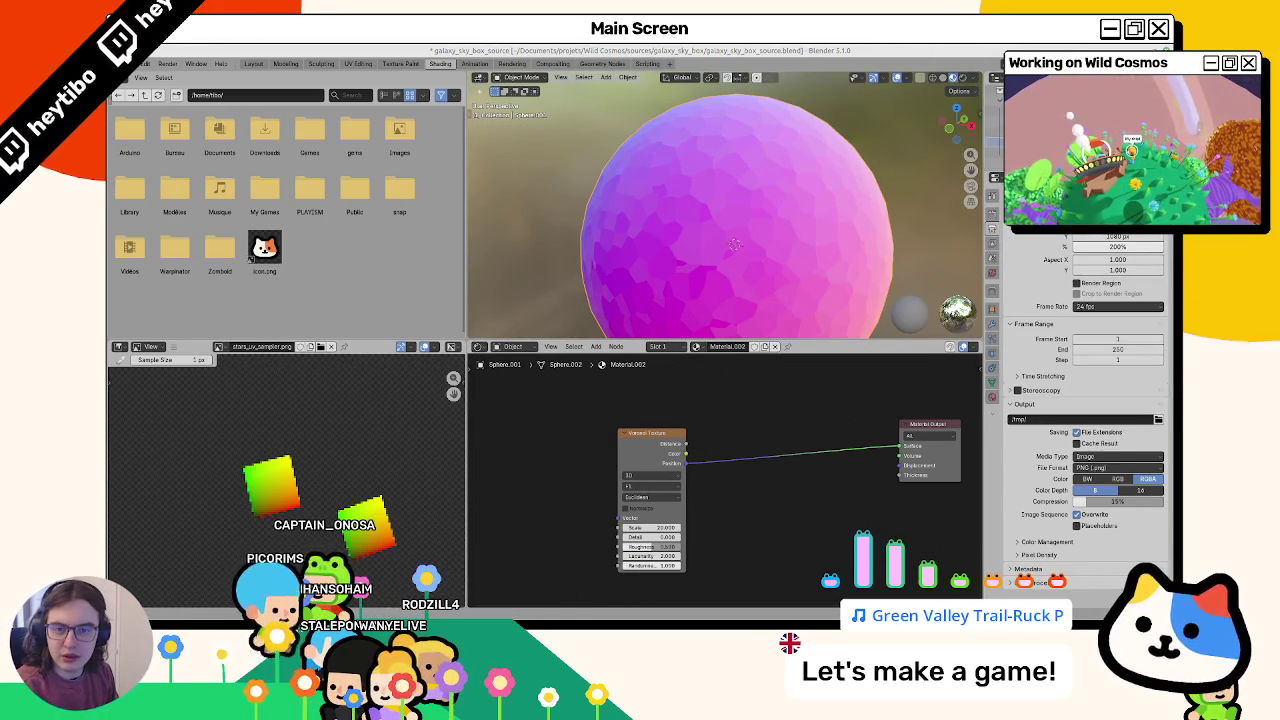
# Step: Add a Geometry node and link its output into the Voronoi Vector input
pyautogui.moveTo(600, 496); pyautogui.dragTo(657, 473, button='middle')
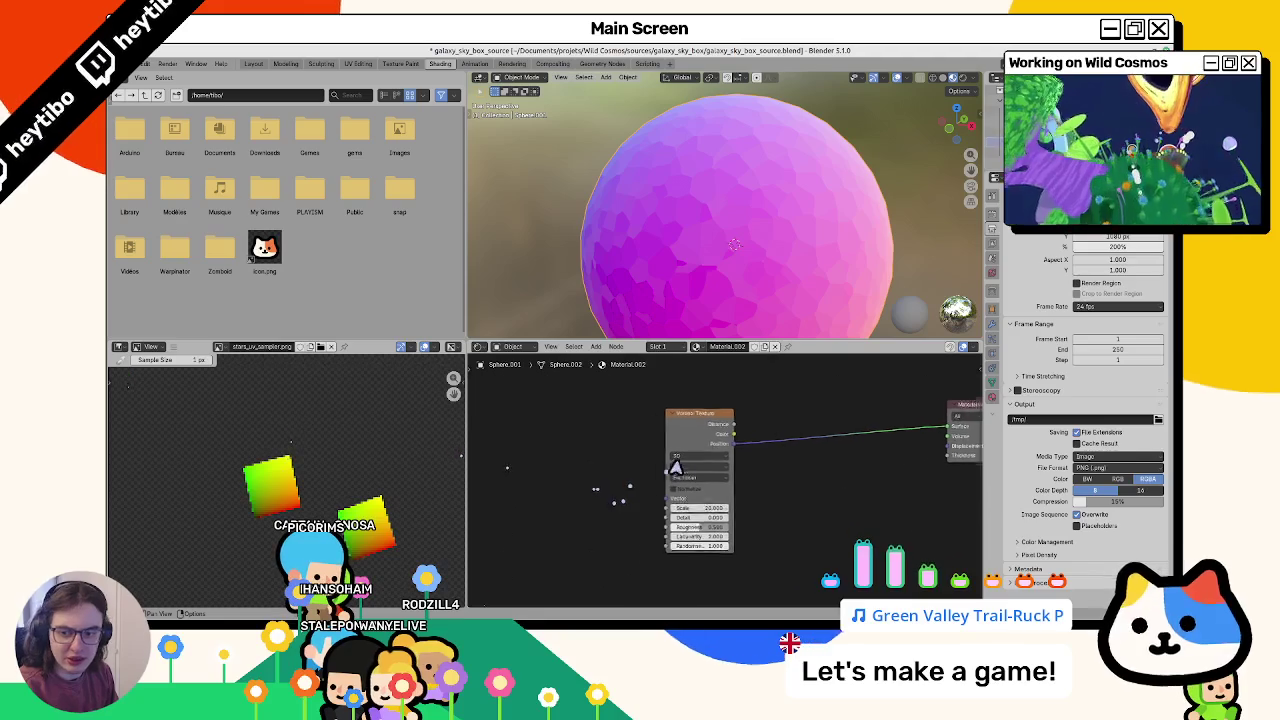
pyautogui.hotkey('shift', 'a')
pyautogui.write('geometry')
pyautogui.press('Return')
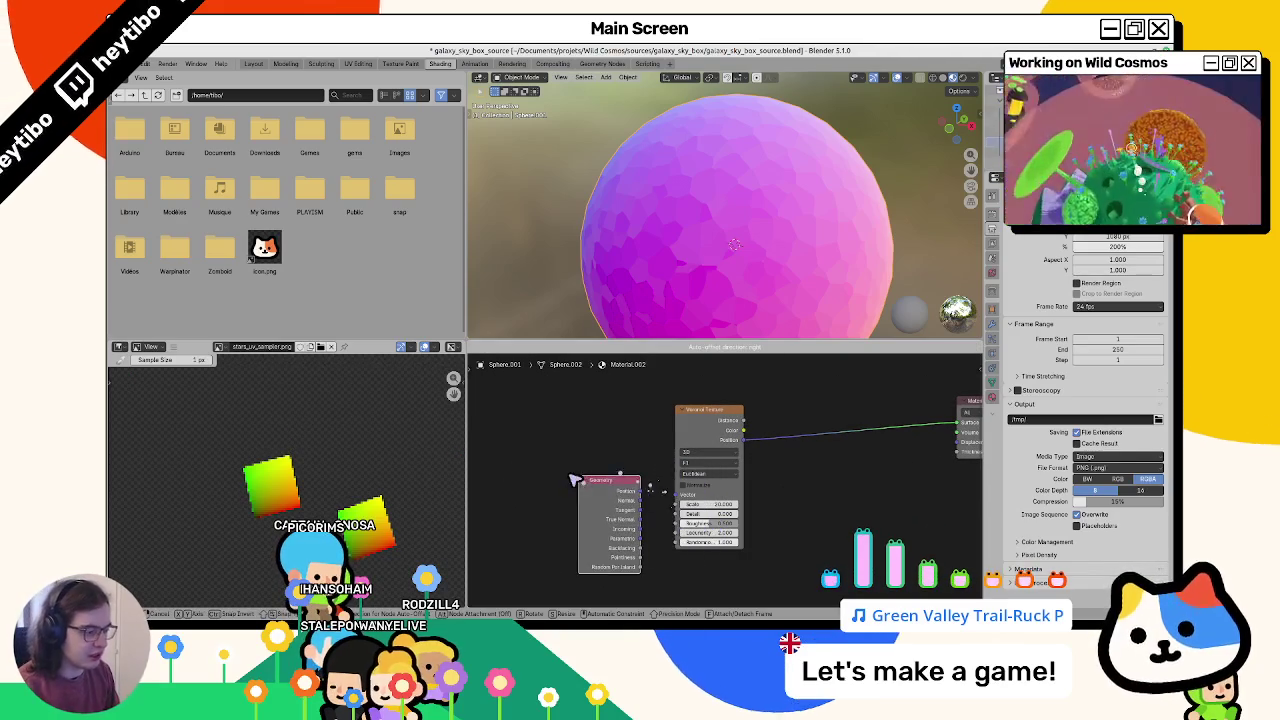
pyautogui.click(575, 478)
pyautogui.moveTo(632, 500); pyautogui.dragTo(675, 494)
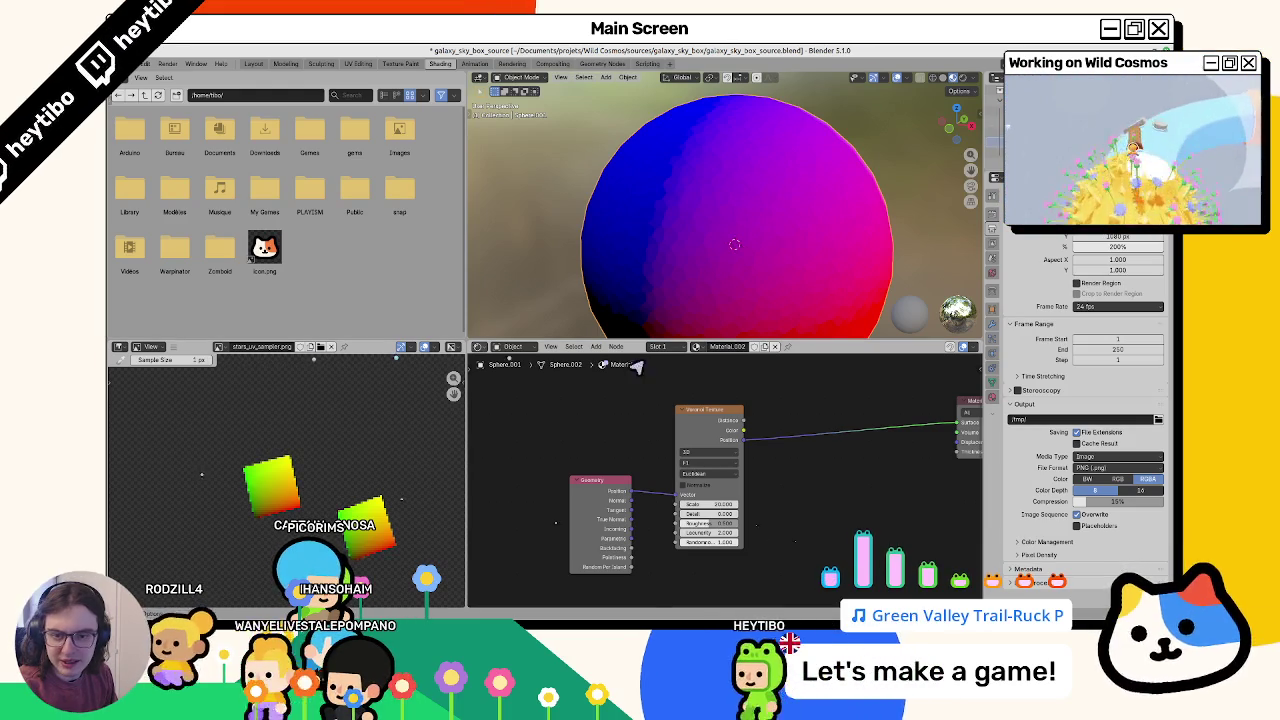
# Step: Add a Value node labelled 'Cell Size Value' and start moving it
pyautogui.moveTo(826, 440); pyautogui.dragTo(735, 440, button='middle')
pyautogui.hotkey('shift', 'a')
pyautogui.write('value')
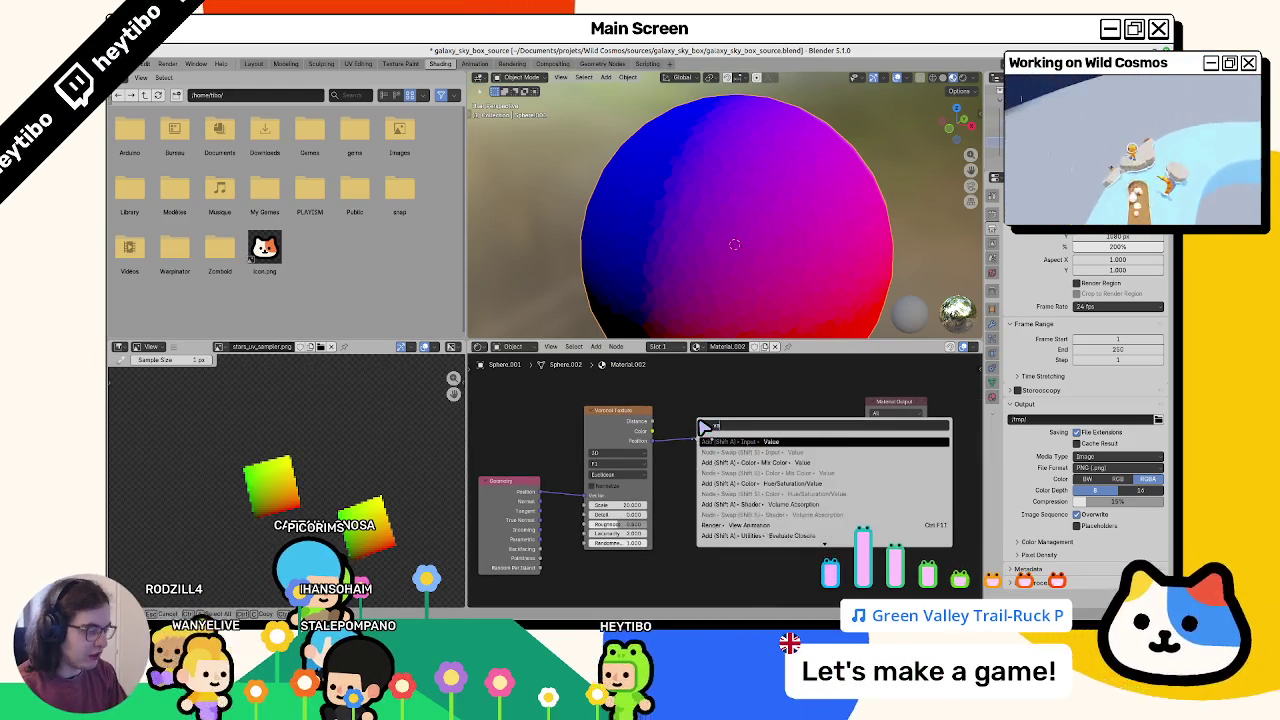
pyautogui.press('Return')
pyautogui.click(709, 408)
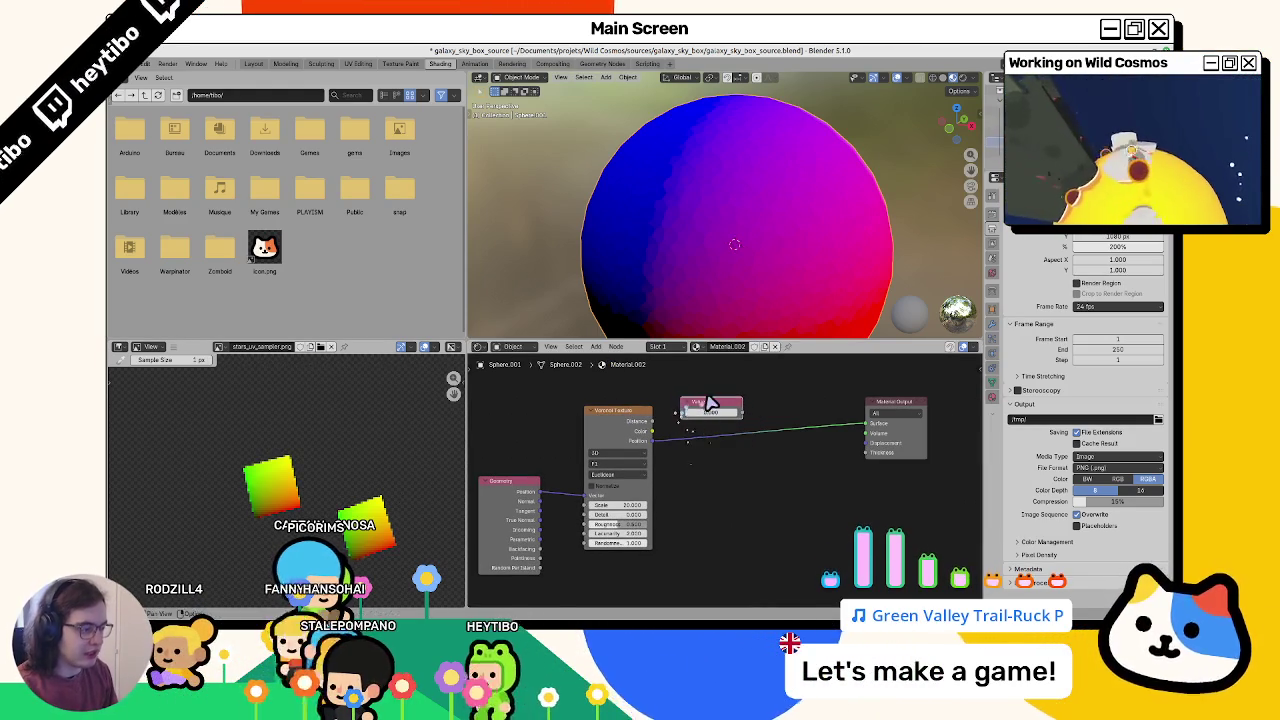
pyautogui.press('F2')
pyautogui.write('Cell Size Va')
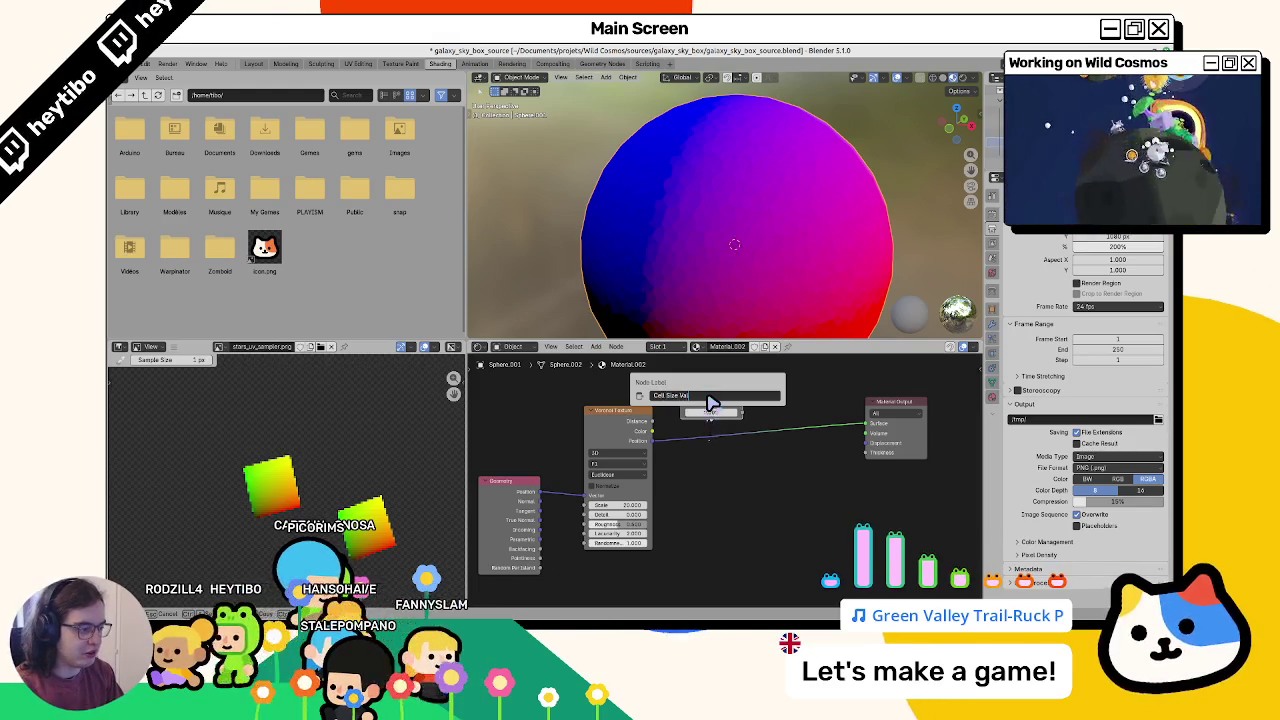
pyautogui.press('Return')
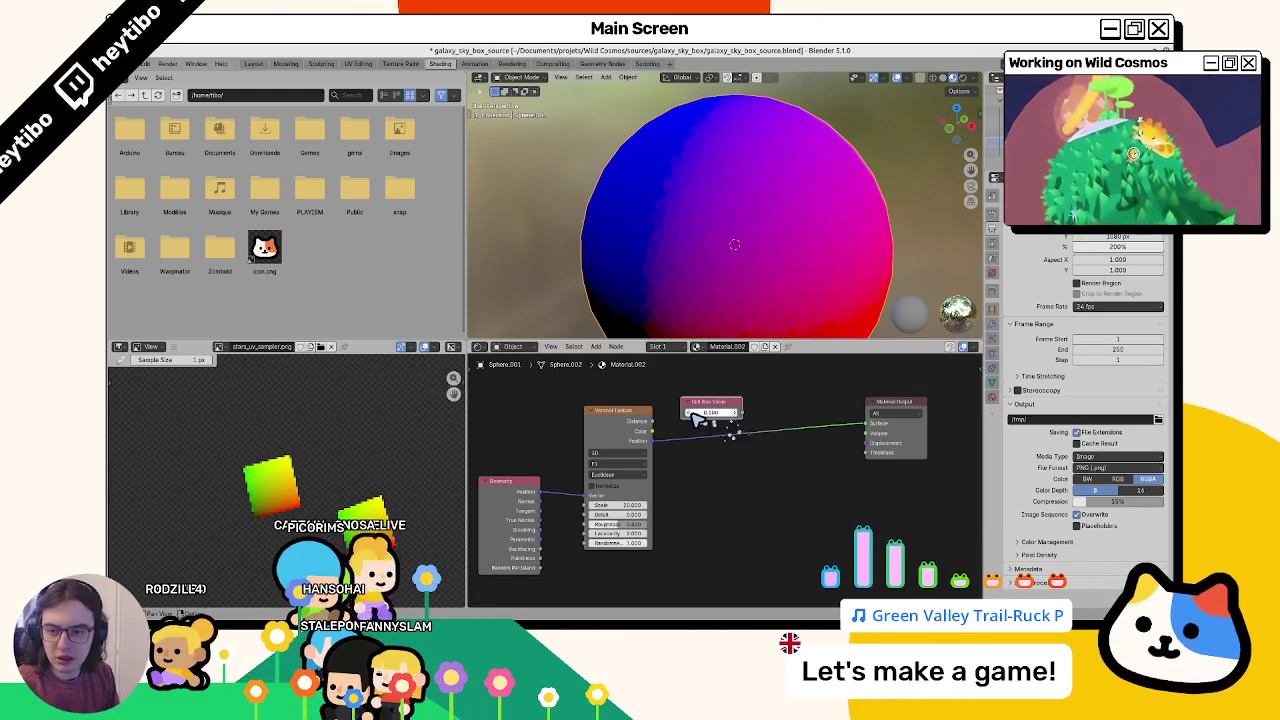
pyautogui.press('g')
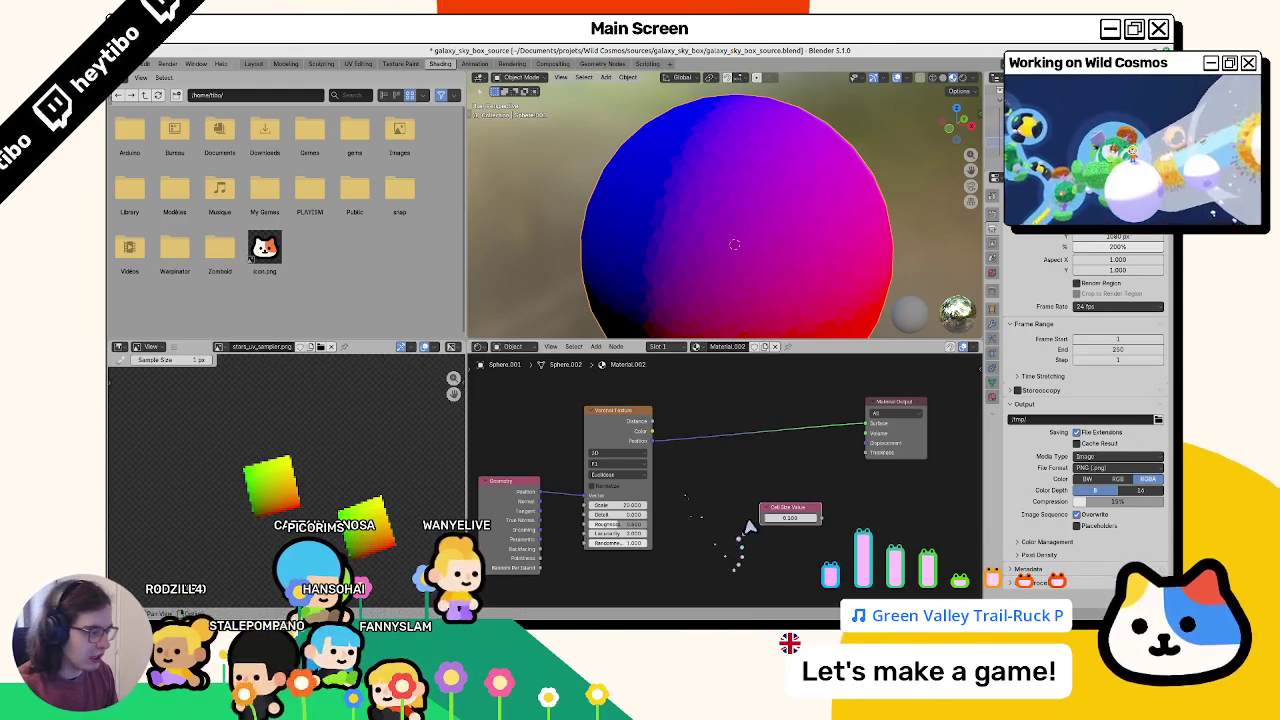
pyautogui.click(757, 512)
pyautogui.hotkey('shift', 'a')
pyautogui.write('divide math')
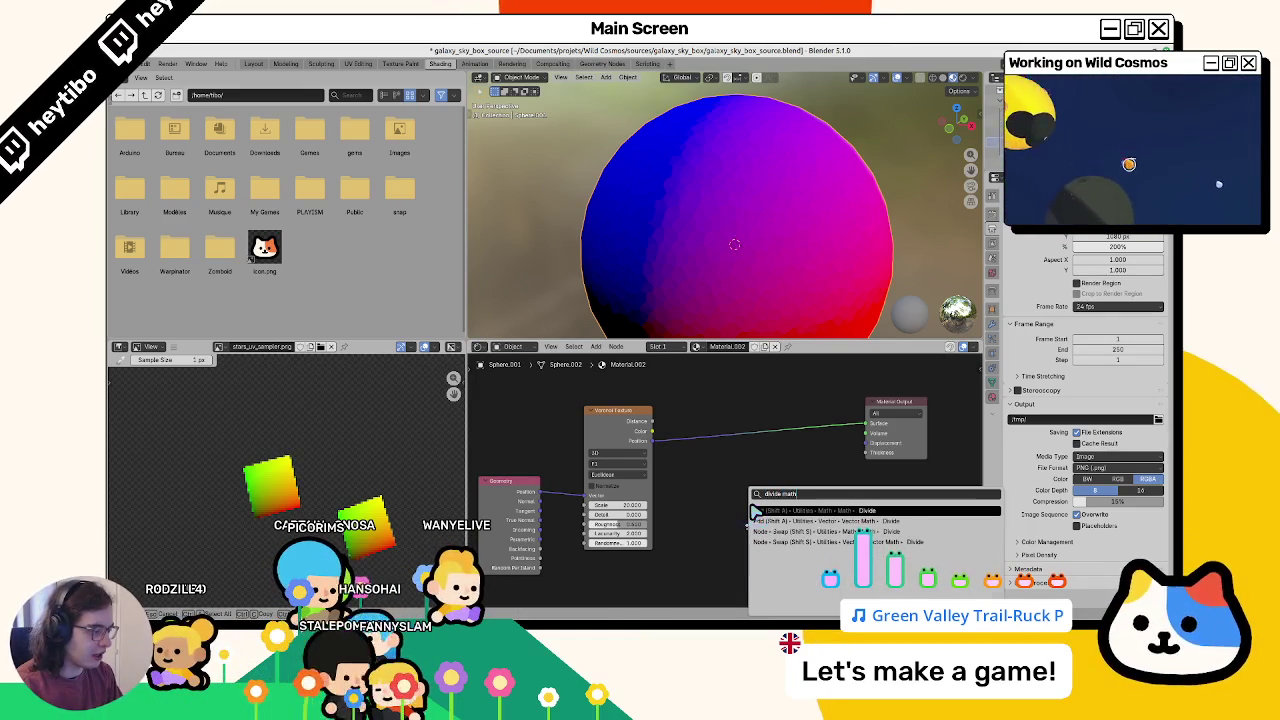
pyautogui.press('Return')
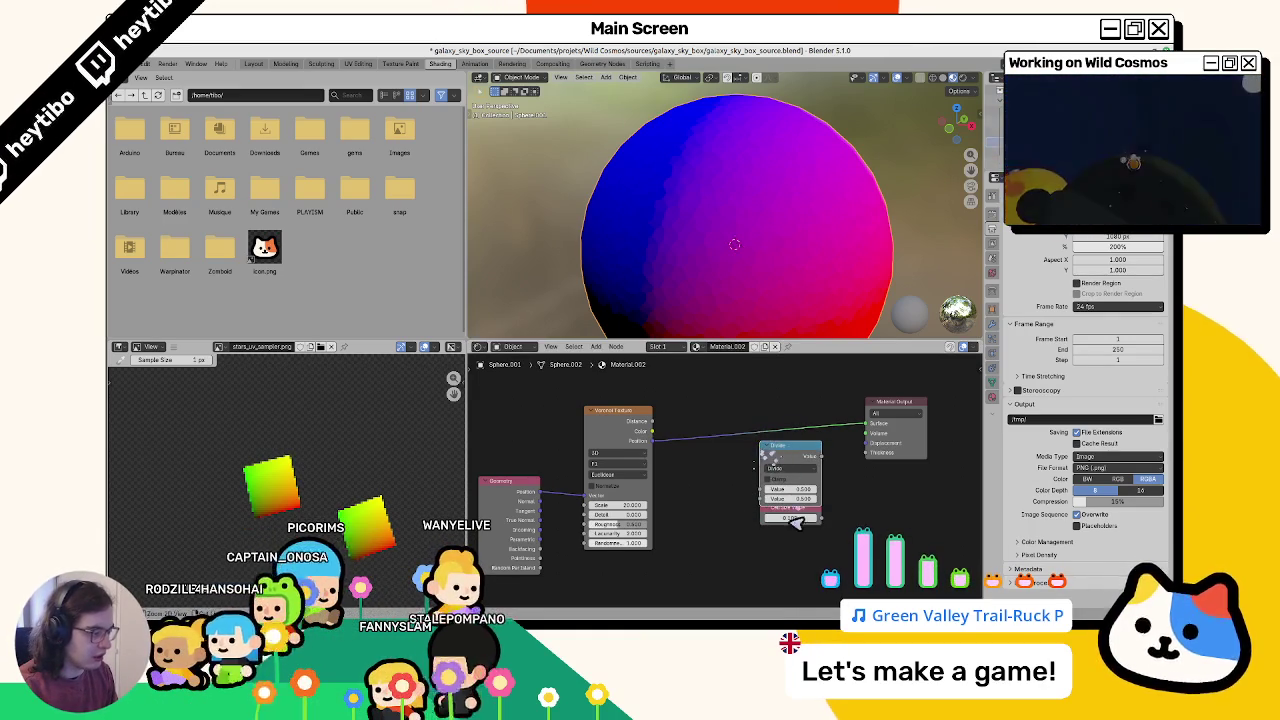
pyautogui.click(795, 510)
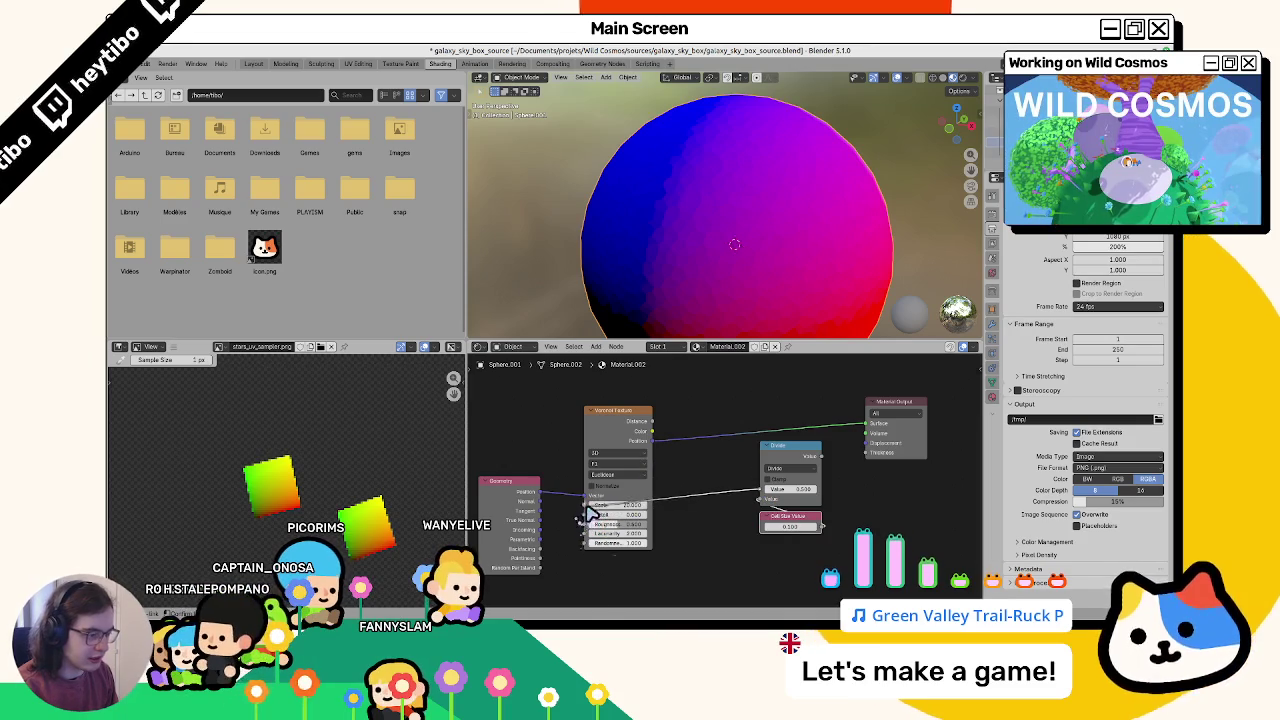
pyautogui.moveTo(590, 512); pyautogui.dragTo(588, 508)
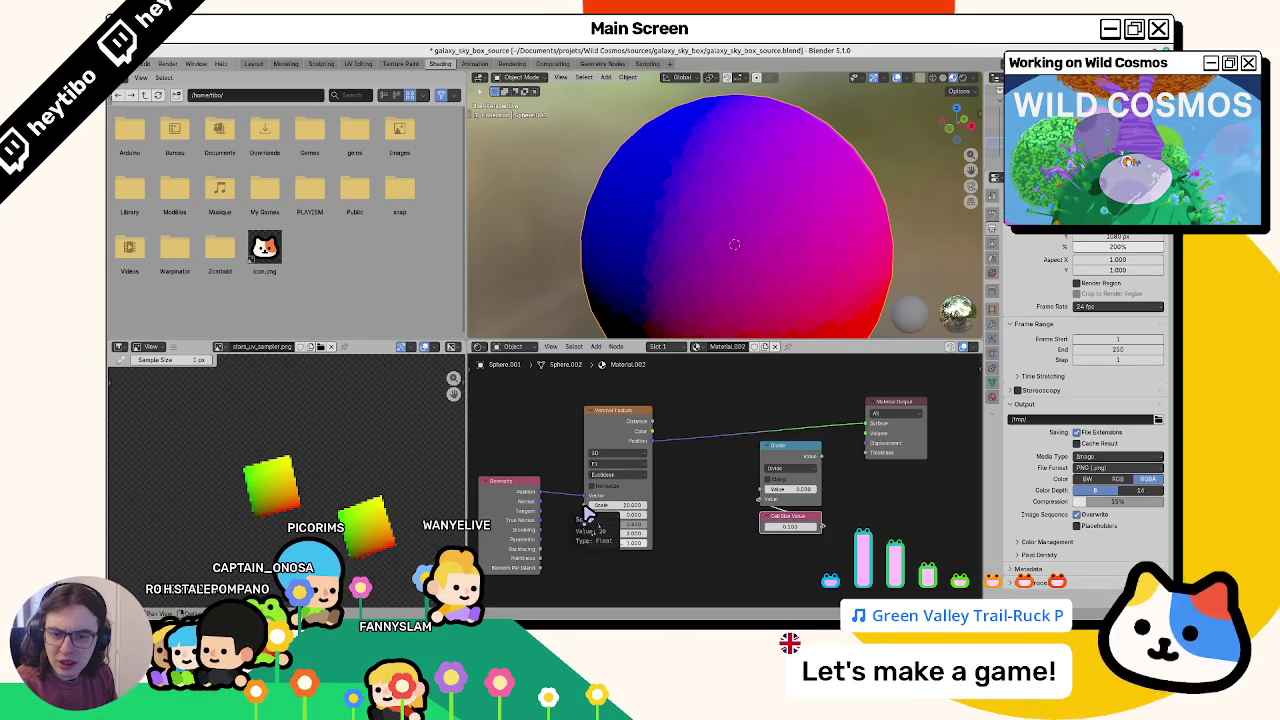
pyautogui.moveTo(820, 465); pyautogui.dragTo(822, 457)
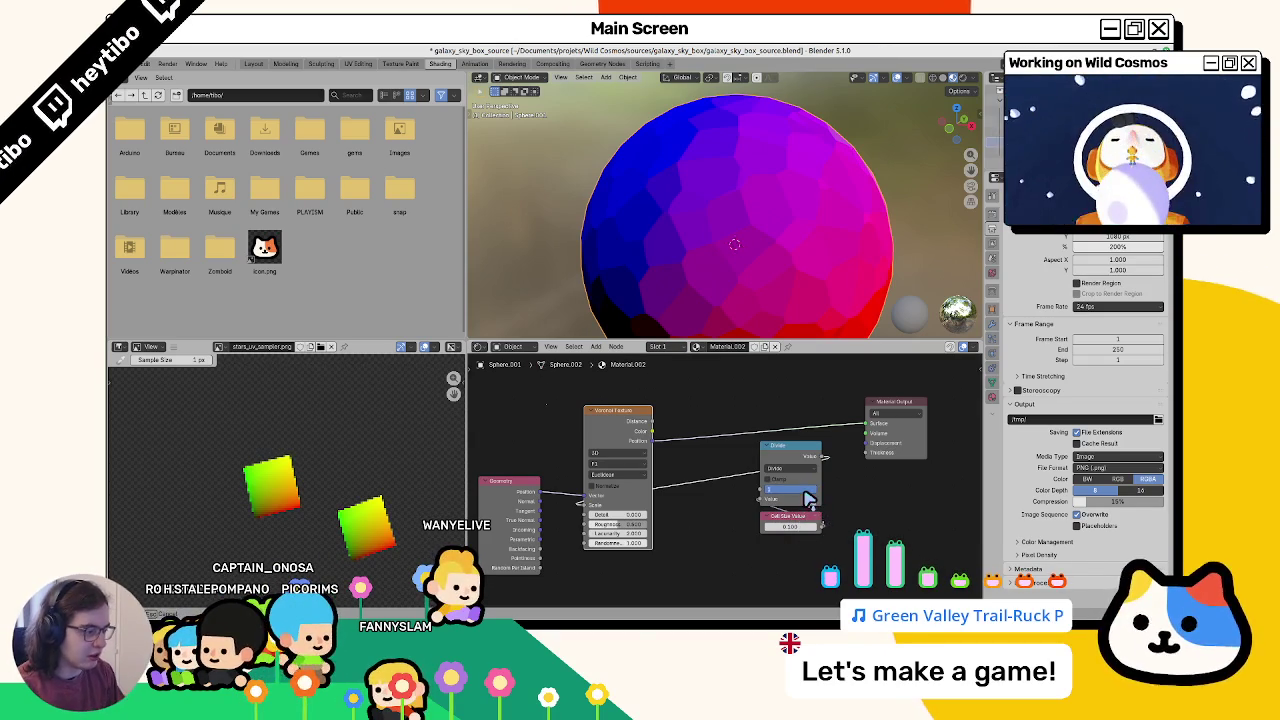
pyautogui.moveTo(810, 540)
pyautogui.mouseDown()
pyautogui.moveTo(795, 530)
pyautogui.moveTo(802, 538)
pyautogui.mouseUp()
pyautogui.moveTo(776, 494); pyautogui.dragTo(788, 487)
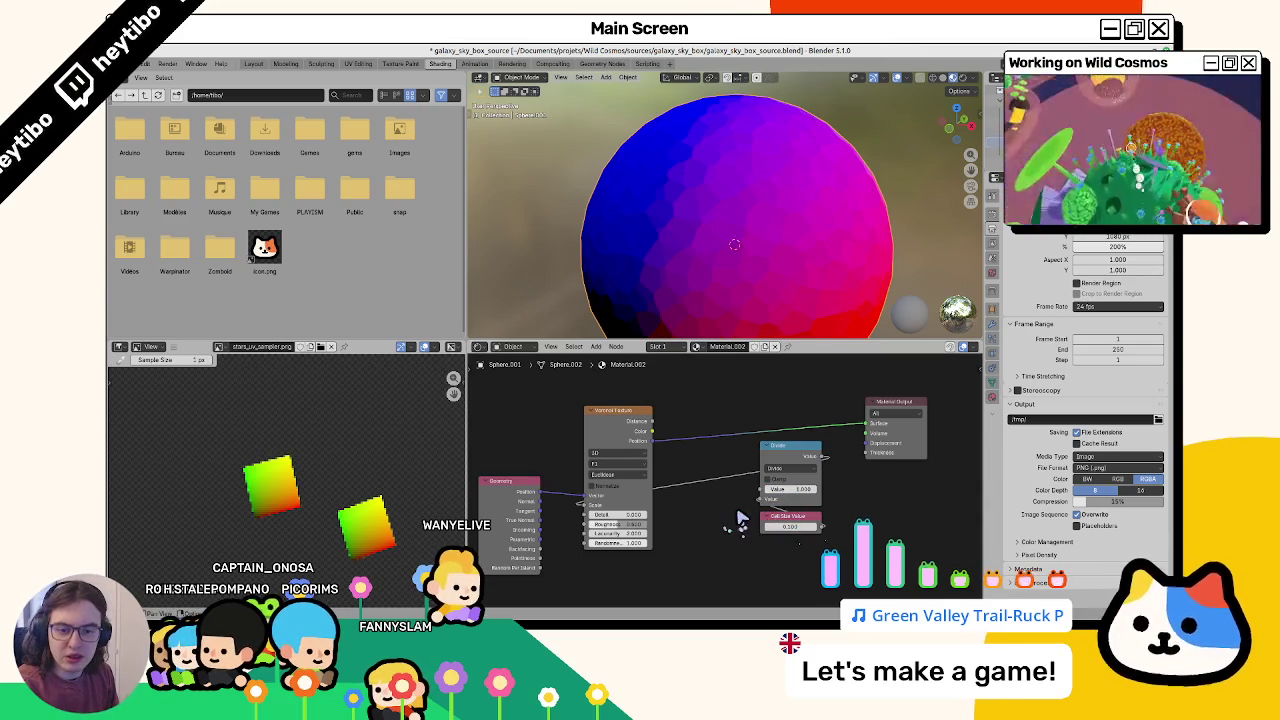
pyautogui.press('g')
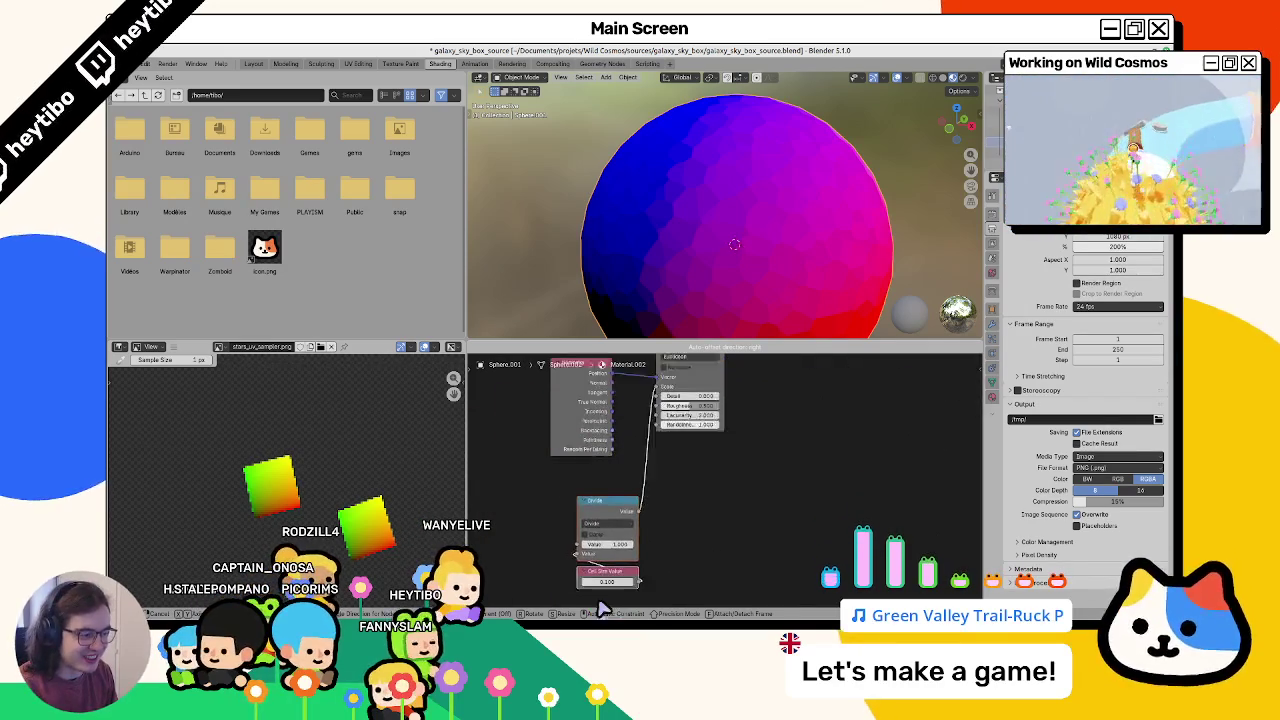
pyautogui.click(647, 581)
pyautogui.moveTo(660, 565); pyautogui.dragTo(686, 530, button='middle')
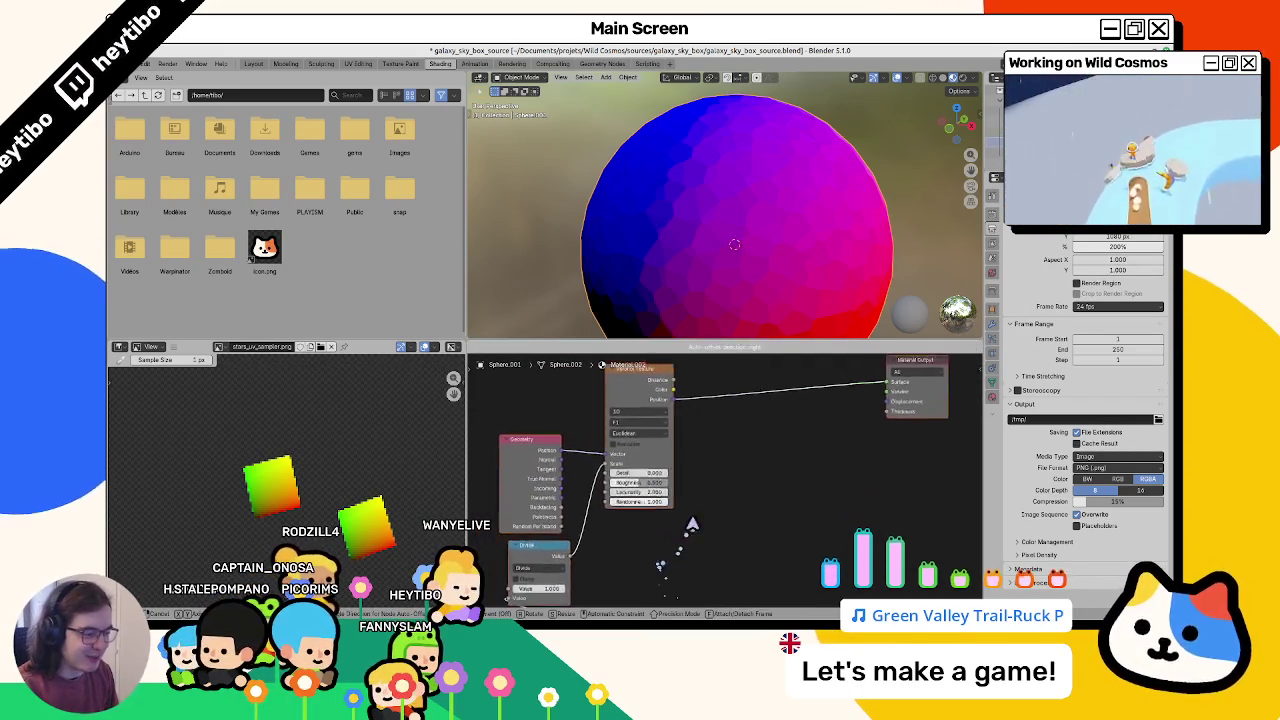
pyautogui.press('g')
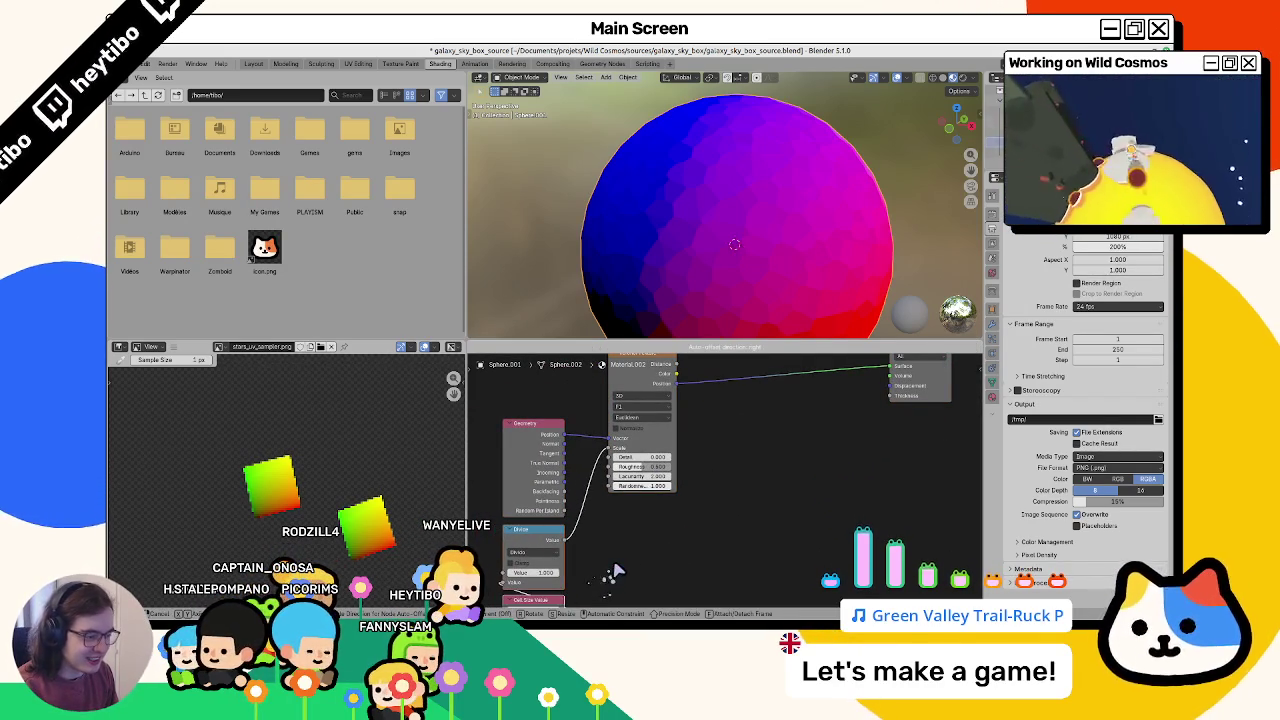
pyautogui.moveTo(660, 557); pyautogui.dragTo(634, 537, button='middle')
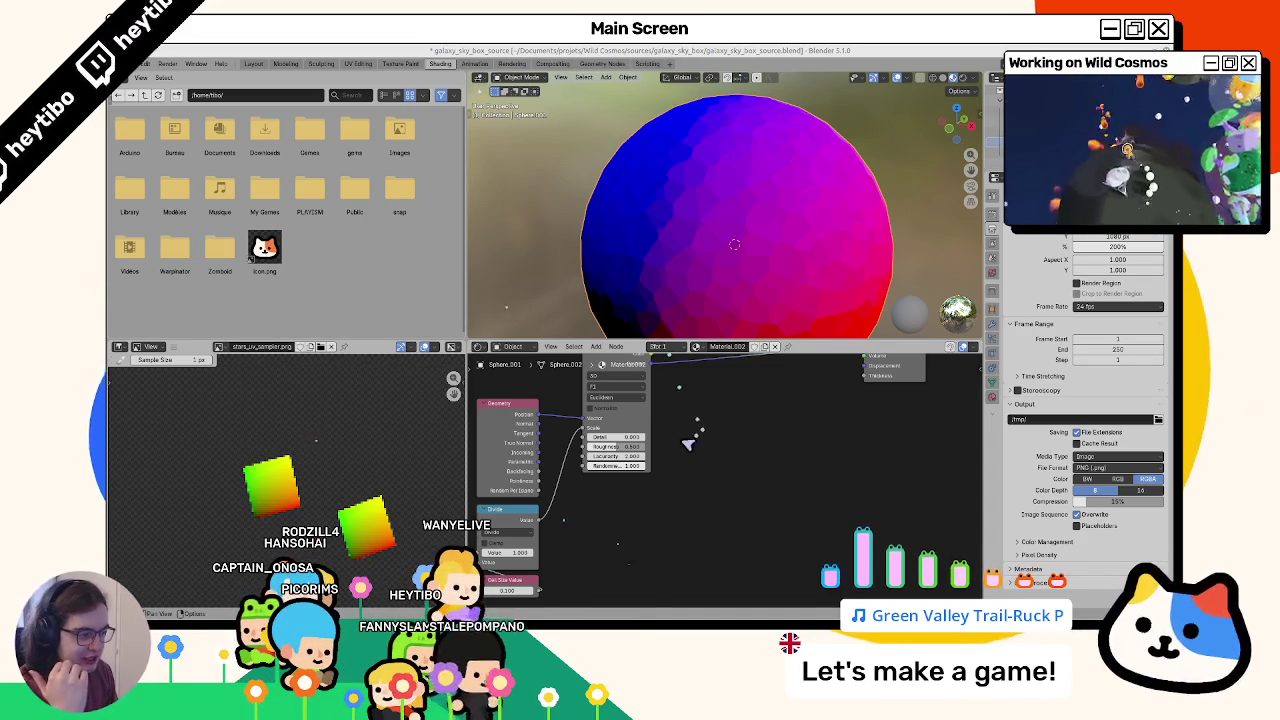
pyautogui.moveTo(690, 438); pyautogui.dragTo(545, 423, button='middle')
pyautogui.moveTo(620, 489); pyautogui.dragTo(684, 495, button='middle')
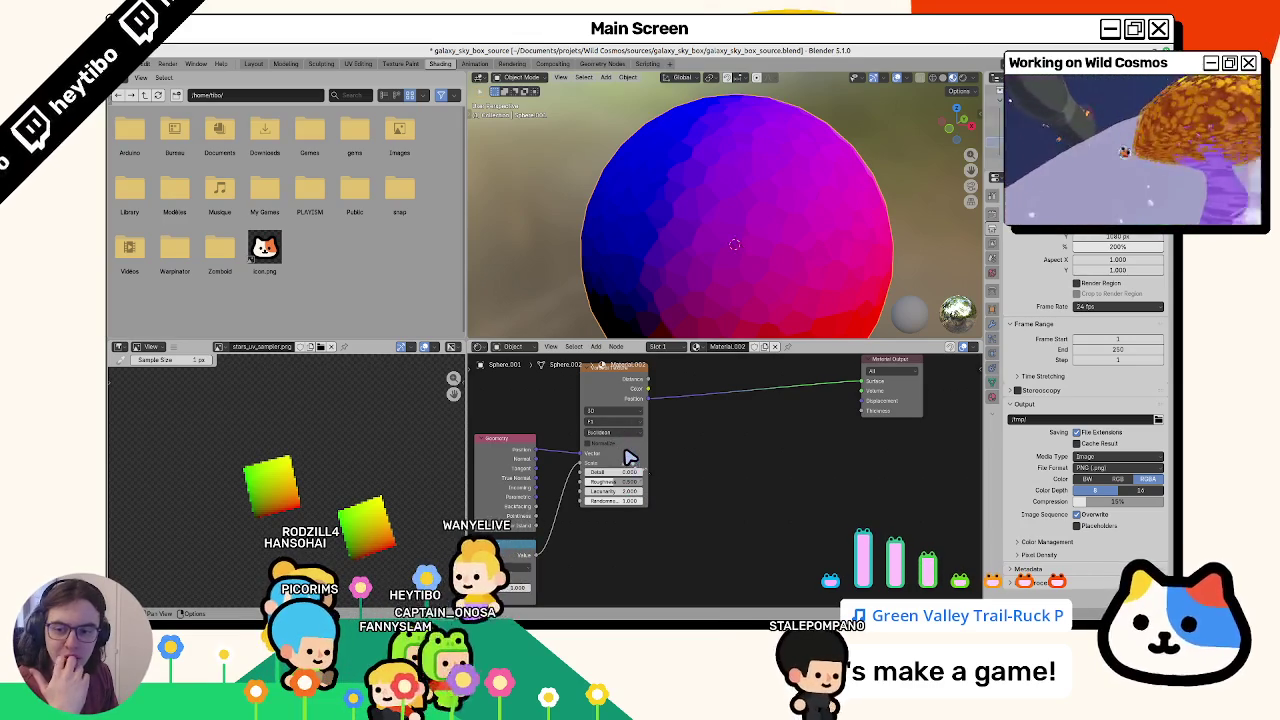
pyautogui.moveTo(620, 458); pyautogui.dragTo(671, 500, button='middle')
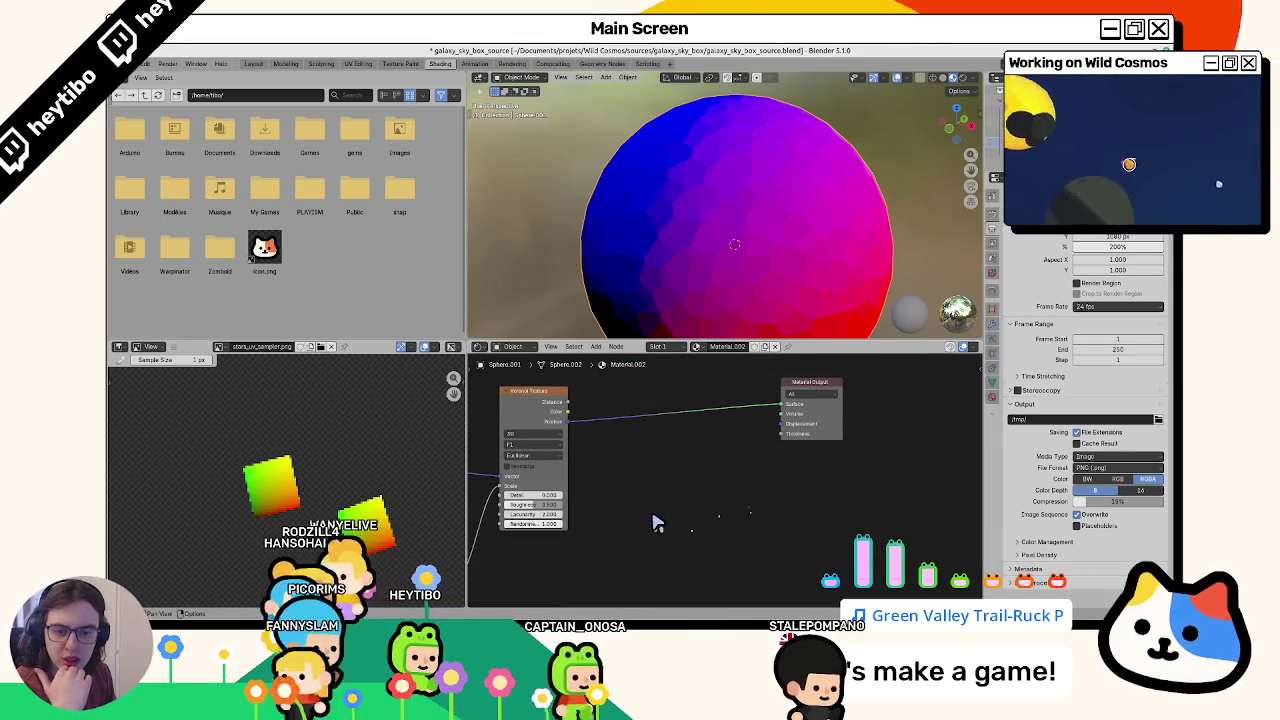
pyautogui.hotkey('shift', 'a')
# Step: Add a vector Scale node and a Vector Math Add node beside it
pyautogui.write('scale')
pyautogui.press('Return')
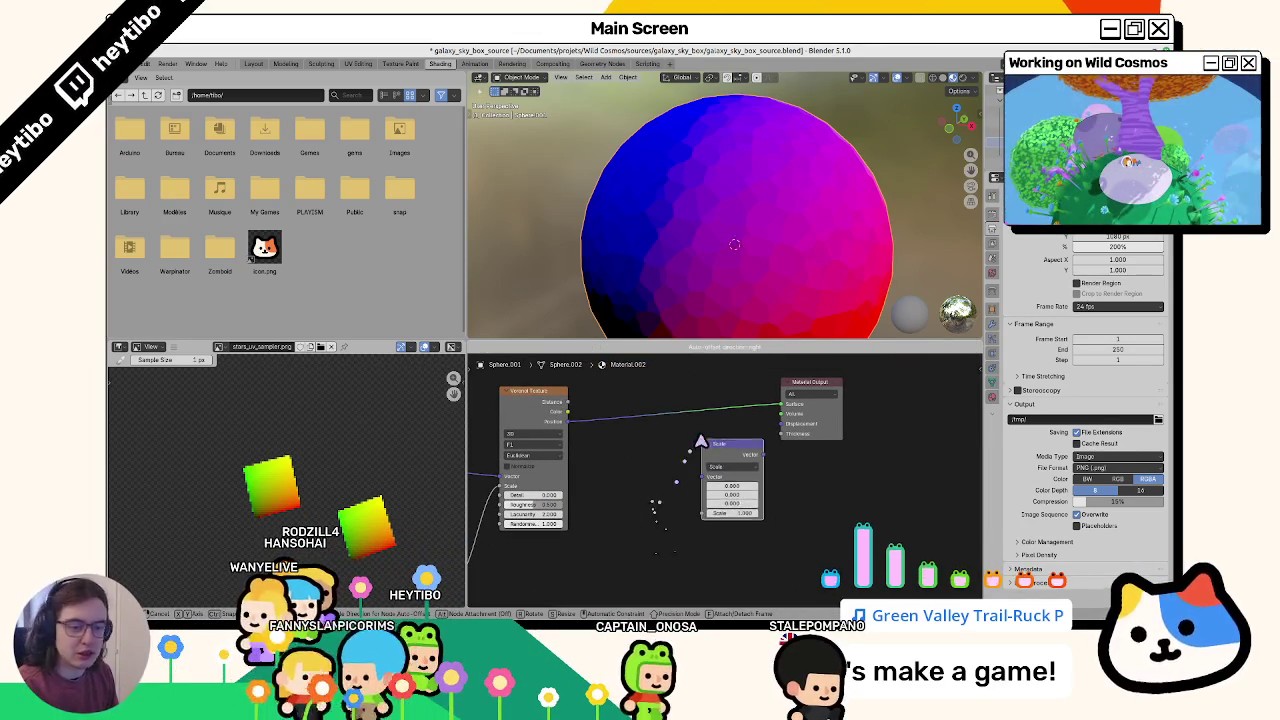
pyautogui.click(684, 446)
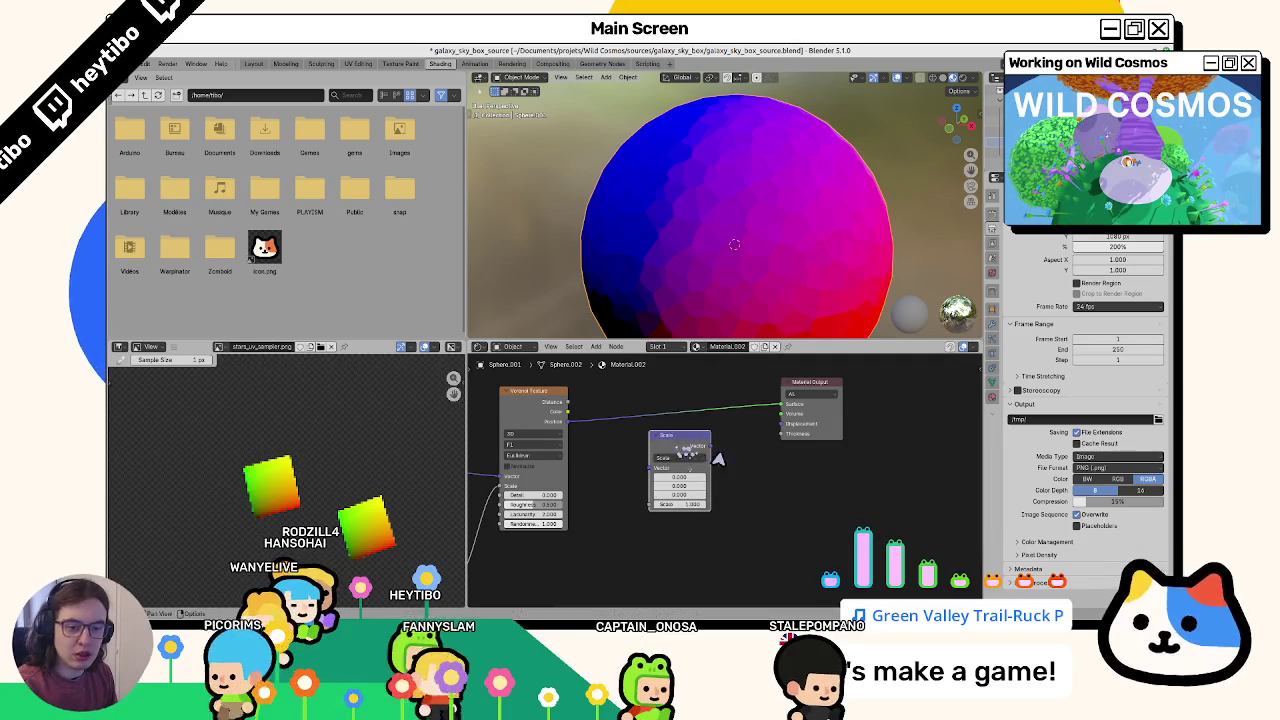
pyautogui.hotkey('shift', 'a')
pyautogui.write('add')
pyautogui.press('Return')
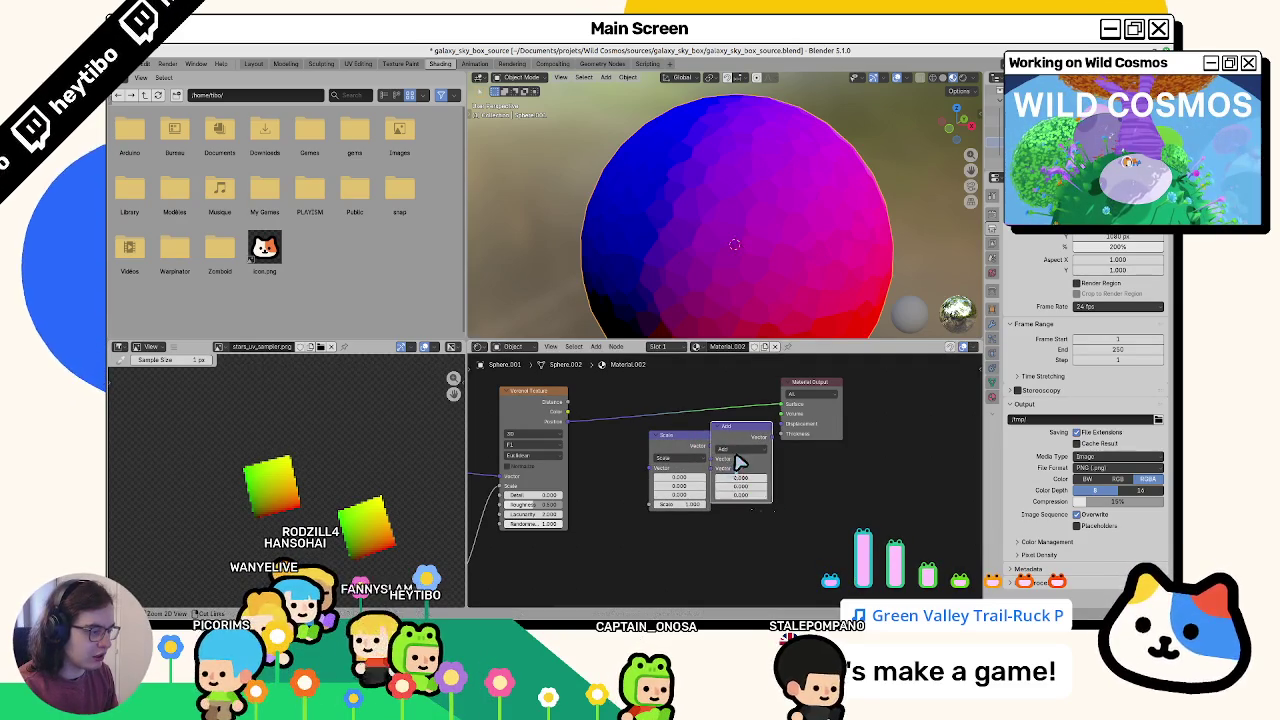
pyautogui.click(755, 482)
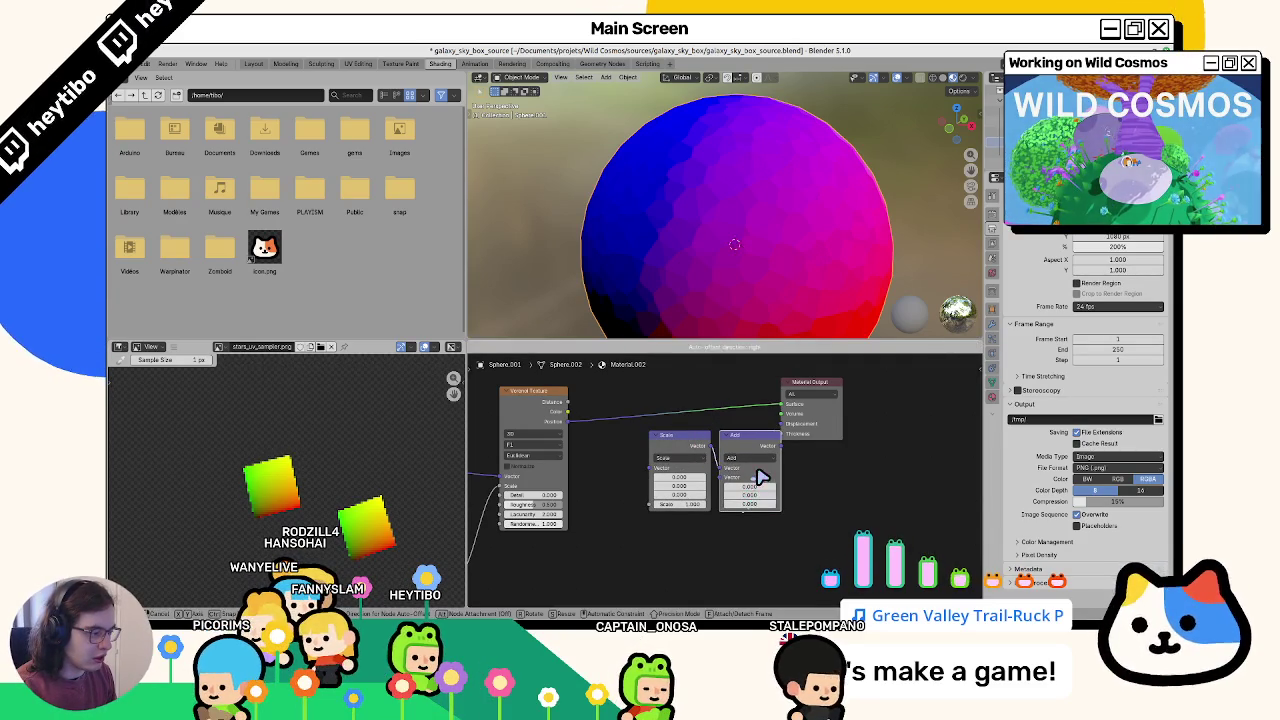
# Step: Add a Value node and position it below the Add node
pyautogui.press('F3')
pyautogui.press('Return')
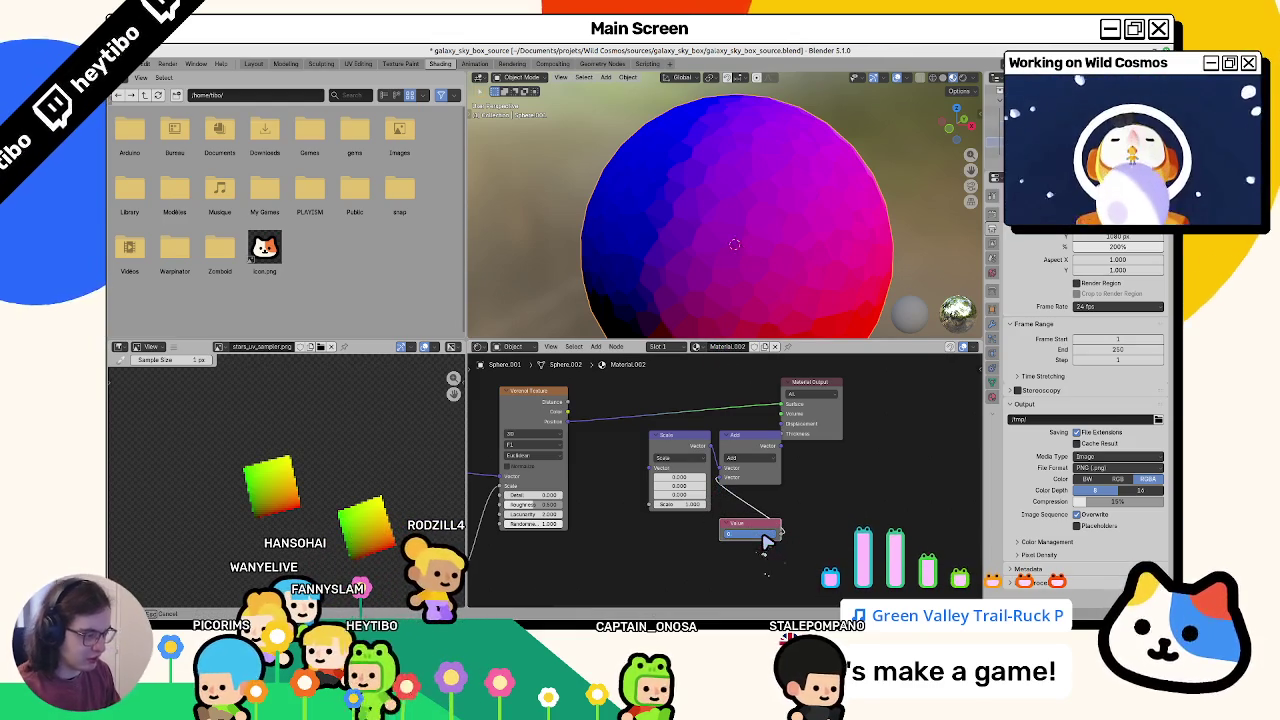
pyautogui.press('g')
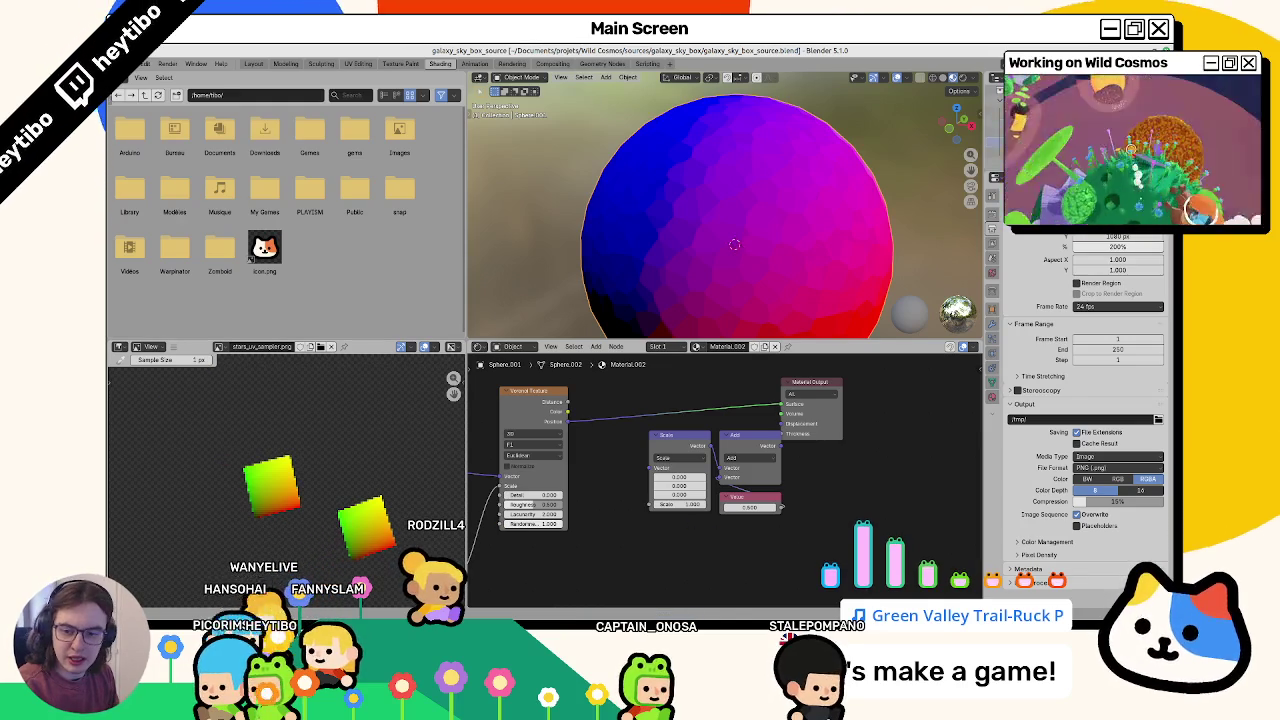
pyautogui.moveTo(405, 496)
pyautogui.mouseDown(button='middle')
pyautogui.moveTo(450, 441)
pyautogui.moveTo(608, 515)
pyautogui.mouseUp(button='middle')
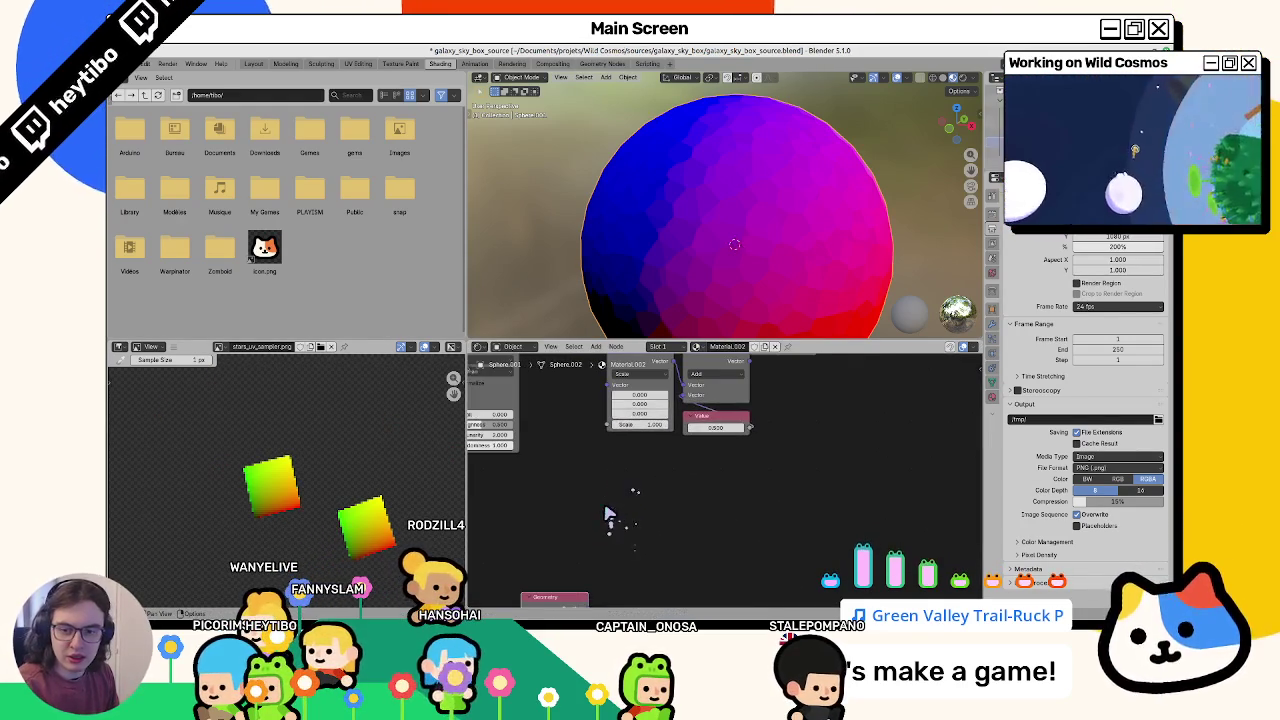
# Step: Add a World-to-Camera Vector Transform node fed by Geometry Position
pyautogui.press('F3')
pyautogui.write('ve')
pyautogui.press('Return')
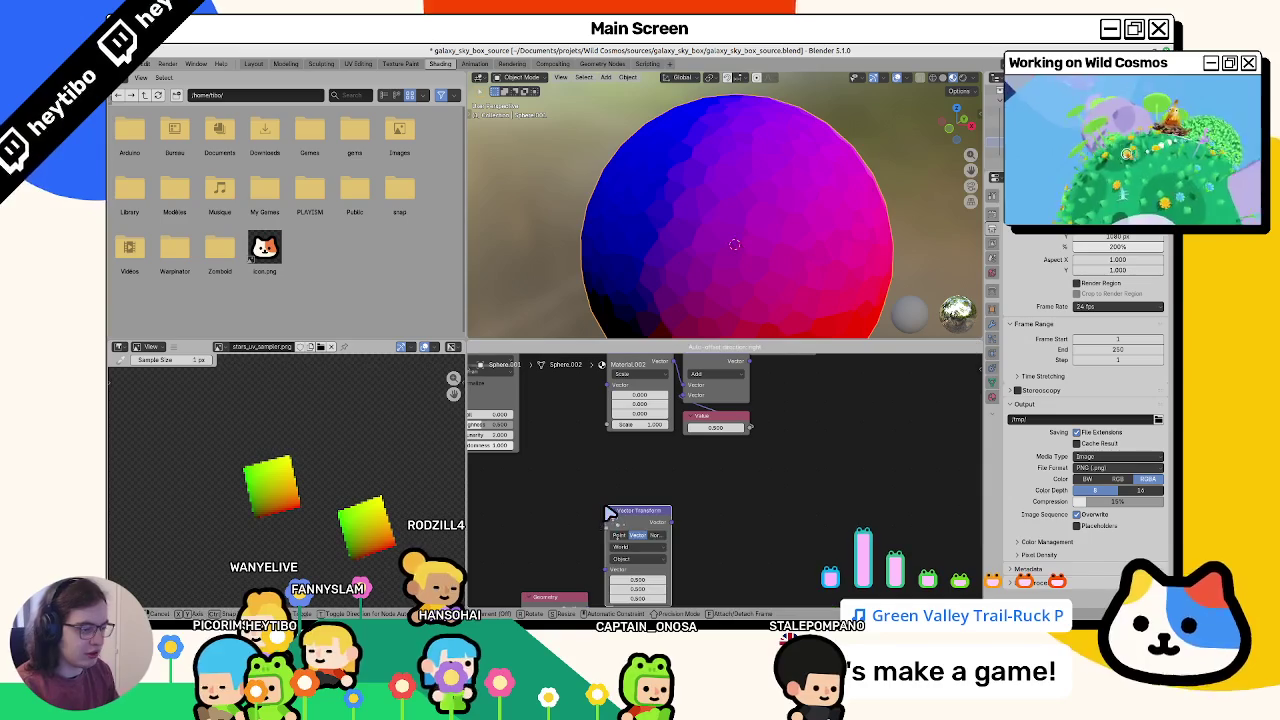
pyautogui.click(588, 502)
pyautogui.press('Home')
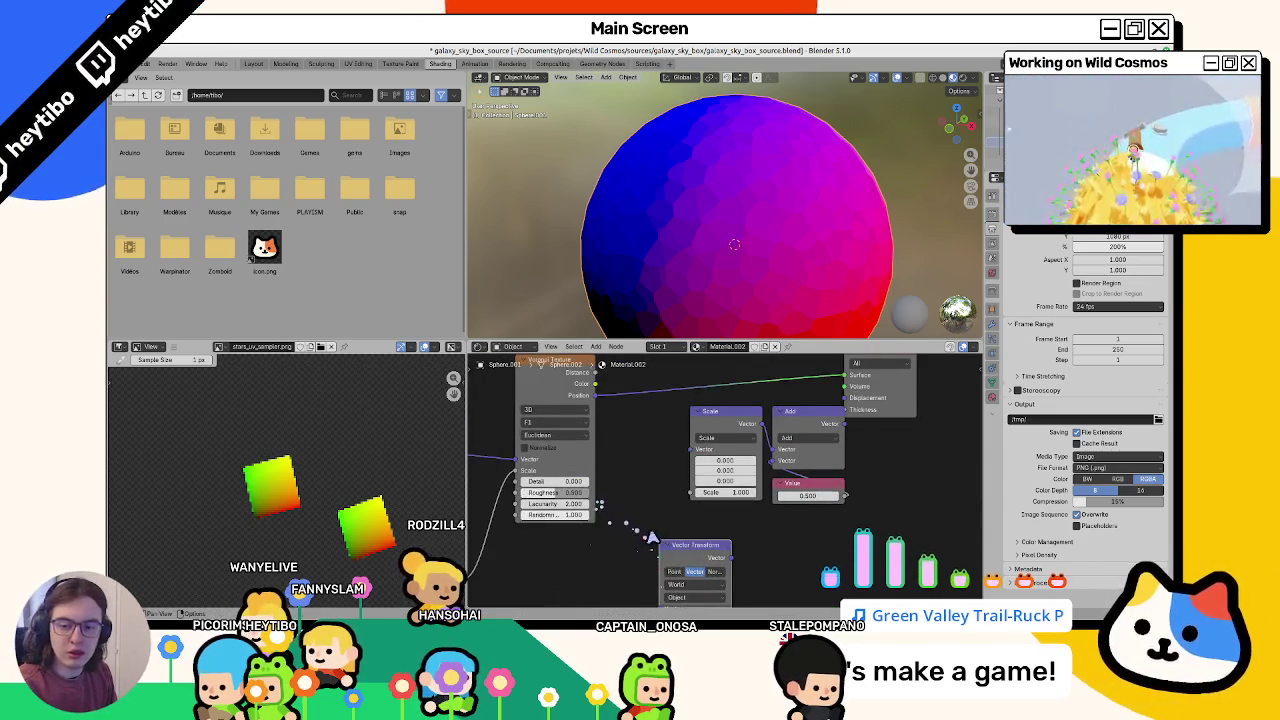
pyautogui.scroll(-1, 670, 540)
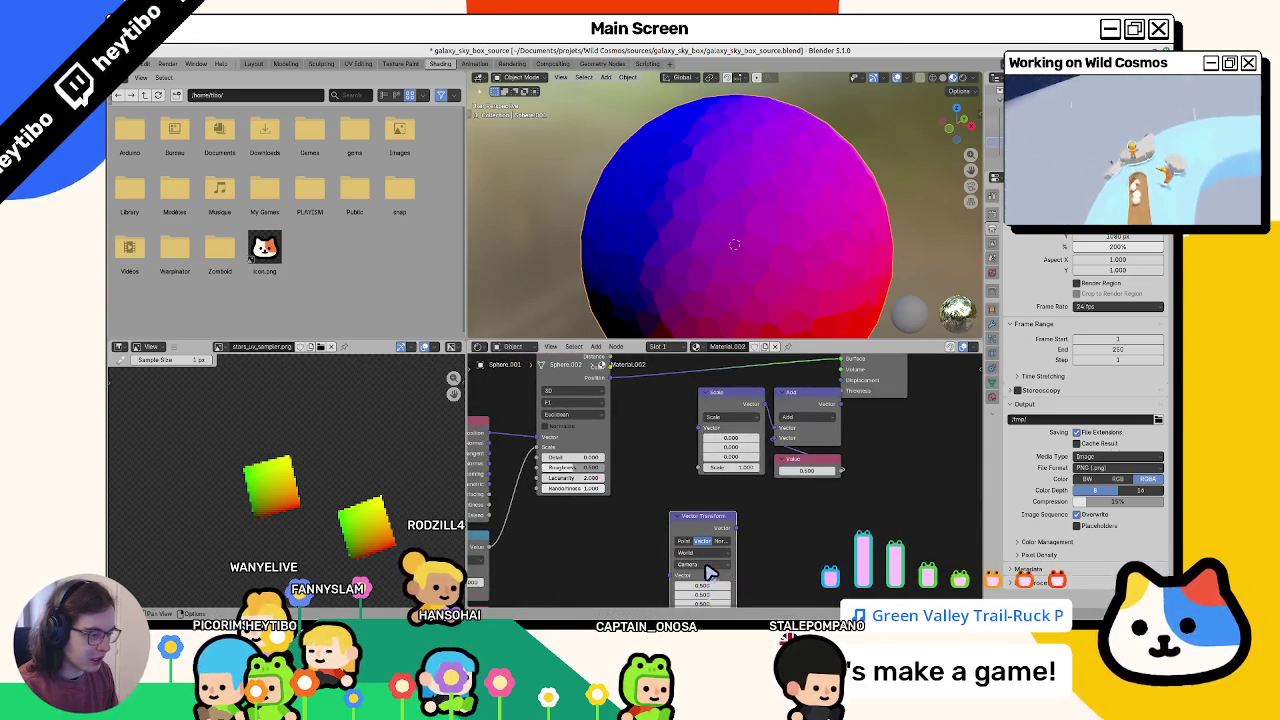
pyautogui.moveTo(605, 378); pyautogui.dragTo(678, 543)
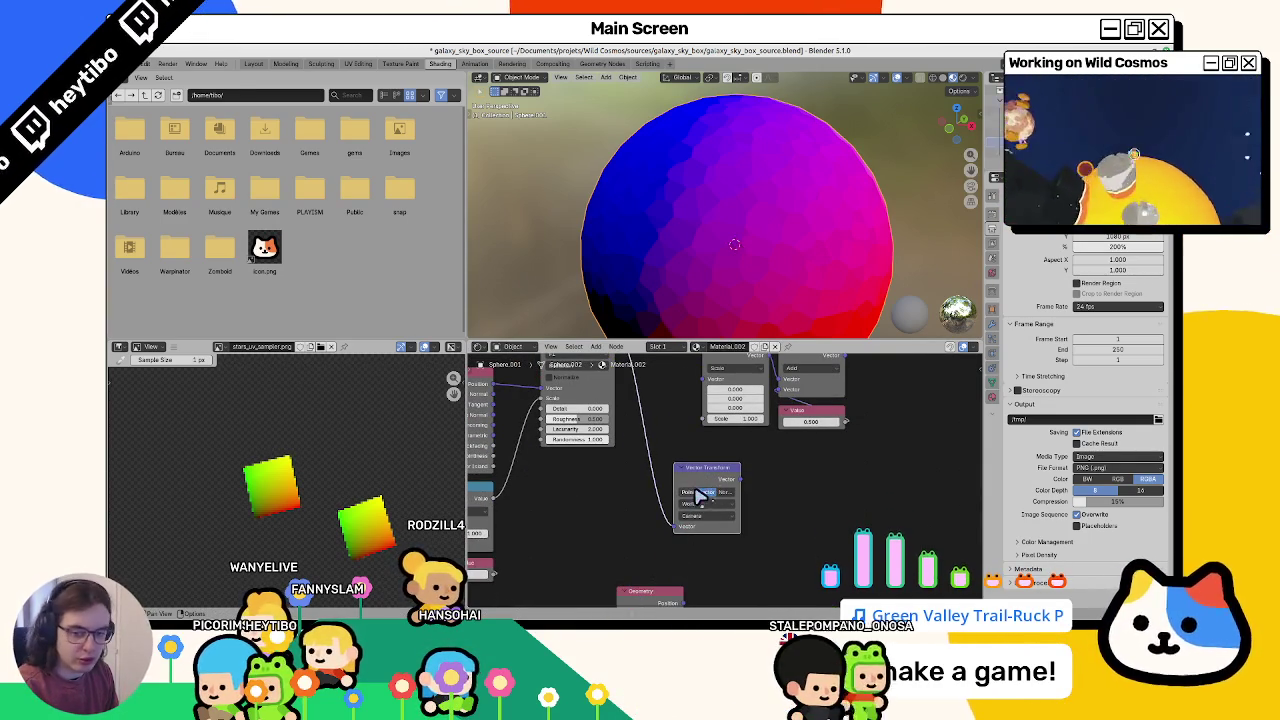
# Step: Add a vector Subtract node linked to the Vector Transform output
pyautogui.hotkey('shift', 'a')
pyautogui.write('subc')
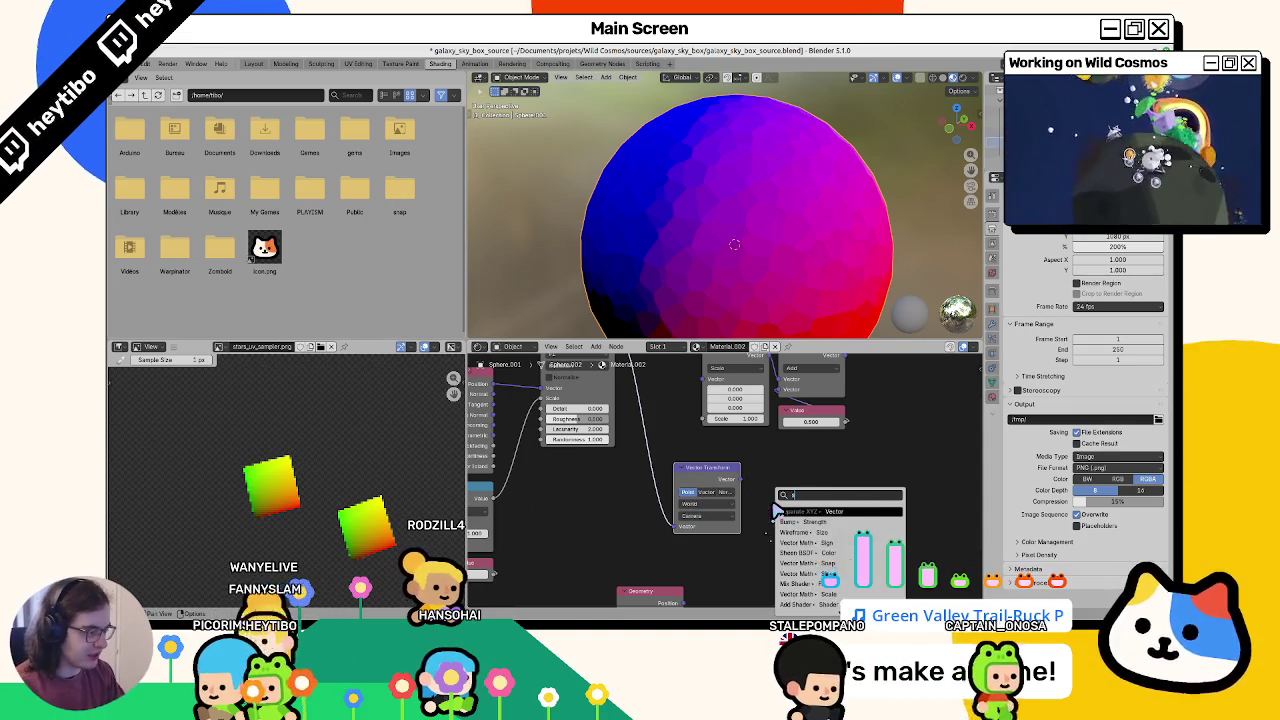
pyautogui.press('Return')
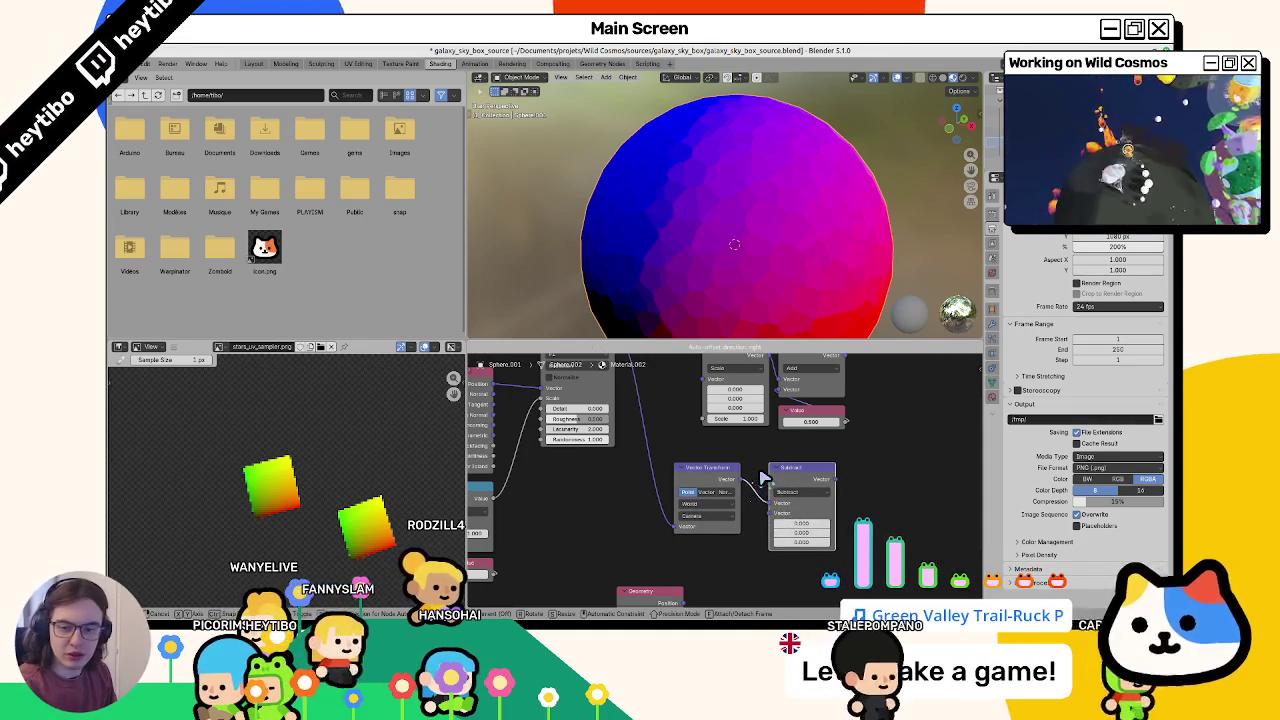
pyautogui.click(762, 478)
# Step: Duplicate the Vector Transform beside the Geometry node and arrange the two
pyautogui.moveTo(655, 603); pyautogui.dragTo(640, 548, button='middle')
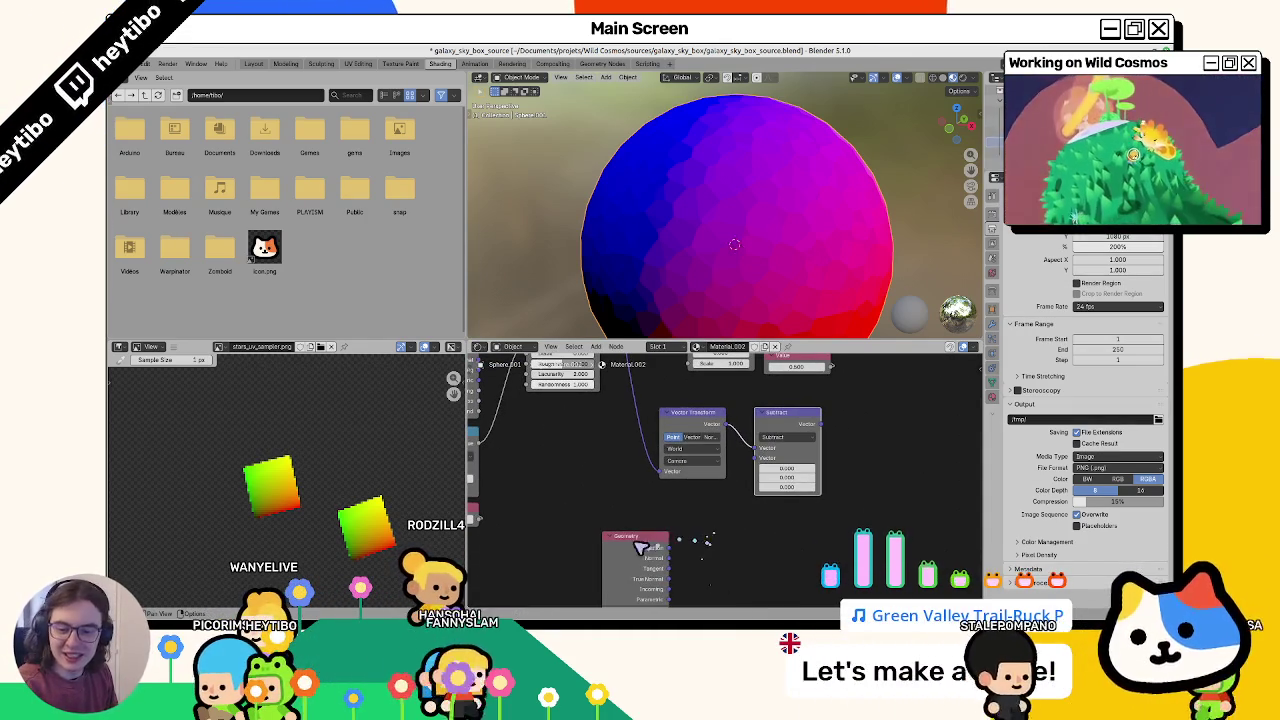
pyautogui.hotkey('shift', 'd')
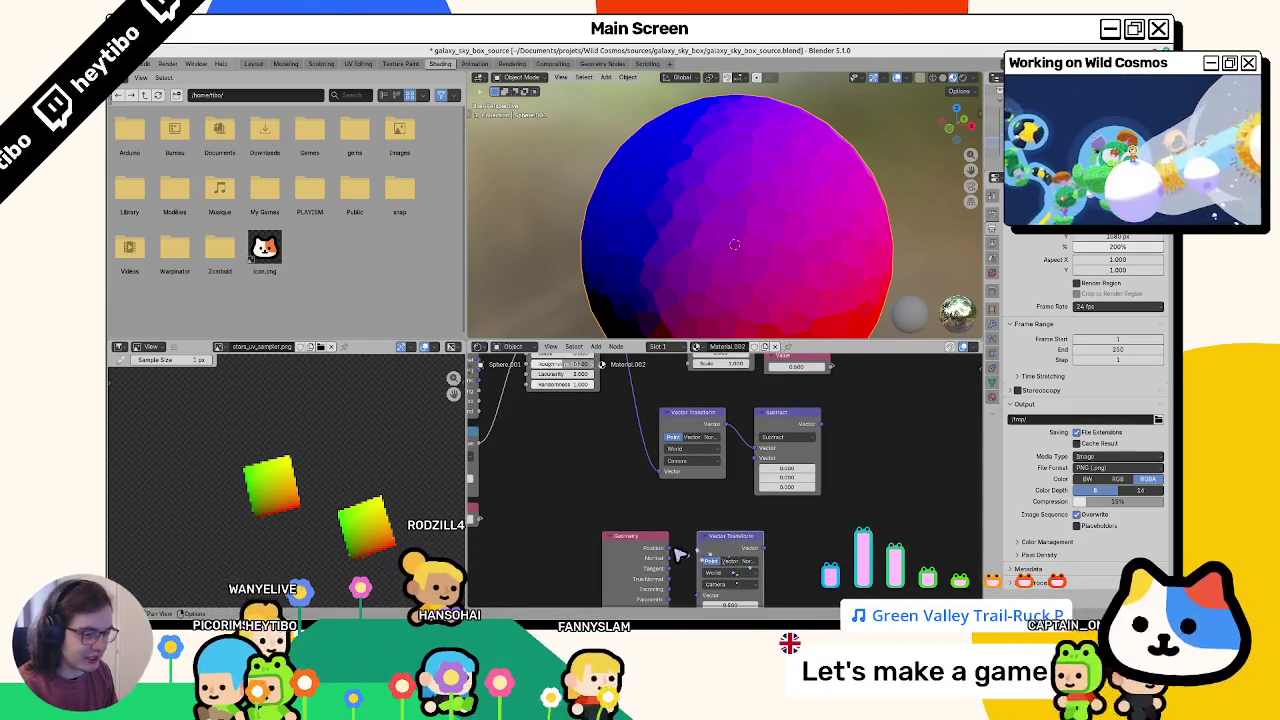
pyautogui.moveTo(680, 568)
pyautogui.mouseDown(button='middle')
pyautogui.moveTo(704, 498)
pyautogui.moveTo(663, 558)
pyautogui.mouseUp(button='middle')
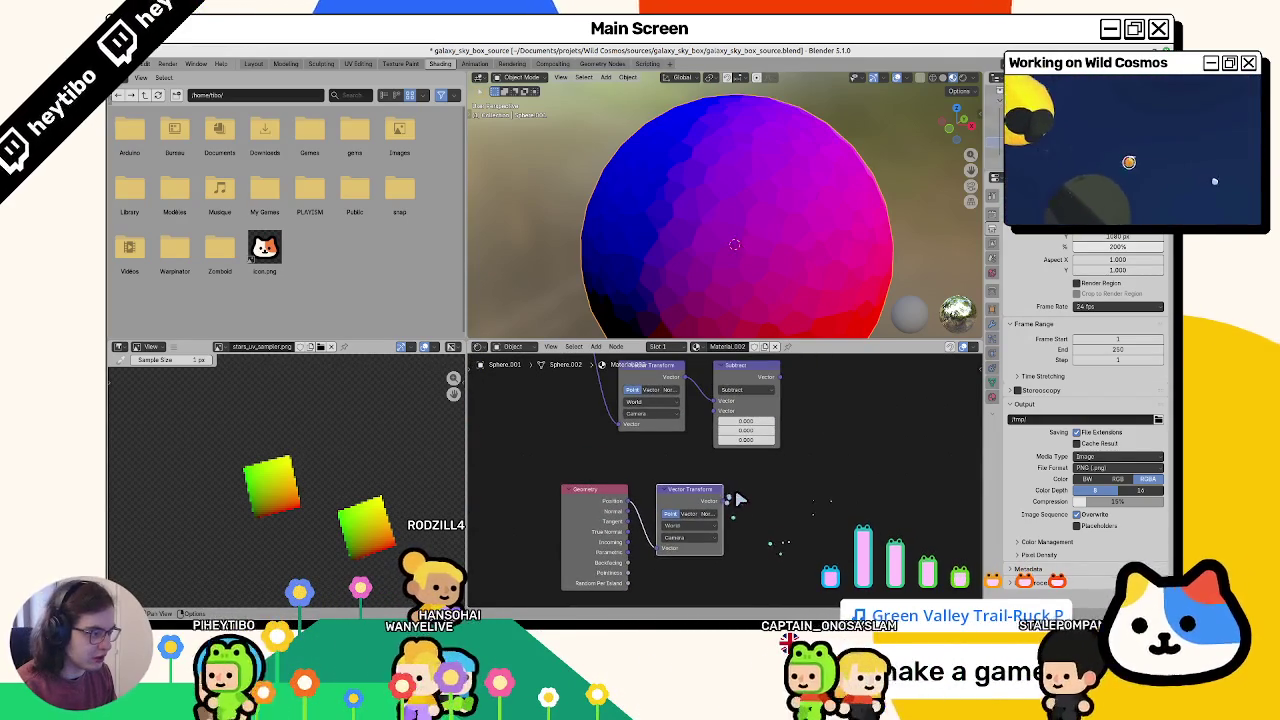
pyautogui.moveTo(683, 520); pyautogui.dragTo(664, 520)
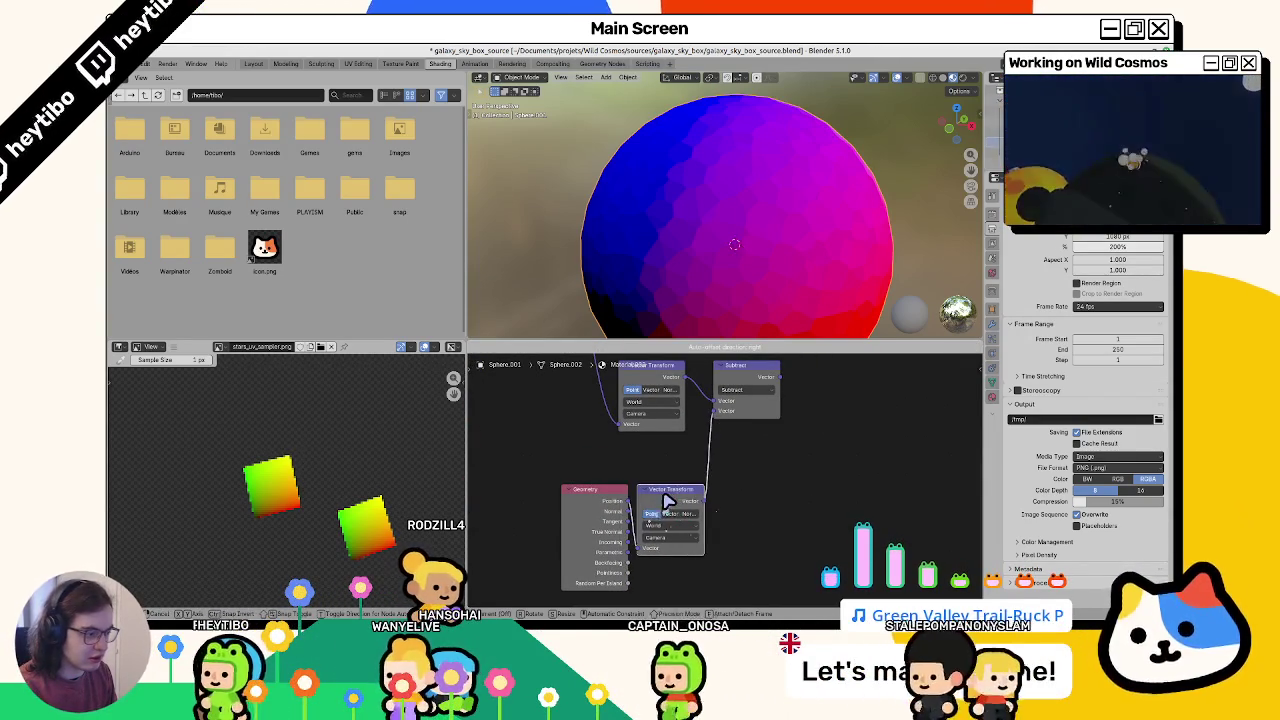
pyautogui.moveTo(780, 478); pyautogui.dragTo(729, 529, button='middle')
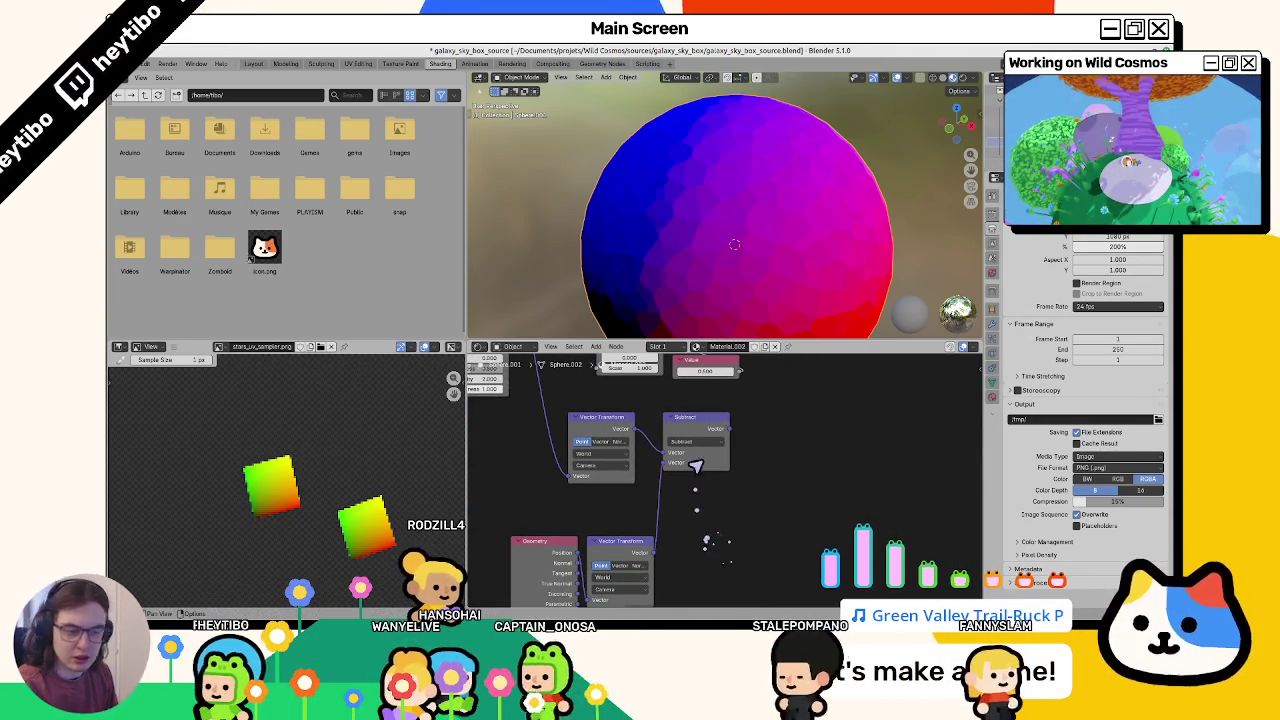
pyautogui.hotkey('shift', 'a')
# Step: Attach a Separate XYZ node to the Subtract output, discarding a mistaken Combine XYZ
pyautogui.write('se')
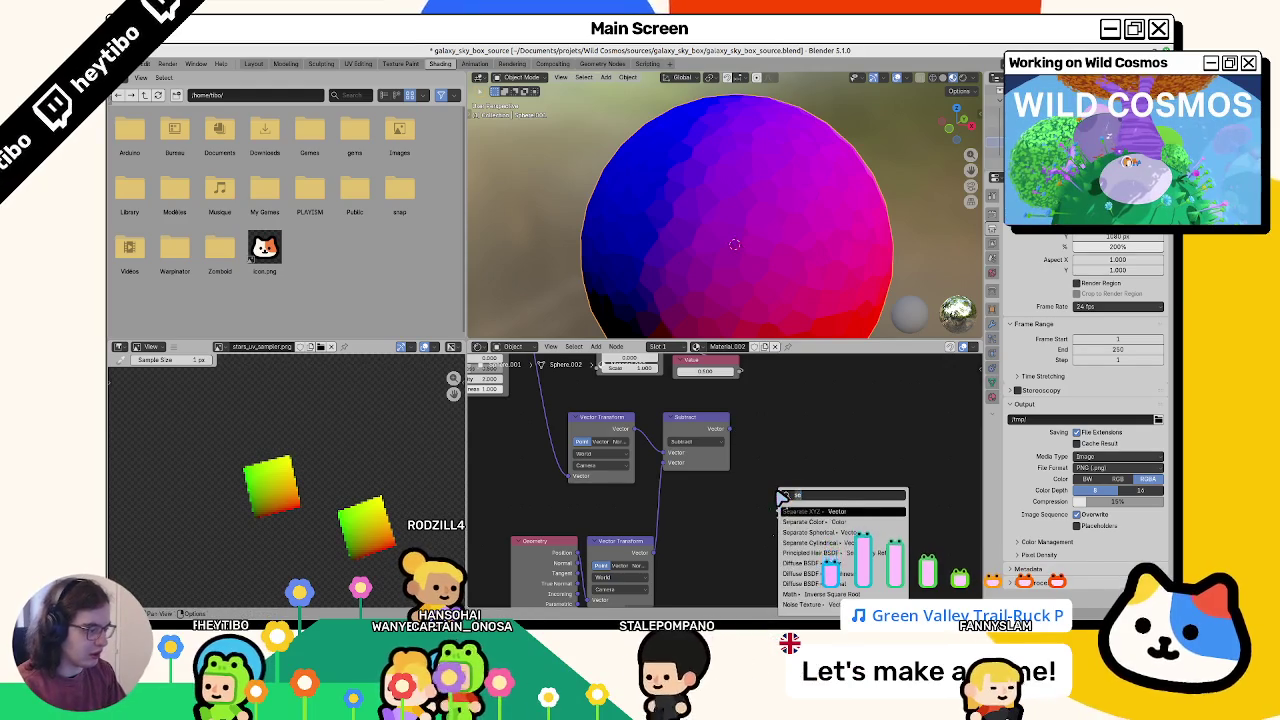
pyautogui.press('BackSpace')
pyautogui.press('BackSpace')
pyautogui.write('comb')
pyautogui.press('Return')
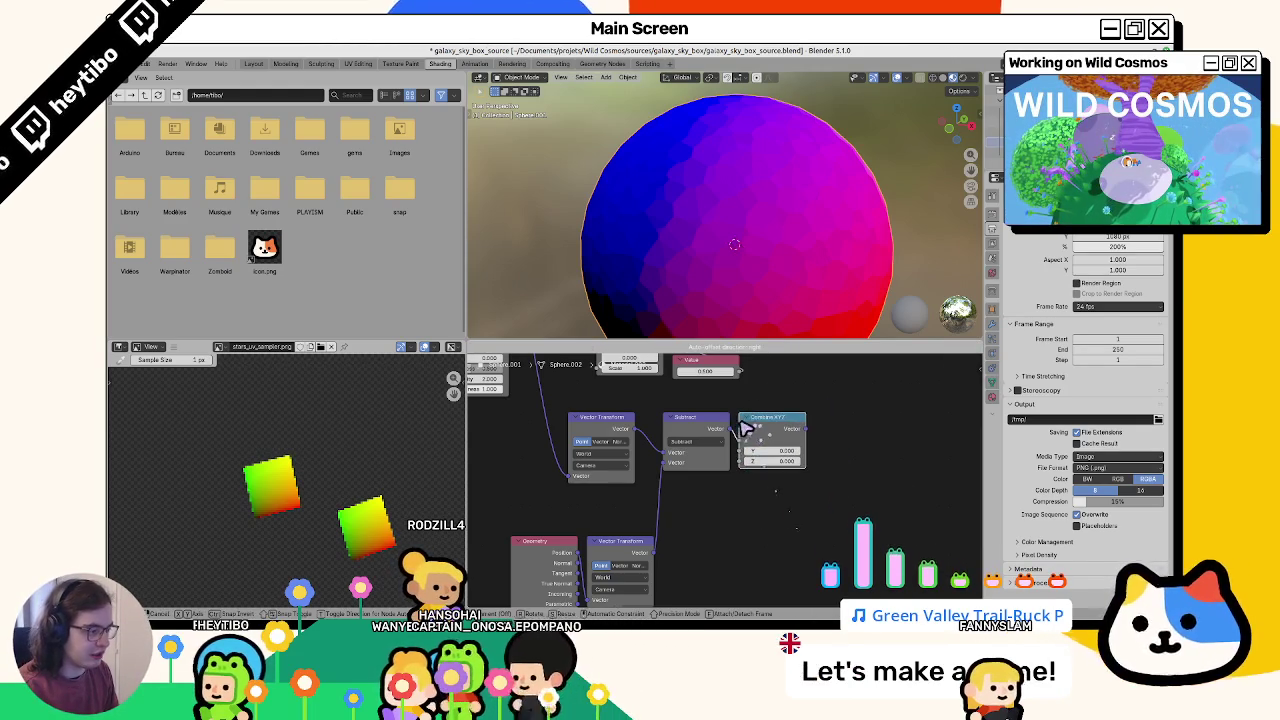
pyautogui.click(737, 437)
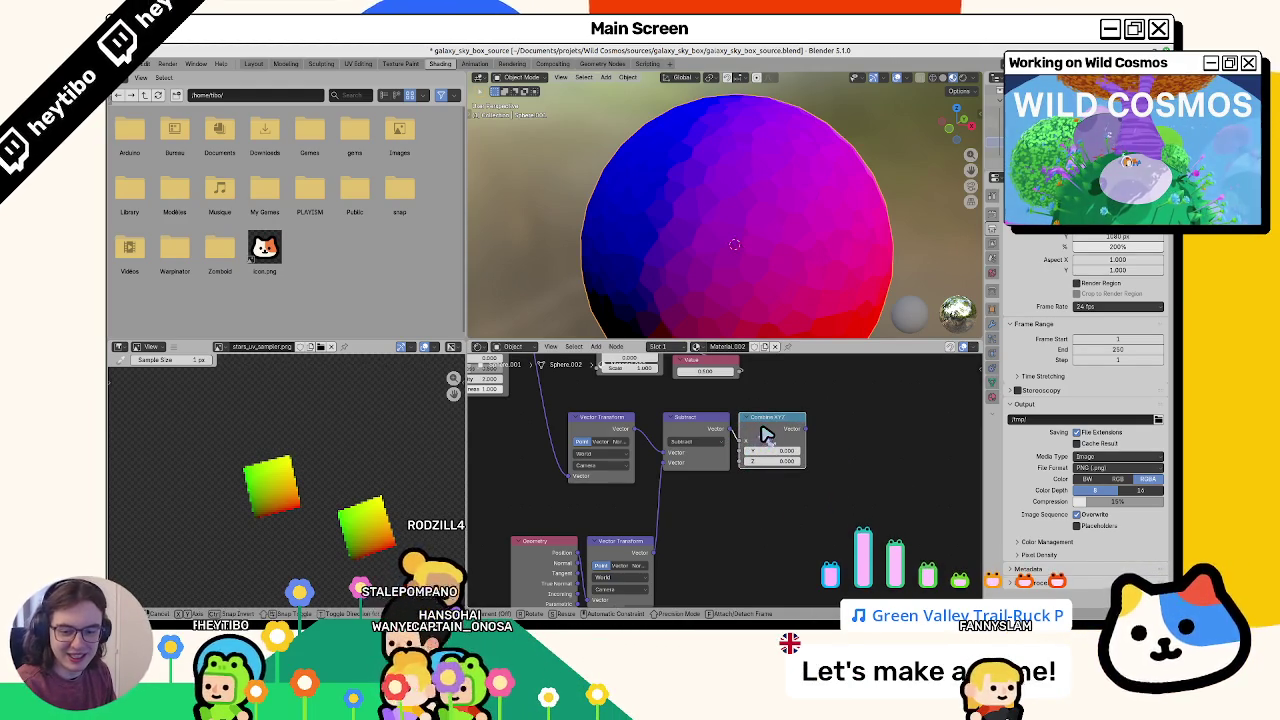
pyautogui.press('x')
pyautogui.moveTo(724, 441); pyautogui.dragTo(780, 455)
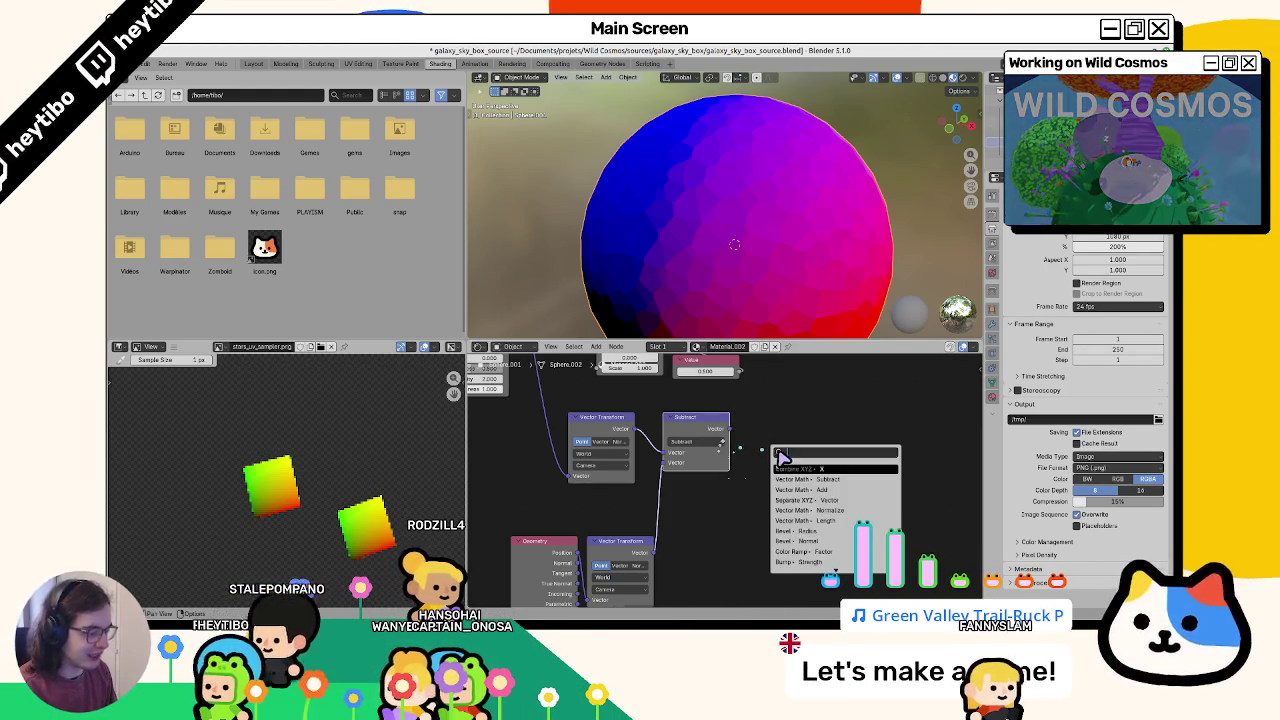
pyautogui.write('xyz')
pyautogui.press('Return')
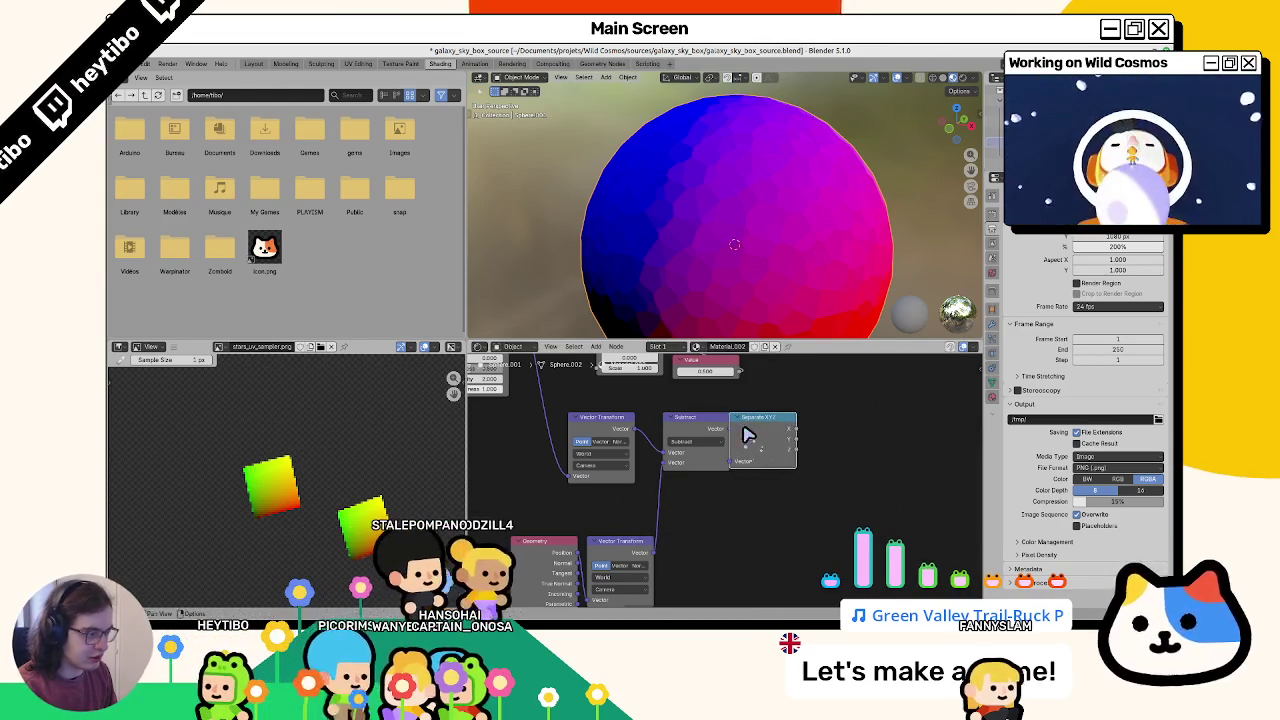
pyautogui.click(735, 432)
# Step: Add a Combine XYZ node after the Separate XYZ node
pyautogui.moveTo(735, 432); pyautogui.dragTo(627, 491, button='middle')
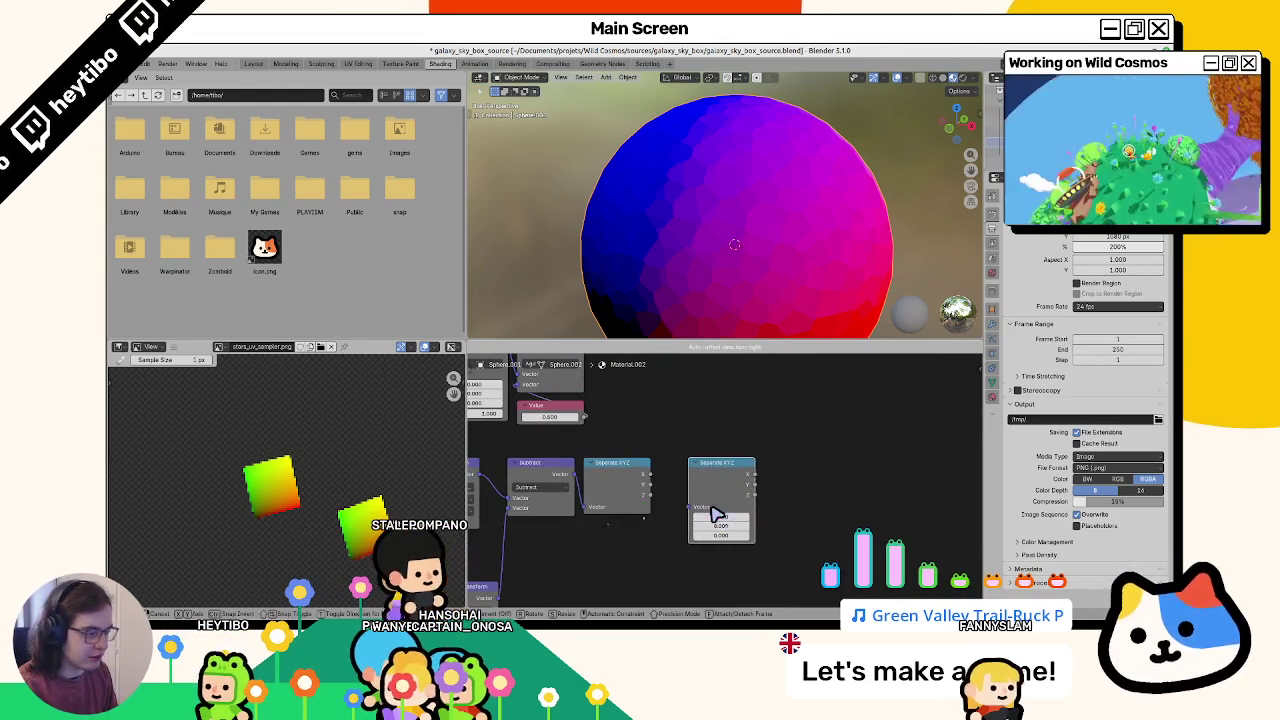
pyautogui.press('F3')
pyautogui.write('combine')
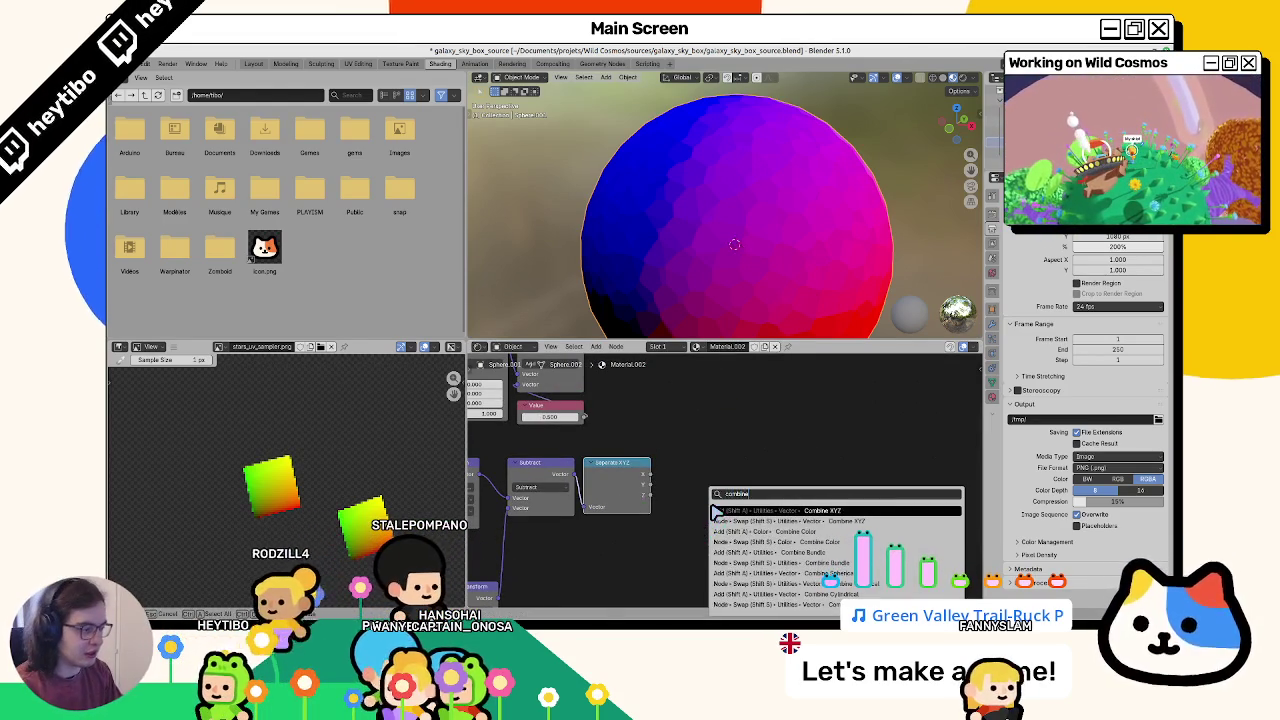
pyautogui.click(720, 521)
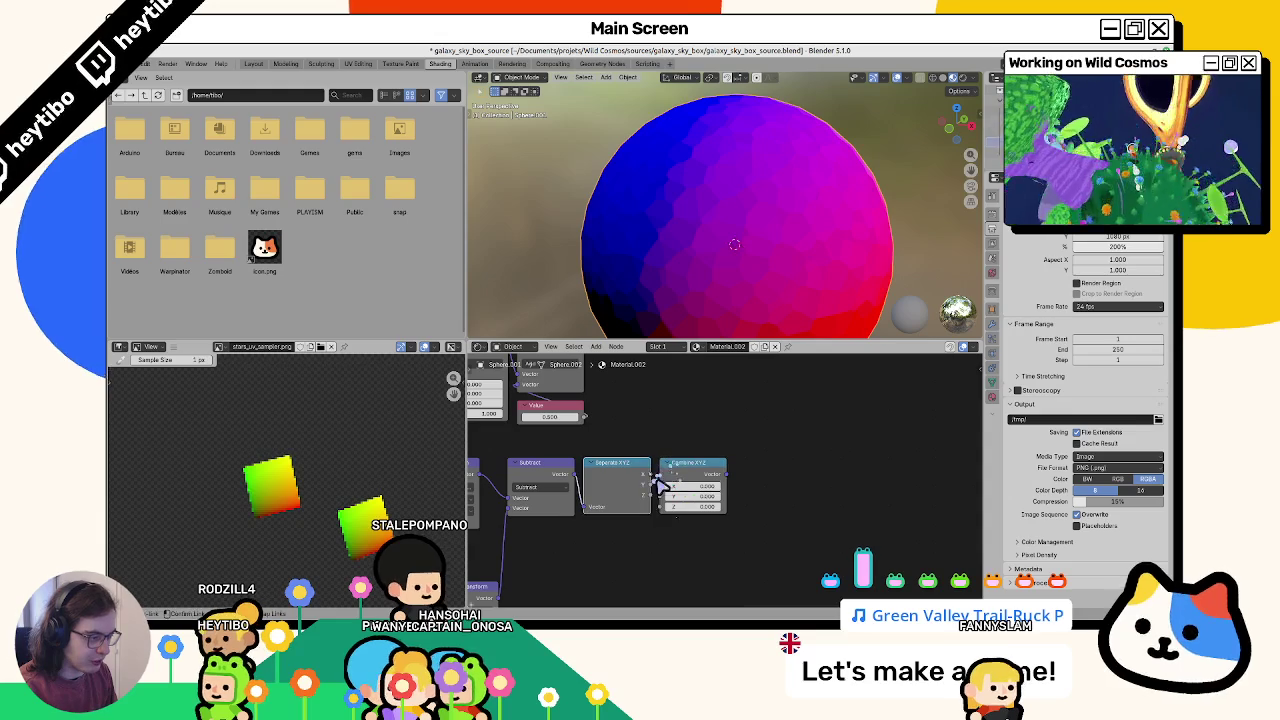
pyautogui.scroll(-3, 703, 483)
pyautogui.moveTo(660, 530)
pyautogui.mouseDown()
pyautogui.moveTo(645, 565)
pyautogui.moveTo(615, 565)
pyautogui.mouseUp()
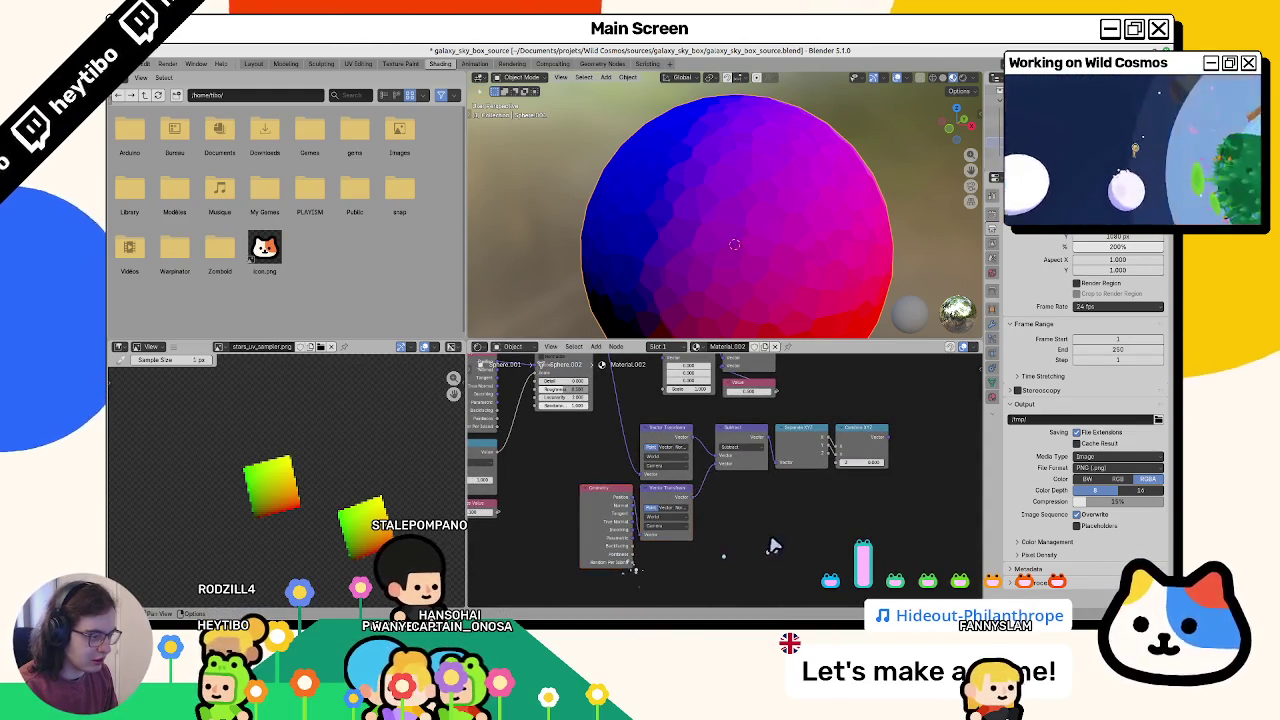
# Step: Reposition the transform/Separate/Combine group and the Scale, Add and Value nodes
pyautogui.moveTo(770, 545); pyautogui.dragTo(805, 557, button='middle')
pyautogui.press('g')
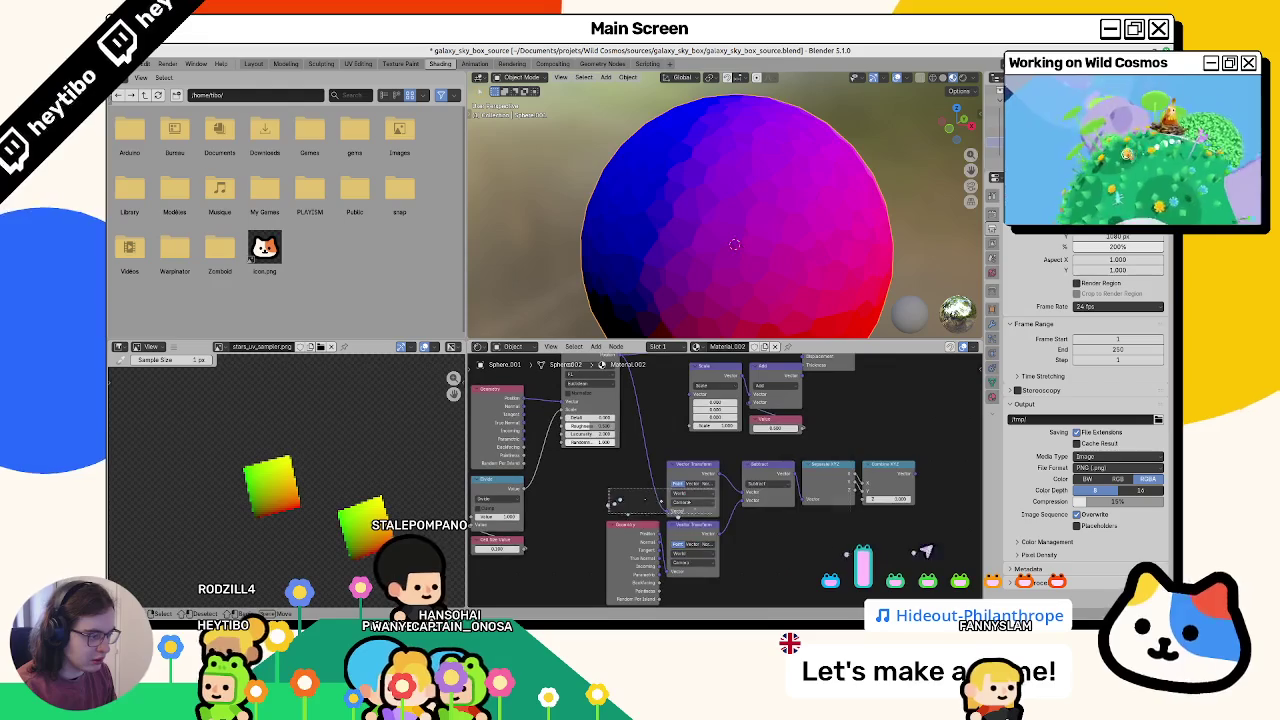
pyautogui.click(893, 553)
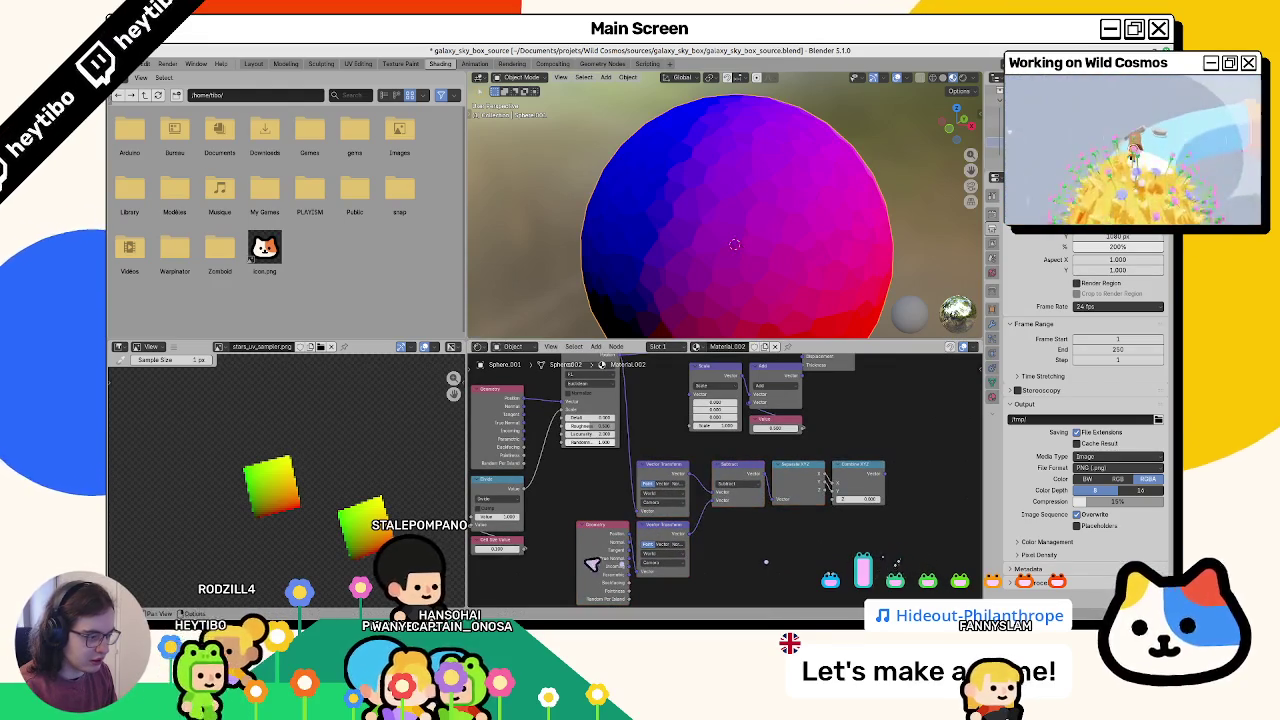
pyautogui.moveTo(704, 470); pyautogui.dragTo(671, 522, button='middle')
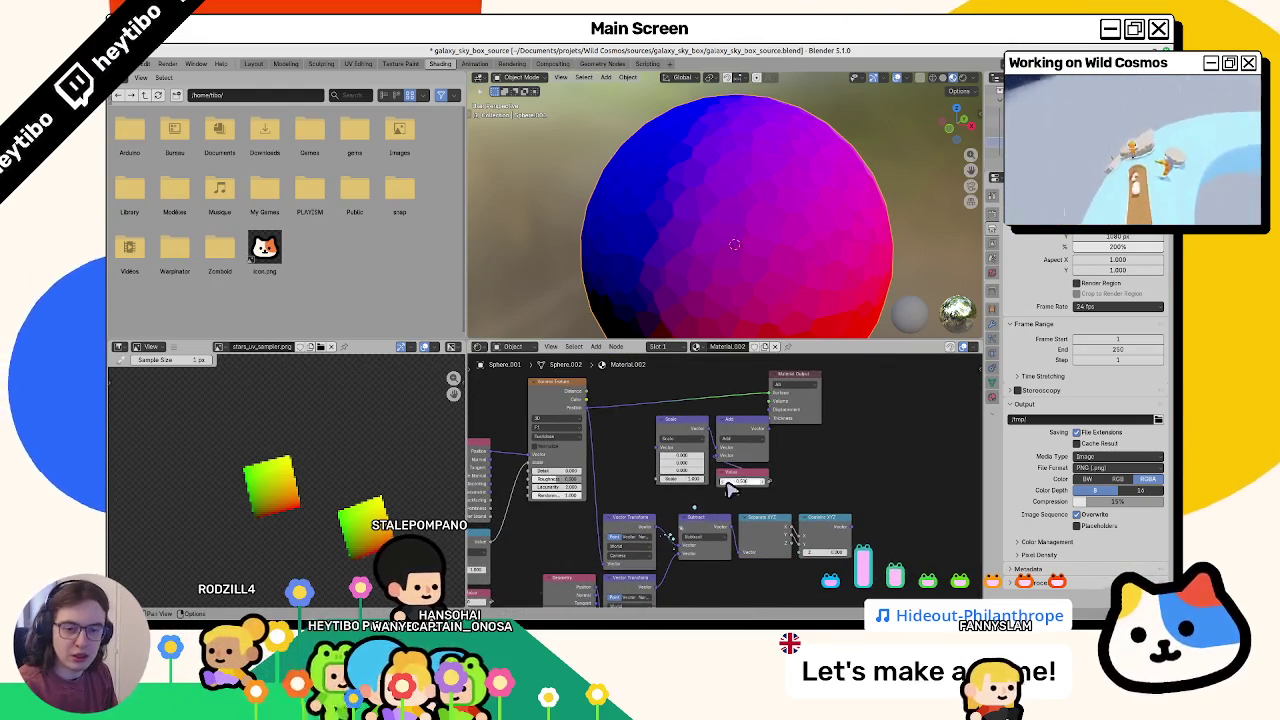
pyautogui.moveTo(731, 487); pyautogui.dragTo(683, 502, button='middle')
pyautogui.press('g')
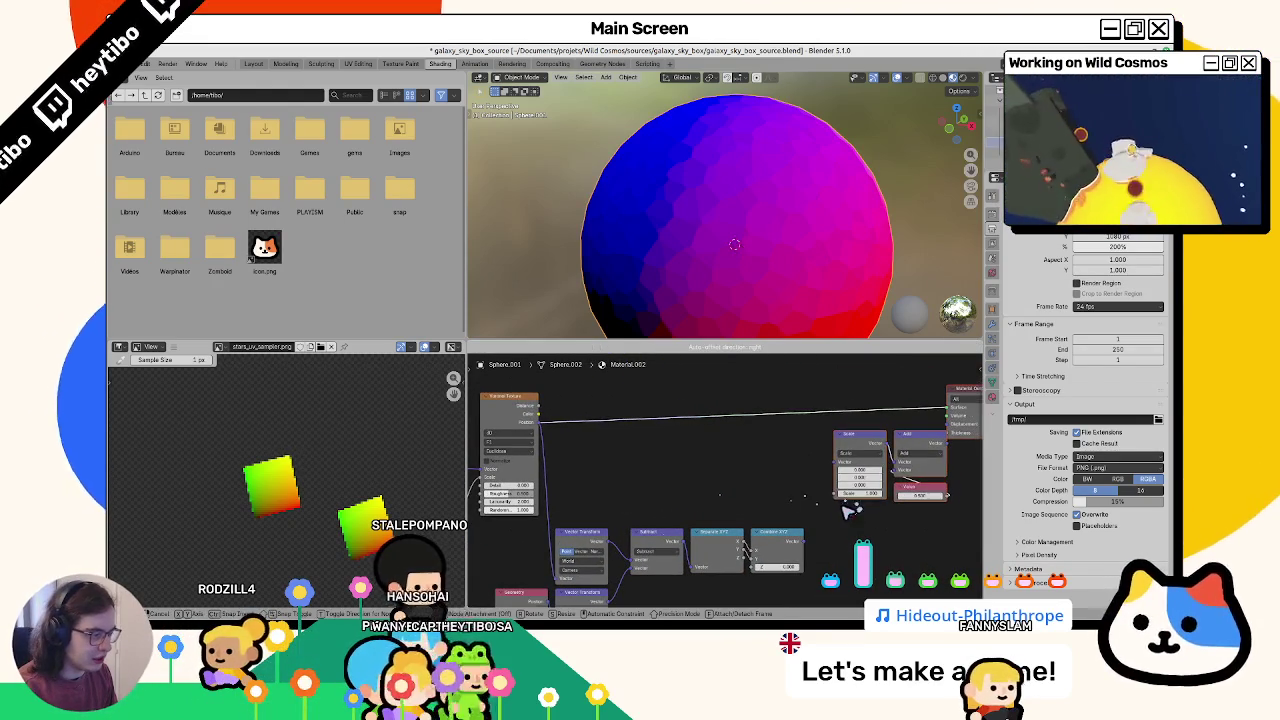
pyautogui.click(848, 512)
pyautogui.scroll(-1, 893, 522)
pyautogui.press('g')
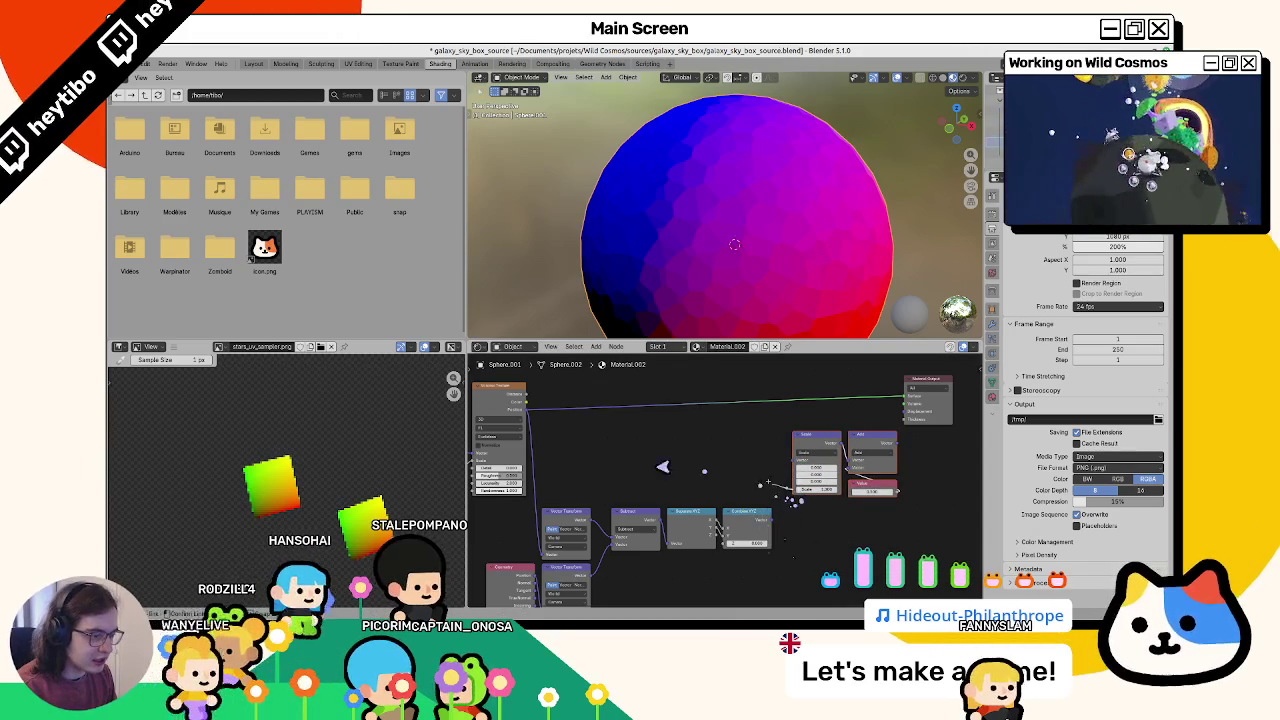
# Step: Connect the Divide output into the Scale node's vector input, slotting a new node into the chain
pyautogui.moveTo(541, 481); pyautogui.dragTo(738, 490)
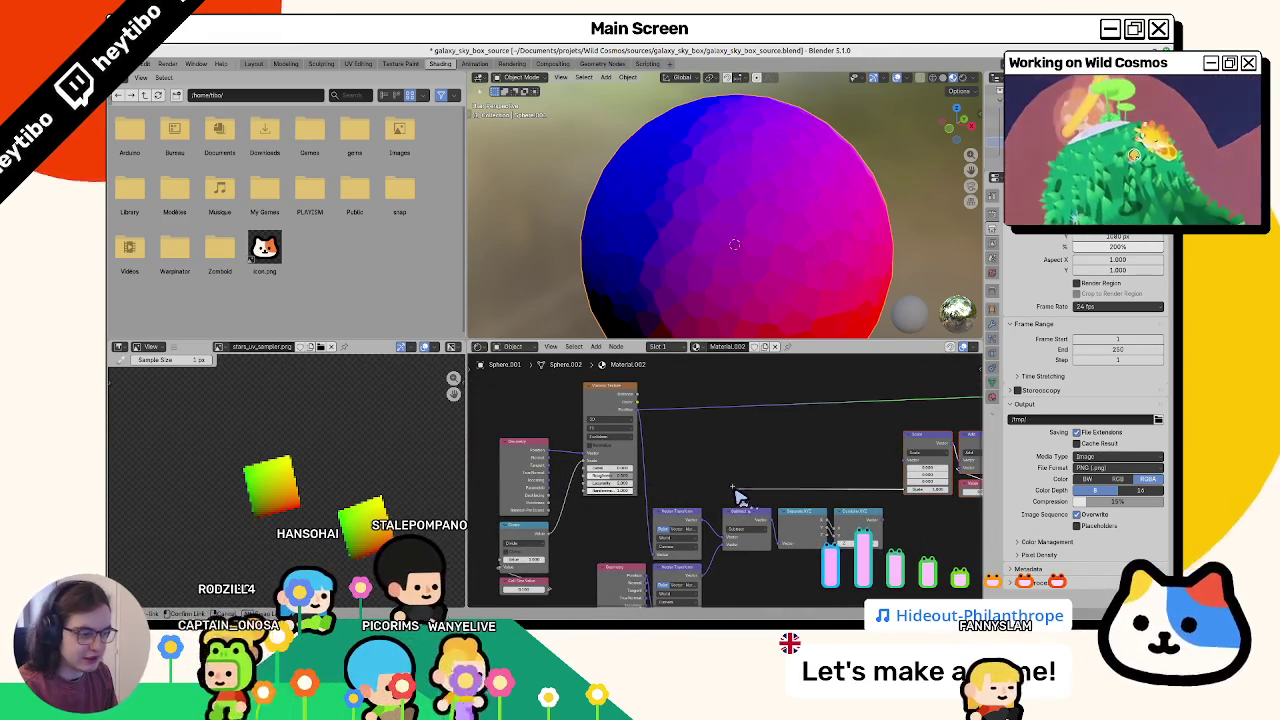
pyautogui.moveTo(738, 490); pyautogui.dragTo(556, 538)
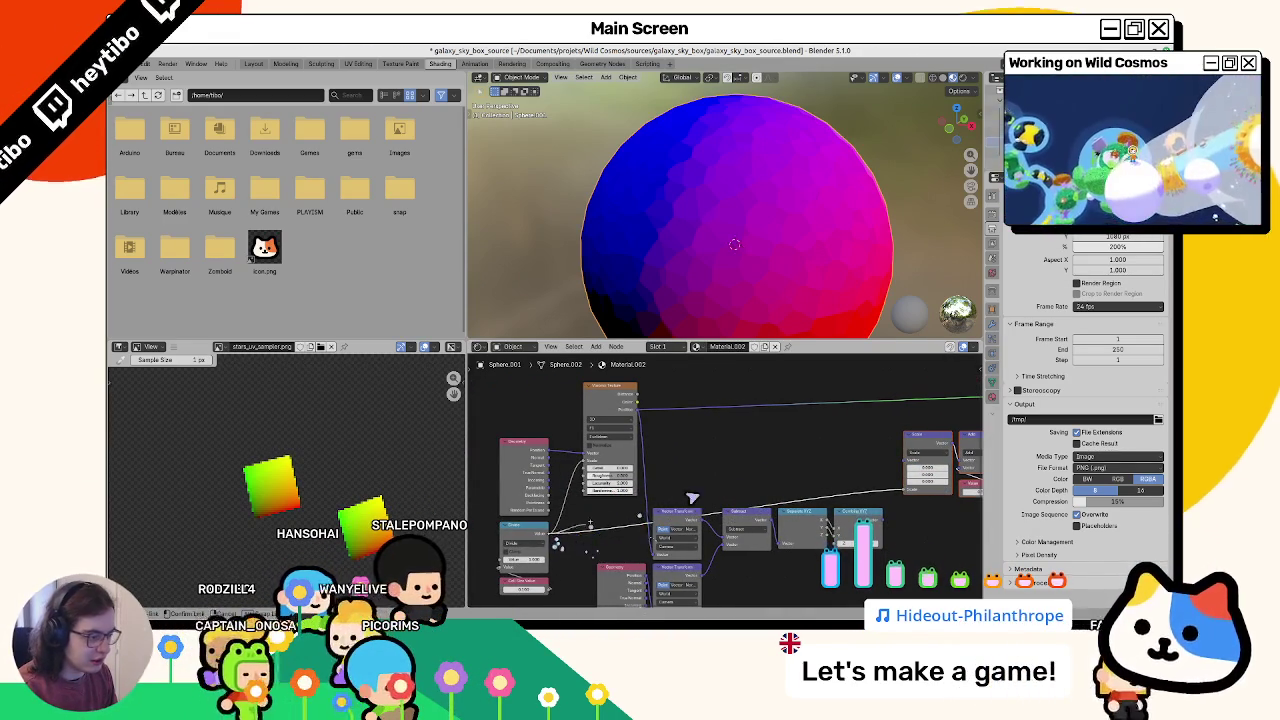
pyautogui.moveTo(762, 488); pyautogui.dragTo(762, 488)
pyautogui.click(785, 505)
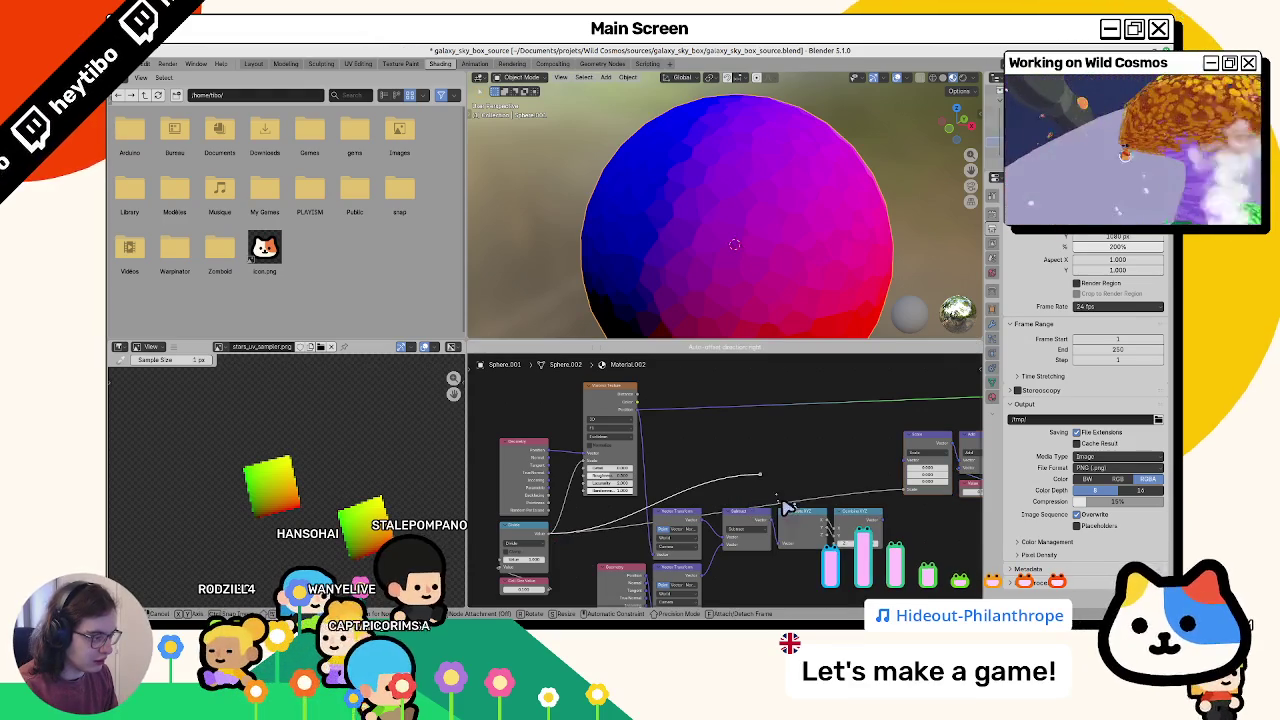
pyautogui.click(790, 502)
pyautogui.moveTo(826, 516); pyautogui.dragTo(910, 492)
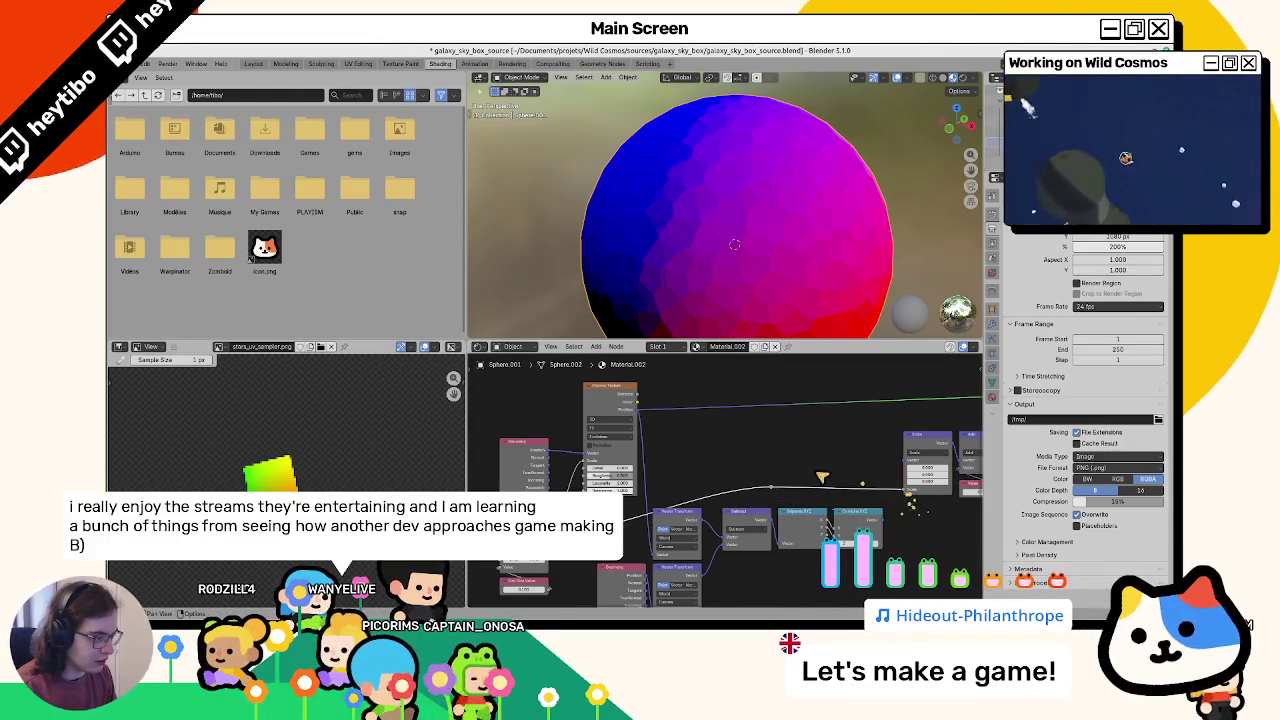
pyautogui.moveTo(831, 479)
pyautogui.mouseDown()
pyautogui.moveTo(701, 492)
pyautogui.moveTo(677, 470)
pyautogui.mouseUp()
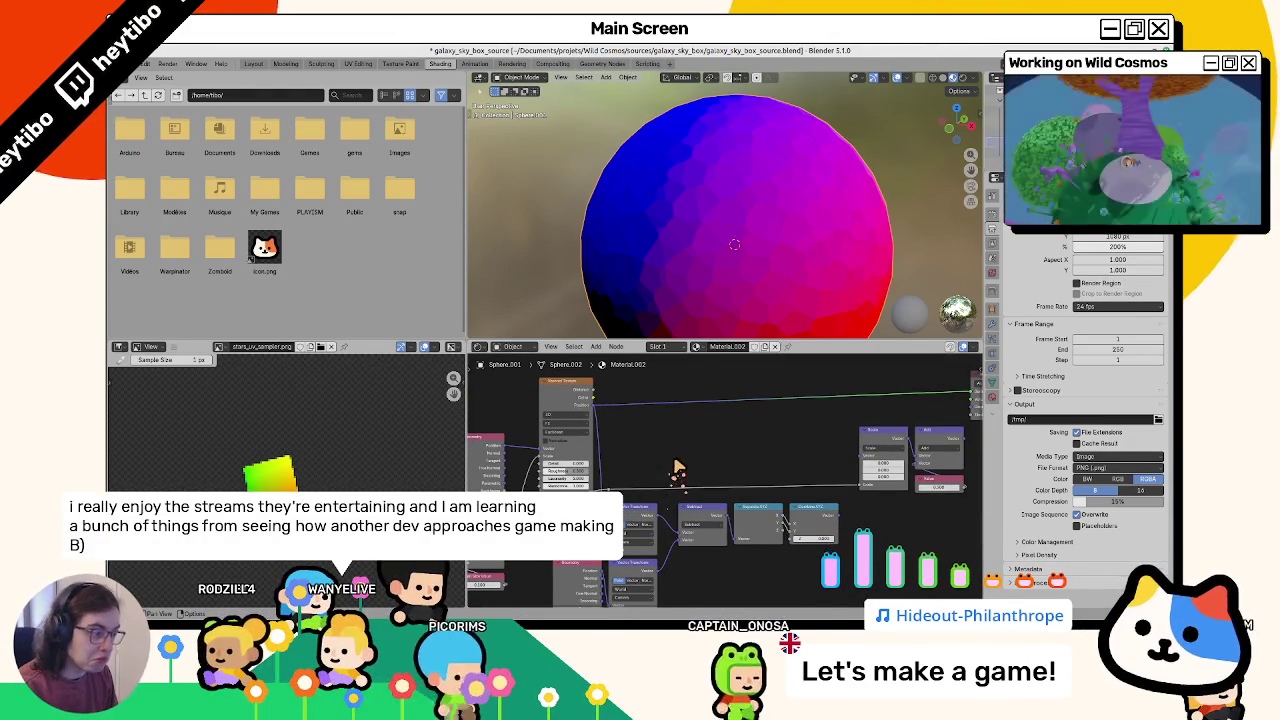
pyautogui.keyDown('ctrl'); pyautogui.hscroll(4, 680, 460); pyautogui.keyUp('ctrl')
pyautogui.keyDown('ctrl'); pyautogui.hscroll(-2, 660, 432); pyautogui.keyUp('ctrl')
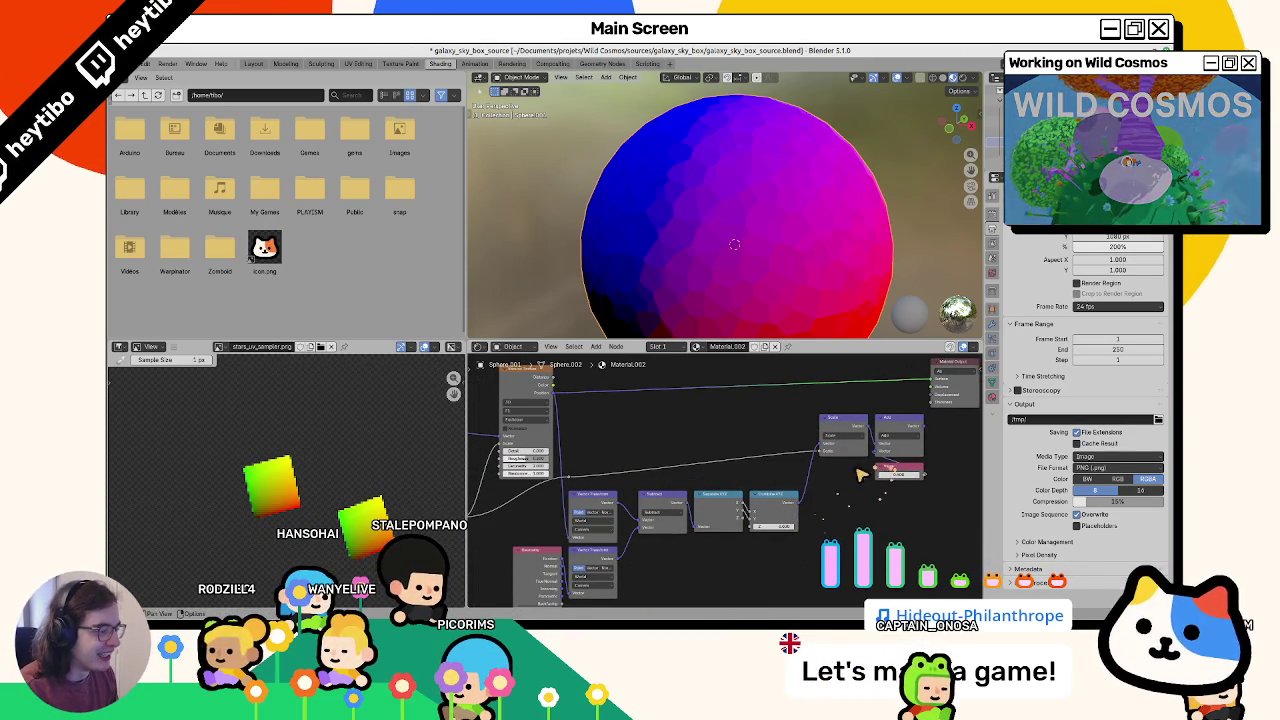
pyautogui.scroll(-2, 867, 470)
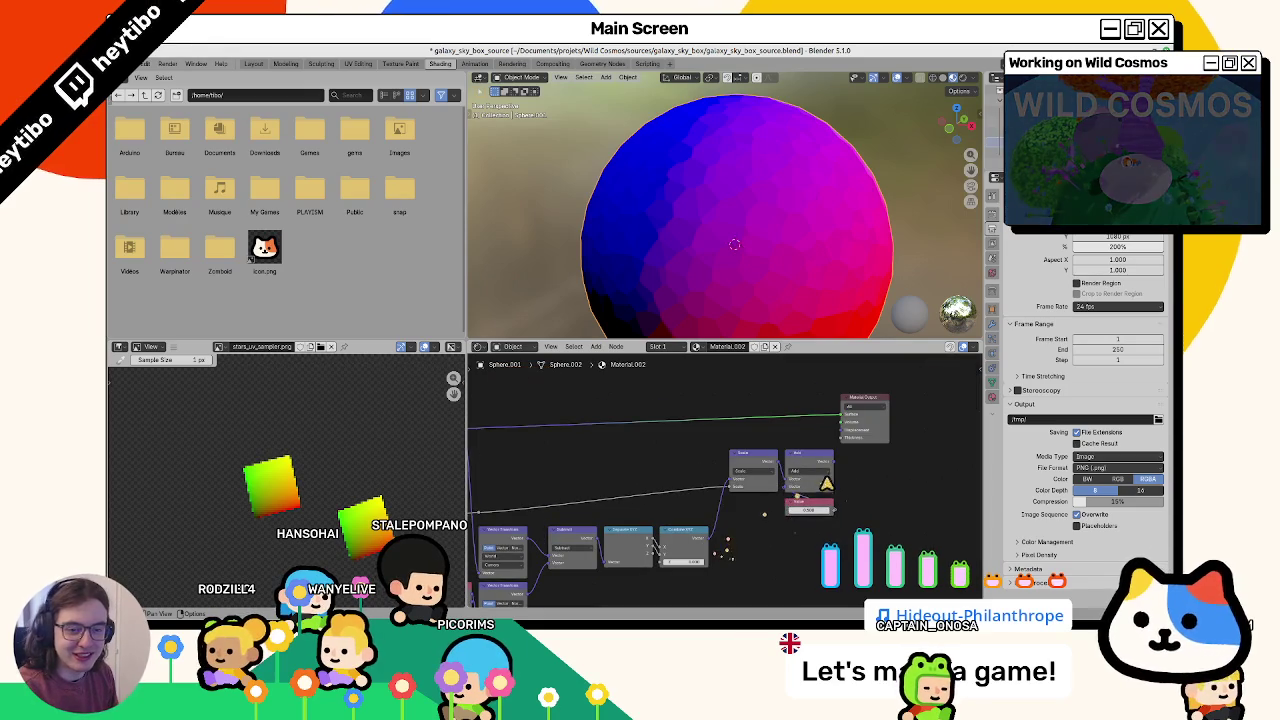
# Step: Add an Image Texture loaded with star_sampler.png and insert it before the Material Output
pyautogui.moveTo(749, 271)
pyautogui.mouseDown(button='middle')
pyautogui.moveTo(718, 312)
pyautogui.moveTo(666, 286)
pyautogui.mouseUp(button='middle')
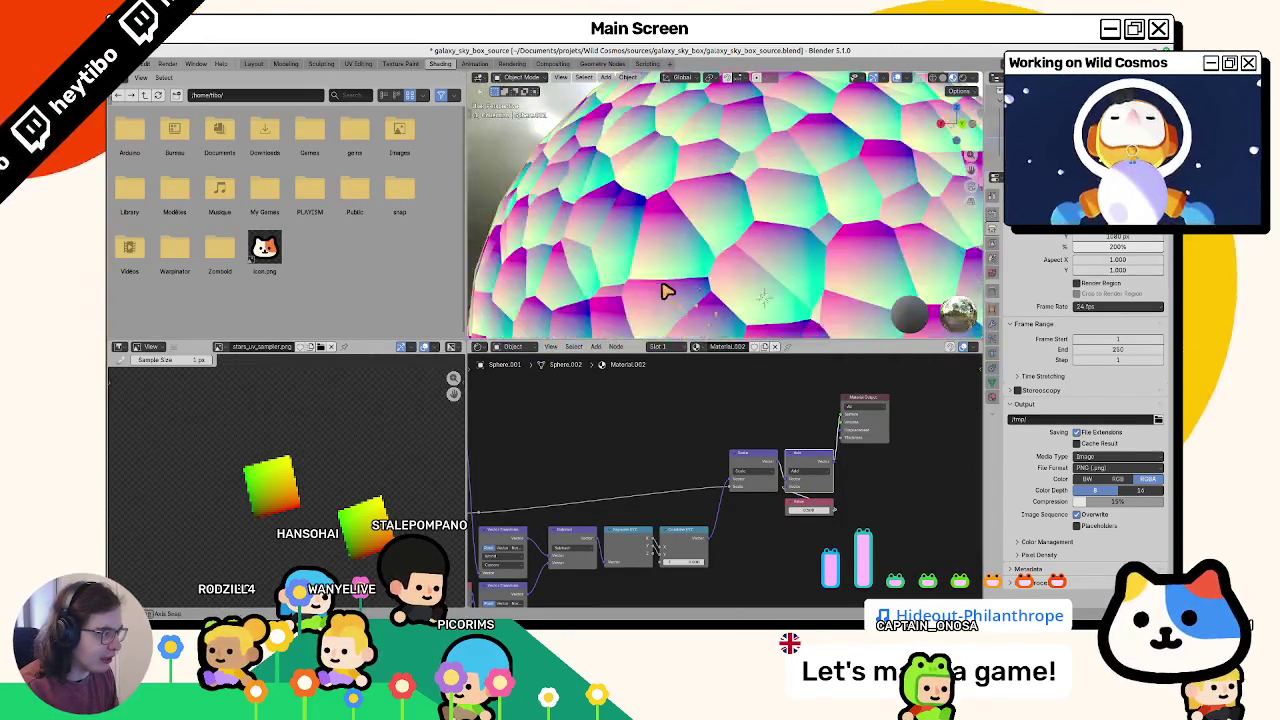
pyautogui.scroll(-2, 666, 286)
pyautogui.scroll(4, 670, 297)
pyautogui.scroll(-3, 670, 297)
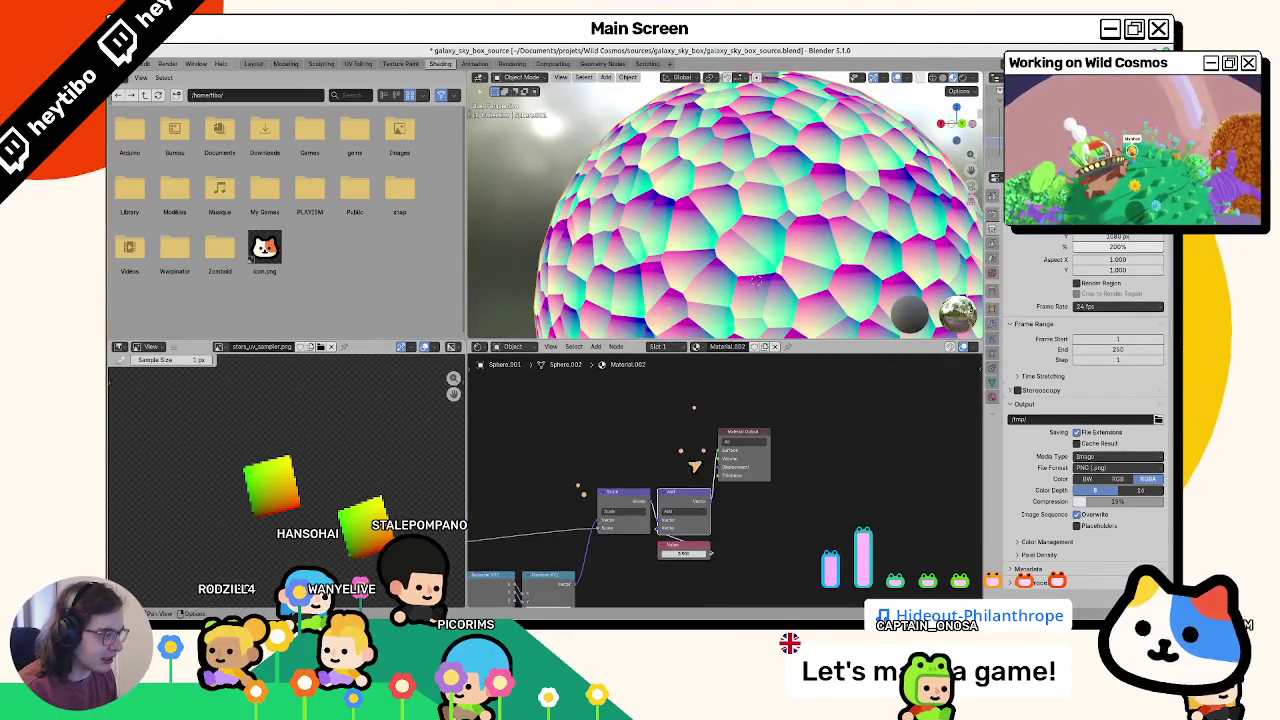
pyautogui.moveTo(860, 400); pyautogui.dragTo(725, 443, button='middle')
pyautogui.press('F3')
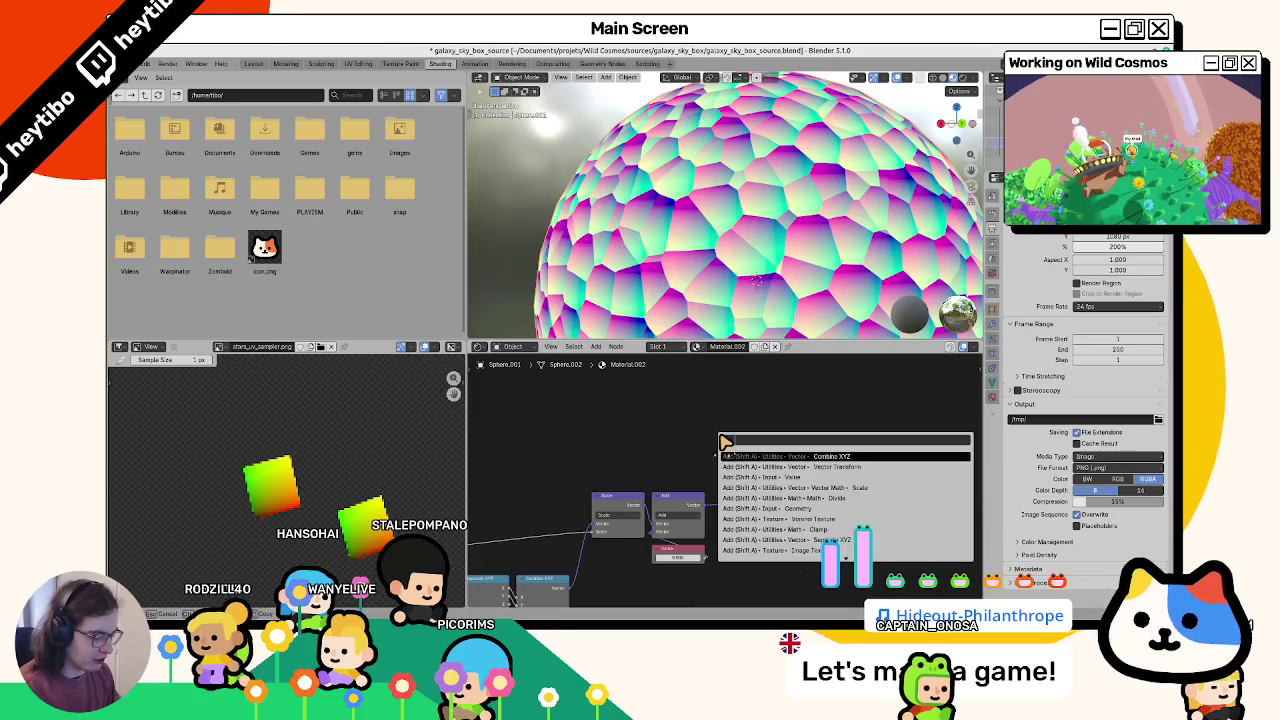
pyautogui.write('im')
pyautogui.press('Return')
pyautogui.click(742, 440)
pyautogui.click(770, 428)
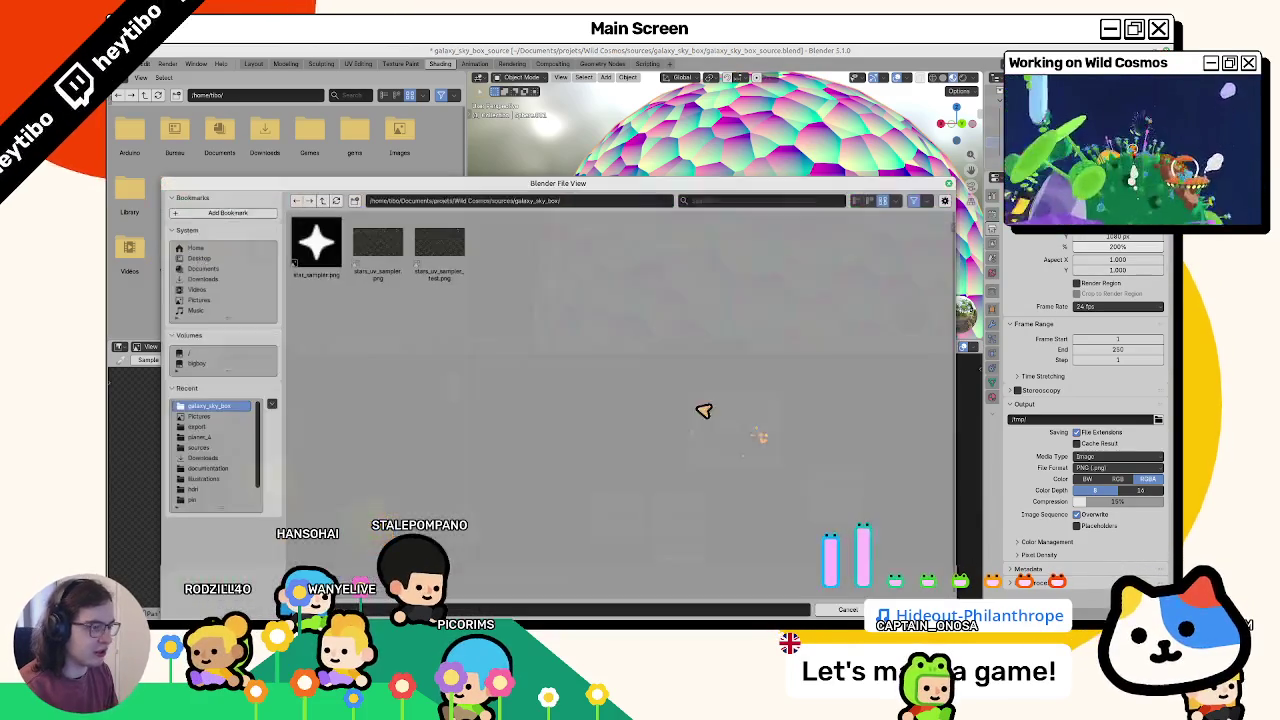
pyautogui.doubleClick(338, 279)
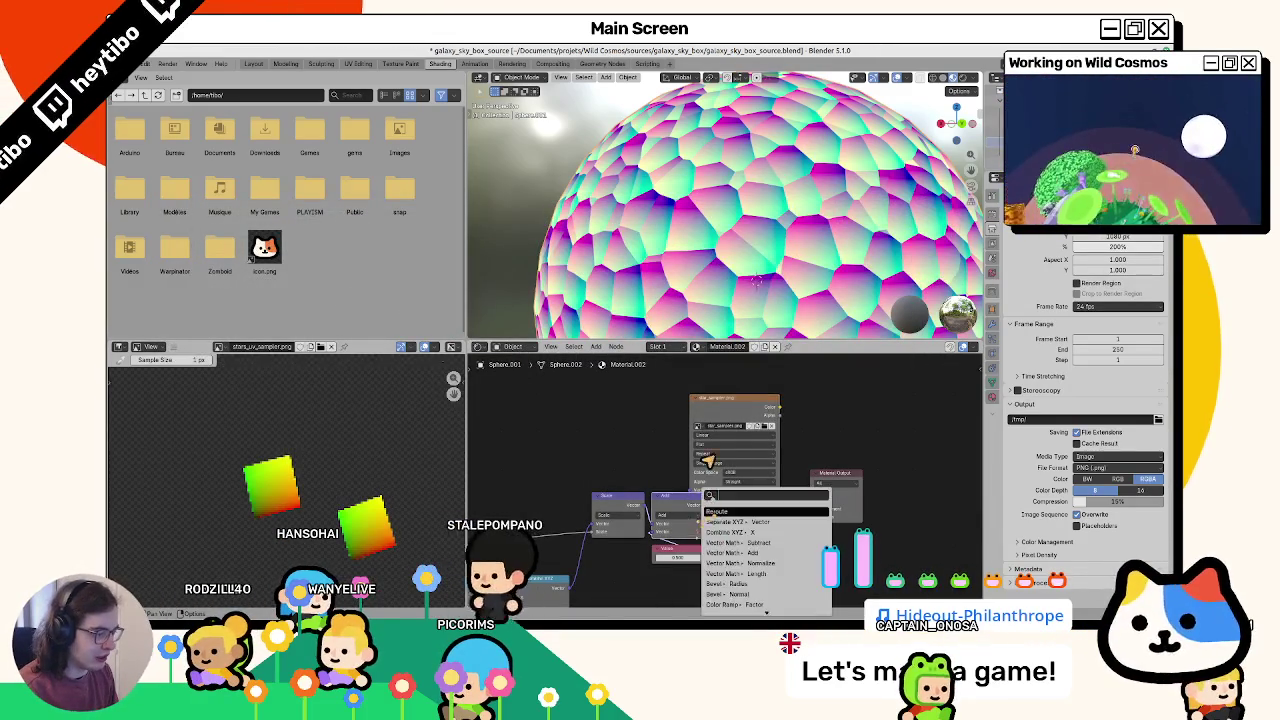
pyautogui.moveTo(768, 450); pyautogui.dragTo(778, 455)
pyautogui.moveTo(720, 230); pyautogui.dragTo(752, 255, button='middle')
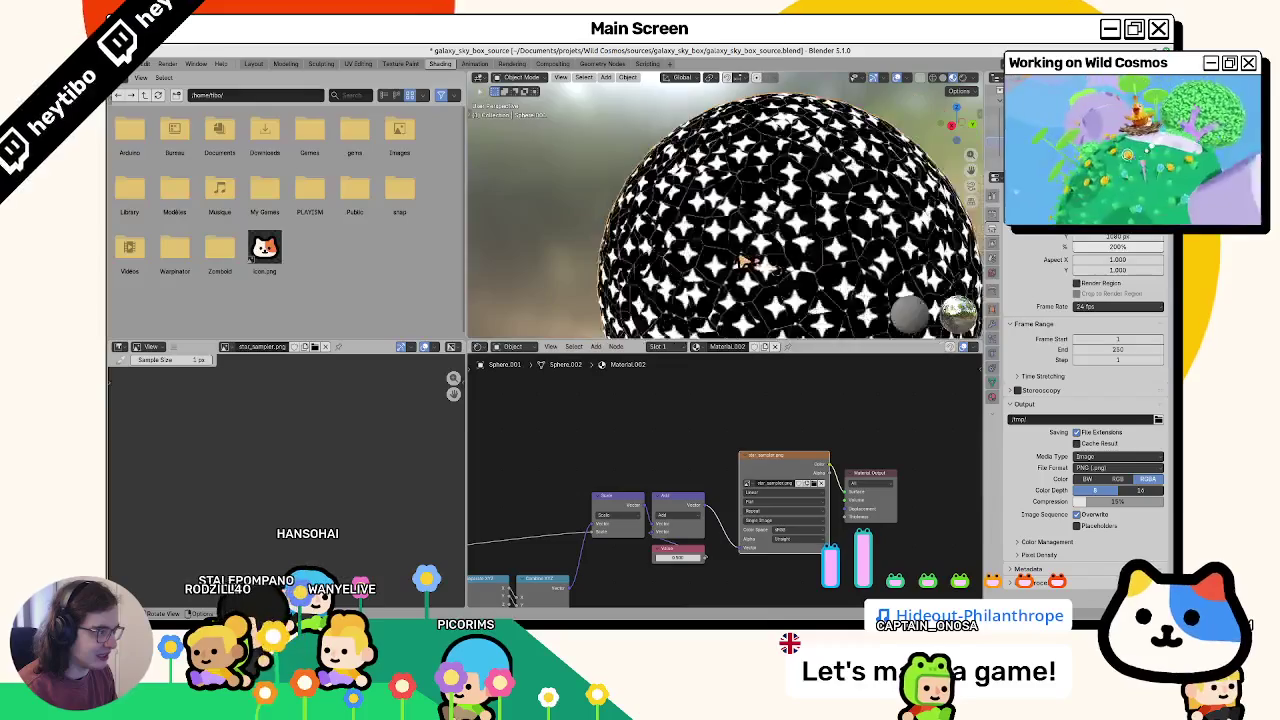
# Step: Drop the Voronoi Texture Randomness from 1.000 to 0.000 so each cell holds one star
pyautogui.scroll(-5, 752, 255)
pyautogui.scroll(6, 752, 255)
pyautogui.moveTo(550, 484); pyautogui.dragTo(461, 399, button='middle')
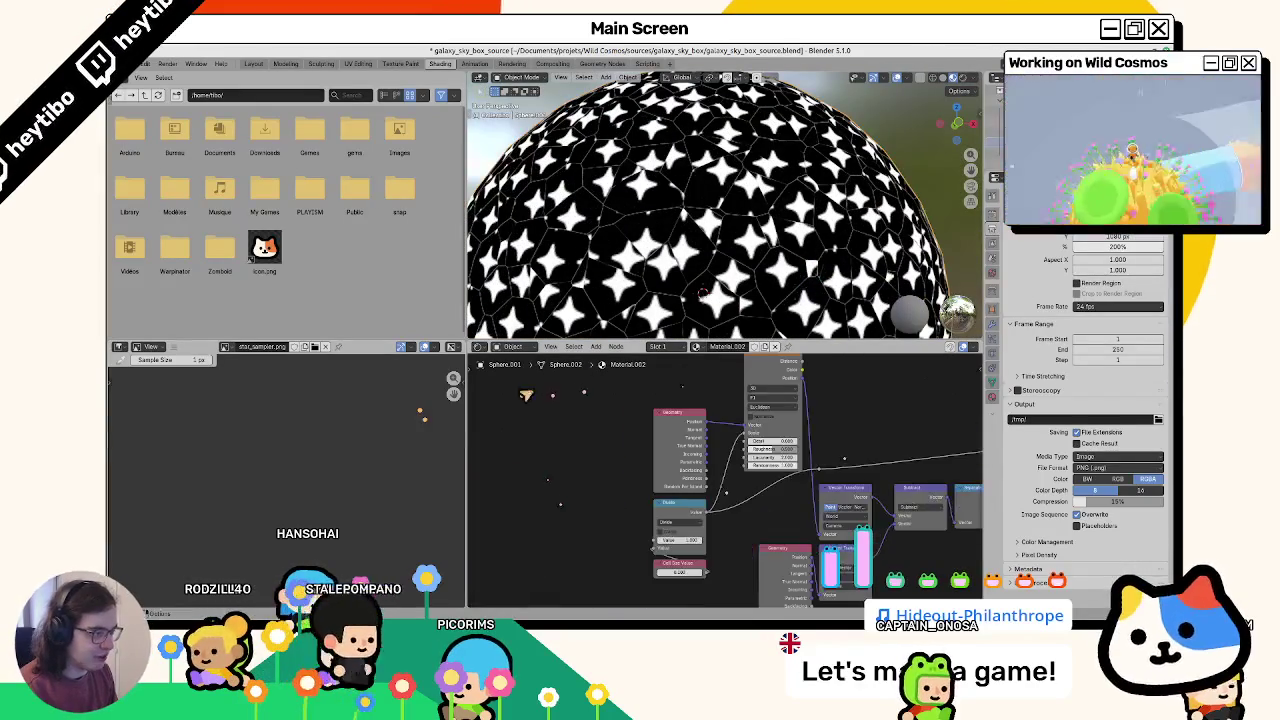
pyautogui.moveTo(781, 466)
pyautogui.mouseDown()
pyautogui.moveTo(700, 466)
pyautogui.moveTo(700, 338)
pyautogui.moveTo(795, 472)
pyautogui.mouseUp()
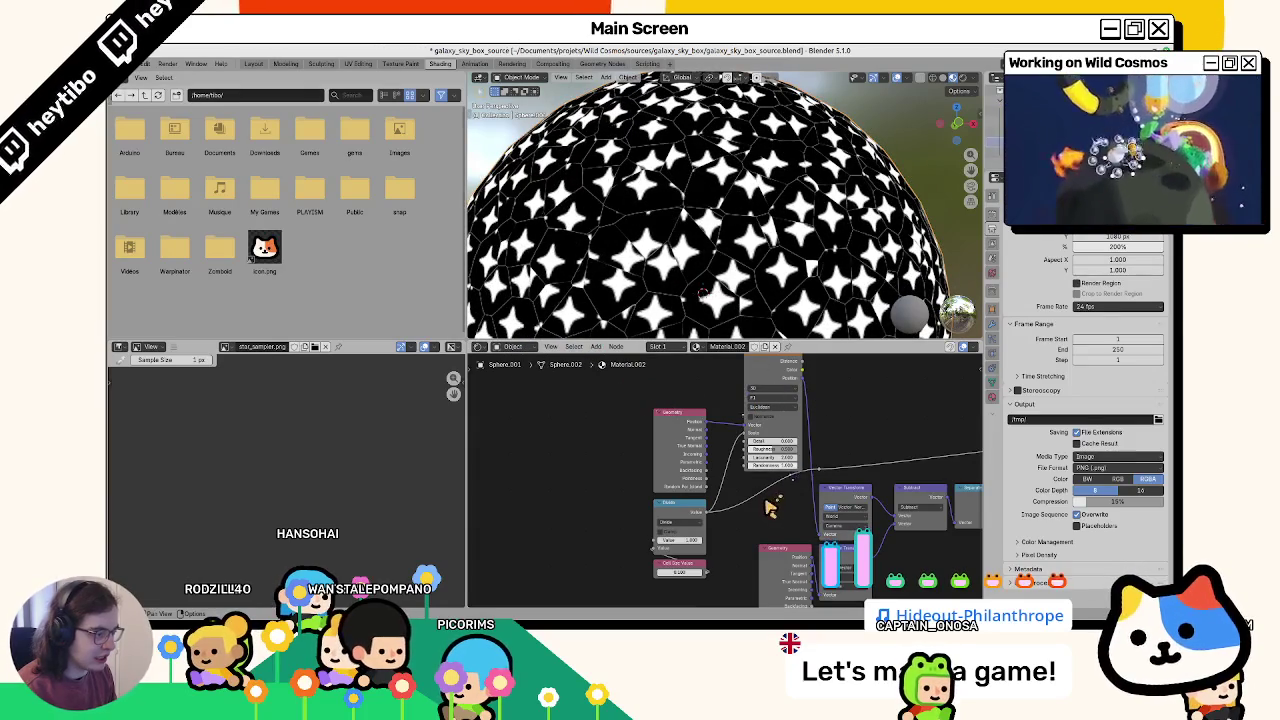
pyautogui.moveTo(770, 508); pyautogui.dragTo(687, 508, button='middle')
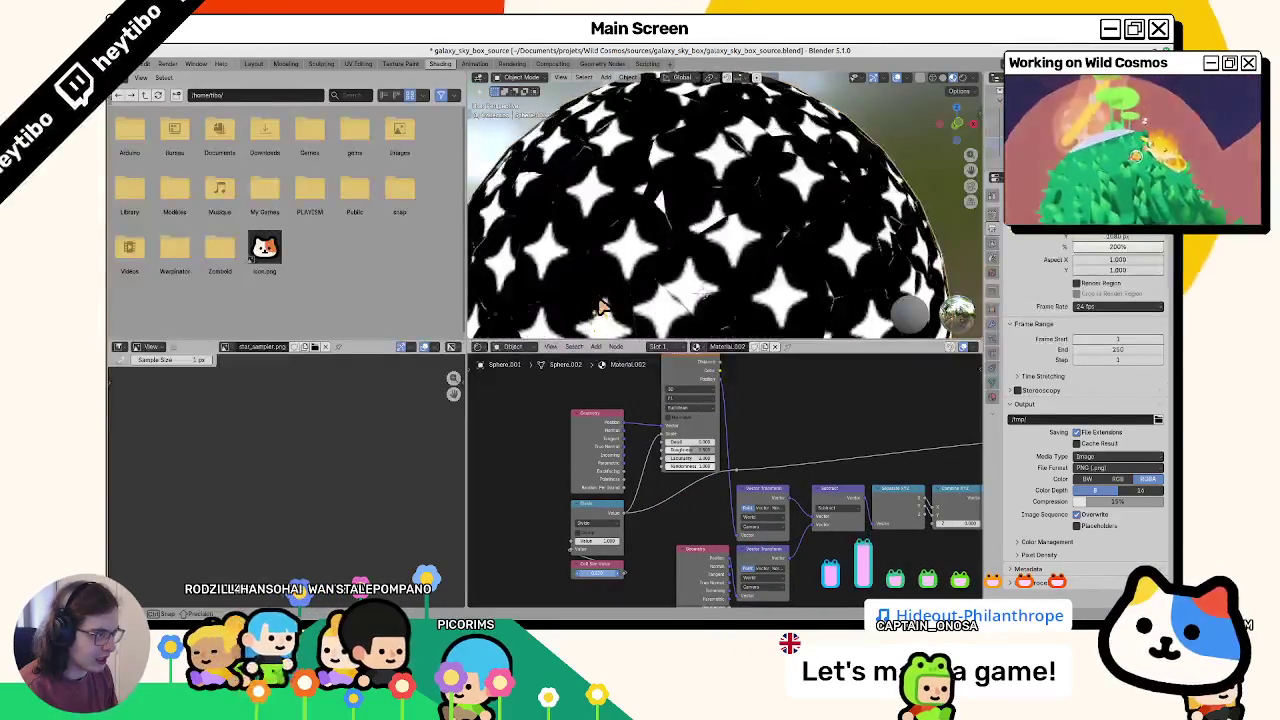
pyautogui.moveTo(797, 272); pyautogui.dragTo(775, 220, button='middle')
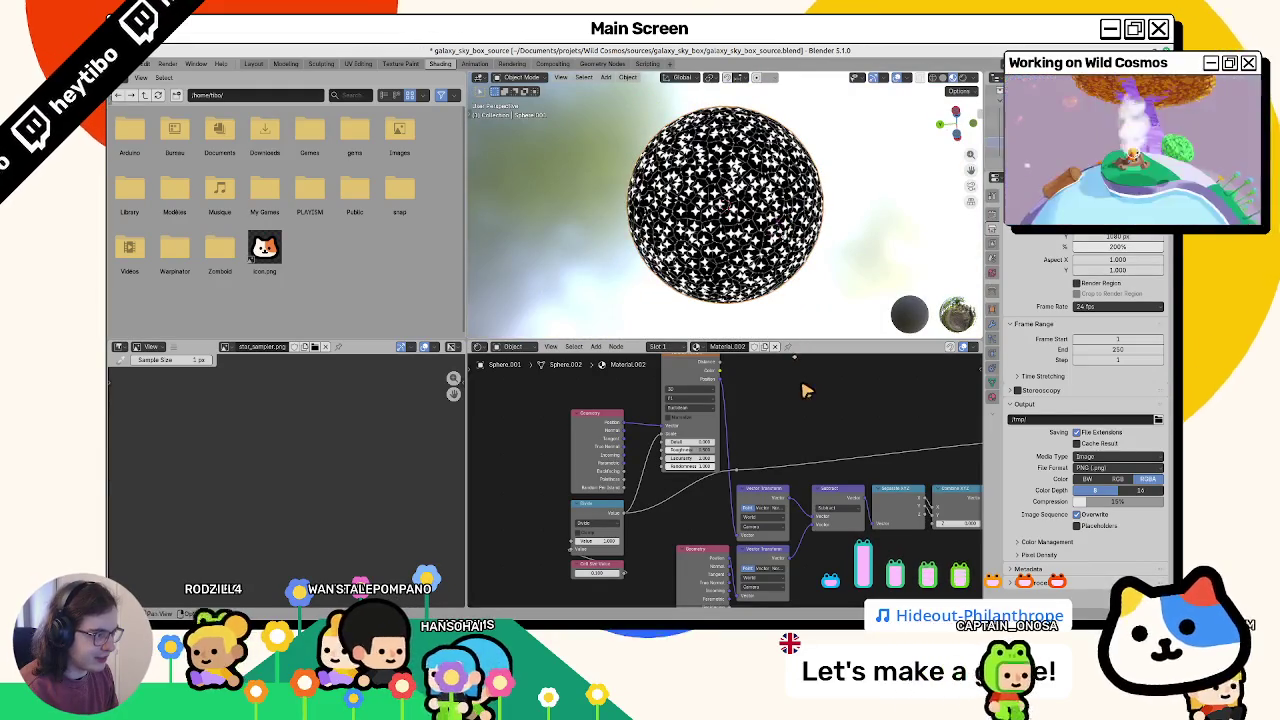
pyautogui.moveTo(766, 386); pyautogui.dragTo(482, 476, button='middle')
pyautogui.scroll(-3, 482, 476)
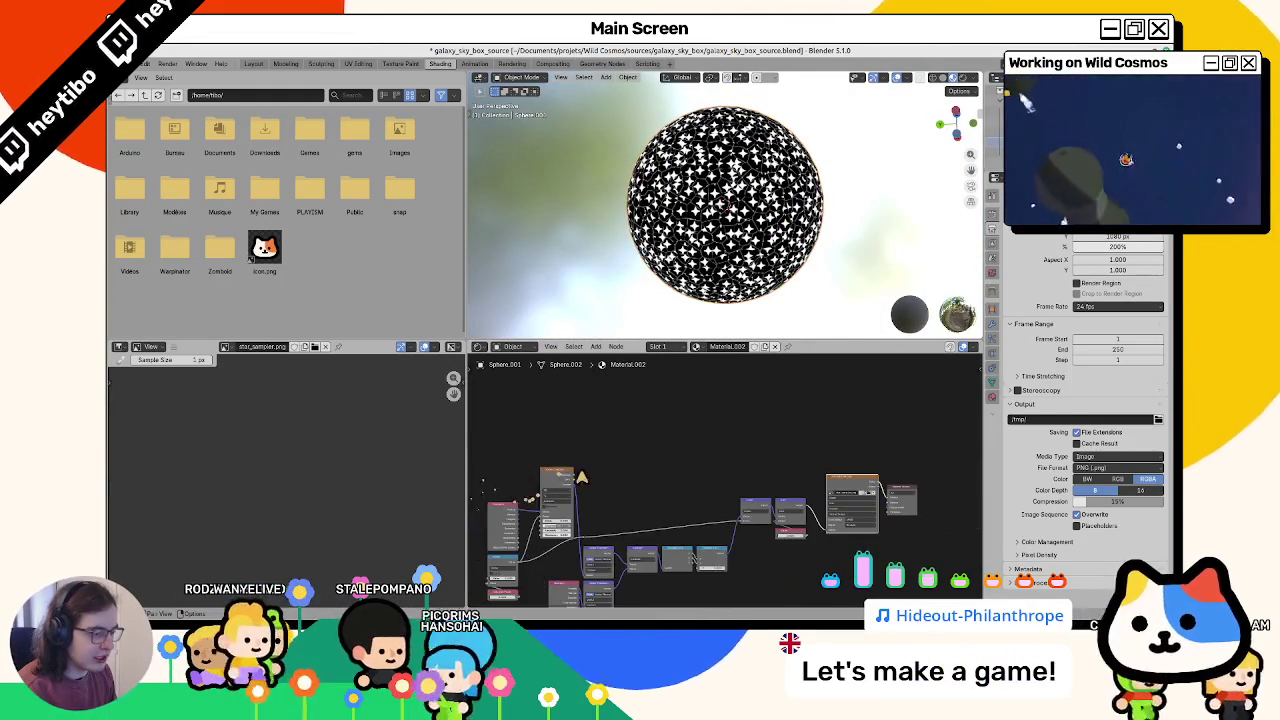
# Step: Link a coordinate output to the image texture and insert a Color Ramp with its black stop slid right
pyautogui.moveTo(573, 478); pyautogui.dragTo(893, 493)
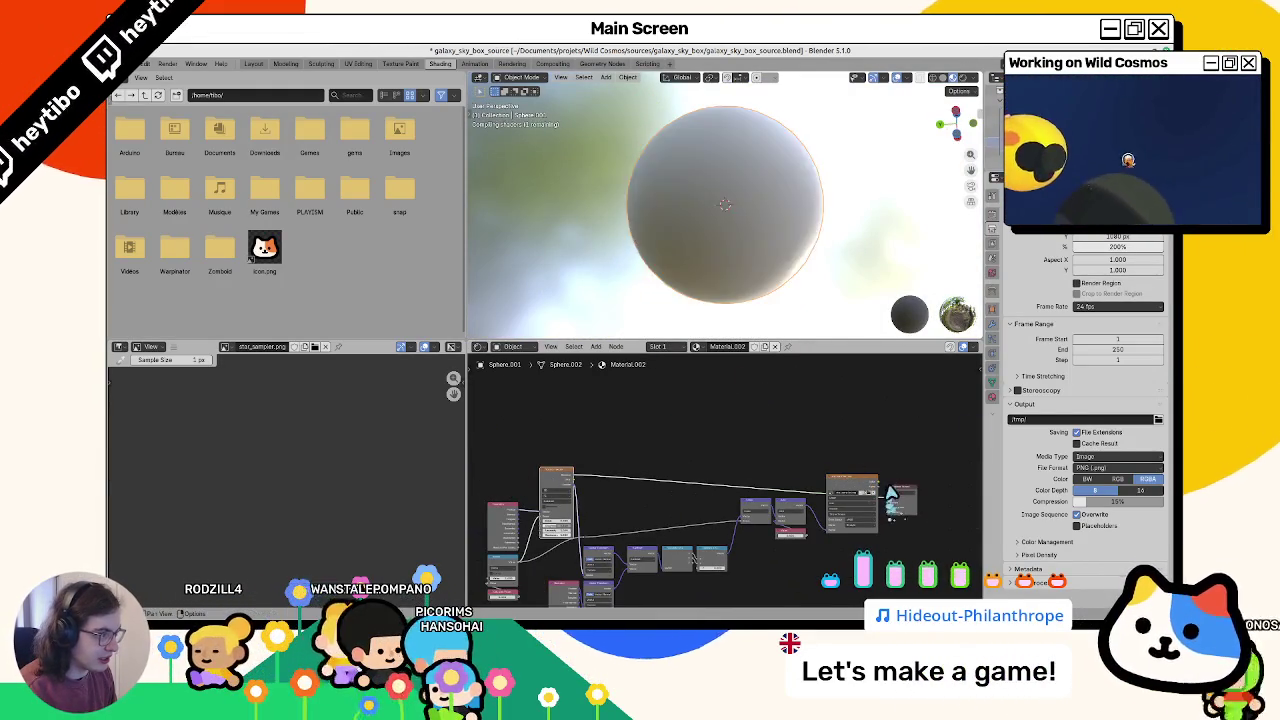
pyautogui.hotkey('shift', 'a')
pyautogui.click(703, 453)
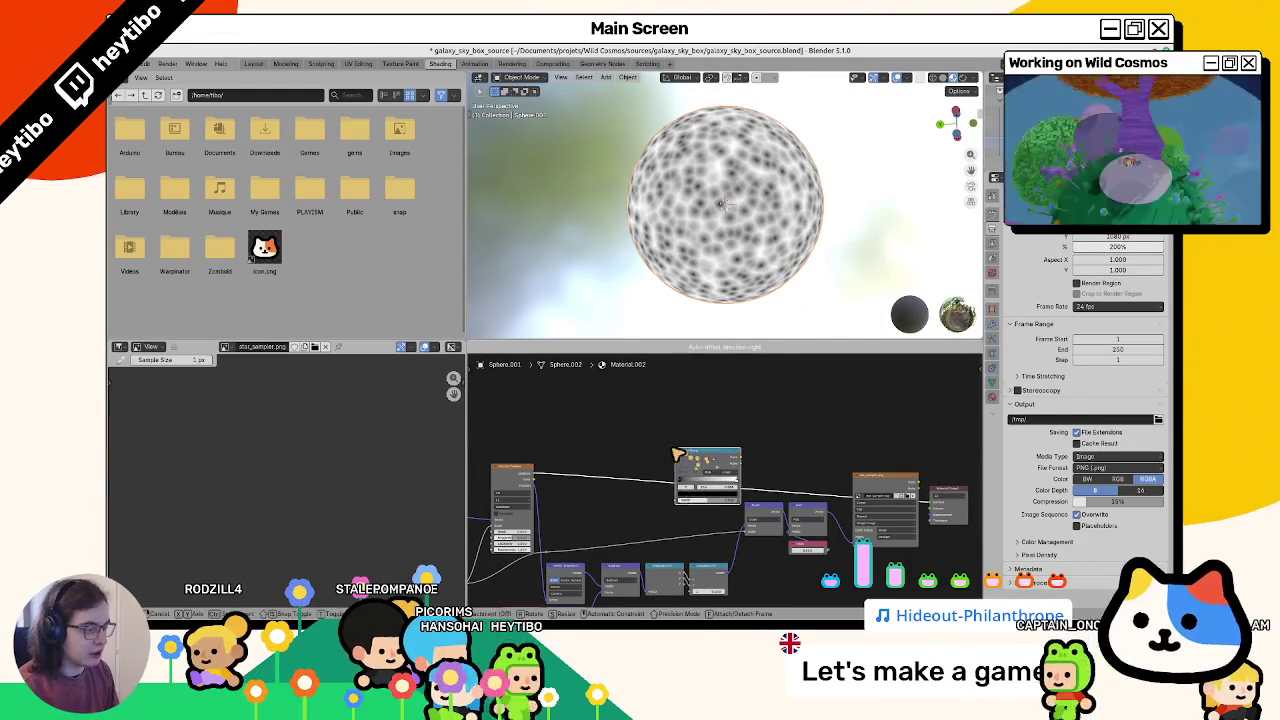
pyautogui.click(700, 457)
pyautogui.scroll(2, 690, 465)
pyautogui.moveTo(665, 482)
pyautogui.mouseDown()
pyautogui.moveTo(724, 480)
pyautogui.moveTo(694, 486)
pyautogui.mouseUp()
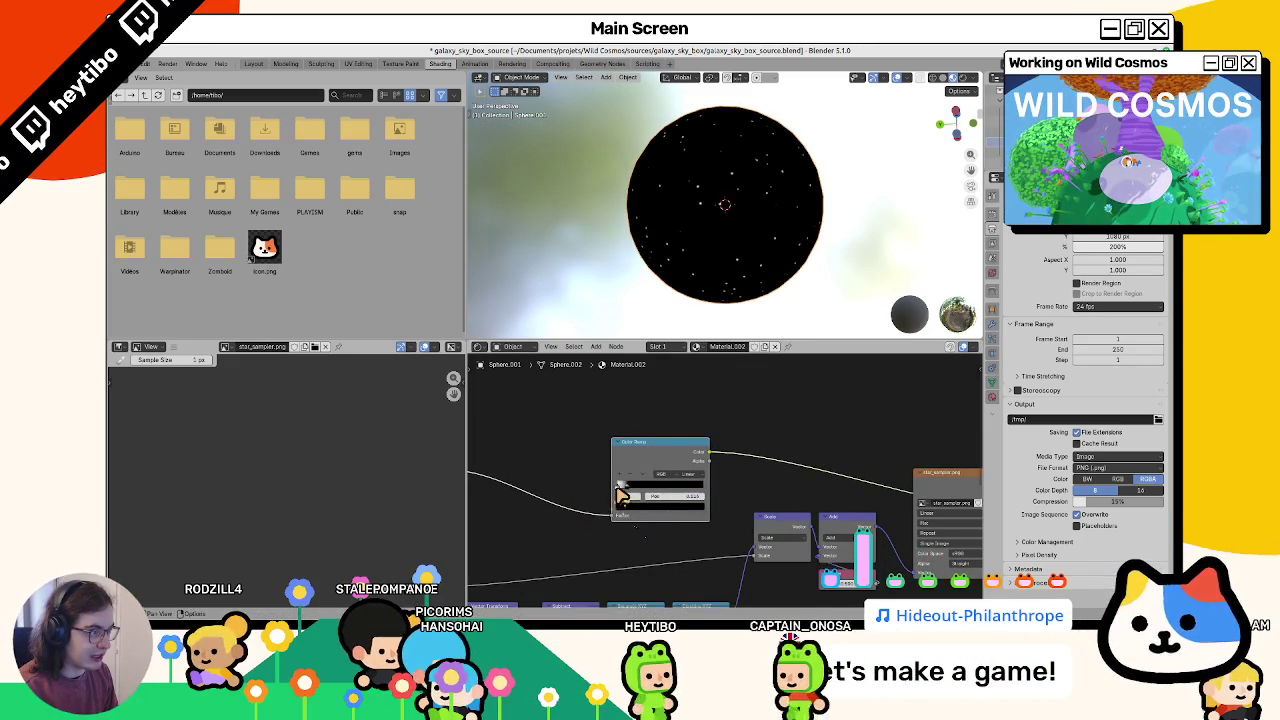
pyautogui.moveTo(624, 490); pyautogui.dragTo(633, 496)
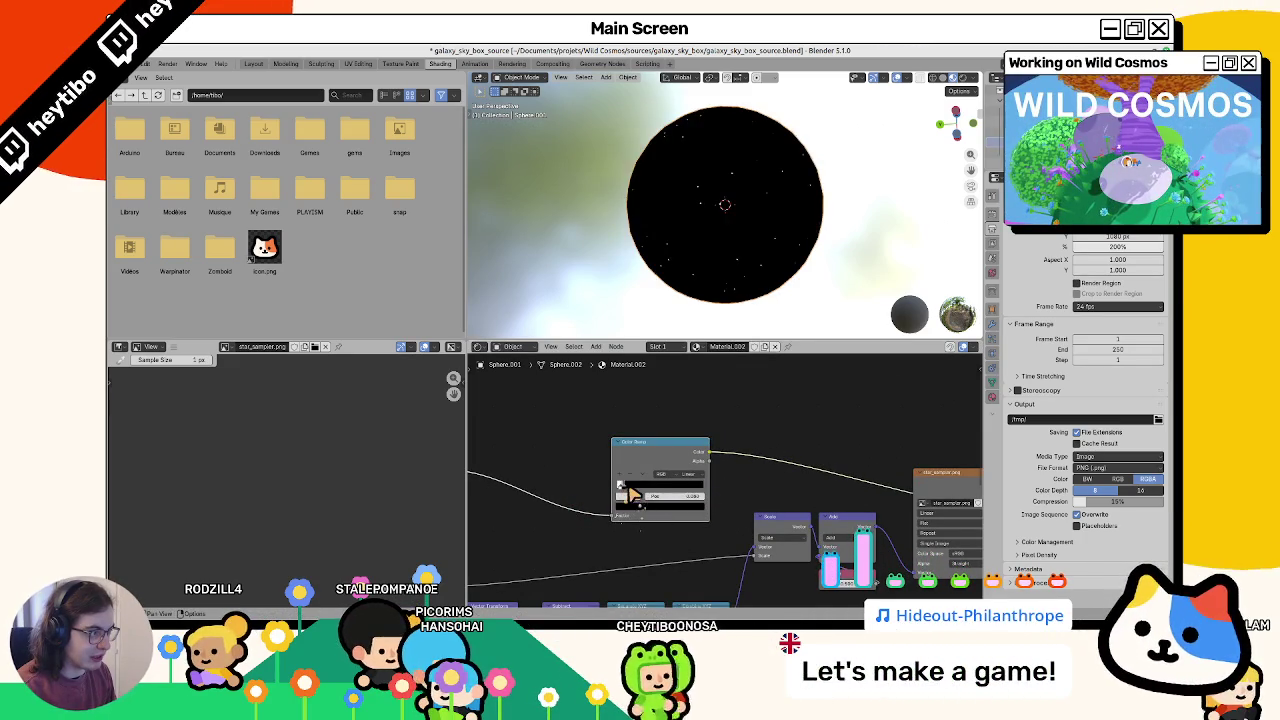
pyautogui.scroll(3, 614, 294)
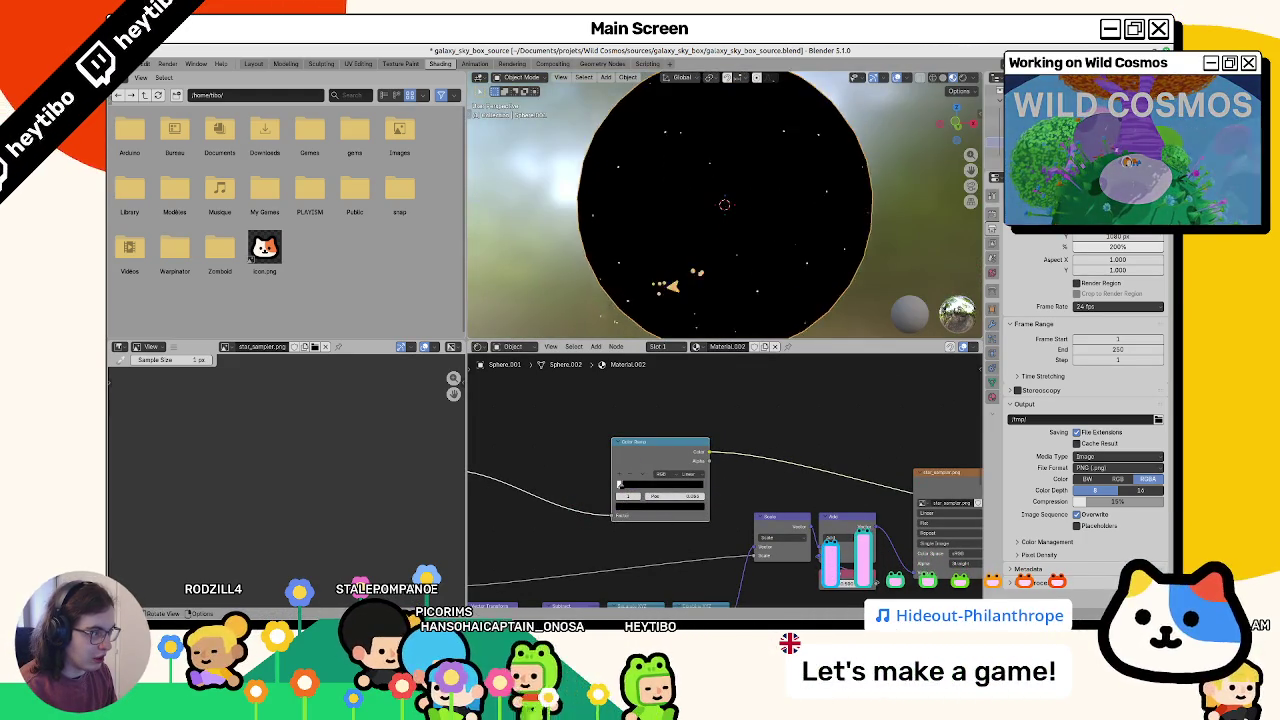